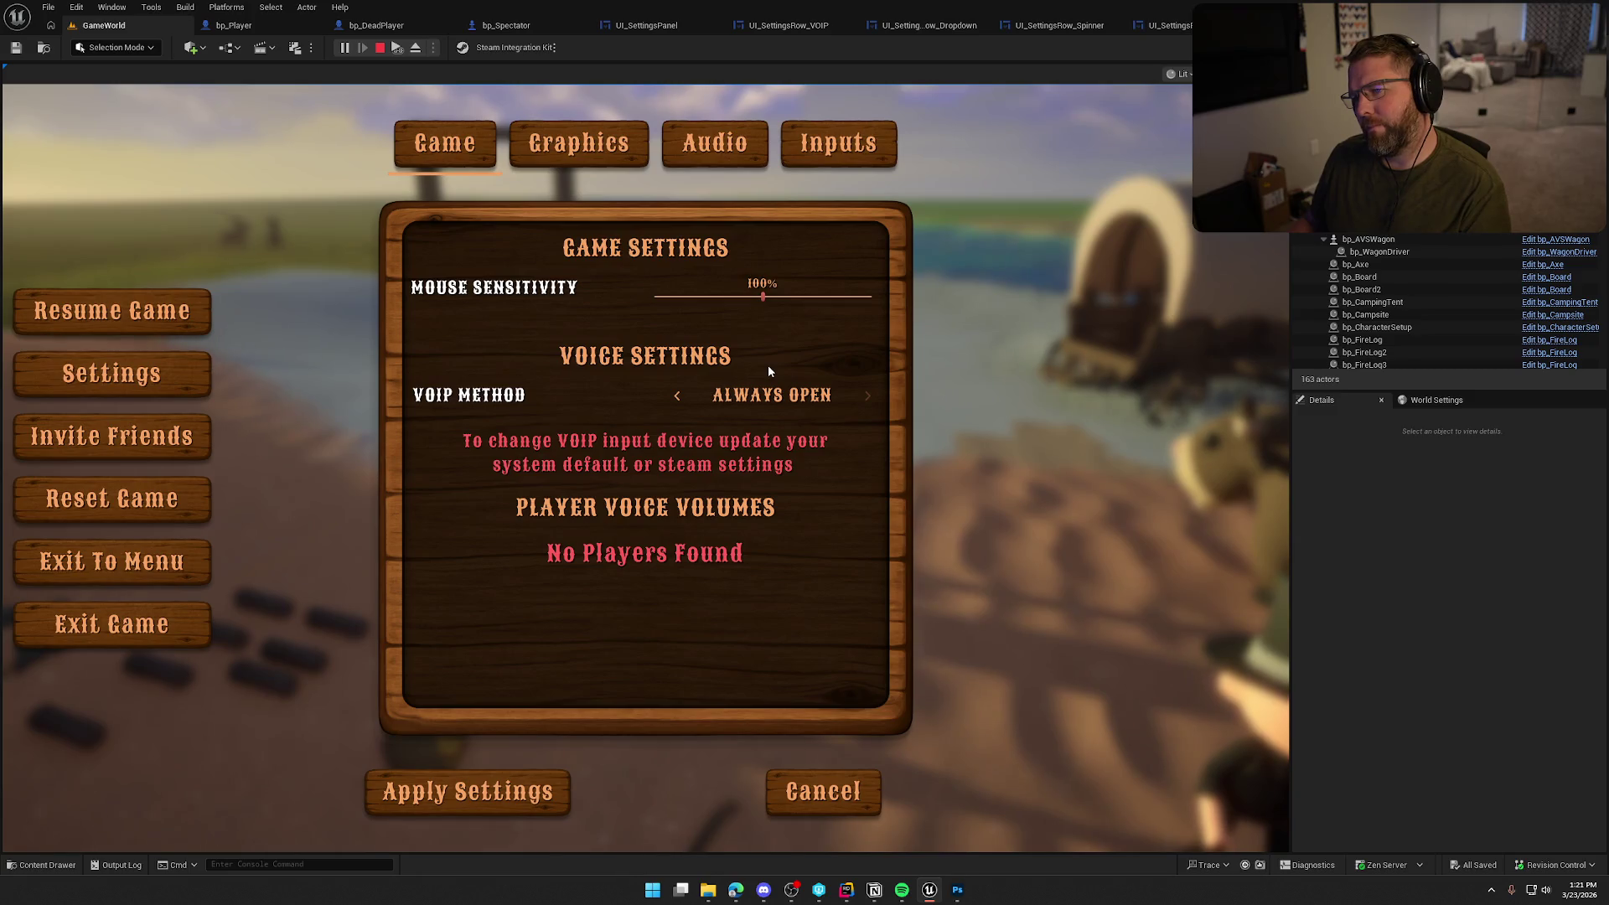
Stop the game preview and set the SelectedBG bar's brush colour to white
{"action": "key", "text": "Escape"}
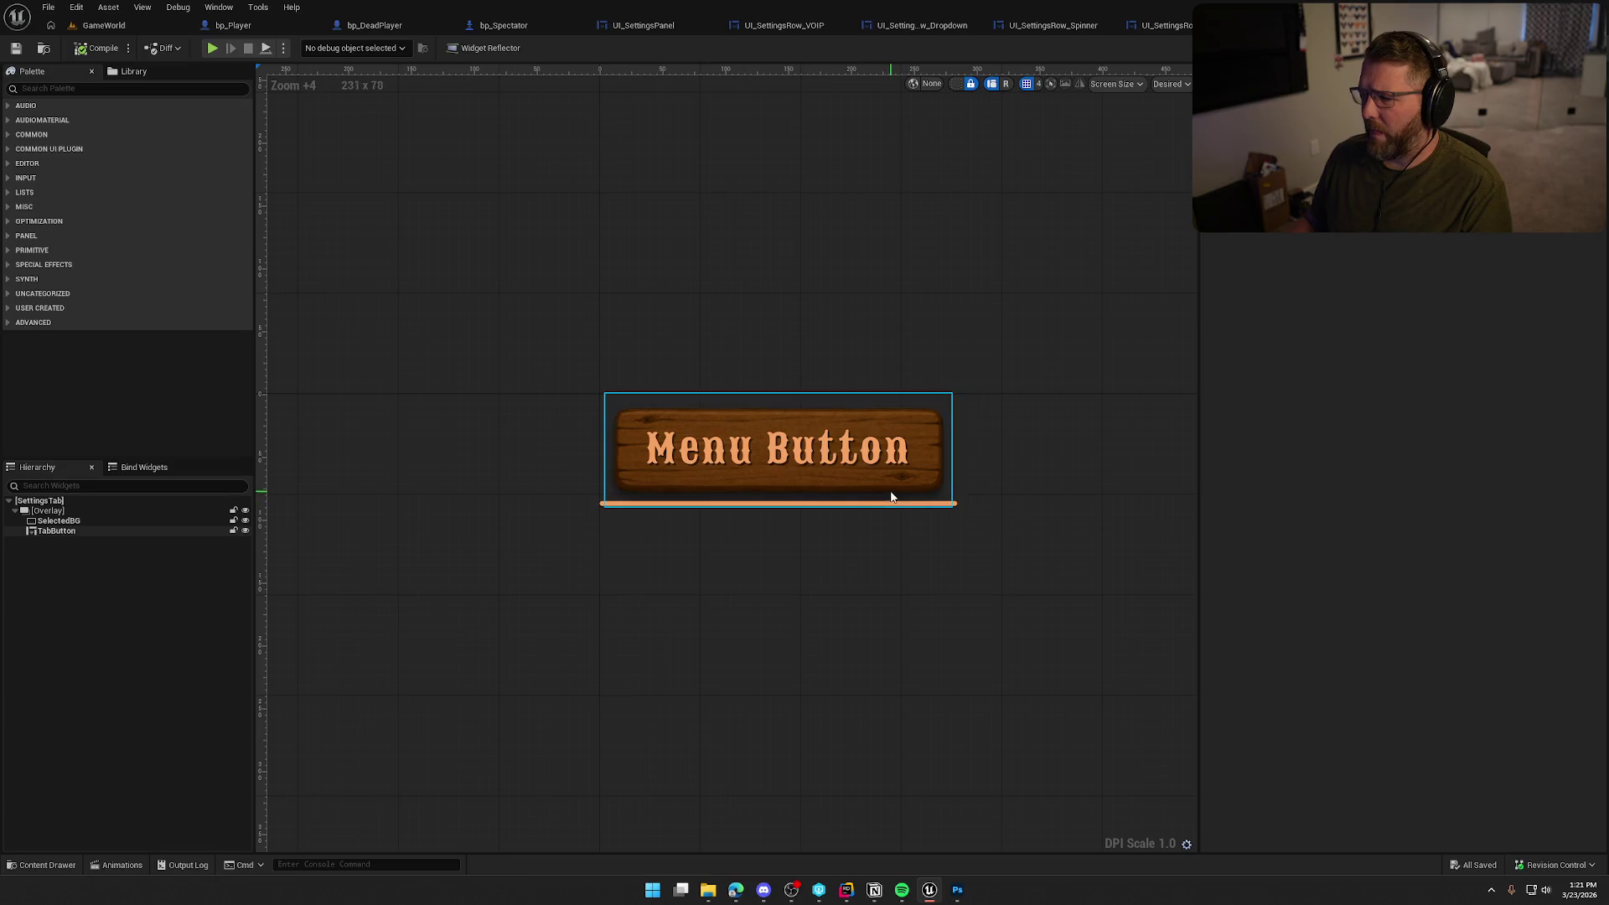
{"action": "left_click", "coordinate": [67, 521]}
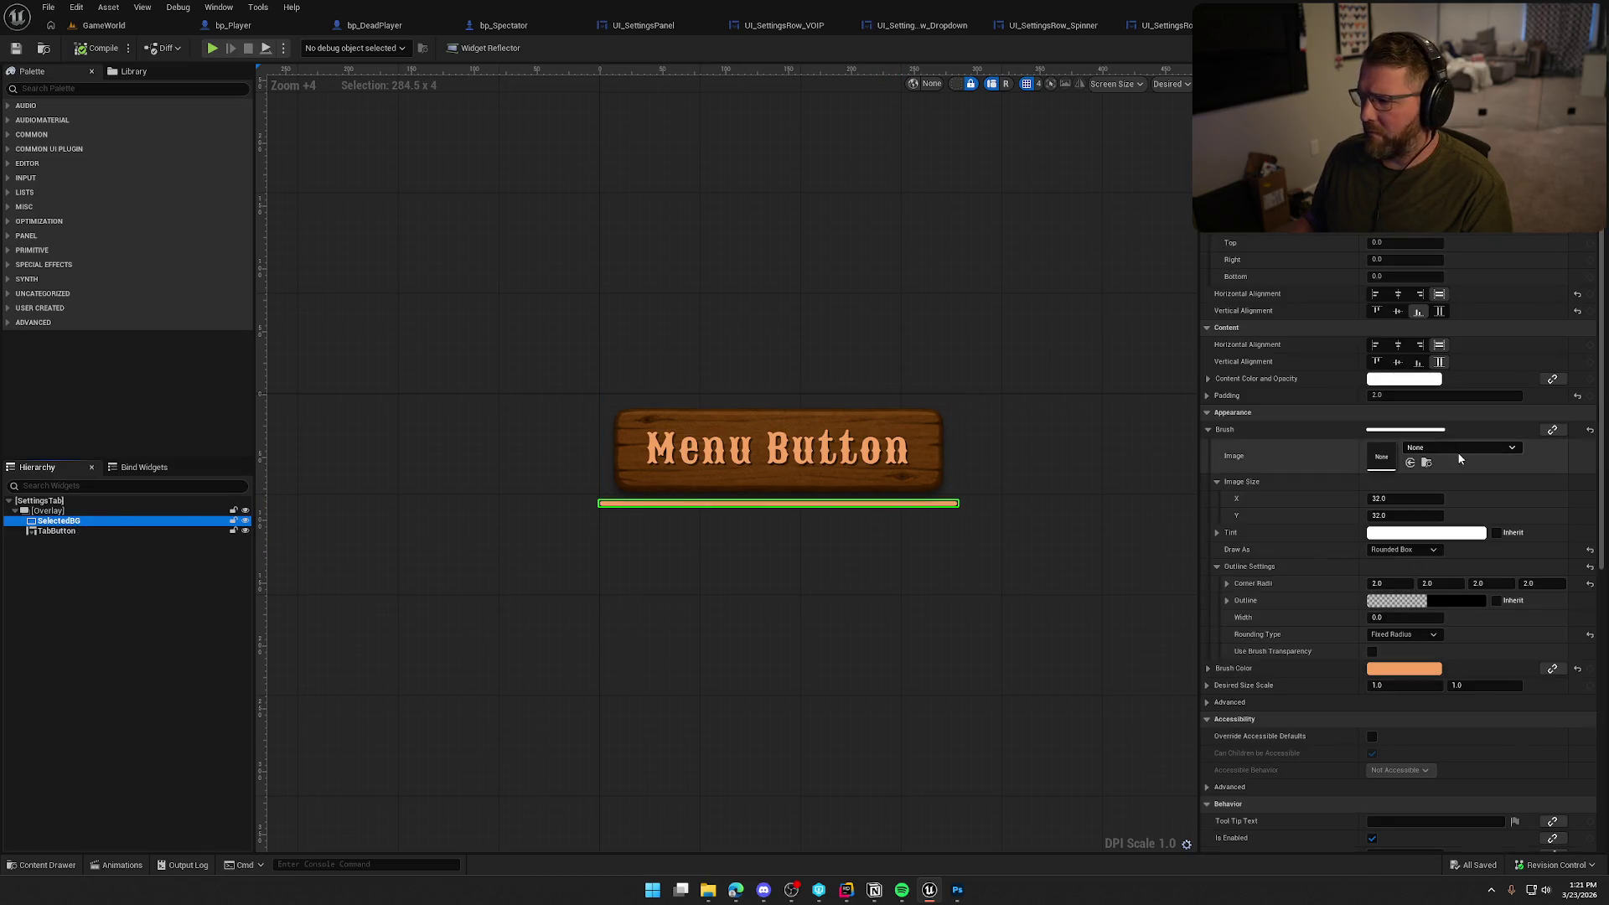
{"action": "left_click", "coordinate": [1381, 667]}
{"action": "left_click", "coordinate": [1254, 666]}
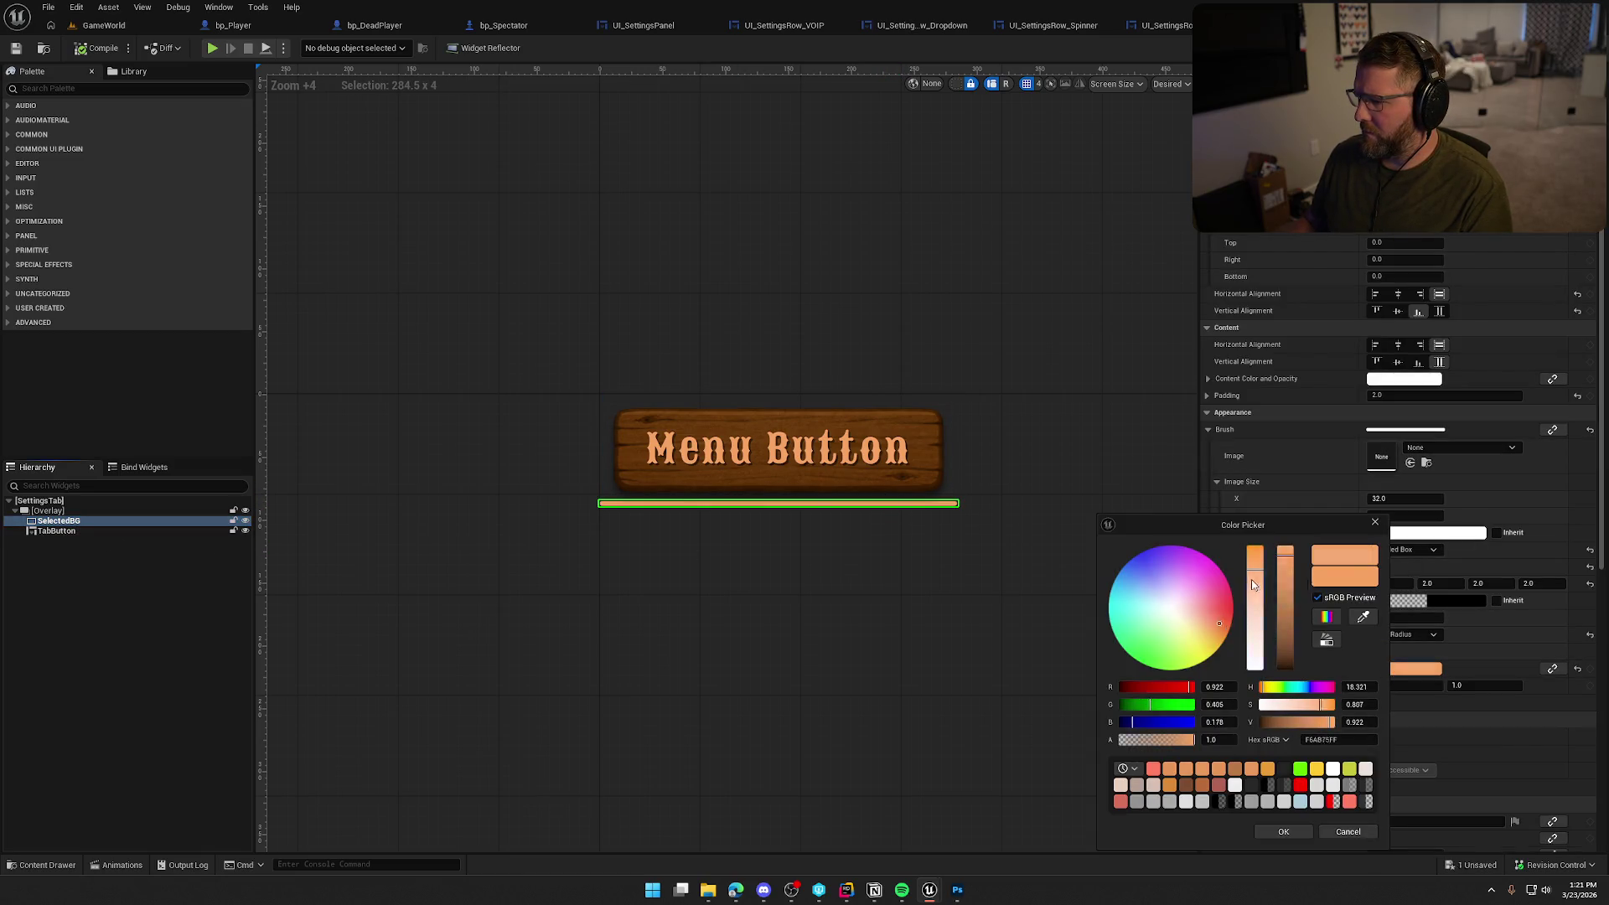
{"action": "left_click", "coordinate": [1285, 547]}
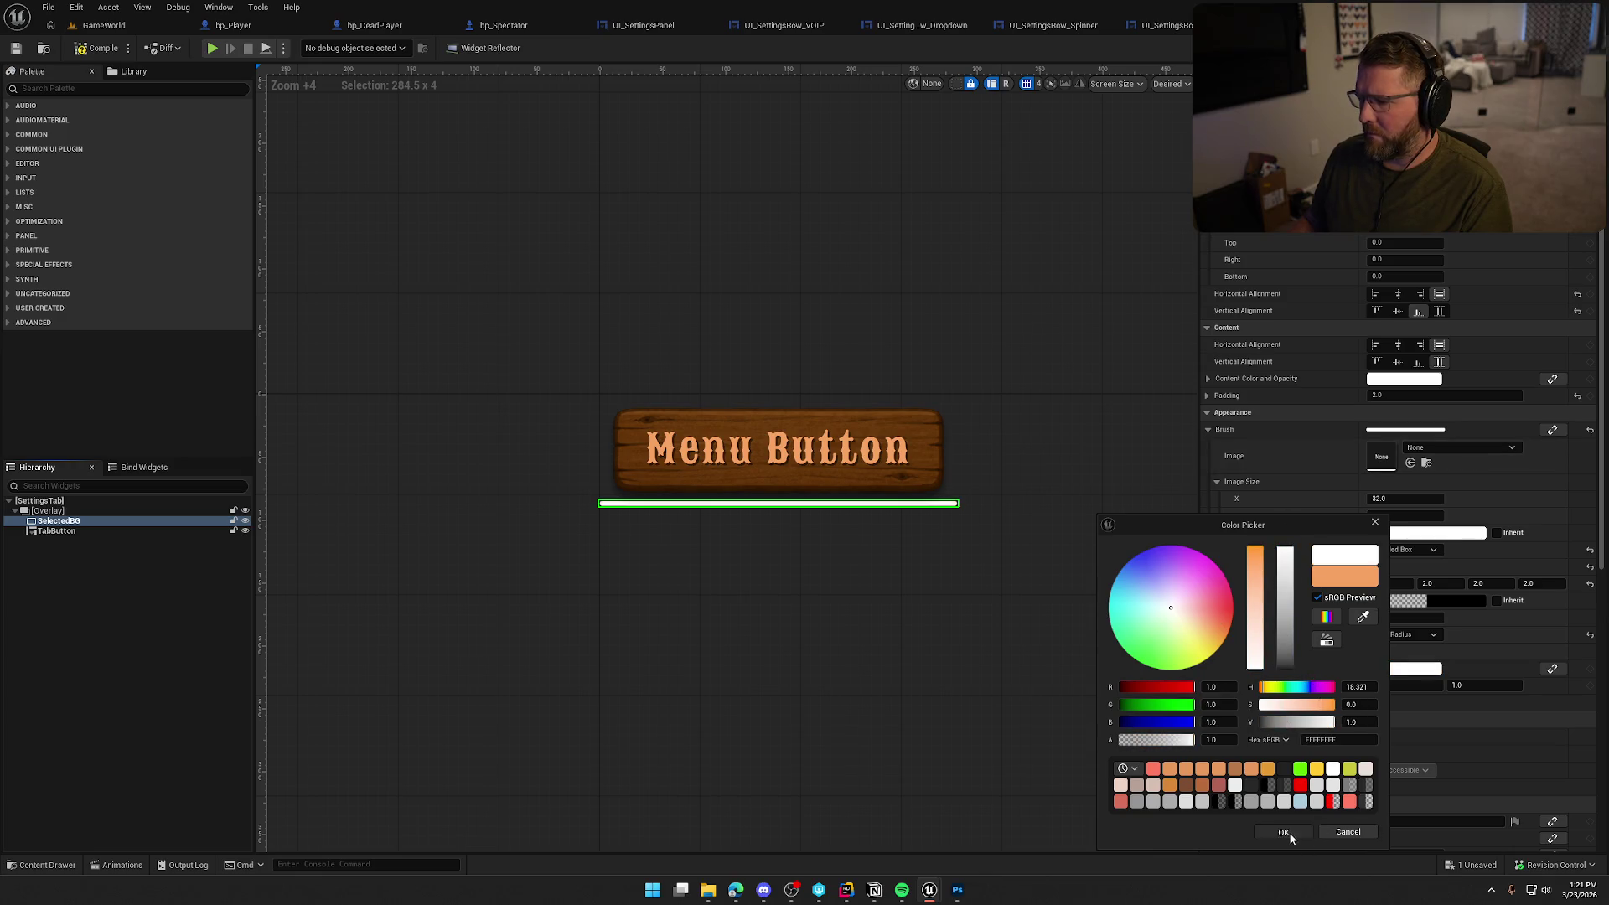
{"action": "left_click", "coordinate": [1283, 832]}
{"action": "left_click", "coordinate": [977, 601]}
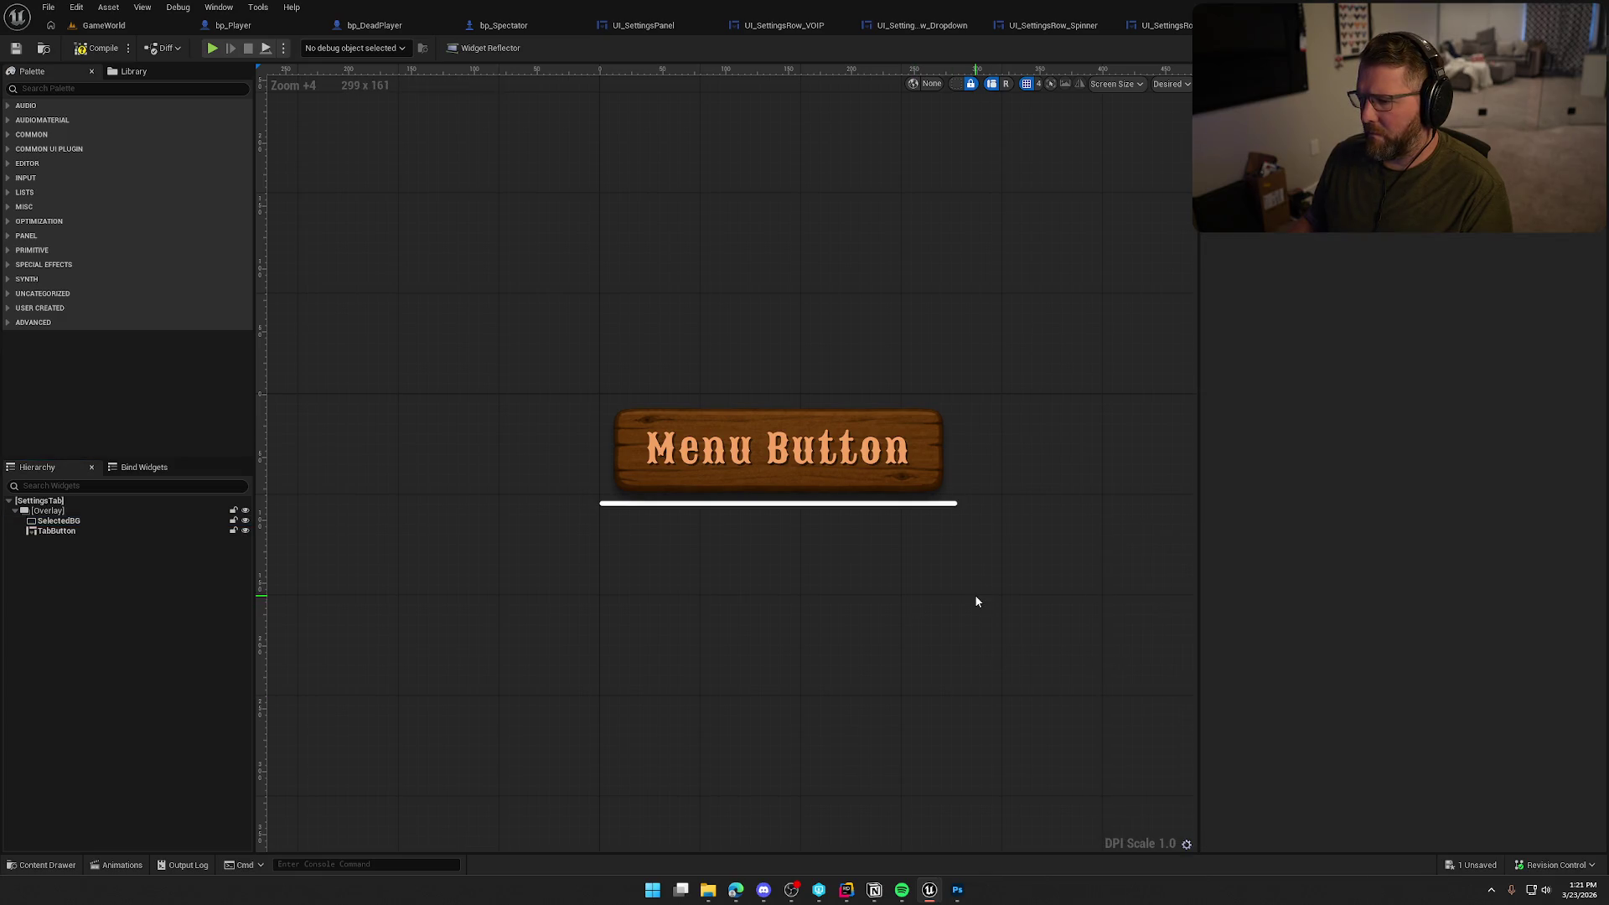
Change the SelectedBG brush colour to coral red (FF7A62), then compile and play
{"action": "left_click", "coordinate": [52, 521]}
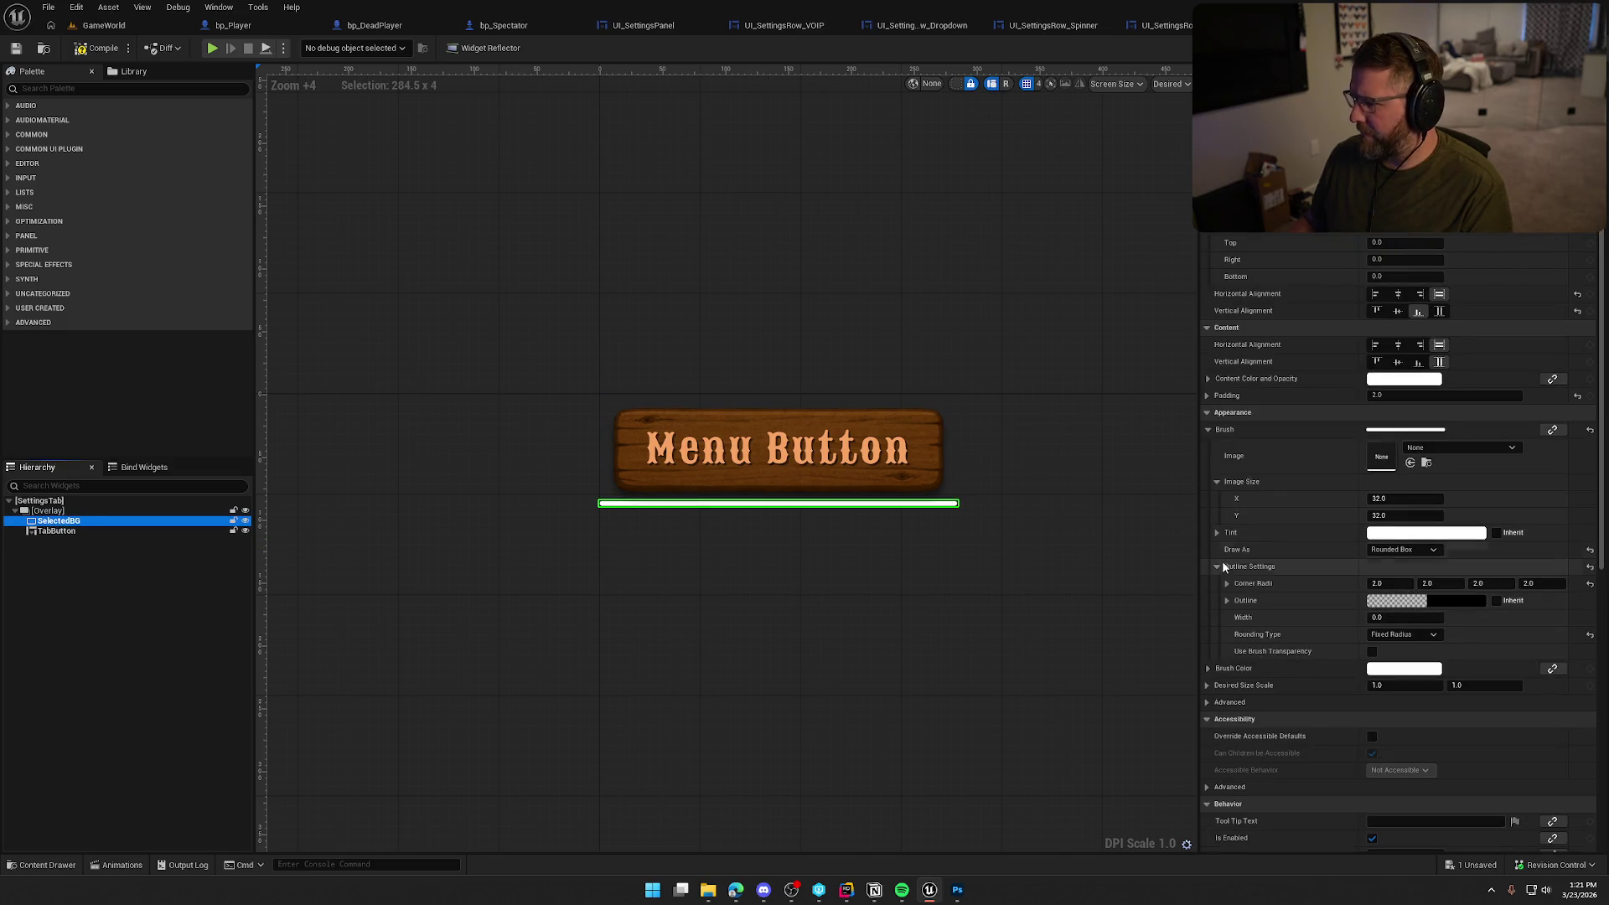
{"action": "left_click", "coordinate": [1244, 569]}
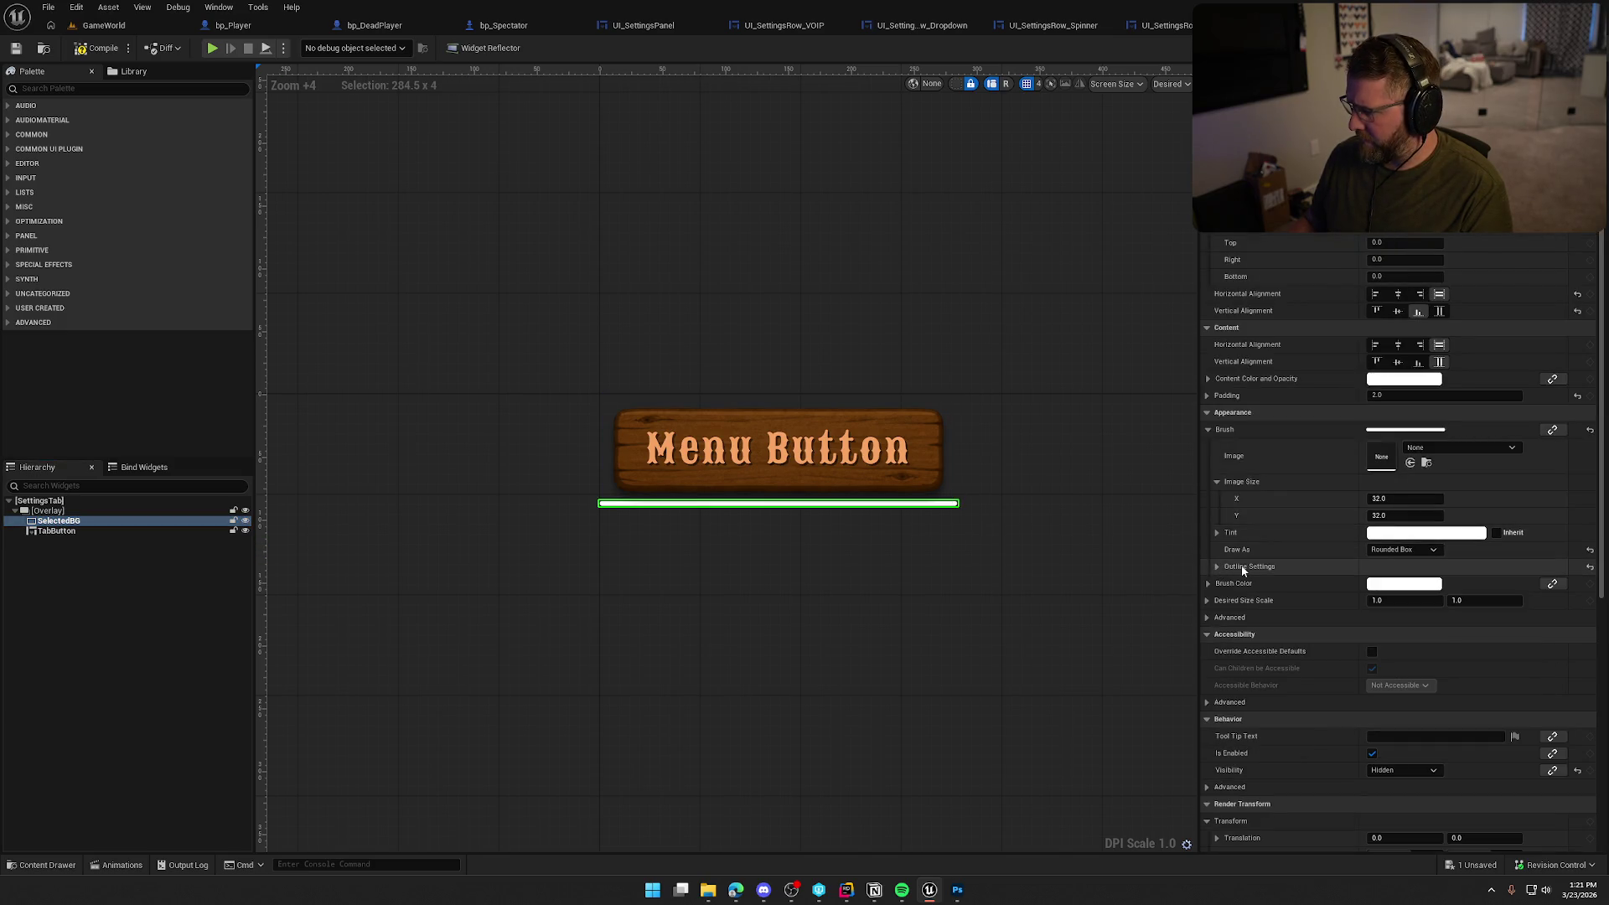
{"action": "left_click", "coordinate": [1405, 584]}
{"action": "mouse_move", "coordinate": [1254, 553]}
{"action": "left_mouse_down"}
{"action": "mouse_move", "coordinate": [1259, 587]}
{"action": "mouse_move", "coordinate": [1258, 550]}
{"action": "mouse_move", "coordinate": [1259, 565]}
{"action": "left_mouse_up"}
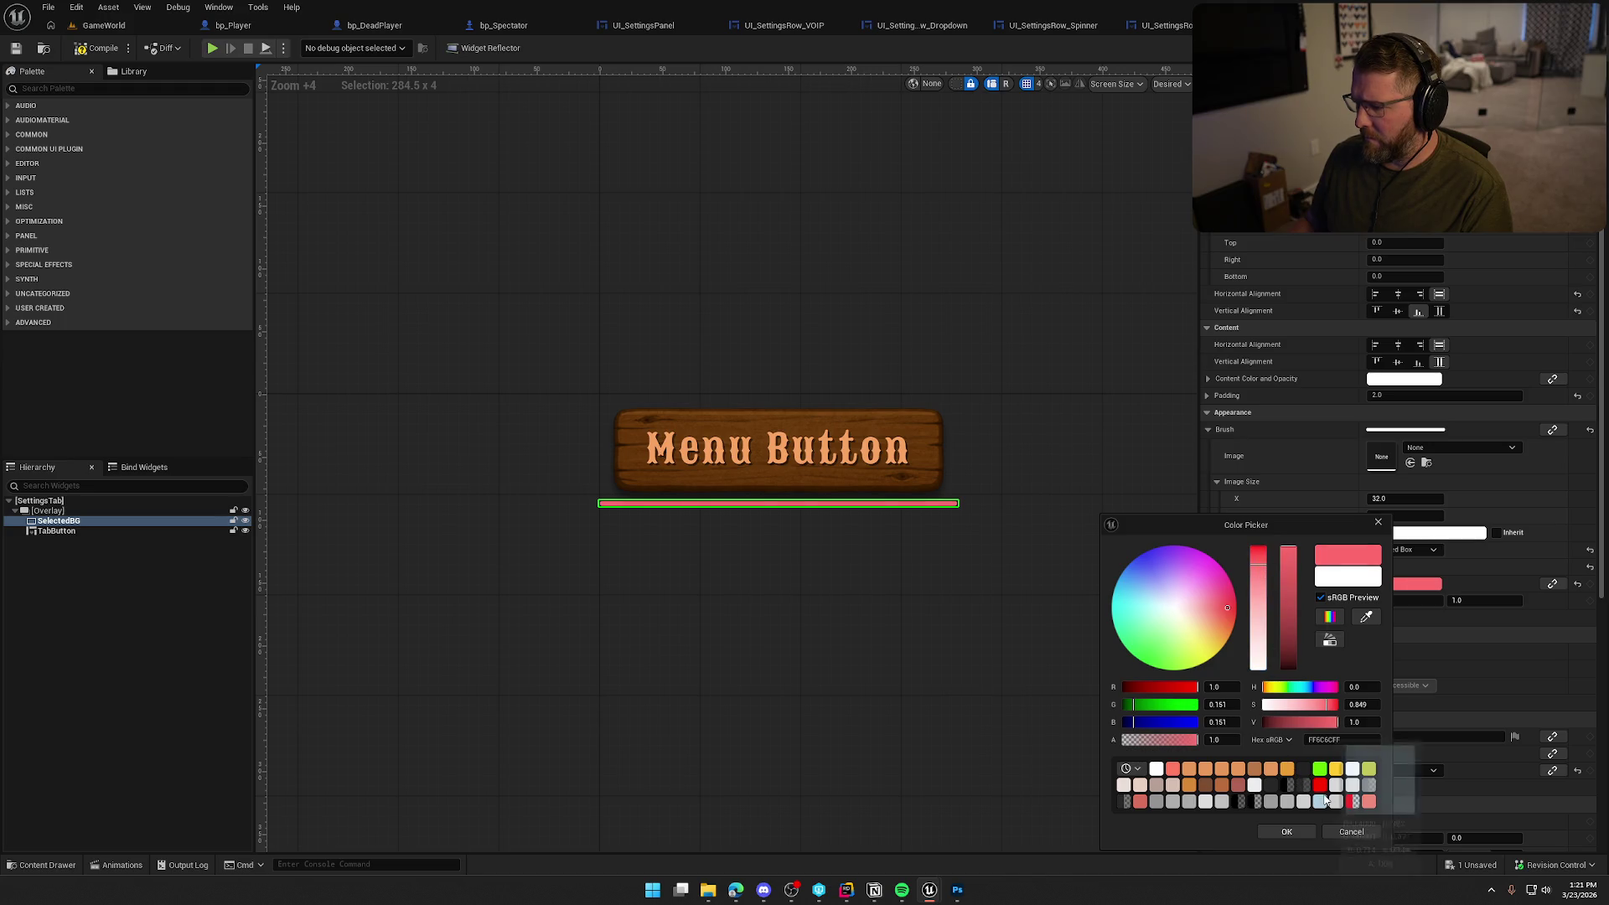
{"action": "left_click", "coordinate": [1369, 803]}
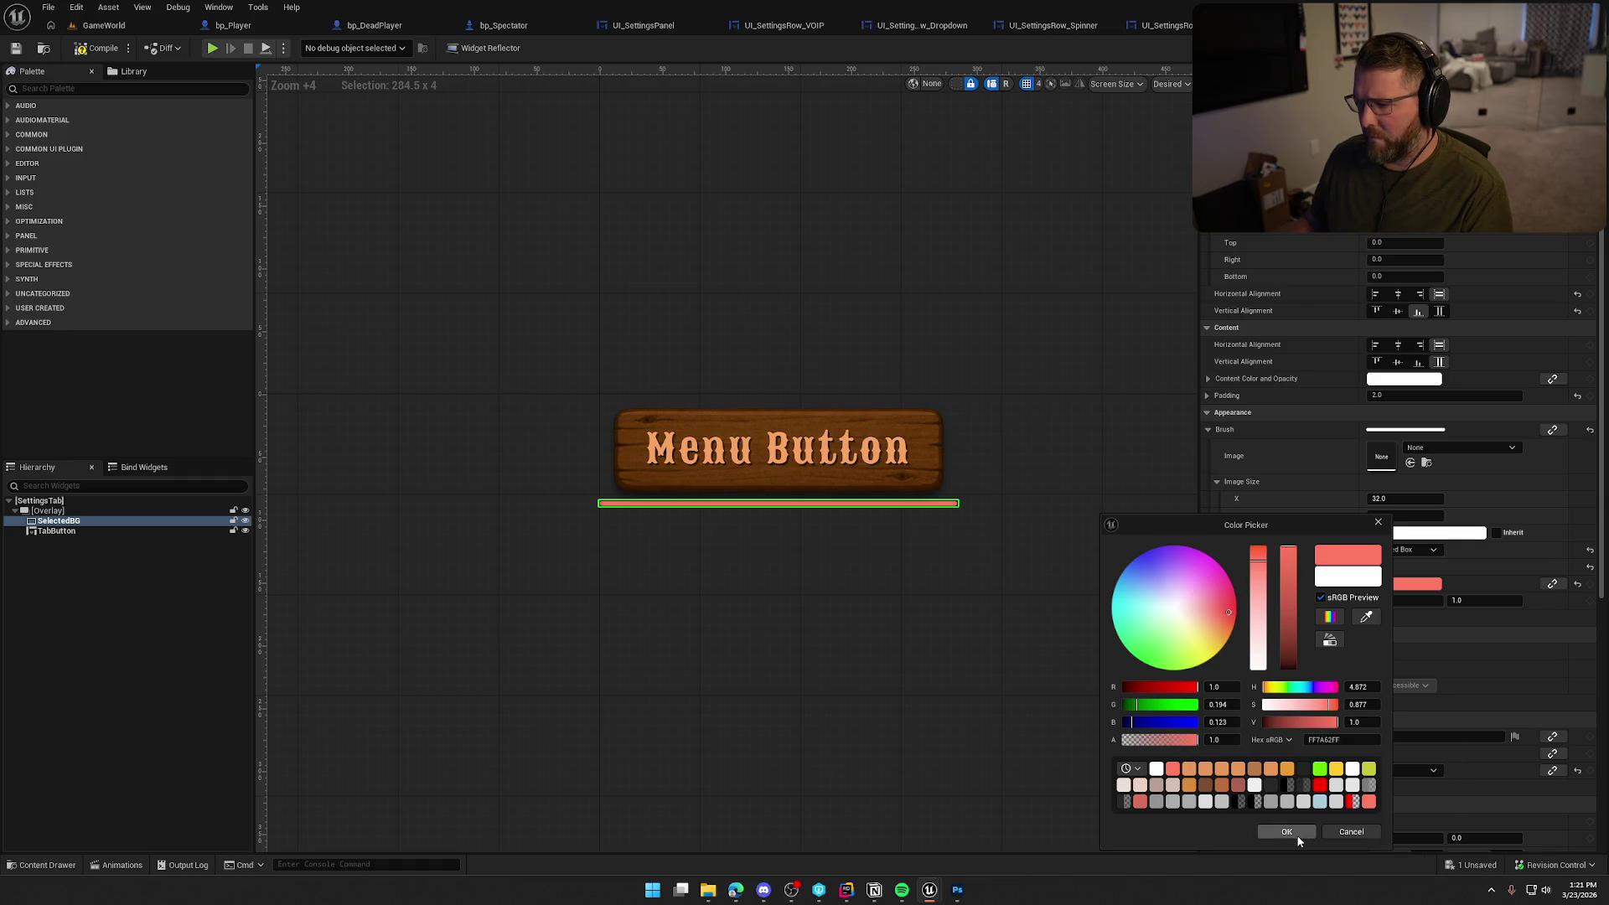
{"action": "left_click", "coordinate": [1286, 831]}
{"action": "left_click", "coordinate": [972, 641]}
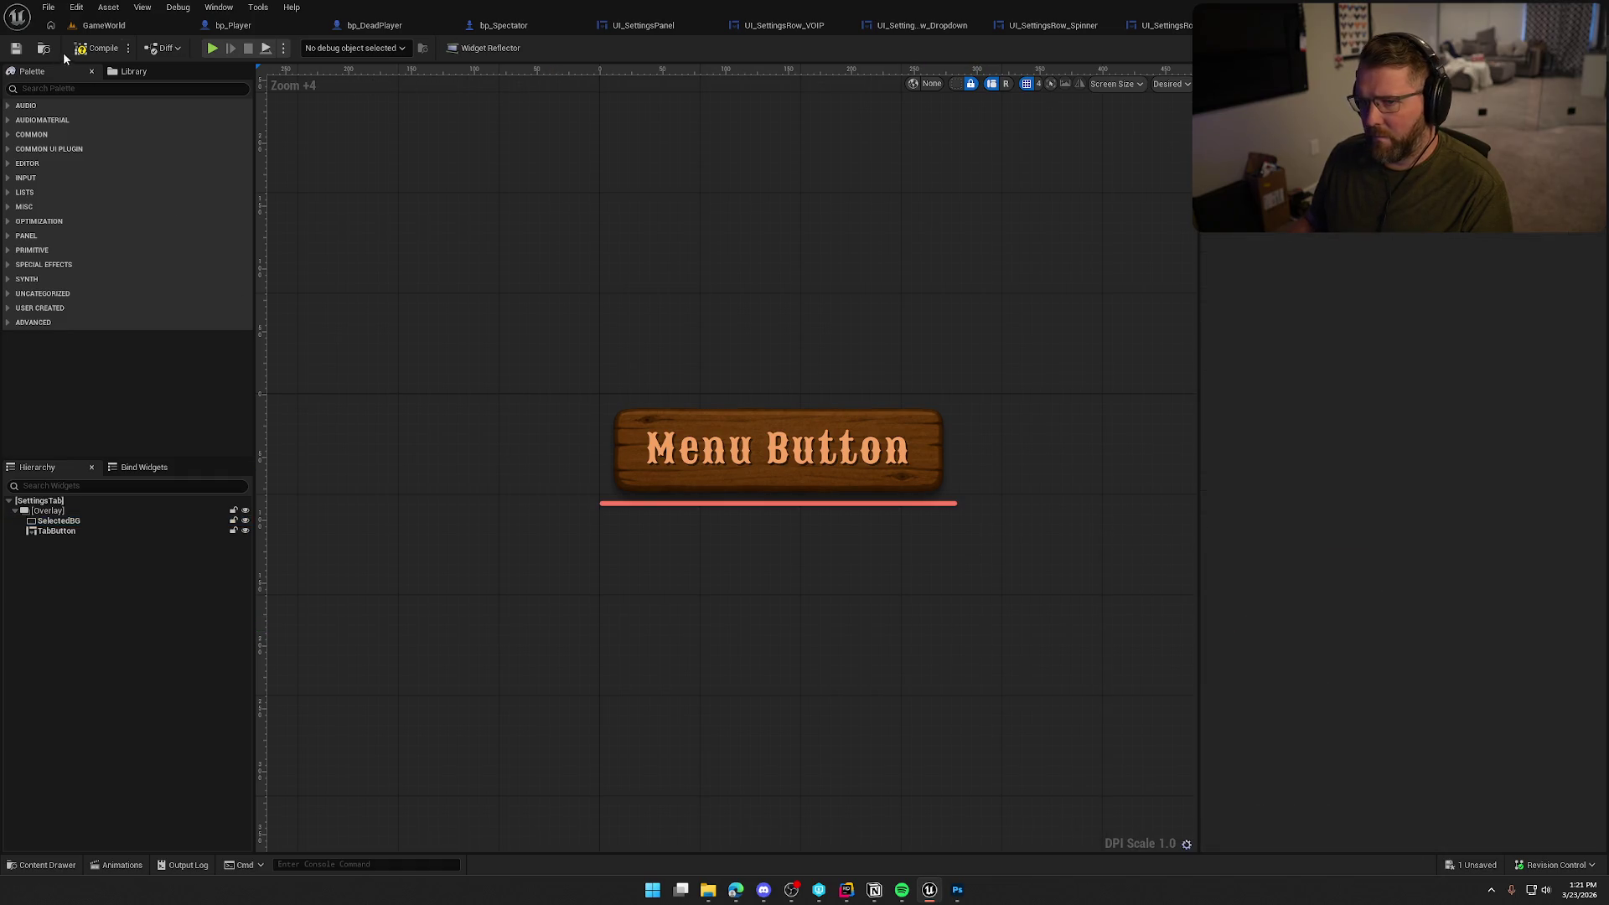
{"action": "left_click", "coordinate": [99, 48]}
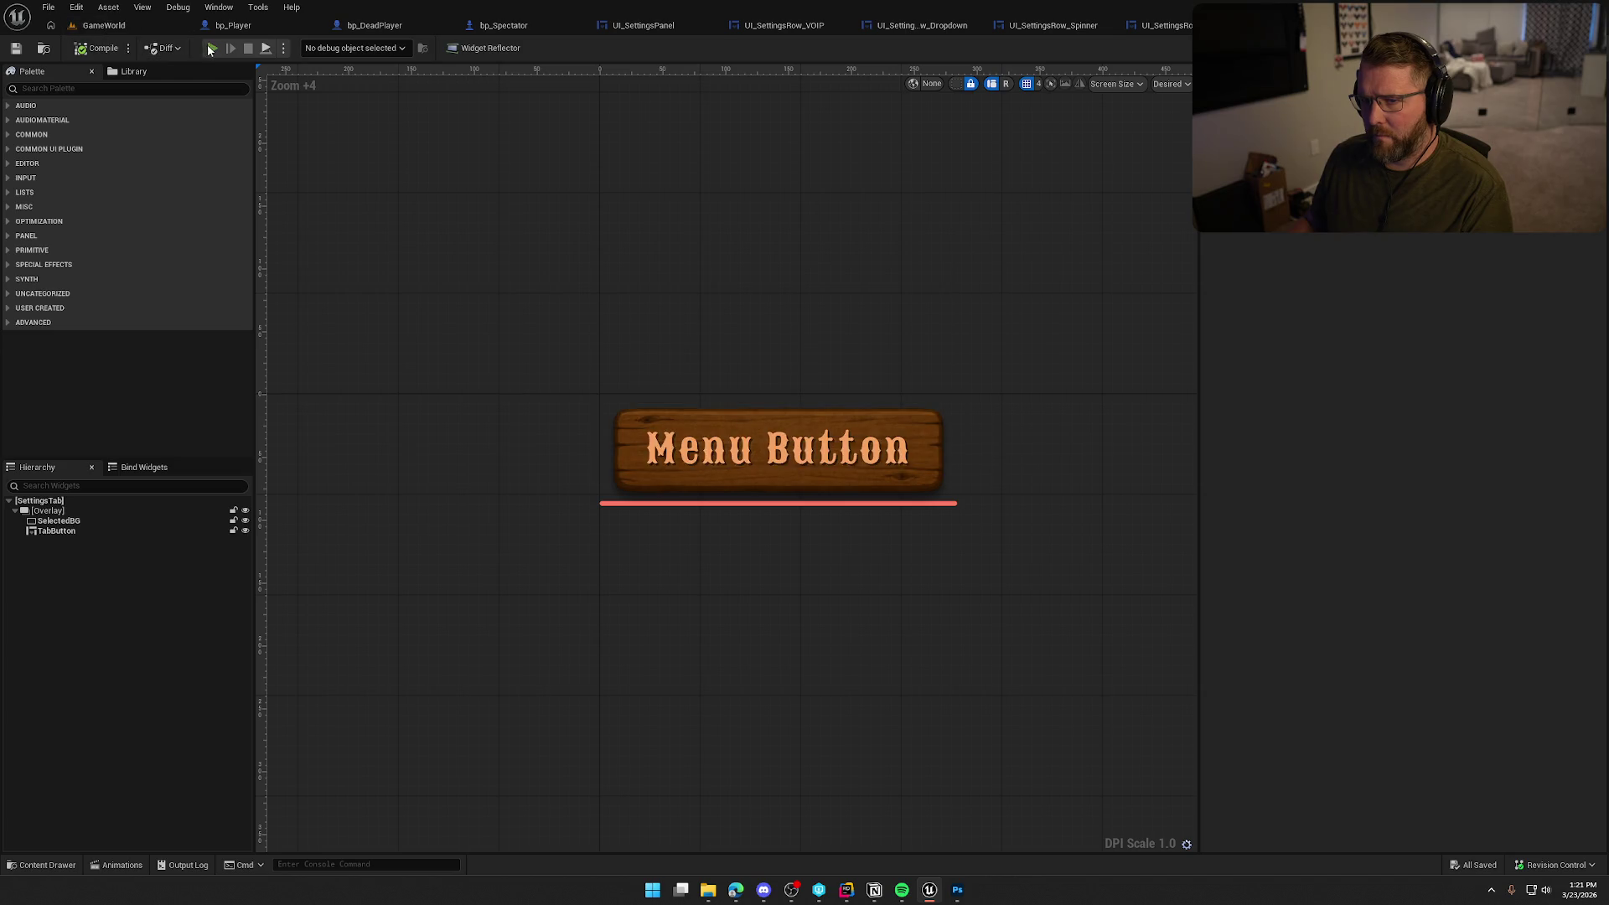
{"action": "left_click", "coordinate": [211, 48]}
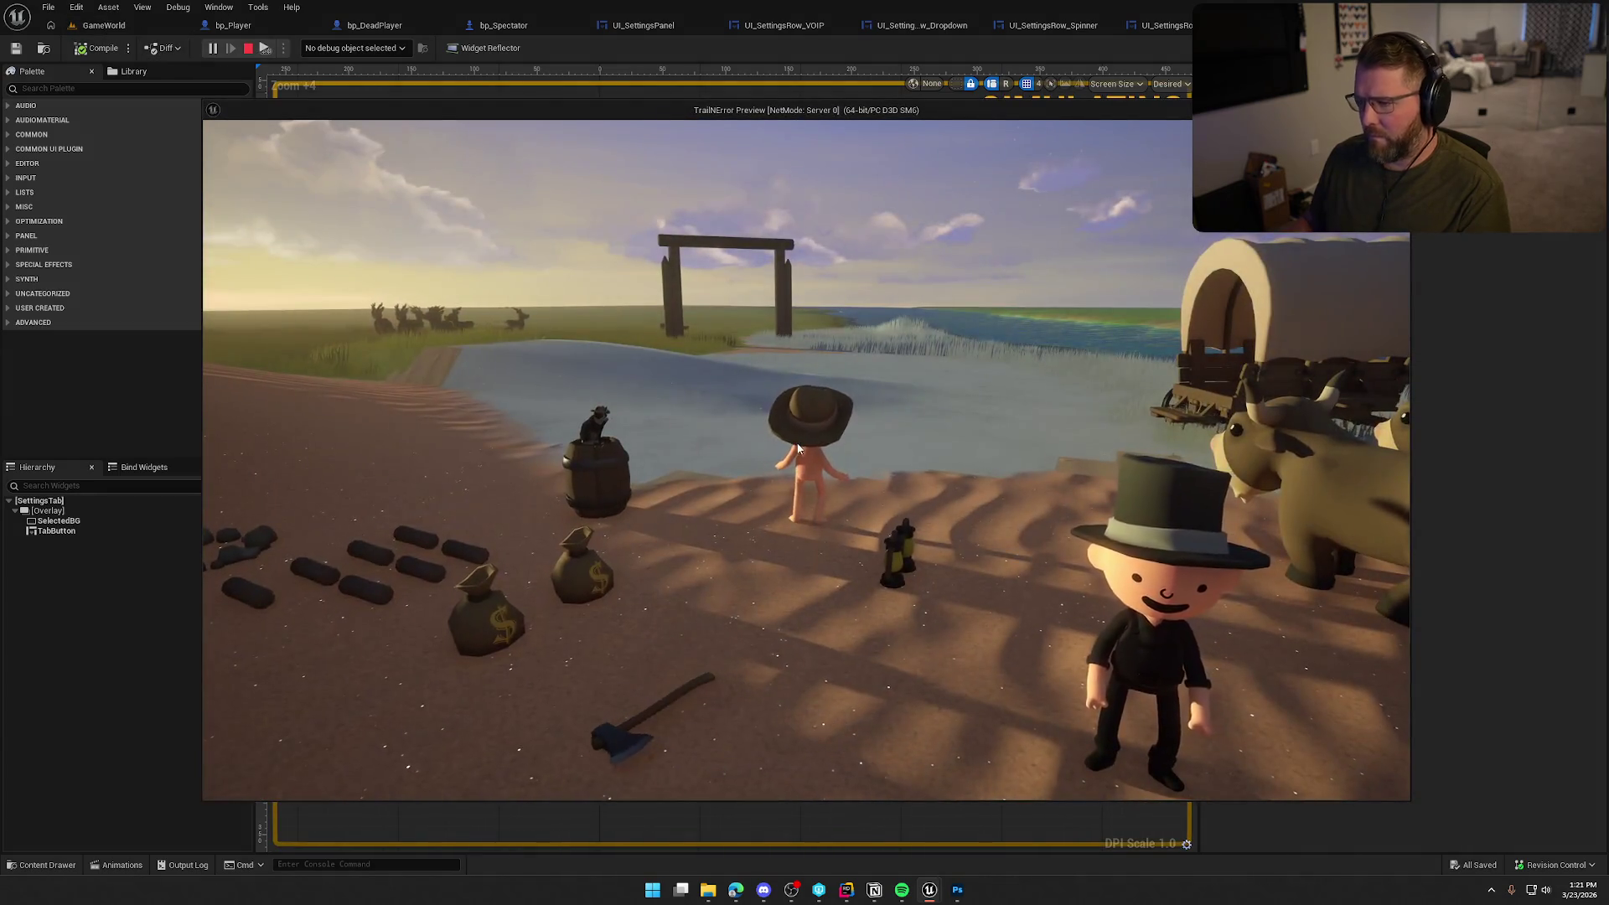
In the running game, open Settings, view the Graphics tab, then stop play
{"action": "key", "text": "Escape"}
{"action": "left_click", "coordinate": [809, 381]}
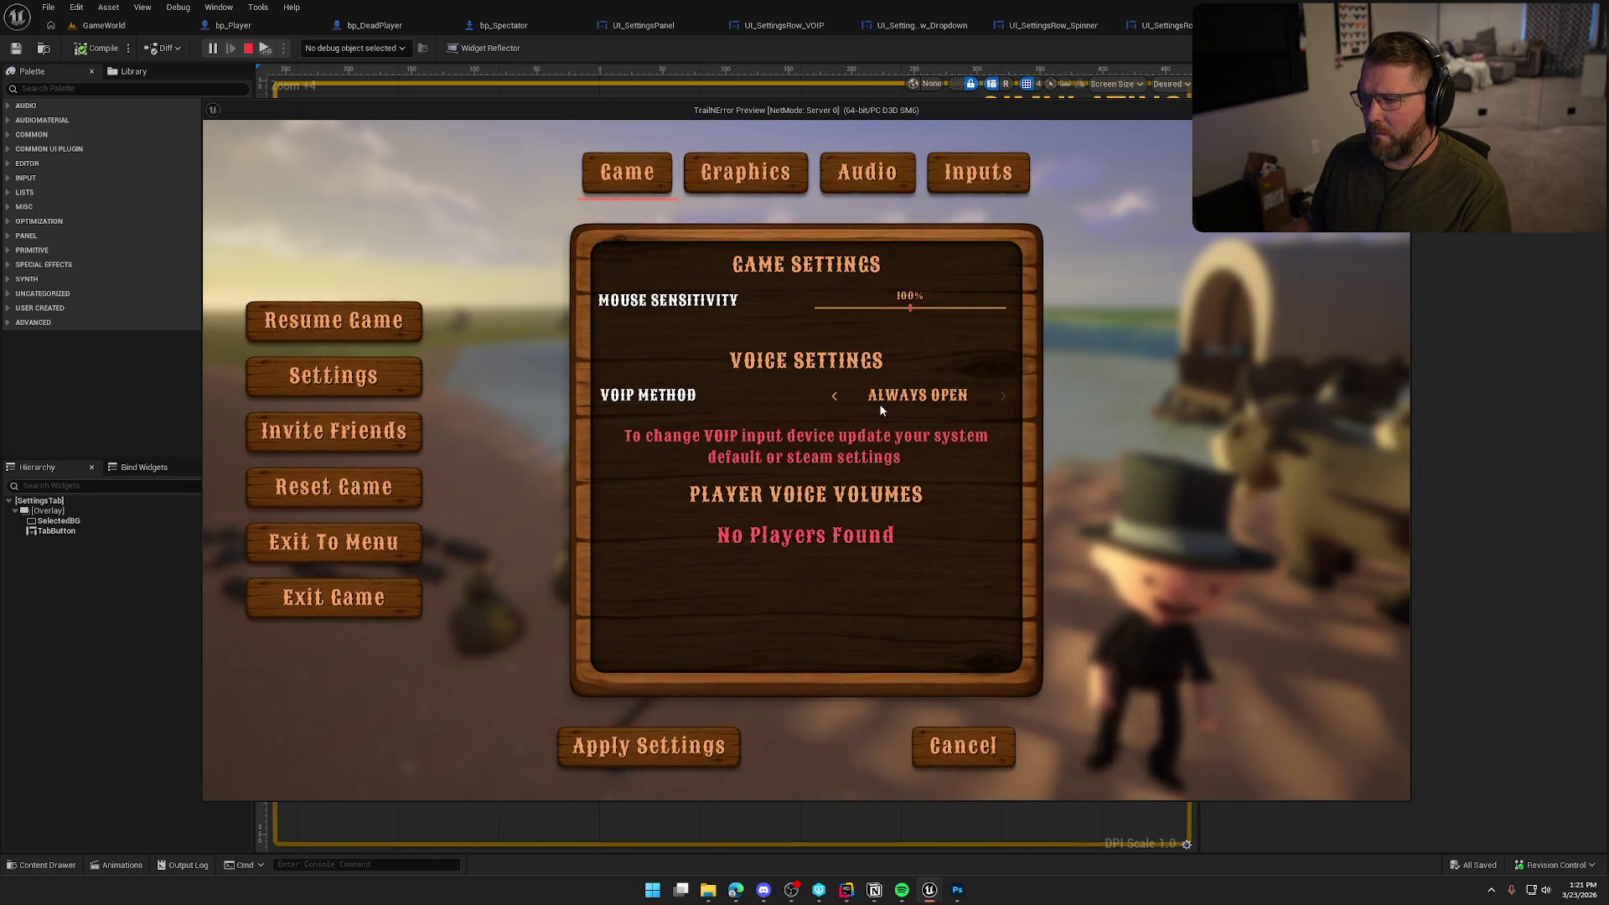
{"action": "left_click", "coordinate": [778, 191]}
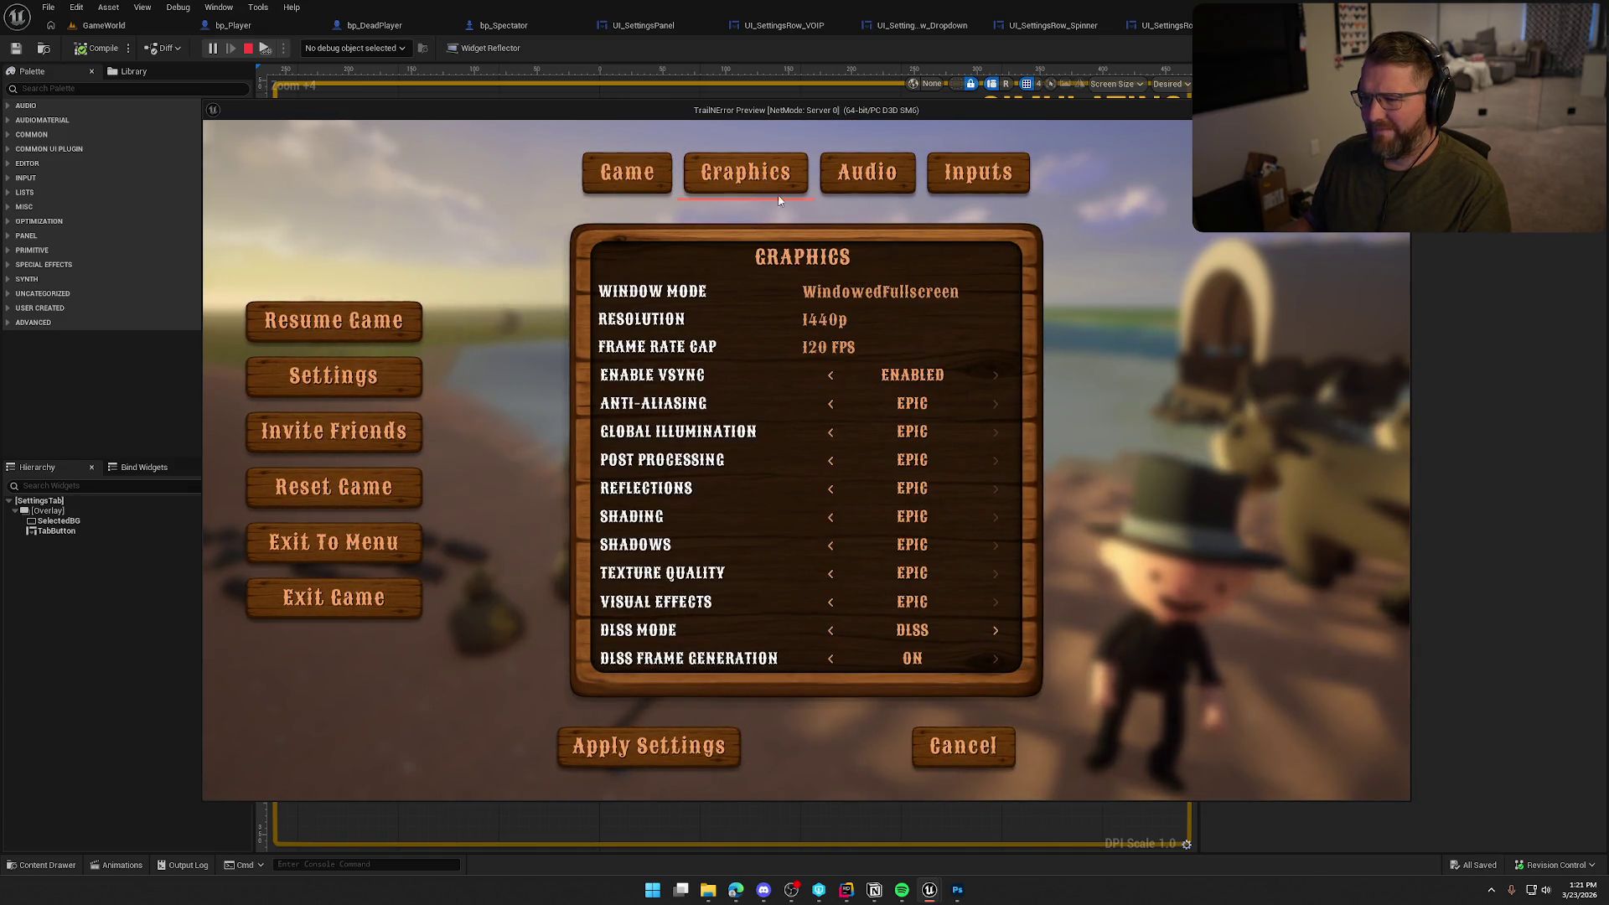
{"action": "key", "text": "Escape"}
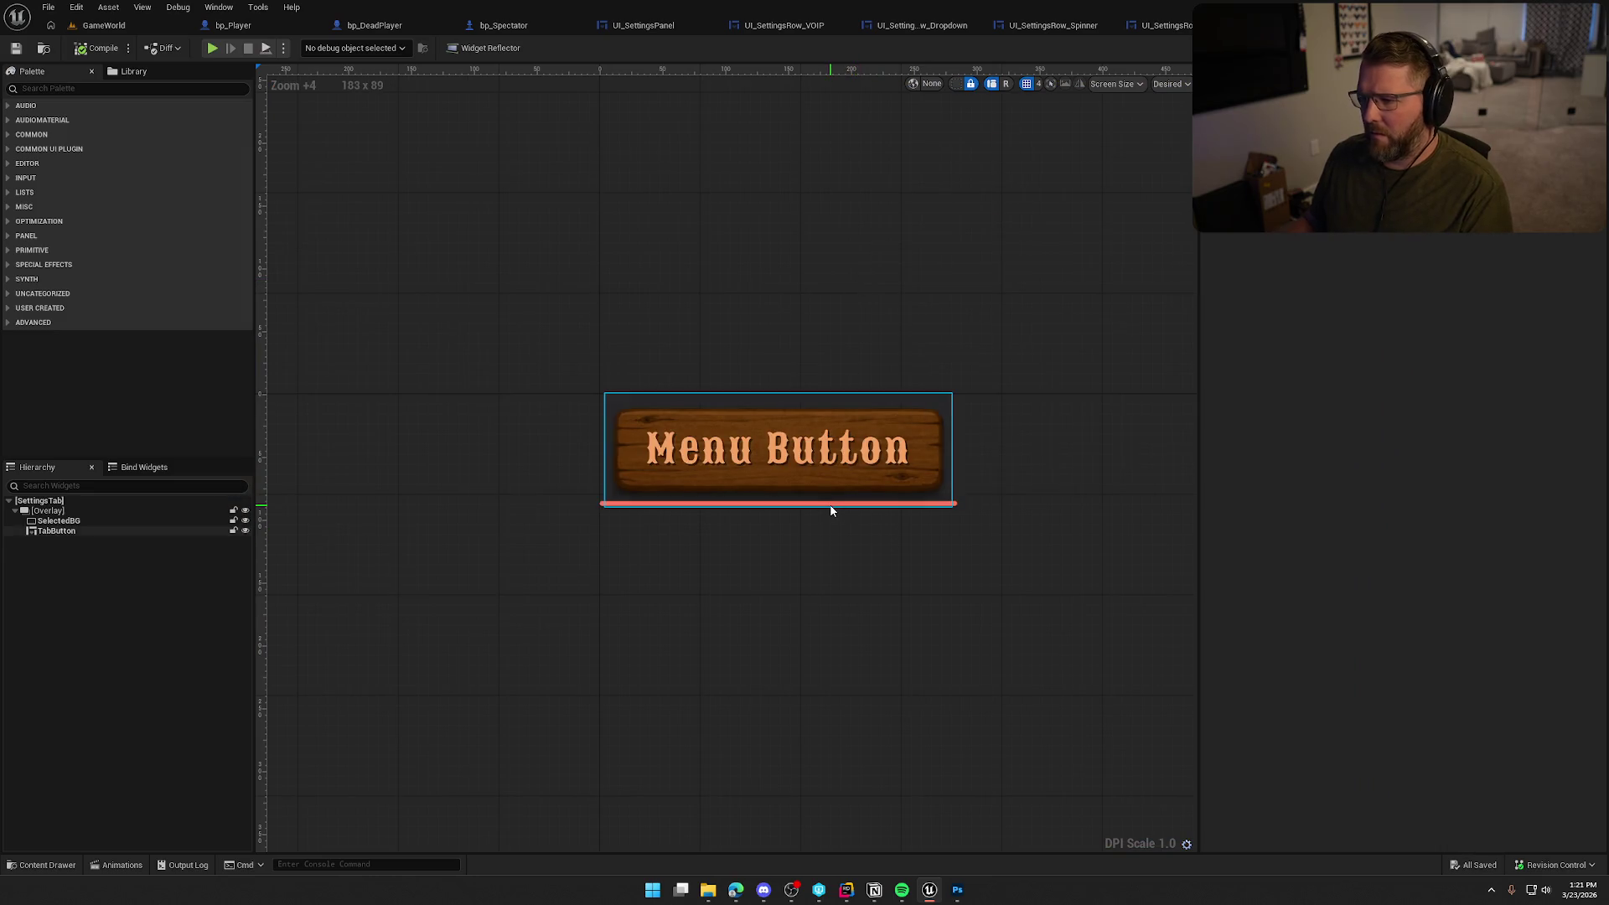
Set the SelectedBG bar's brush colour back to white
{"action": "left_click", "coordinate": [832, 510]}
{"action": "left_click", "coordinate": [831, 506]}
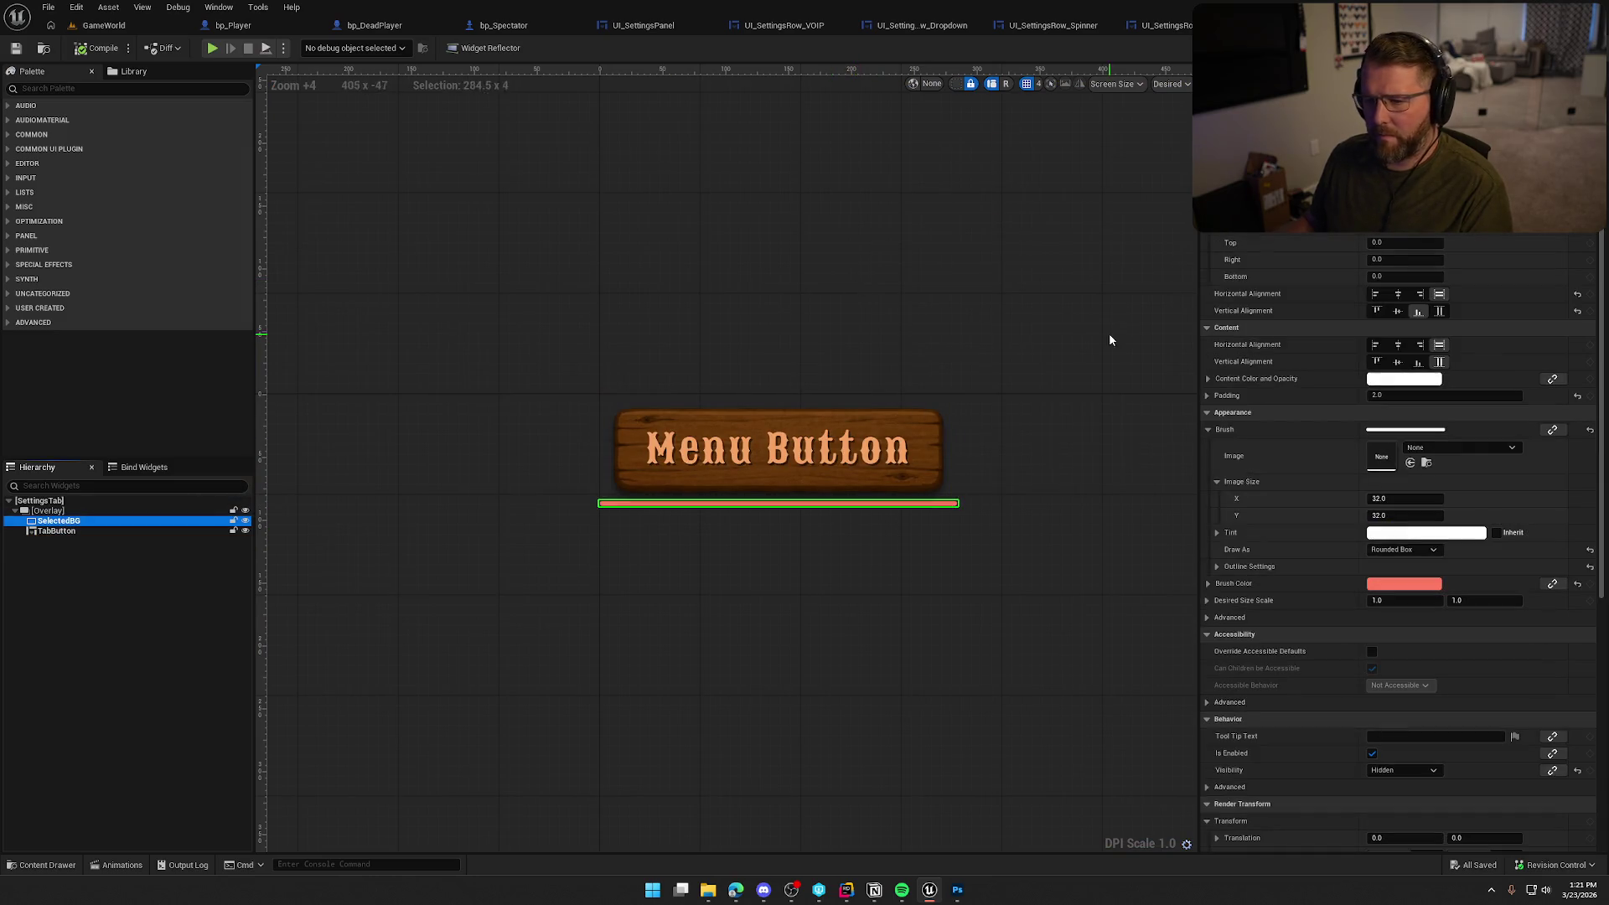
{"action": "left_click", "coordinate": [1383, 583]}
{"action": "left_click_drag", "start_coordinate": [1262, 586], "coordinate": [1262, 667]}
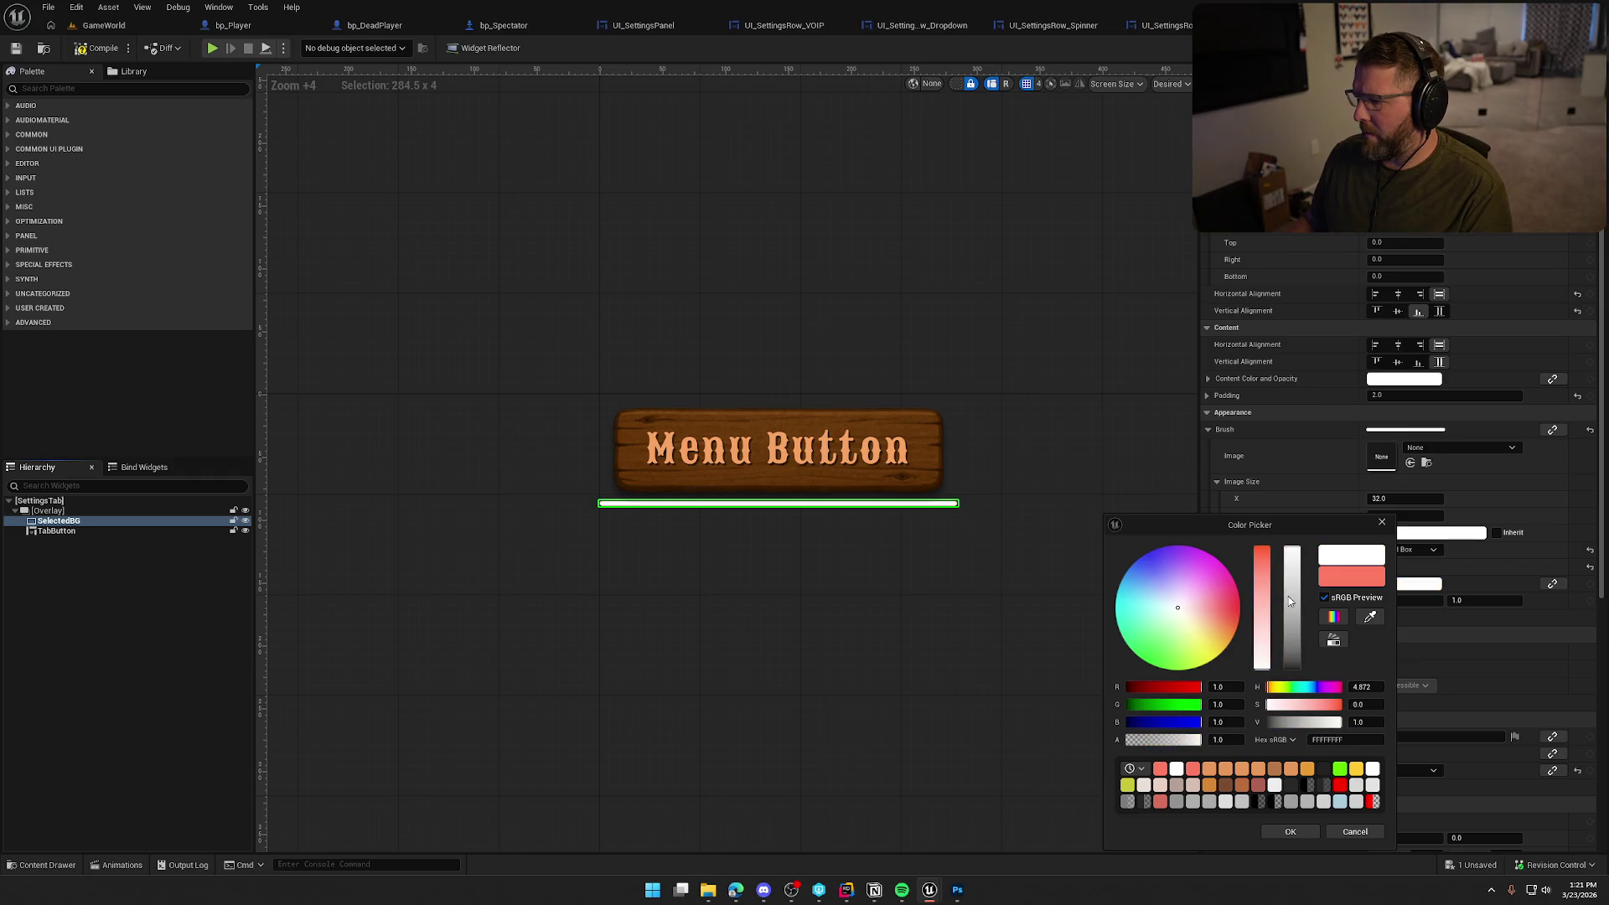
{"action": "left_click", "coordinate": [1288, 832]}
{"action": "left_click", "coordinate": [959, 549]}
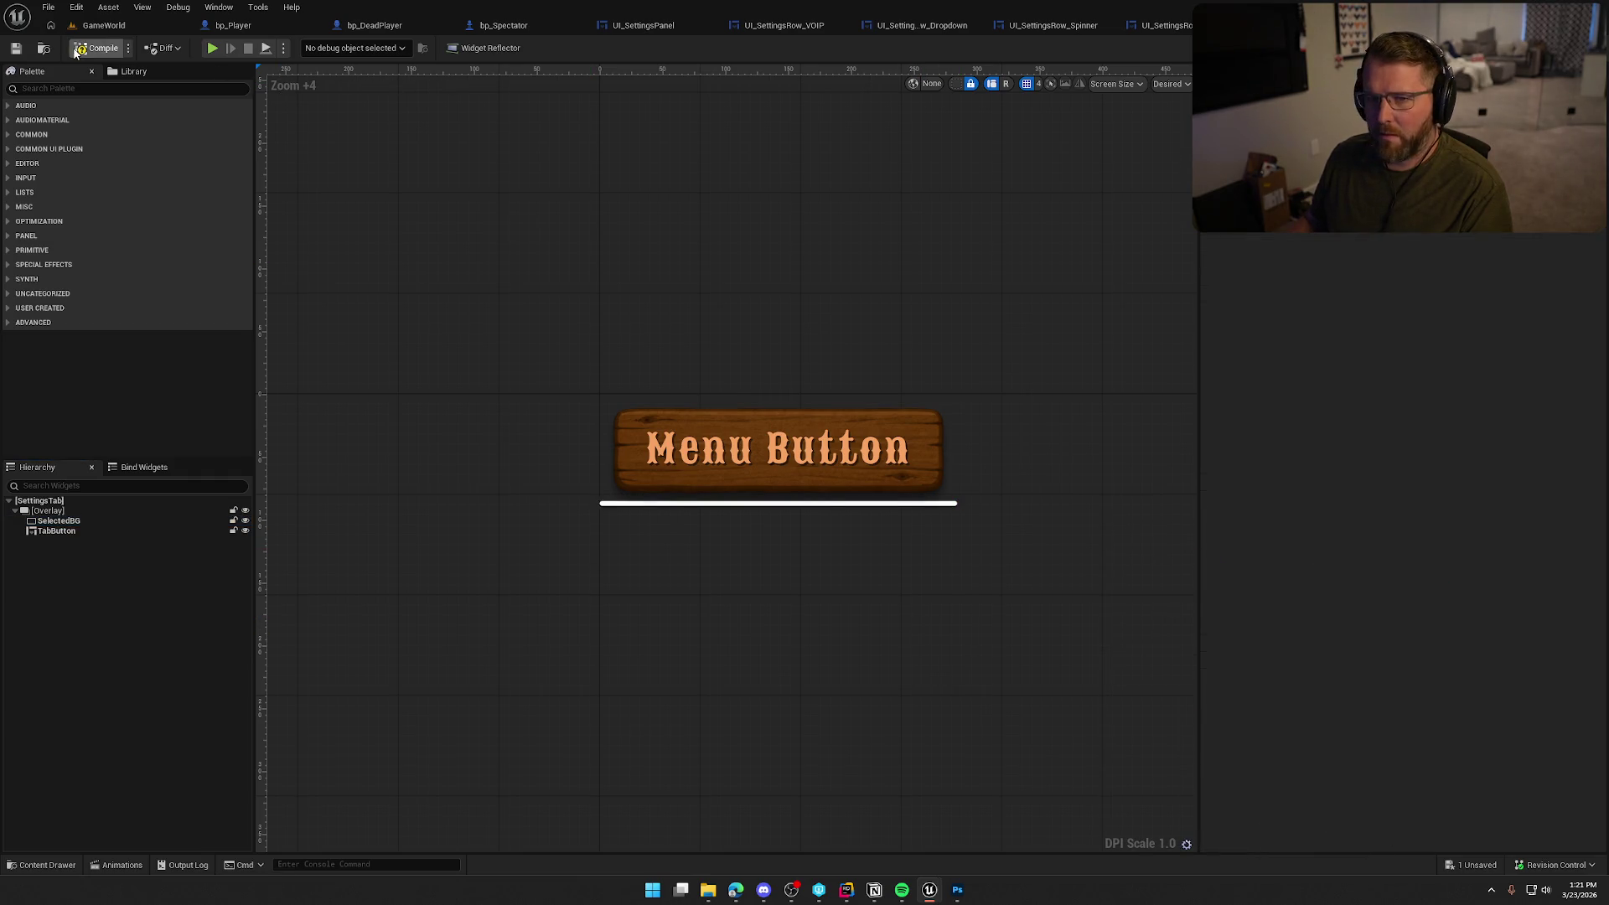
Play again and cycle through the Graphics, Audio, Inputs and Game settings tabs, then stop
{"action": "left_click", "coordinate": [213, 51]}
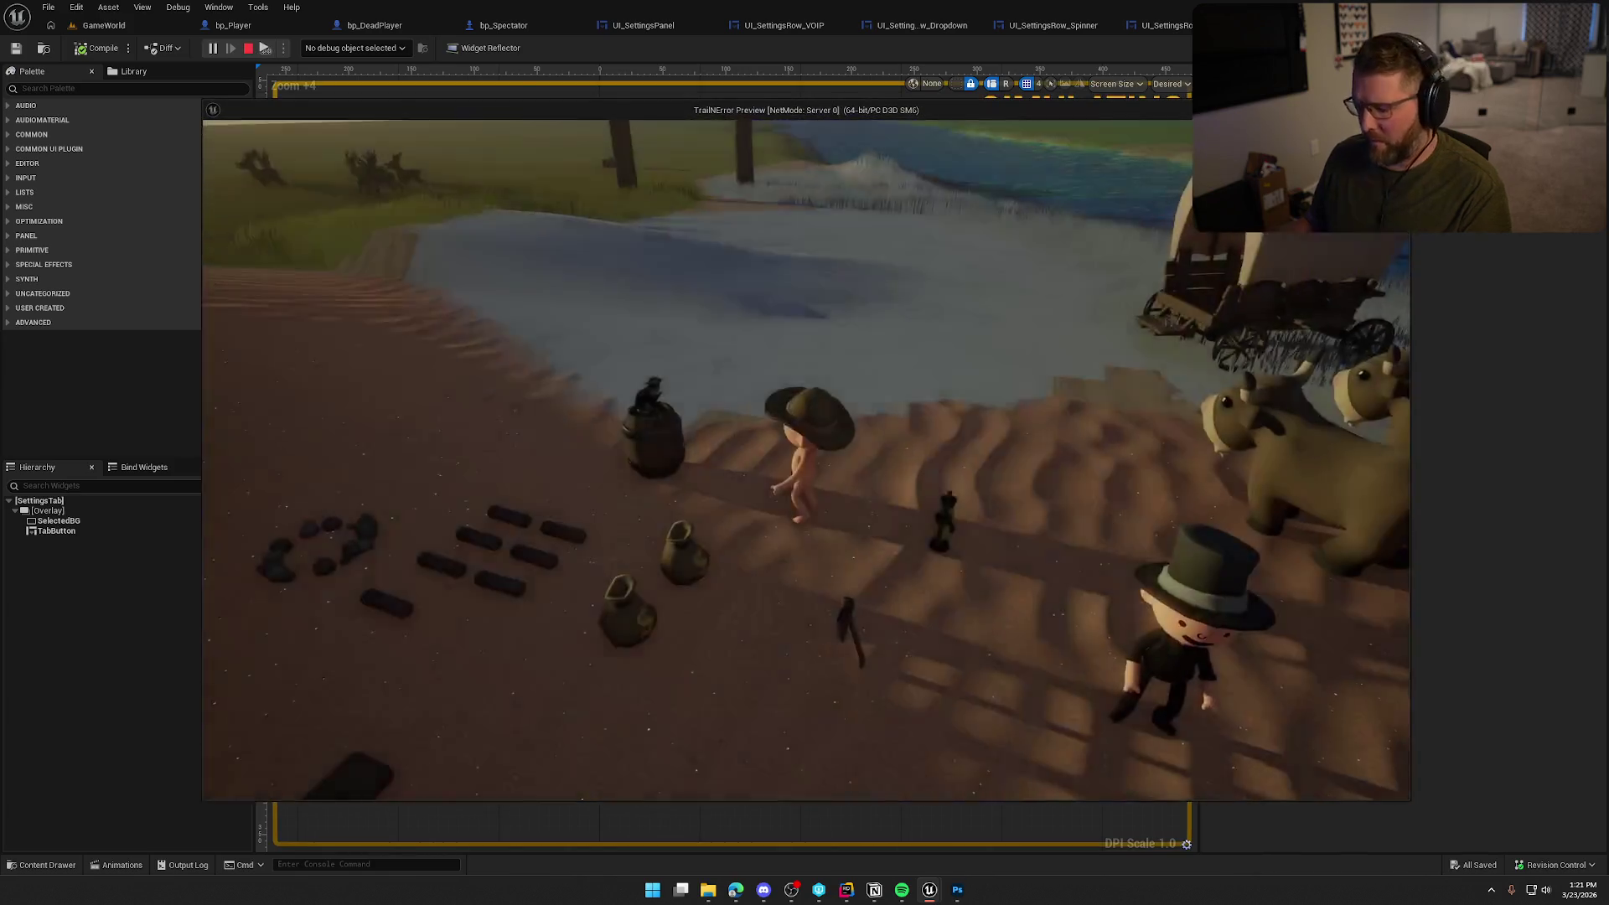
{"action": "key", "text": "Escape"}
{"action": "left_click", "coordinate": [806, 377]}
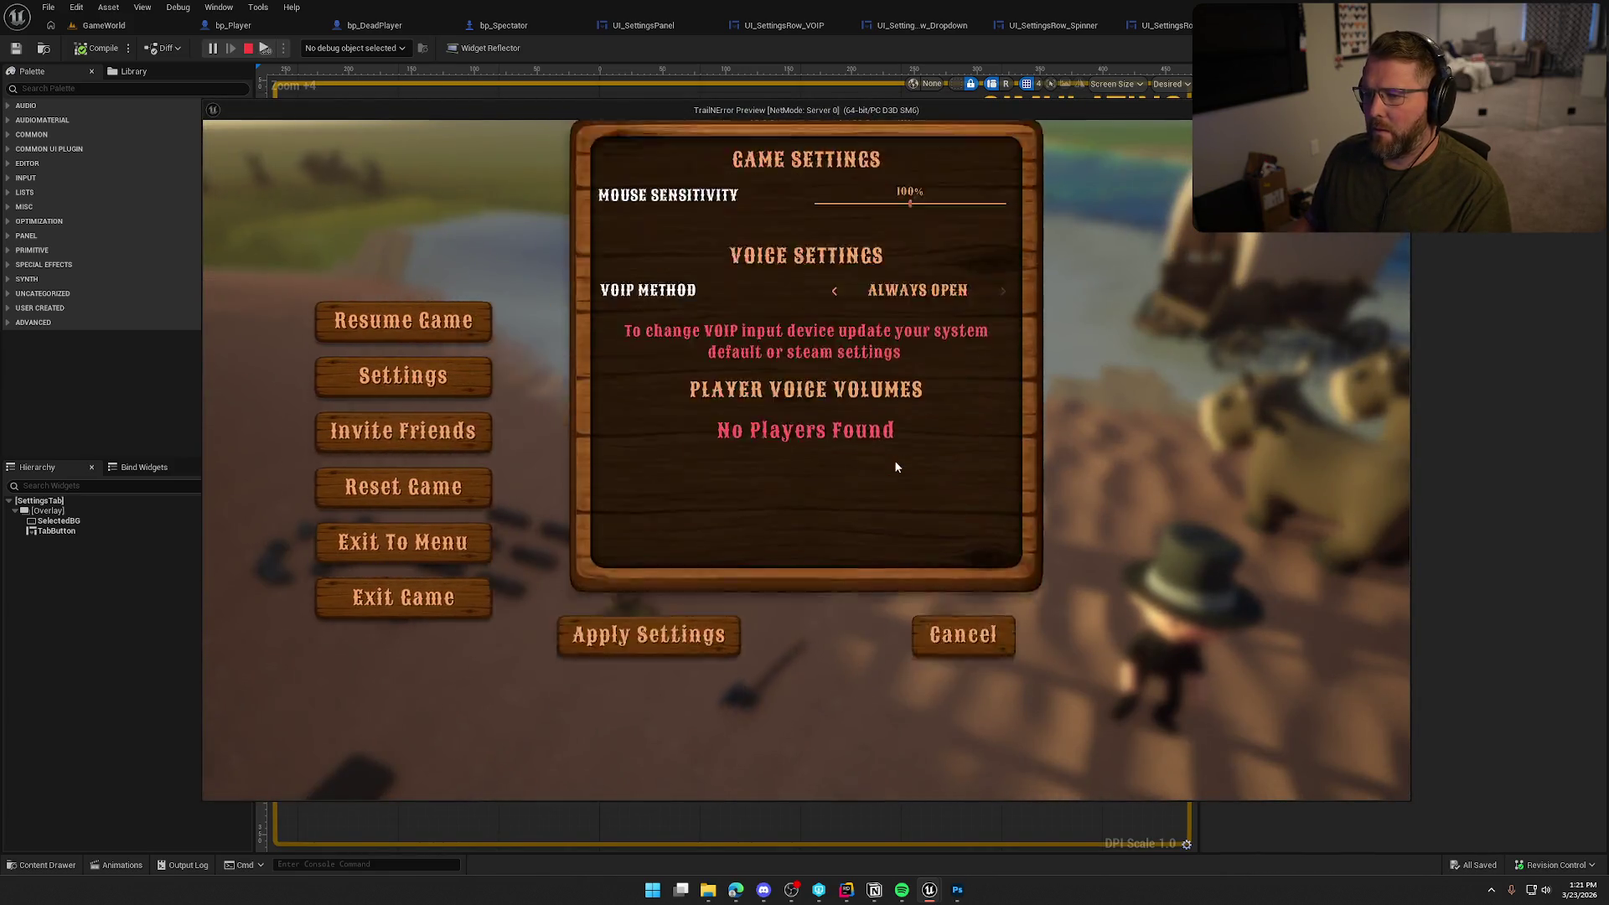
{"action": "left_click", "coordinate": [746, 178]}
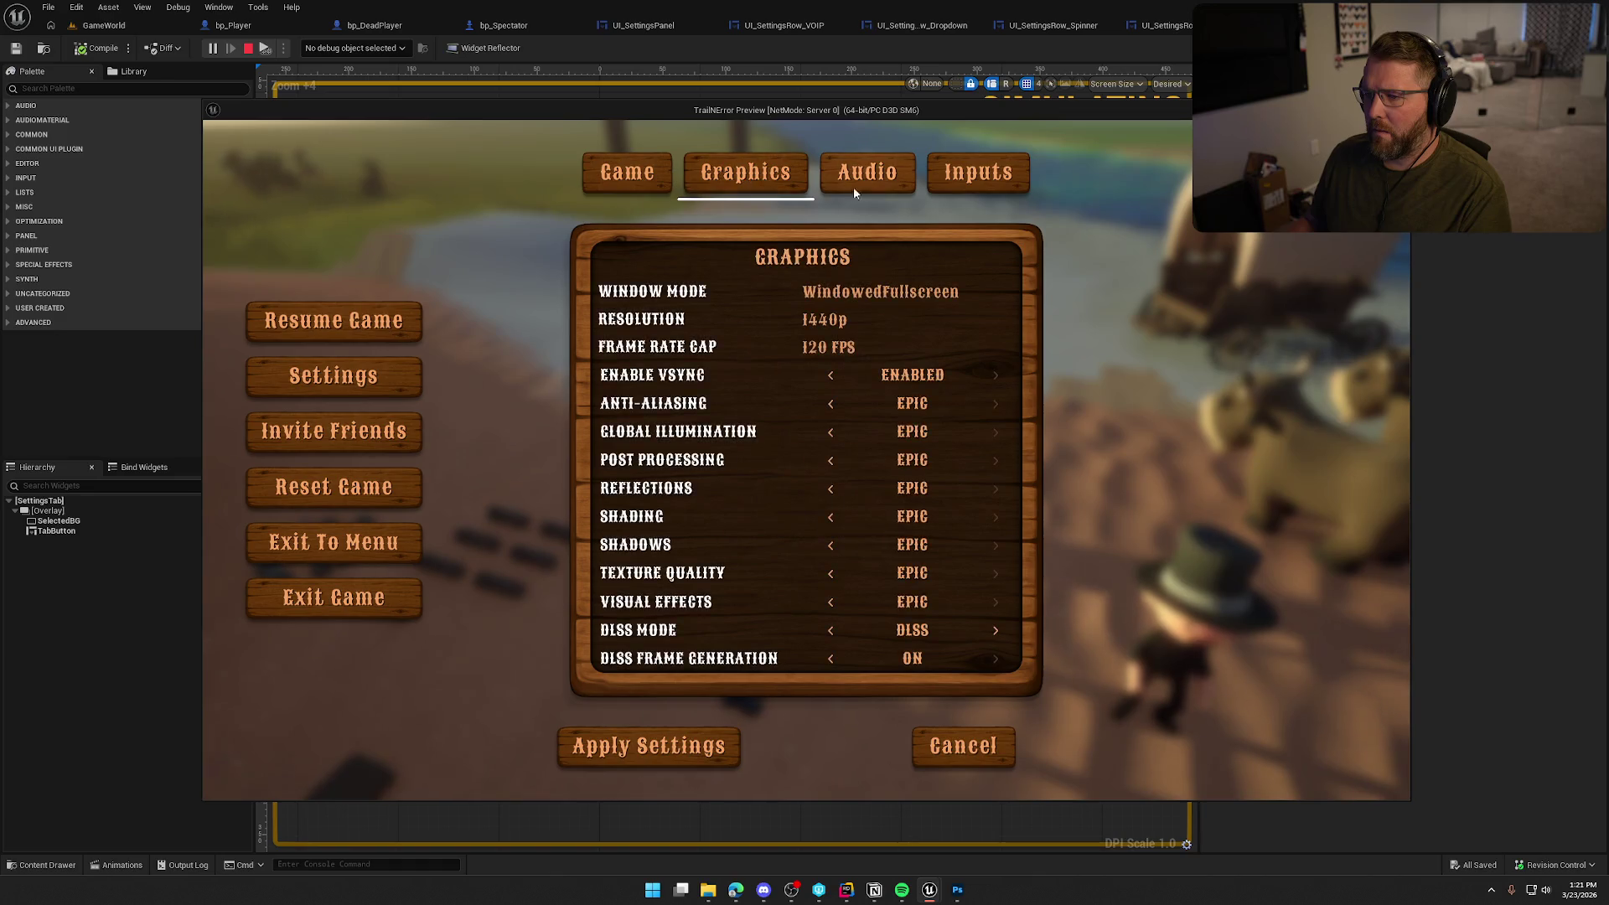
{"action": "left_click", "coordinate": [853, 187]}
{"action": "left_click", "coordinate": [963, 184]}
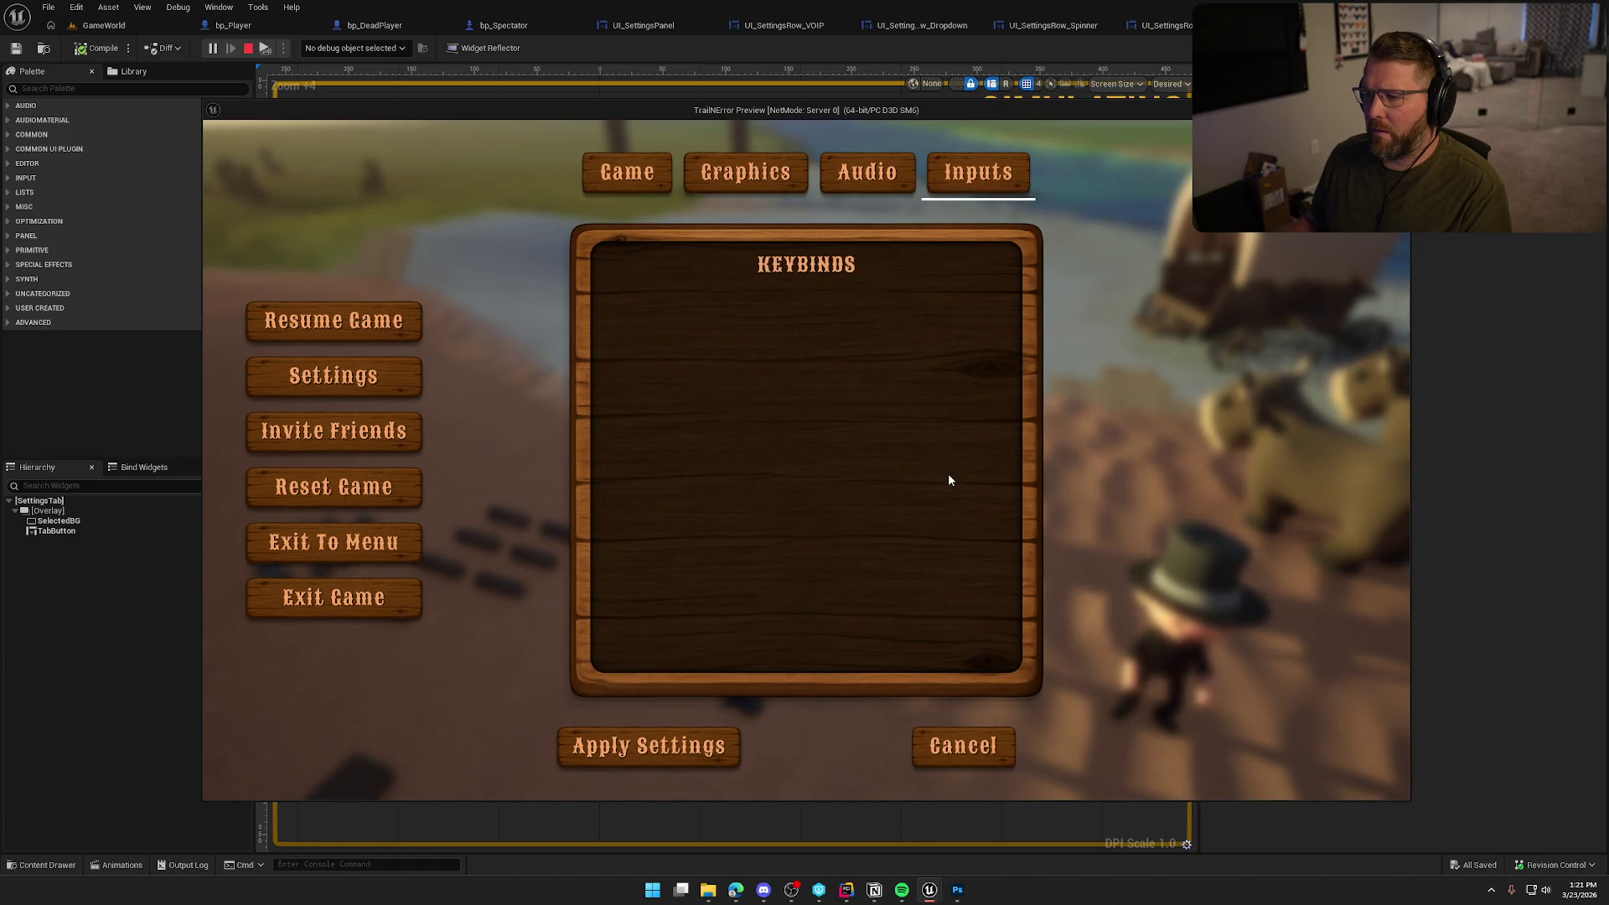
{"action": "left_click", "coordinate": [628, 174]}
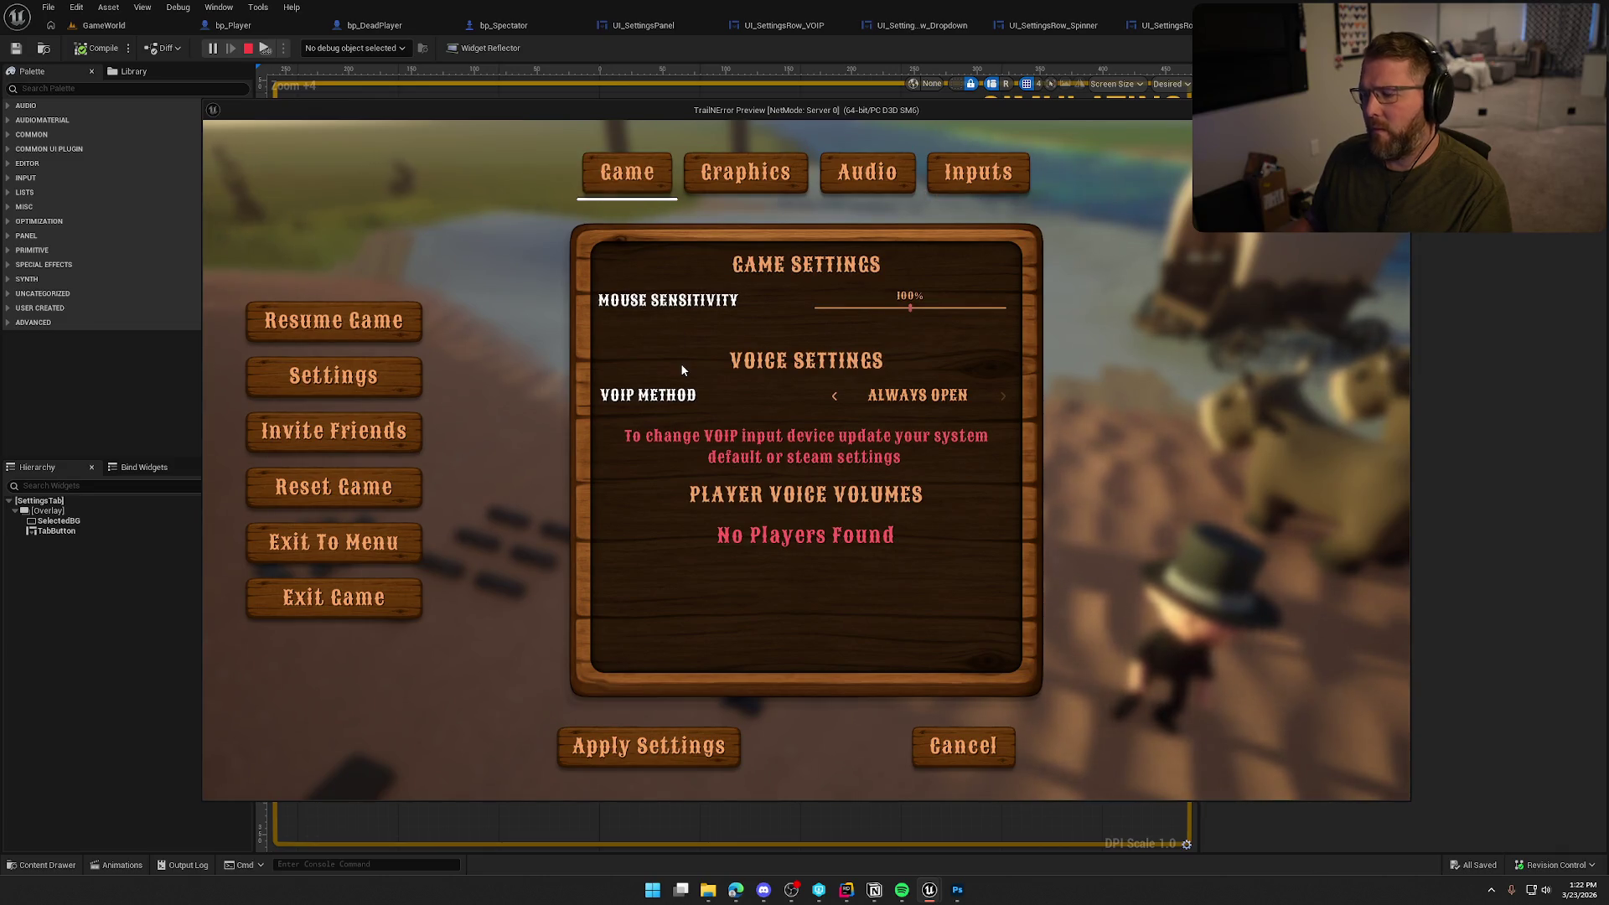
{"action": "left_click", "coordinate": [744, 174]}
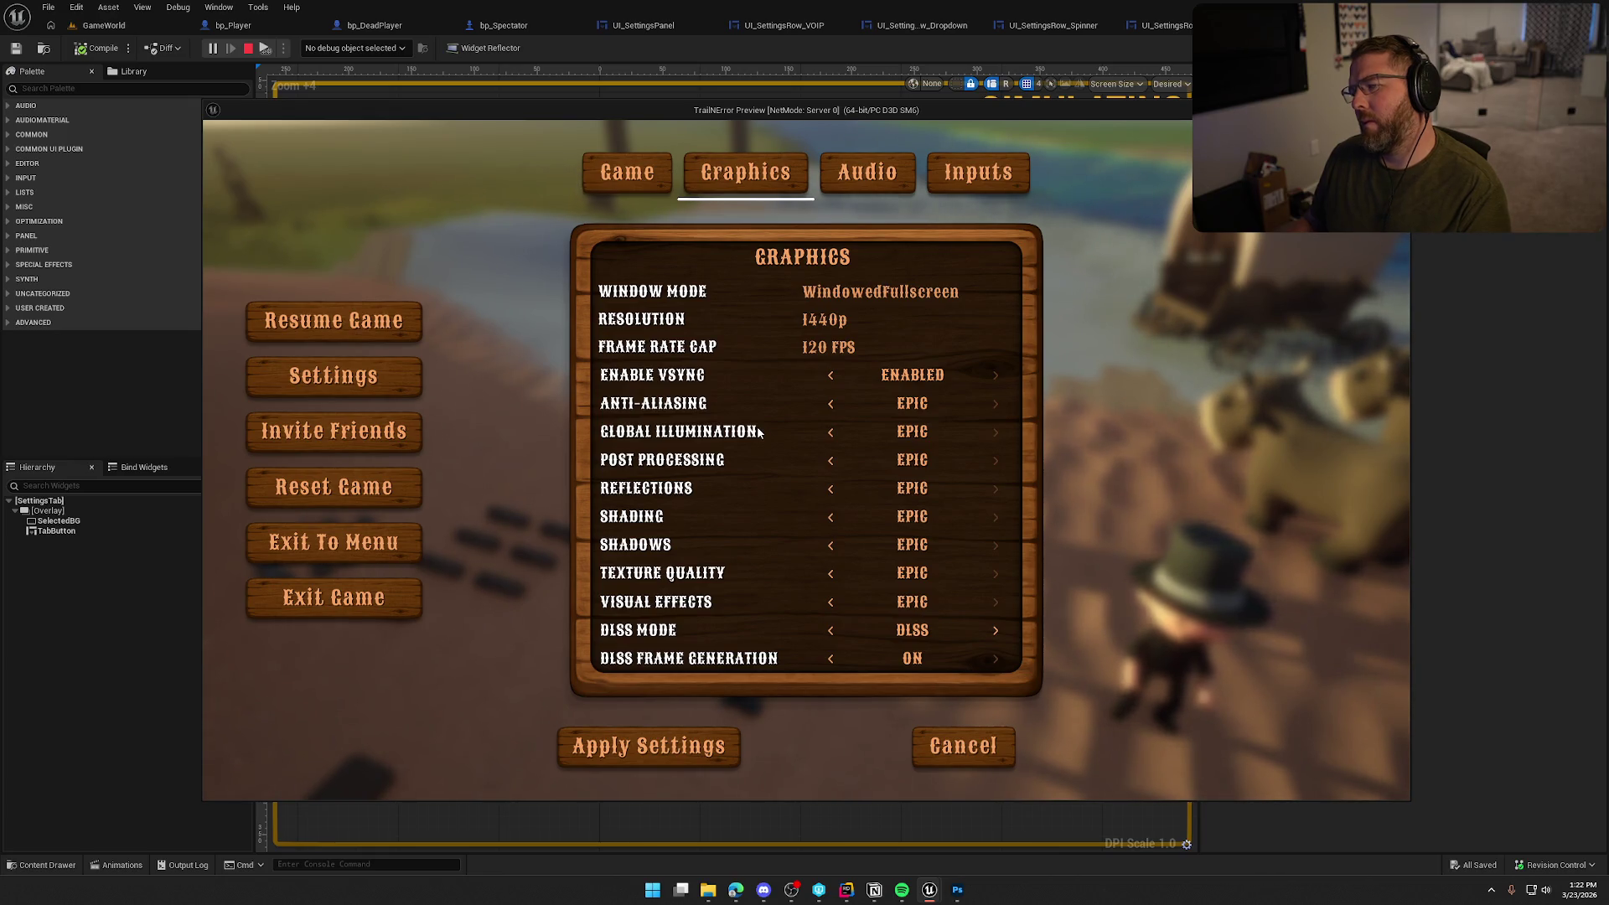
{"action": "key", "text": "Escape"}
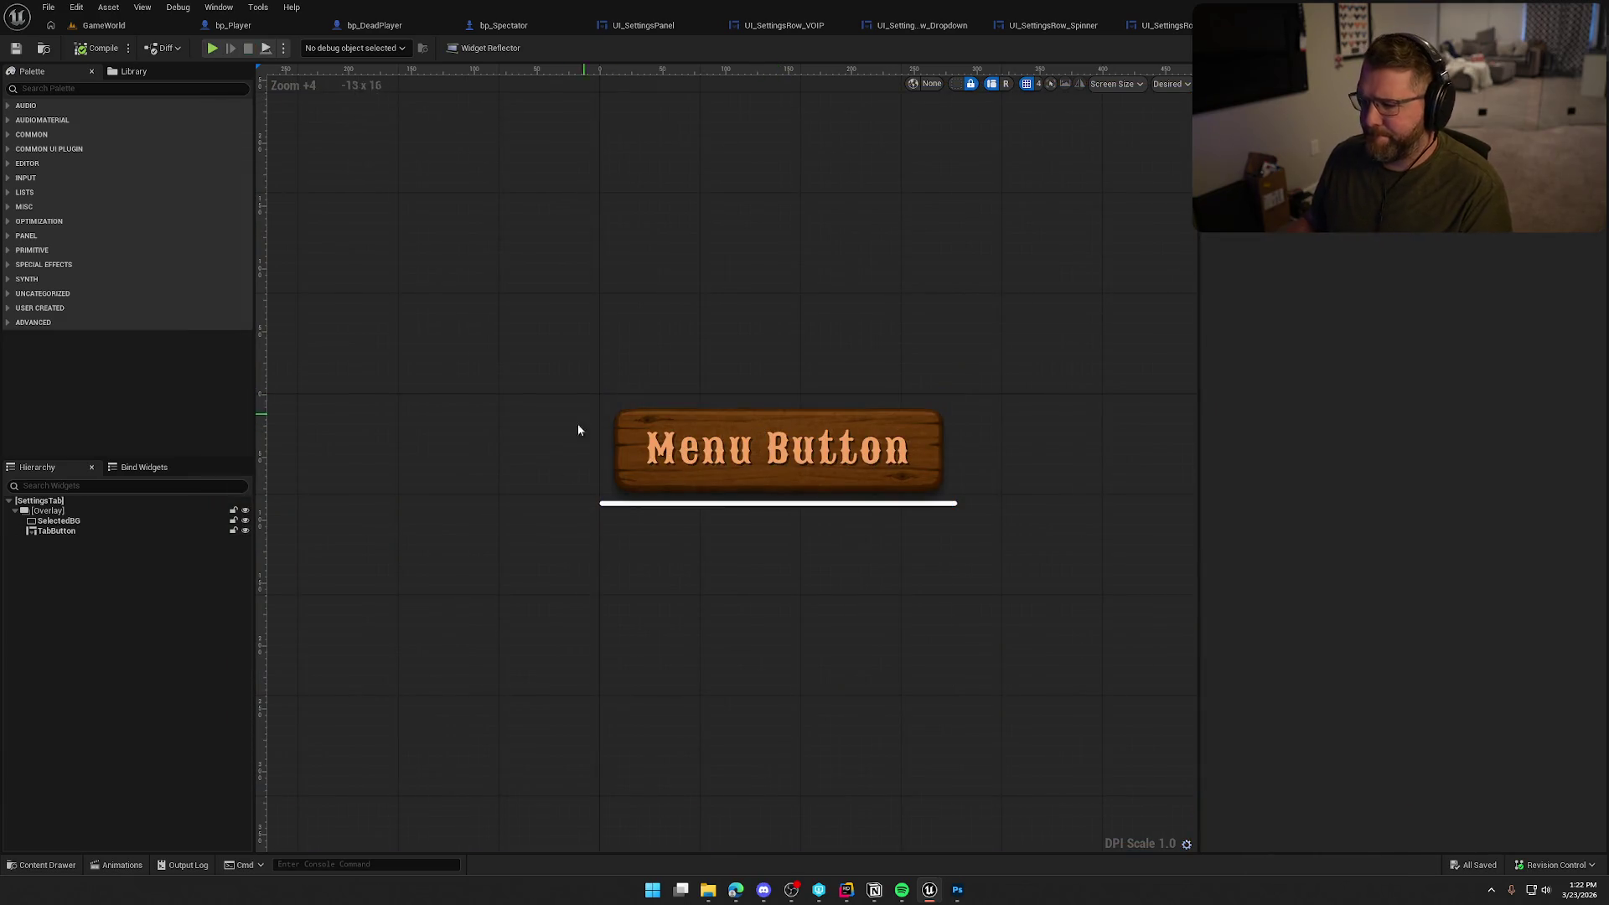
Give the SelectedBG brush colour an alpha of 0.5
{"action": "left_click", "coordinate": [55, 521]}
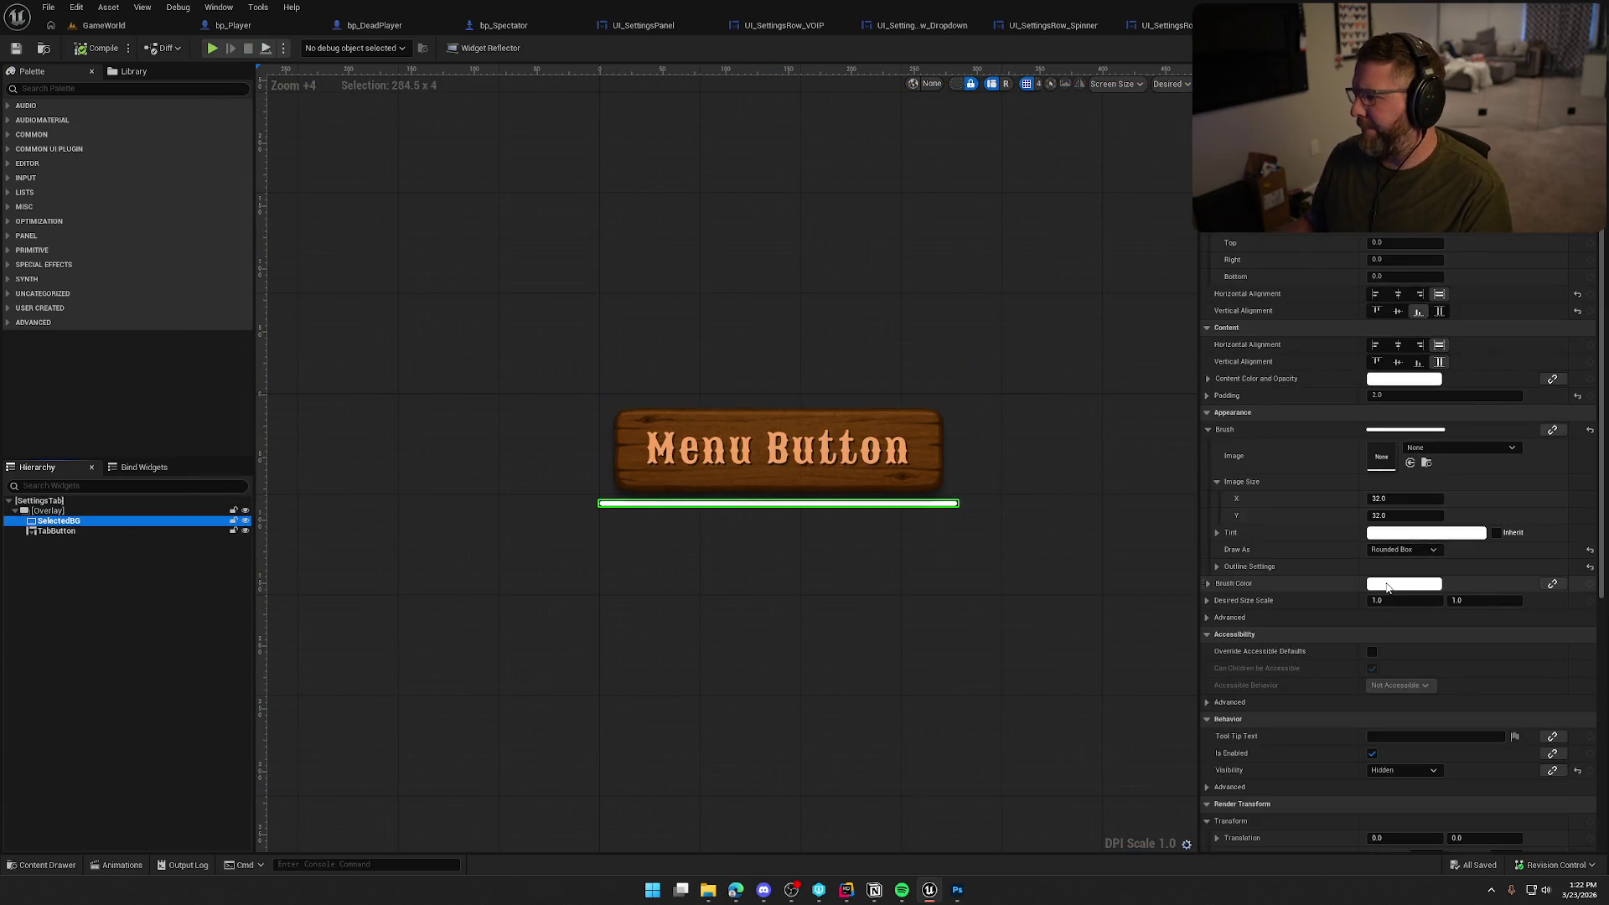
{"action": "left_click", "coordinate": [1415, 584]}
{"action": "left_click", "coordinate": [1213, 740]}
{"action": "type", "text": "0.5"}
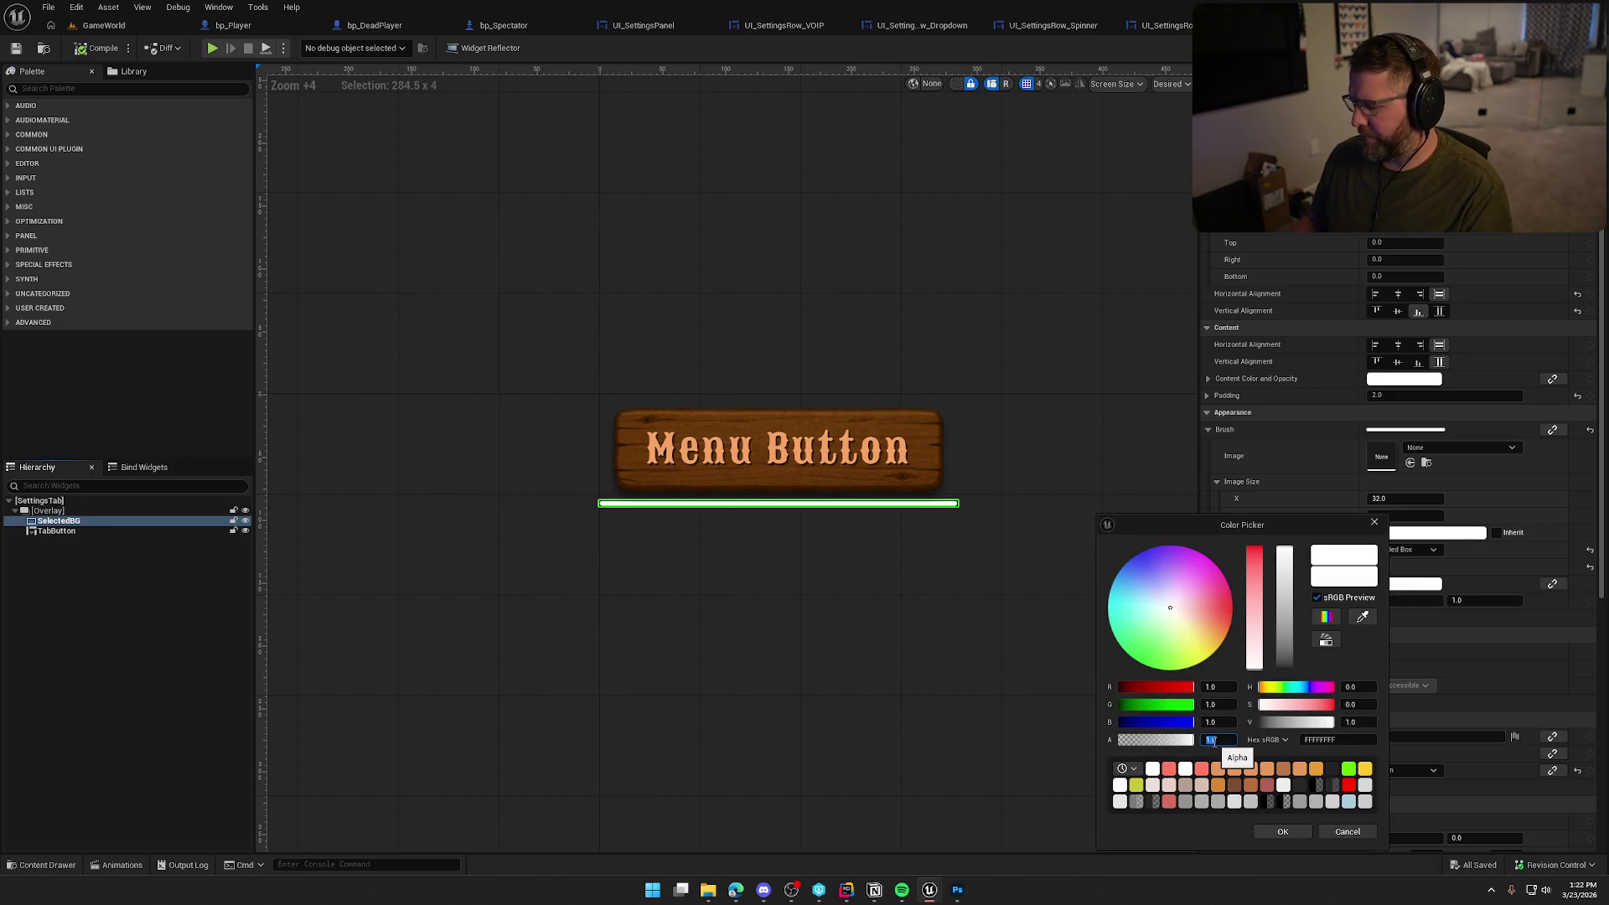
{"action": "key", "text": "Return"}
{"action": "left_click", "coordinate": [936, 675]}
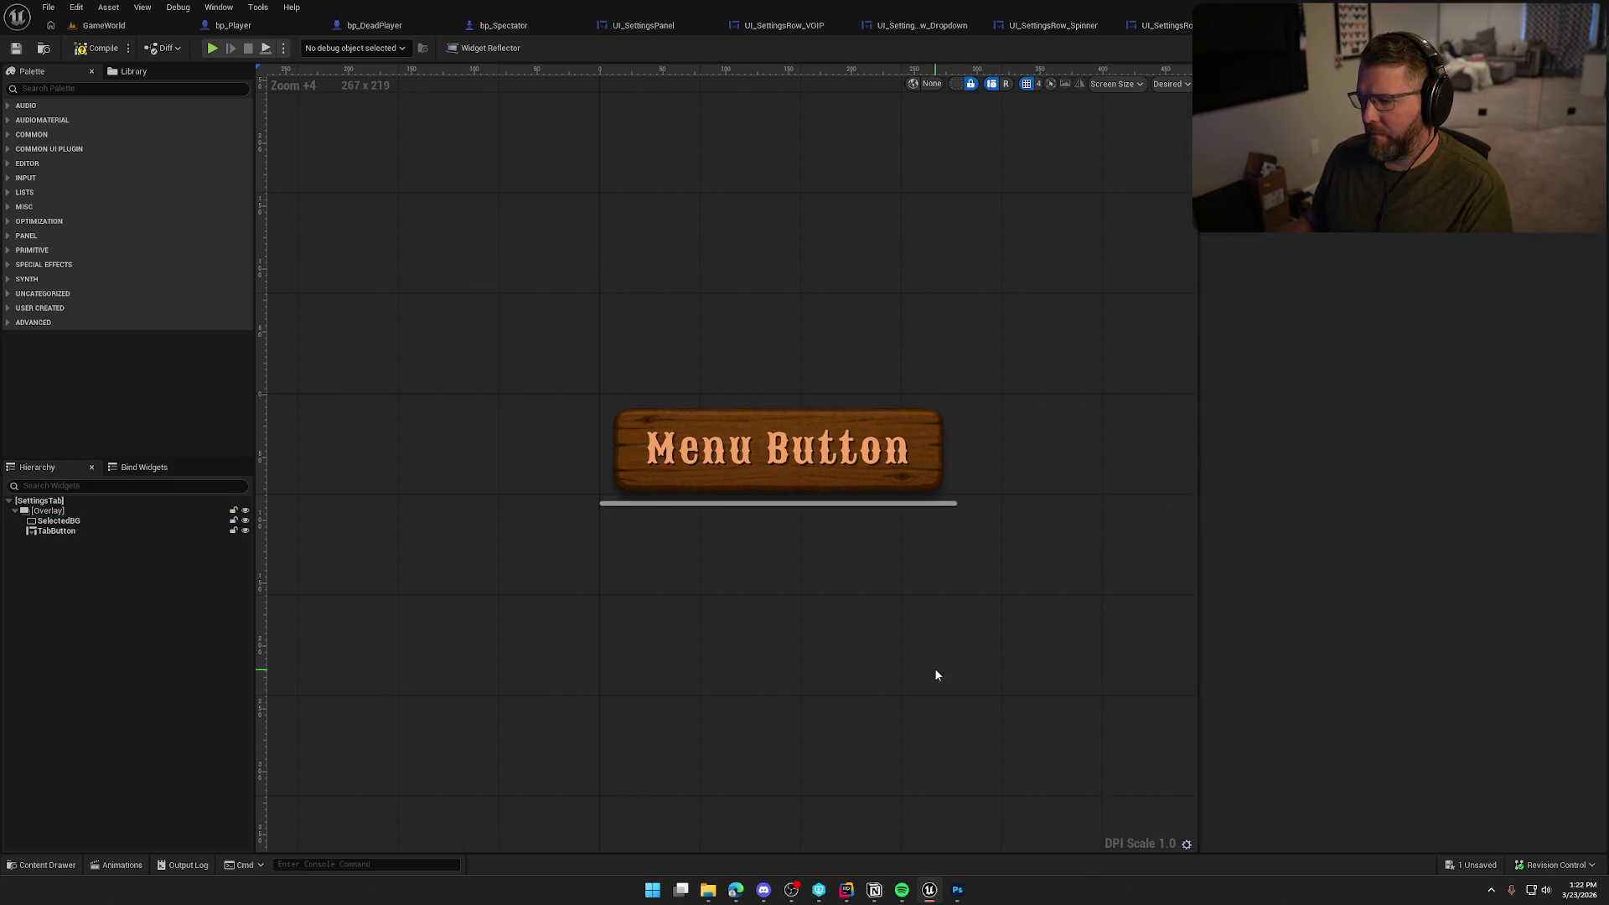
Compile, play, and check the Graphics, Audio, Inputs and Game settings tabs before stopping
{"action": "left_click", "coordinate": [96, 47]}
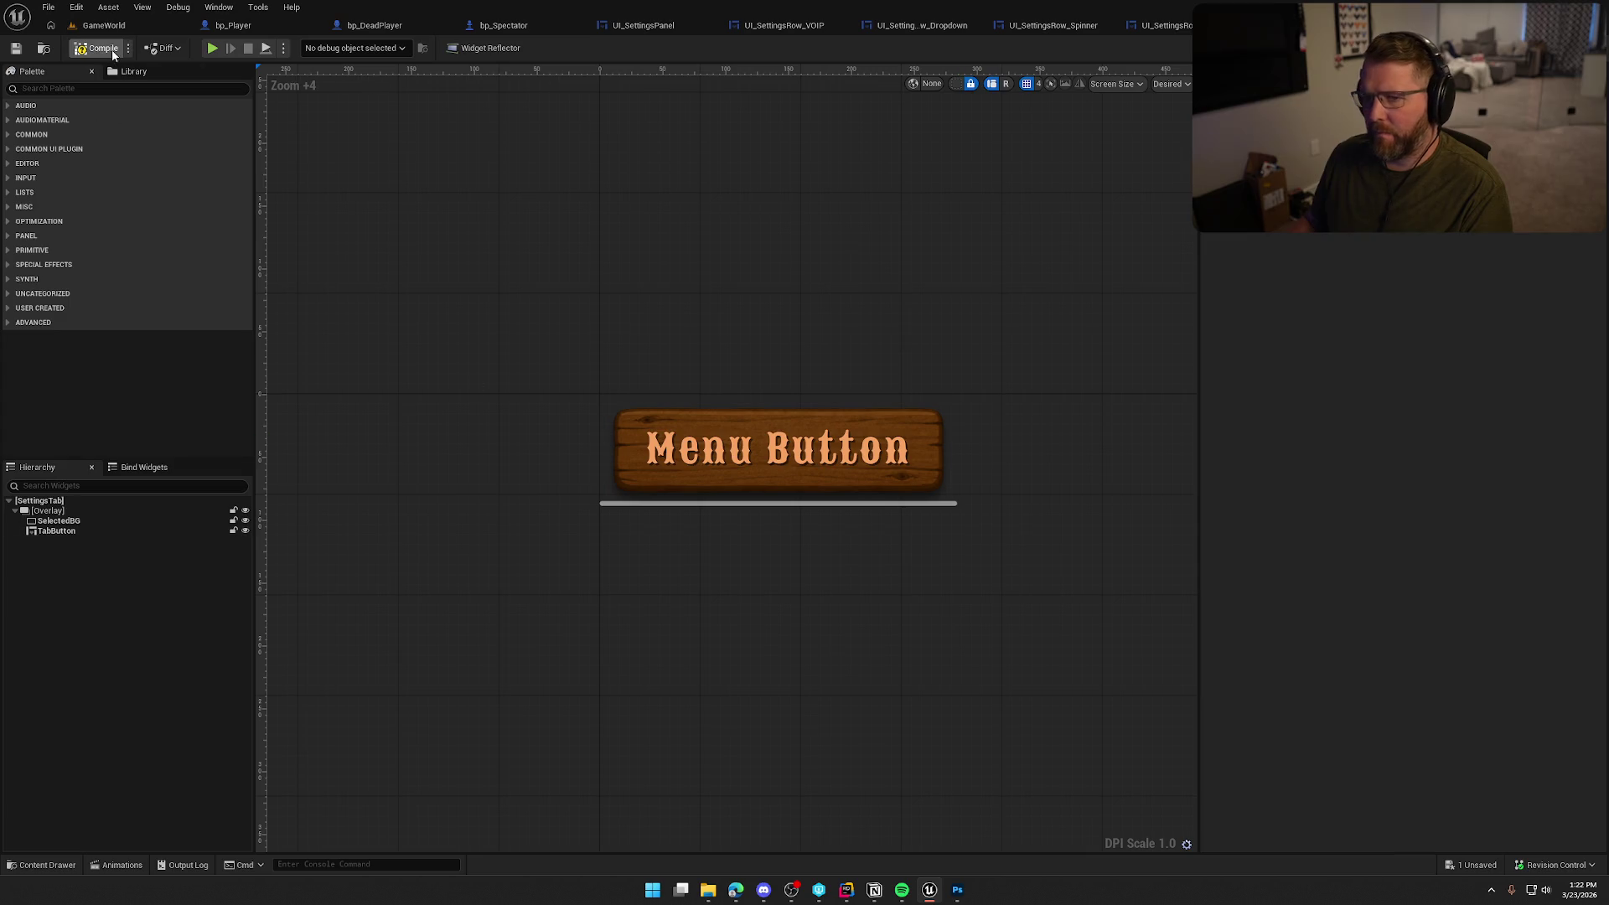
{"action": "left_click", "coordinate": [211, 49]}
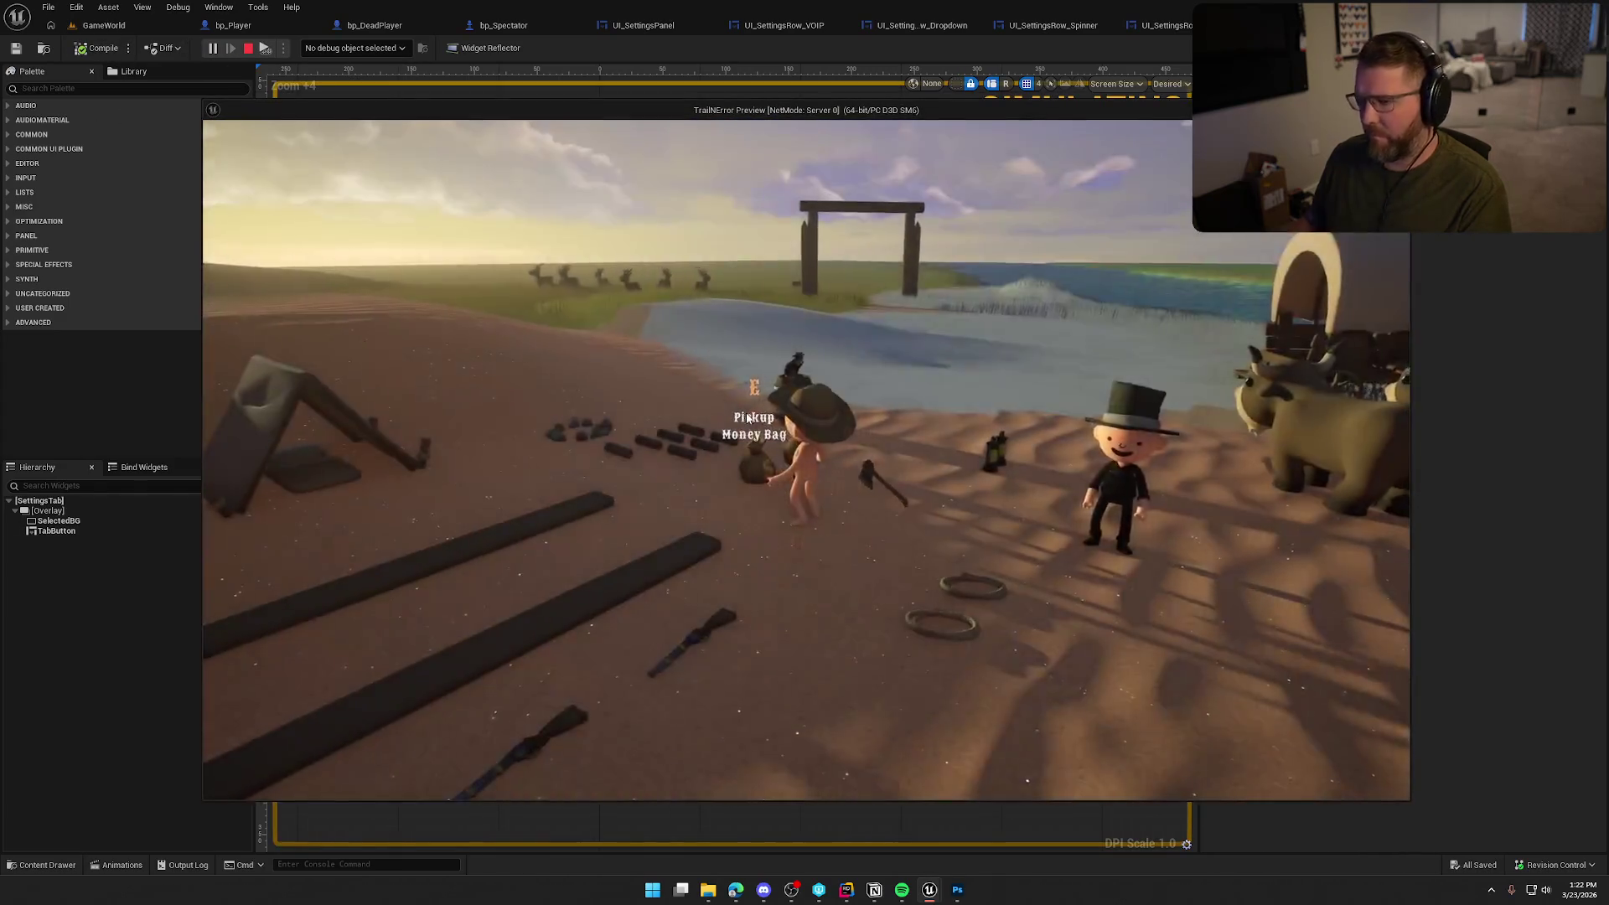
{"action": "key", "text": "Escape"}
{"action": "left_click", "coordinate": [798, 382]}
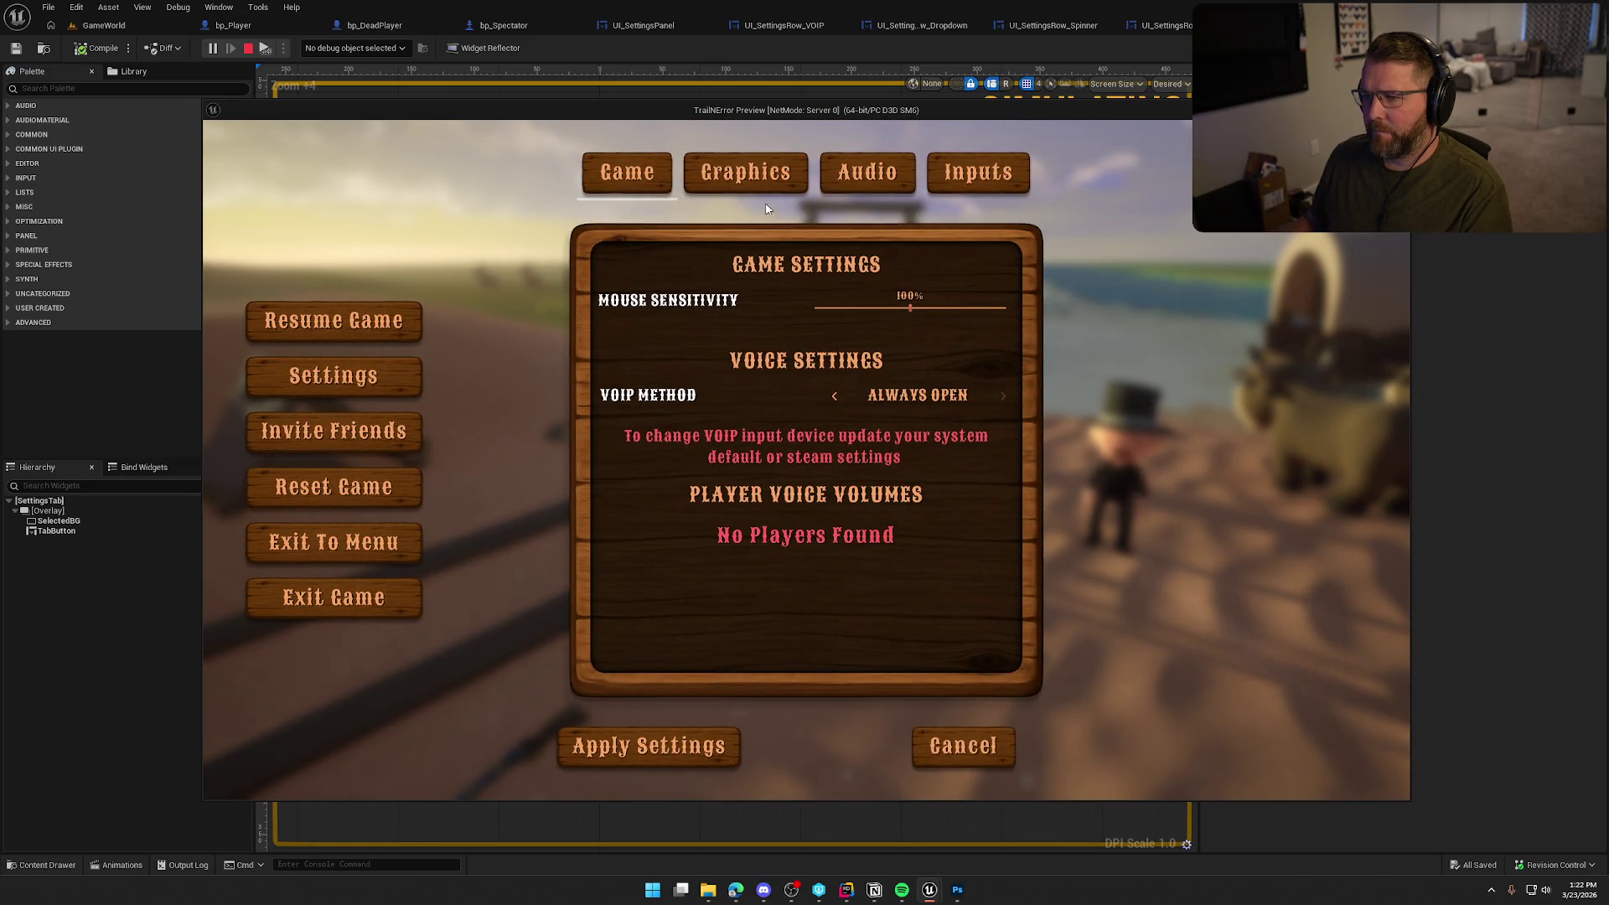
{"action": "left_click", "coordinate": [762, 186]}
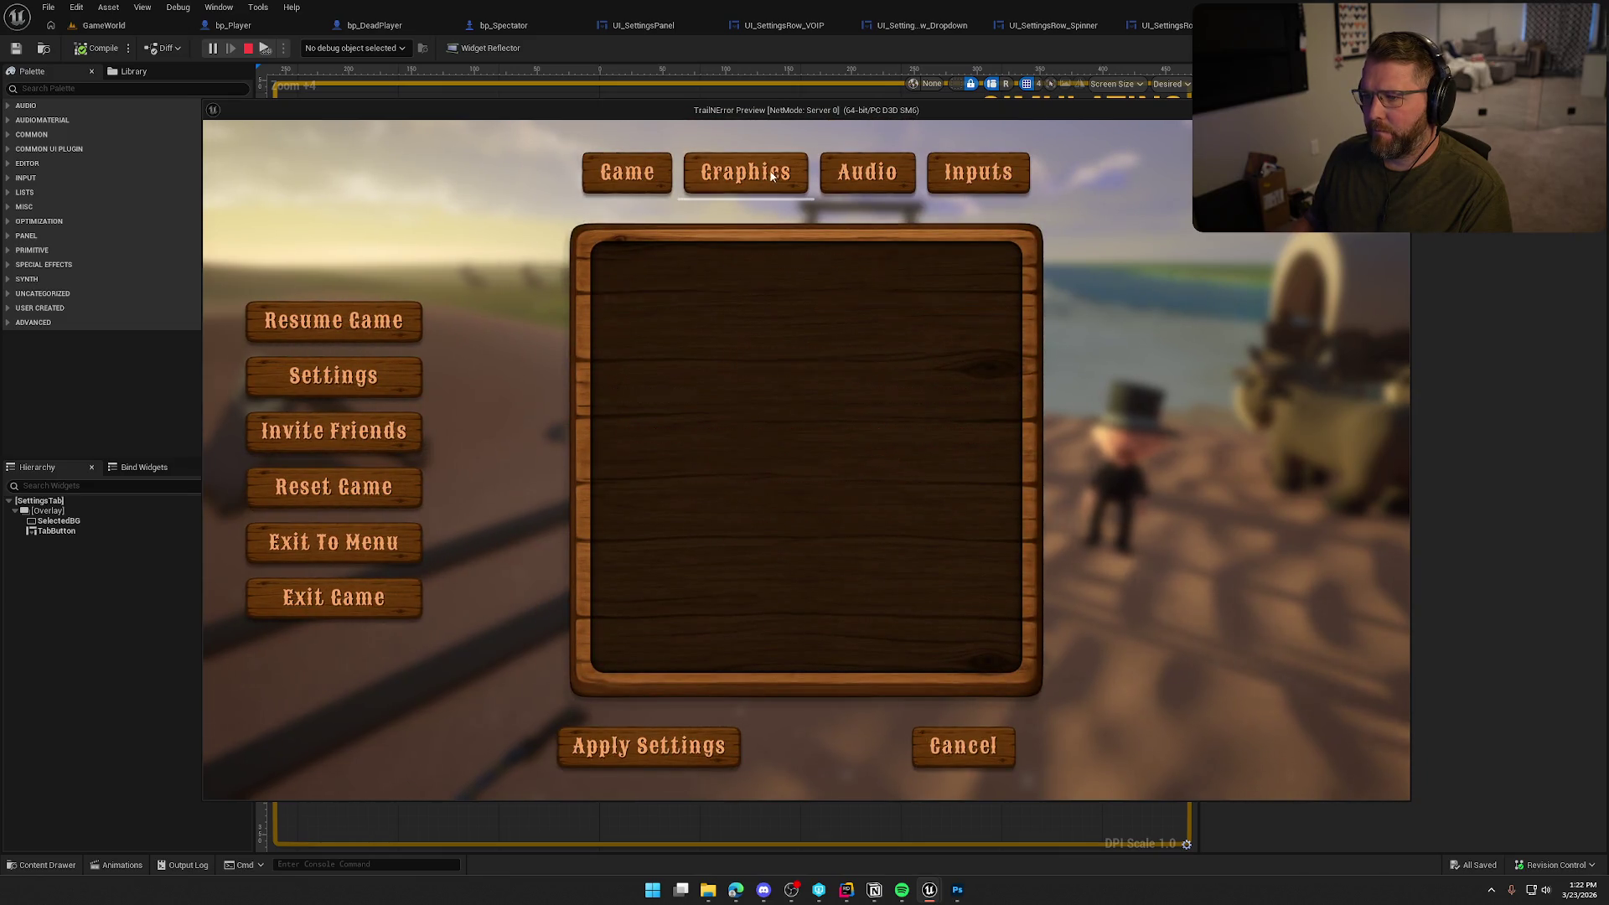
{"action": "left_click", "coordinate": [851, 175]}
{"action": "left_click", "coordinate": [978, 176]}
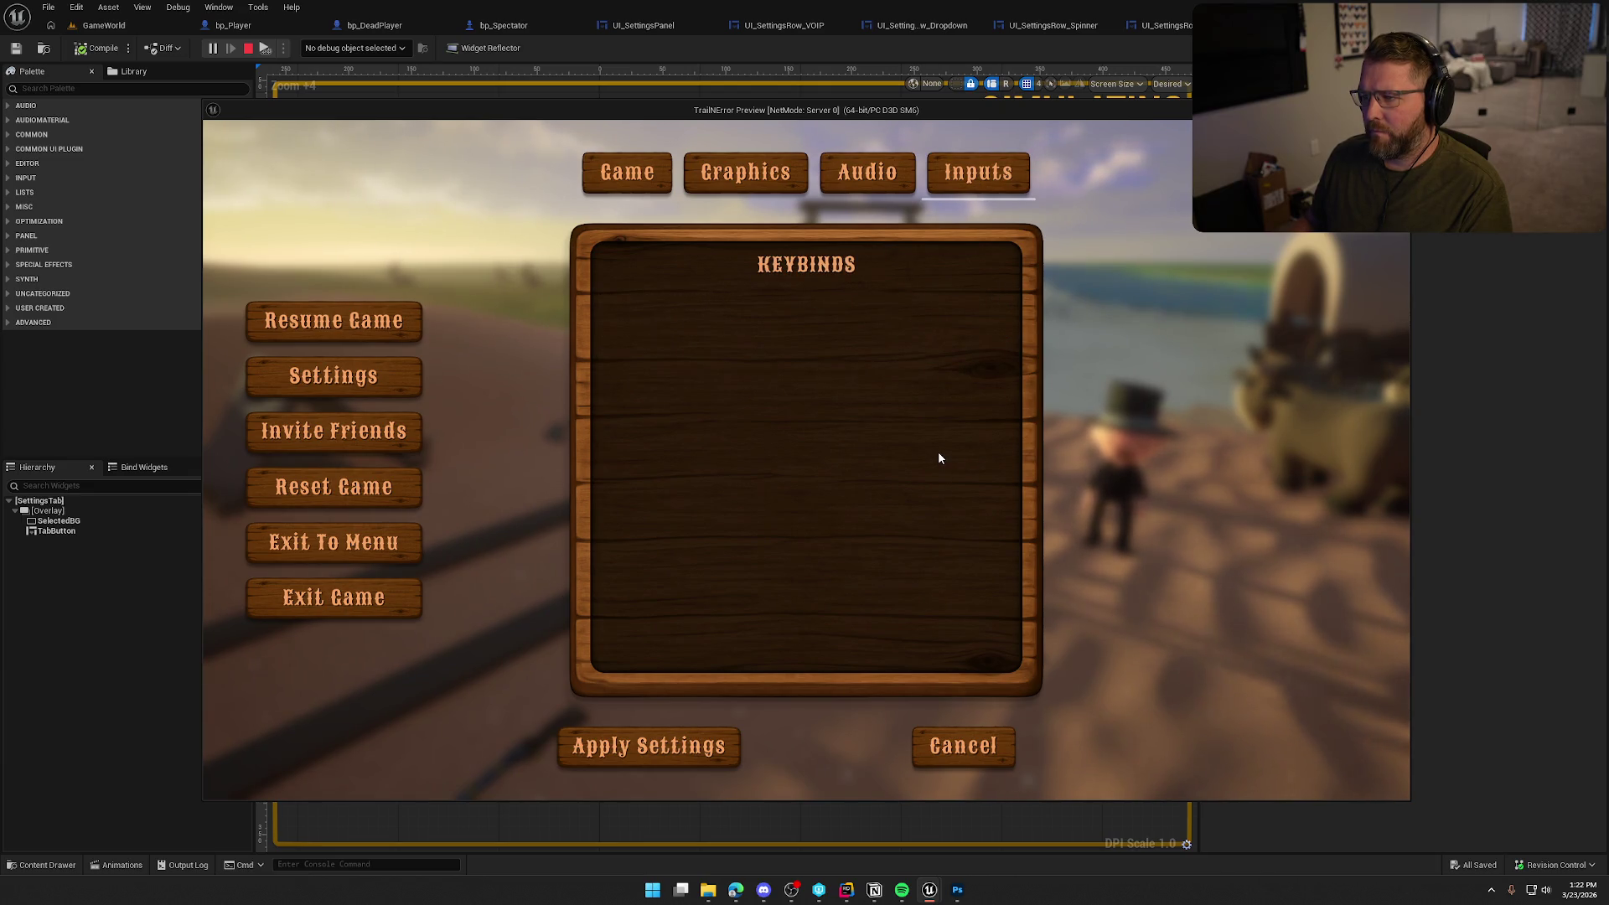
{"action": "left_click", "coordinate": [632, 186]}
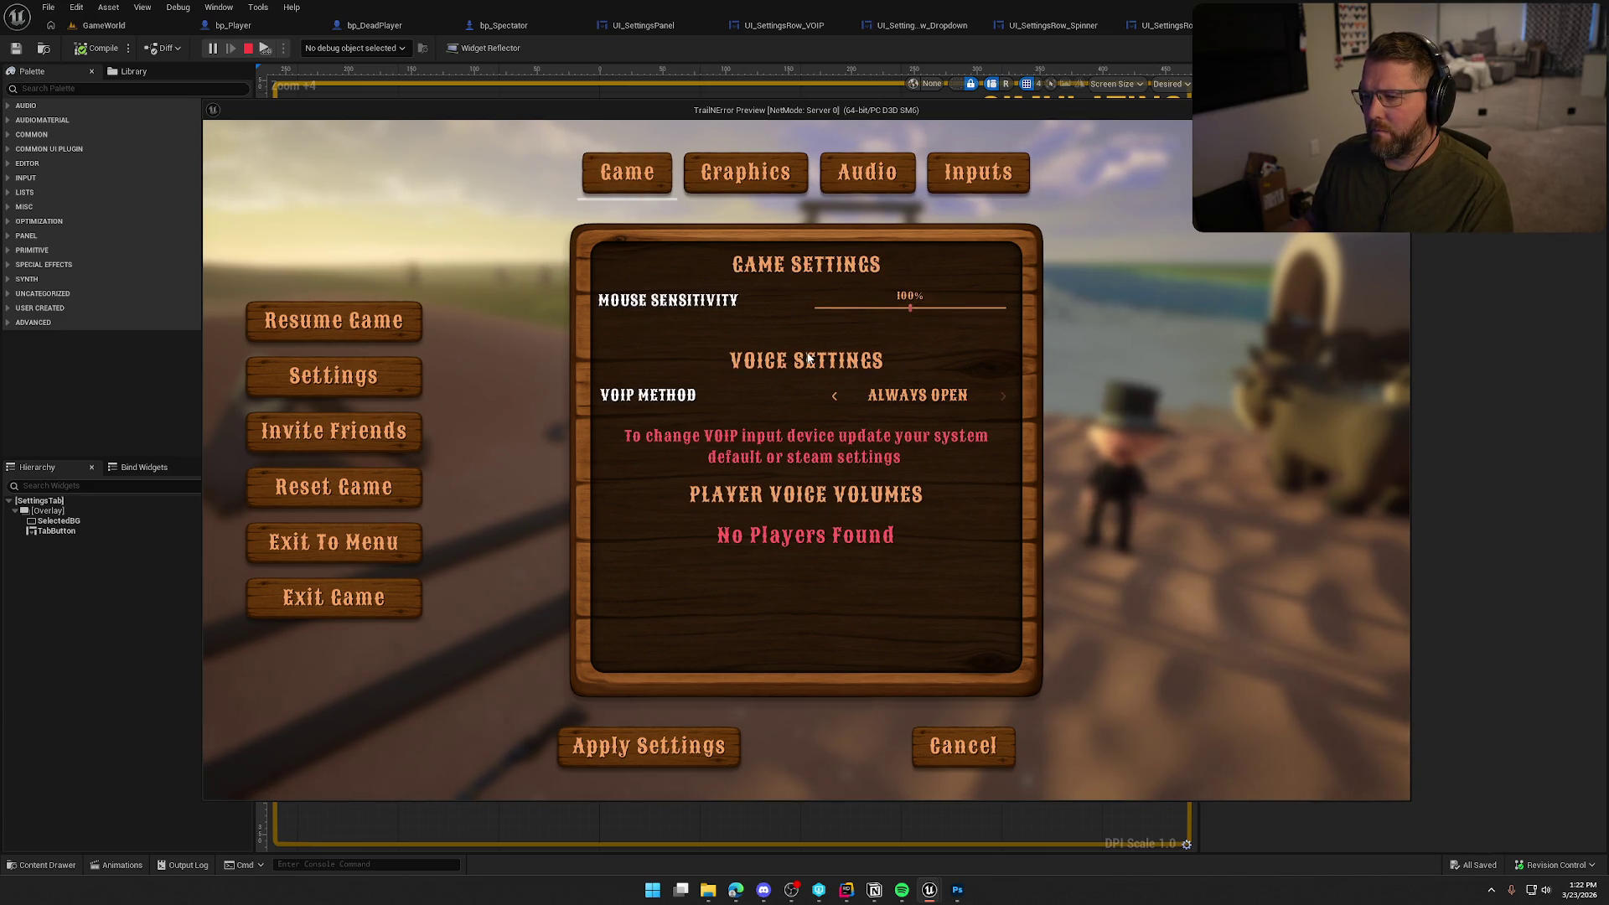
{"action": "key", "text": "Escape"}
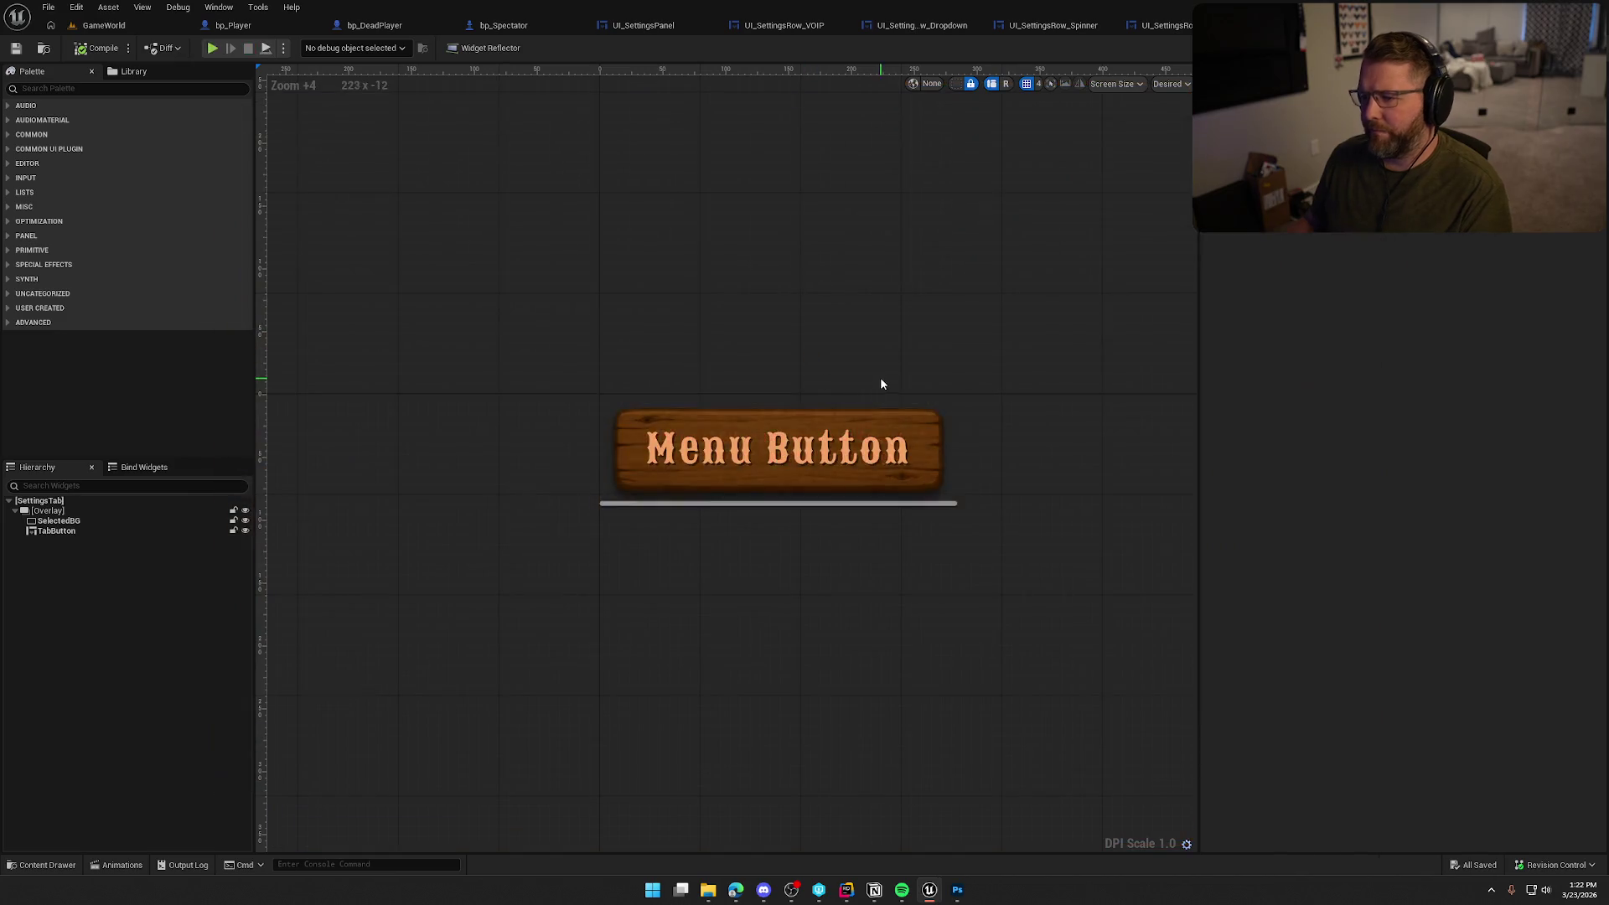
Select SelectedBG to view its Details, then switch to the maximised browser image results
{"action": "left_click", "coordinate": [59, 520]}
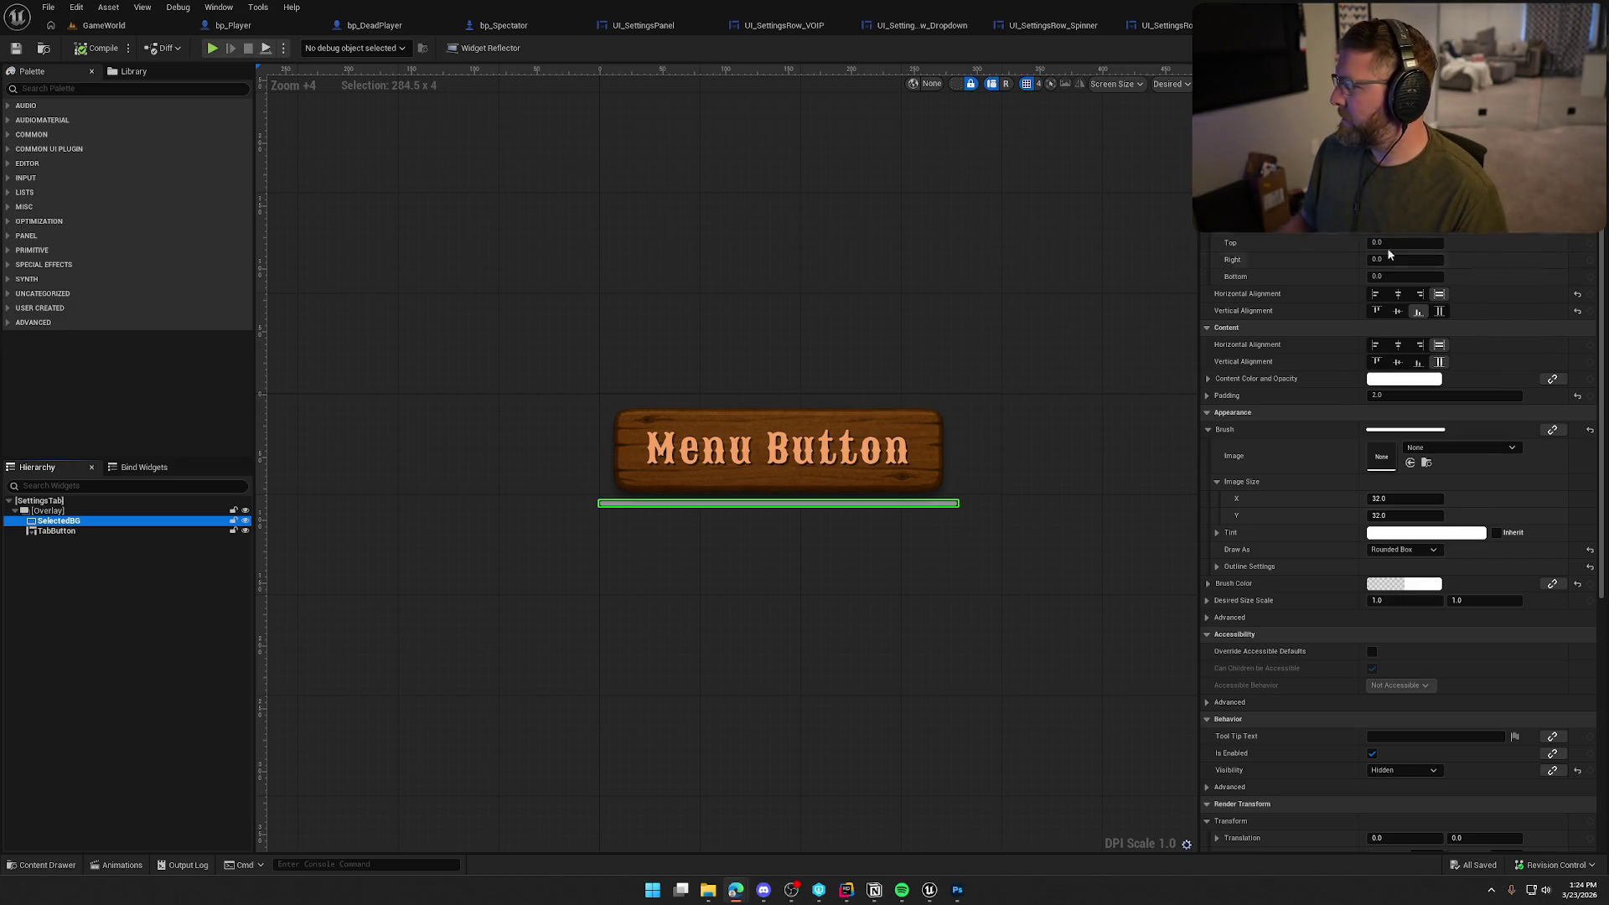
{"action": "key", "text": "alt+Tab"}
{"action": "double_click", "coordinate": [883, 220]}
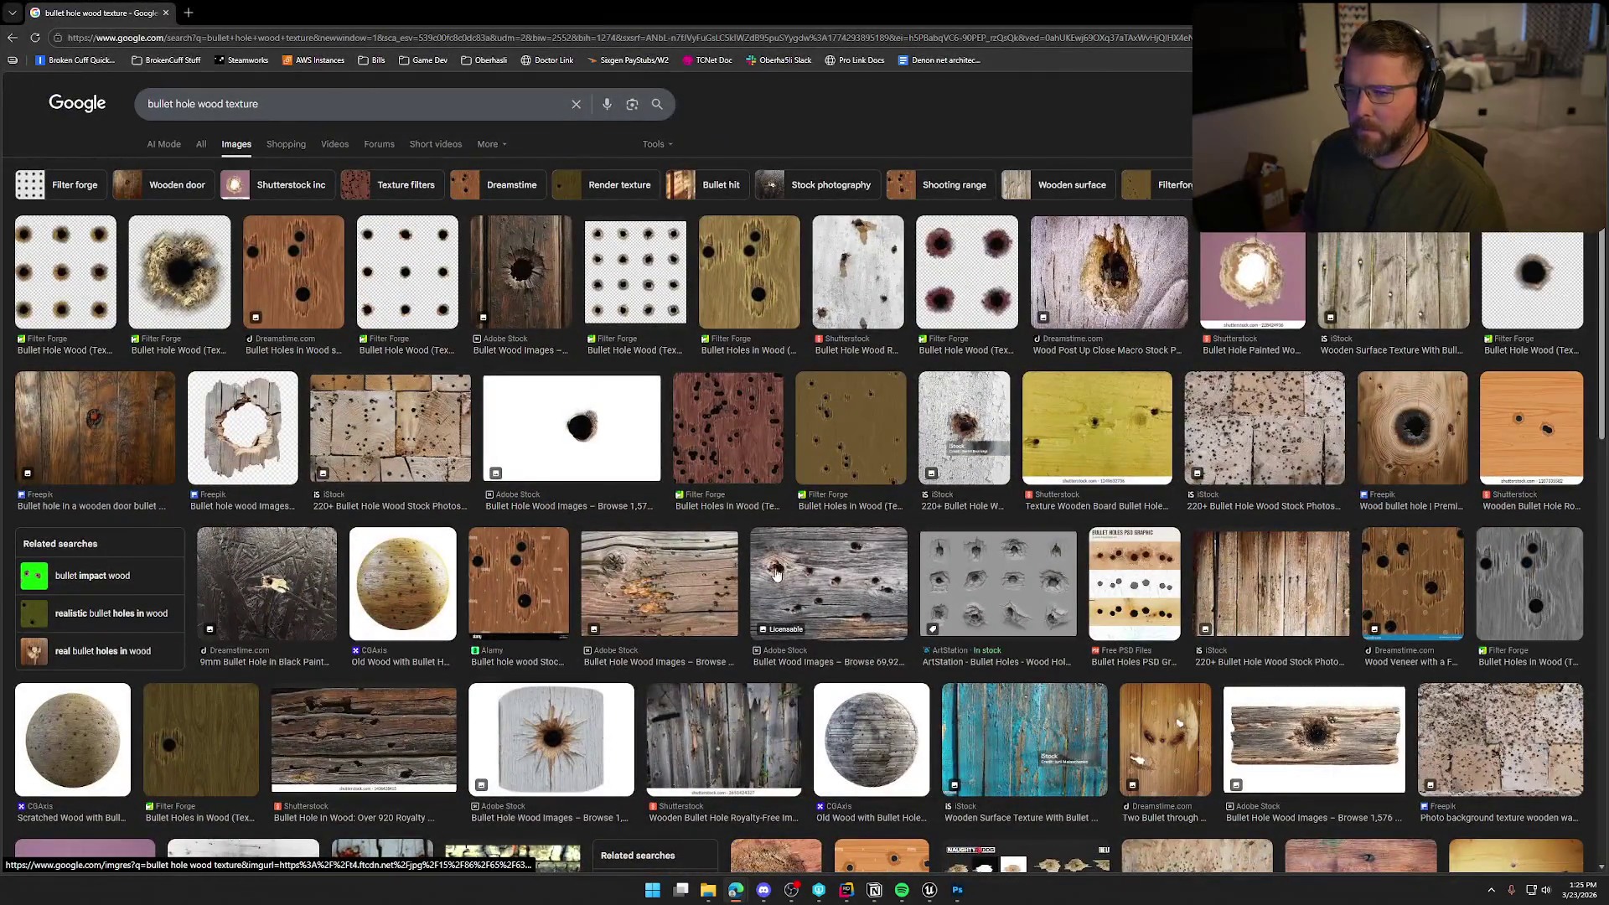
Preview Filter Forge Variations 3, 2, 6 and 8, plus the Bullet Holes in Wood images
{"action": "left_click", "coordinate": [433, 289]}
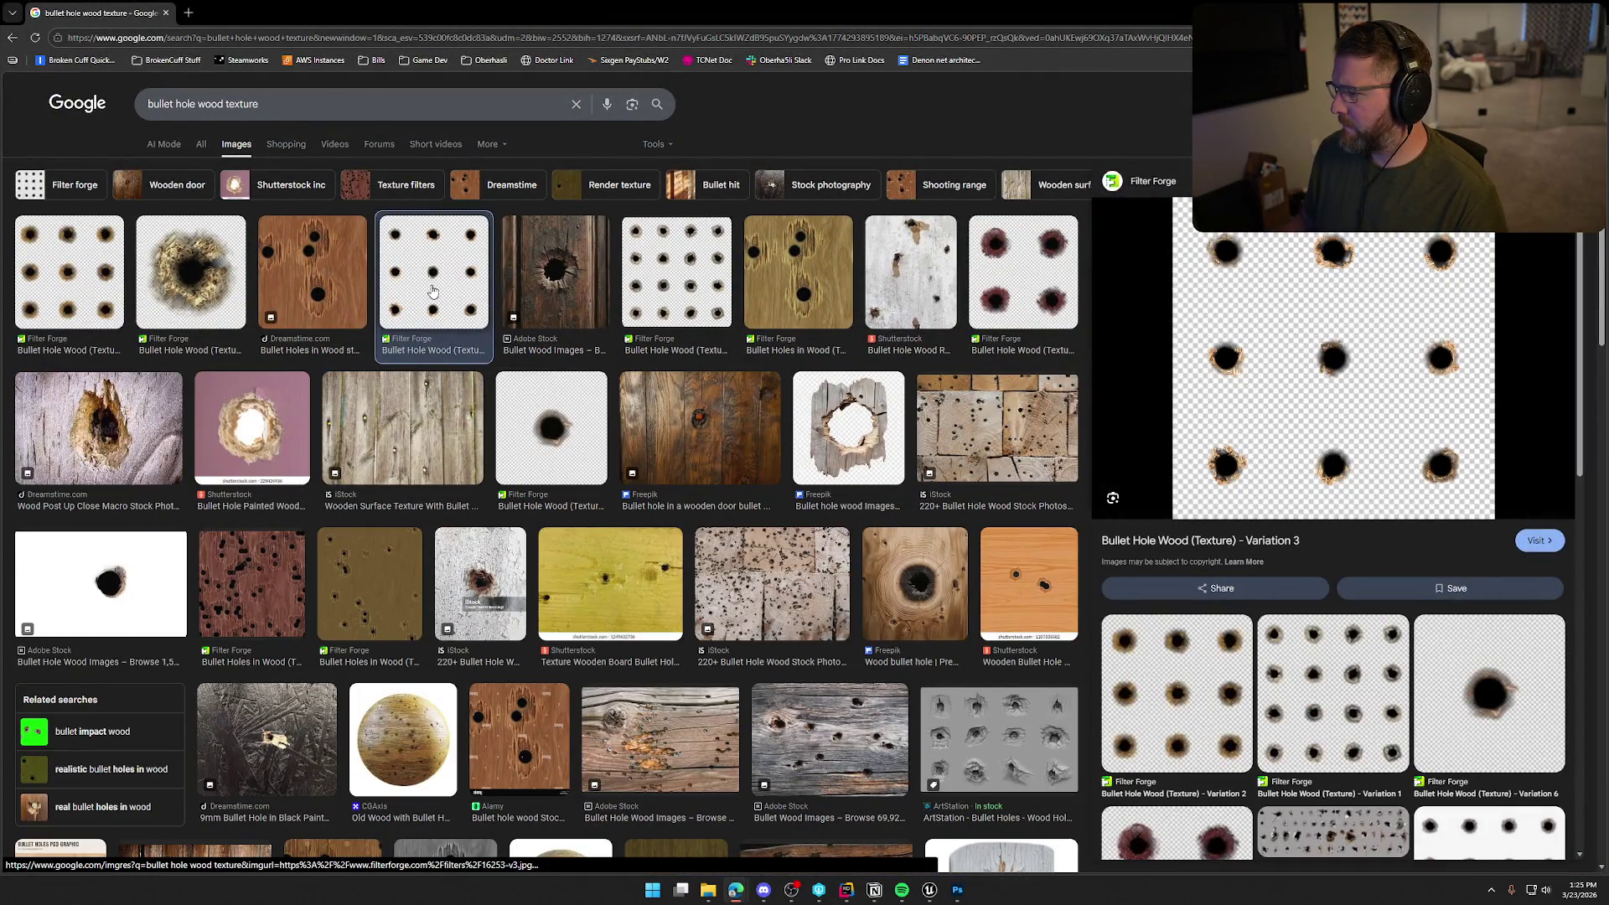
{"action": "left_click", "coordinate": [97, 270]}
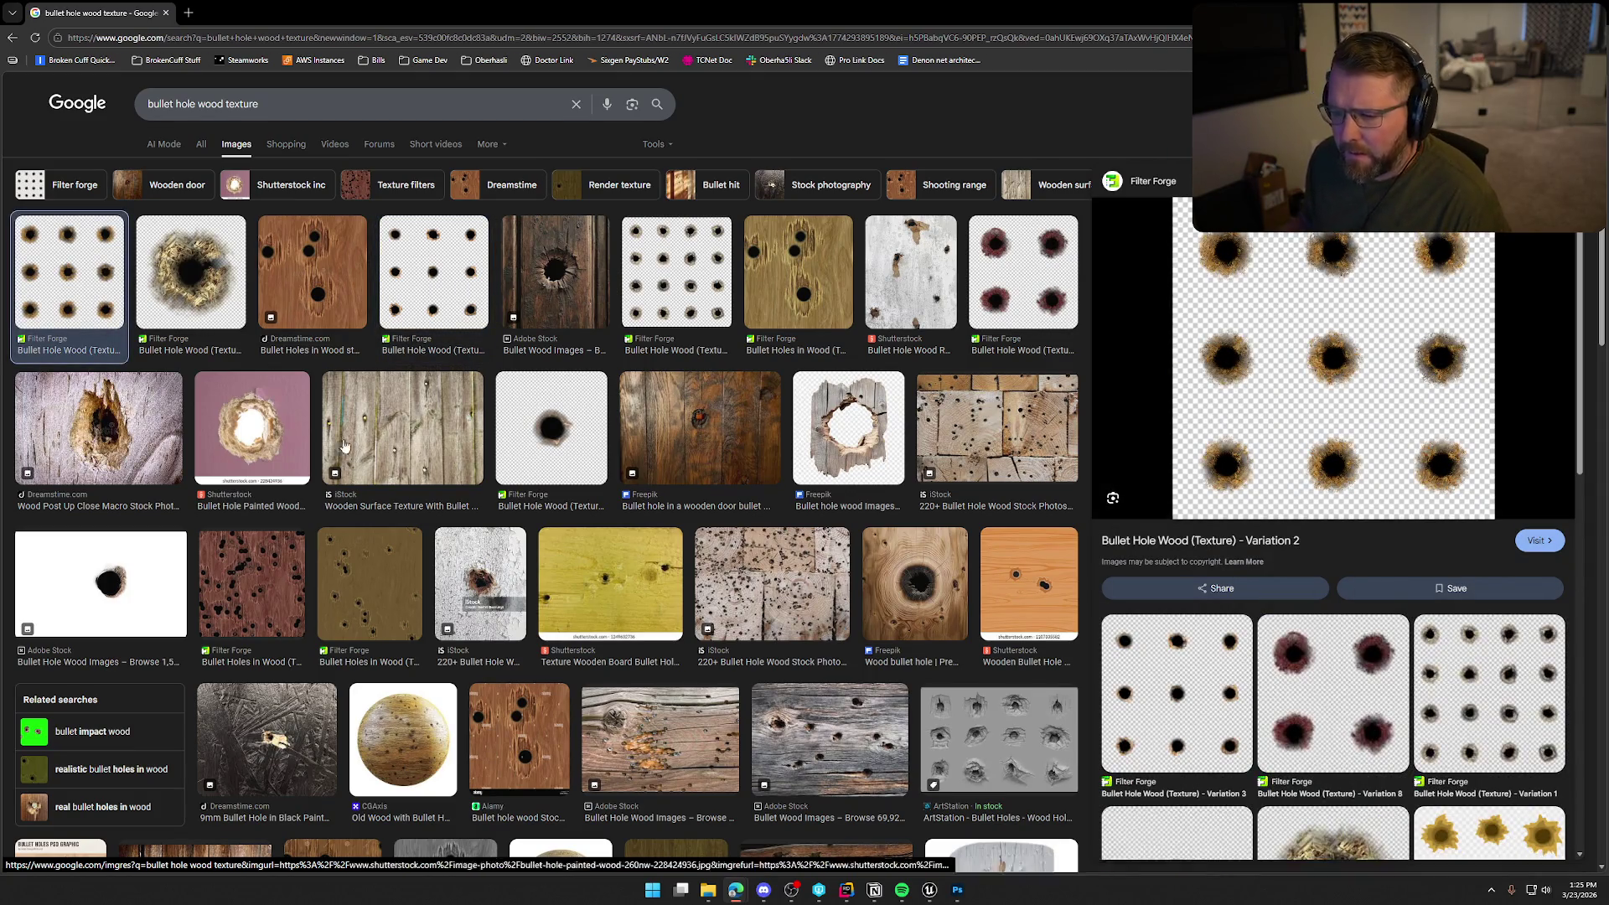
{"action": "left_click", "coordinate": [548, 420]}
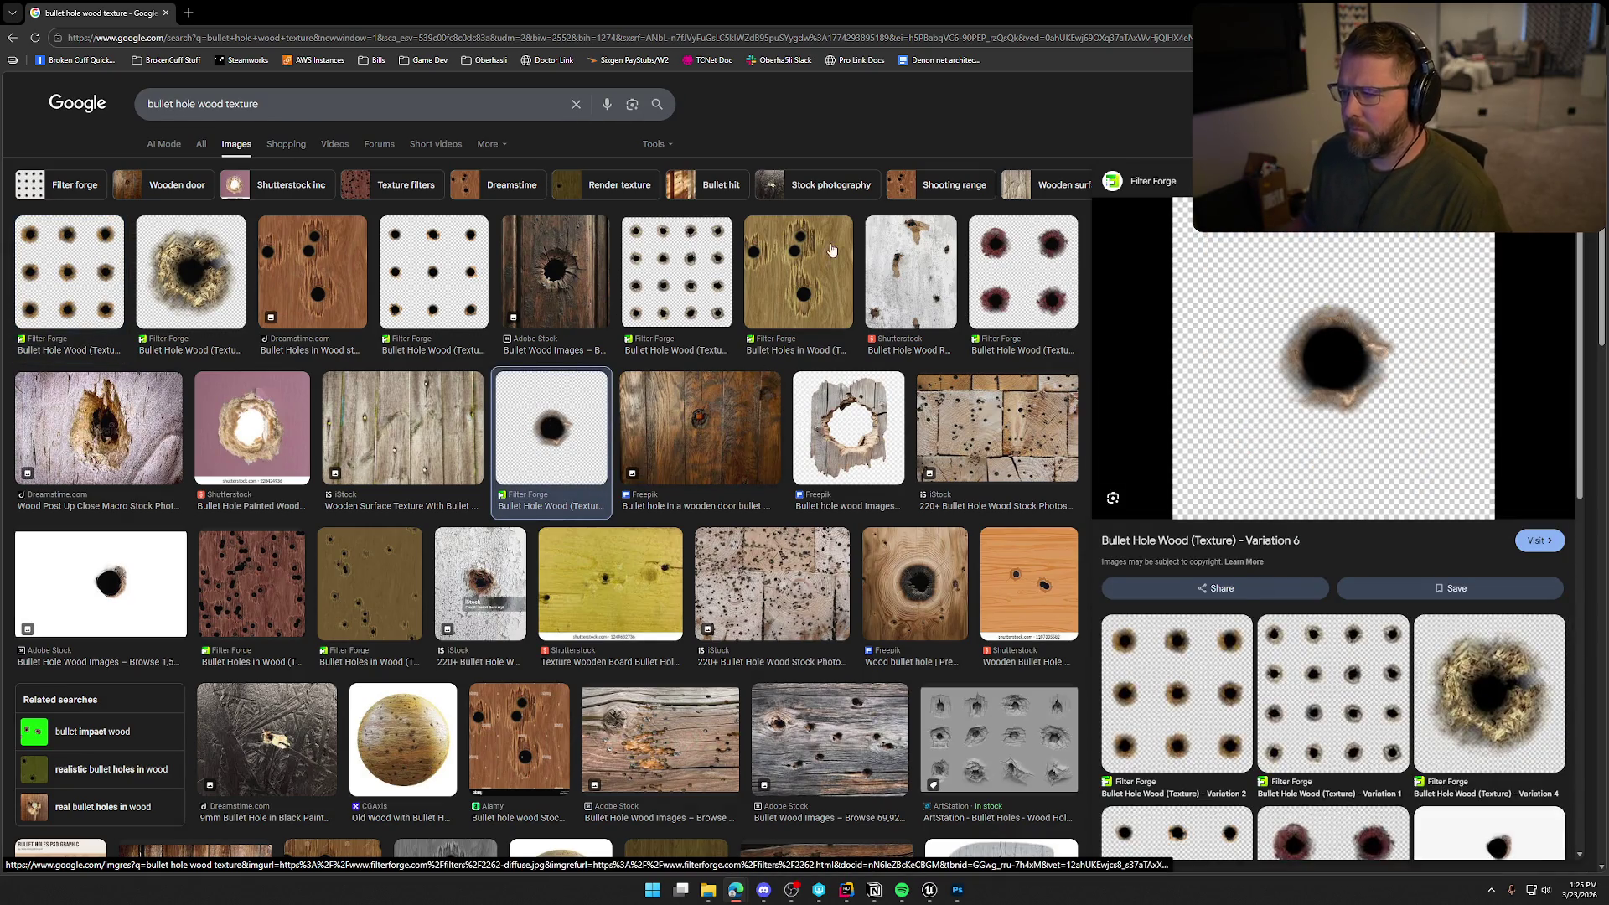
{"action": "left_click", "coordinate": [1028, 272]}
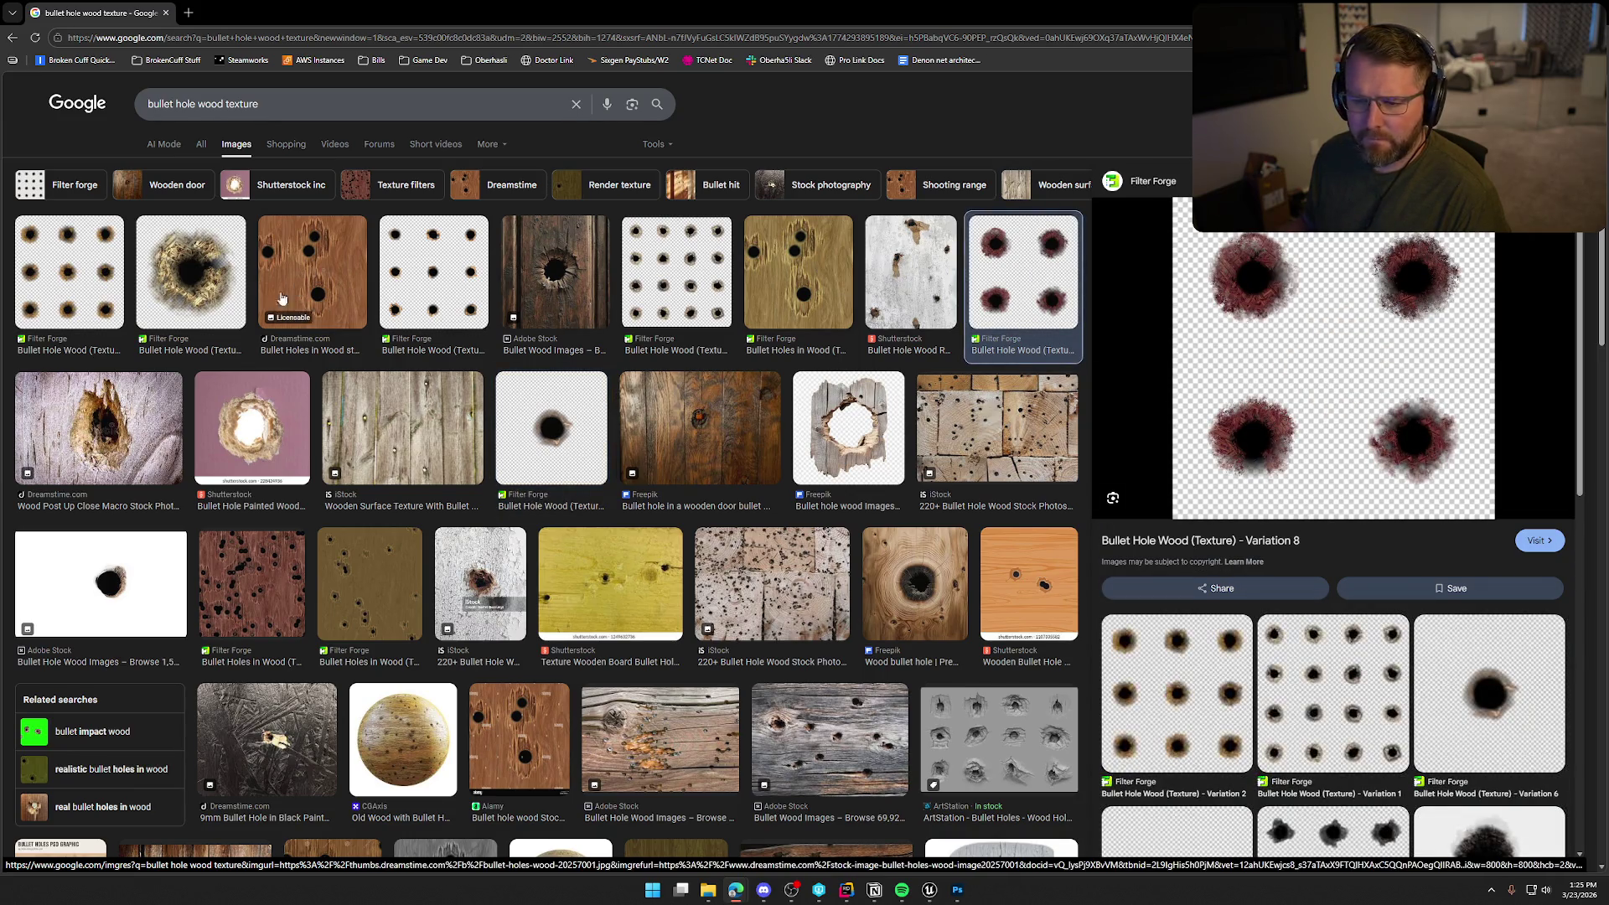
{"action": "scroll", "coordinate": [618, 452], "scroll_direction": "down", "scroll_amount": 1}
{"action": "scroll", "coordinate": [618, 453], "scroll_direction": "down", "scroll_amount": 2}
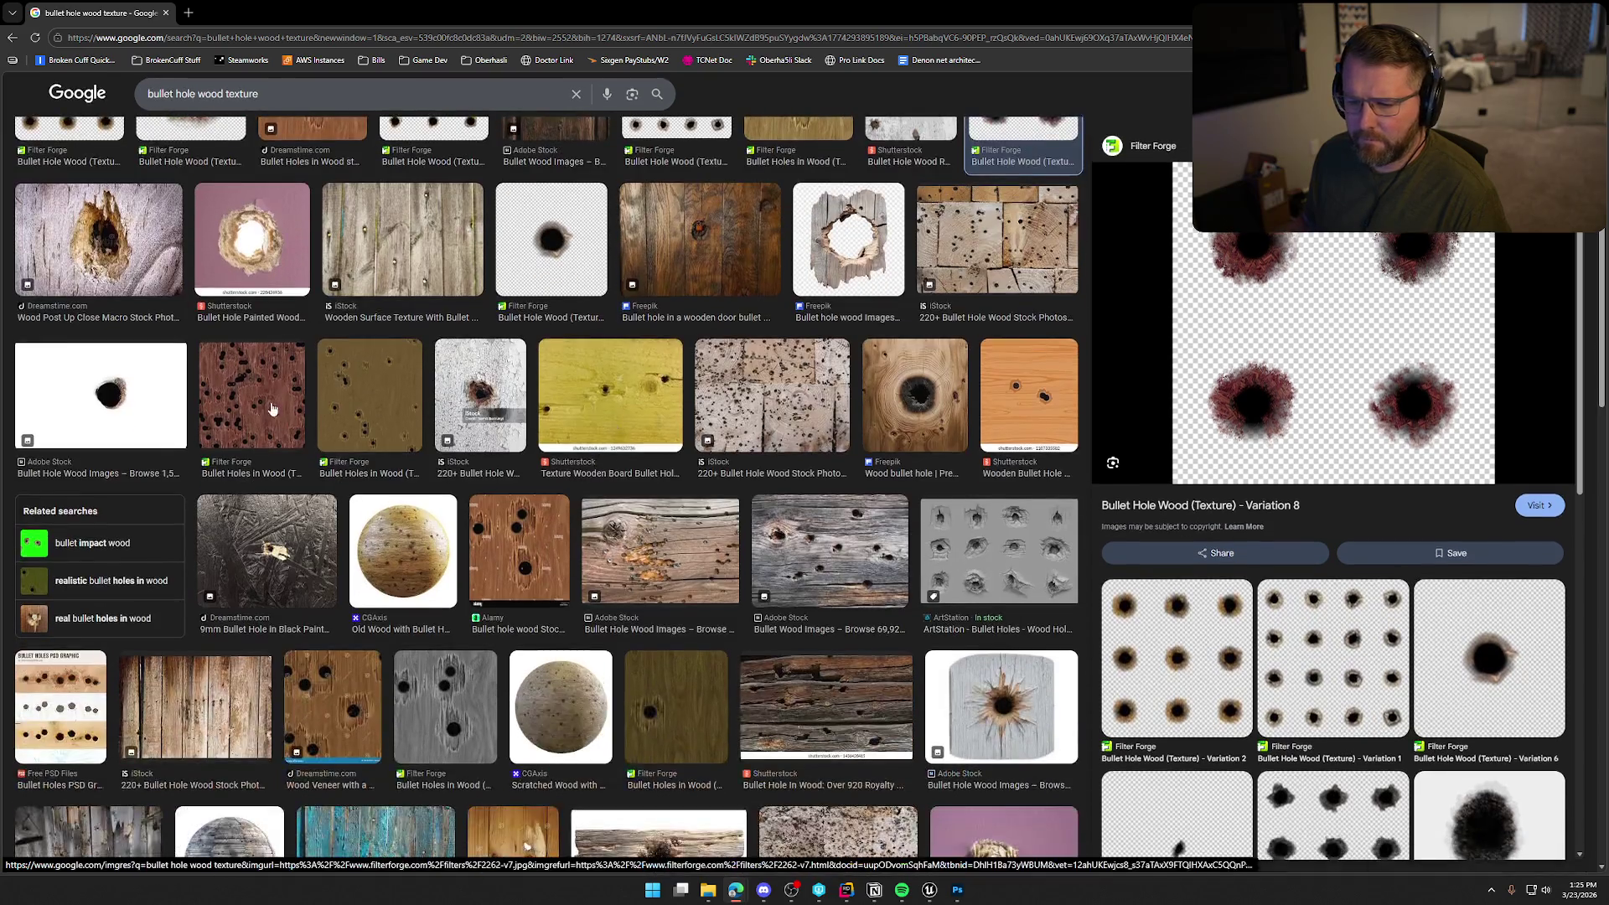
{"action": "left_click", "coordinate": [275, 400]}
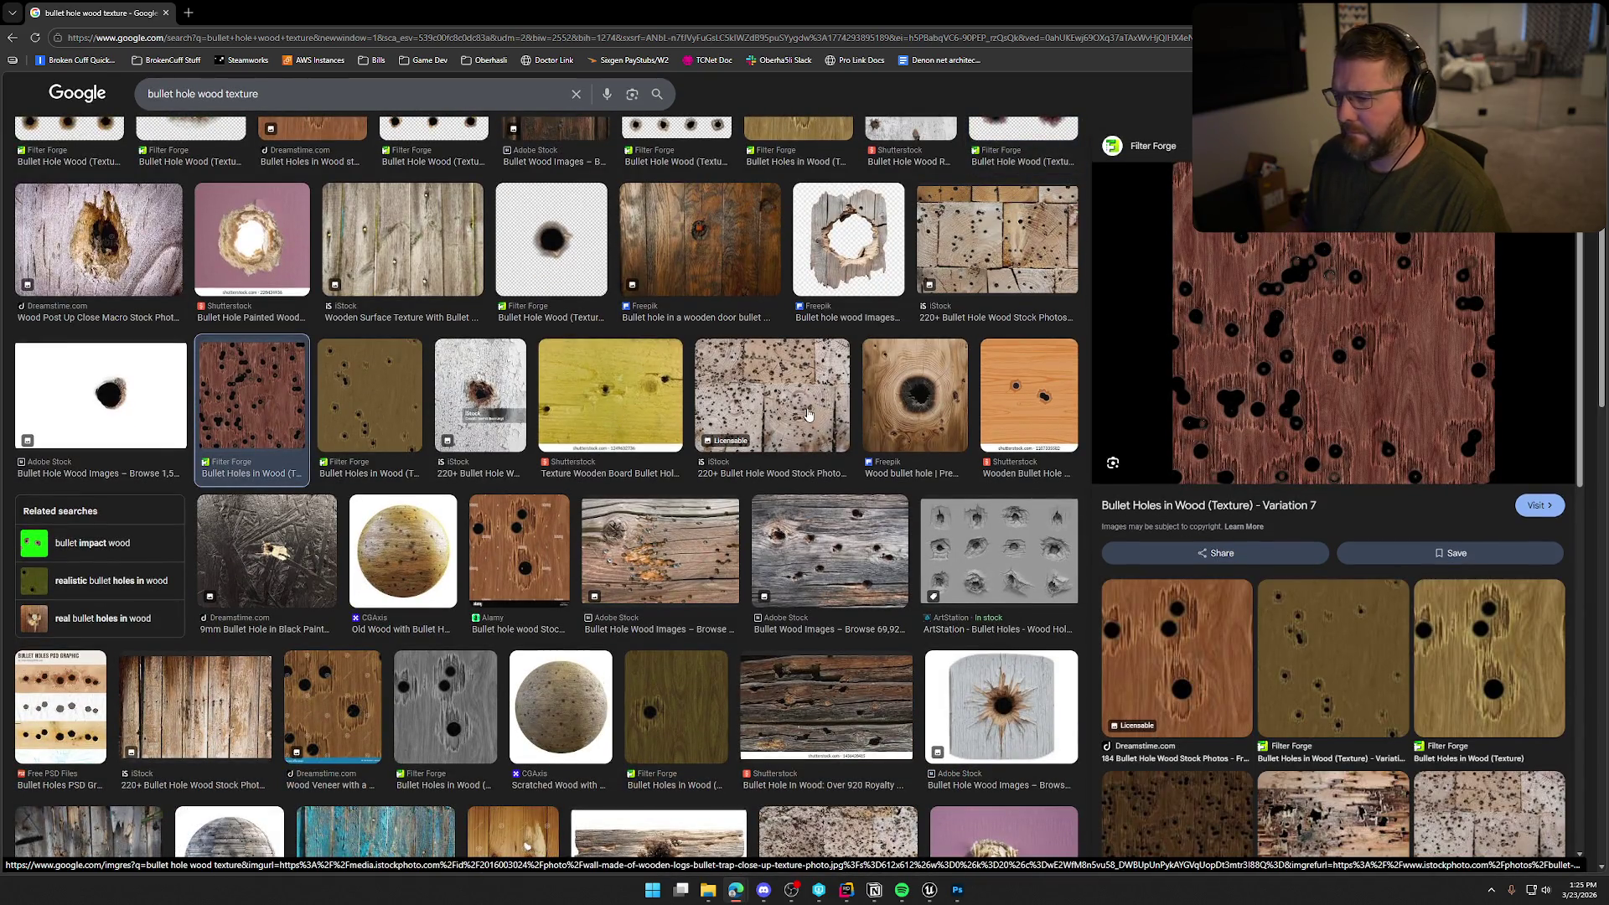
{"action": "left_click", "coordinate": [1033, 391]}
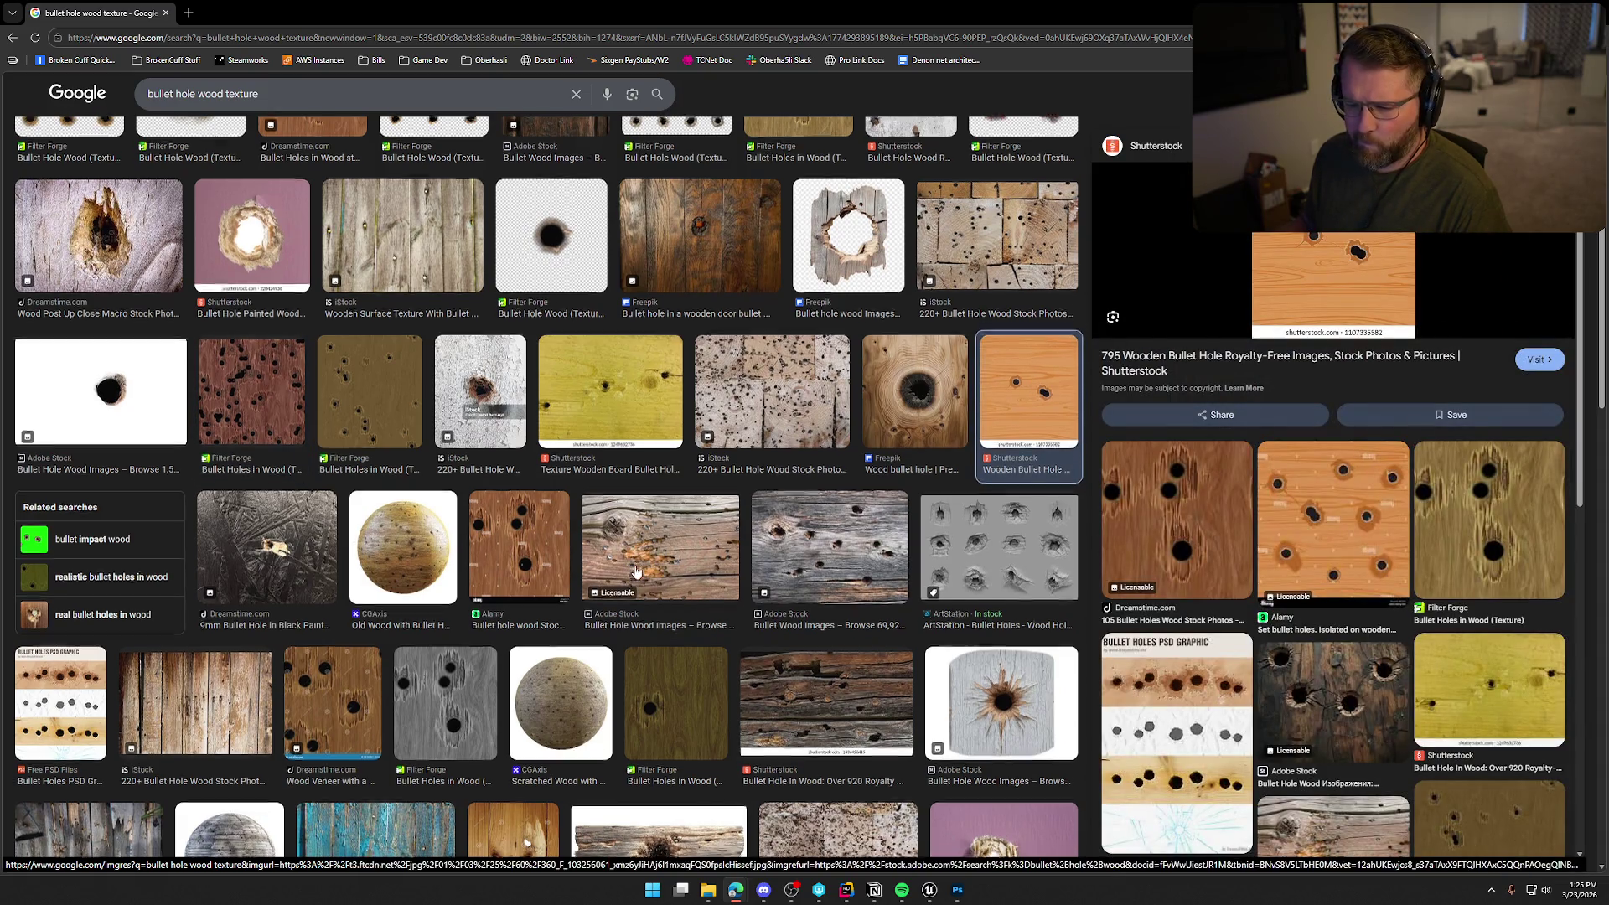
{"action": "scroll", "coordinate": [646, 574], "scroll_direction": "down", "scroll_amount": 3}
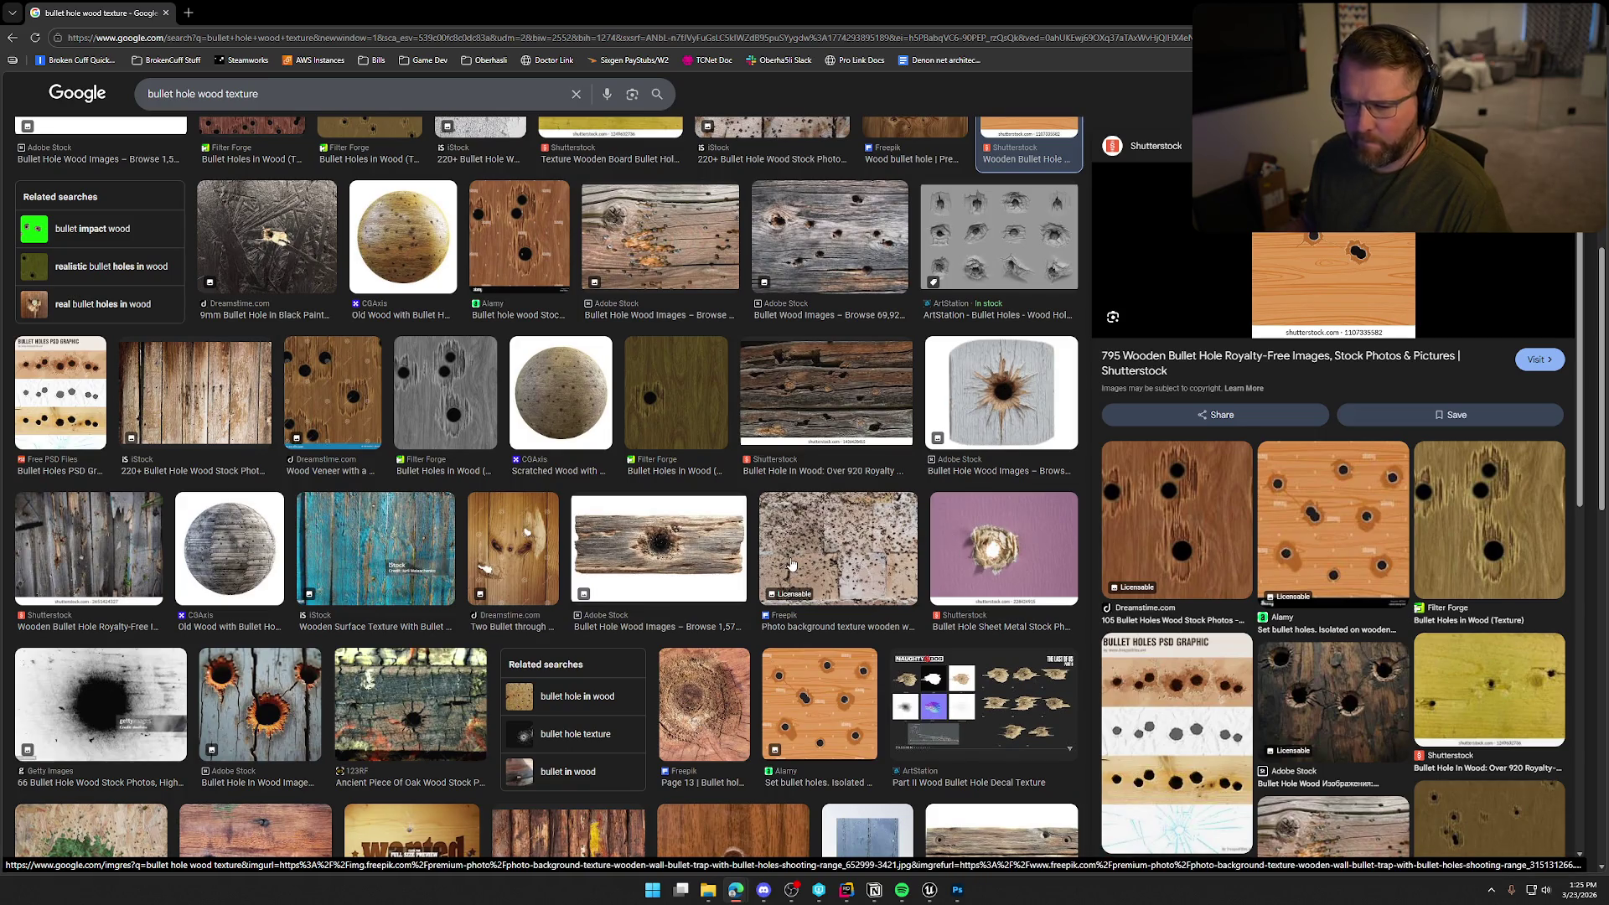
{"action": "scroll", "coordinate": [791, 564], "scroll_direction": "down", "scroll_amount": 3}
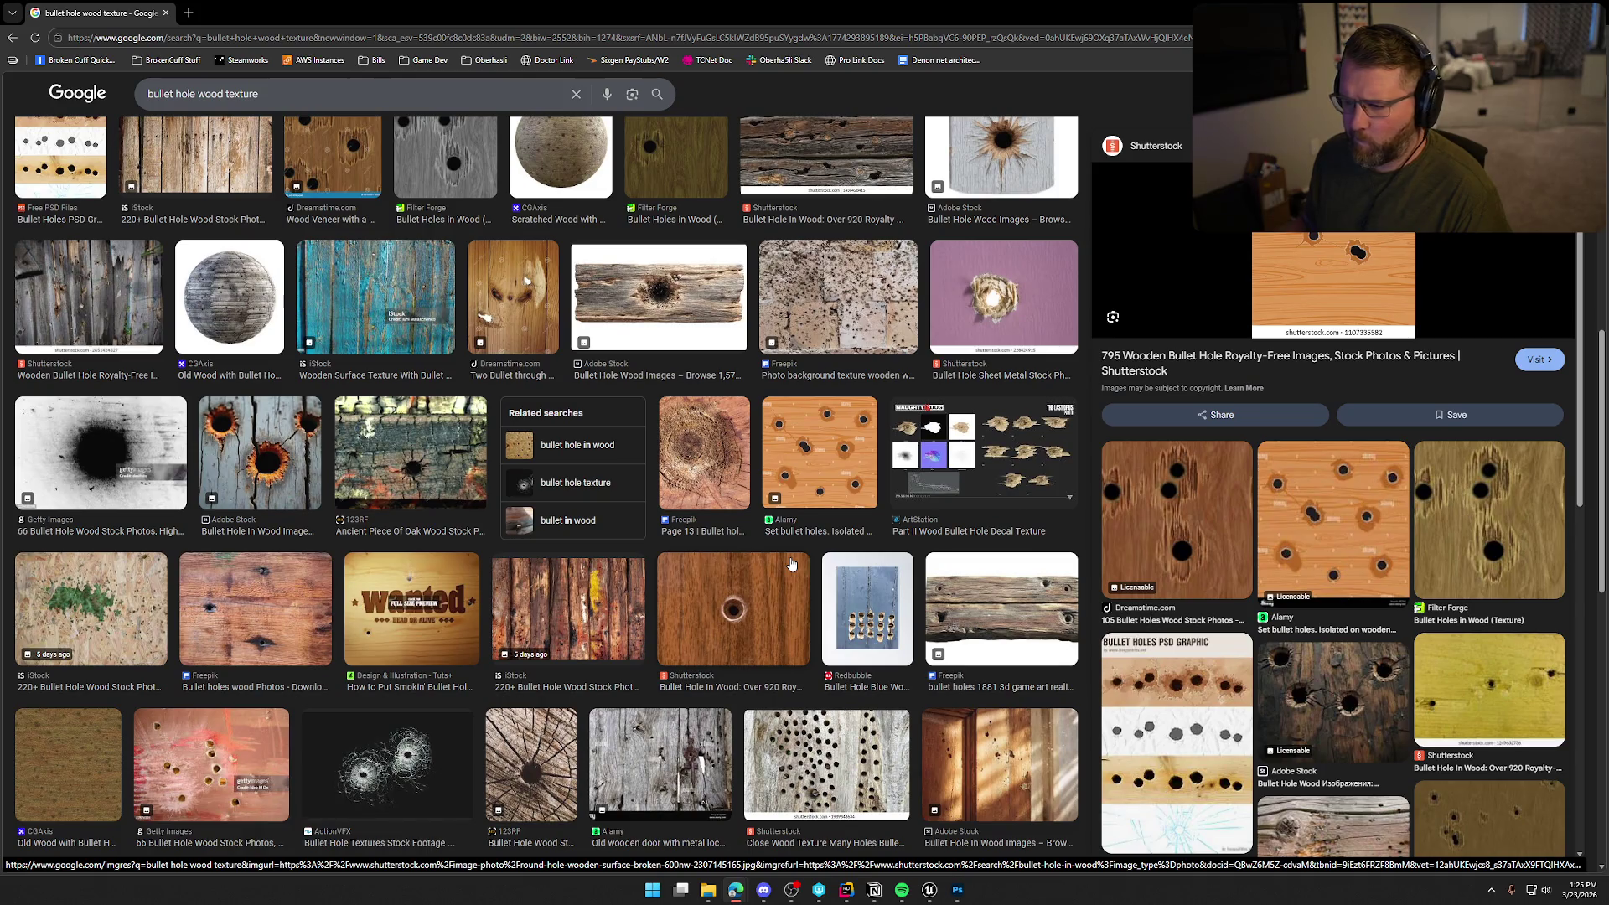
{"action": "scroll", "coordinate": [865, 441], "scroll_direction": "up", "scroll_amount": 8}
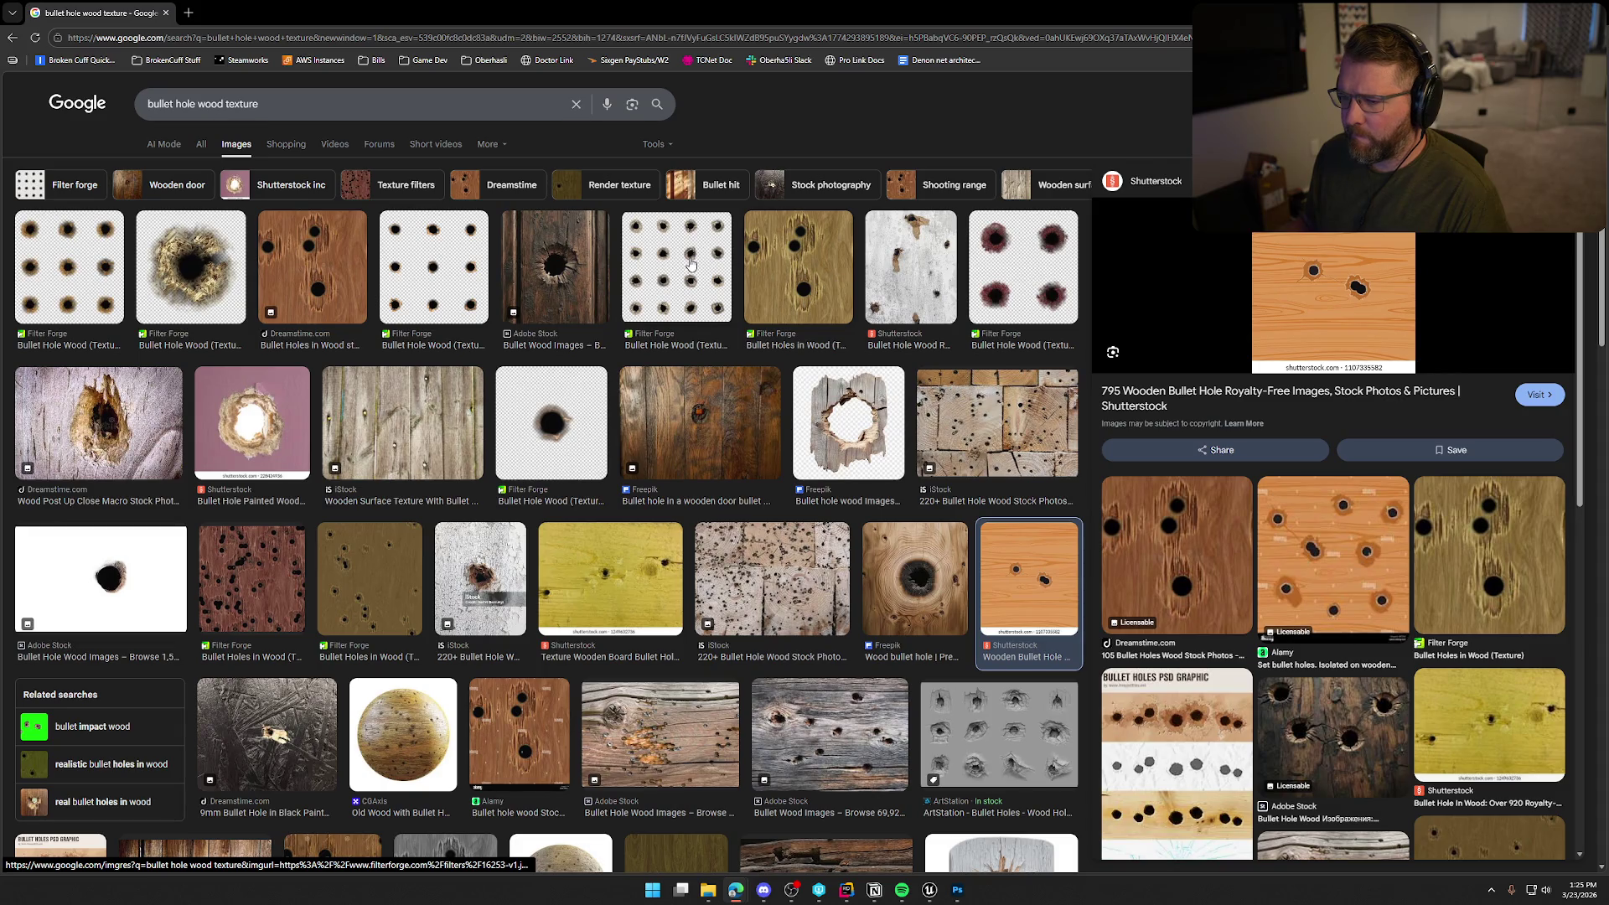
Preview Variation 1, the transparent clipart, the orange Vecteezy image and Filter Forge Variation 3
{"action": "left_click", "coordinate": [689, 264]}
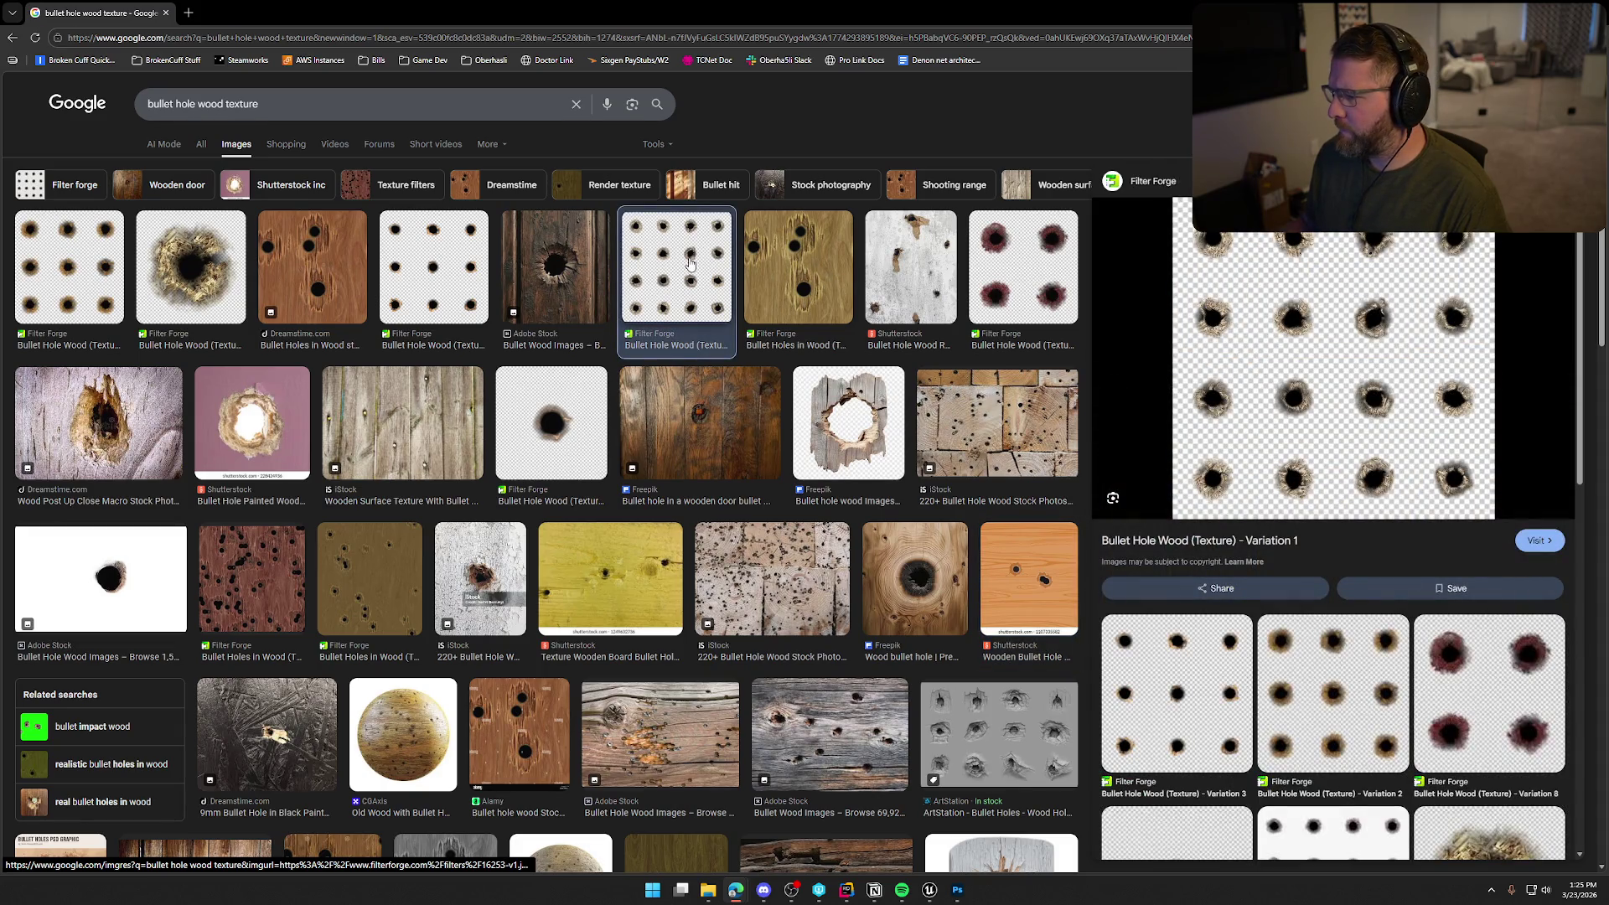
{"action": "scroll", "coordinate": [1339, 719], "scroll_direction": "down", "scroll_amount": 6}
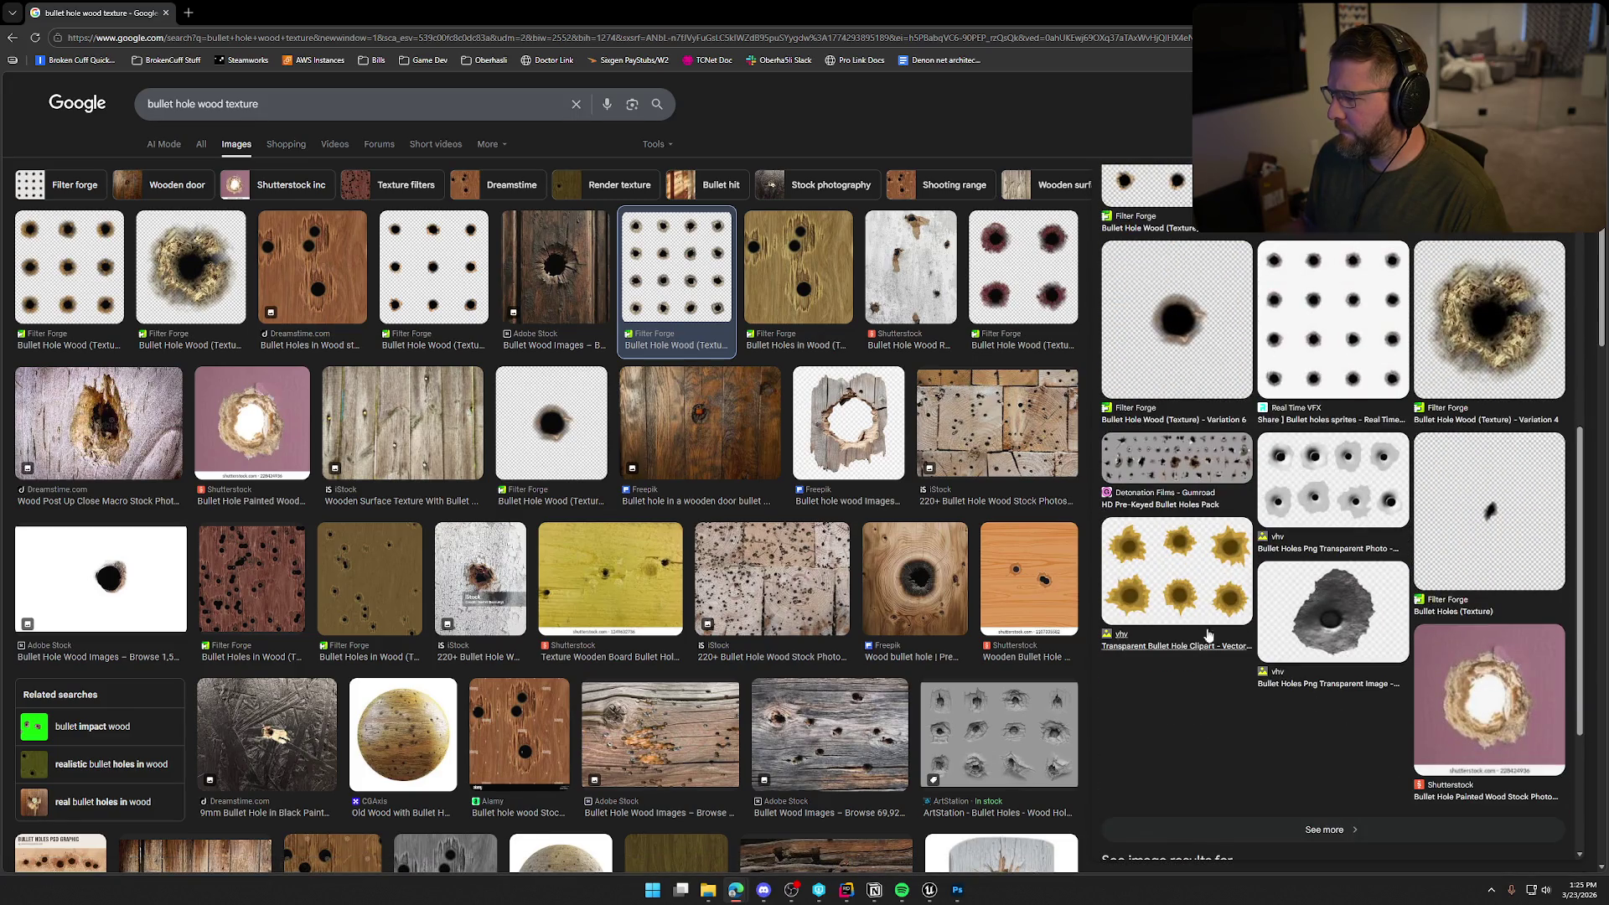
{"action": "left_click", "coordinate": [1207, 634]}
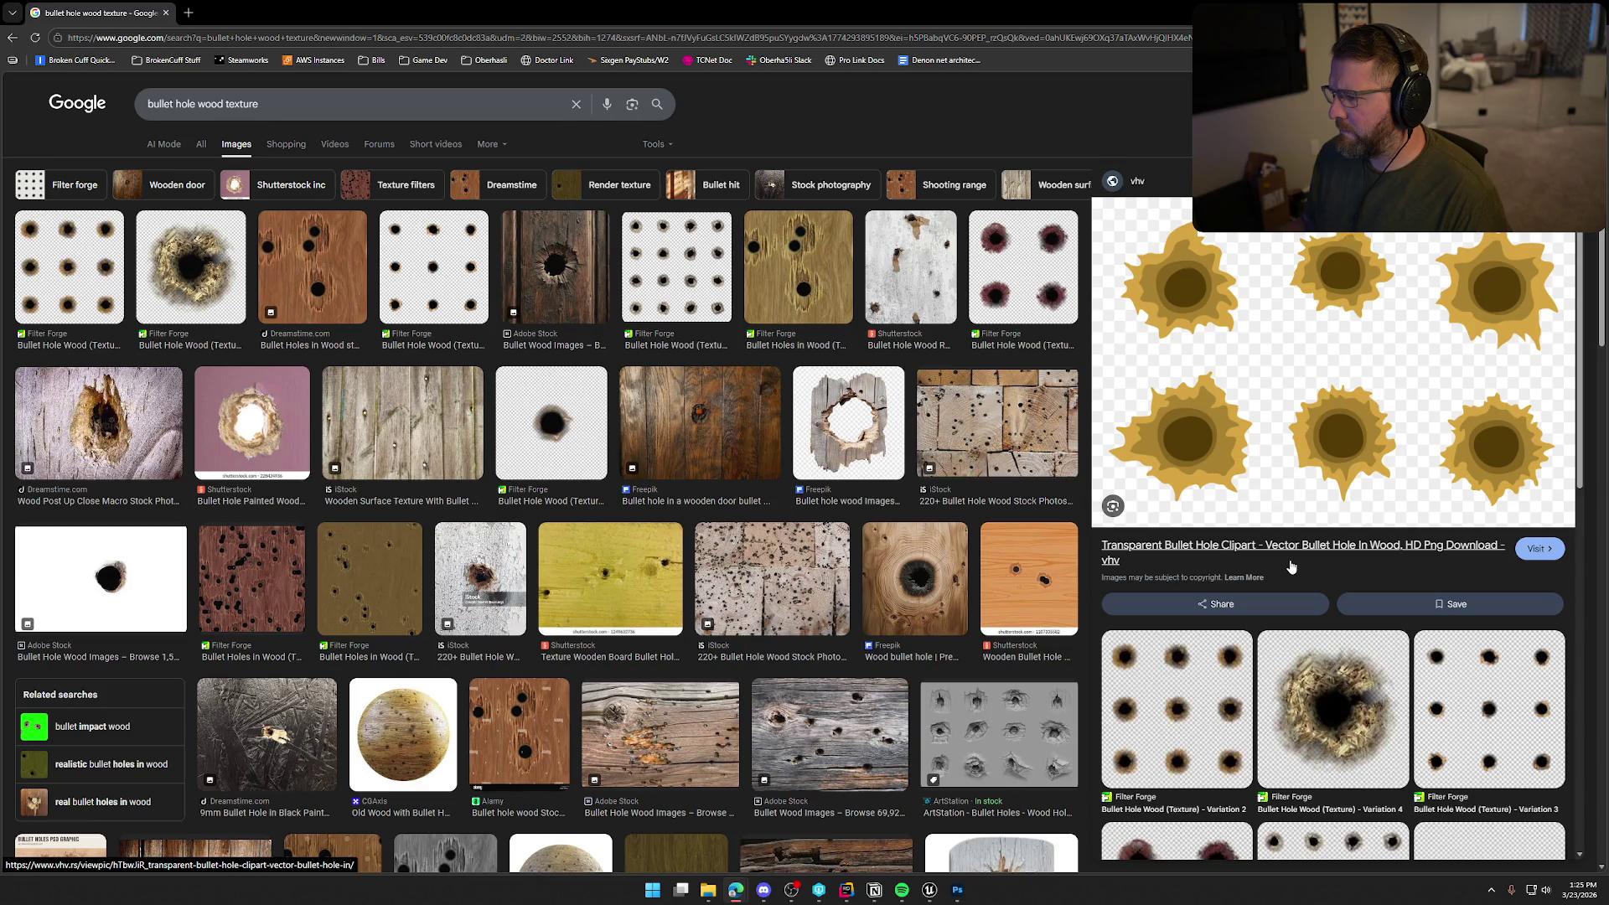
{"action": "scroll", "coordinate": [1291, 567], "scroll_direction": "down", "scroll_amount": 5}
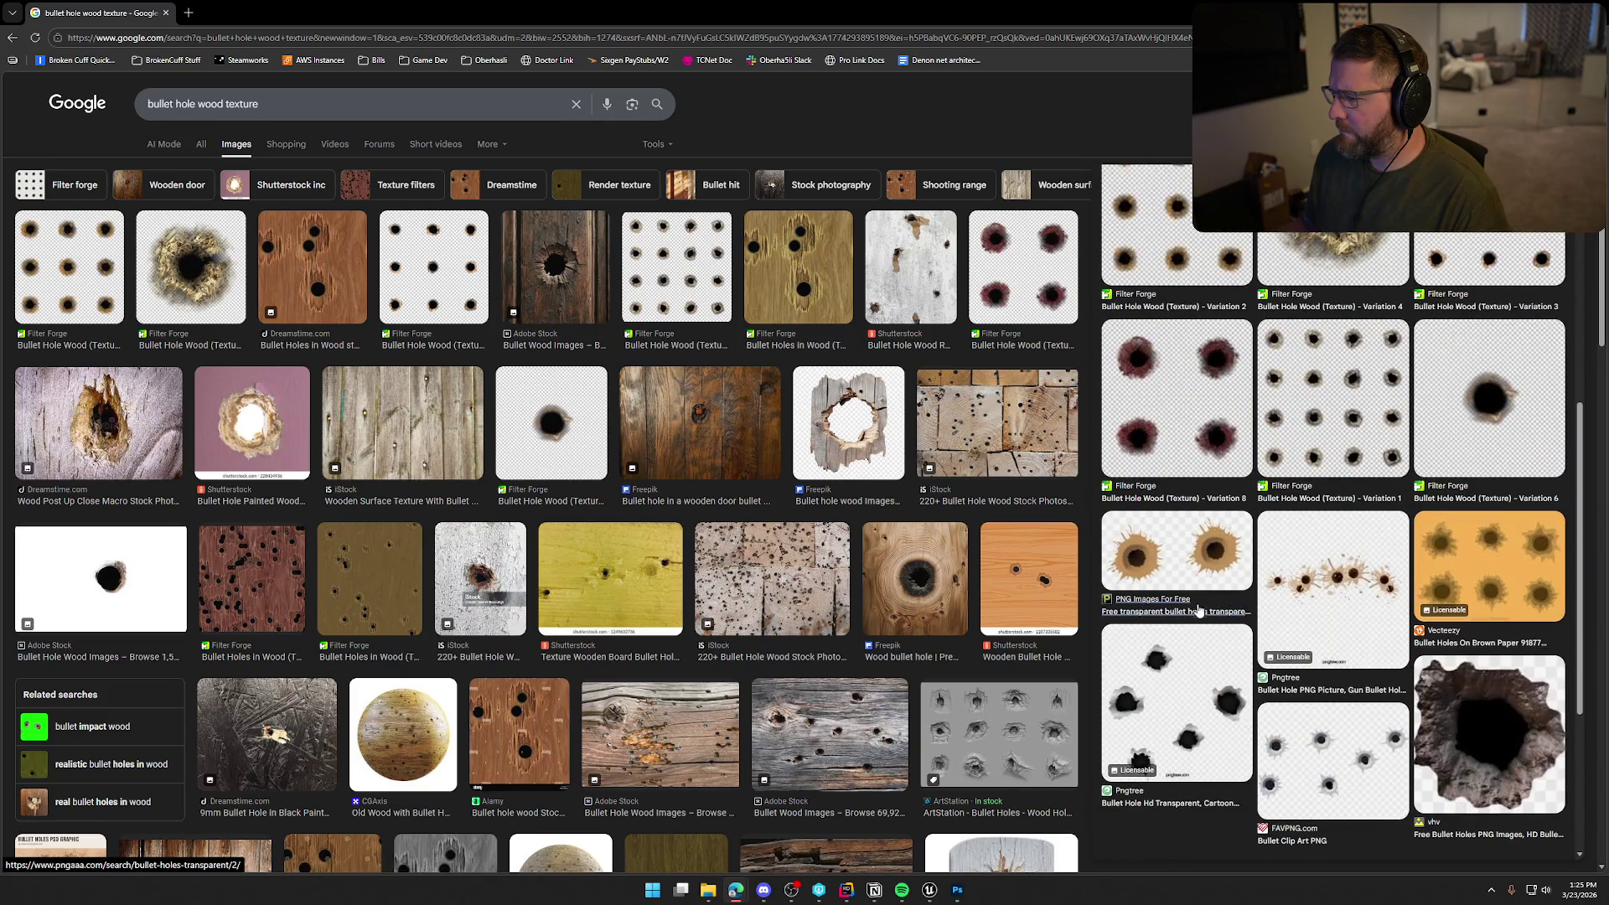
{"action": "scroll", "coordinate": [1344, 714], "scroll_direction": "down", "scroll_amount": 3}
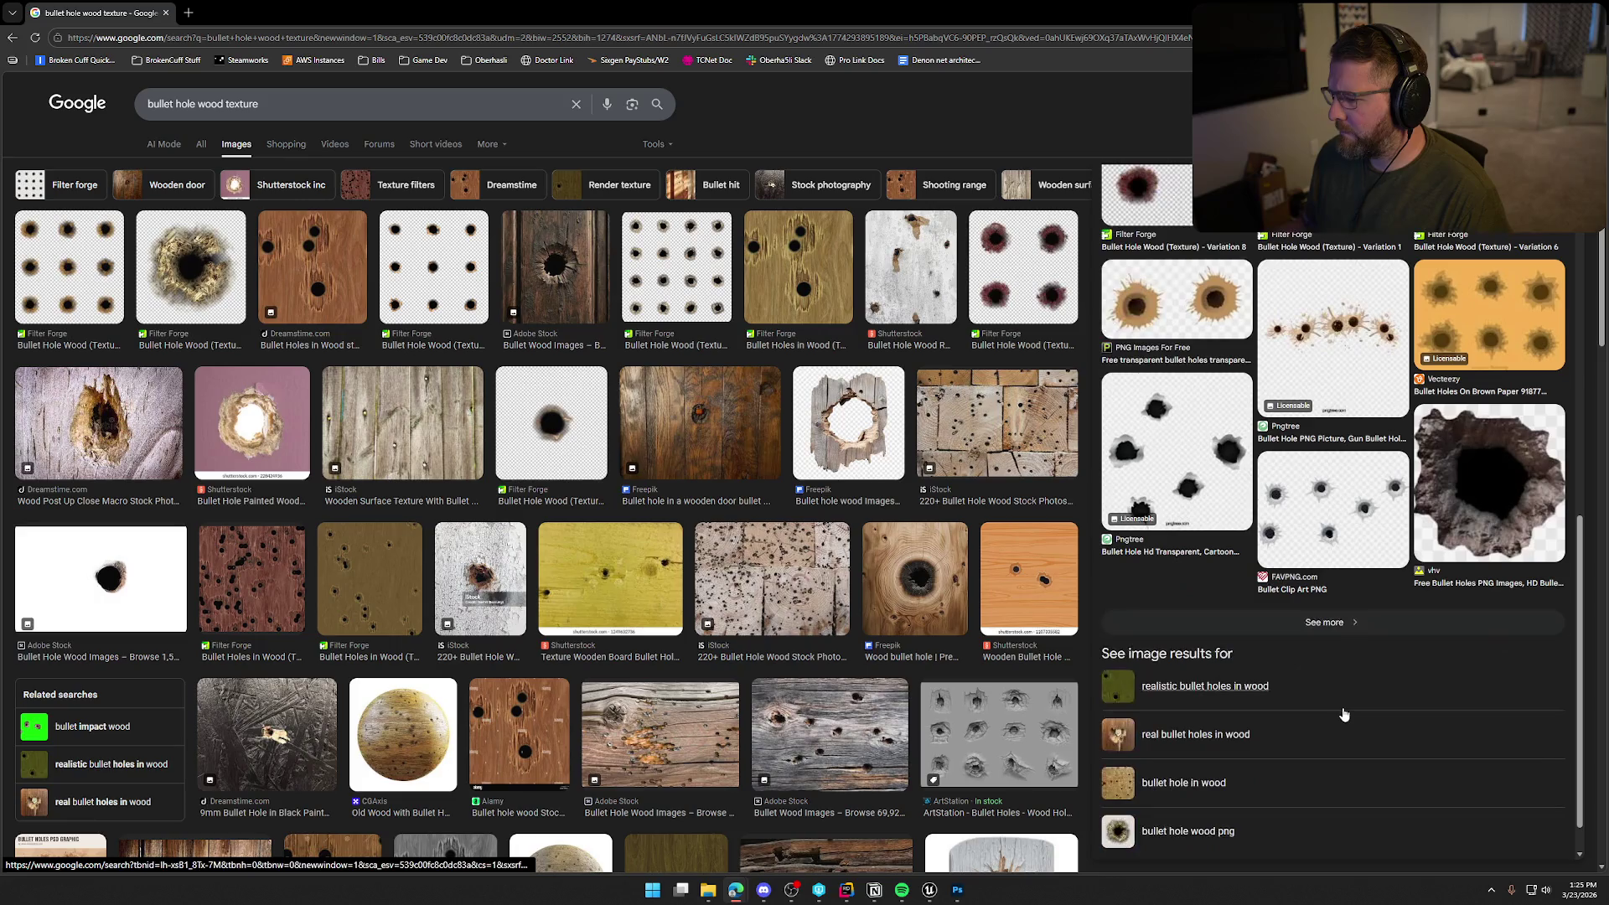
{"action": "scroll", "coordinate": [1344, 714], "scroll_direction": "up", "scroll_amount": 4}
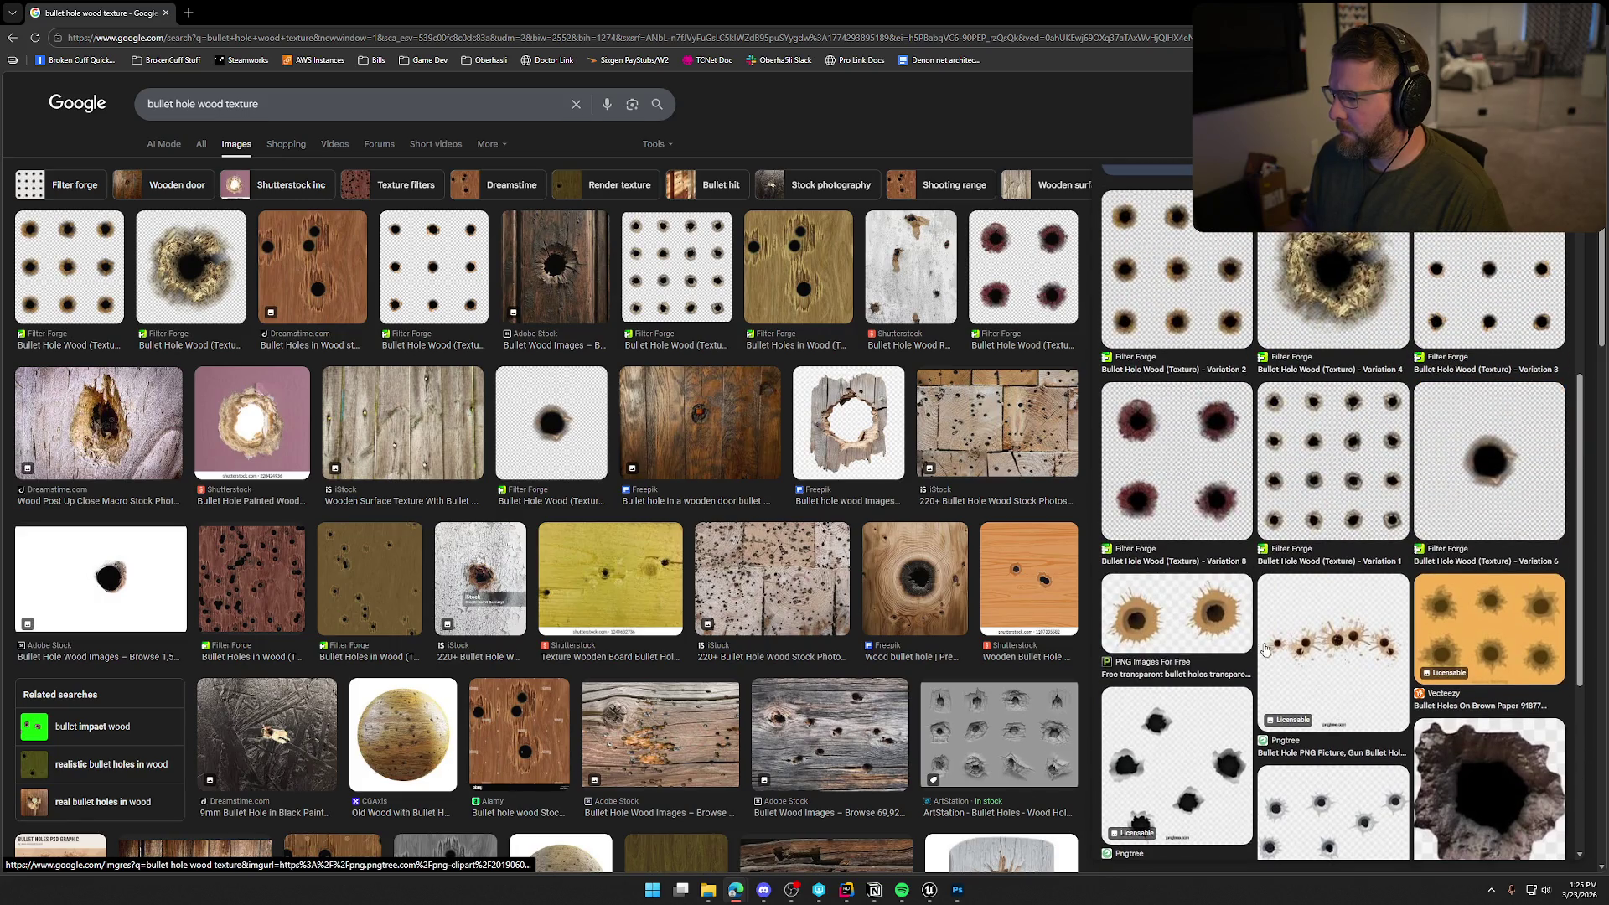
{"action": "left_click", "coordinate": [1194, 617]}
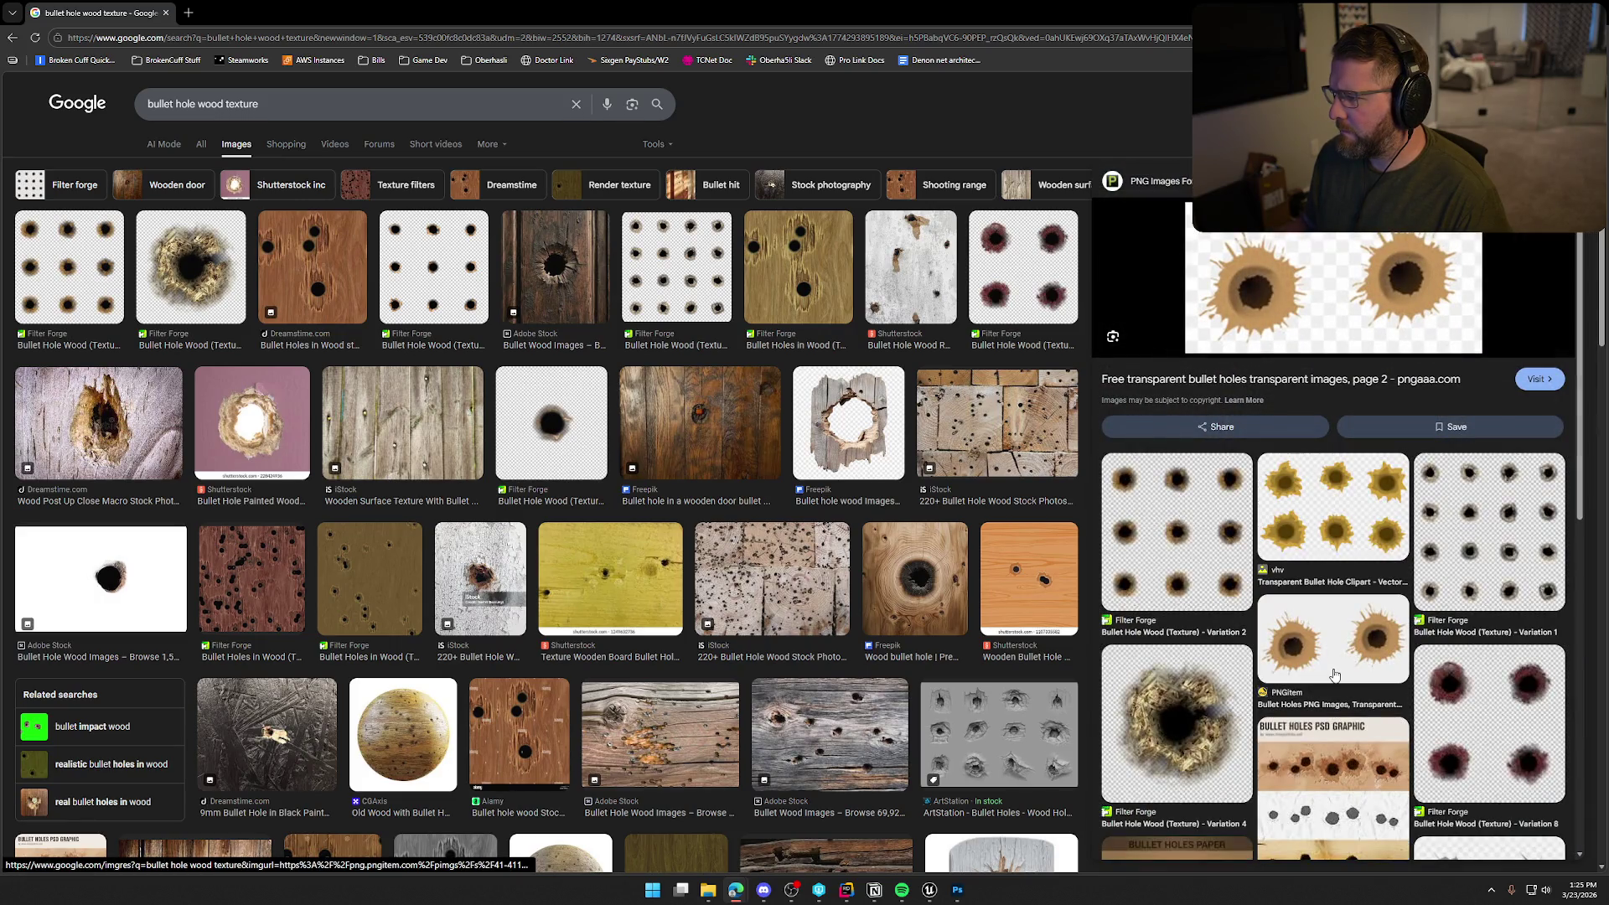
{"action": "scroll", "coordinate": [1341, 628], "scroll_direction": "down", "scroll_amount": 2}
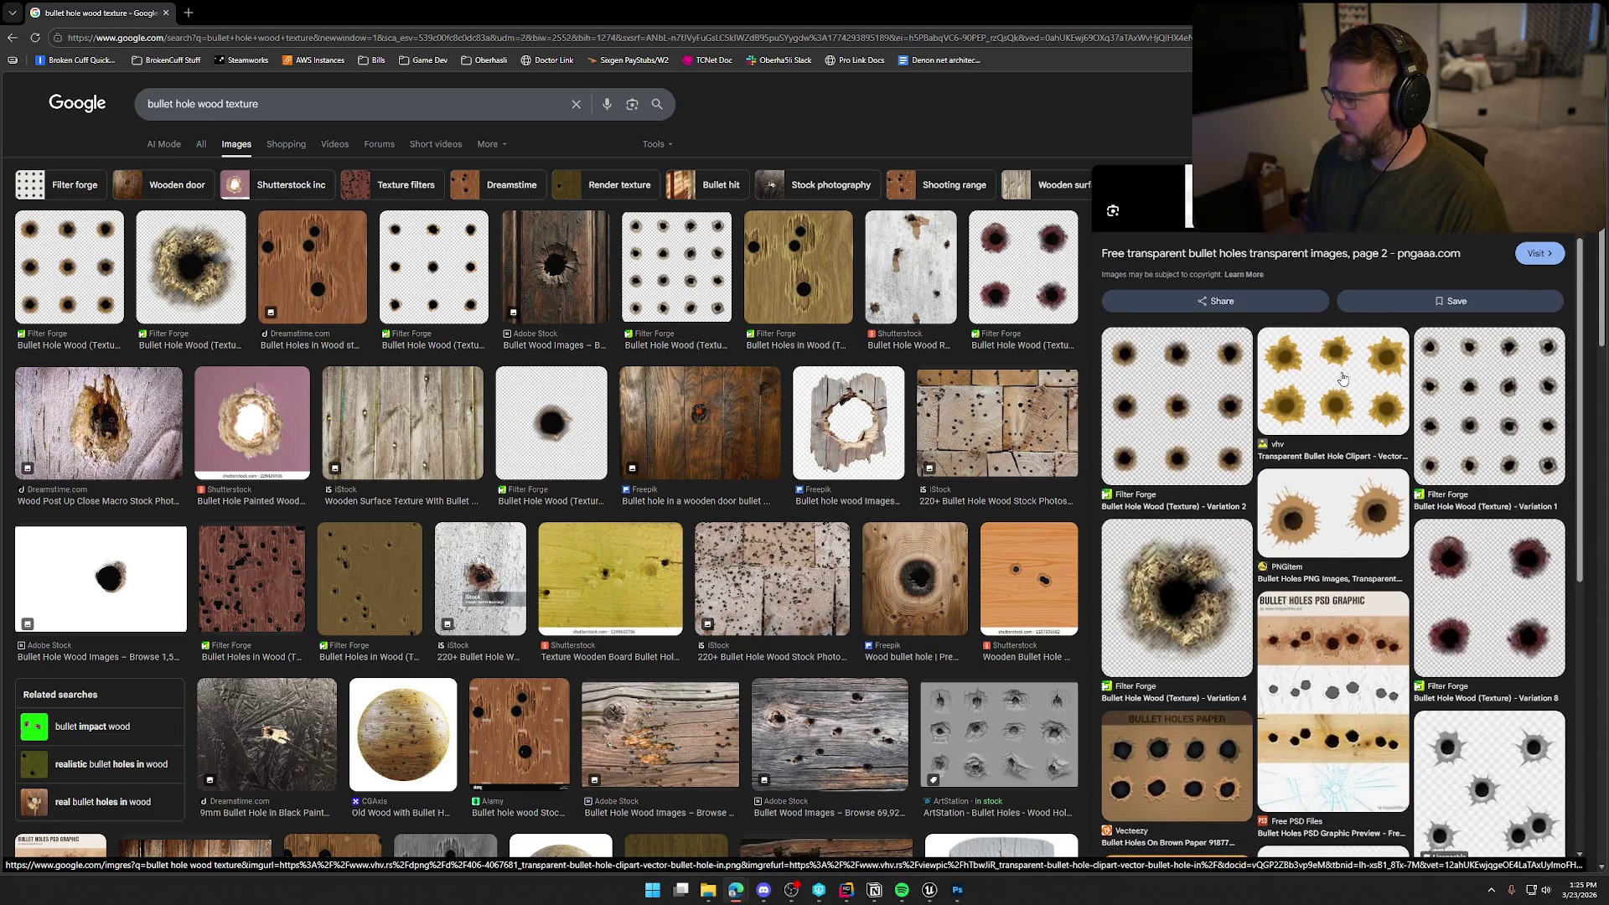
{"action": "scroll", "coordinate": [1384, 466], "scroll_direction": "down", "scroll_amount": 3}
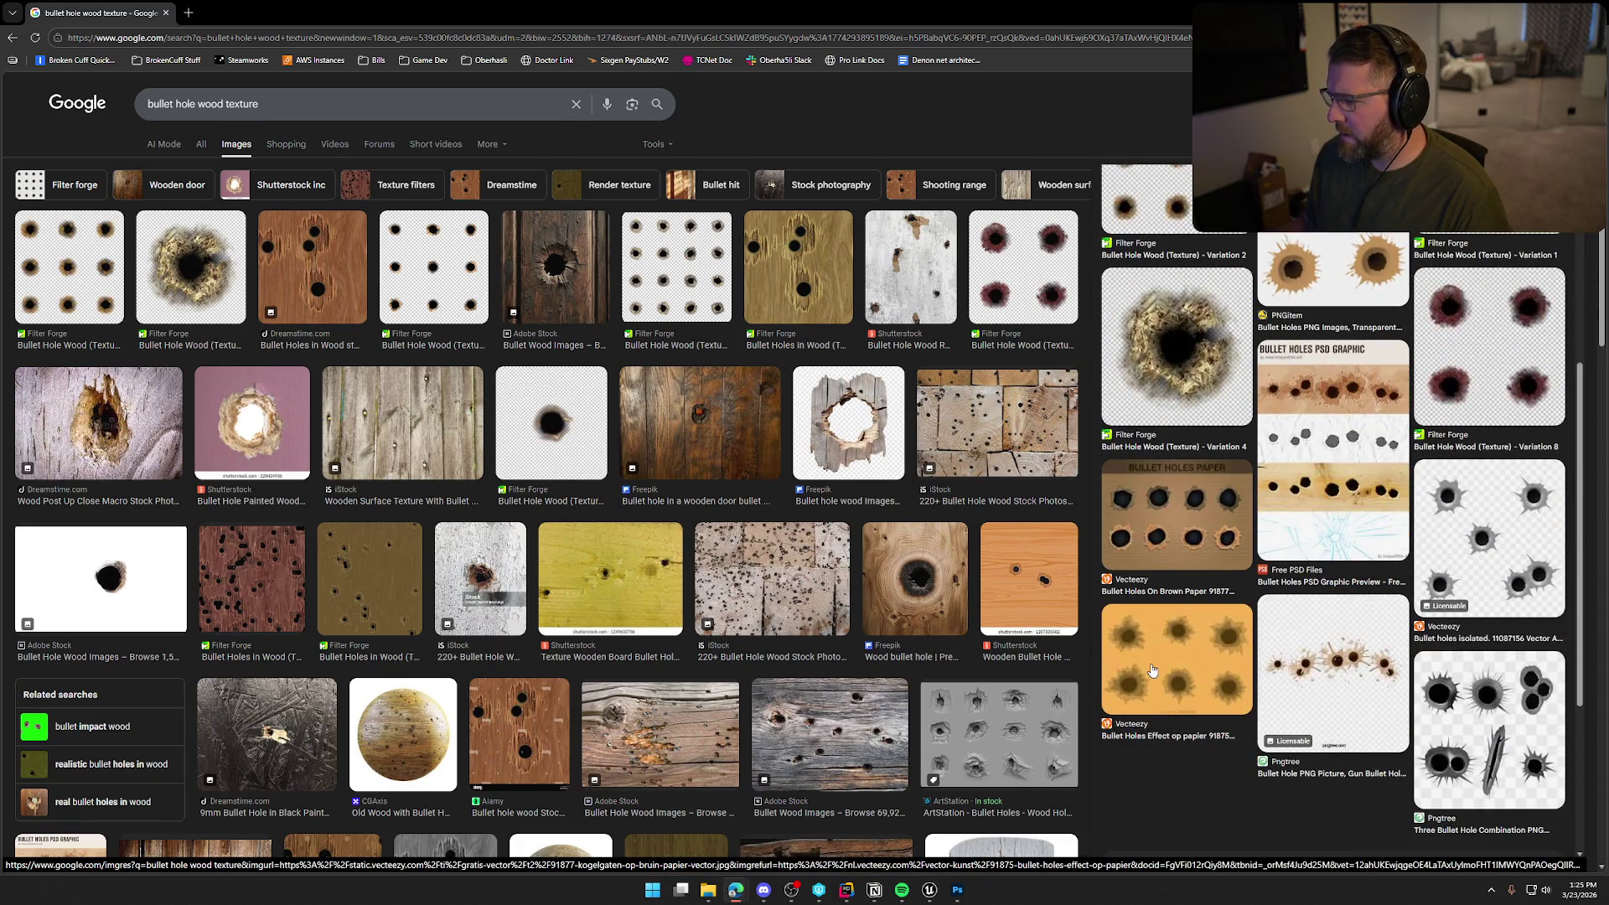
{"action": "left_click", "coordinate": [1151, 669]}
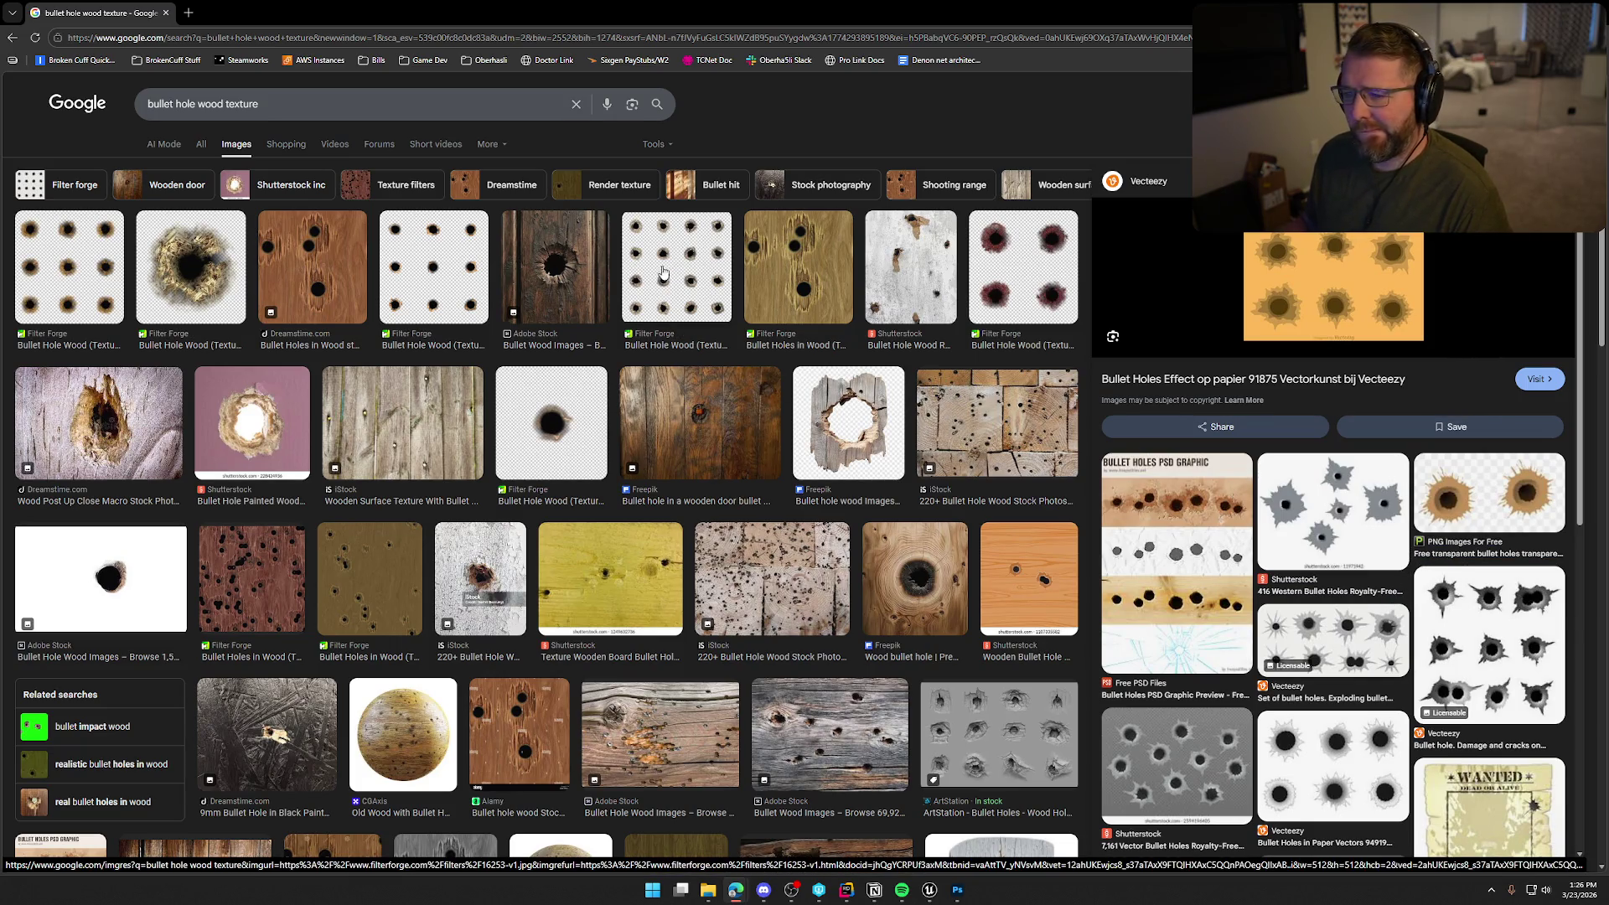
{"action": "left_click", "coordinate": [444, 278]}
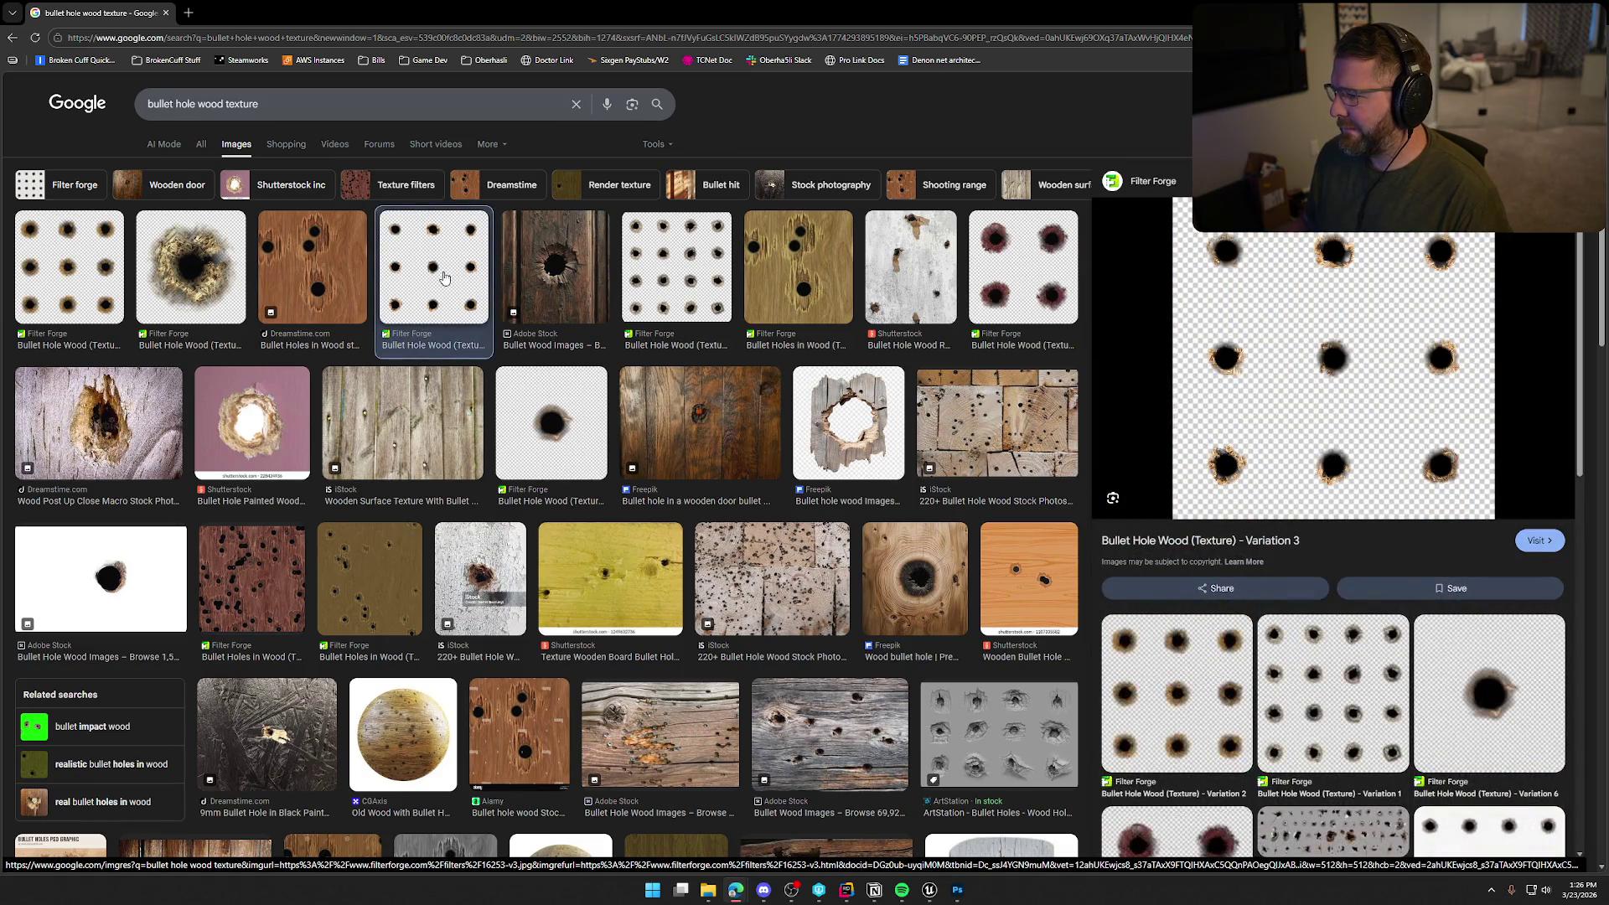
Scroll the results and preview the vhv transparent bullet hole clipart
{"action": "scroll", "coordinate": [1413, 614], "scroll_direction": "down", "scroll_amount": 10}
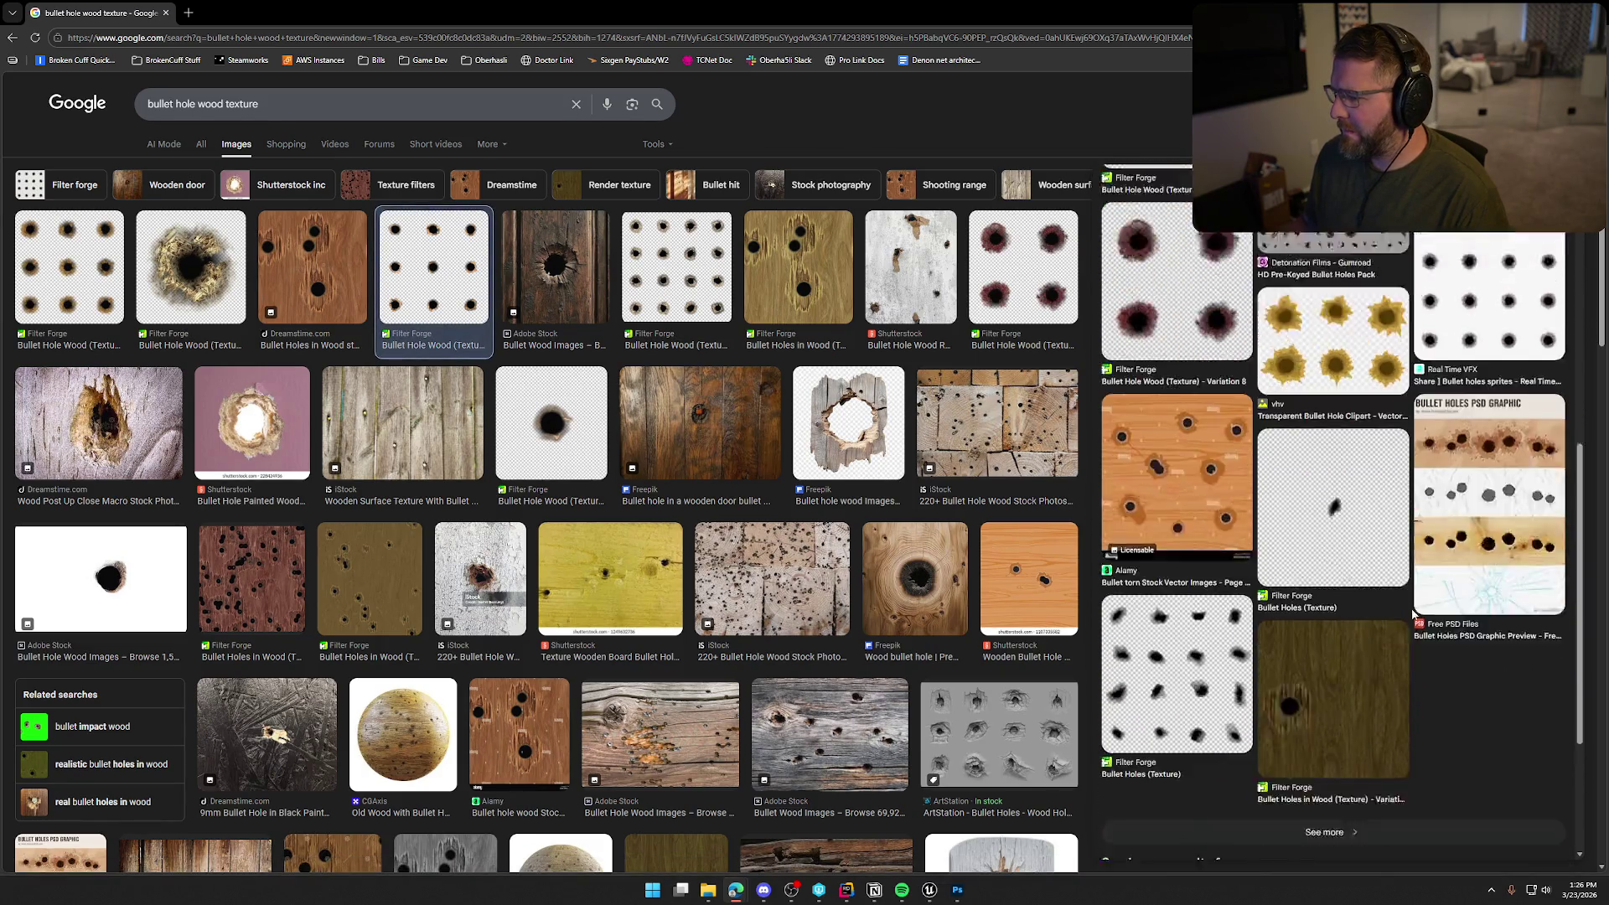
{"action": "scroll", "coordinate": [1413, 614], "scroll_direction": "down", "scroll_amount": 2}
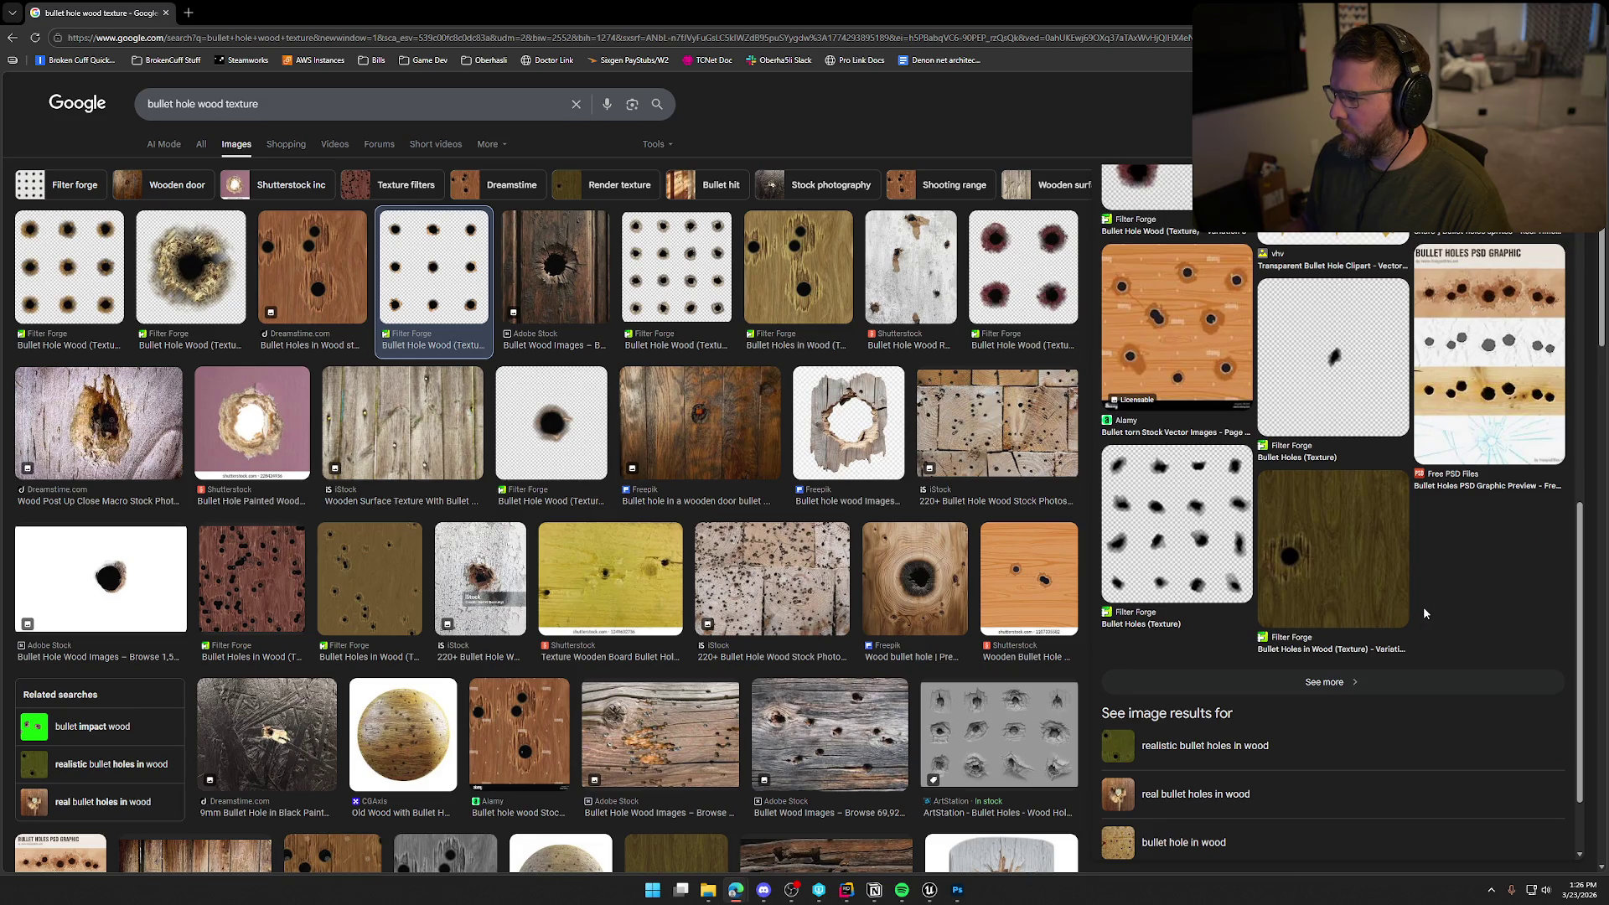
{"action": "scroll", "coordinate": [1424, 614], "scroll_direction": "down", "scroll_amount": 1}
{"action": "scroll", "coordinate": [1423, 614], "scroll_direction": "up", "scroll_amount": 2}
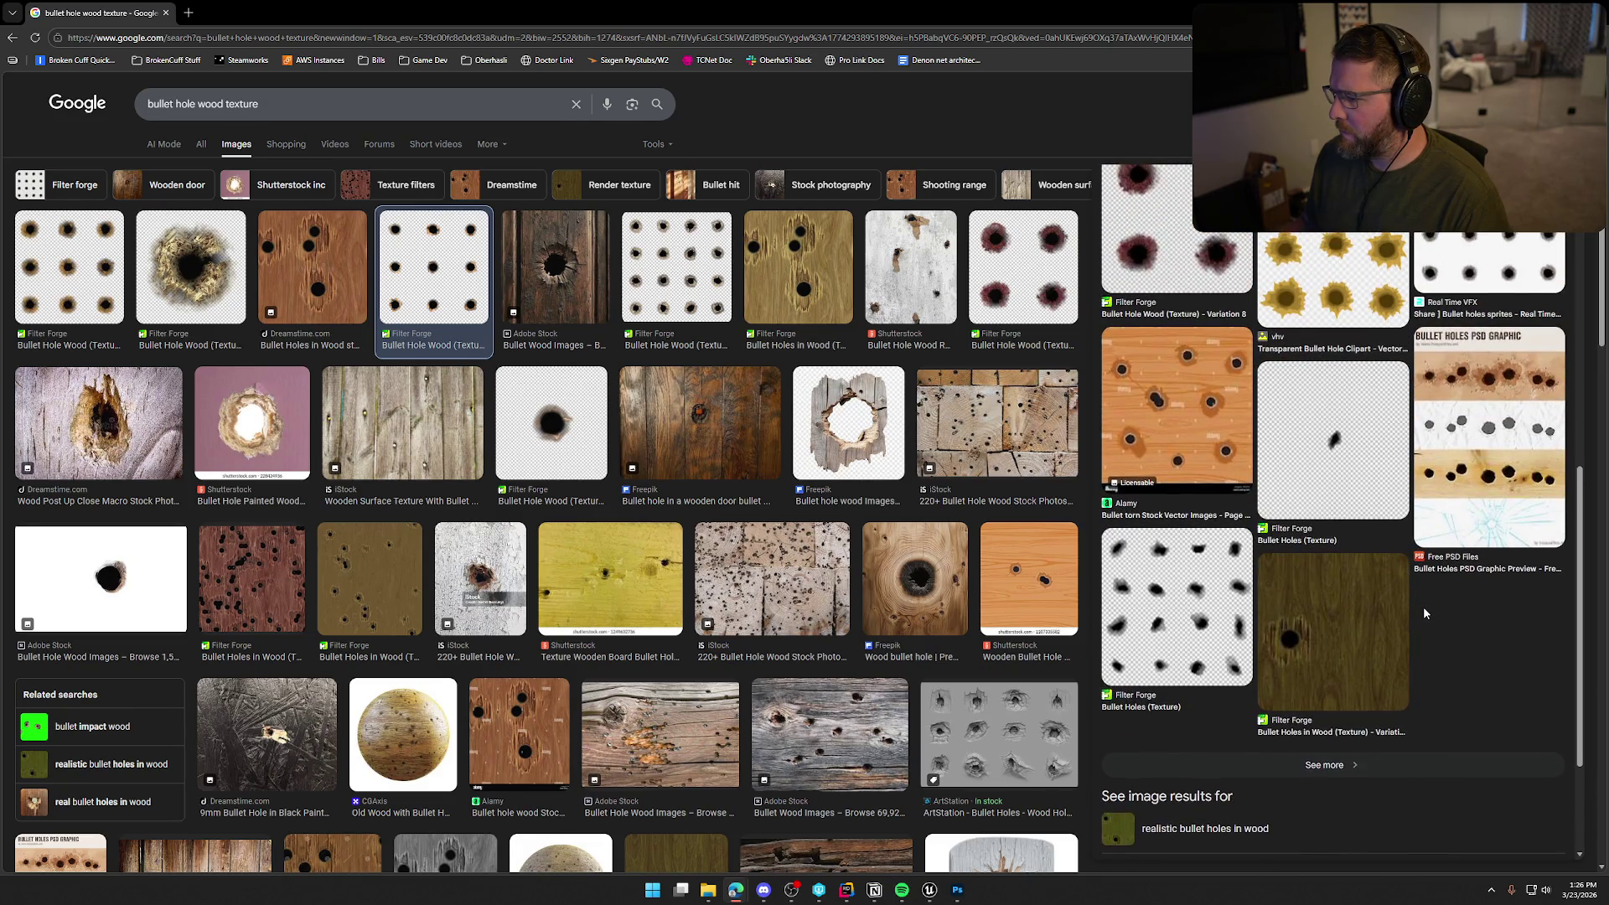
{"action": "scroll", "coordinate": [1424, 614], "scroll_direction": "up", "scroll_amount": 4}
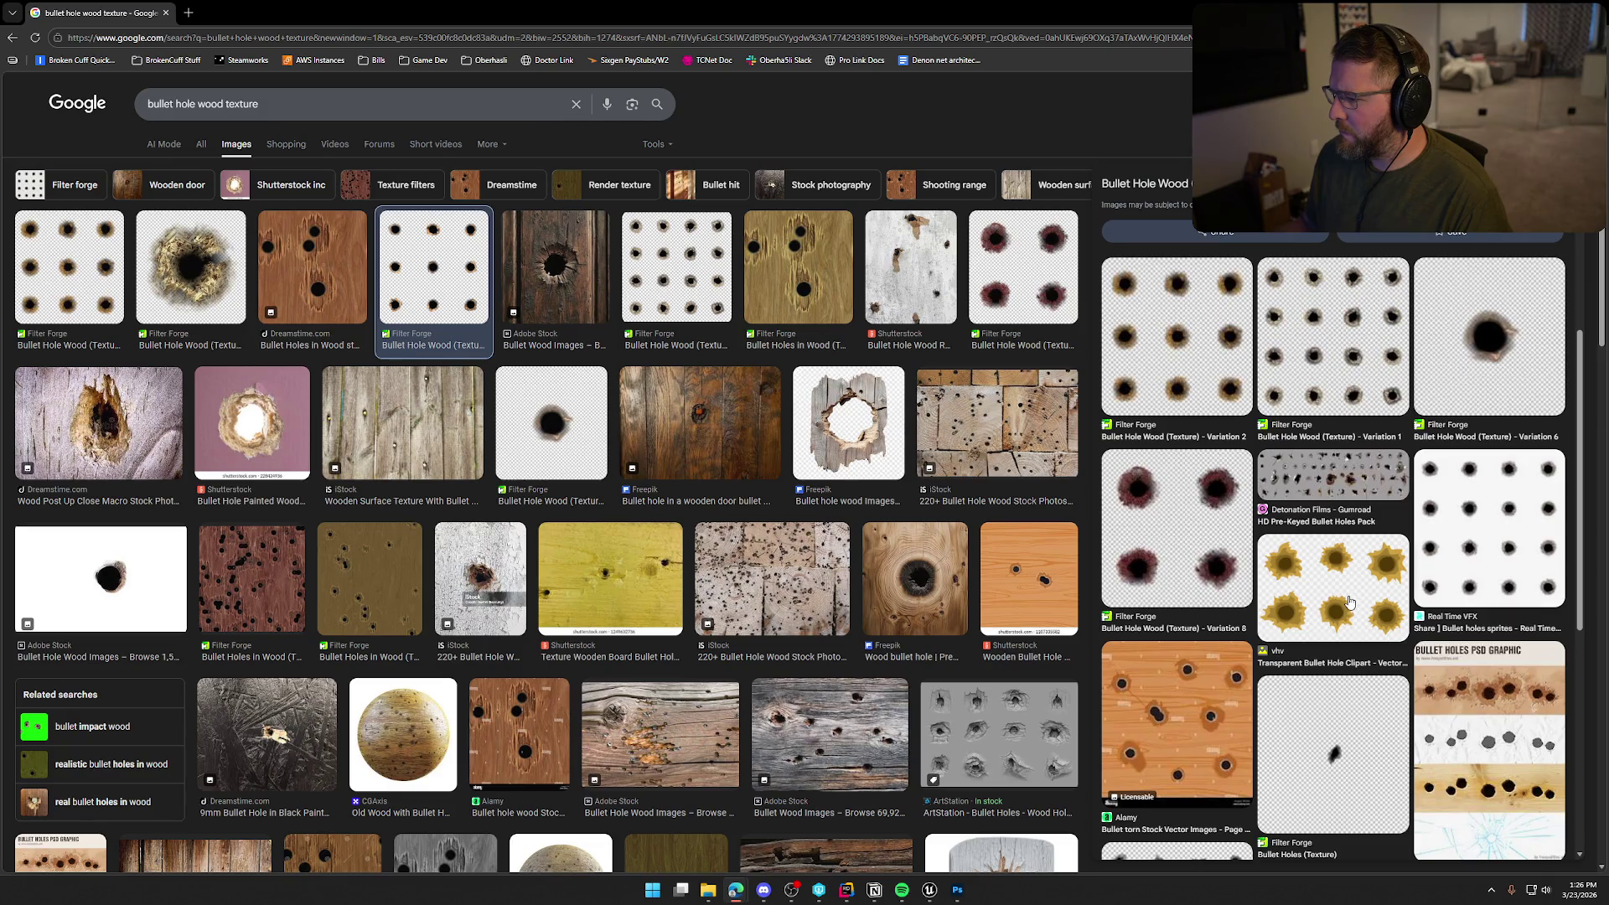
{"action": "left_click", "coordinate": [1338, 588]}
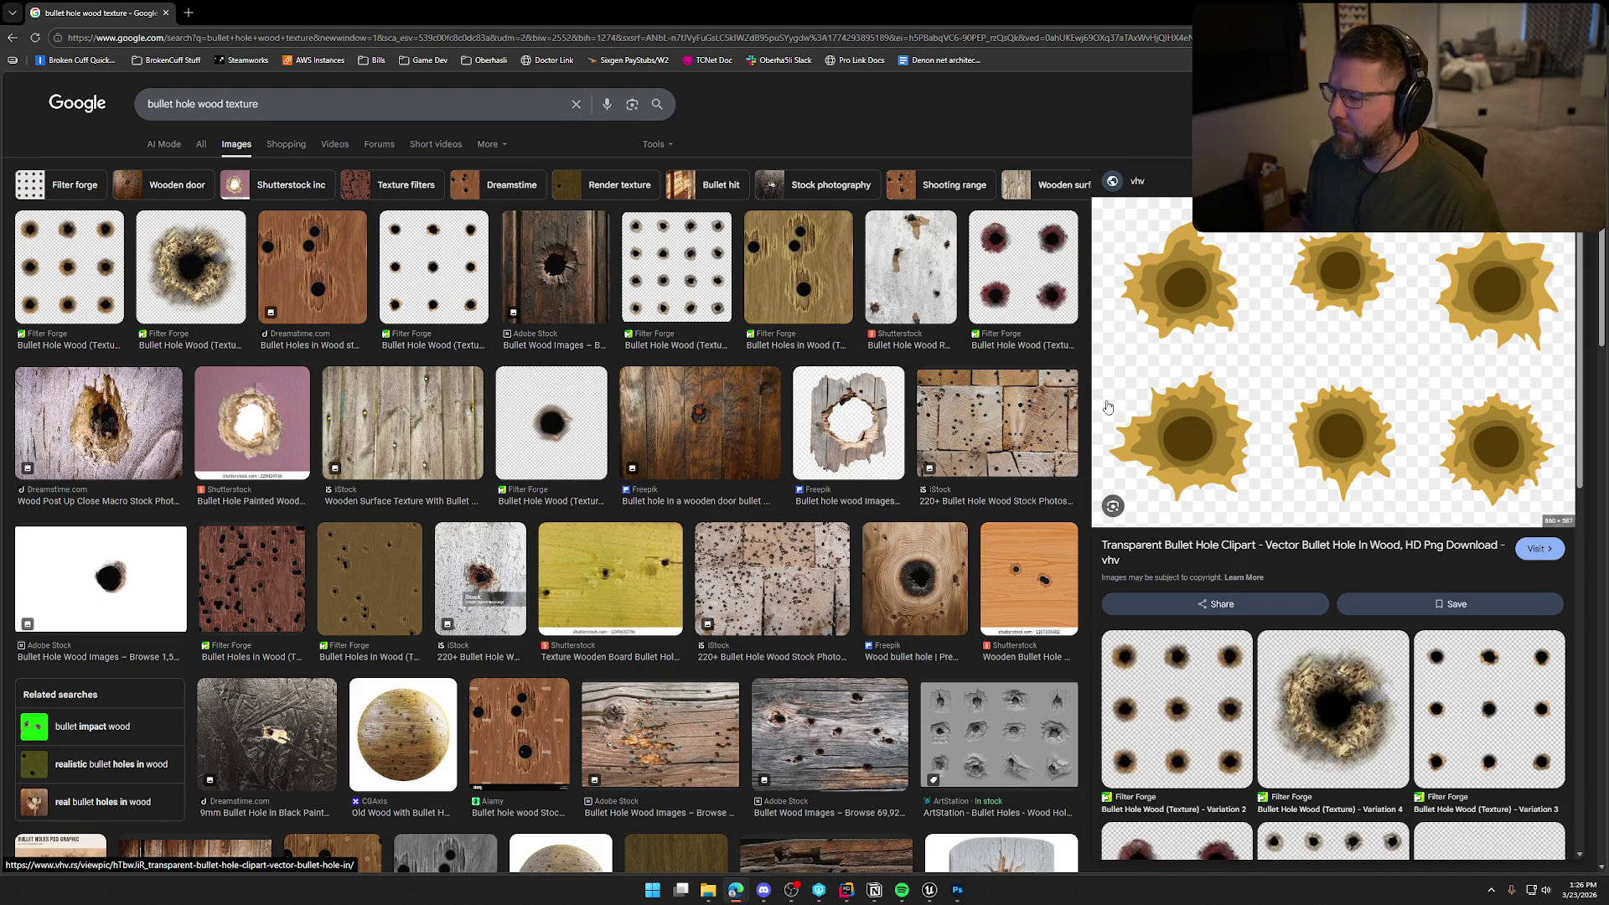
{"action": "scroll", "coordinate": [1409, 600], "scroll_direction": "down", "scroll_amount": 7}
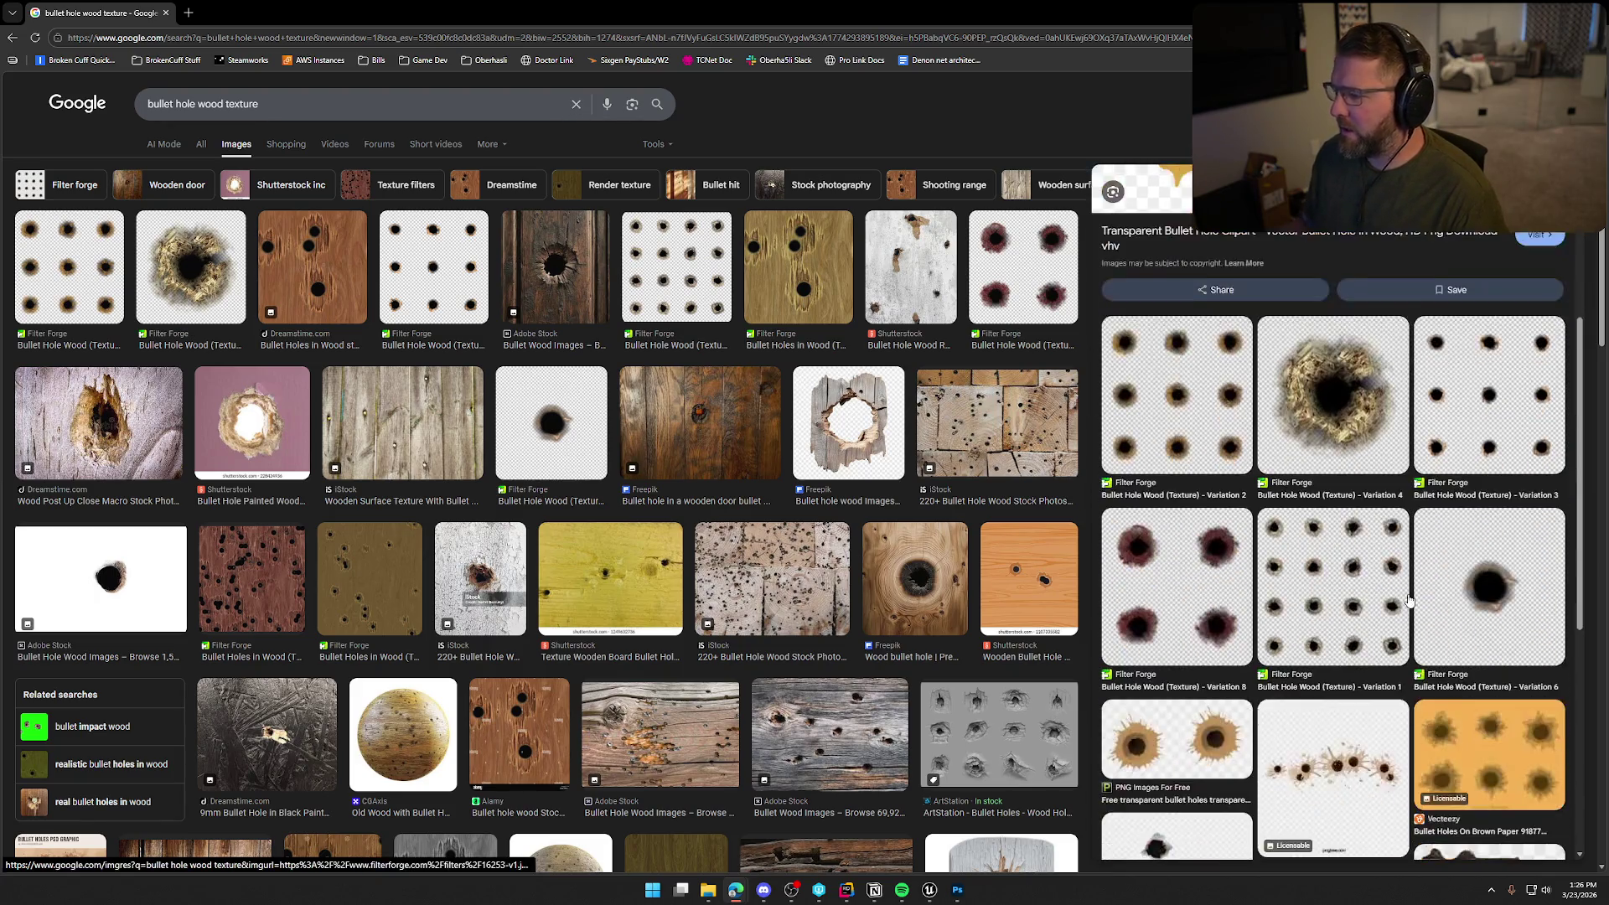
{"action": "scroll", "coordinate": [1391, 608], "scroll_direction": "down", "scroll_amount": 1}
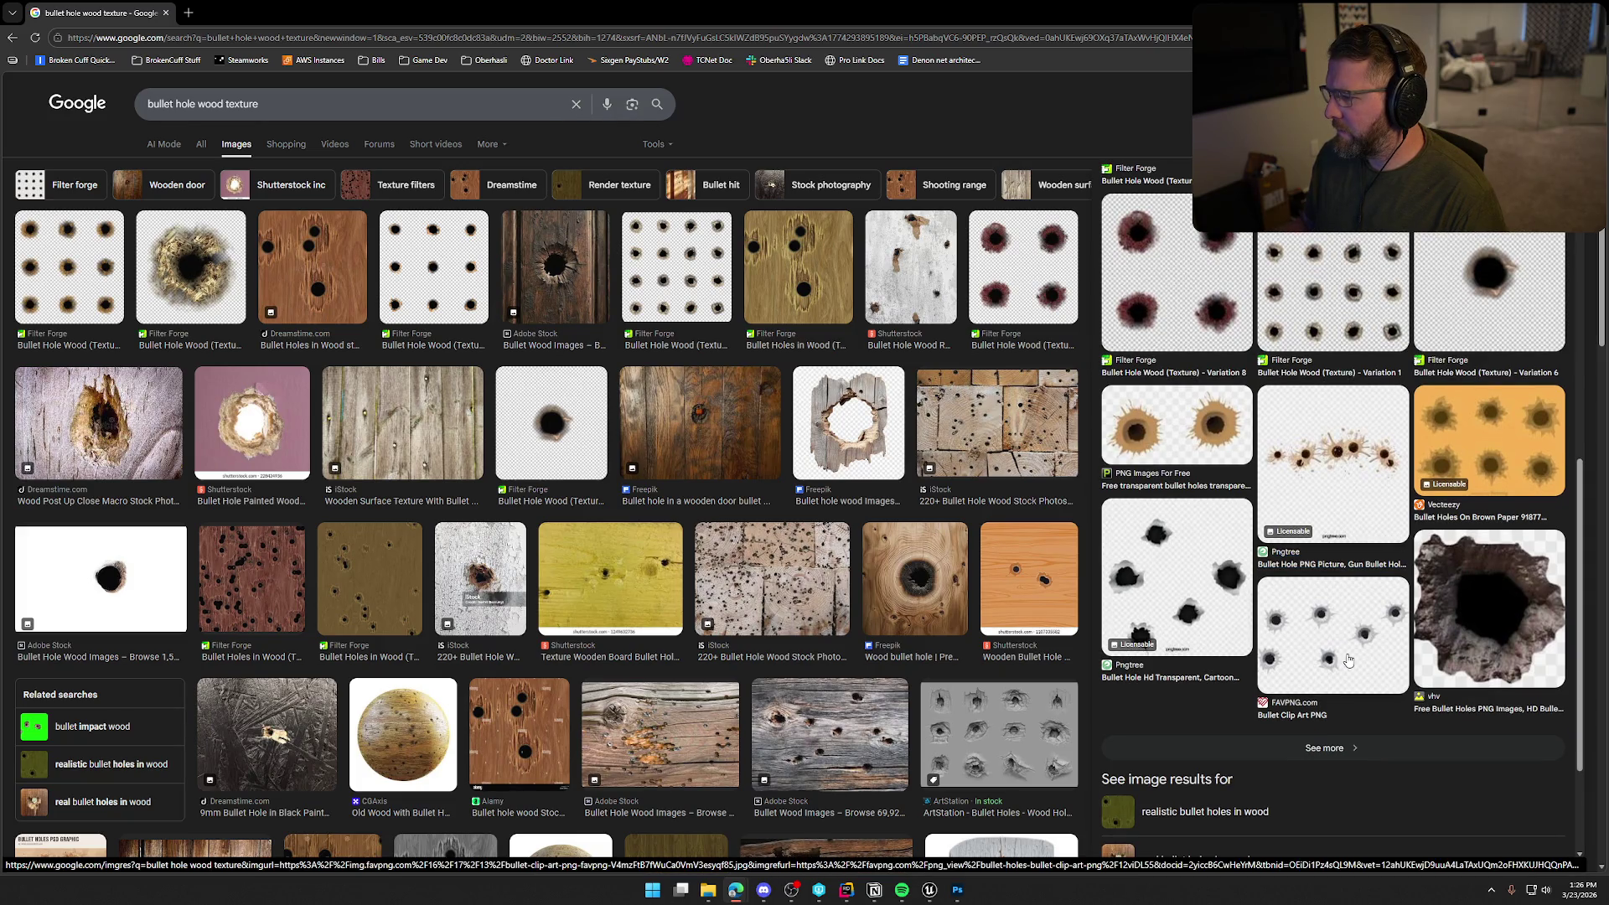
{"action": "scroll", "coordinate": [1347, 661], "scroll_direction": "up", "scroll_amount": 1}
Compare Filter Forge bullet hole Variations 6, 3, 2 and 1
{"action": "left_click", "coordinate": [1518, 298]}
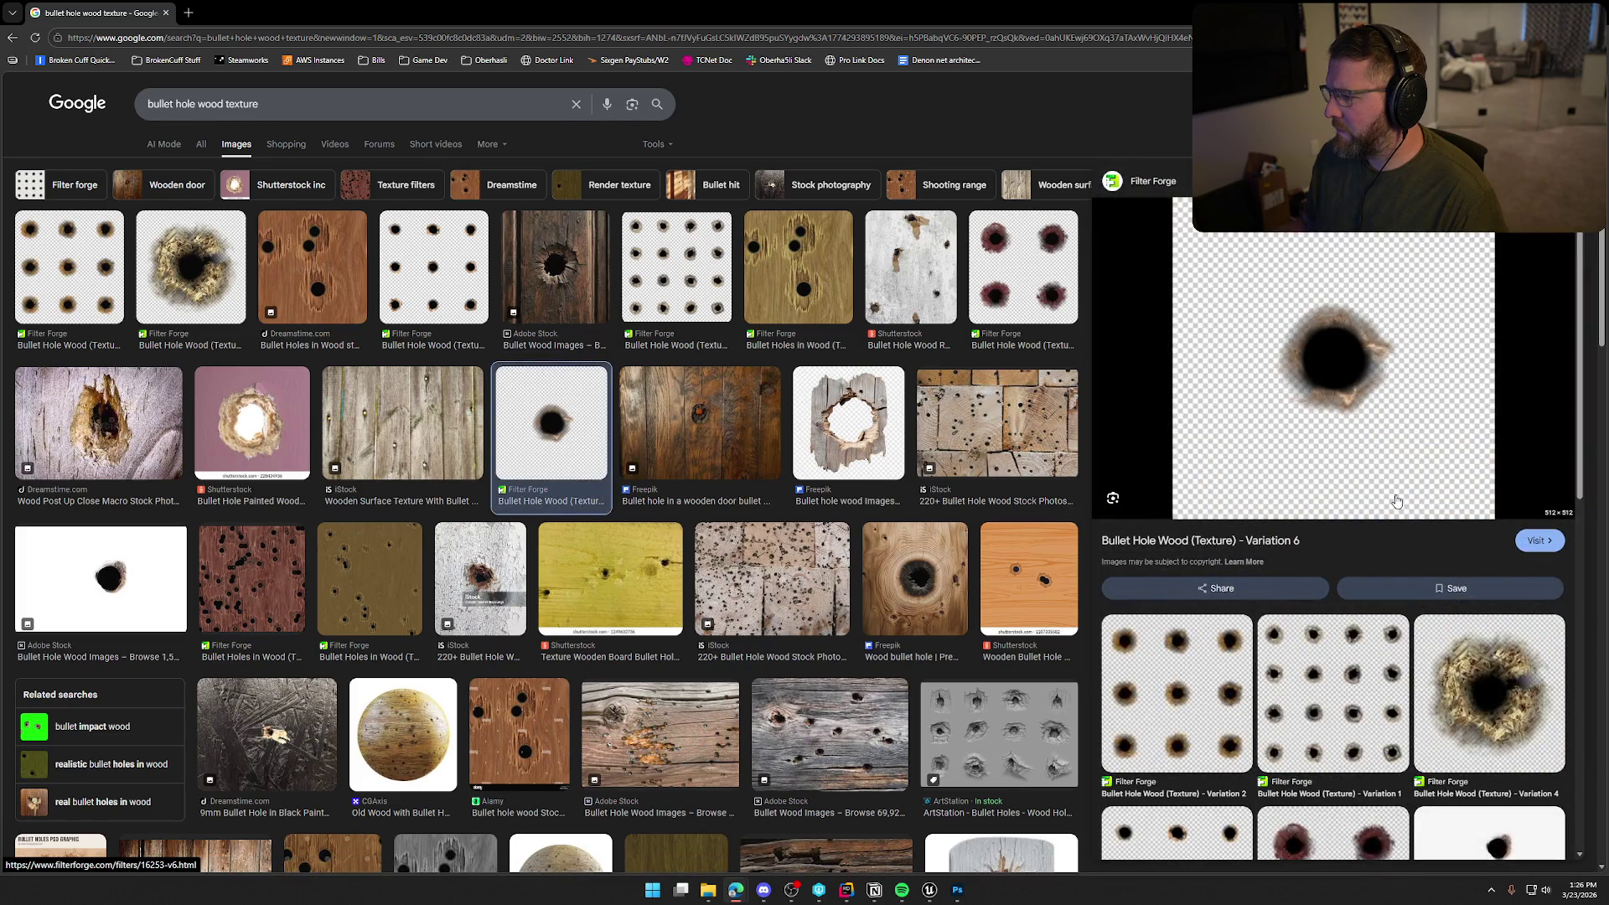
{"action": "scroll", "coordinate": [1432, 692], "scroll_direction": "down", "scroll_amount": 4}
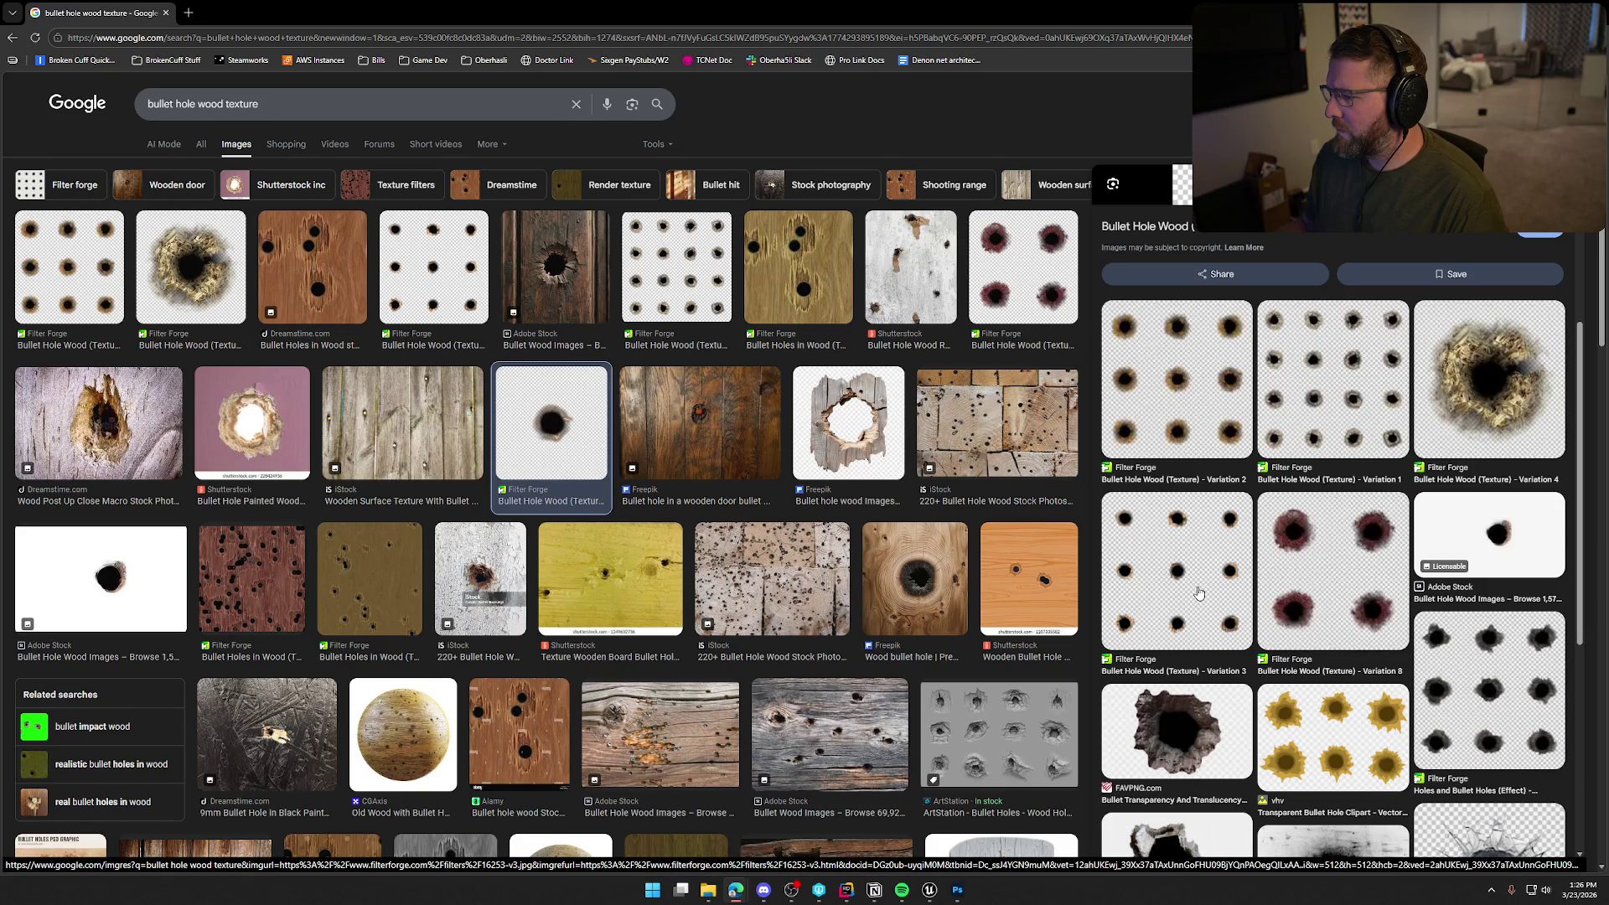
{"action": "left_click", "coordinate": [1199, 593]}
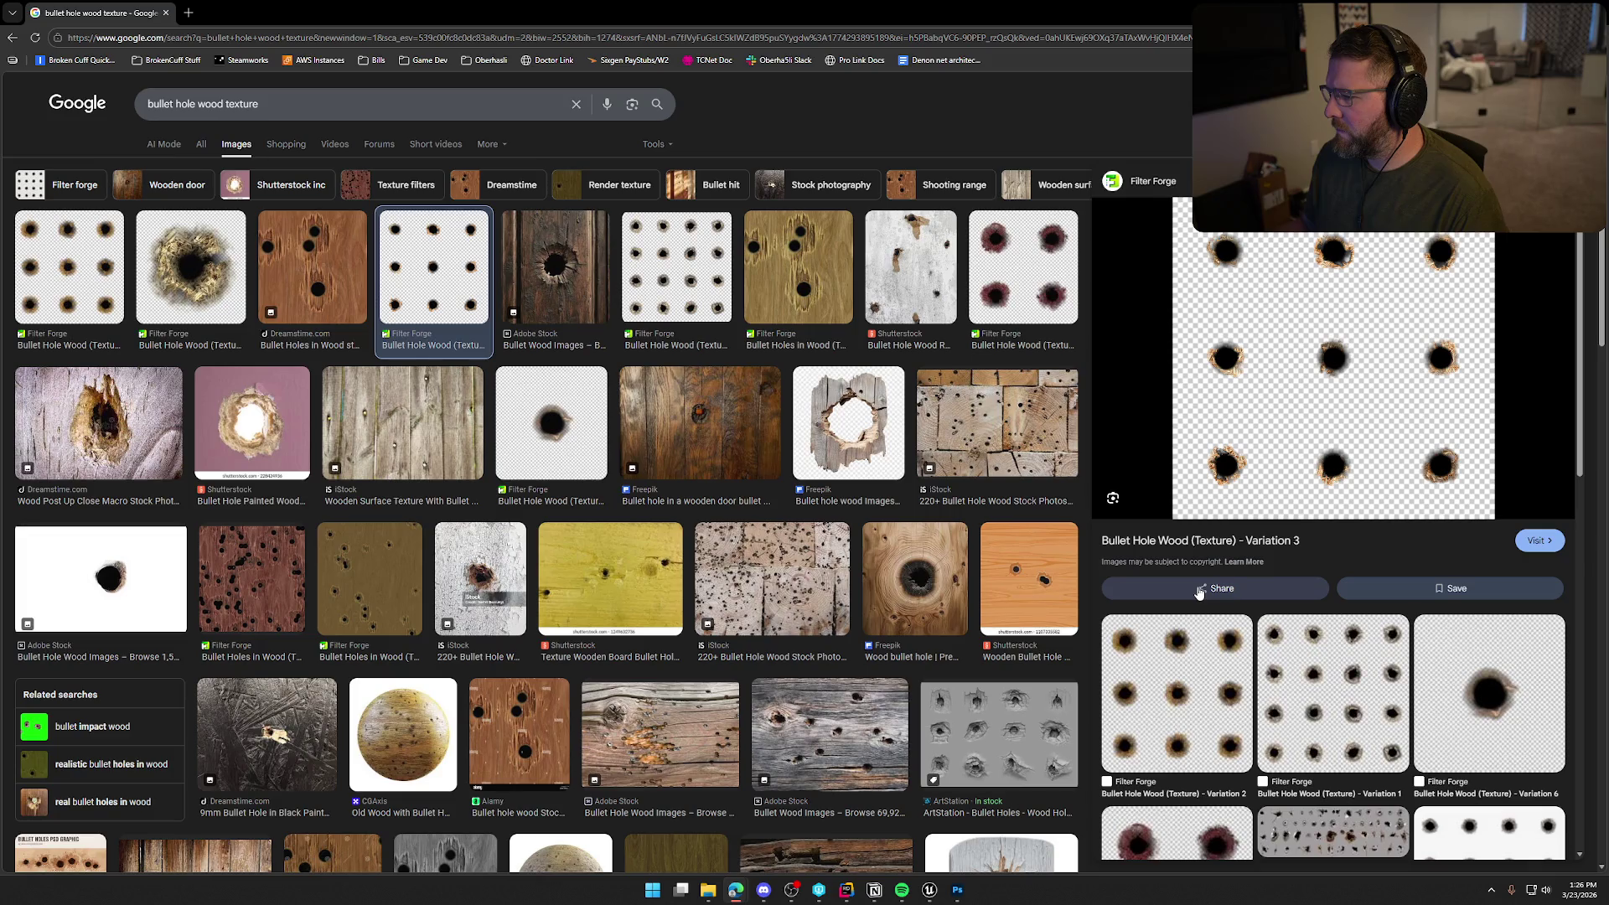
{"action": "scroll", "coordinate": [1199, 593], "scroll_direction": "down", "scroll_amount": 3}
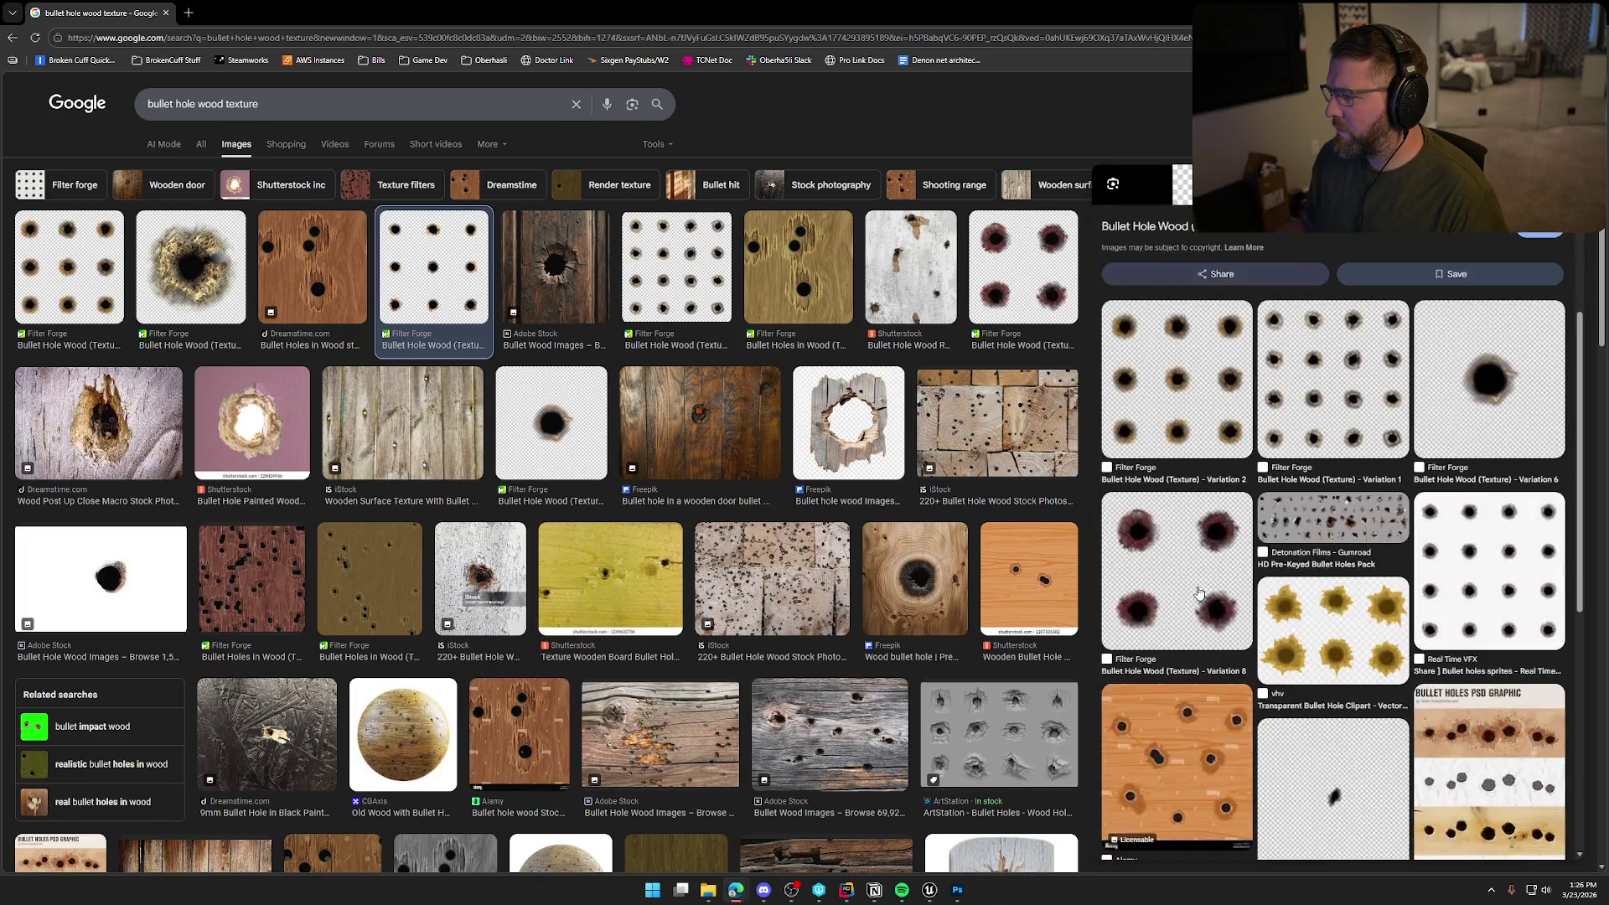
{"action": "left_click", "coordinate": [1227, 406]}
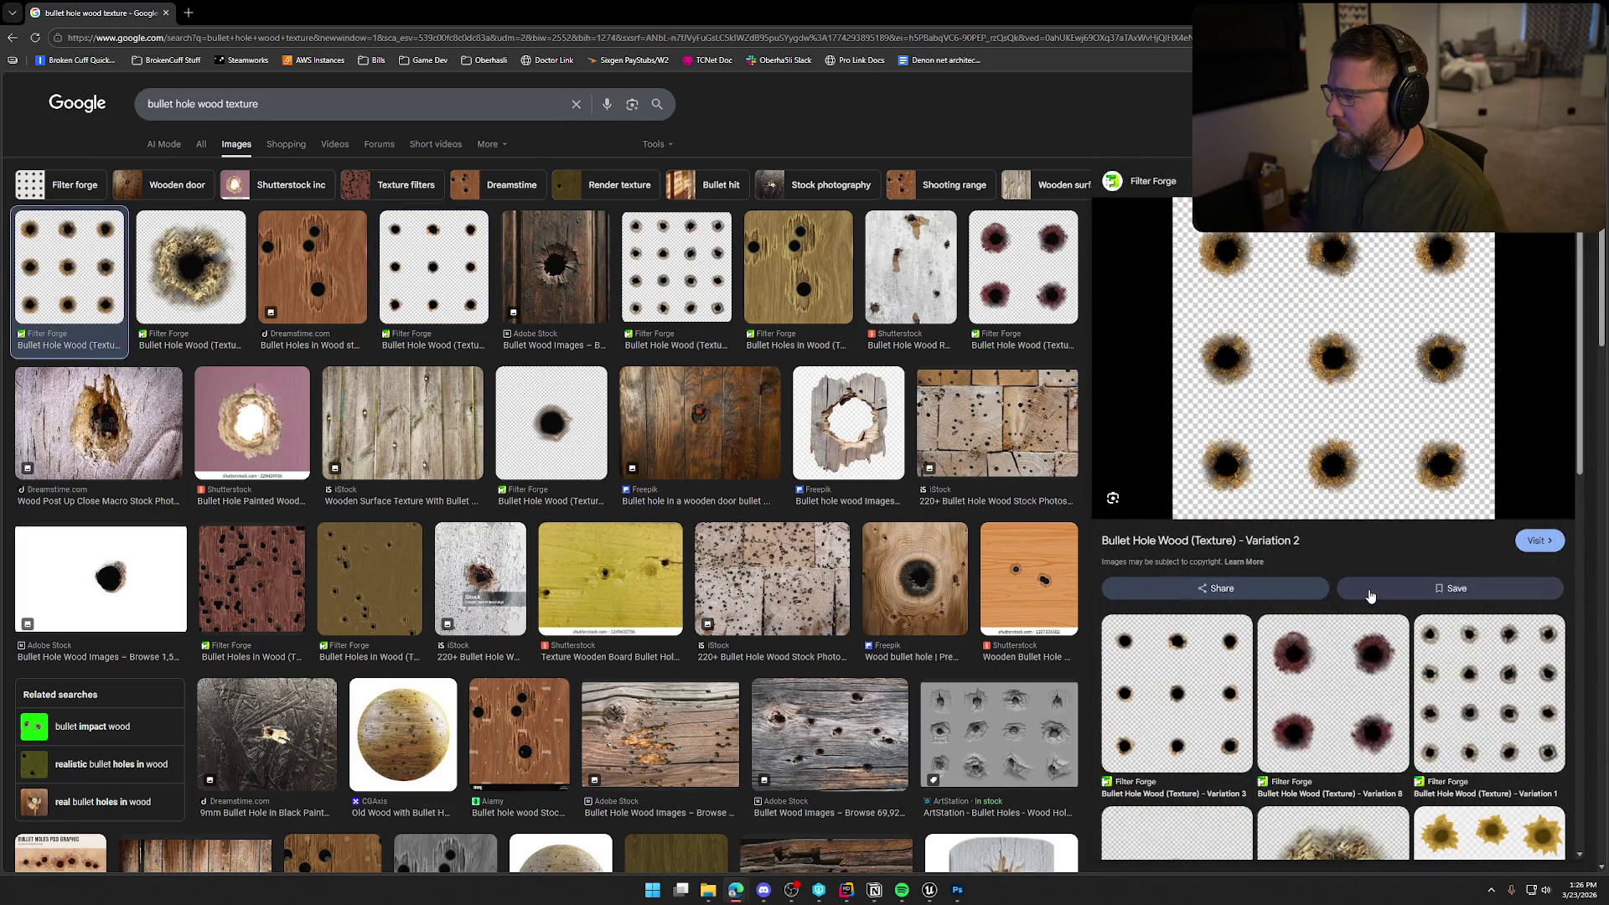
{"action": "scroll", "coordinate": [1370, 595], "scroll_direction": "down", "scroll_amount": 7}
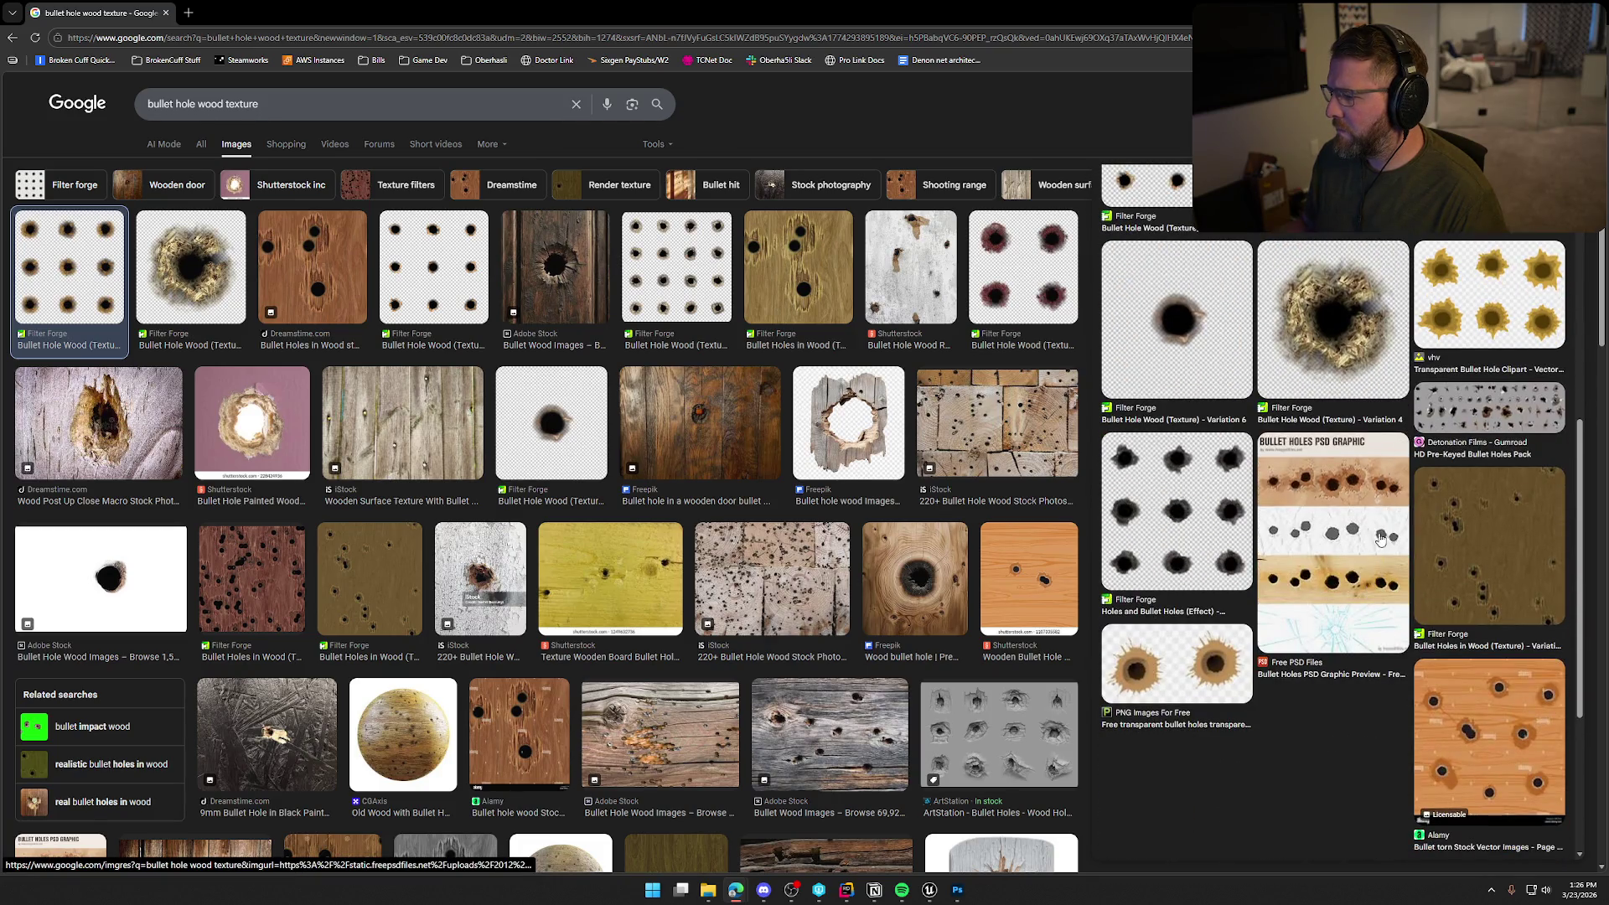
{"action": "scroll", "coordinate": [1370, 536], "scroll_direction": "down", "scroll_amount": 2}
{"action": "scroll", "coordinate": [1350, 538], "scroll_direction": "up", "scroll_amount": 8}
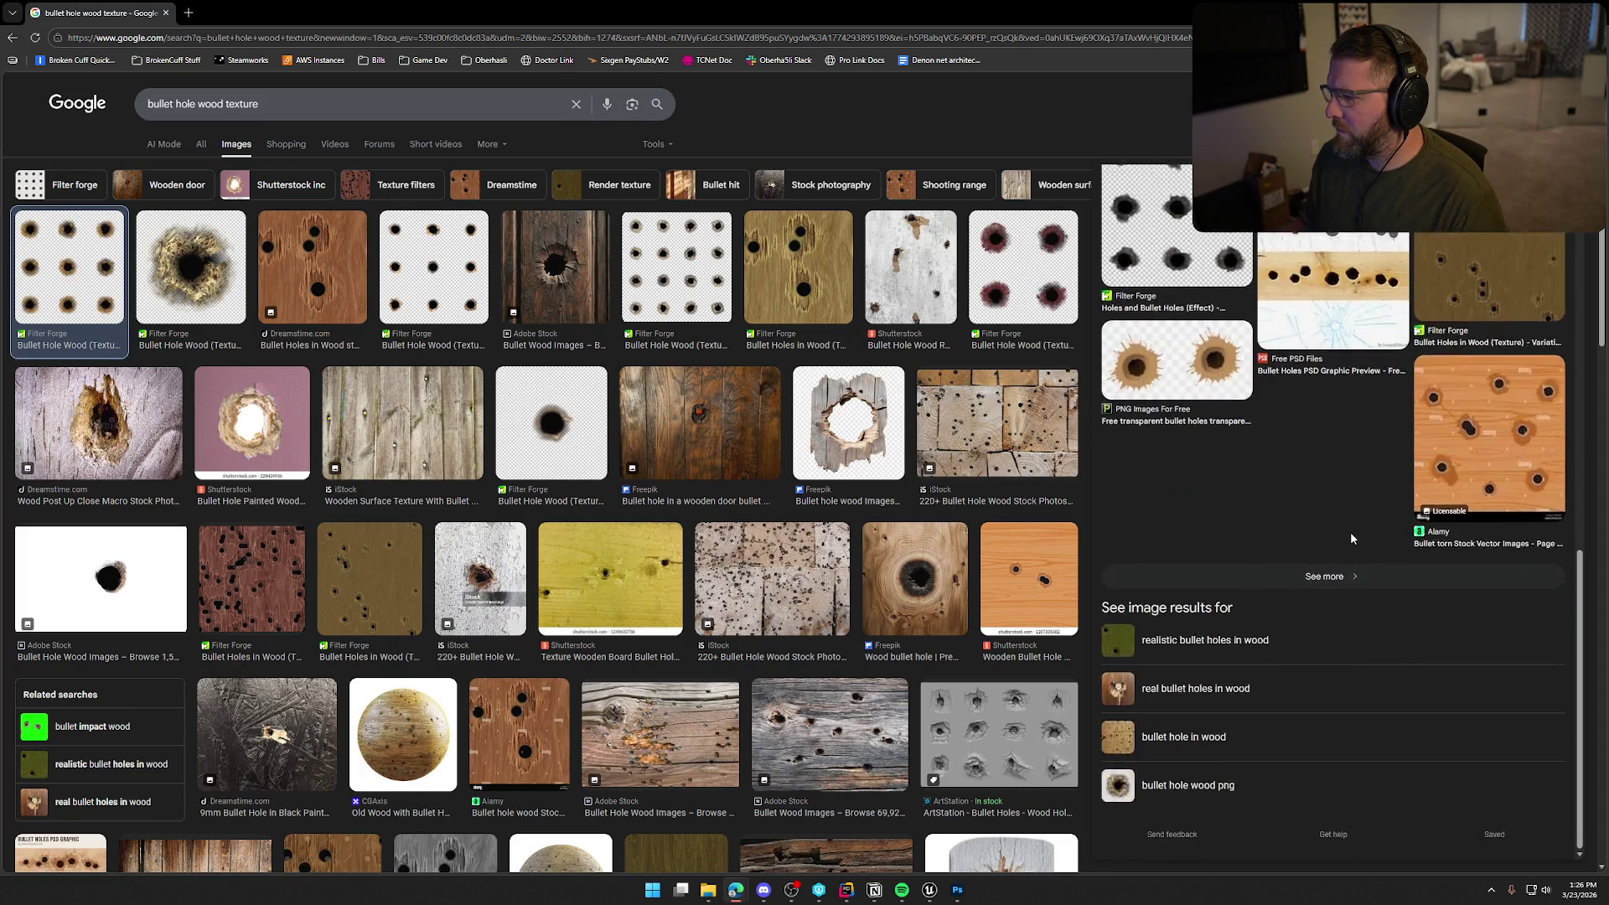
{"action": "scroll", "coordinate": [1350, 538], "scroll_direction": "up", "scroll_amount": 1}
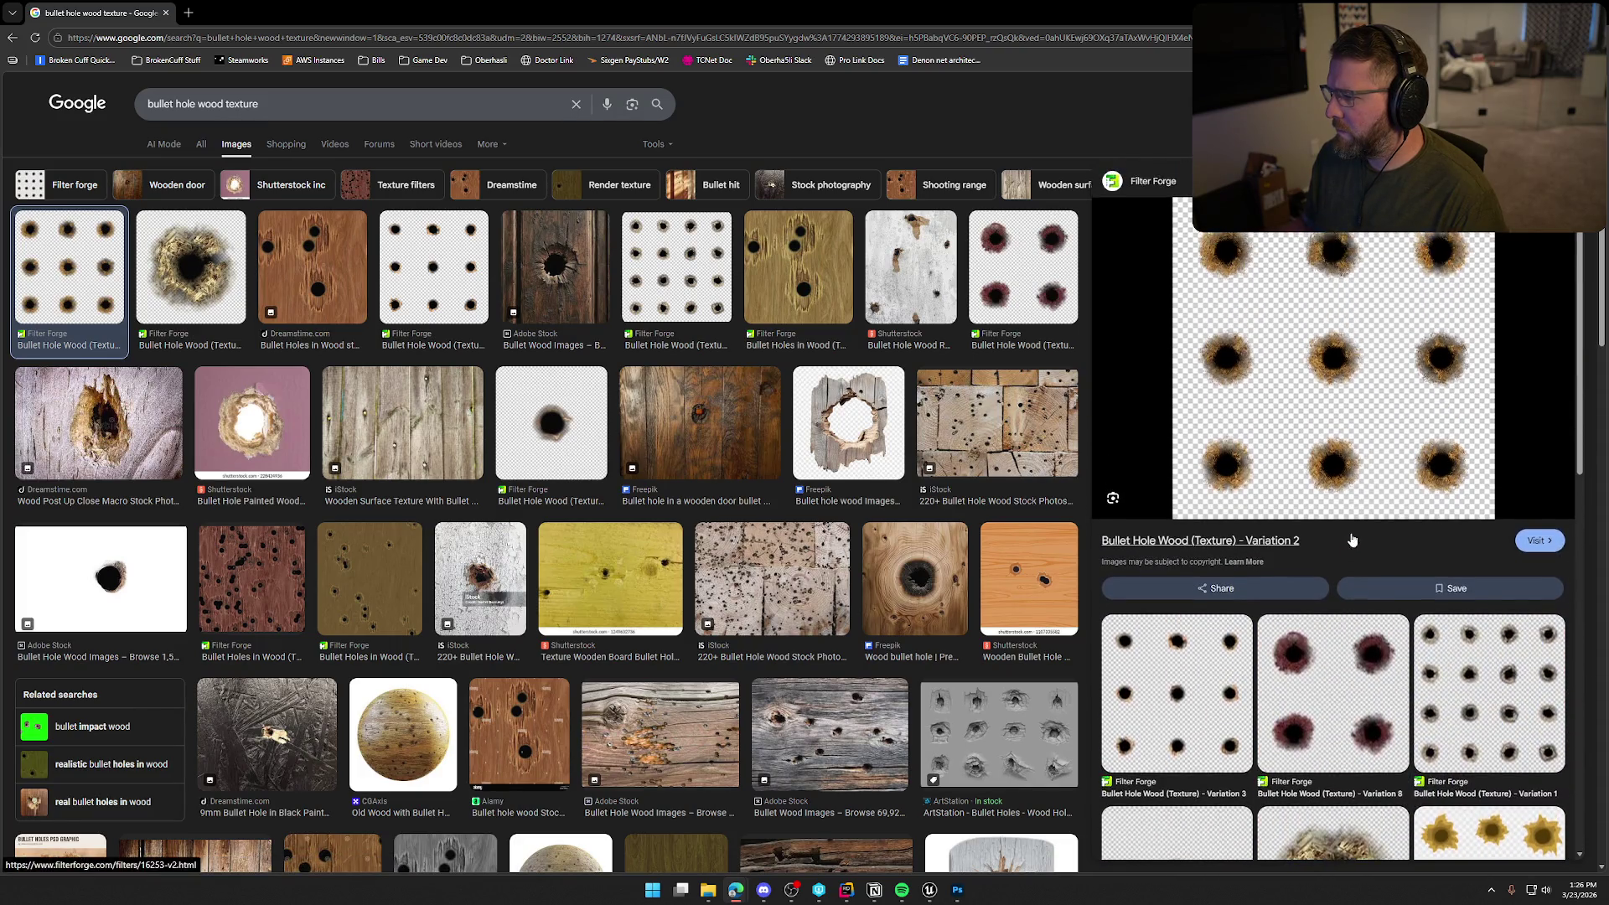
{"action": "scroll", "coordinate": [1351, 539], "scroll_direction": "down", "scroll_amount": 3}
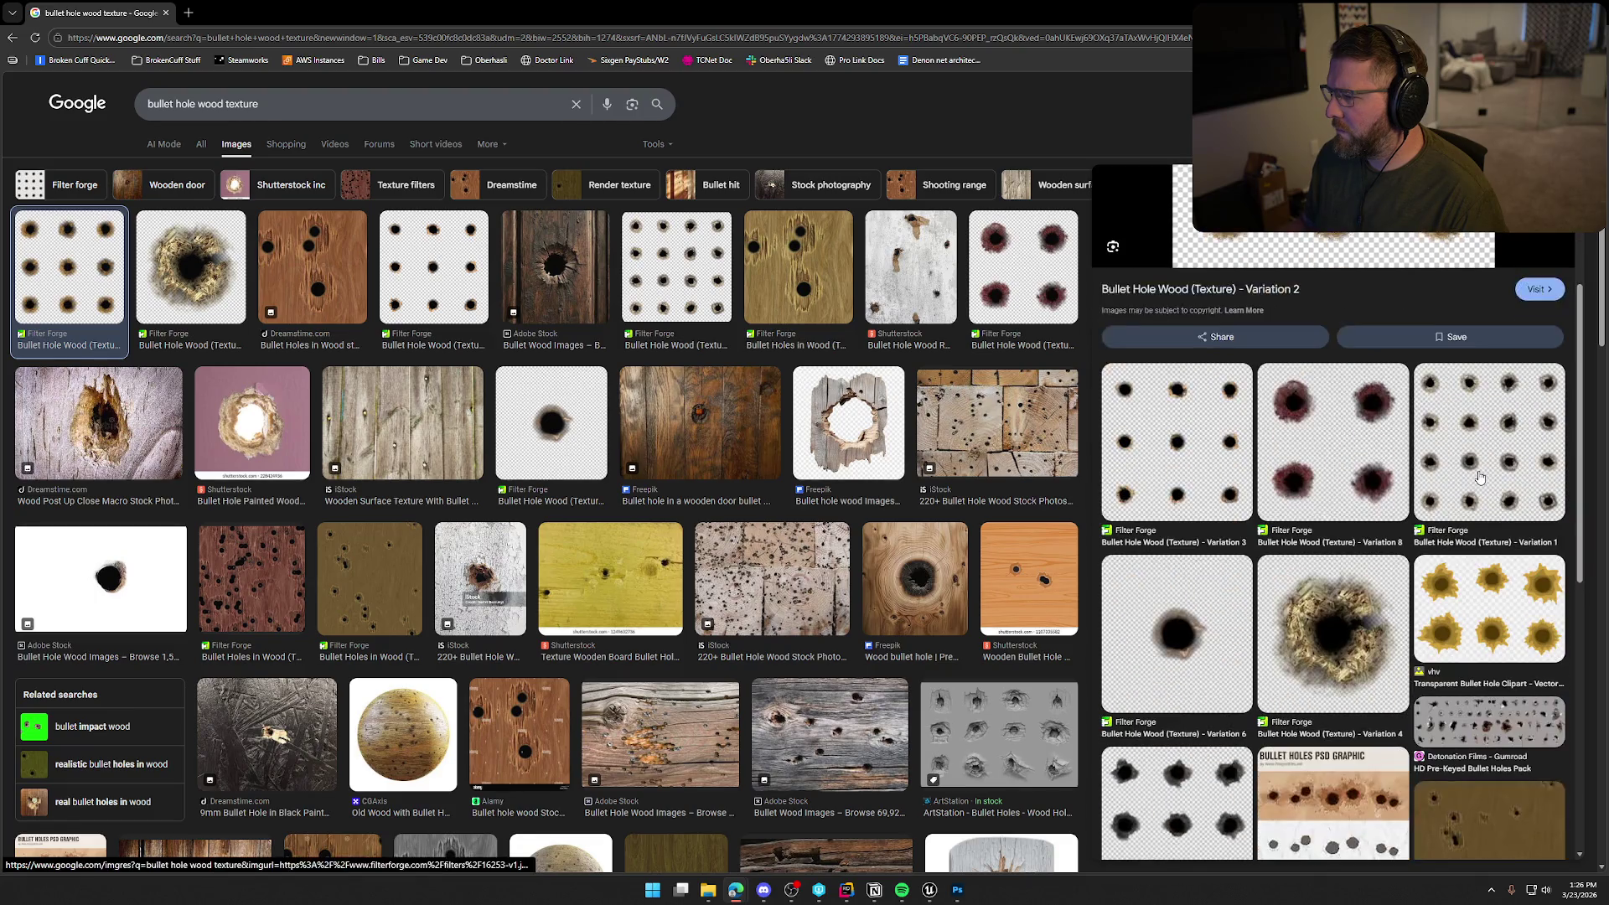
{"action": "left_click", "coordinate": [1468, 492]}
{"action": "scroll", "coordinate": [1468, 492], "scroll_direction": "down", "scroll_amount": 10}
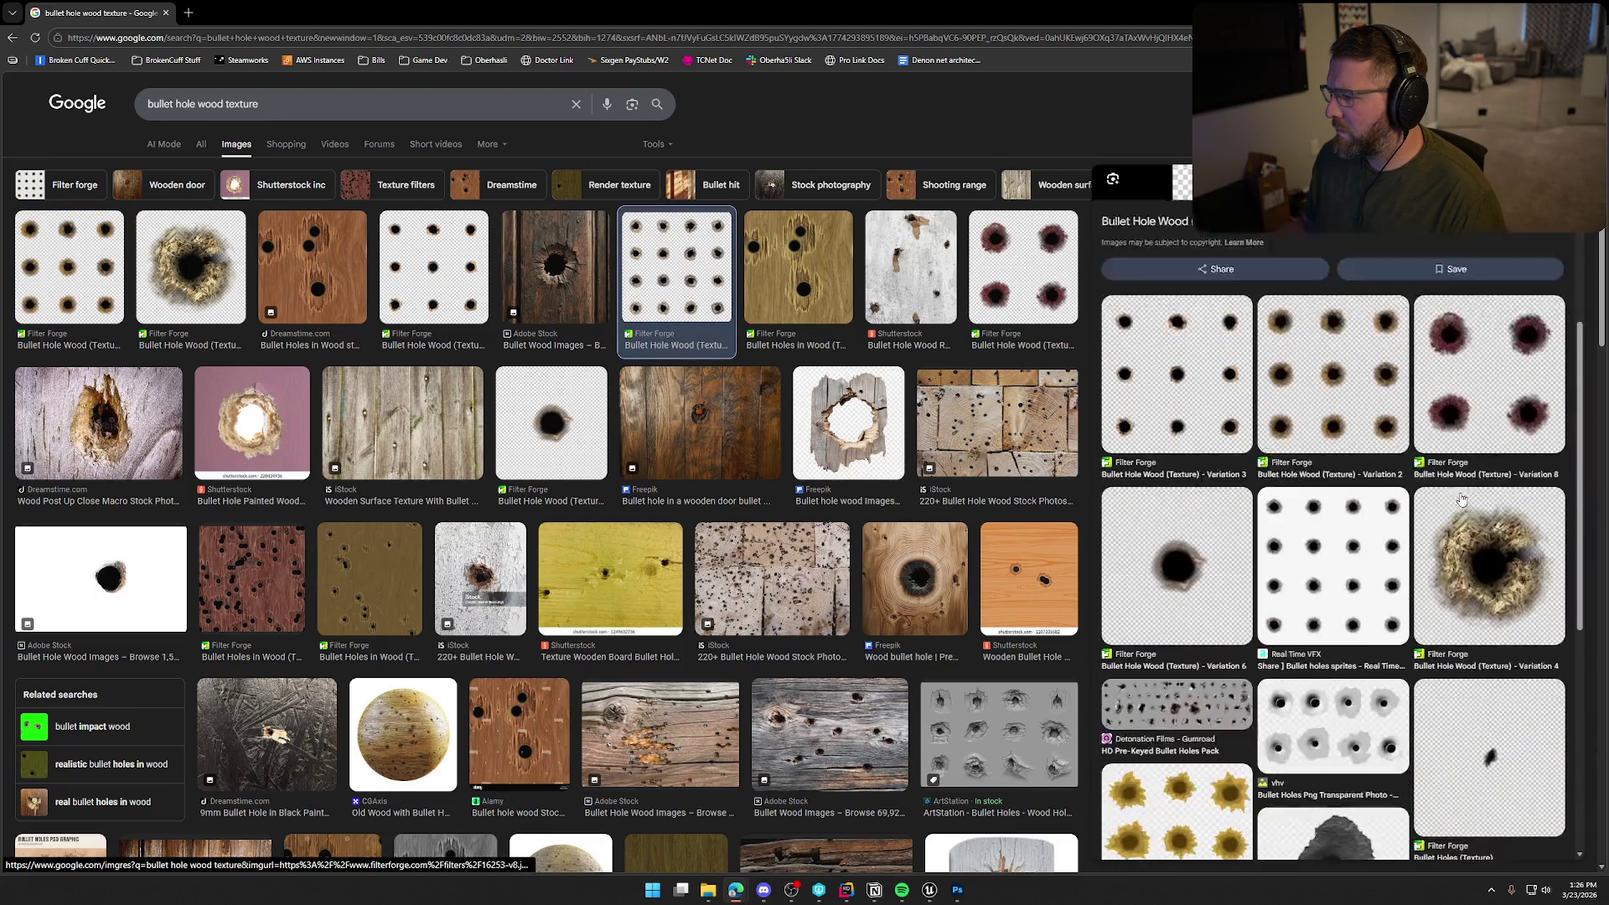
Reopen the vhv bullet hole clipart preview and copy the image
{"action": "left_click", "coordinate": [1164, 450]}
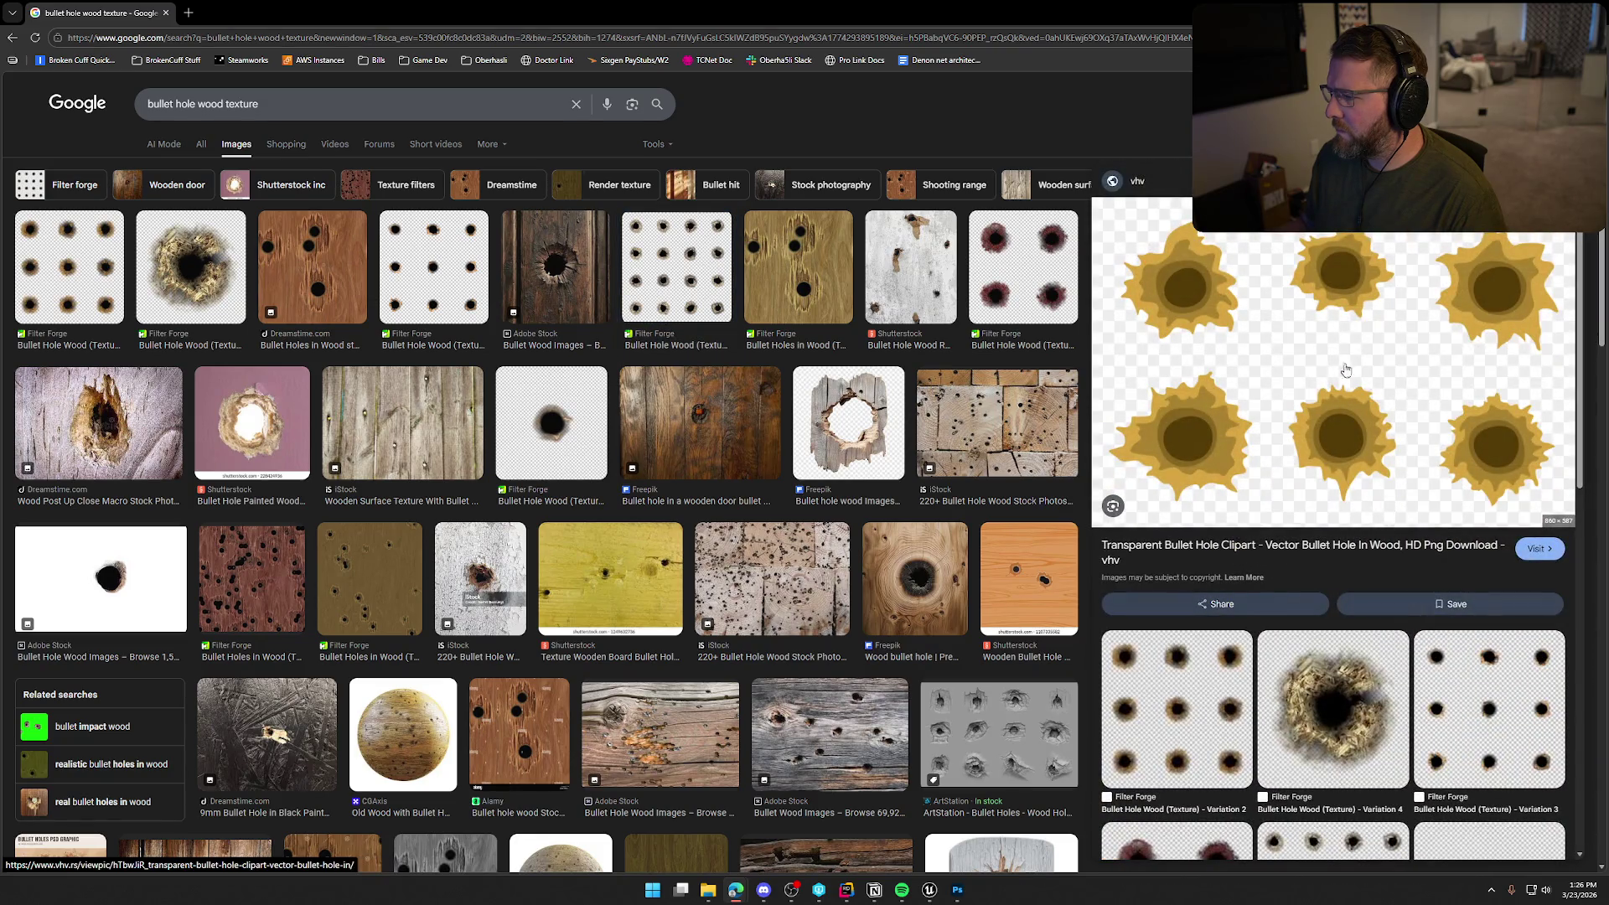
{"action": "right_click", "coordinate": [1344, 355]}
{"action": "left_click", "coordinate": [1393, 556]}
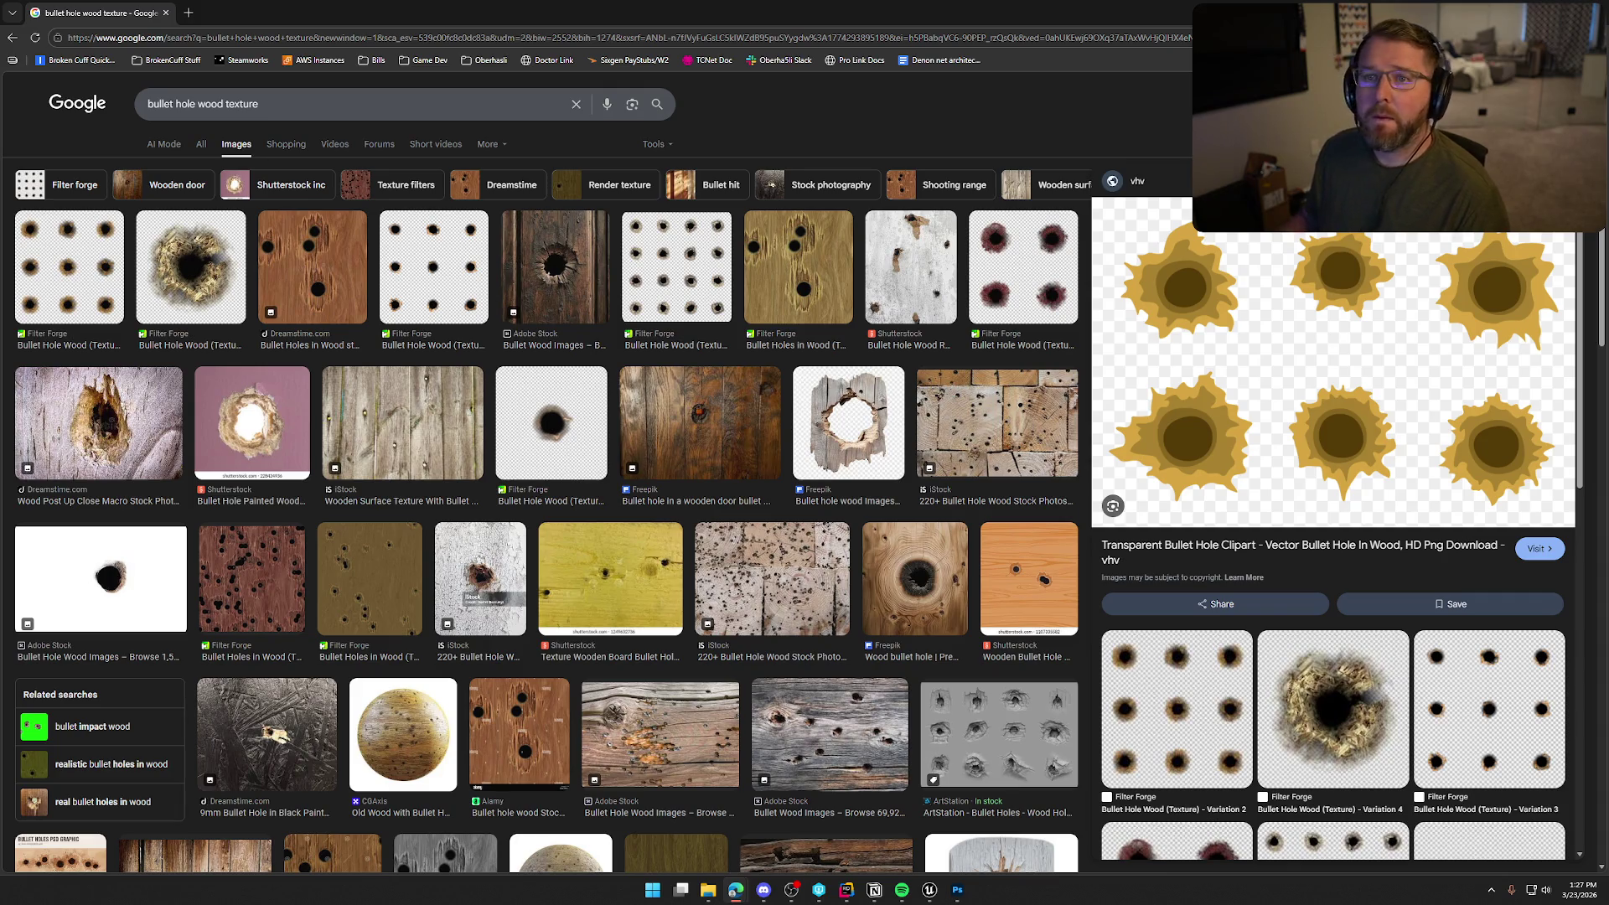
Return to the Unreal Engine editor
{"action": "key", "text": "alt+Tab"}
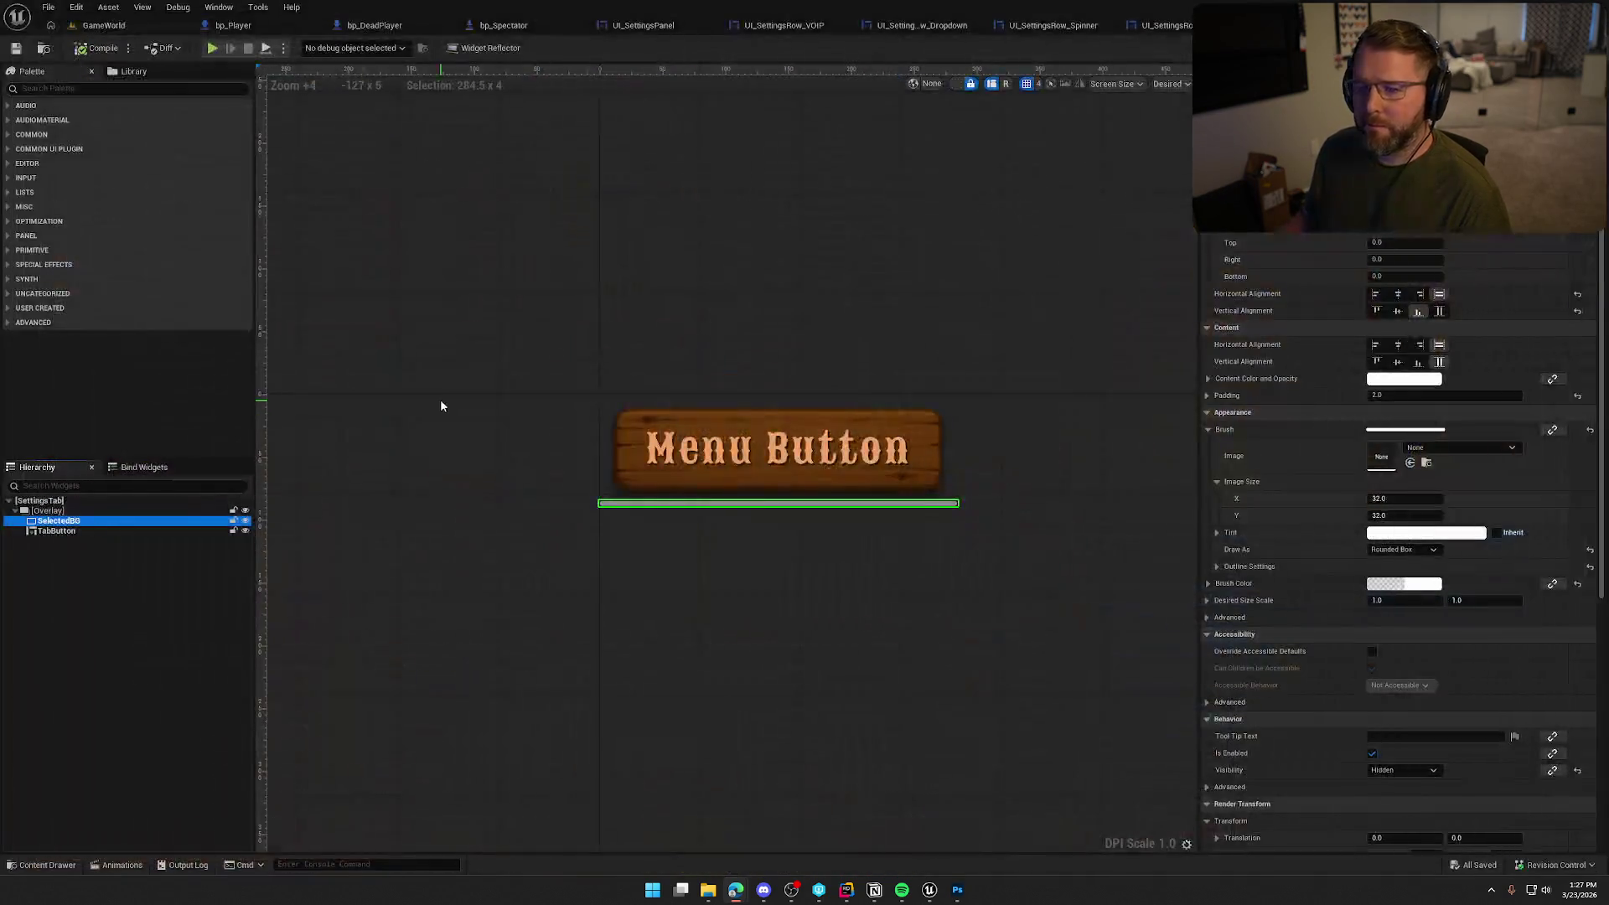
Select the TabButton and add its On Clicked event from the Details Events section
{"action": "left_click", "coordinate": [721, 310]}
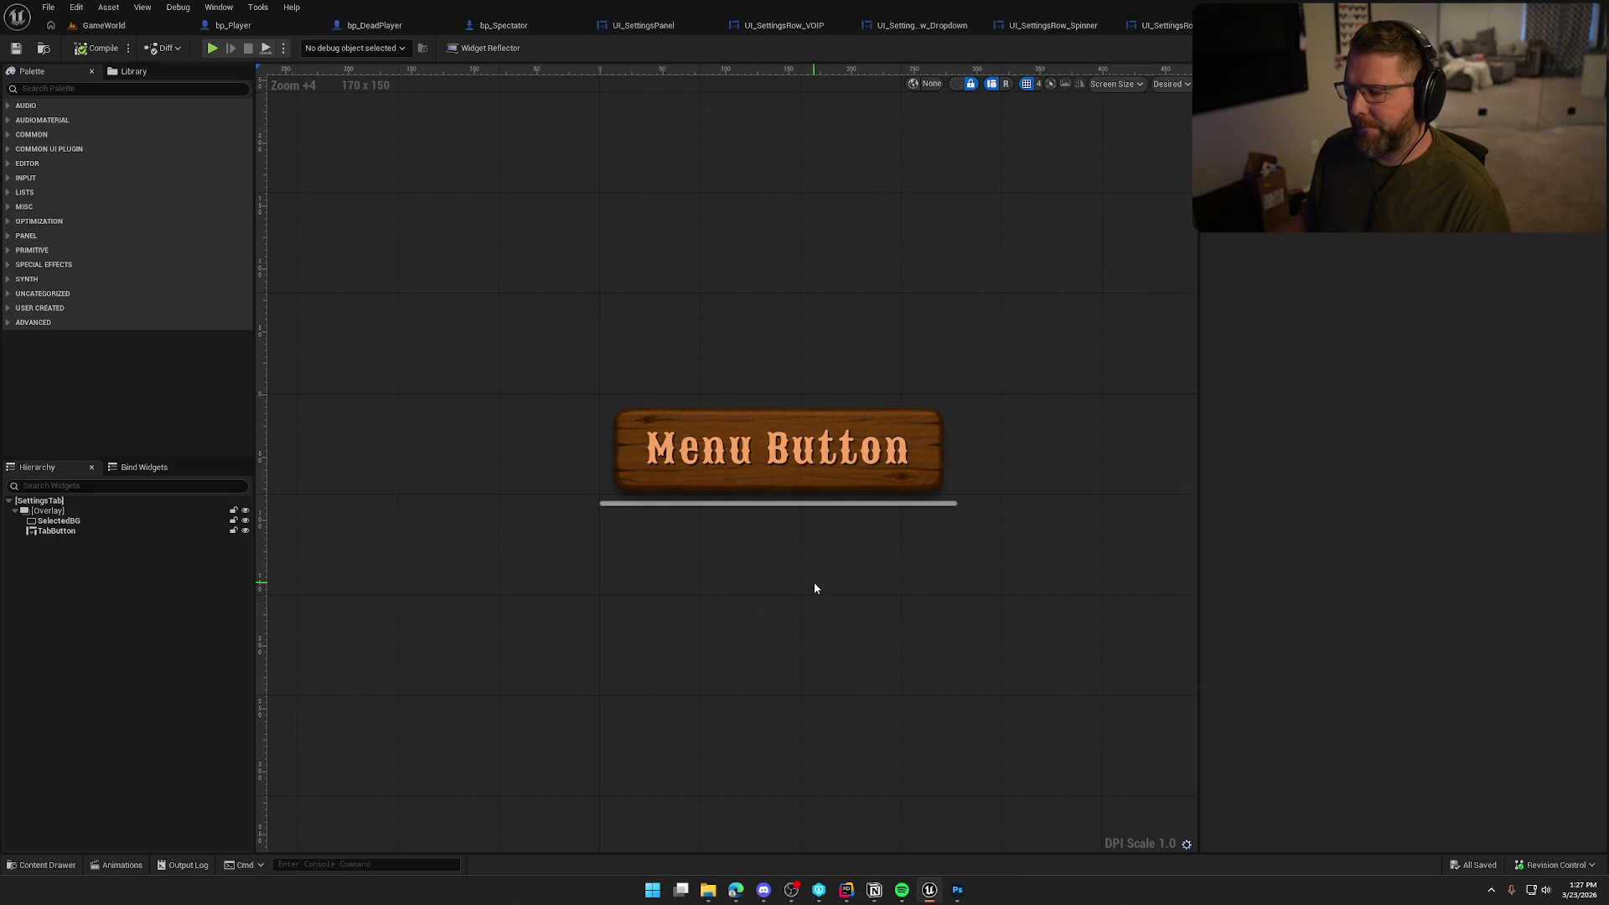
{"action": "left_click", "coordinate": [883, 456]}
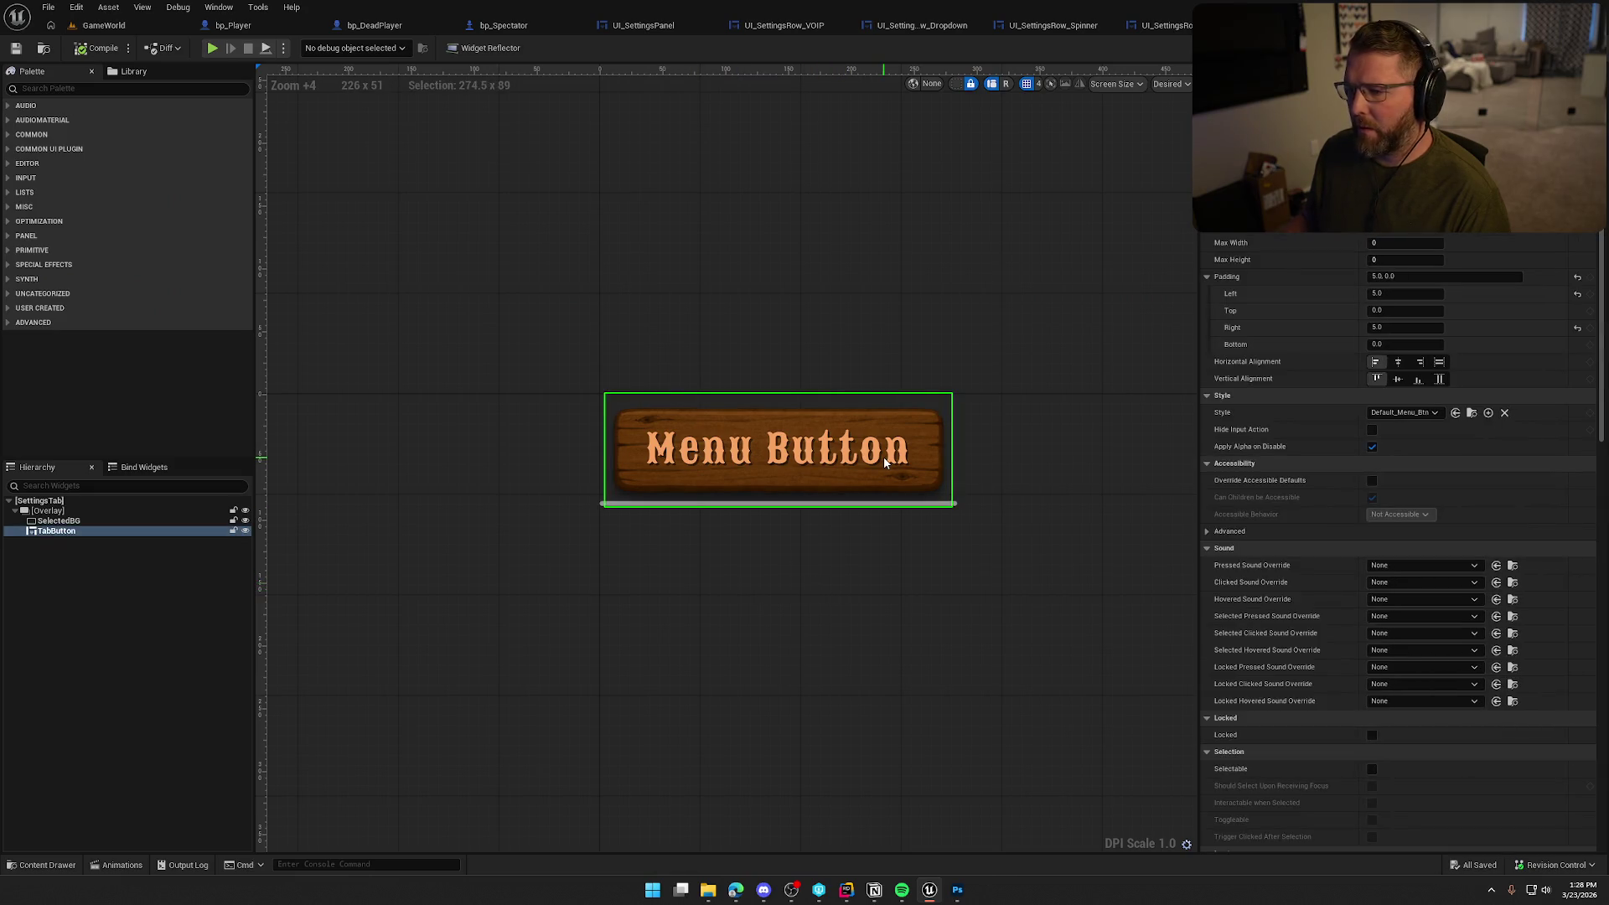
{"action": "scroll", "coordinate": [1420, 565], "scroll_direction": "down", "scroll_amount": 10}
{"action": "scroll", "coordinate": [1430, 575], "scroll_direction": "down", "scroll_amount": 10}
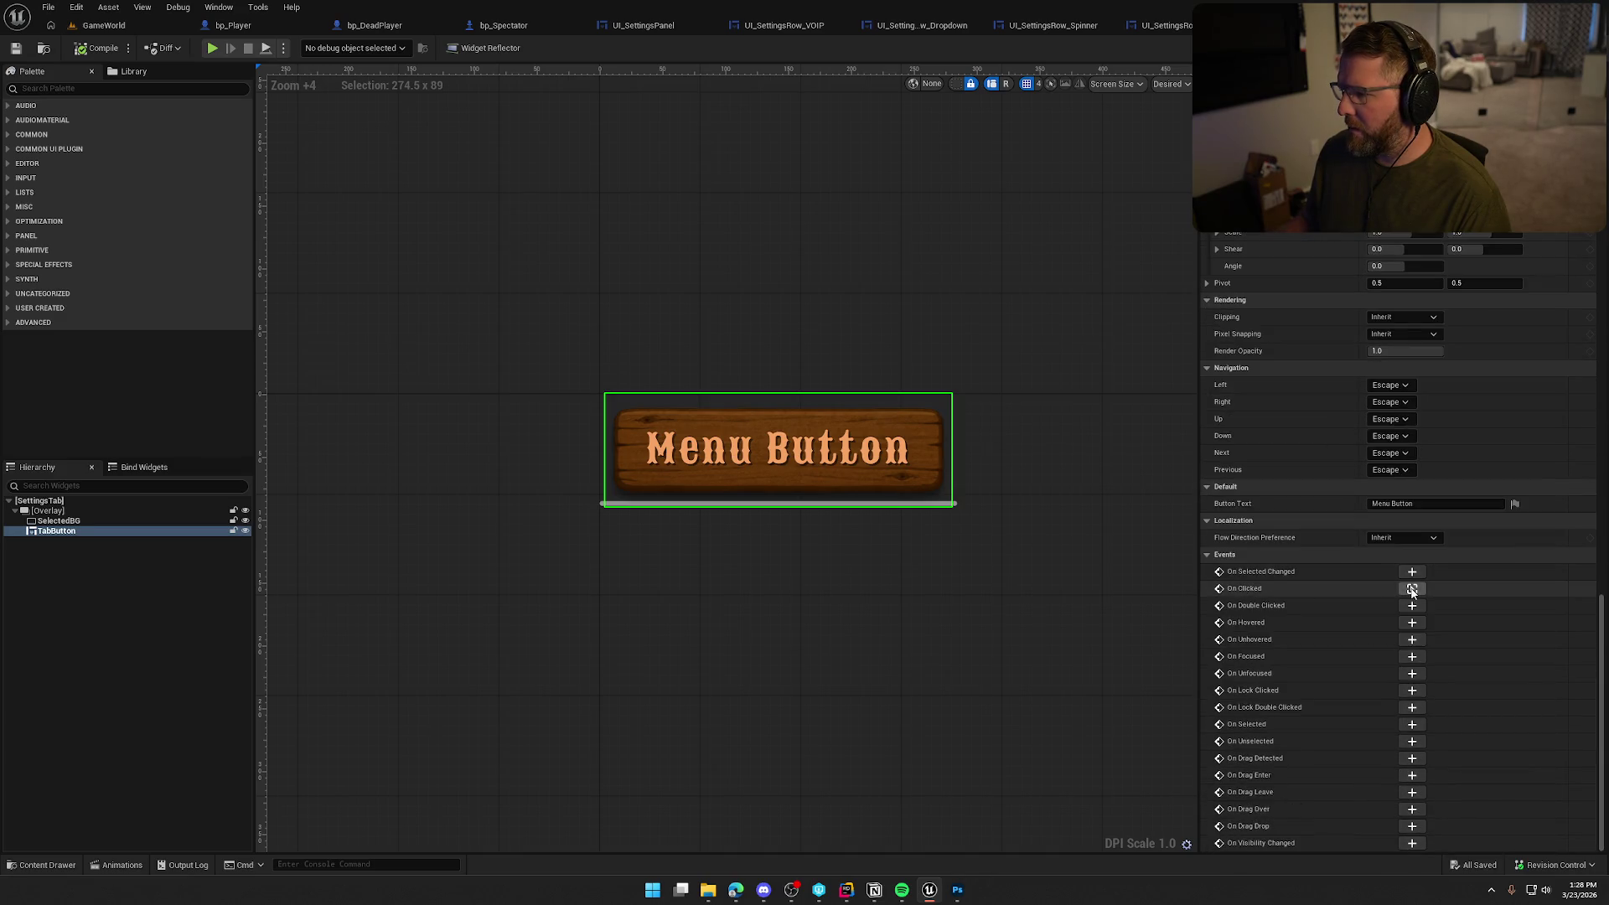
{"action": "left_click", "coordinate": [1412, 590]}
Pan the event graph, then switch to the UI Bullet Holes document in Photoshop
{"action": "left_click_drag", "start_coordinate": [1232, 564], "coordinate": [768, 484]}
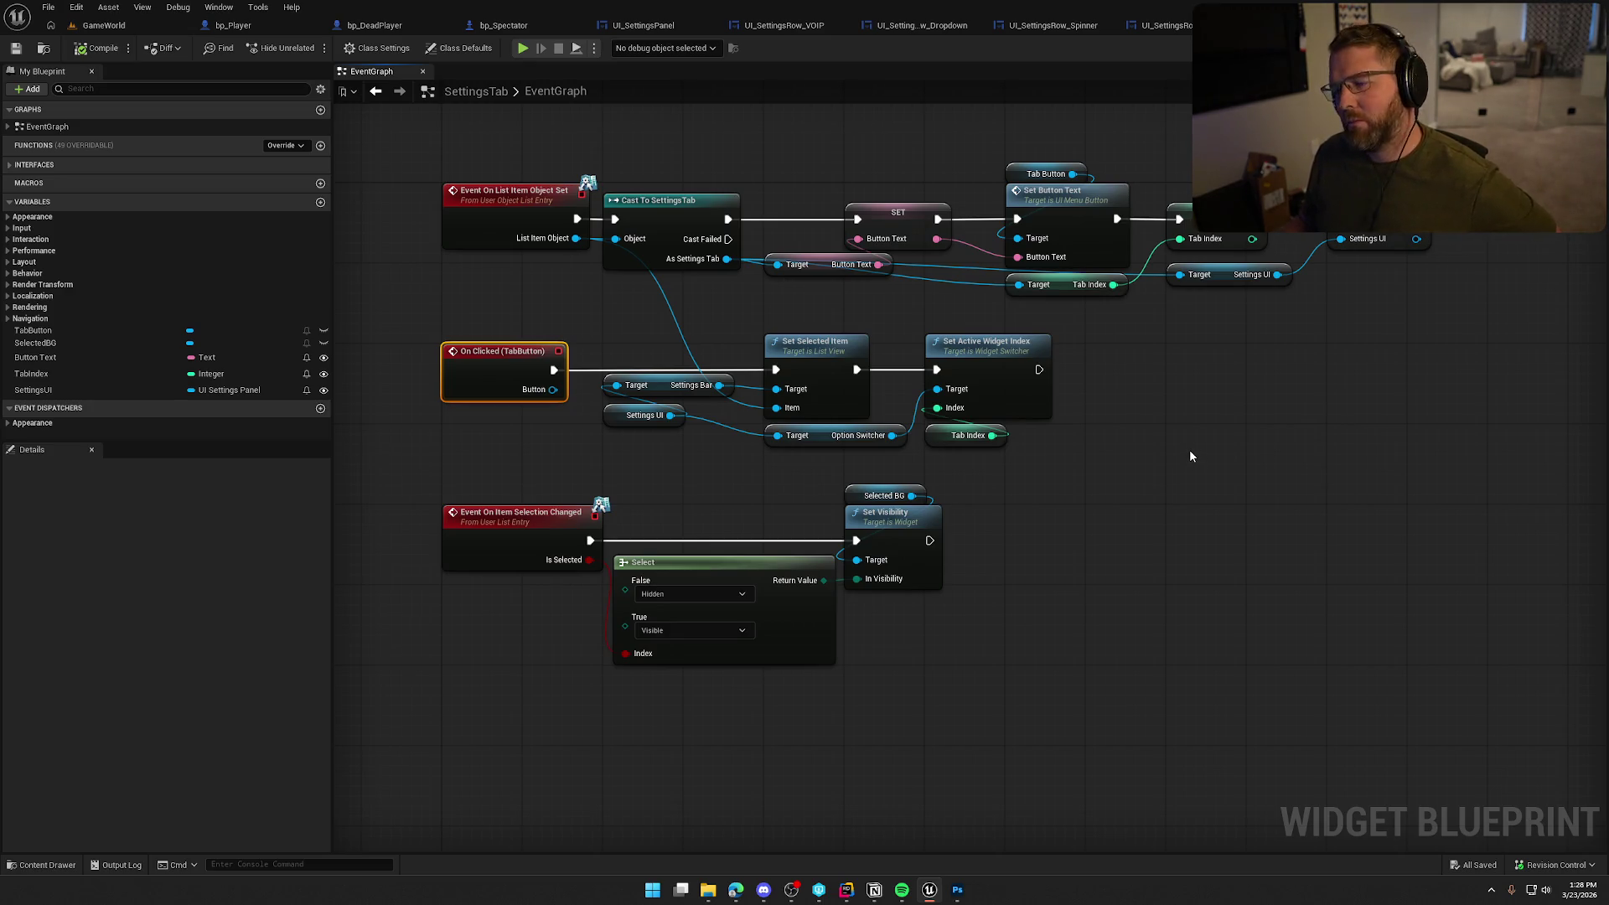
{"action": "key", "text": "alt+Tab"}
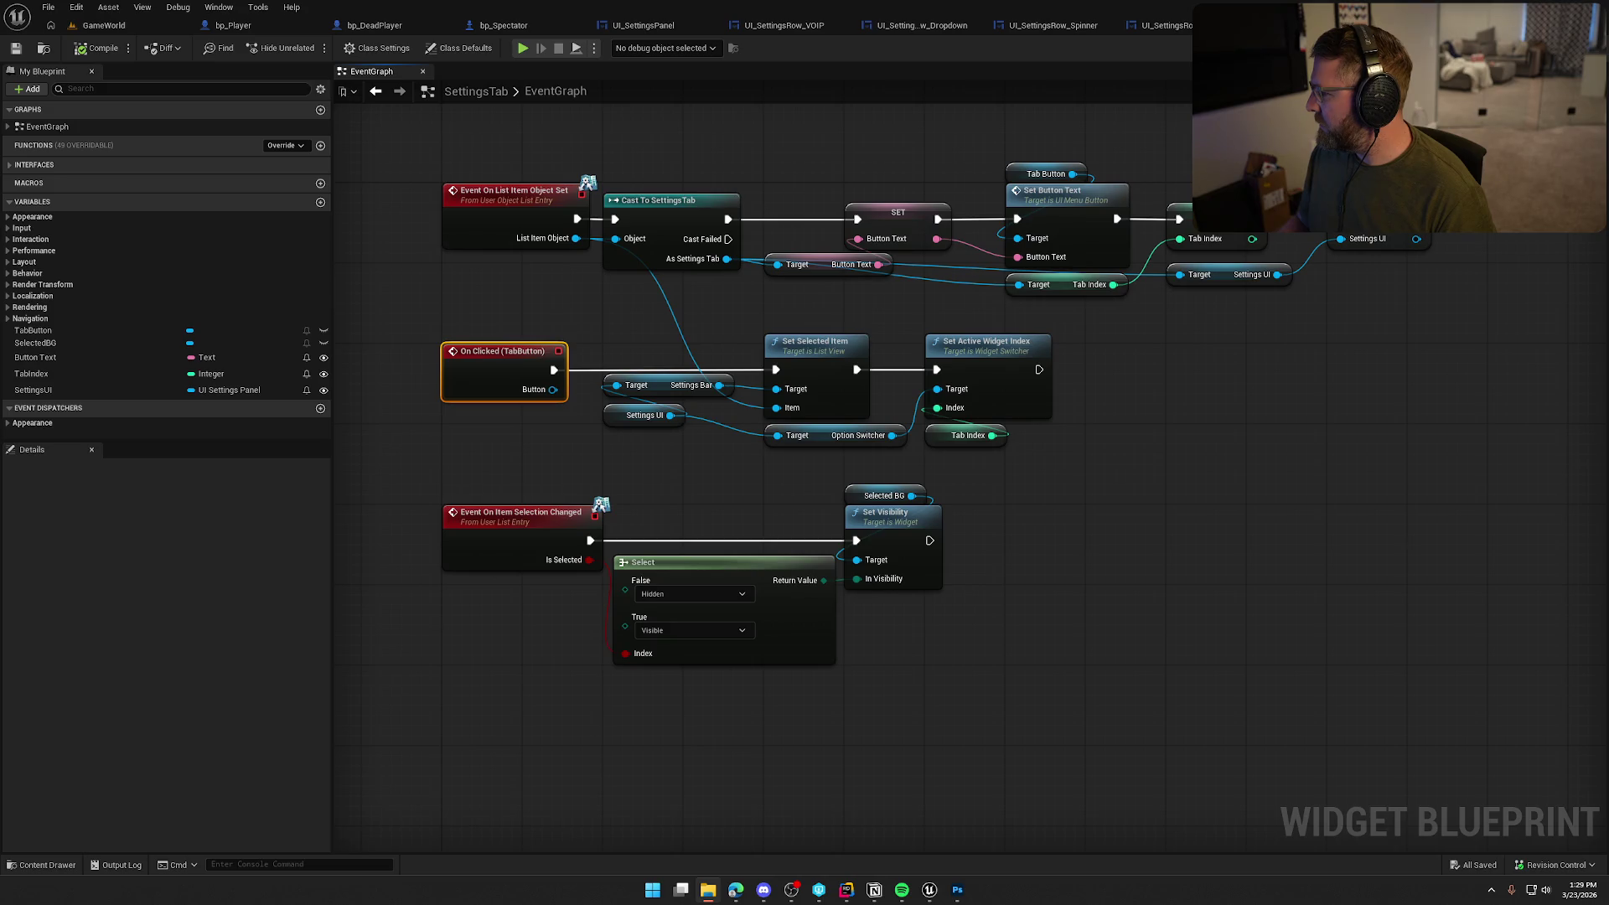
{"action": "key", "text": "alt+Tab"}
{"action": "key", "text": "ctrl+Tab"}
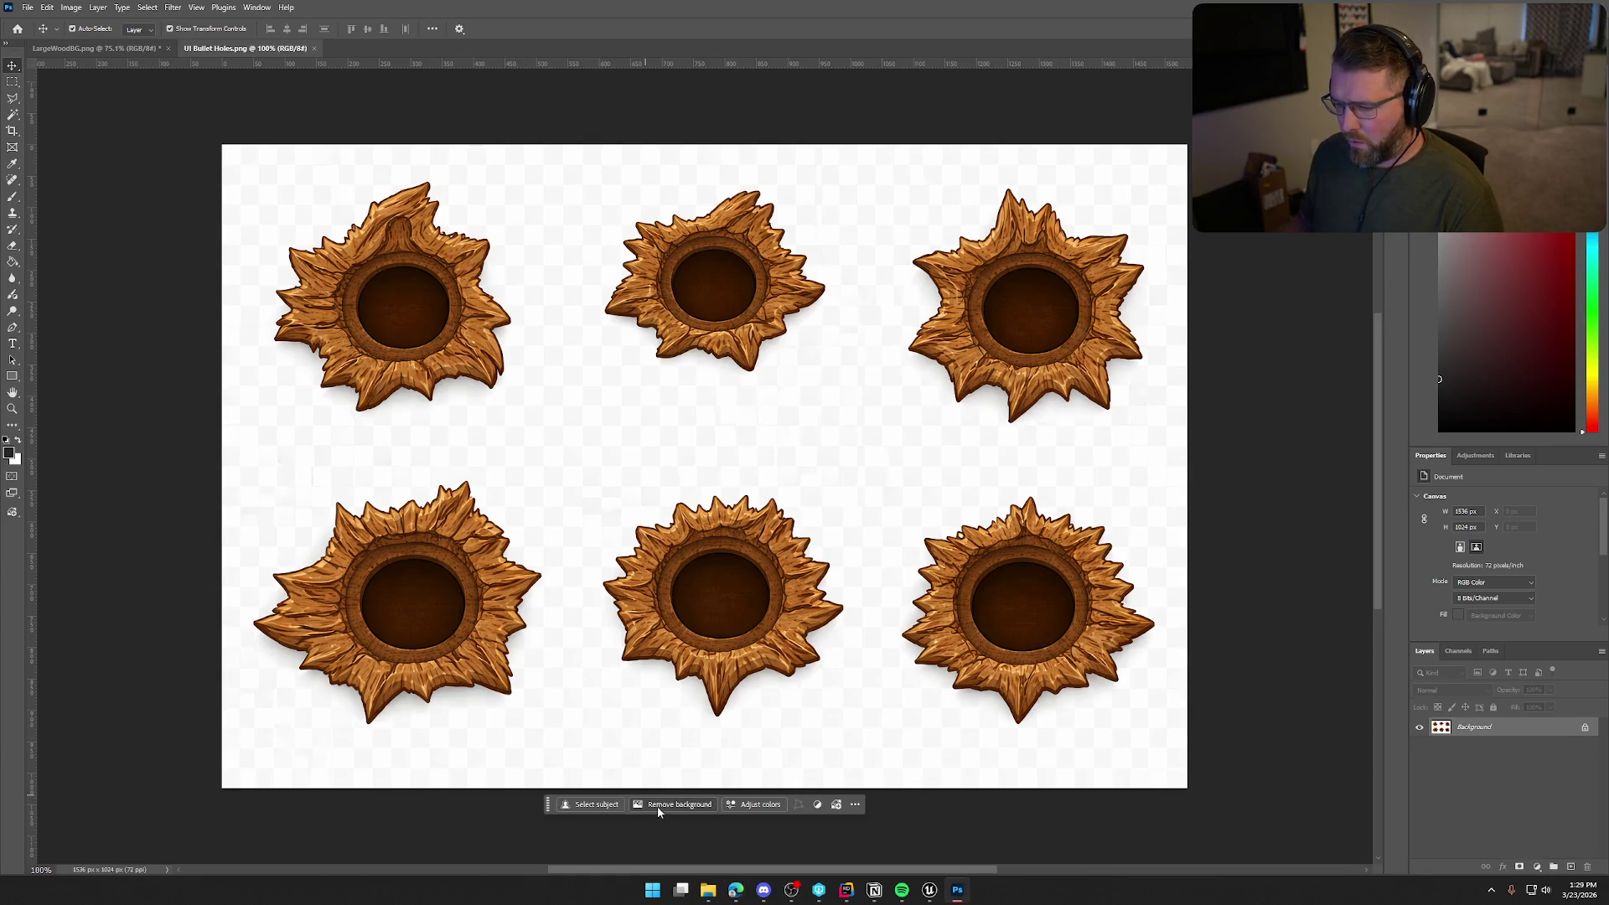
Remove the white background so the six bullet holes sit on transparency
{"action": "left_click", "coordinate": [671, 806]}
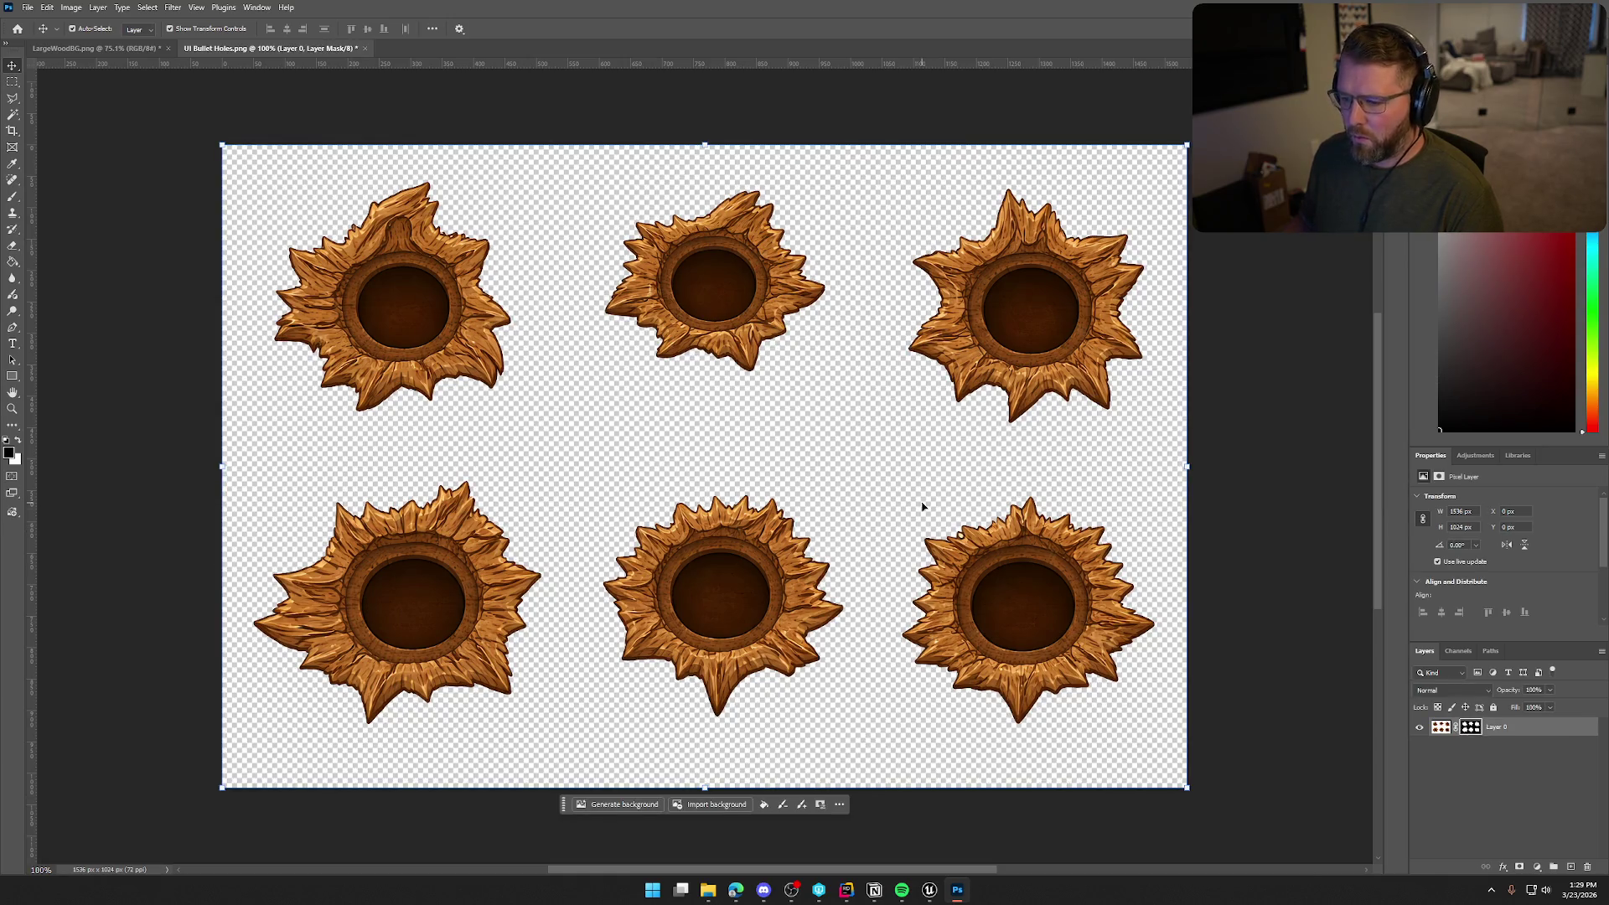
{"action": "left_click", "coordinate": [1250, 469]}
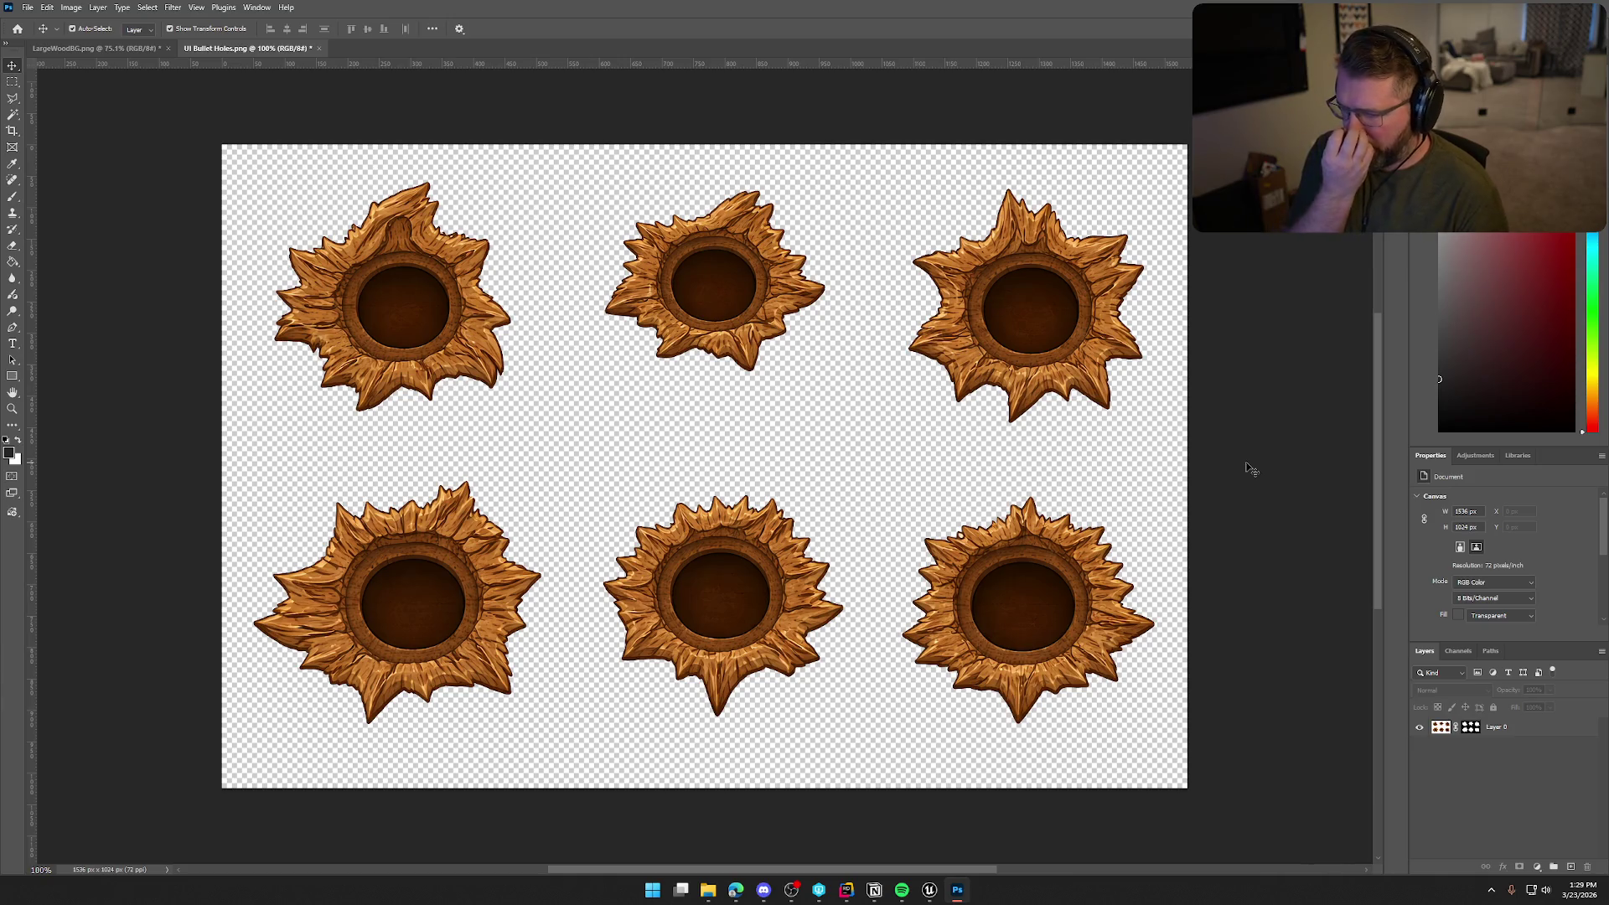
{"action": "left_click", "coordinate": [689, 269]}
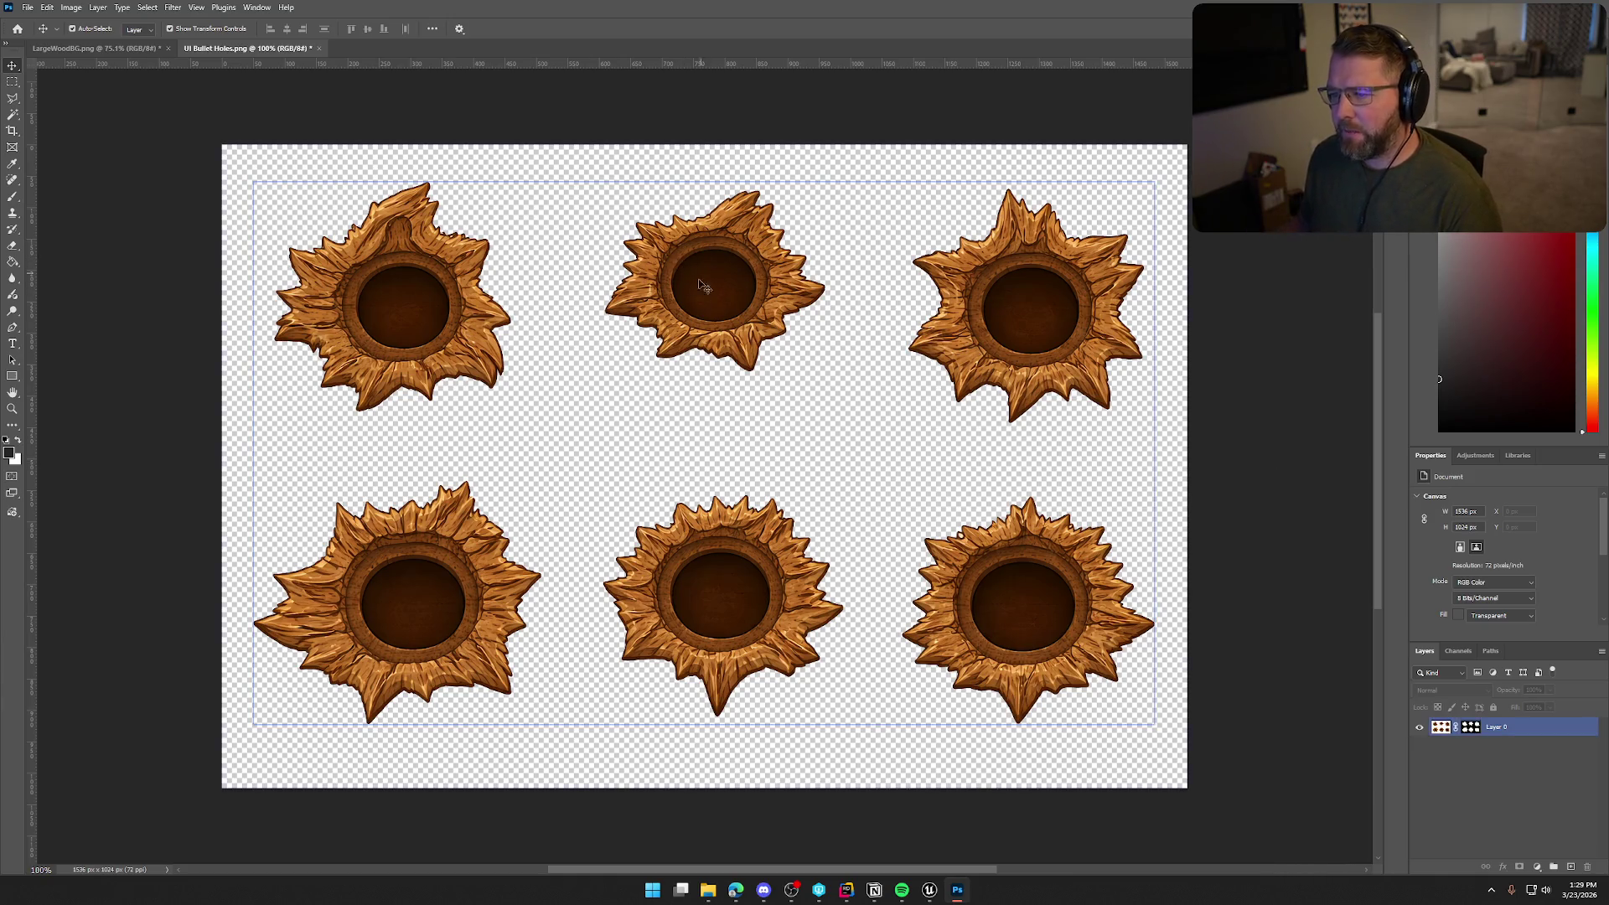
{"action": "left_click", "coordinate": [1108, 373]}
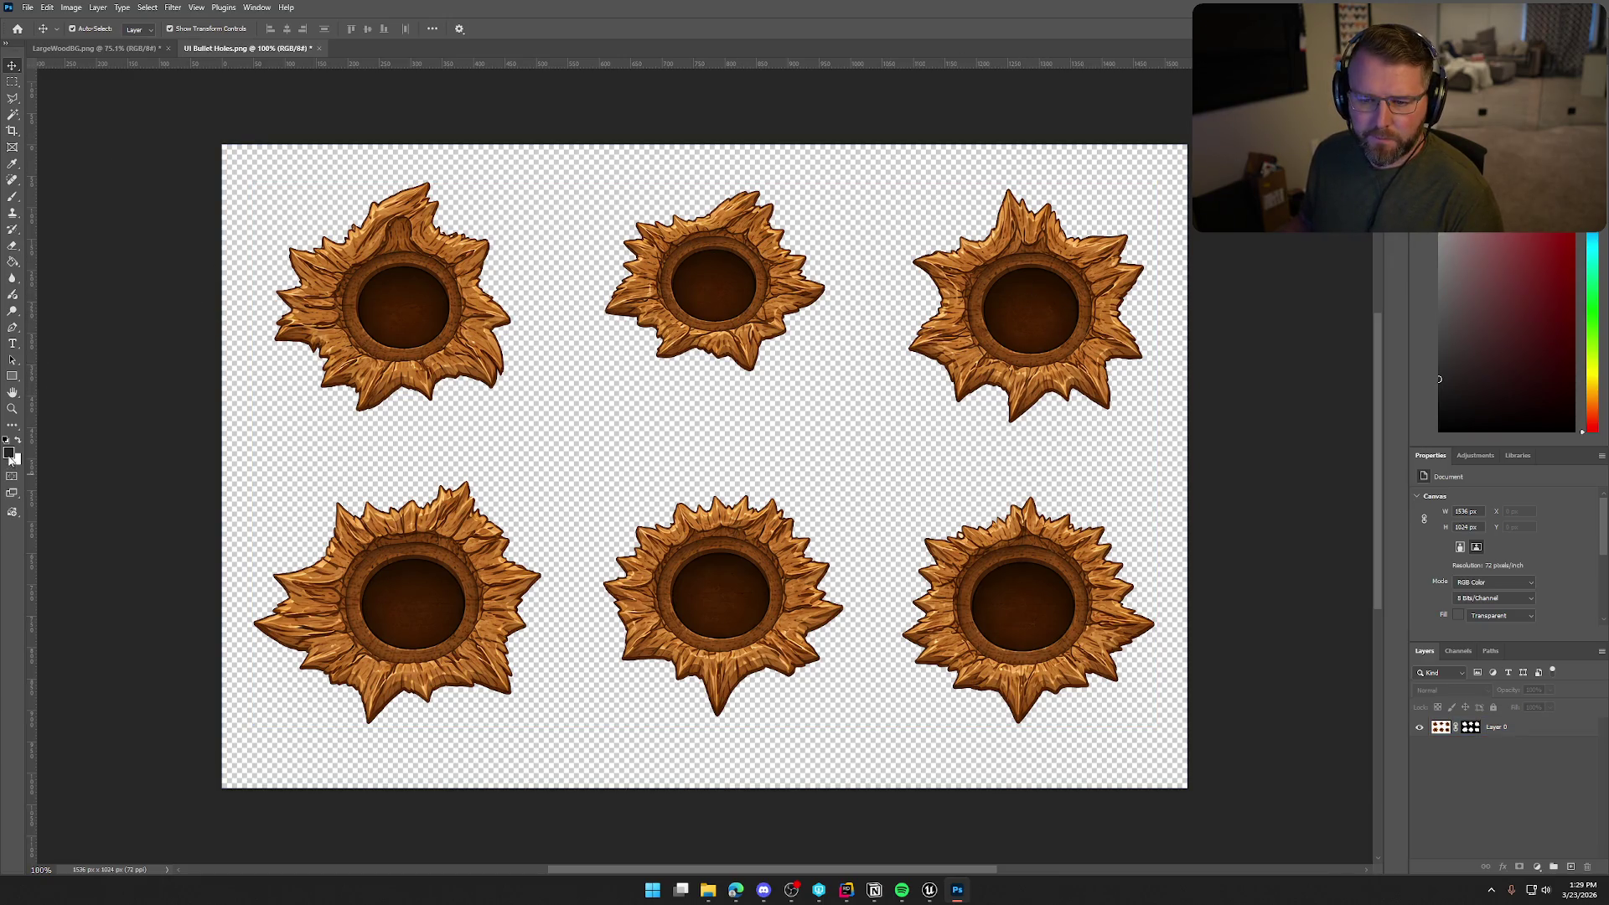
{"action": "left_click_drag", "start_coordinate": [12, 377], "coordinate": [67, 394]}
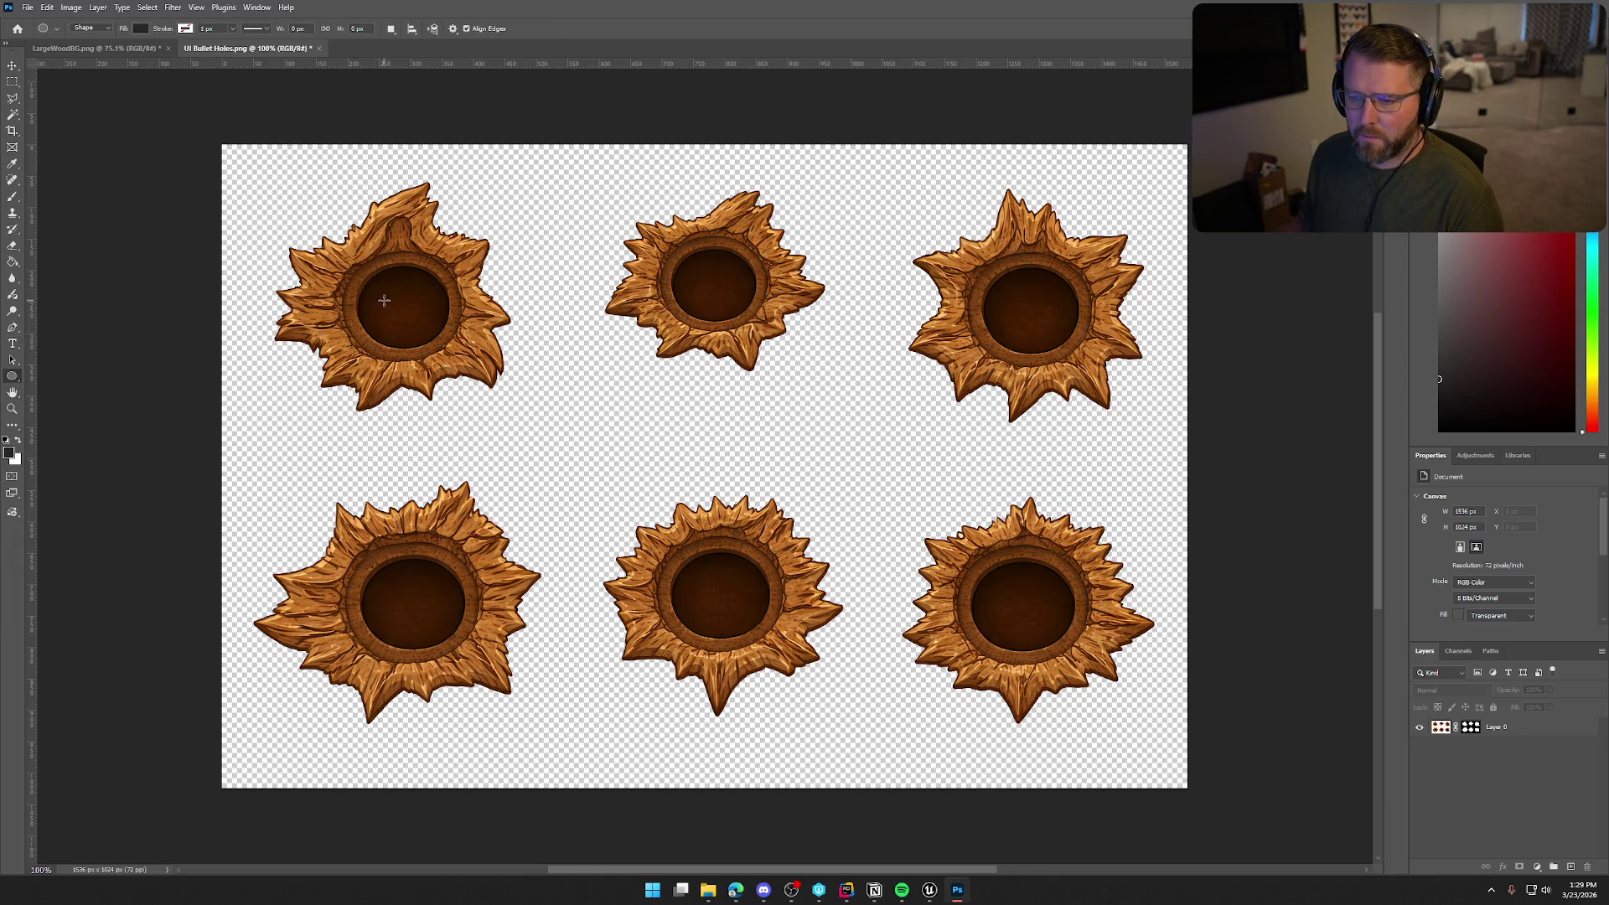
Draw a dark grey circle and position it over the top-left hole's opening
{"action": "left_click_drag", "start_coordinate": [375, 281], "coordinate": [457, 361]}
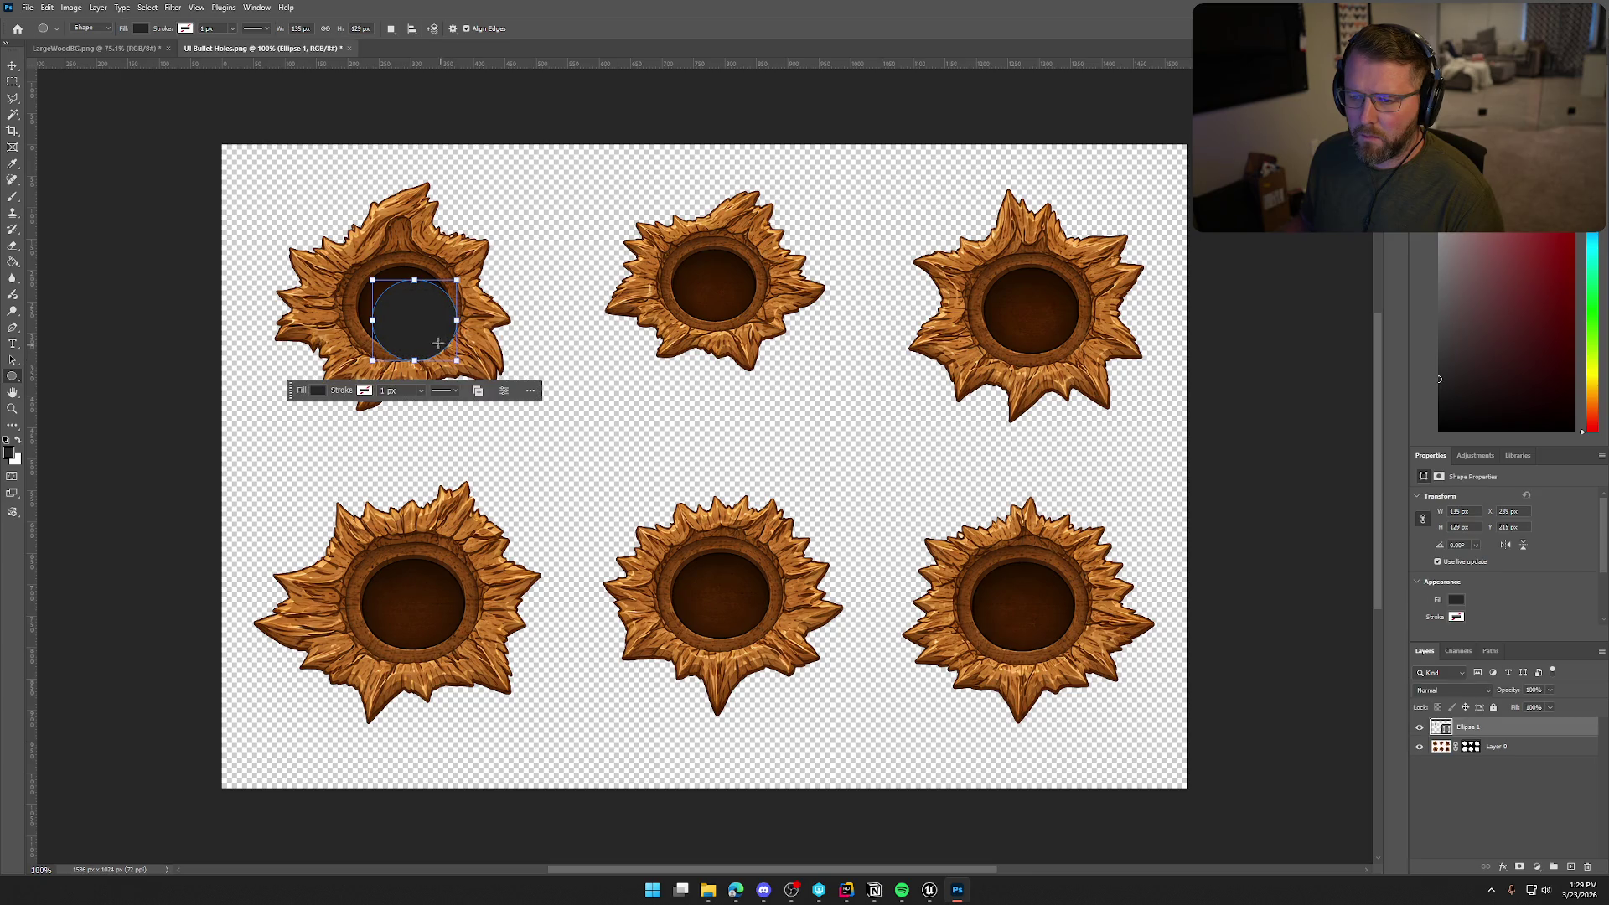
{"action": "key", "text": "v"}
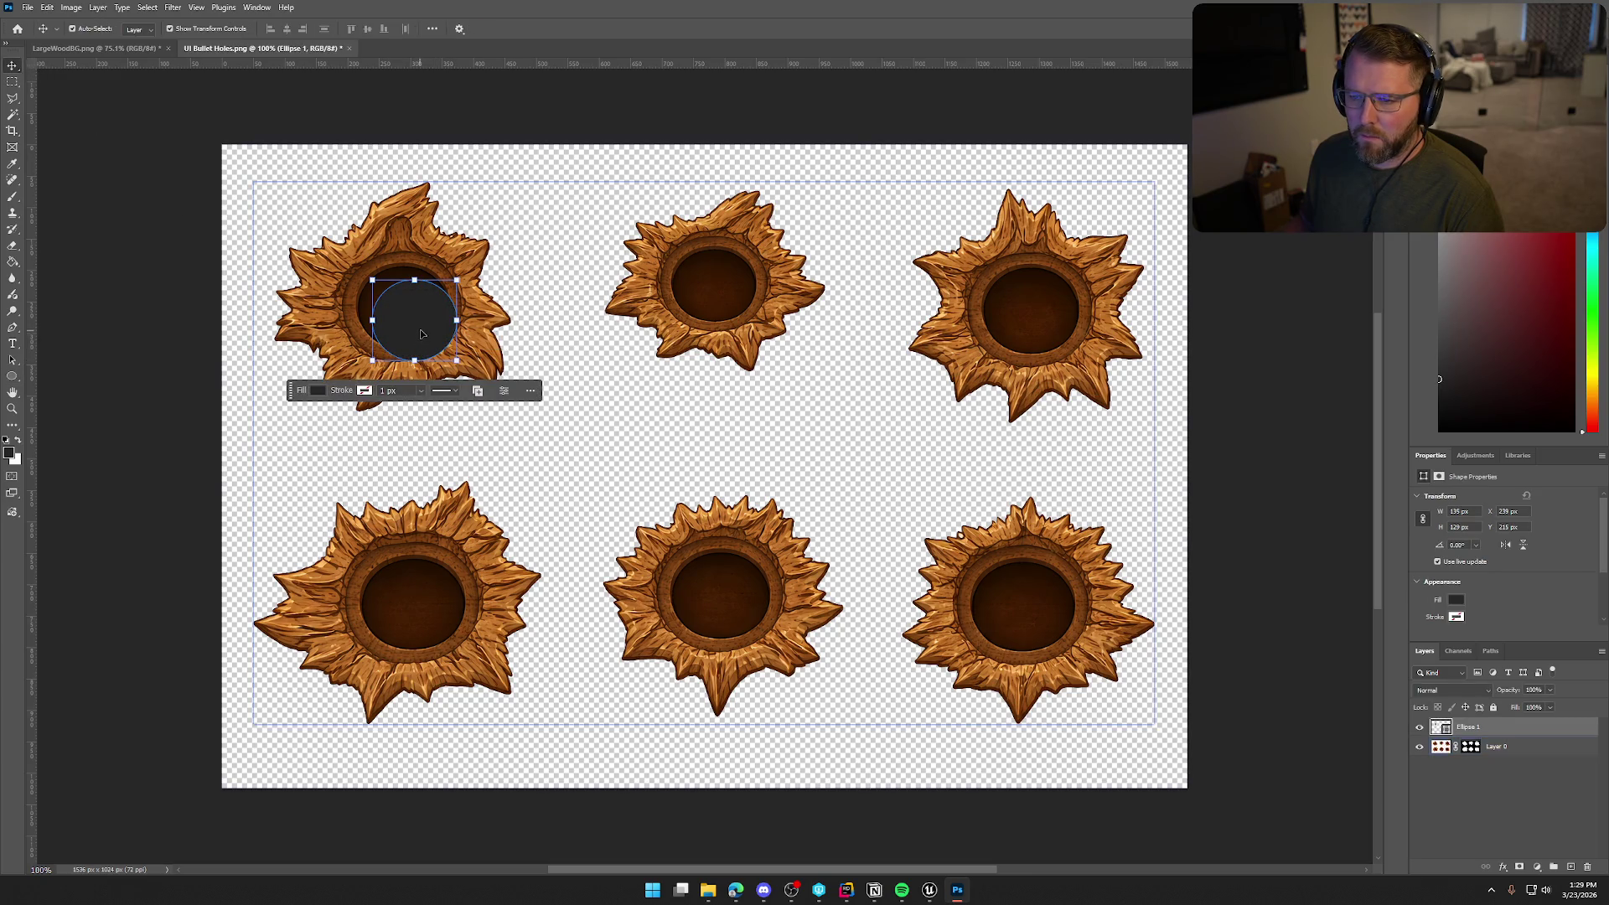
{"action": "left_click_drag", "start_coordinate": [424, 334], "coordinate": [409, 319]}
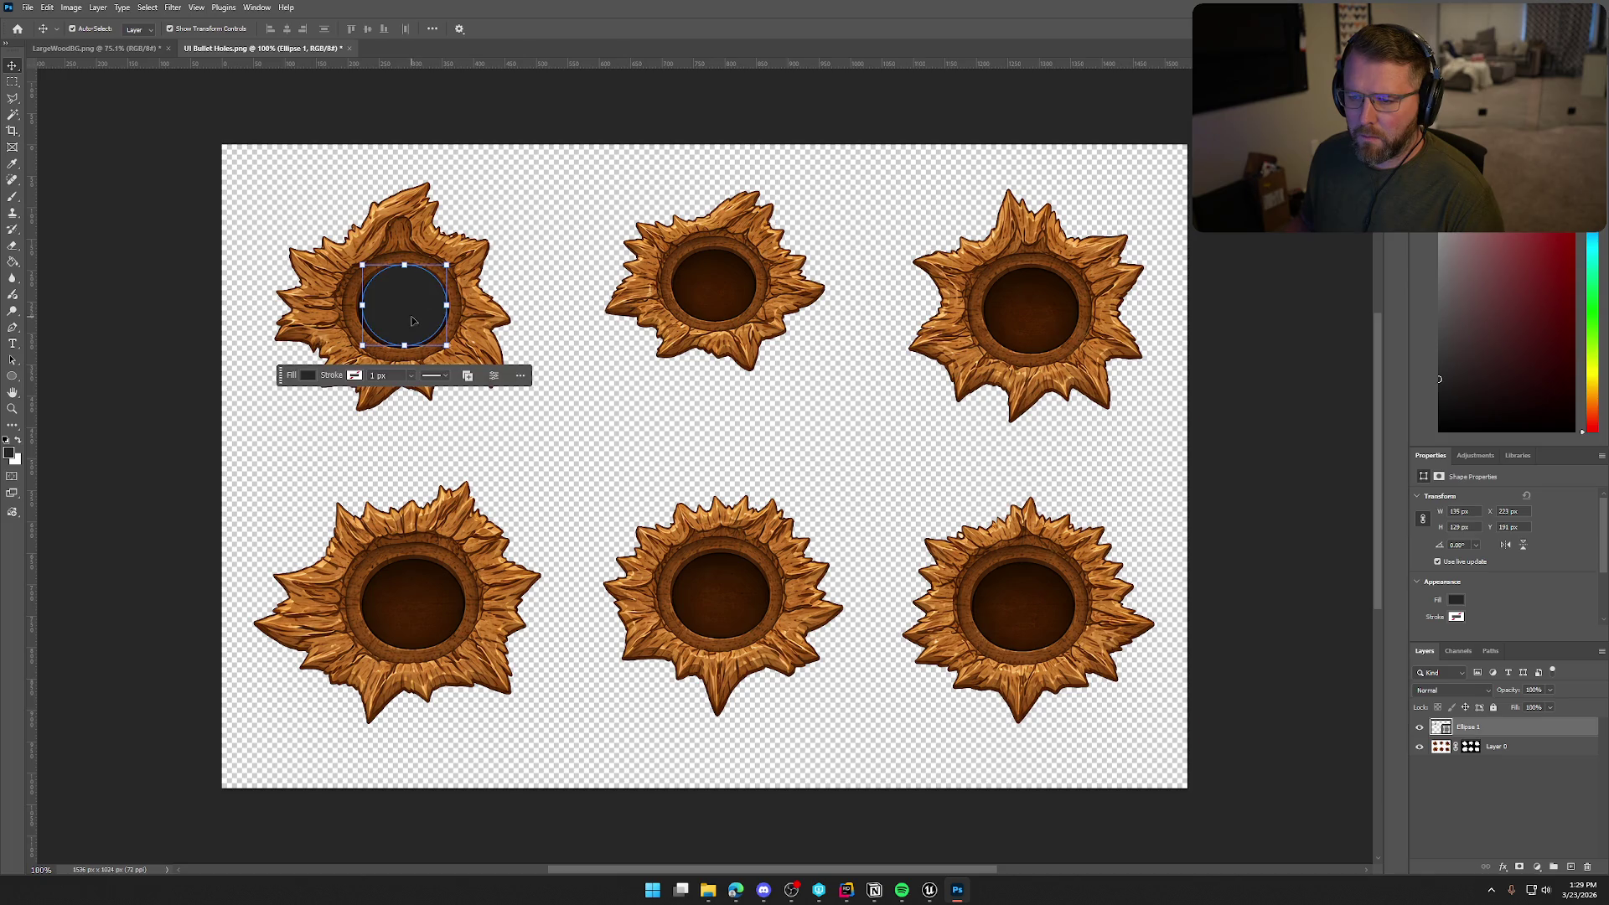
{"action": "scroll", "coordinate": [267, 297], "scroll_direction": "up", "scroll_amount": 1}
{"action": "scroll", "coordinate": [305, 356], "scroll_direction": "up", "scroll_amount": 5}
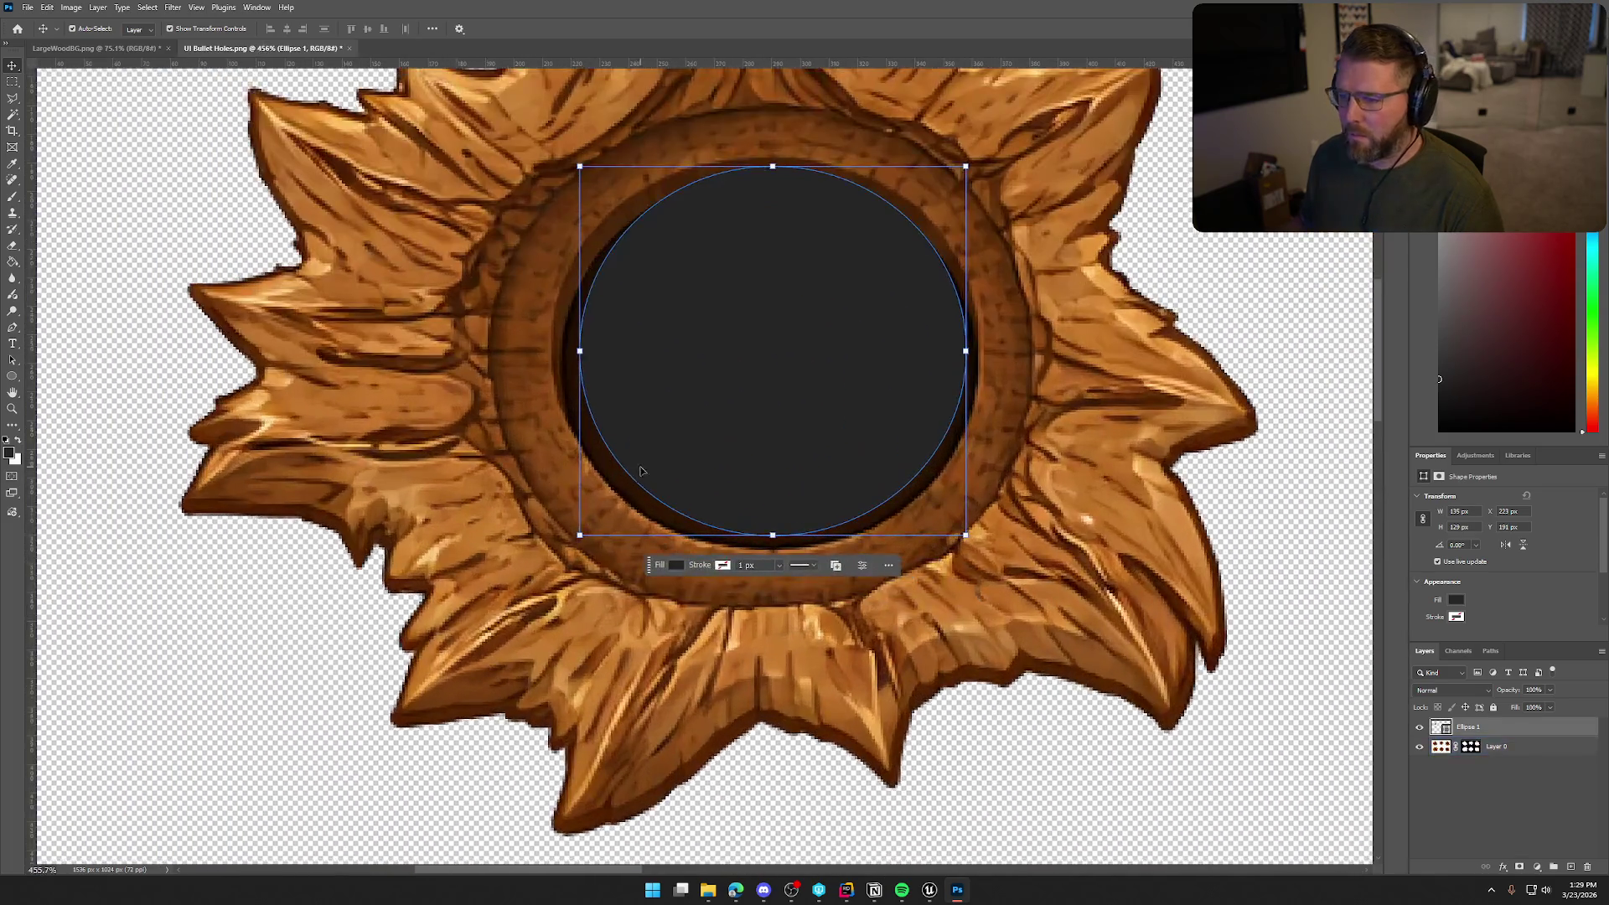
{"action": "left_click_drag", "start_coordinate": [838, 373], "coordinate": [976, 362]}
Free-transform the circle so its edges sit just inside the hole's wooden rim
{"action": "key", "text": "ctrl+t"}
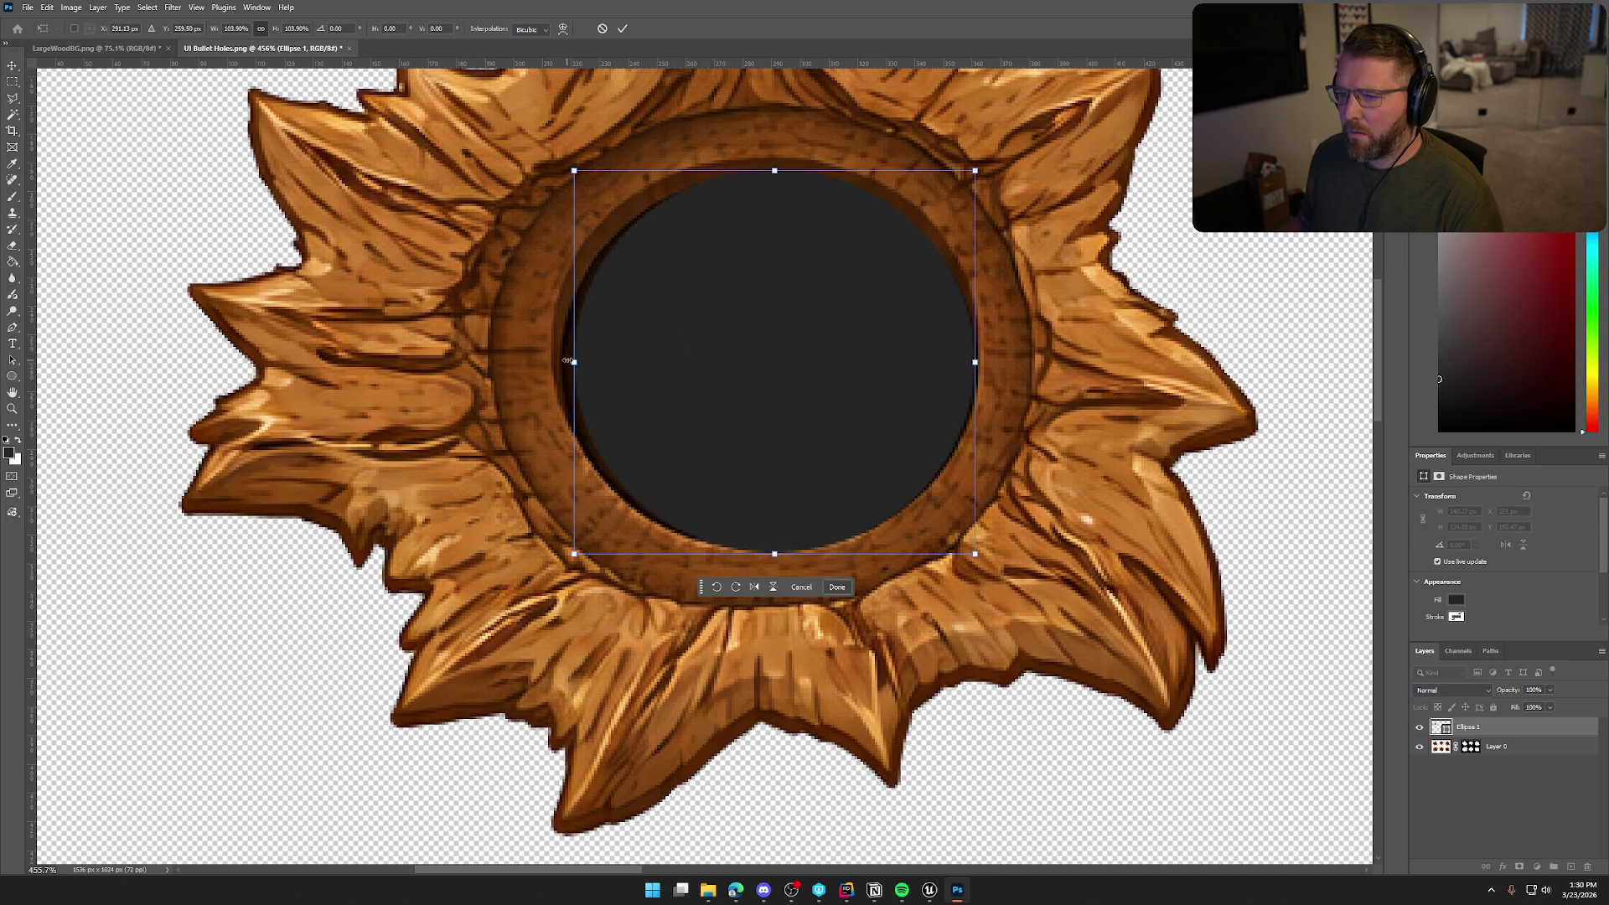
{"action": "left_click_drag", "start_coordinate": [573, 362], "coordinate": [562, 363]}
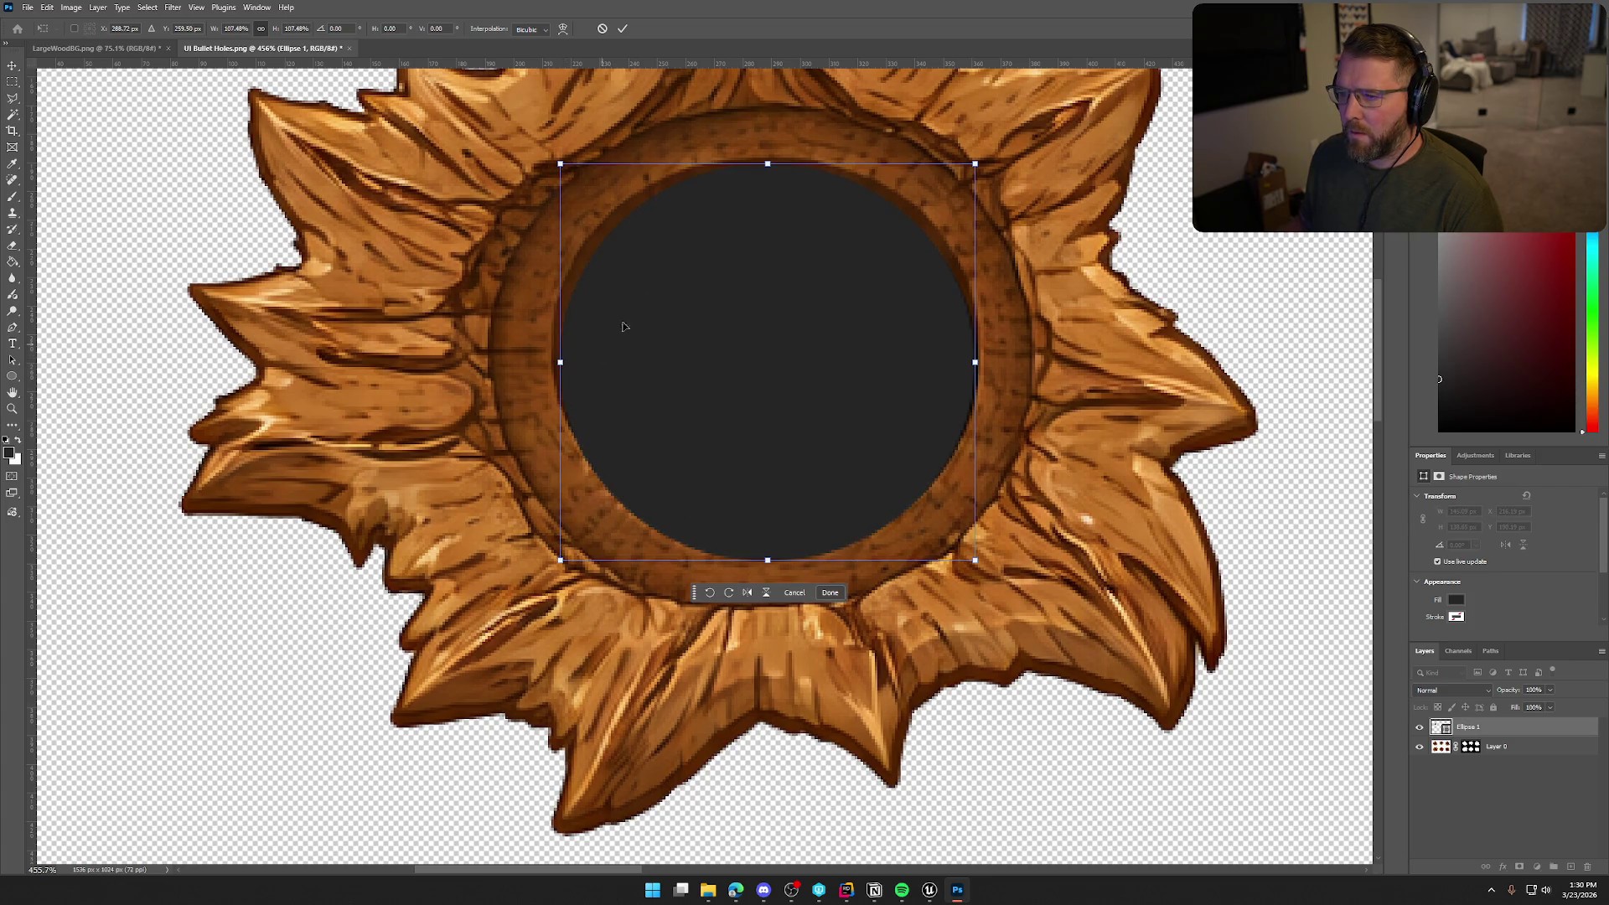
{"action": "left_click_drag", "start_coordinate": [768, 165], "coordinate": [768, 179]}
{"action": "left_click_drag", "start_coordinate": [768, 559], "coordinate": [768, 544]}
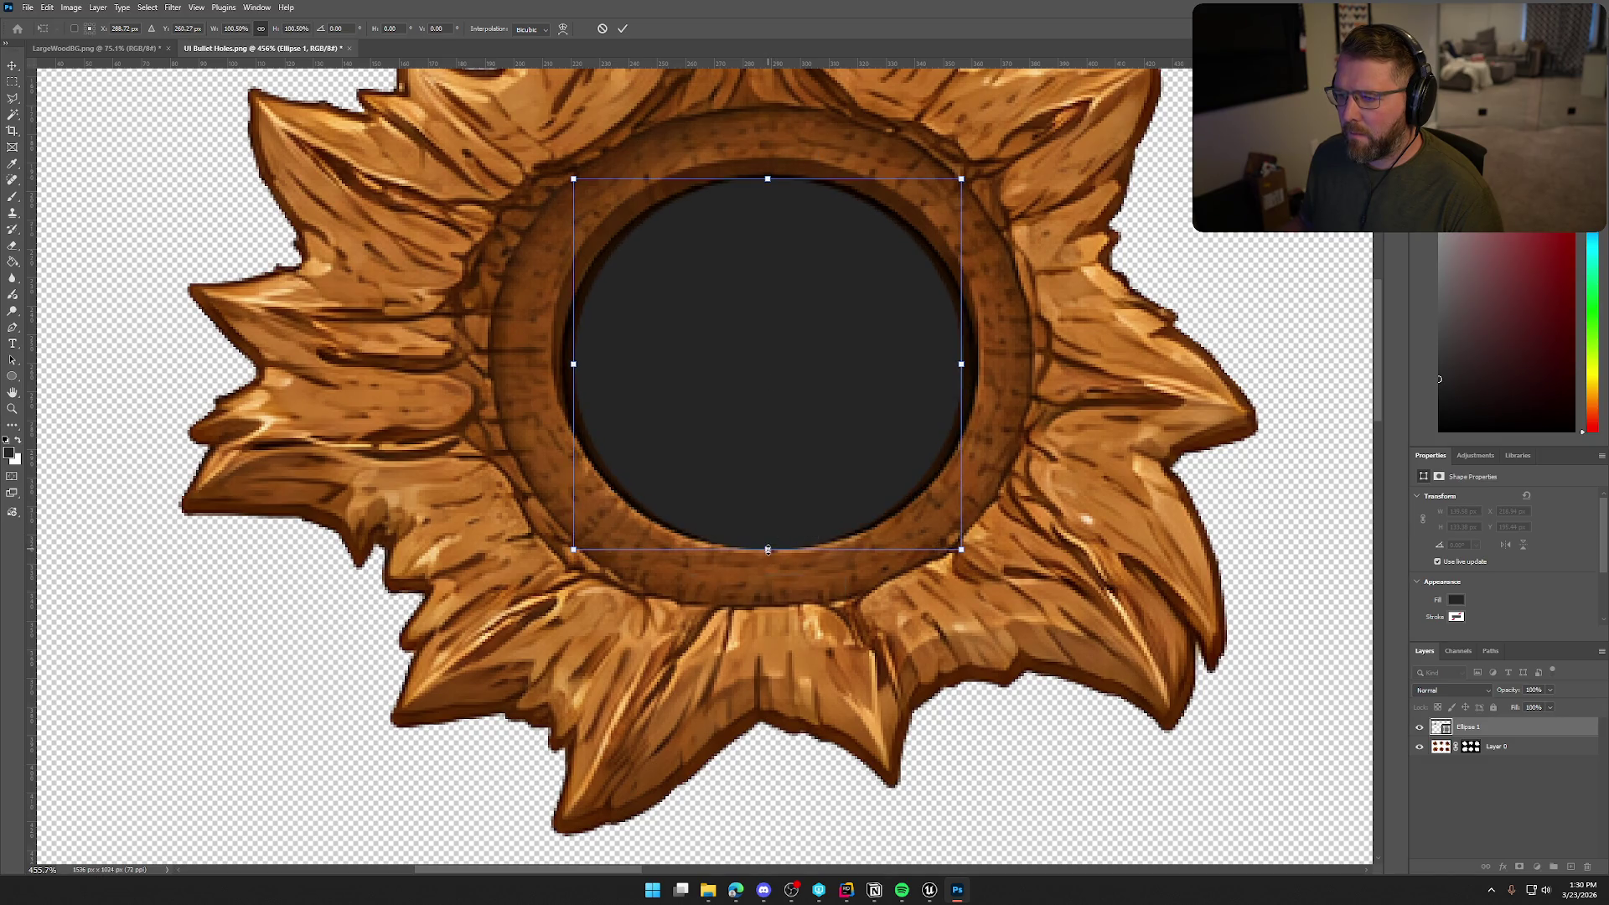
{"action": "left_click_drag", "start_coordinate": [959, 363], "coordinate": [976, 364]}
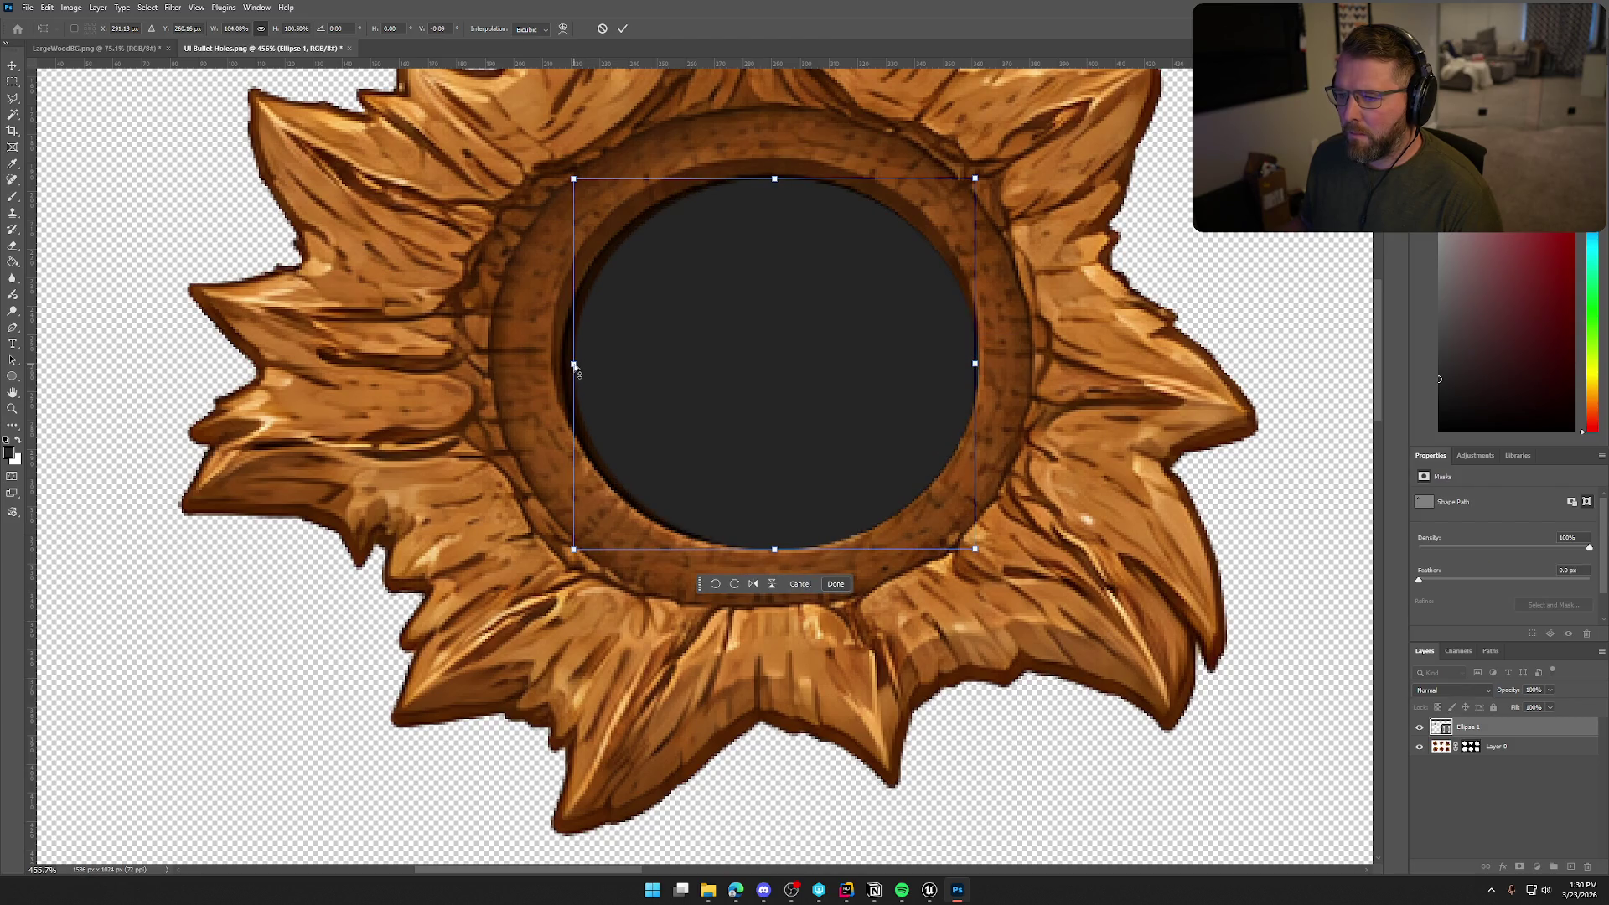
{"action": "left_click_drag", "start_coordinate": [578, 367], "coordinate": [559, 366]}
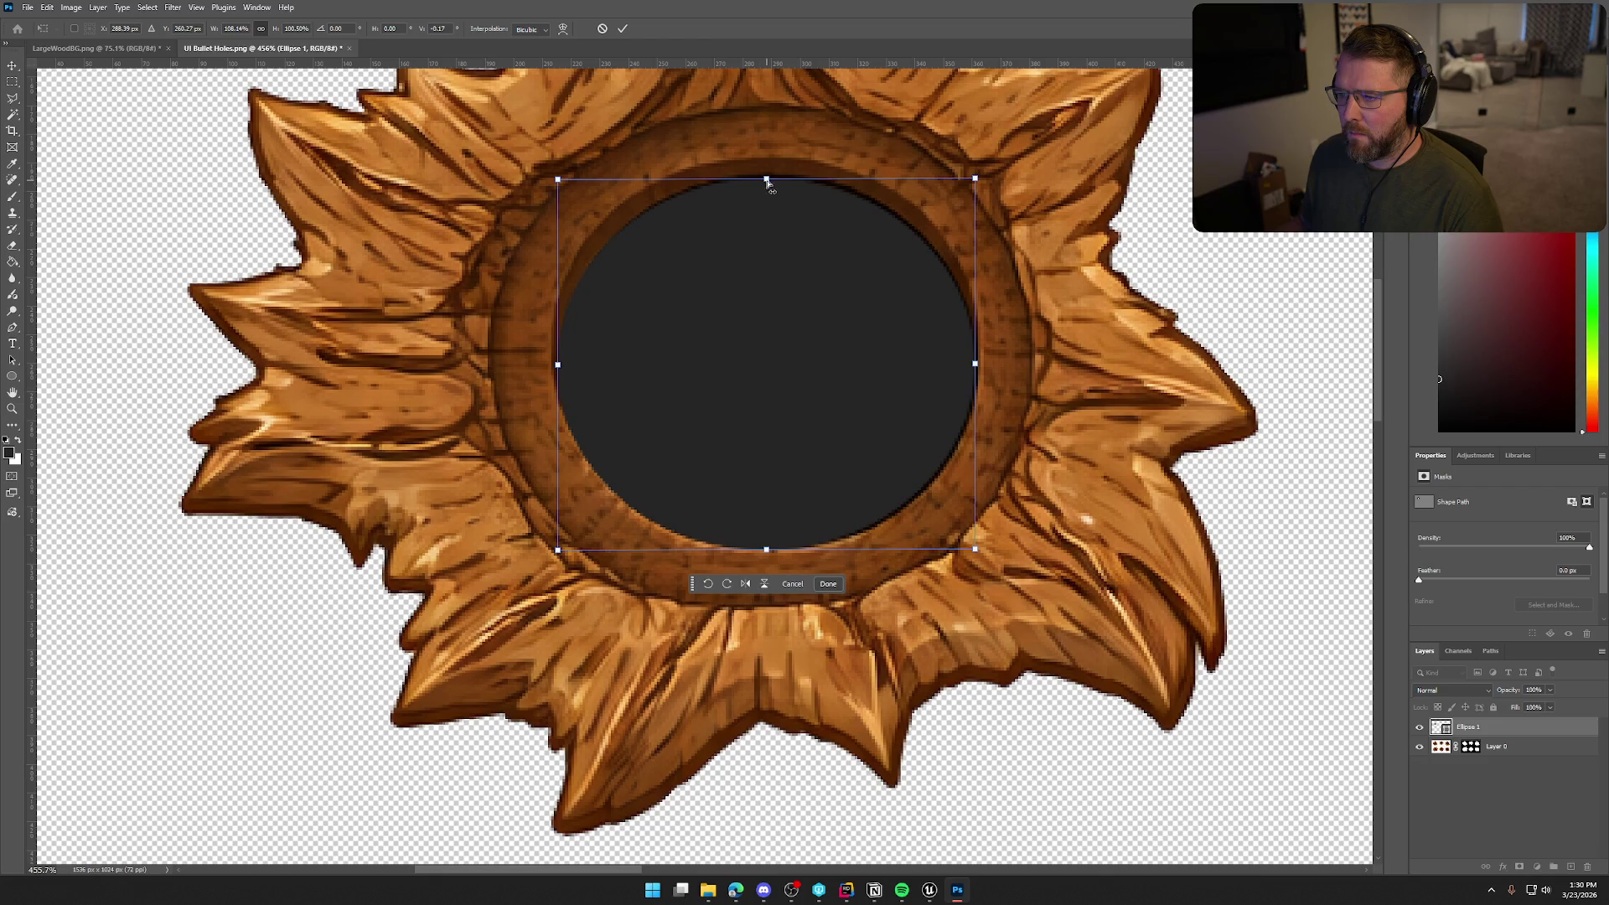
{"action": "left_click_drag", "start_coordinate": [766, 178], "coordinate": [766, 176]}
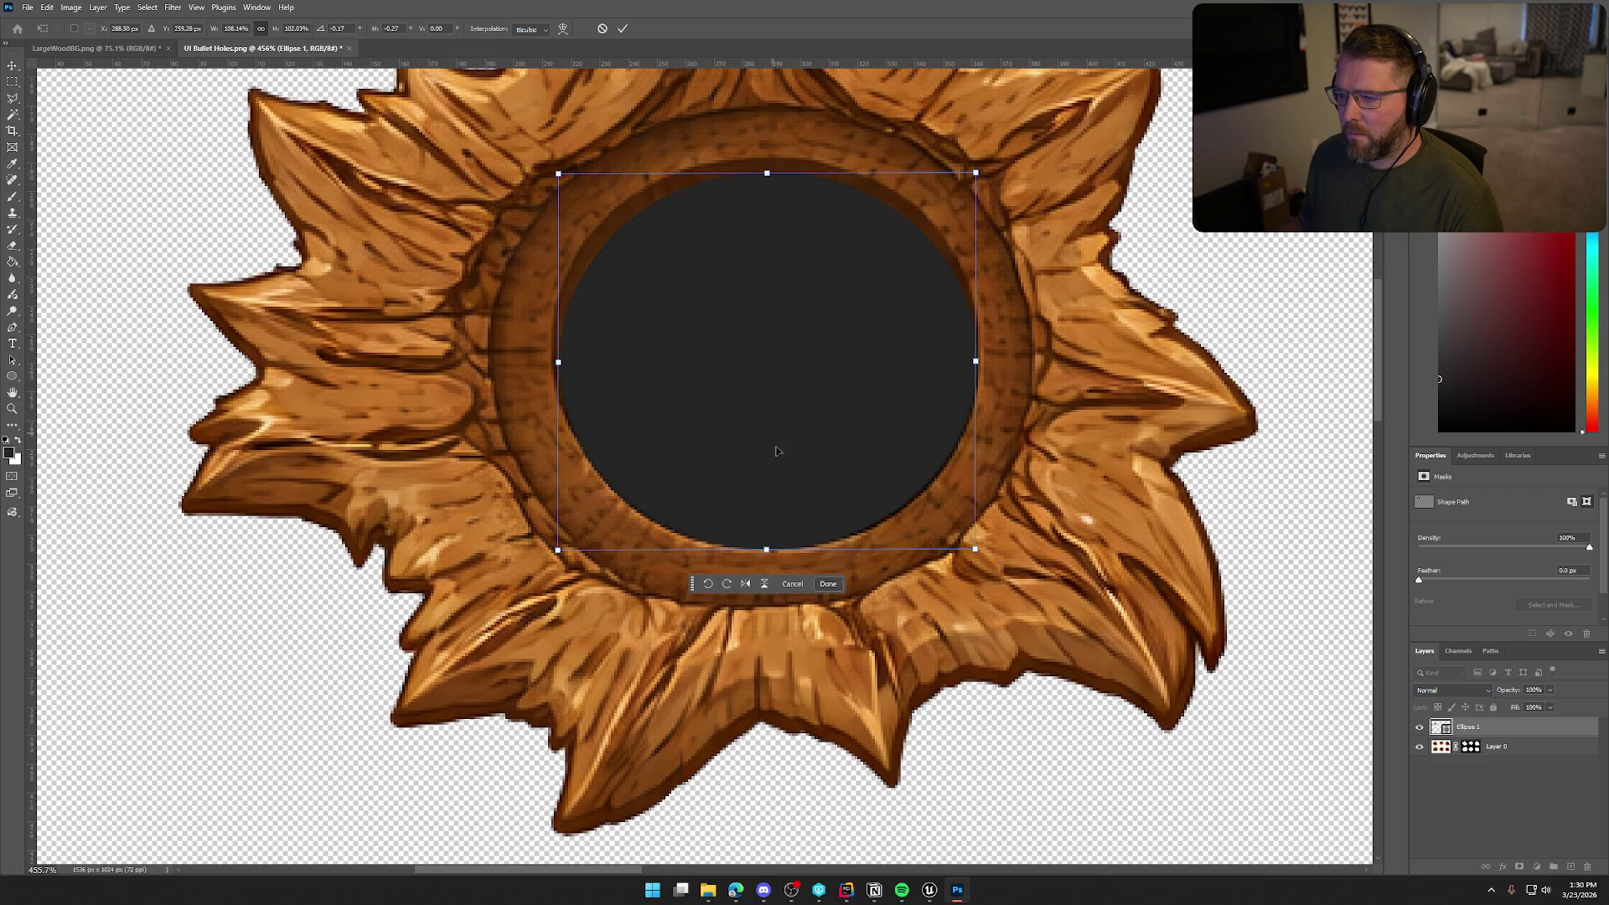
{"action": "left_click_drag", "start_coordinate": [765, 551], "coordinate": [766, 546]}
{"action": "scroll", "coordinate": [932, 528], "scroll_direction": "down", "scroll_amount": 5}
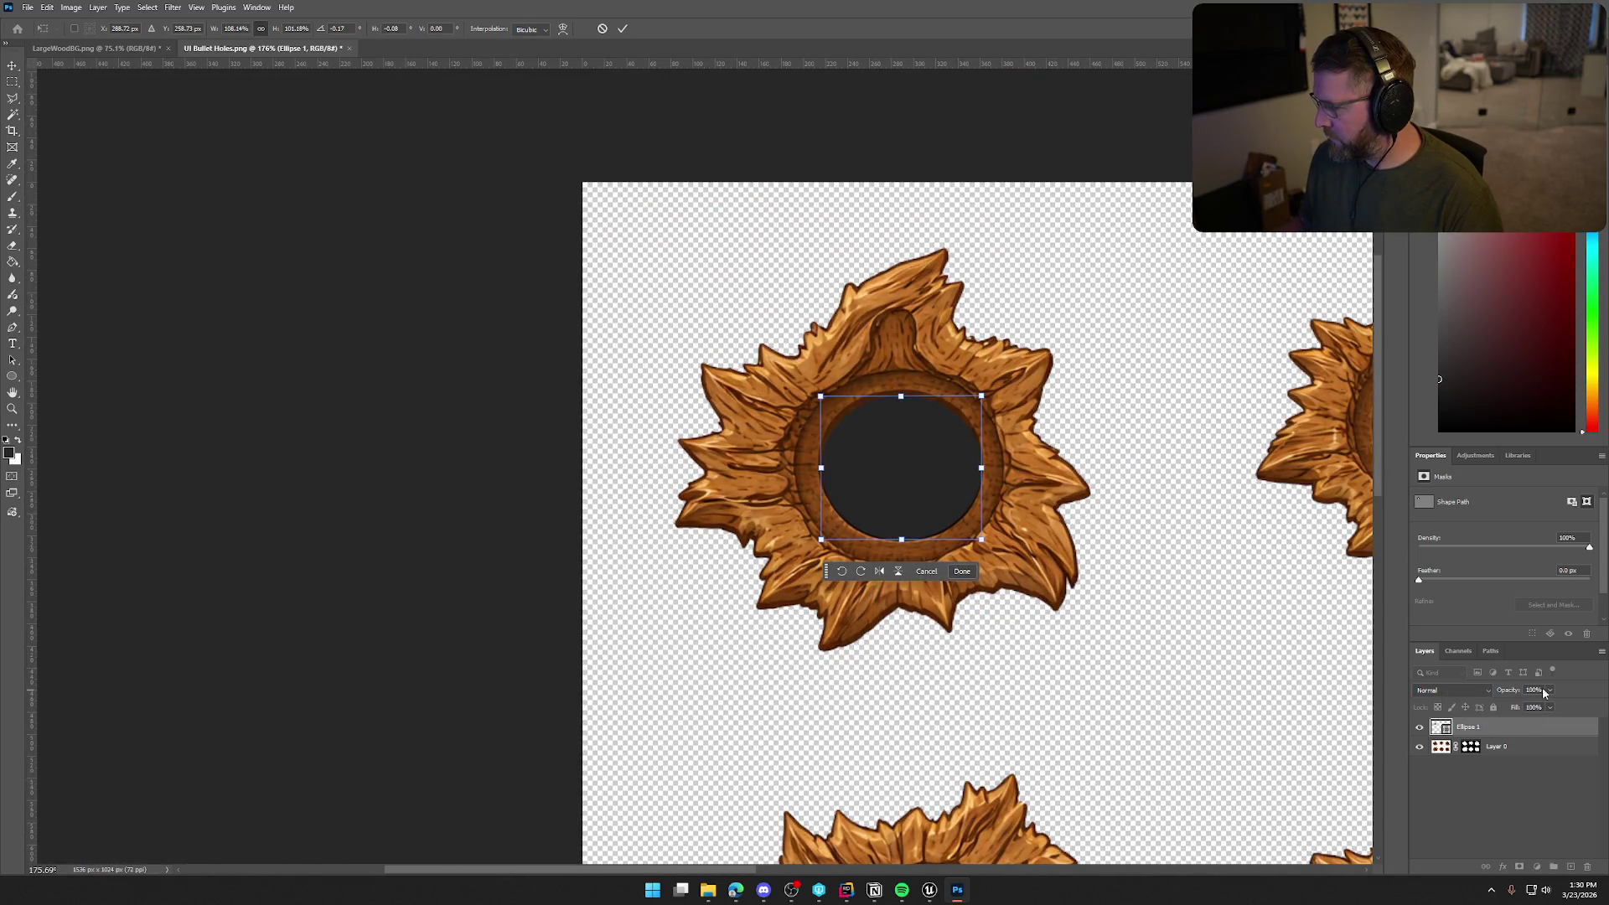
Lower the circle's opacity to 57% and commit its resize
{"action": "left_click", "coordinate": [1549, 690]}
{"action": "left_click_drag", "start_coordinate": [1552, 704], "coordinate": [1530, 712]}
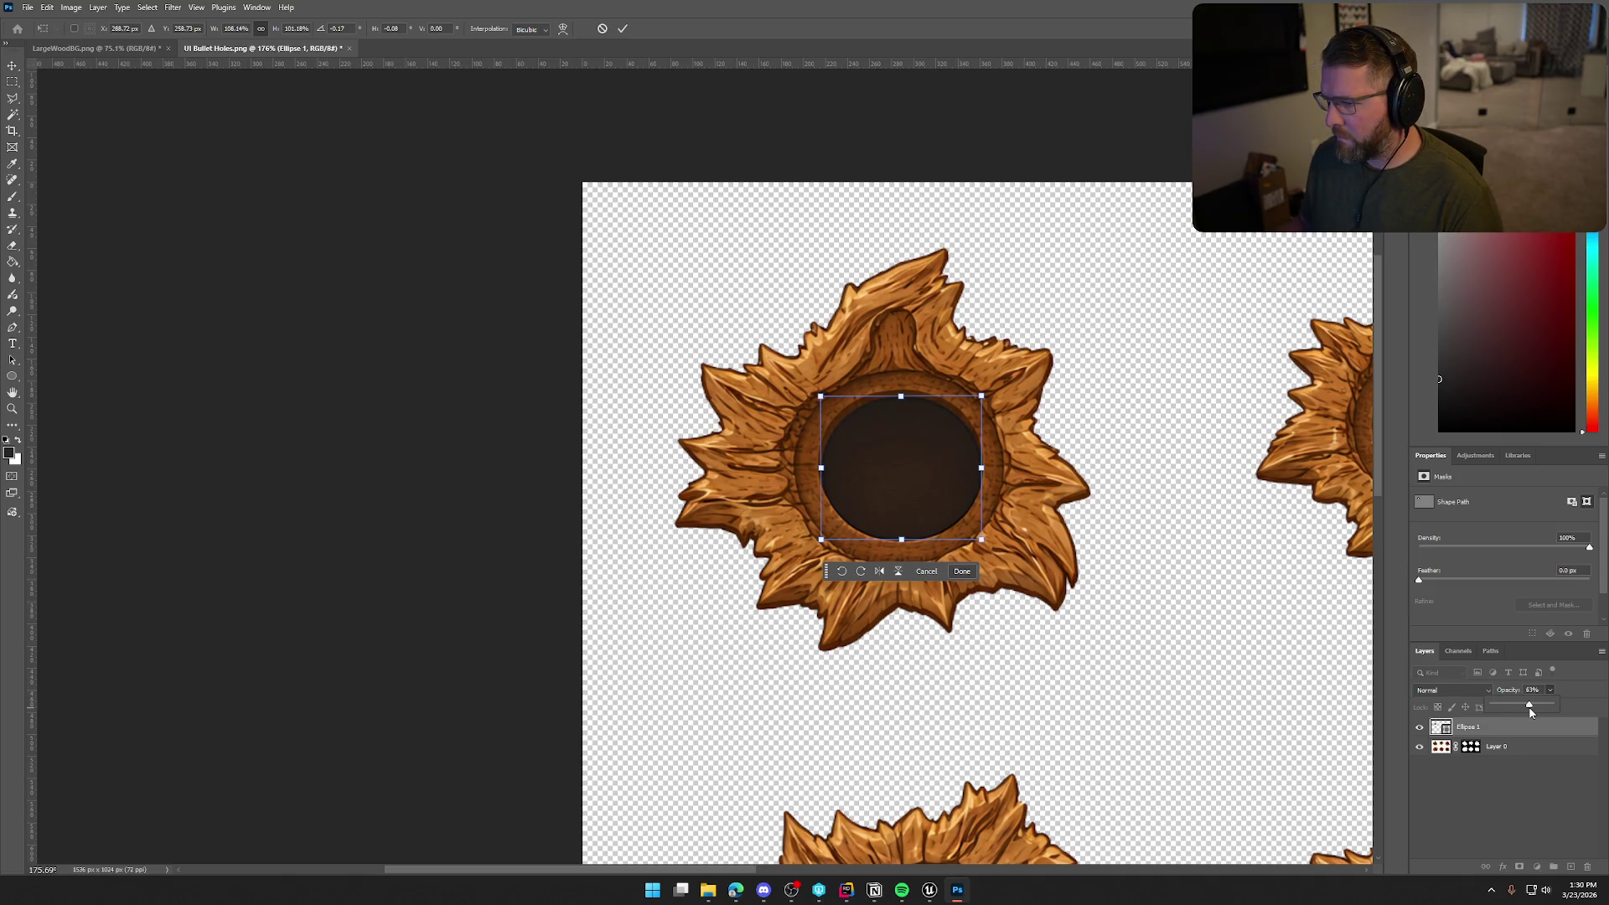
{"action": "scroll", "coordinate": [1115, 656], "scroll_direction": "down", "scroll_amount": 5}
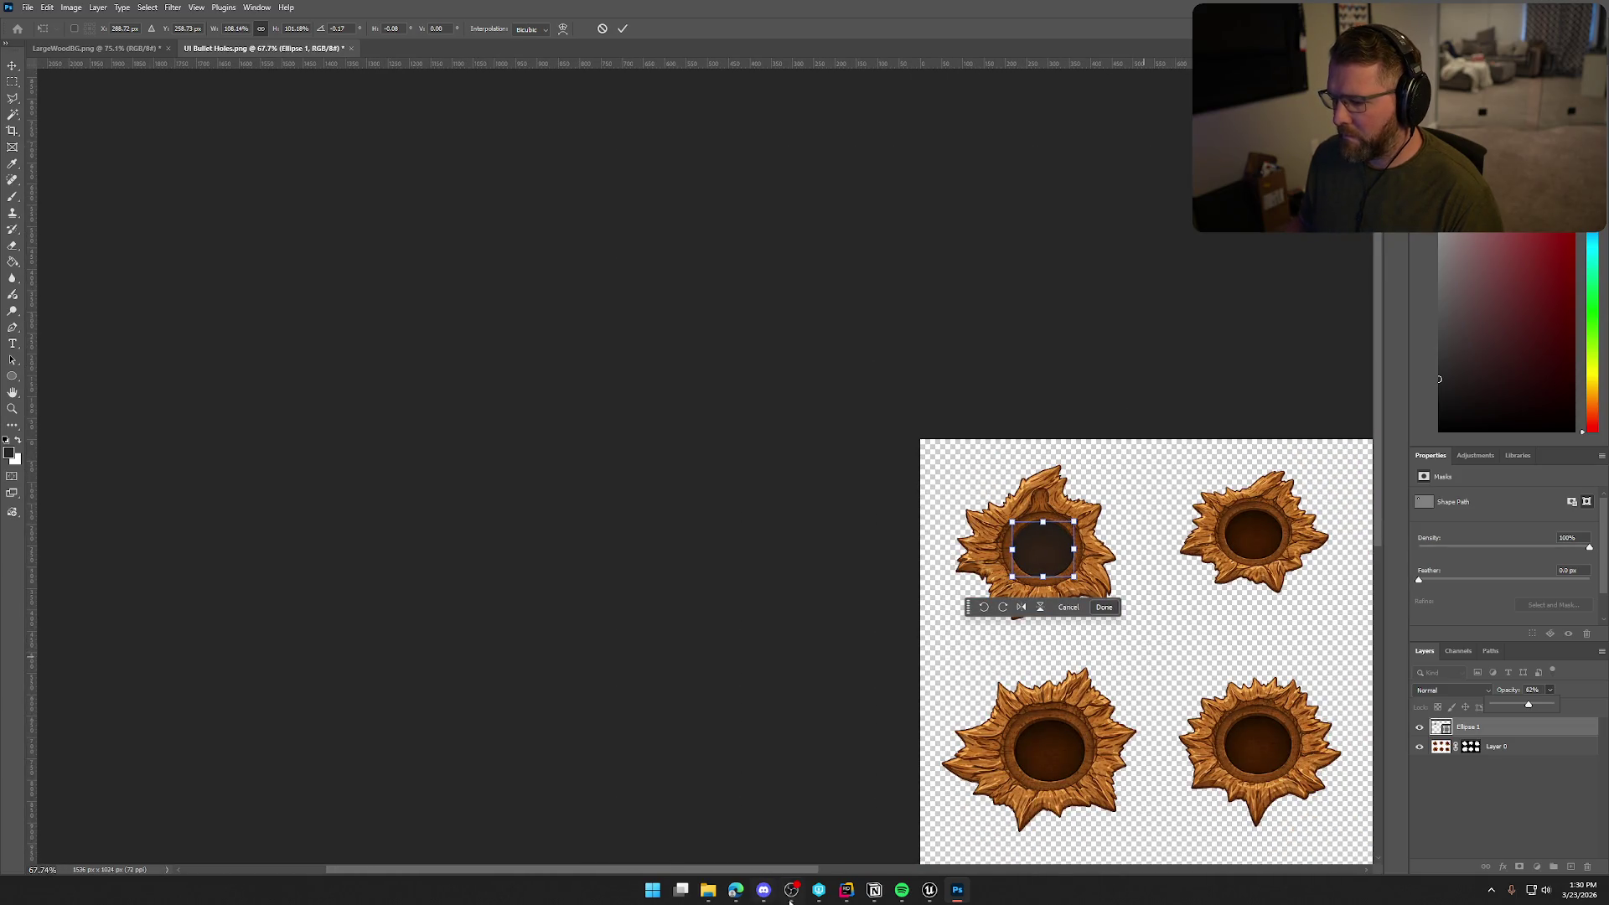
{"action": "scroll", "coordinate": [783, 671], "scroll_direction": "right", "scroll_amount": 6}
{"action": "scroll", "coordinate": [821, 559], "scroll_direction": "down", "scroll_amount": 3}
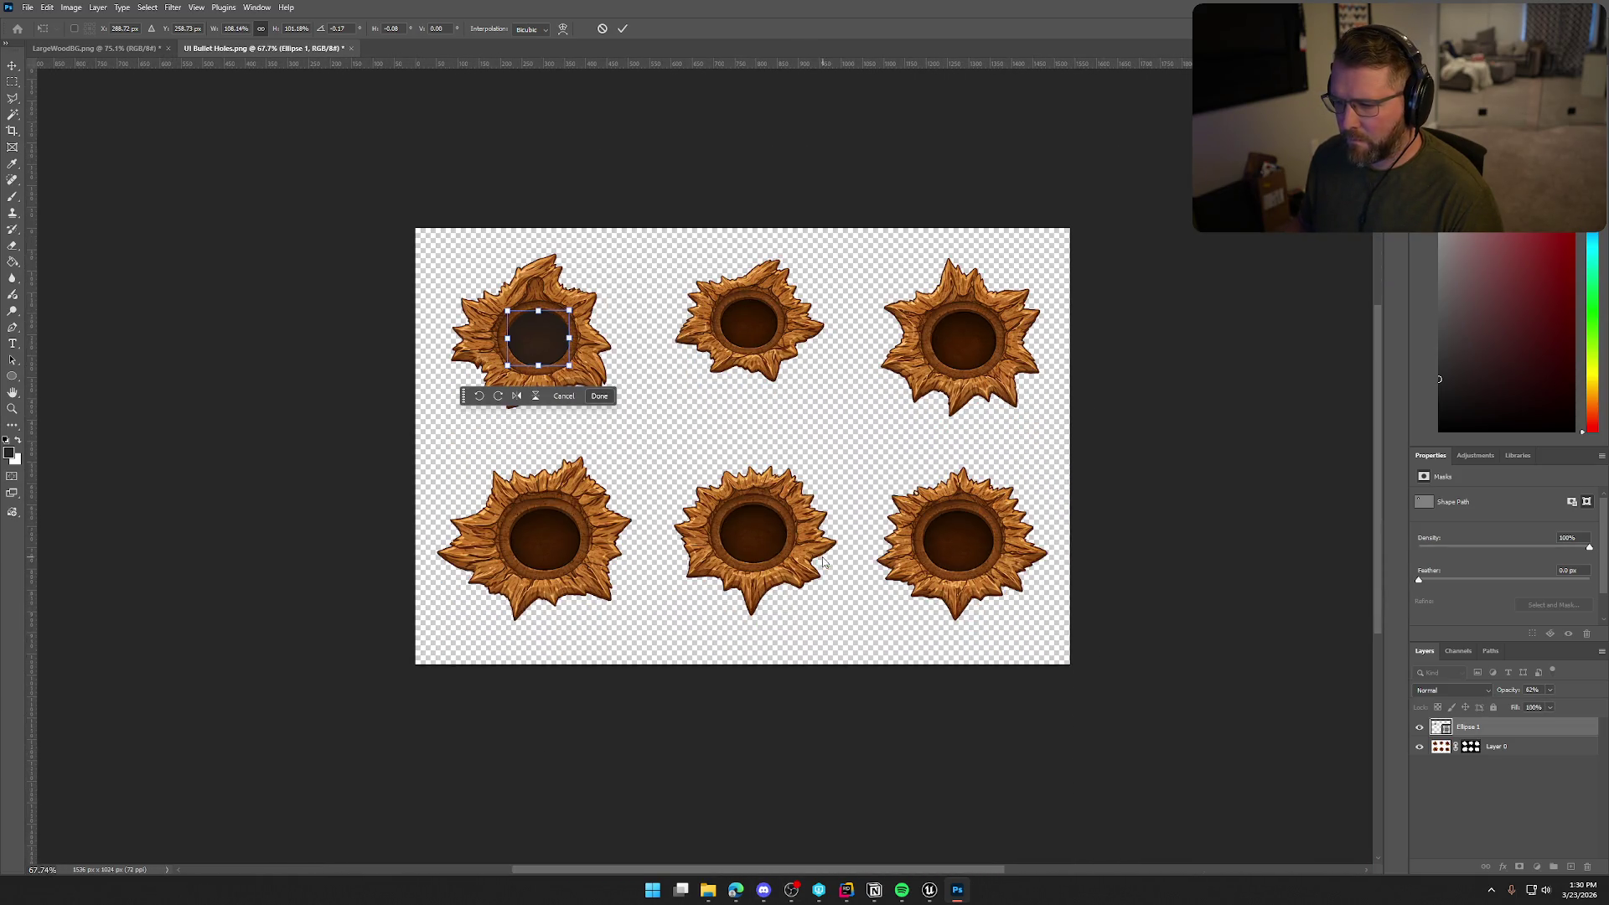
{"action": "scroll", "coordinate": [731, 507], "scroll_direction": "up", "scroll_amount": 3}
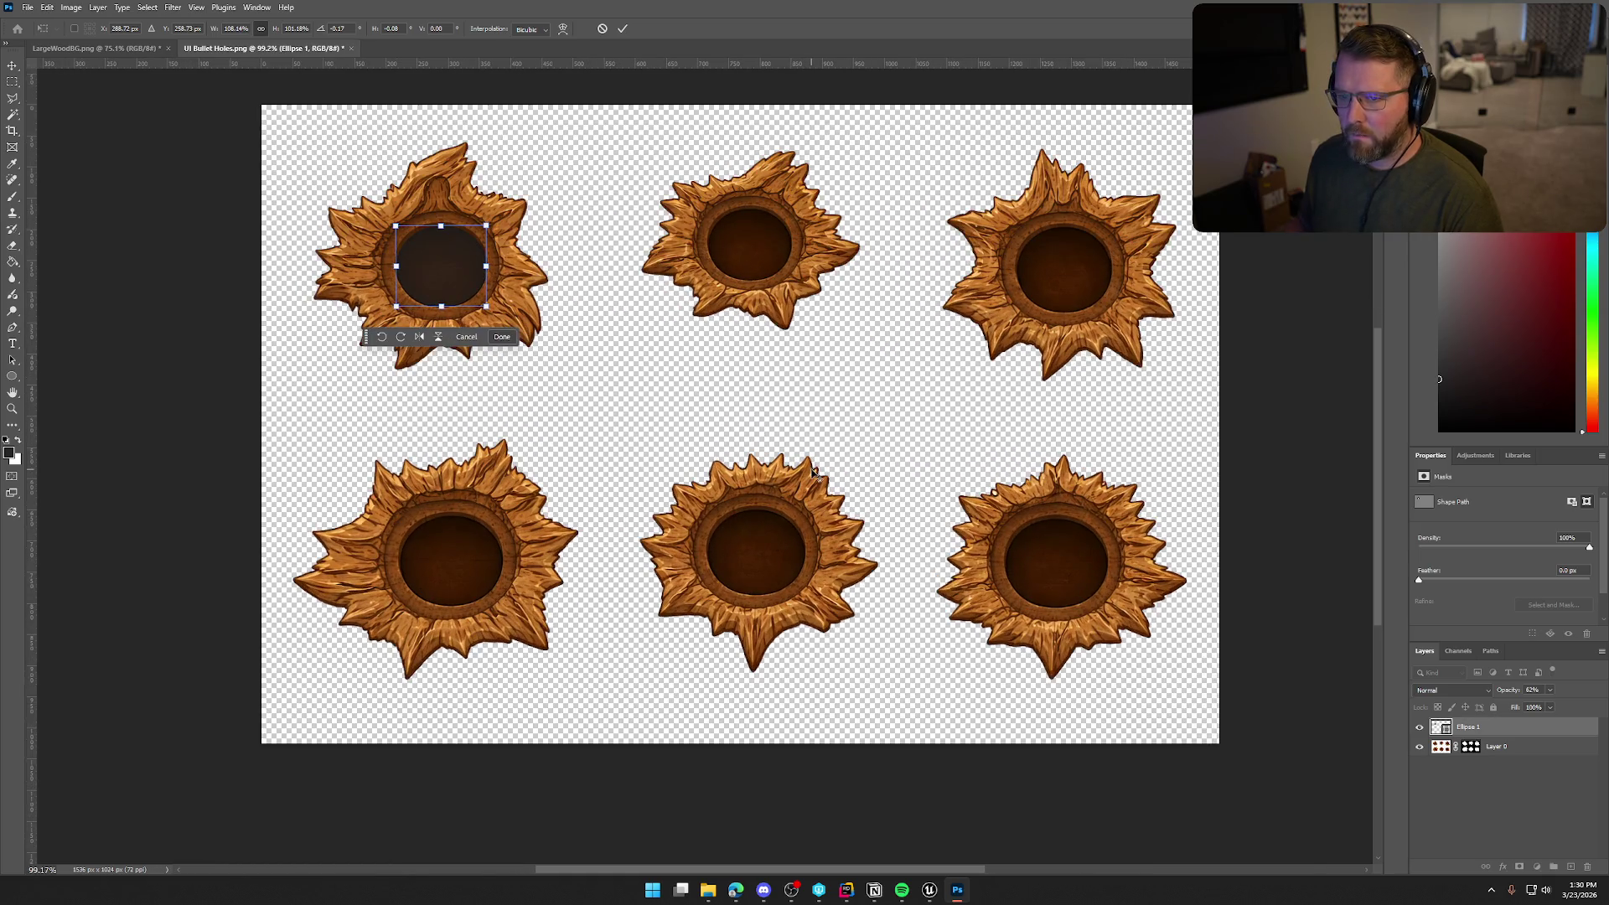
{"action": "scroll", "coordinate": [811, 470], "scroll_direction": "up", "scroll_amount": 1}
{"action": "key", "text": "Return"}
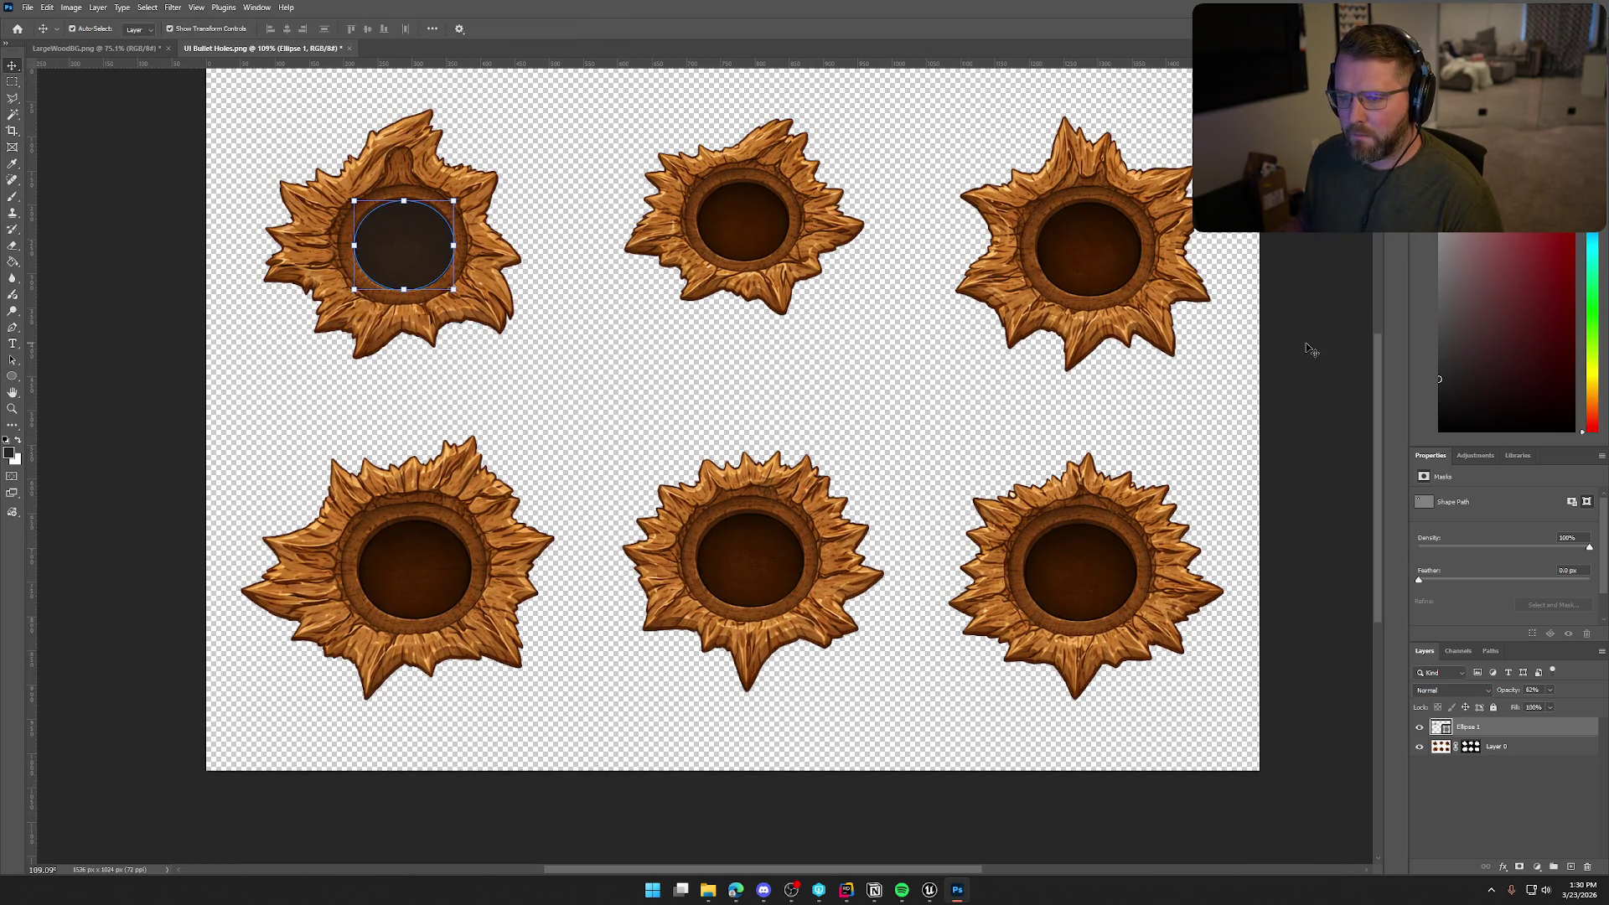
Toggle the circle's visibility to compare with the hole, then raise its opacity to 87%
{"action": "left_click", "coordinate": [68, 117]}
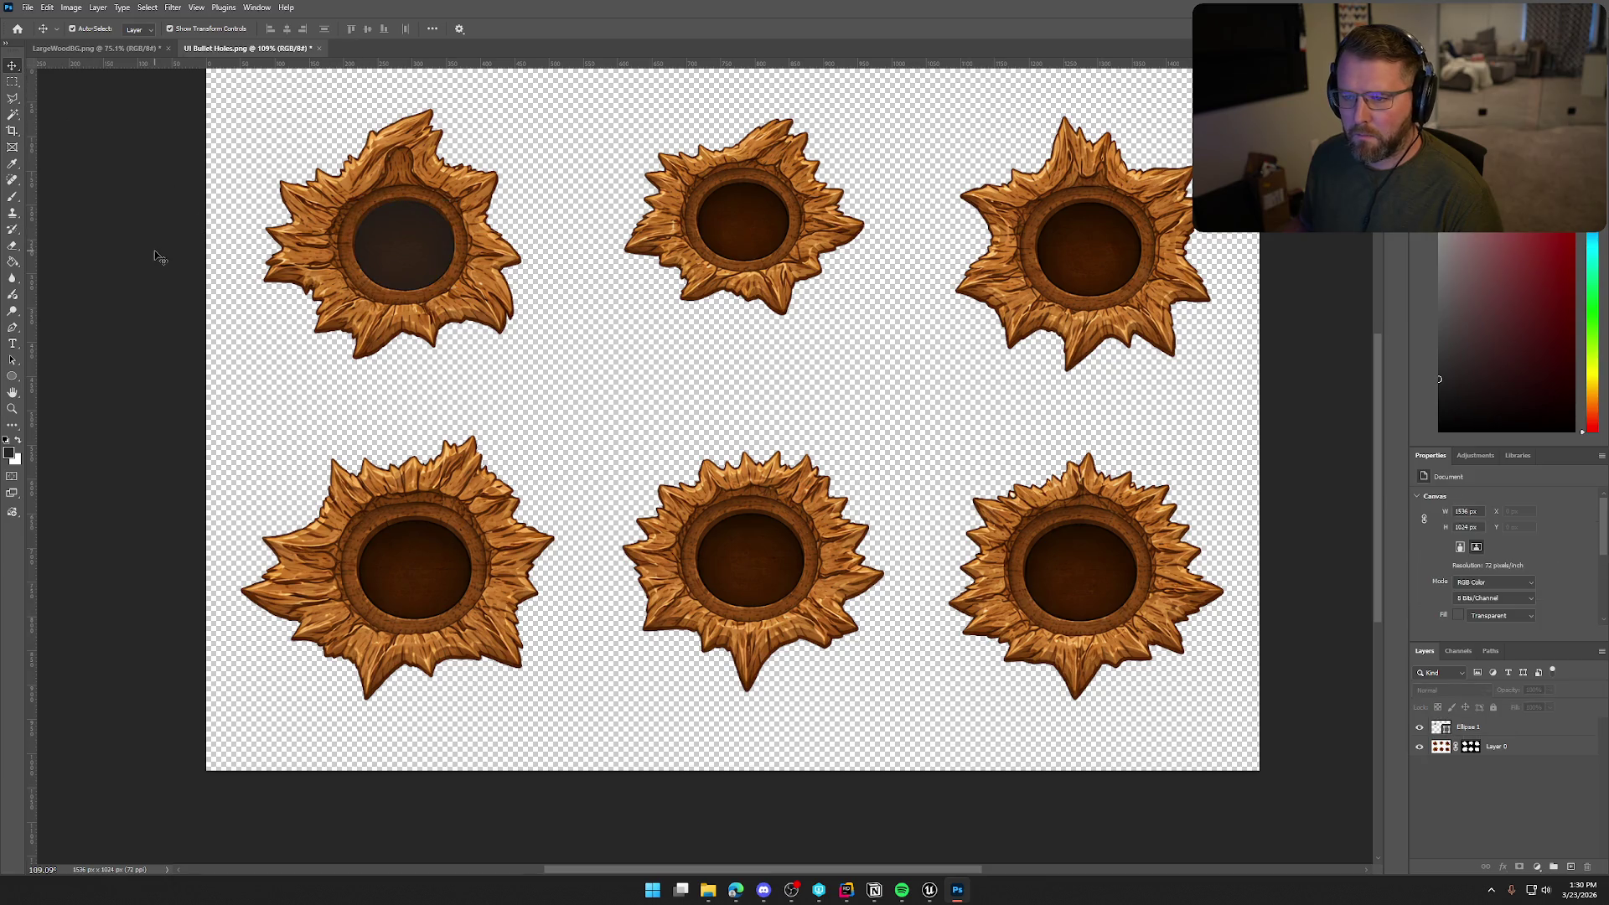
{"action": "left_click", "coordinate": [1419, 728]}
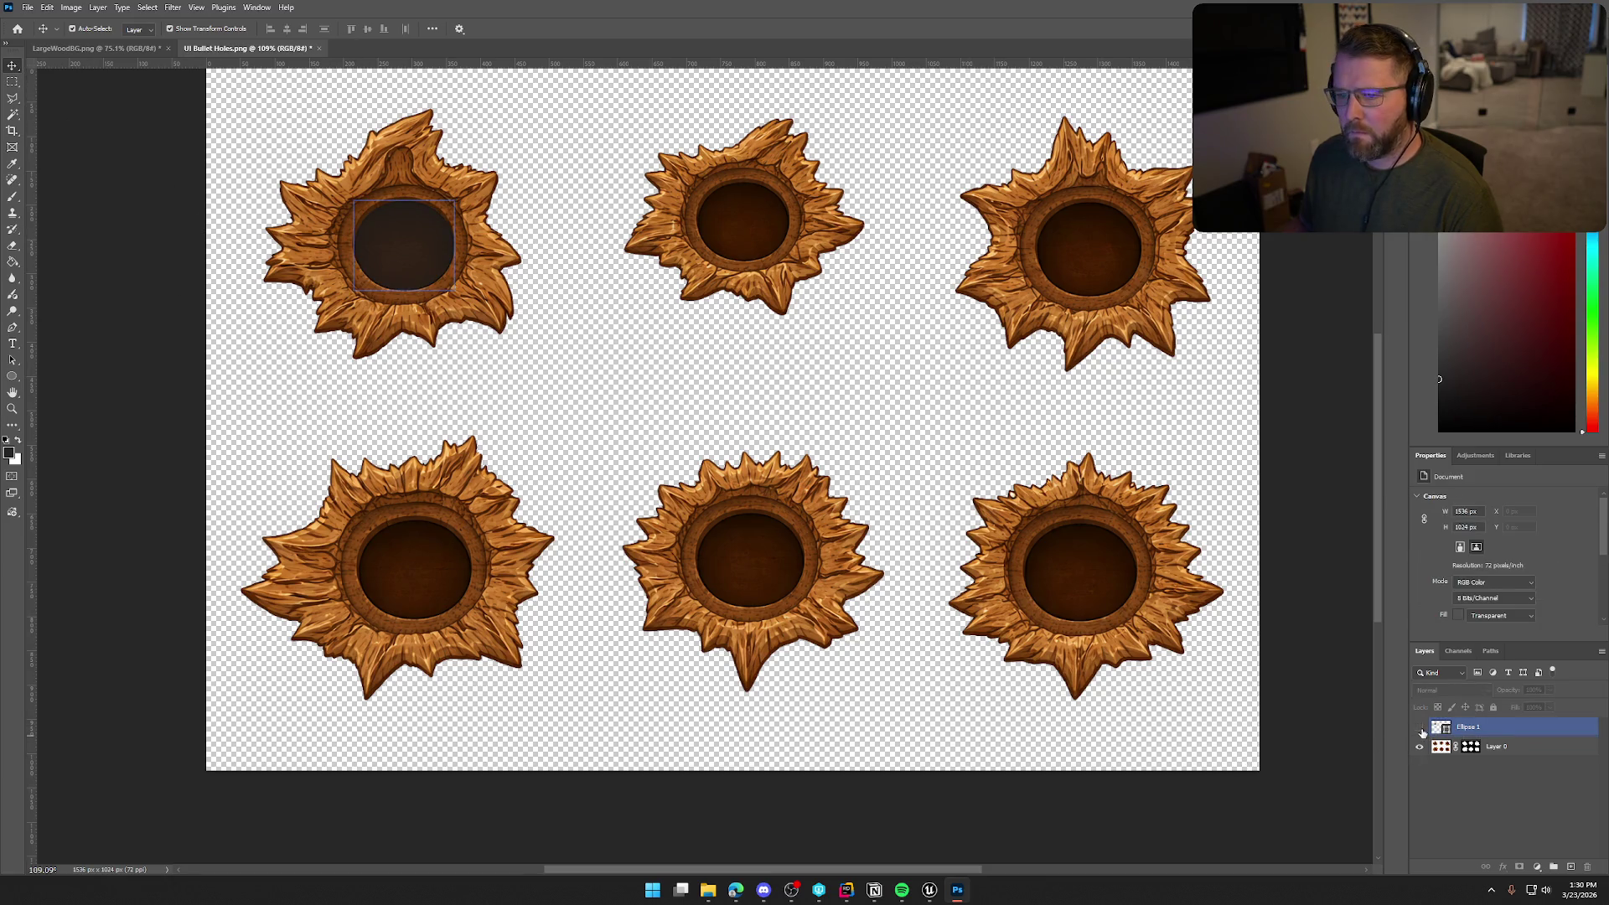
{"action": "left_click", "coordinate": [1419, 727]}
{"action": "left_click", "coordinate": [1419, 727]}
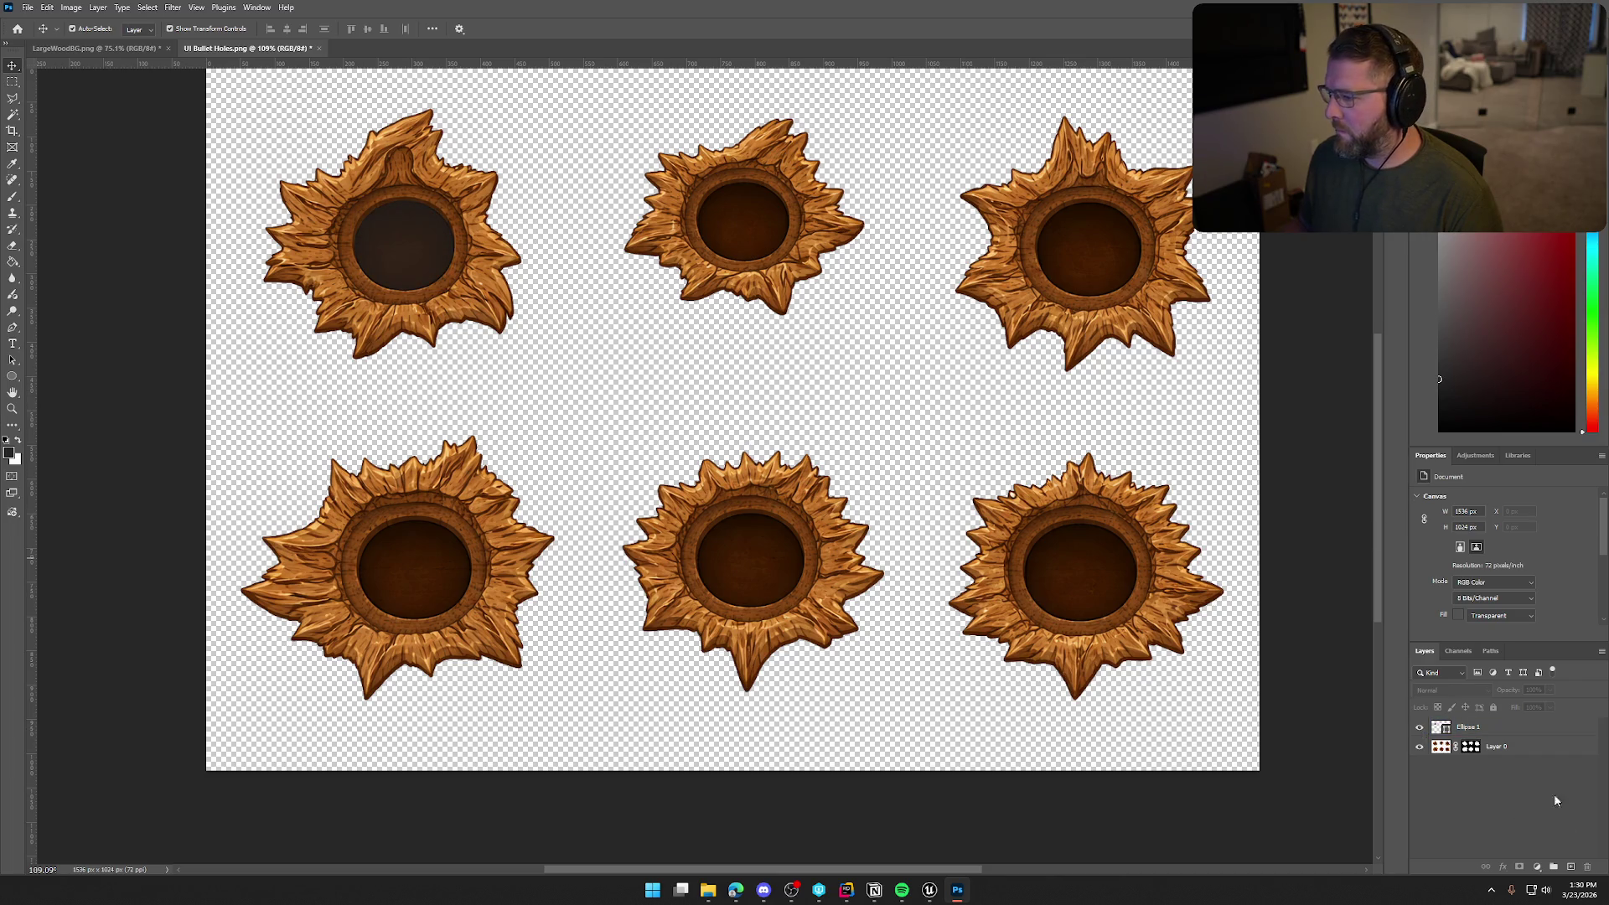
{"action": "left_click", "coordinate": [1508, 726]}
{"action": "left_click", "coordinate": [1550, 690]}
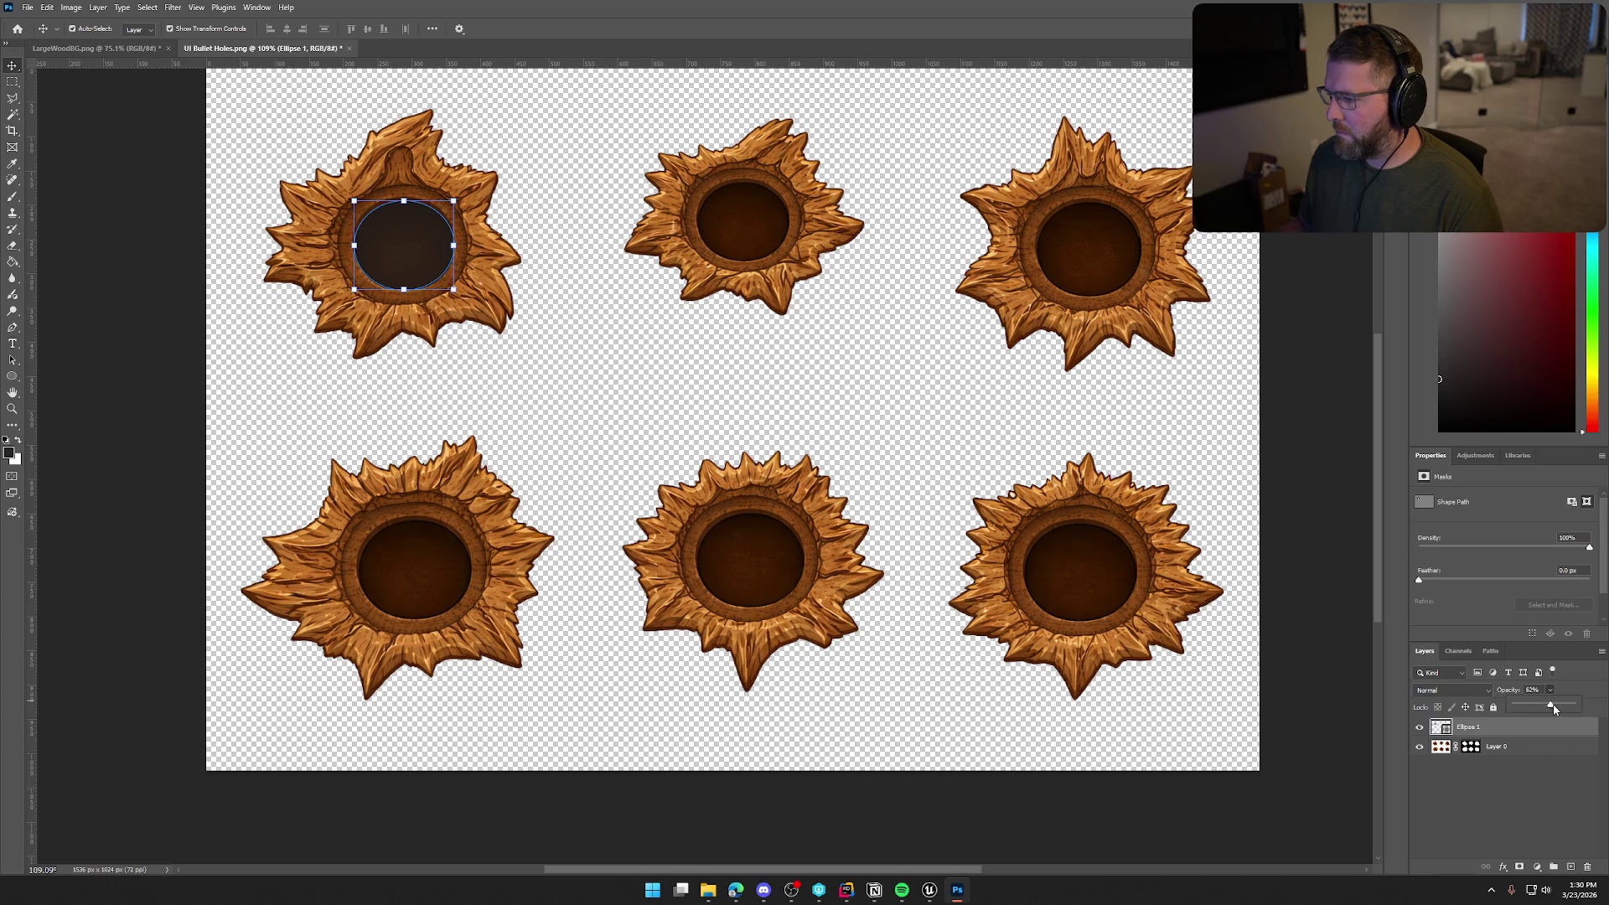
{"action": "left_click_drag", "start_coordinate": [1552, 704], "coordinate": [1566, 708]}
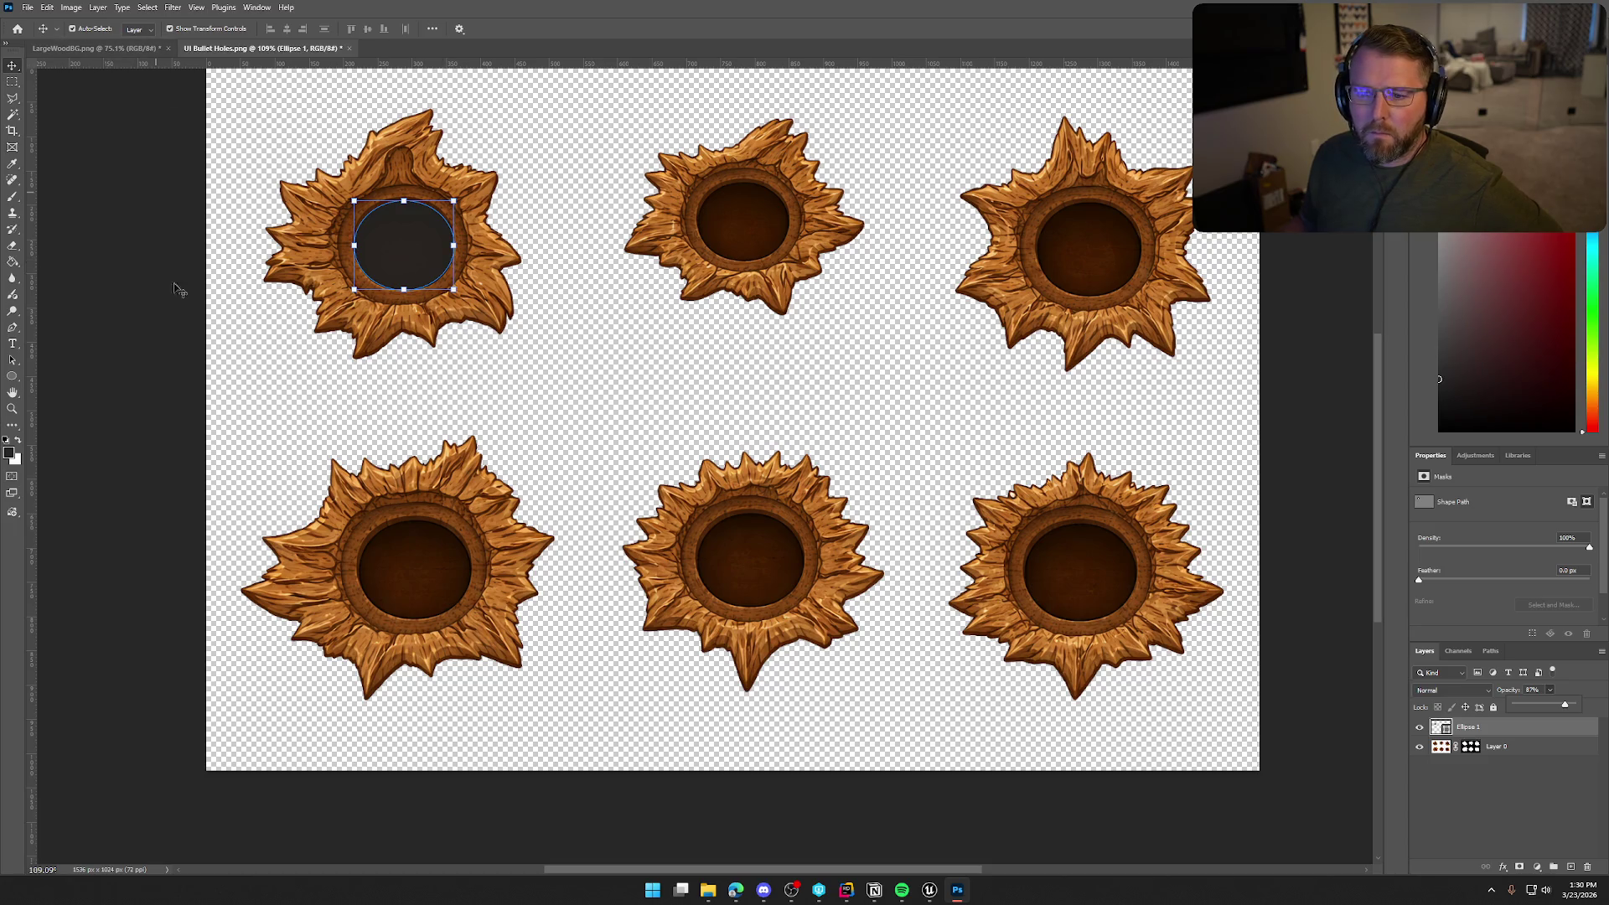
Set the ellipse's fill colour to black
{"action": "left_click", "coordinate": [12, 376]}
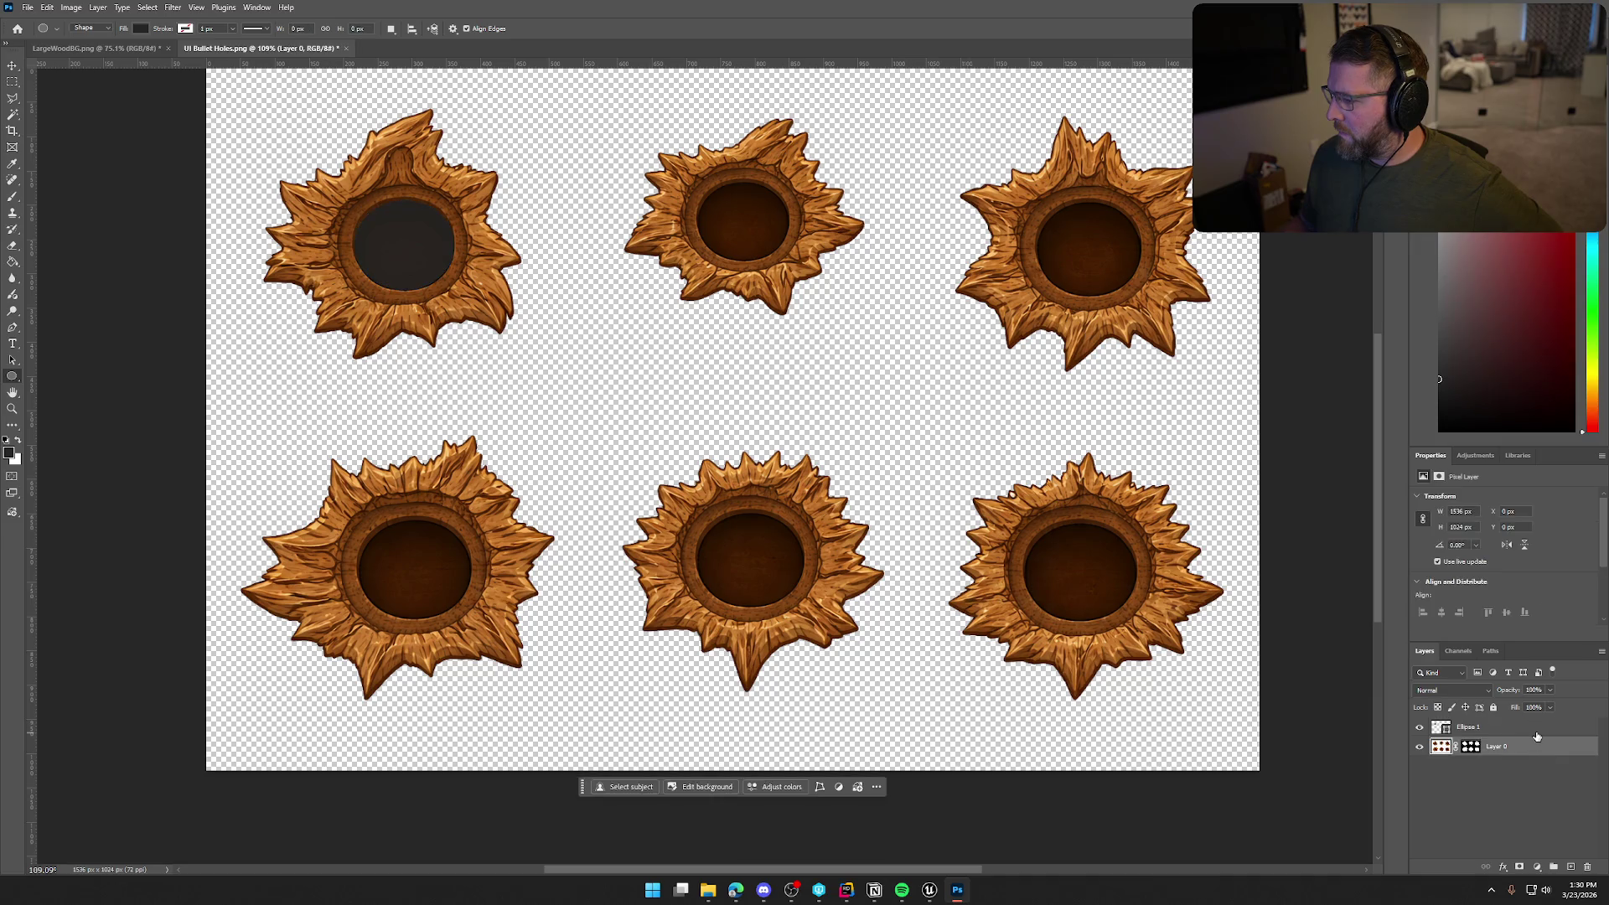
{"action": "scroll", "coordinate": [1452, 516], "scroll_direction": "down", "scroll_amount": 1}
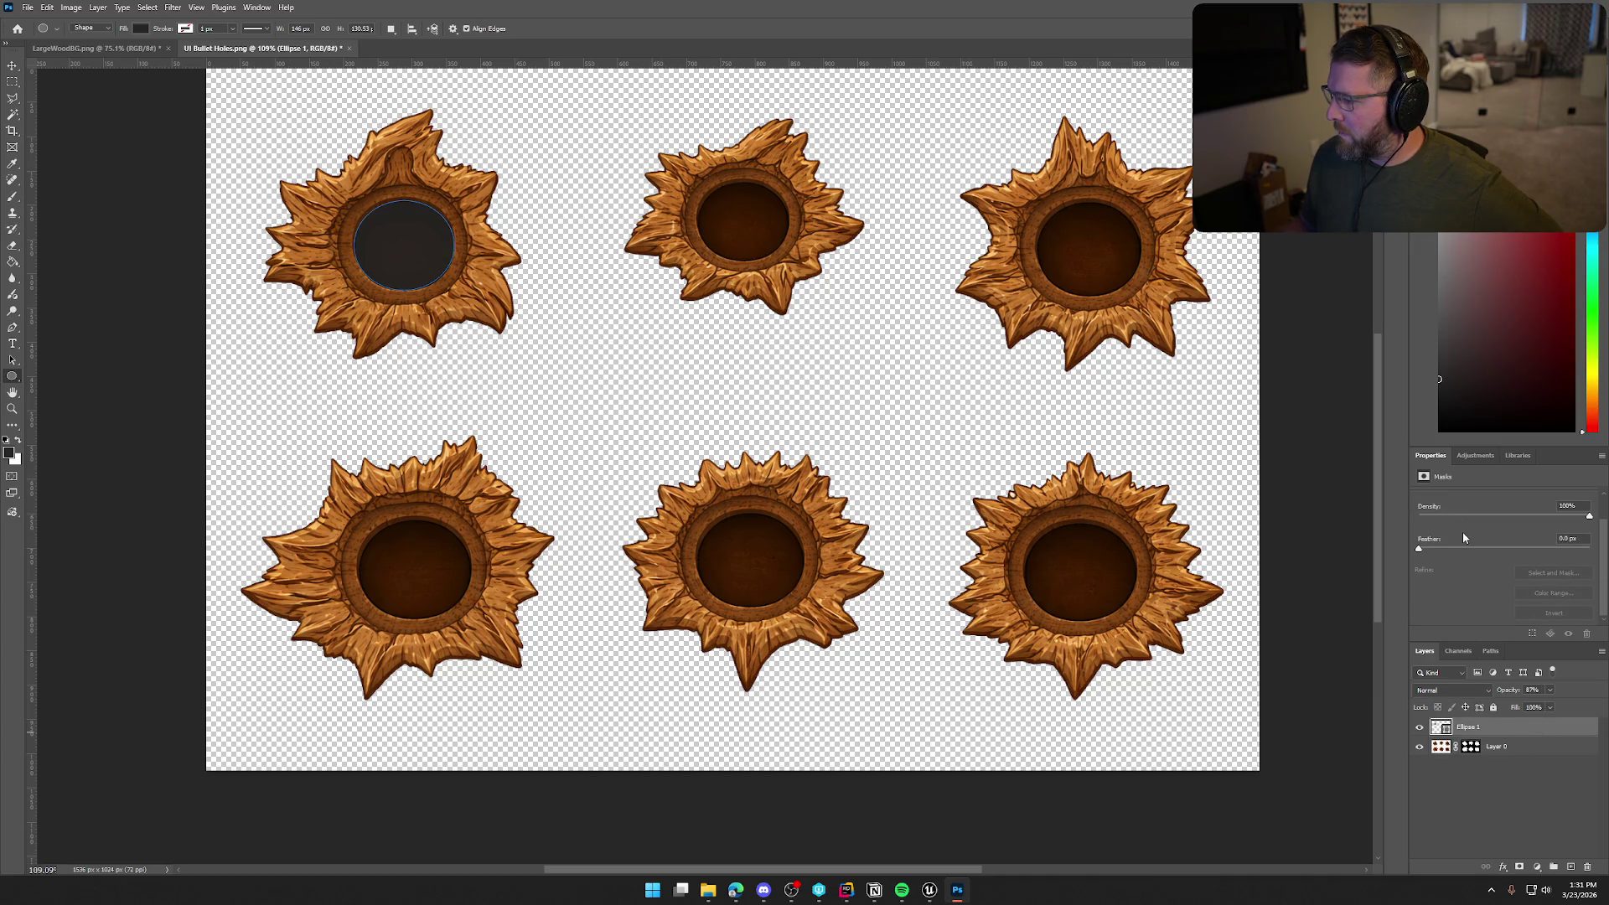
{"action": "scroll", "coordinate": [1461, 531], "scroll_direction": "up", "scroll_amount": 1}
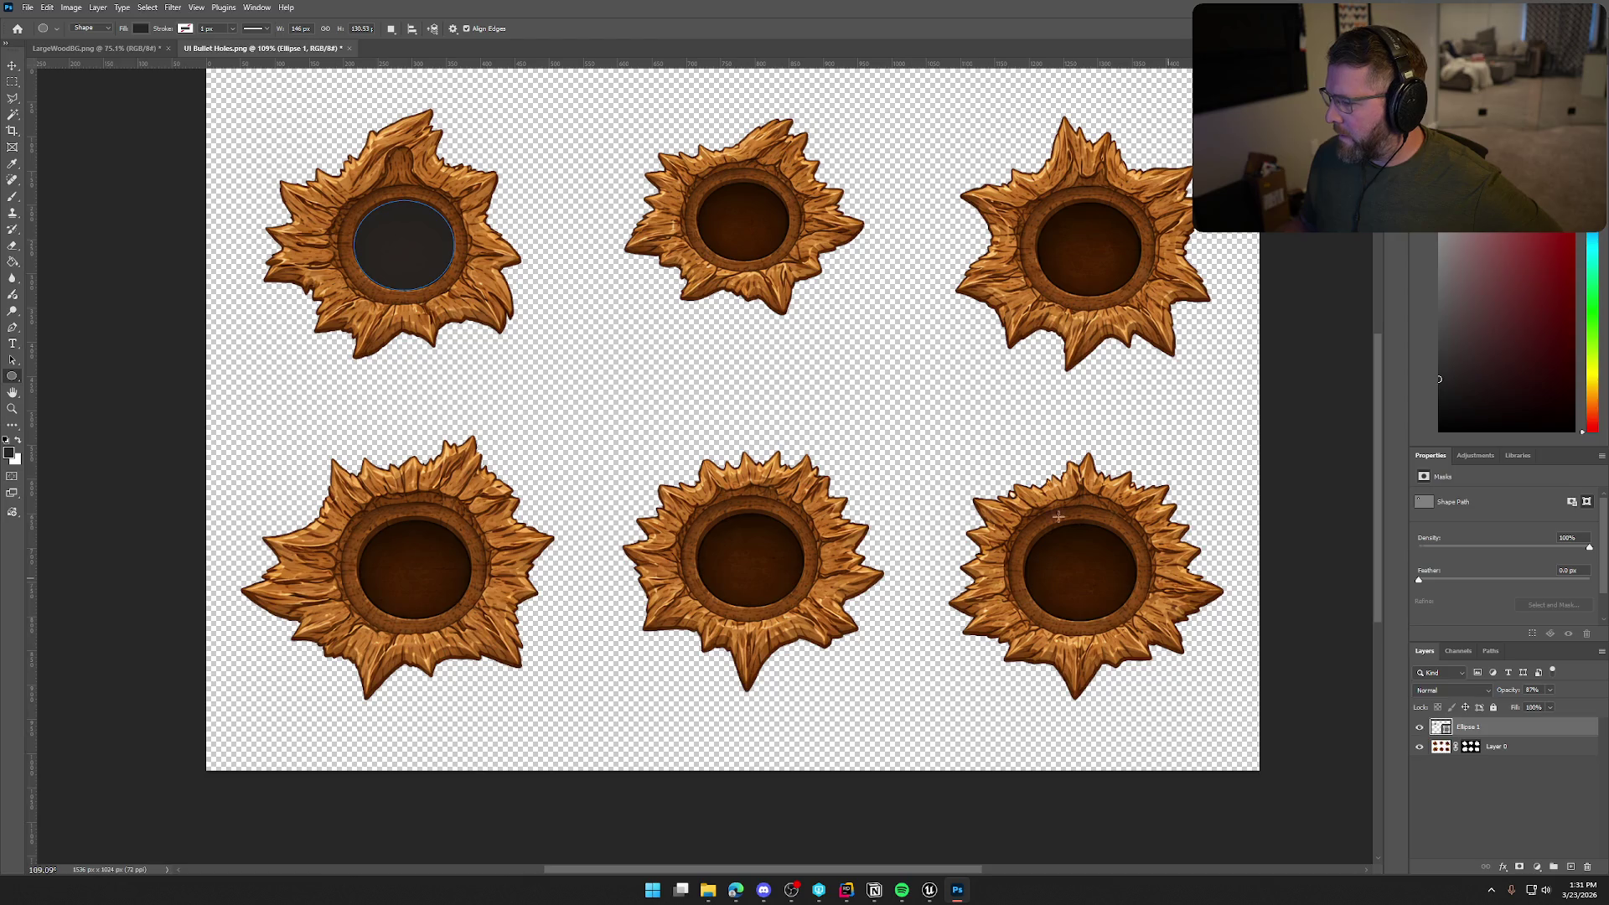
{"action": "left_click", "coordinate": [139, 28]}
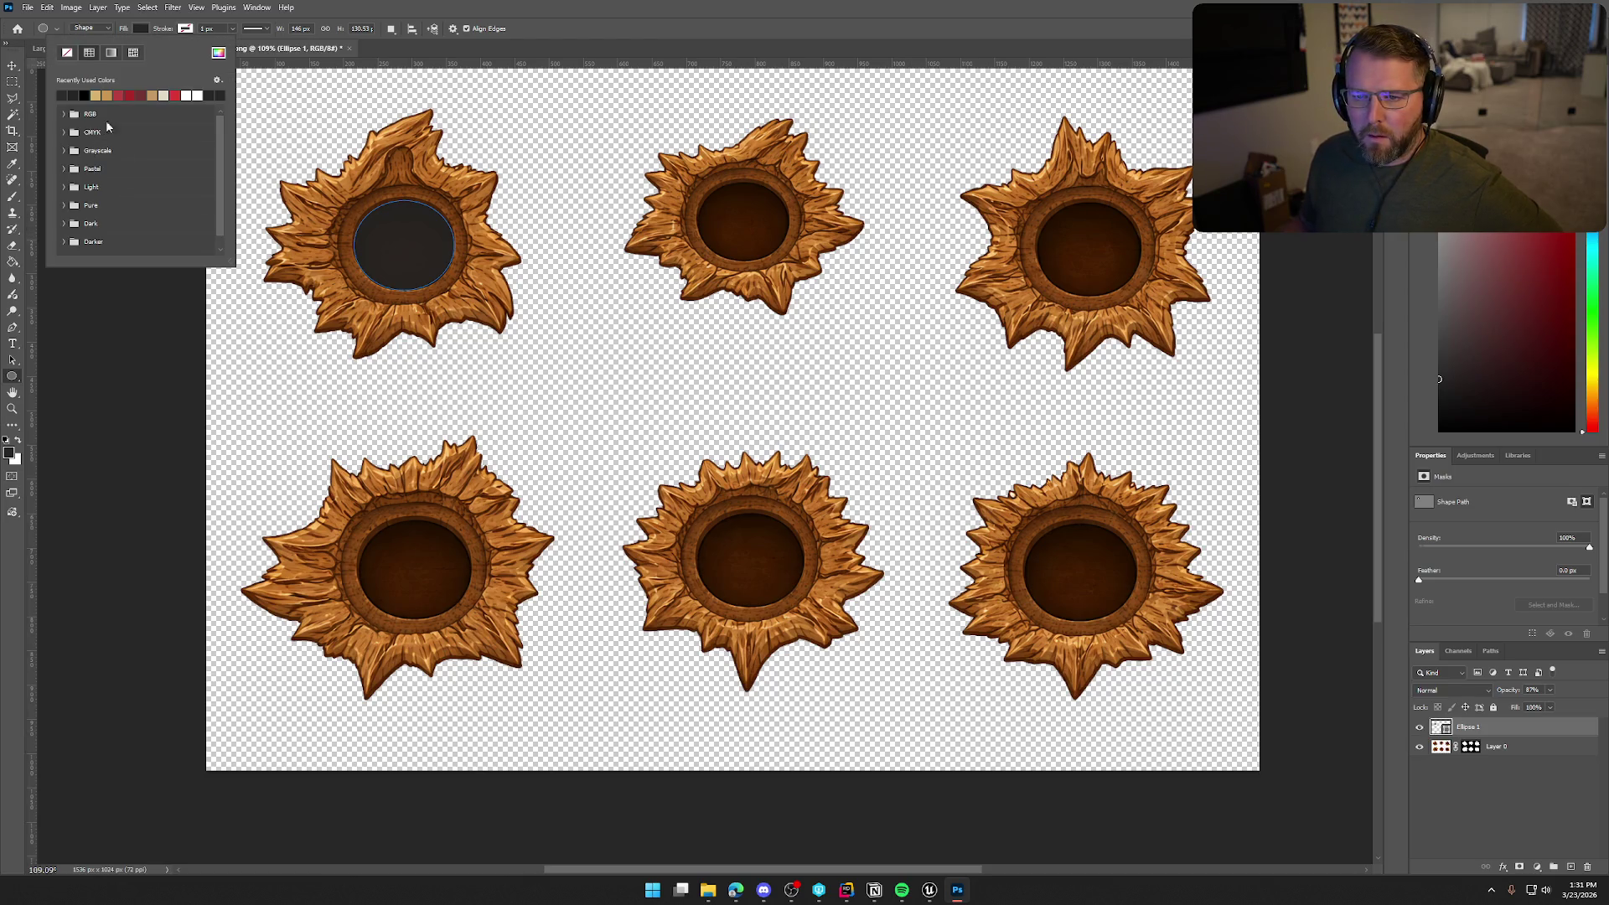
{"action": "left_click", "coordinate": [87, 95]}
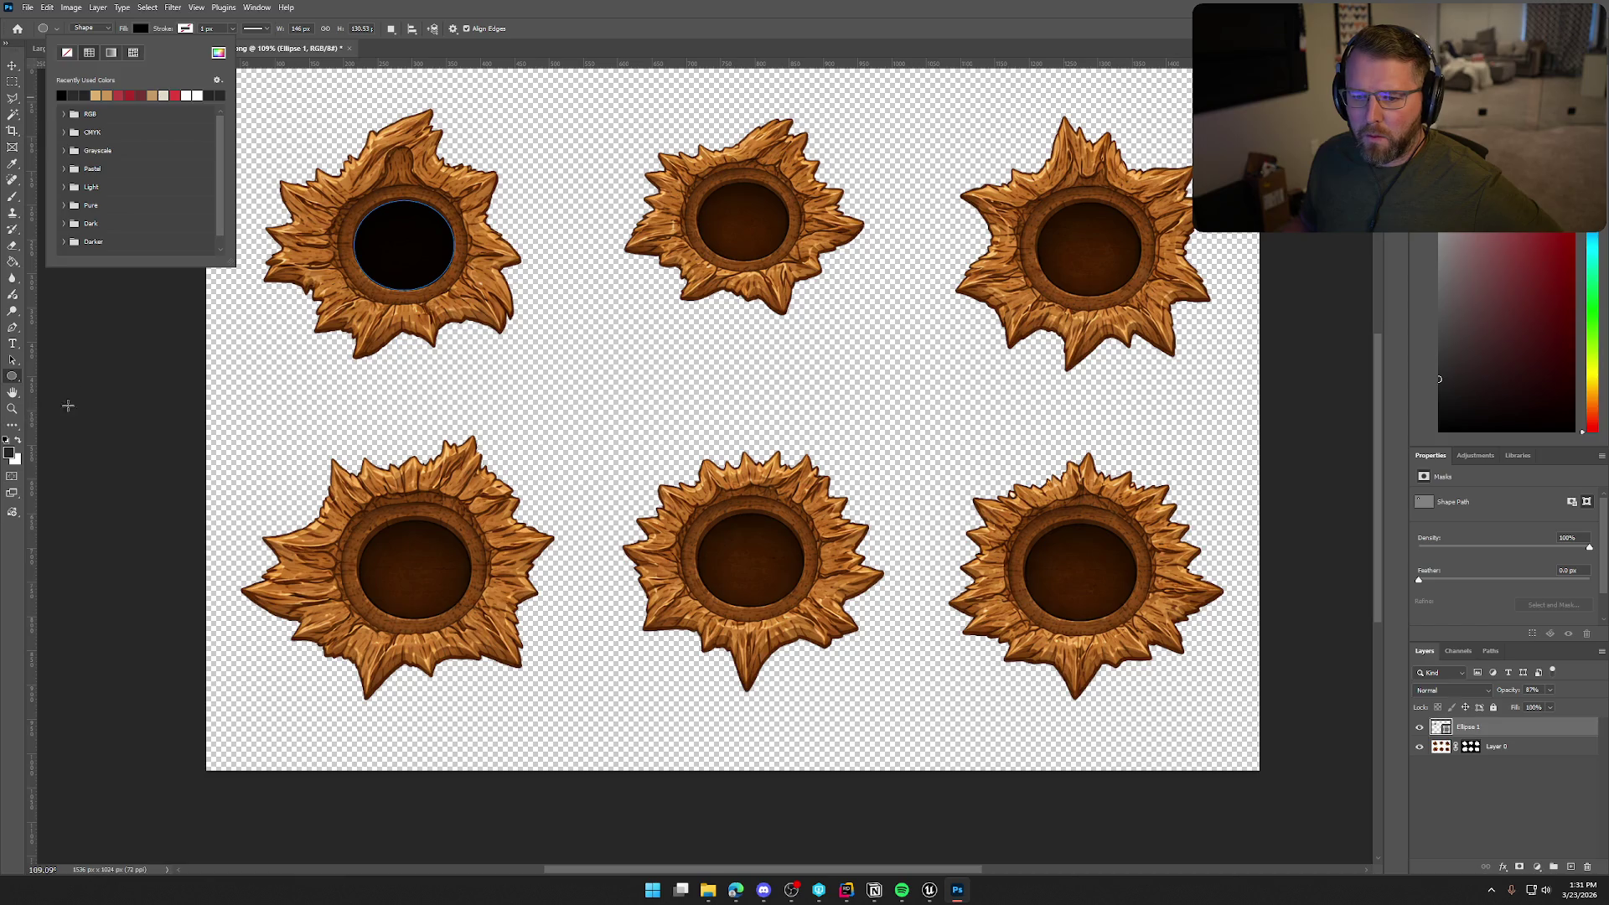
{"action": "key", "text": "Escape"}
Review the black circle, then reselect the Ellipse 1 layer and bring up its layer options
{"action": "key", "text": "v"}
{"action": "left_click", "coordinate": [115, 247]}
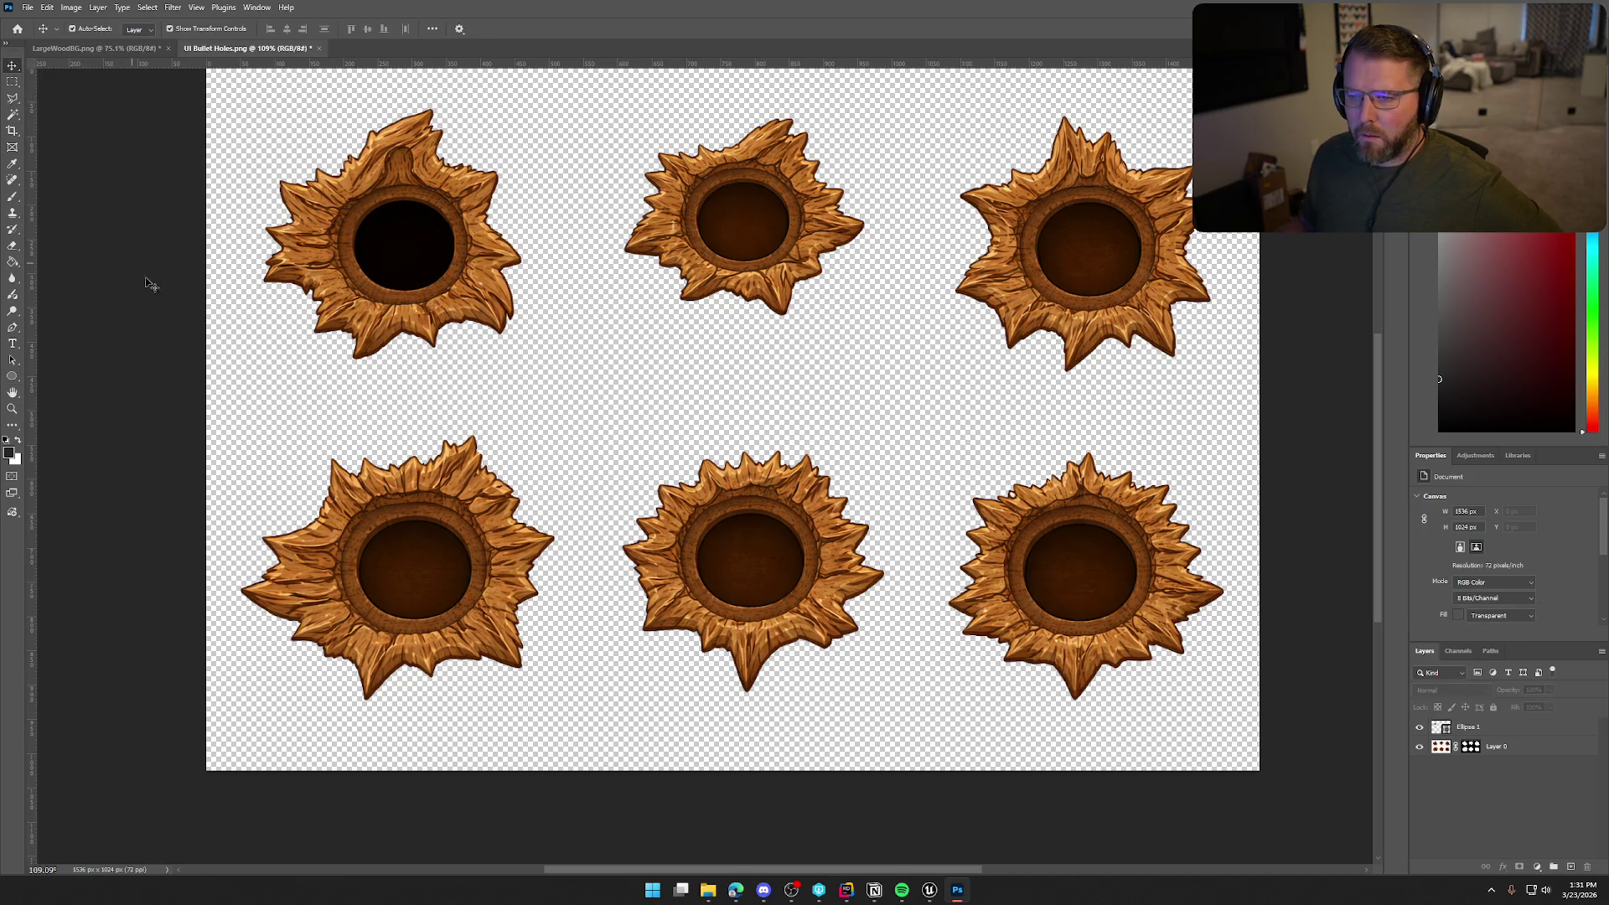
{"action": "left_click", "coordinate": [1500, 726]}
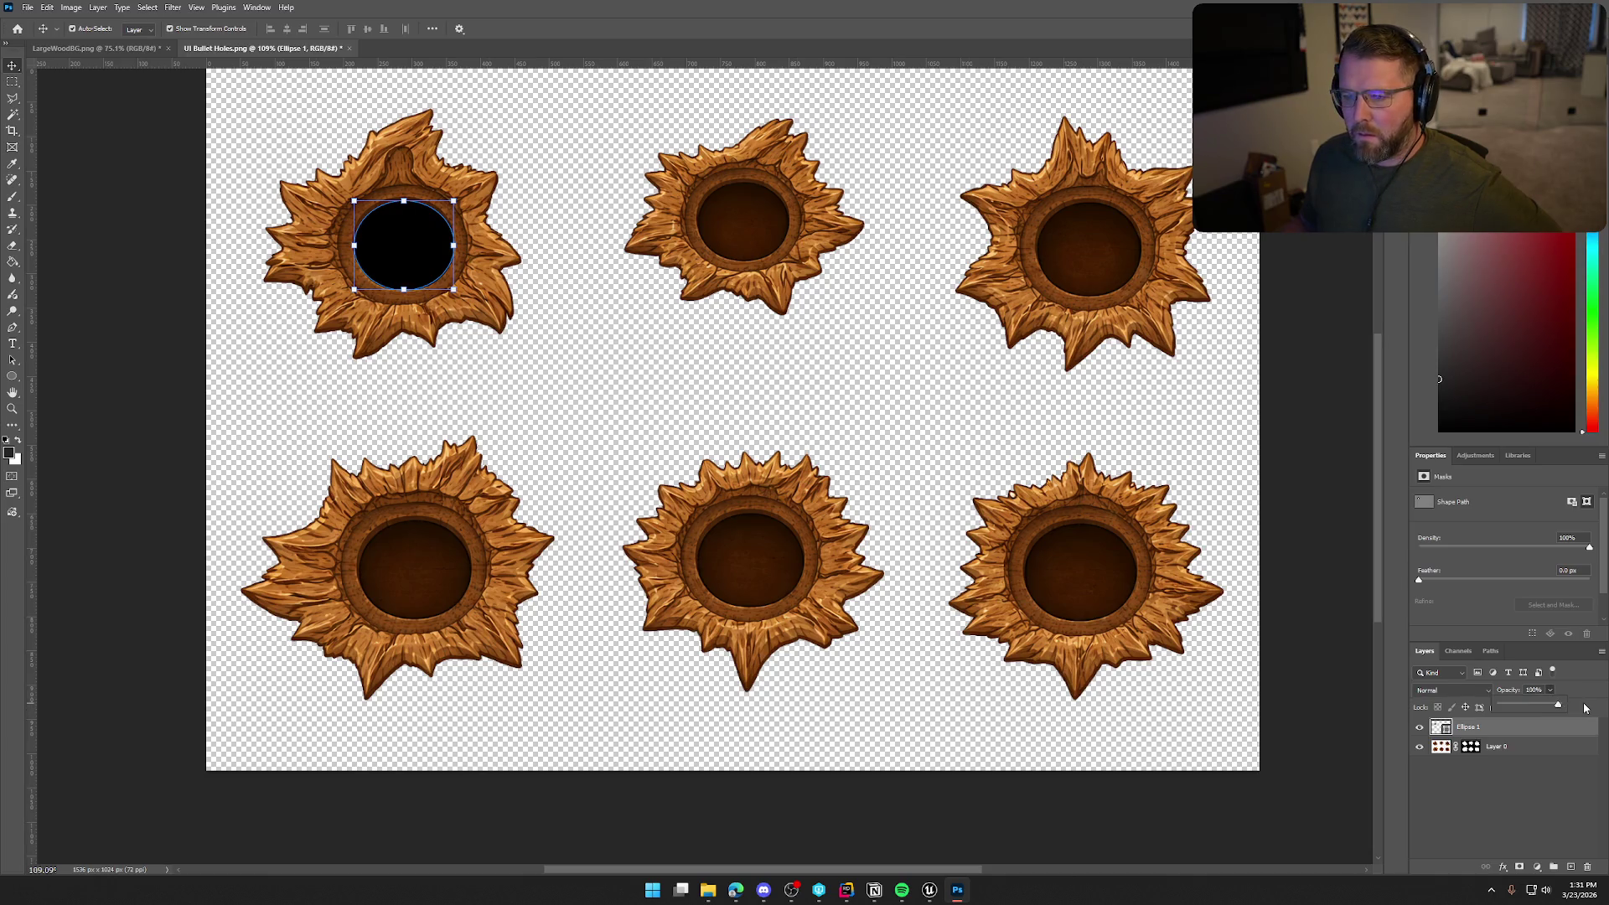
{"action": "left_click", "coordinate": [1314, 432]}
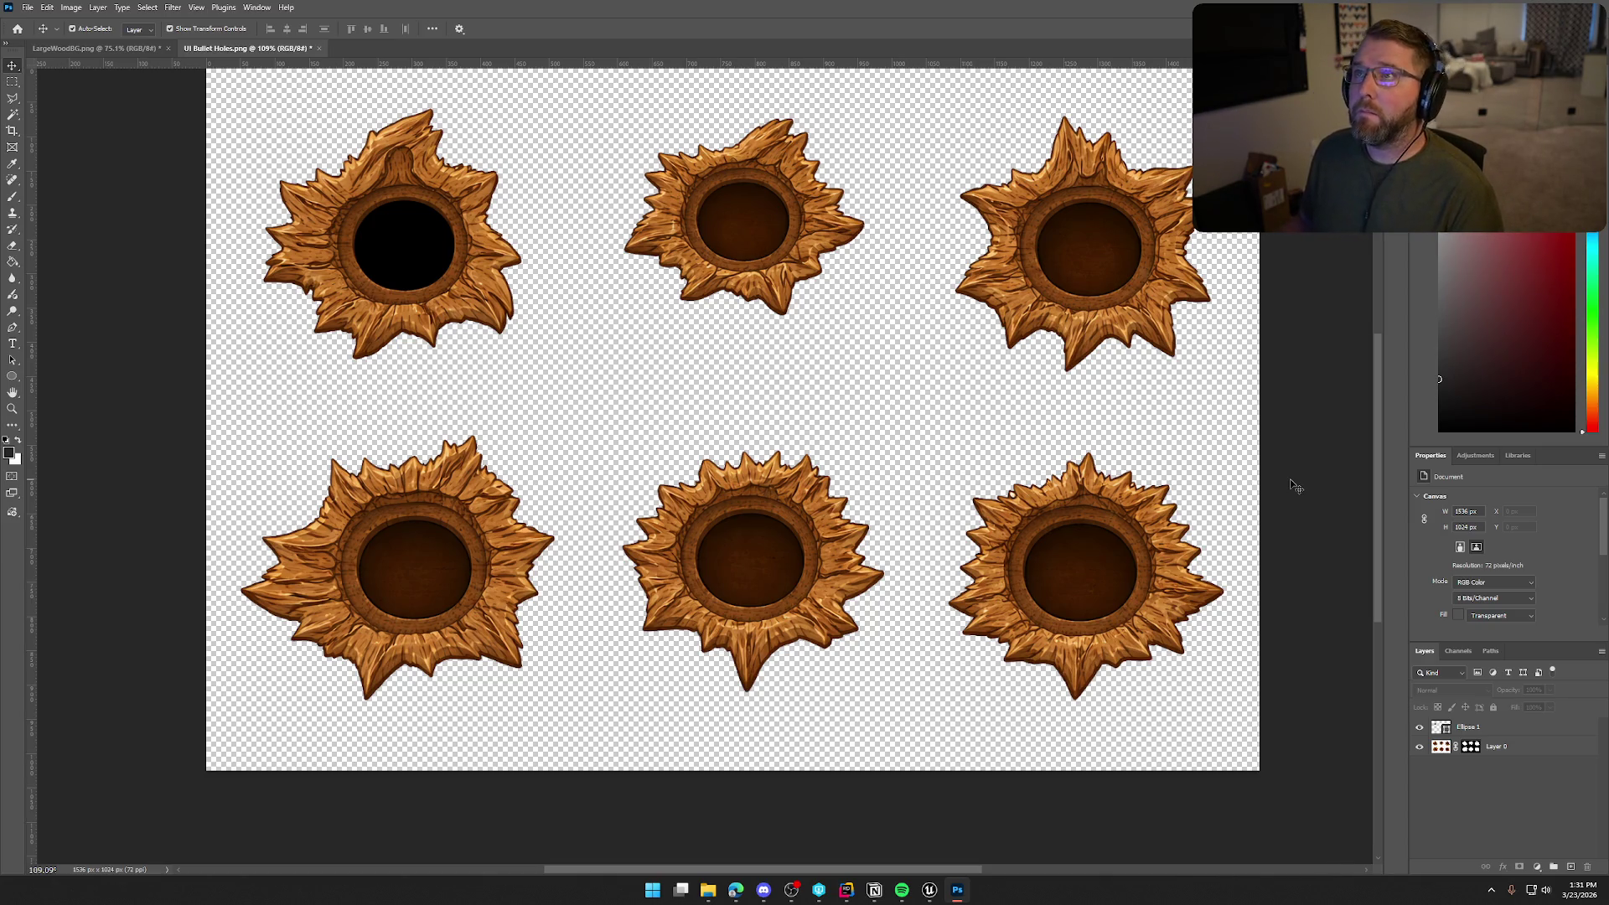
{"action": "scroll", "coordinate": [1290, 486], "scroll_direction": "up", "scroll_amount": 3}
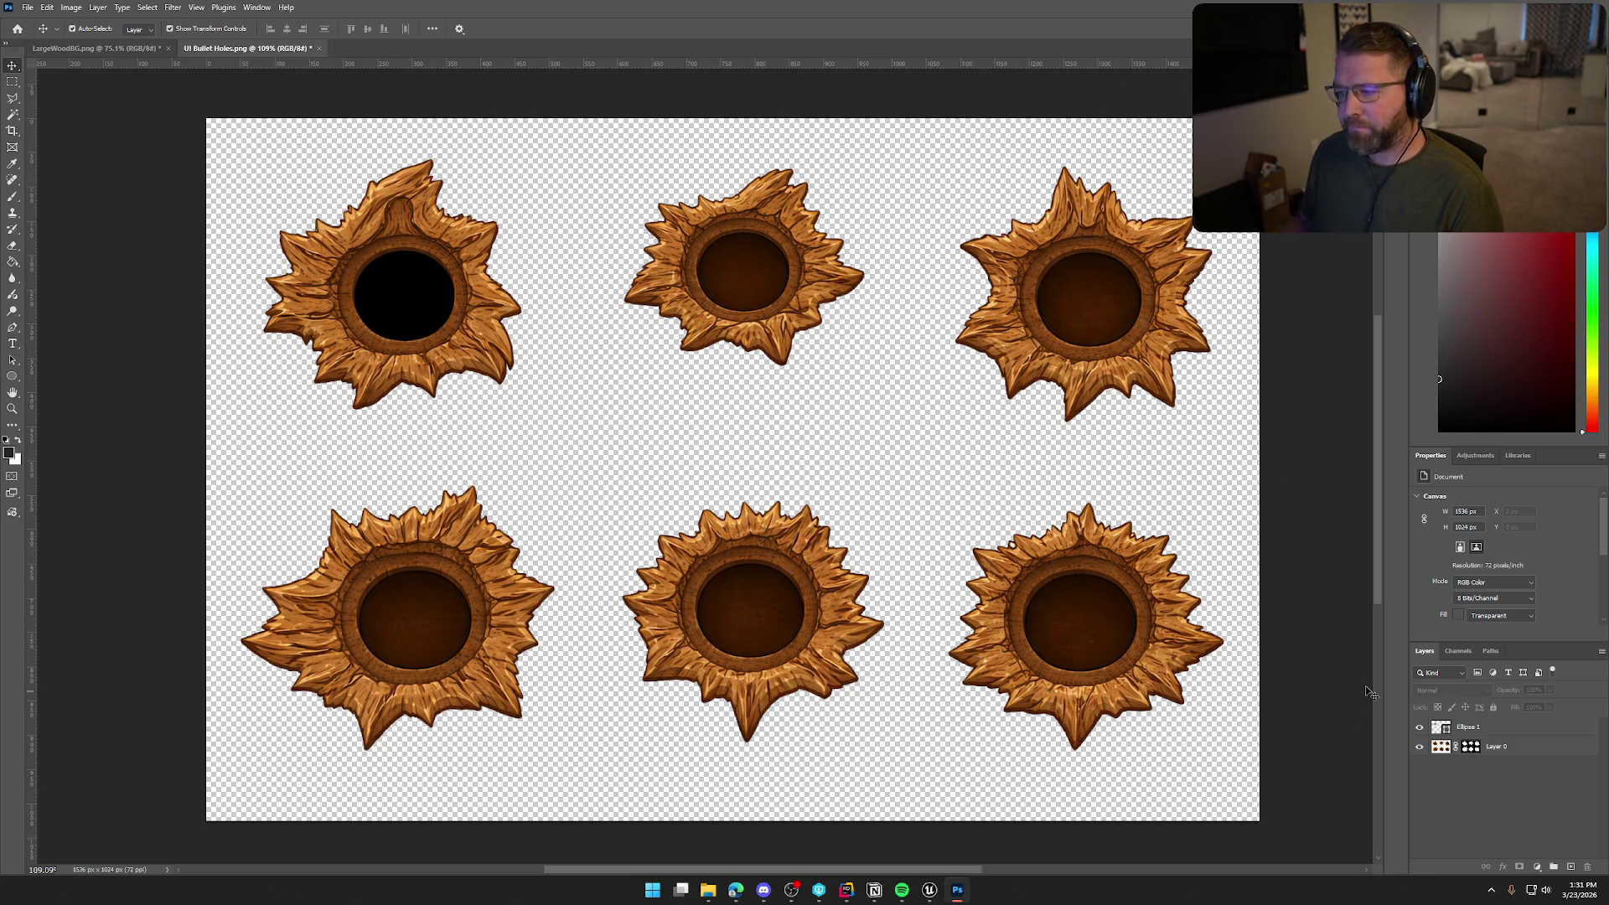
{"action": "left_click", "coordinate": [1474, 727]}
{"action": "right_click", "coordinate": [1510, 733]}
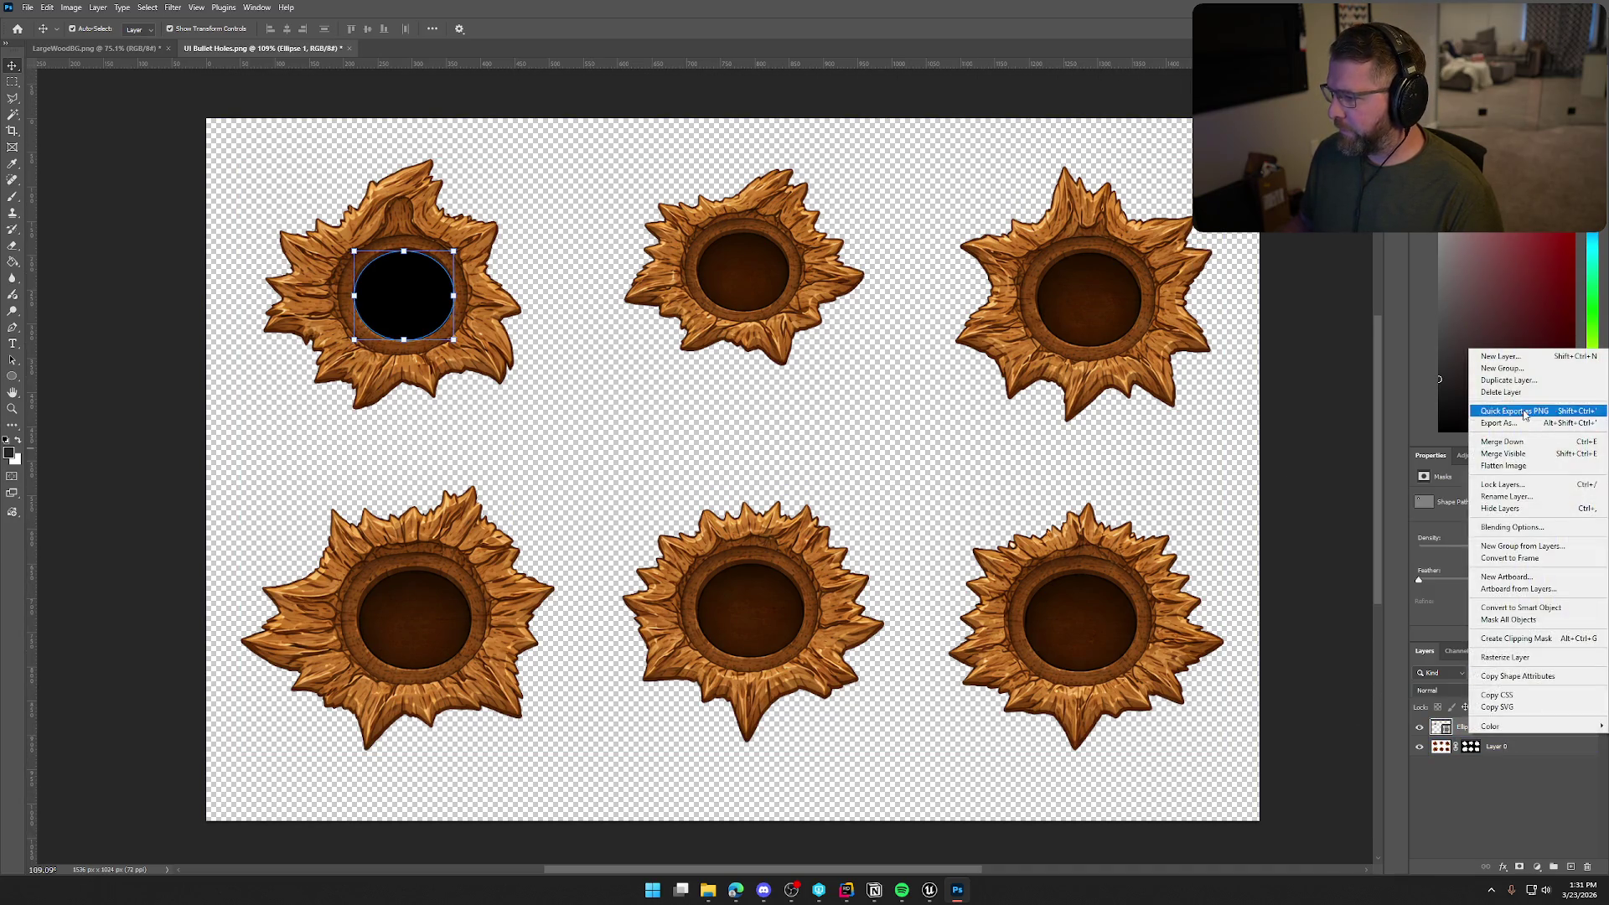
Duplicate Ellipse 1 and move the copy onto the top-middle bullet hole
{"action": "left_click", "coordinate": [1501, 381]}
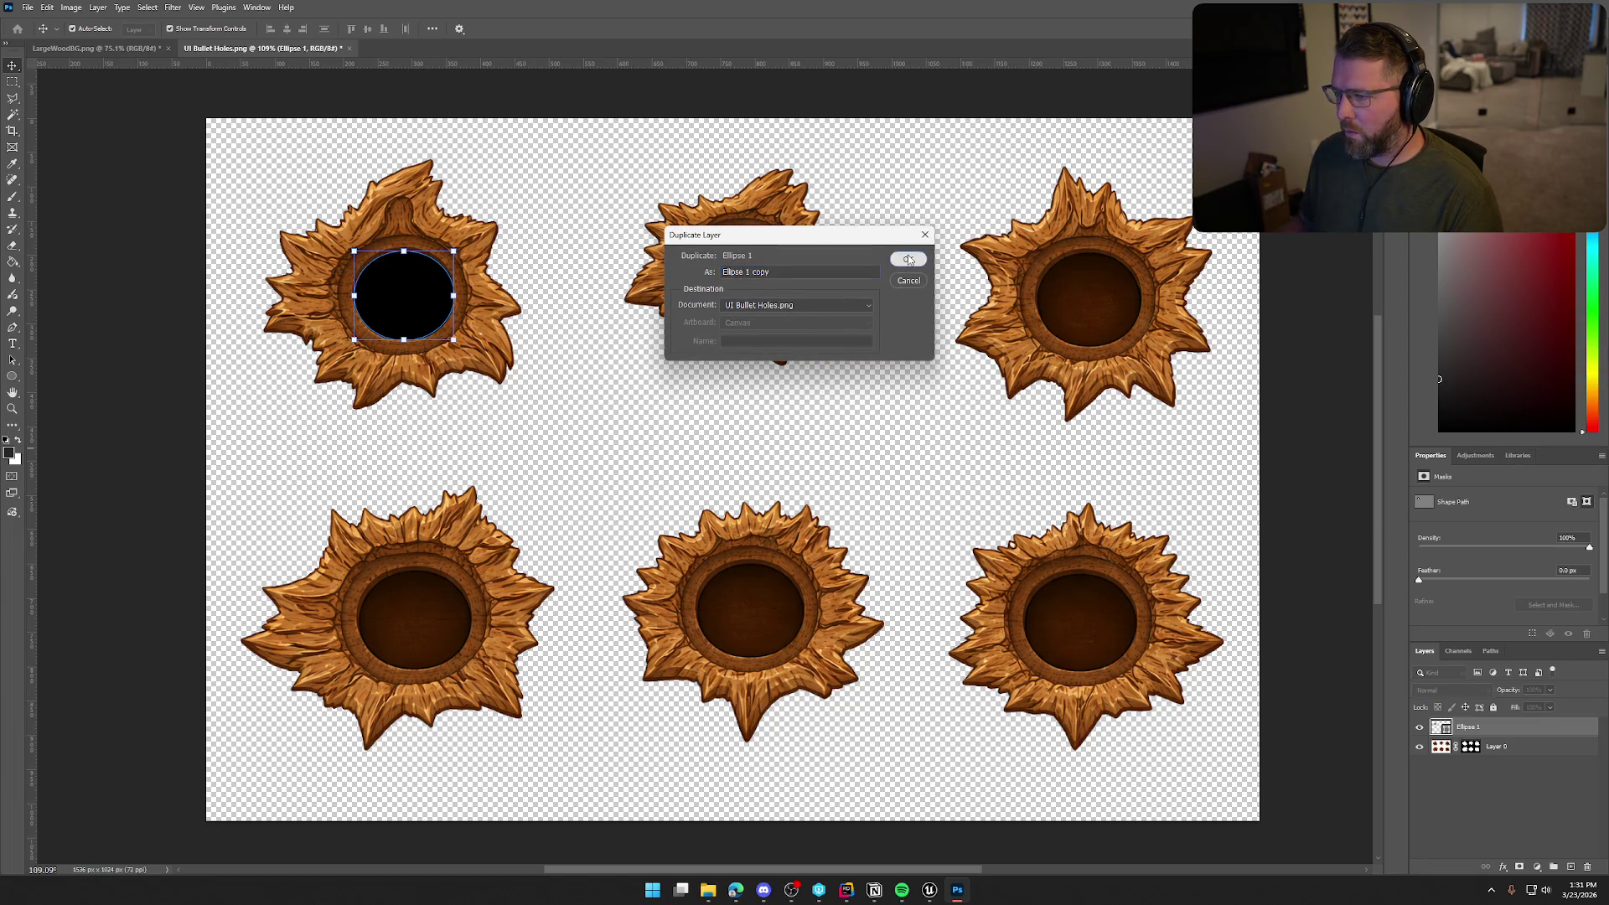
{"action": "left_click", "coordinate": [908, 260]}
{"action": "key", "text": "ctrl+t"}
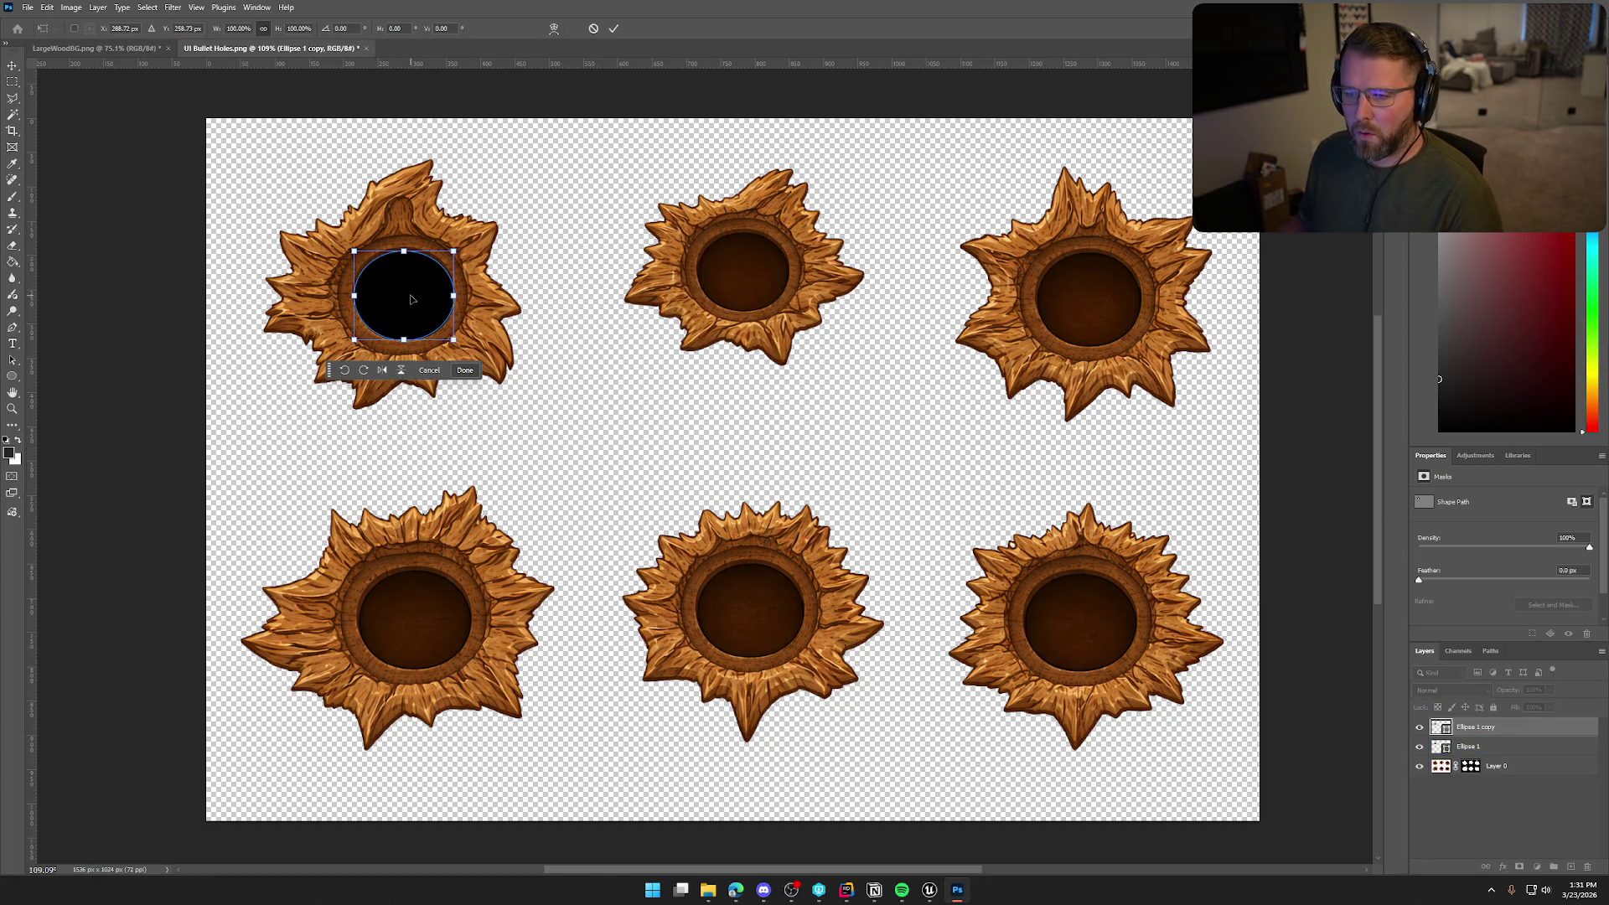
{"action": "left_click_drag", "start_coordinate": [410, 299], "coordinate": [751, 274]}
{"action": "scroll", "coordinate": [763, 310], "scroll_direction": "up", "scroll_amount": 5}
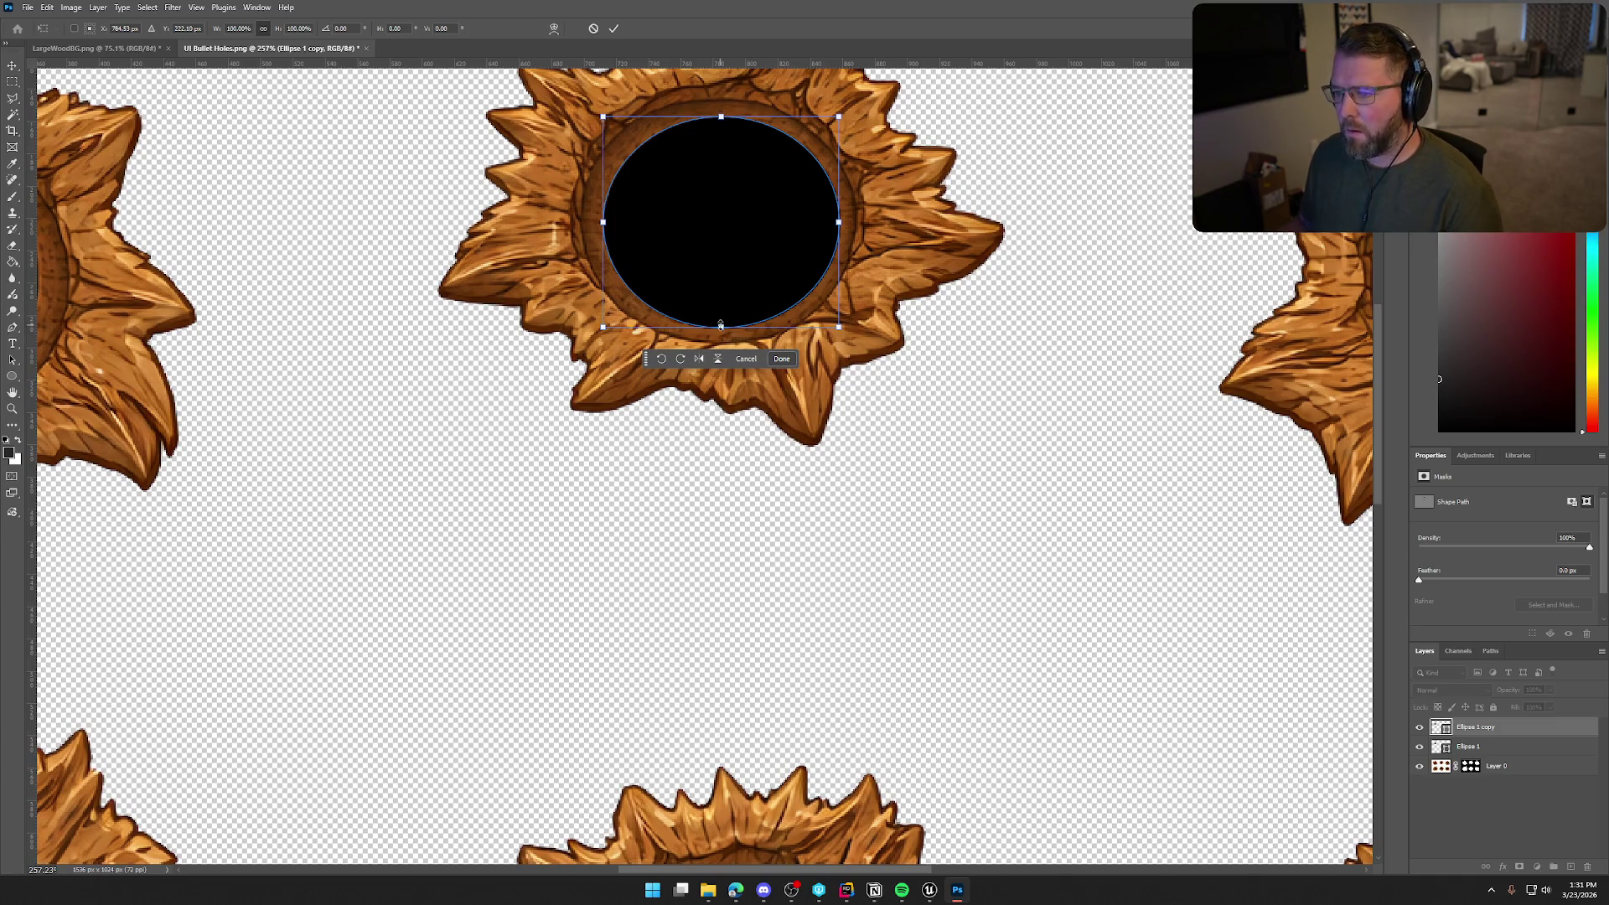
Reshape the copy's edges to fit the middle hole's opening and apply the transform
{"action": "left_click_drag", "start_coordinate": [726, 334], "coordinate": [723, 328]}
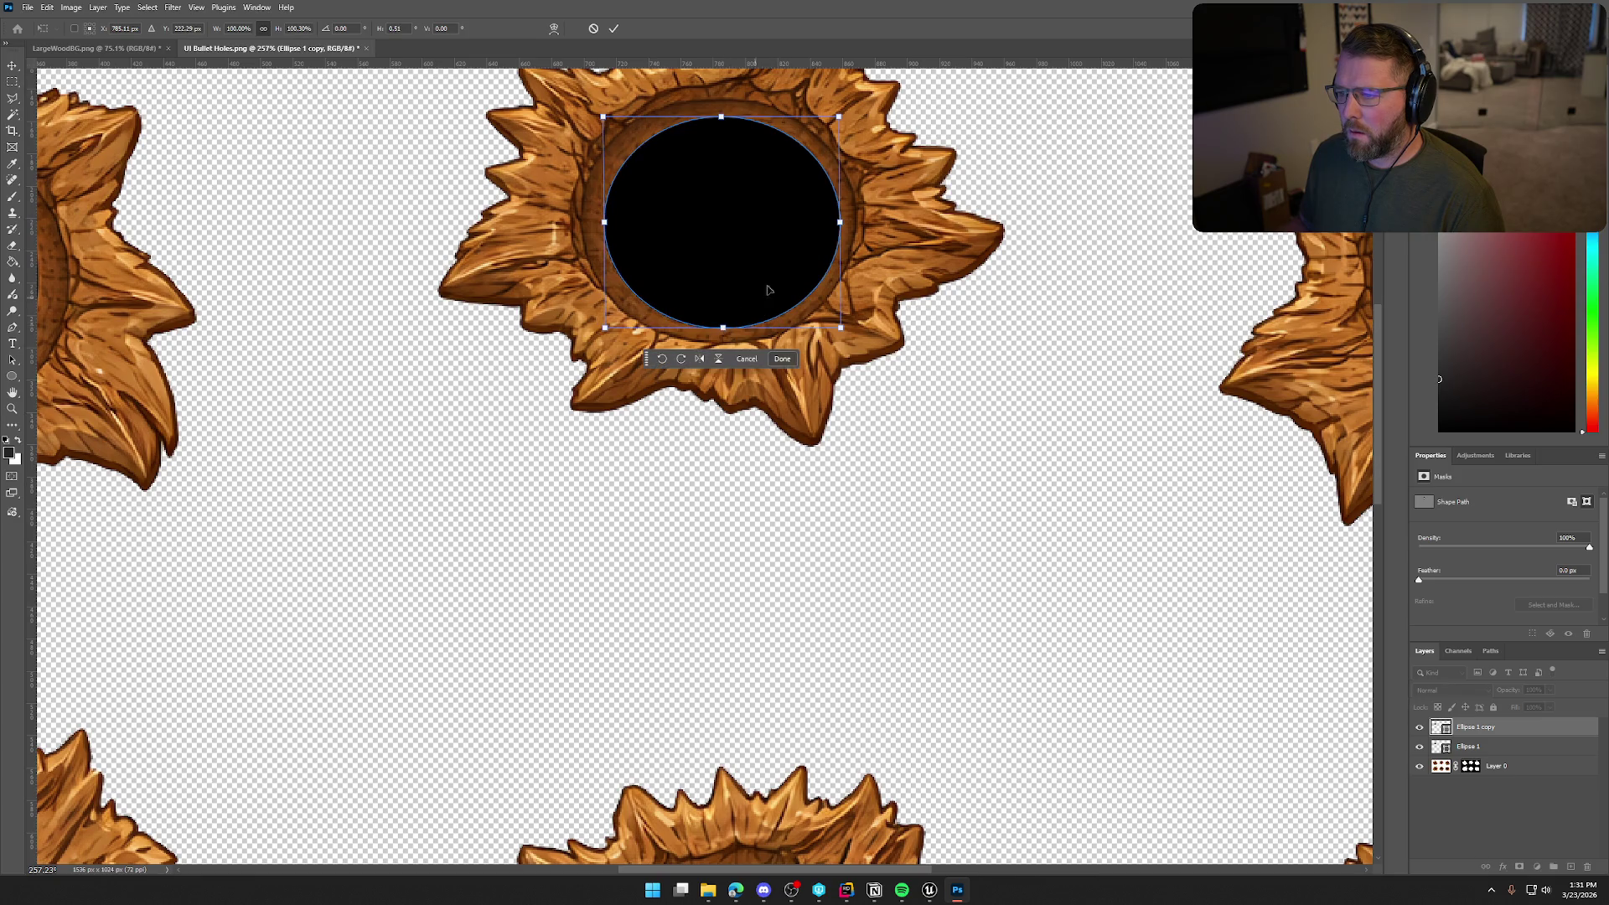
{"action": "mouse_move", "coordinate": [842, 227]}
{"action": "left_mouse_down"}
{"action": "mouse_move", "coordinate": [791, 222]}
{"action": "mouse_move", "coordinate": [825, 224]}
{"action": "left_mouse_up"}
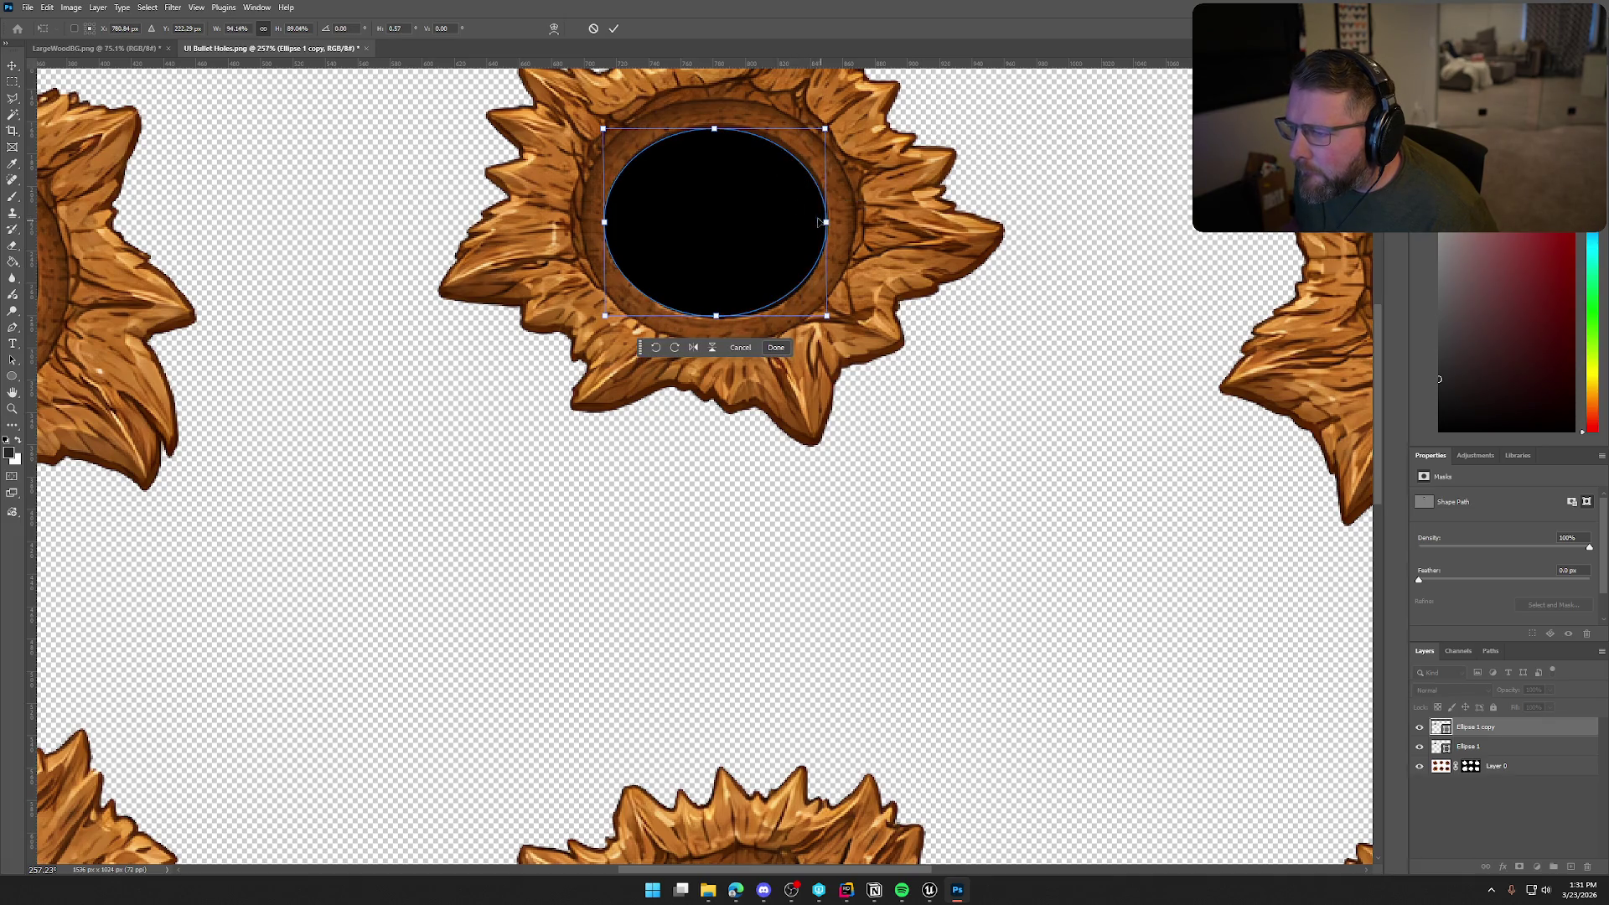
{"action": "left_click_drag", "start_coordinate": [604, 224], "coordinate": [607, 225]}
{"action": "left_click_drag", "start_coordinate": [717, 317], "coordinate": [721, 321]}
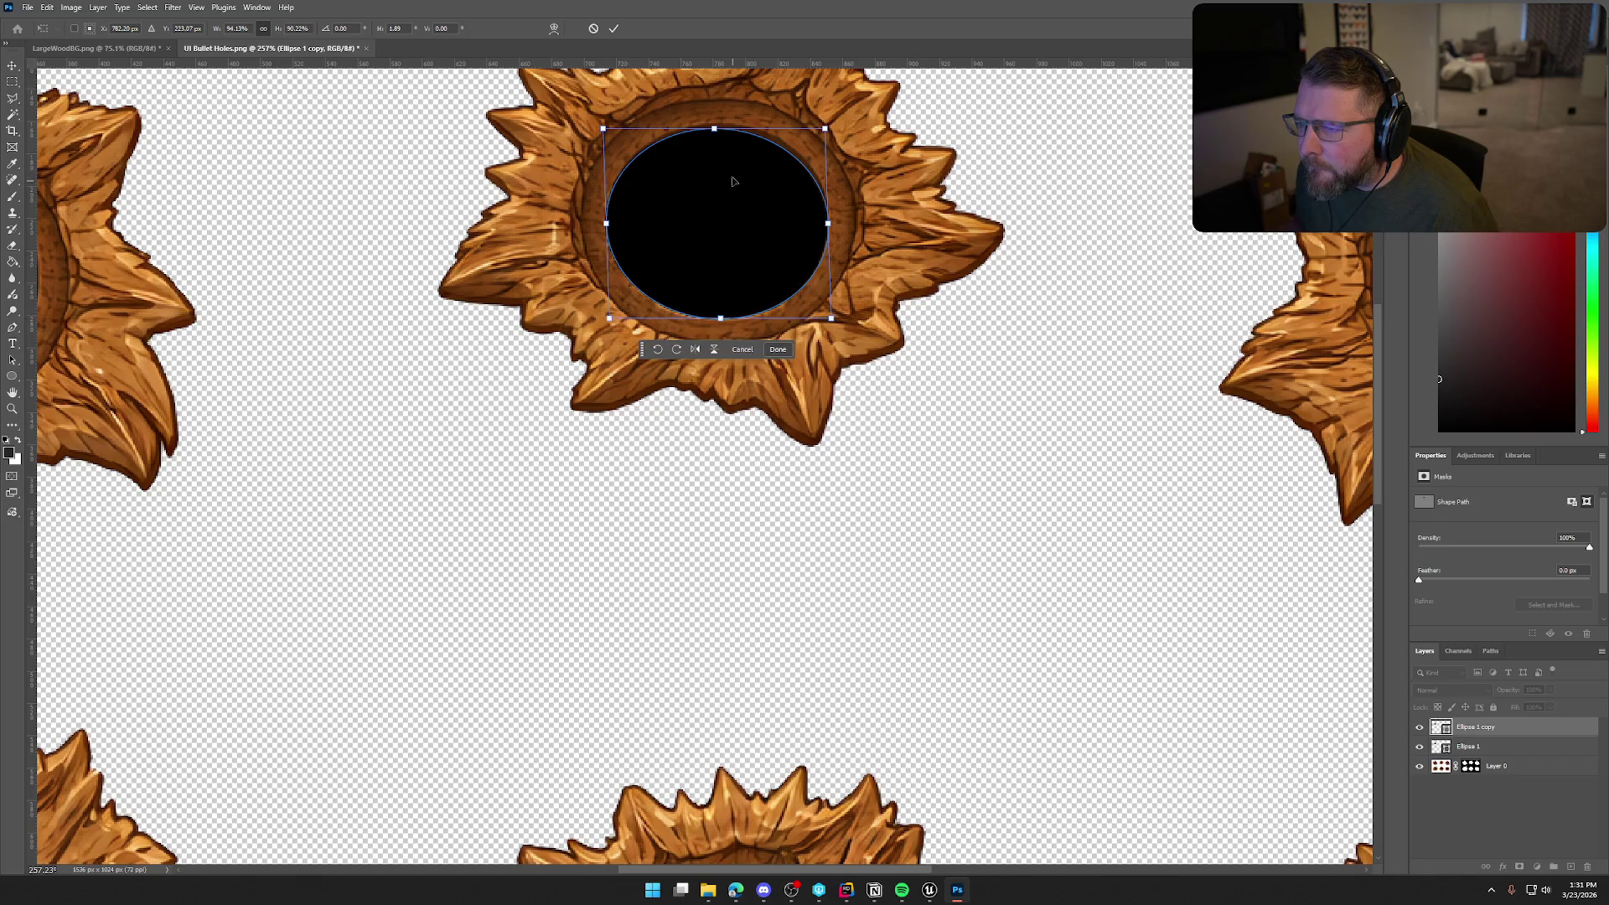
{"action": "key", "text": "Return"}
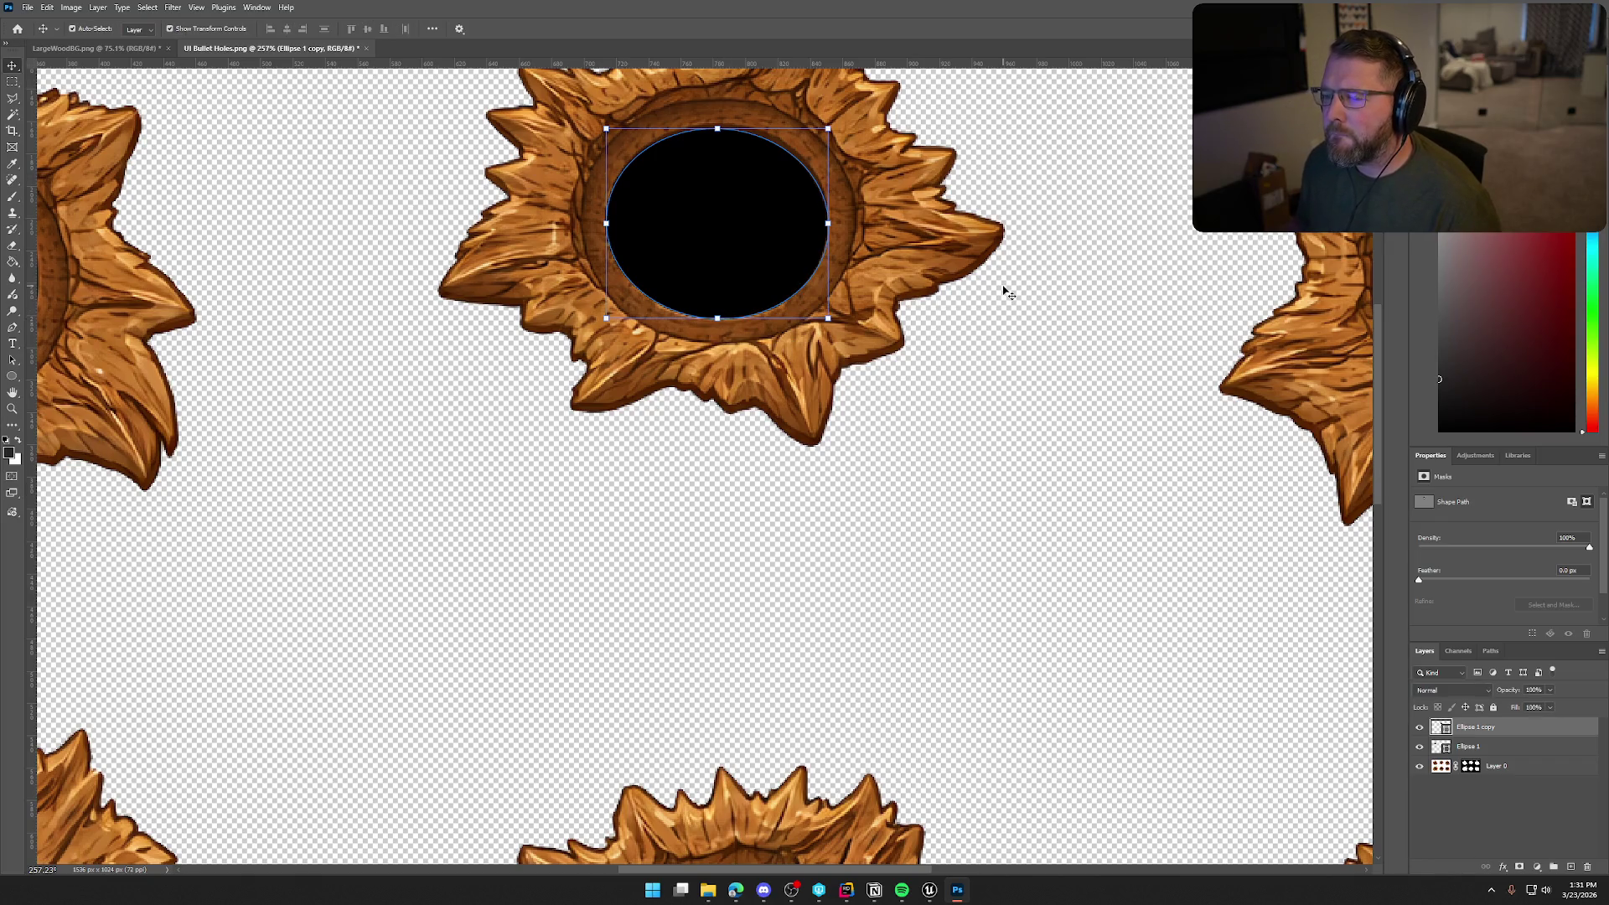
Review all the holes, then select the Ellipse 1 copy layer
{"action": "left_click", "coordinate": [1022, 356]}
{"action": "scroll", "coordinate": [1016, 352], "scroll_direction": "down", "scroll_amount": 5}
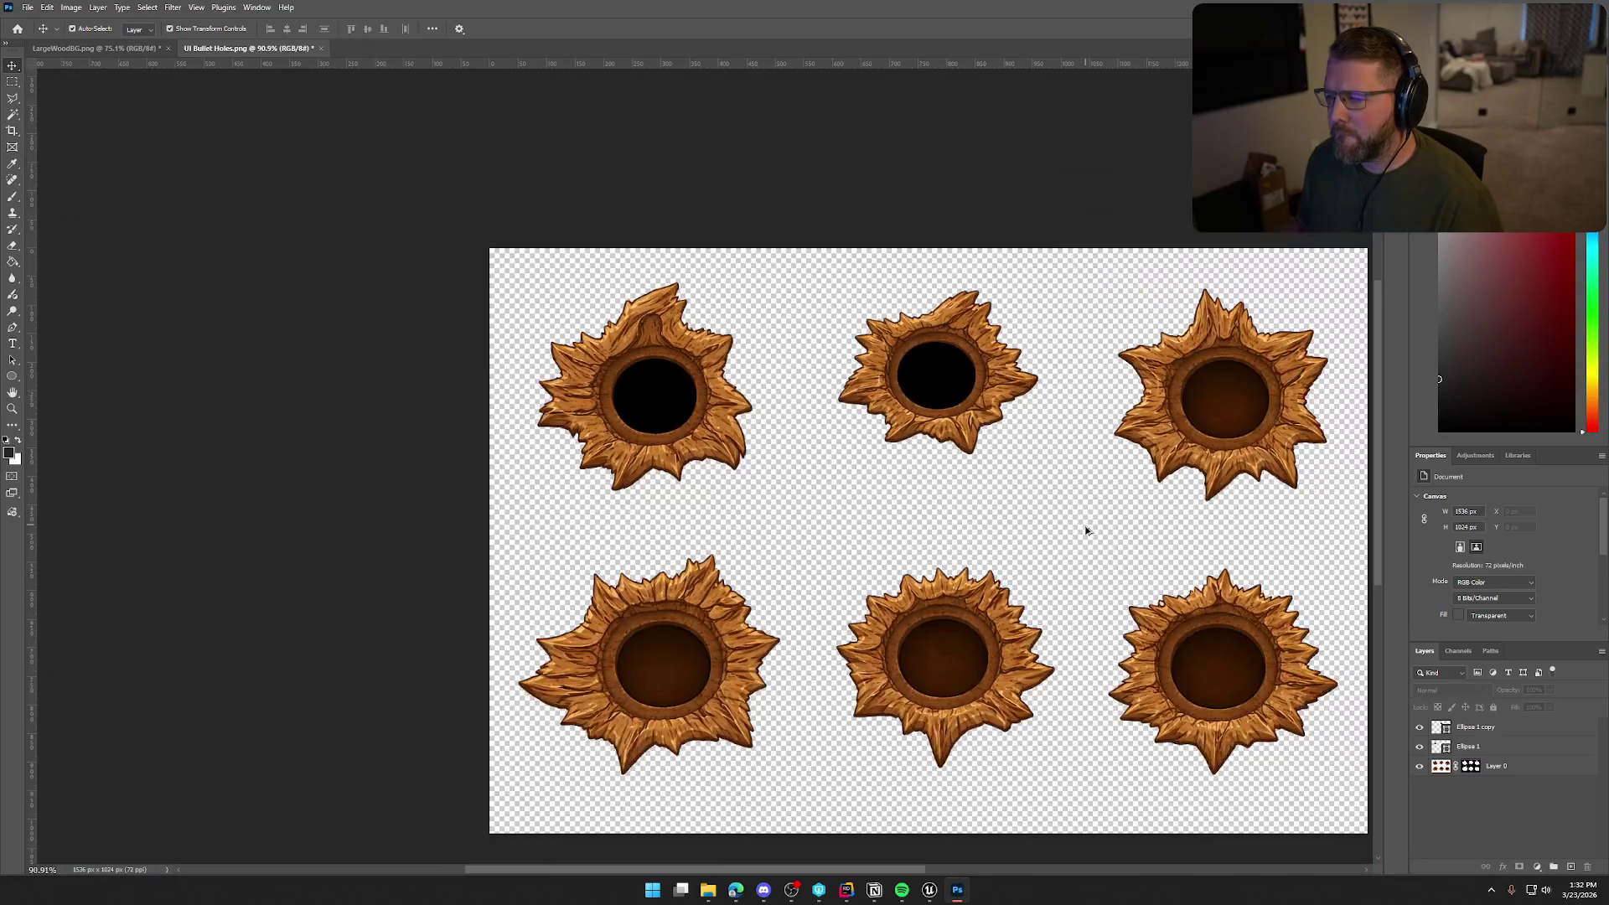
{"action": "scroll", "coordinate": [1085, 534], "scroll_direction": "up", "scroll_amount": 2}
{"action": "scroll", "coordinate": [955, 678], "scroll_direction": "down", "scroll_amount": 2}
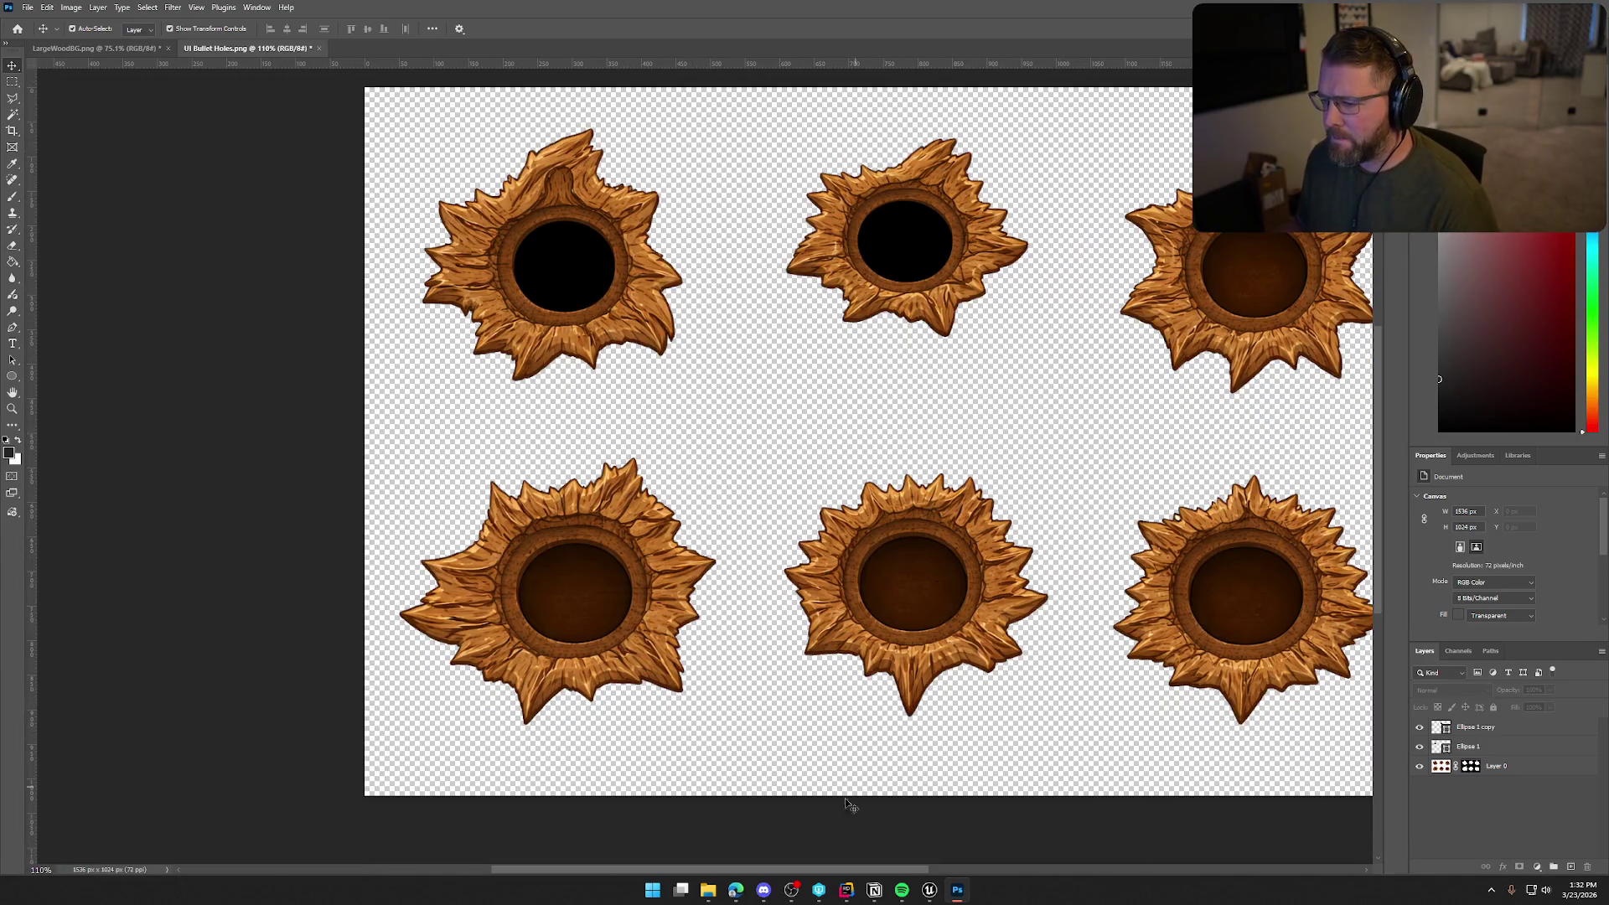
{"action": "left_click_drag", "start_coordinate": [793, 865], "coordinate": [868, 866]}
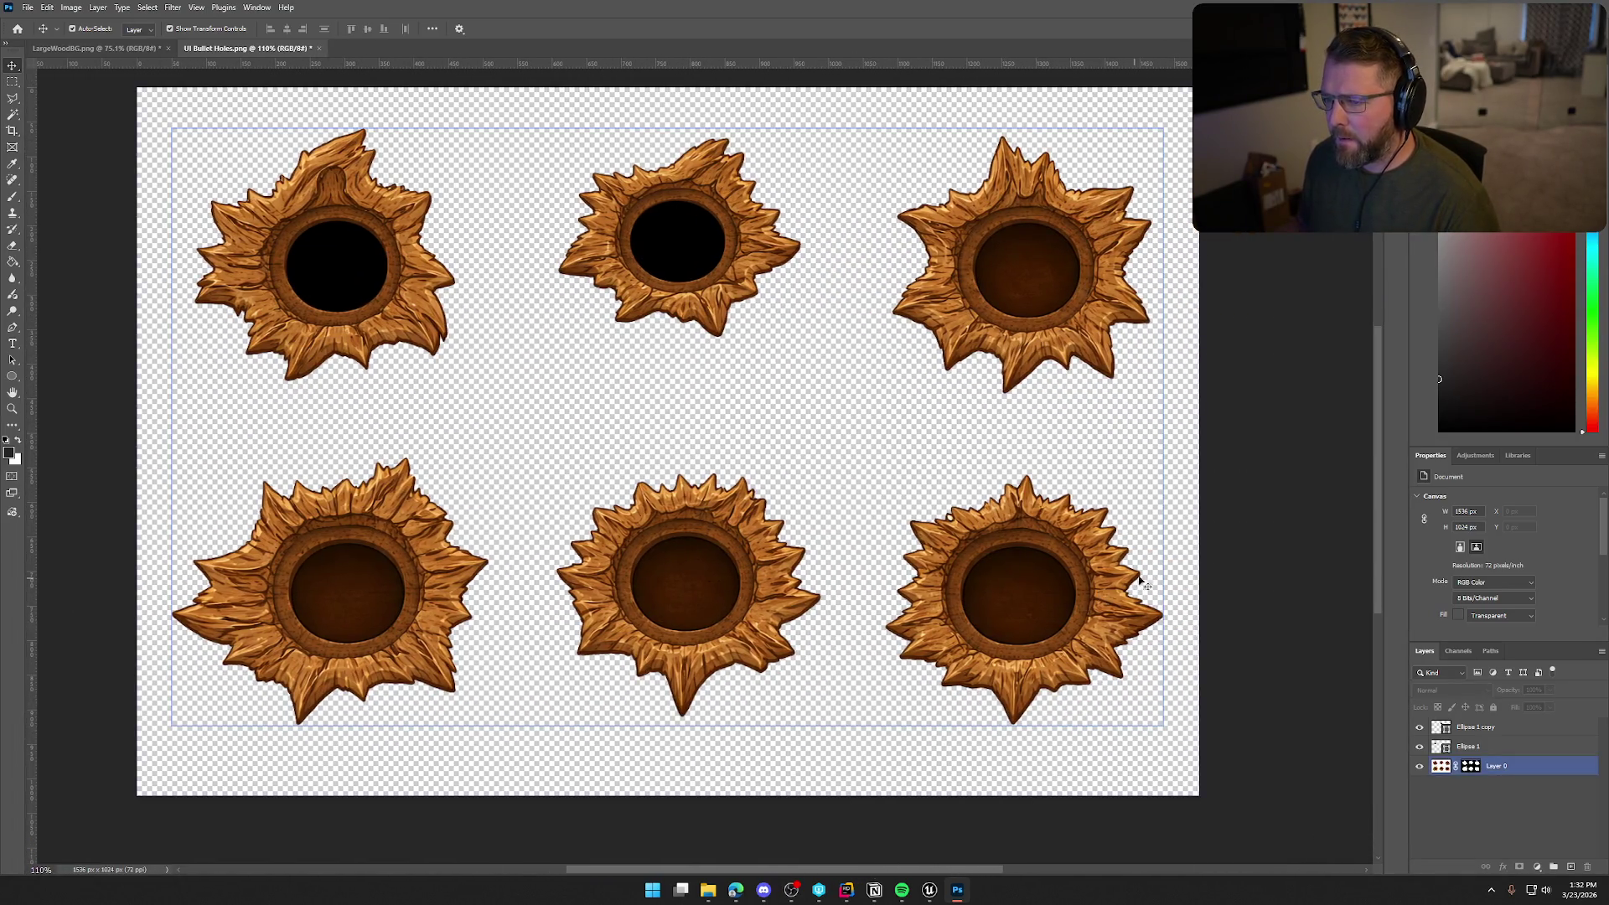
{"action": "left_click", "coordinate": [1487, 731]}
{"action": "right_click", "coordinate": [1488, 731]}
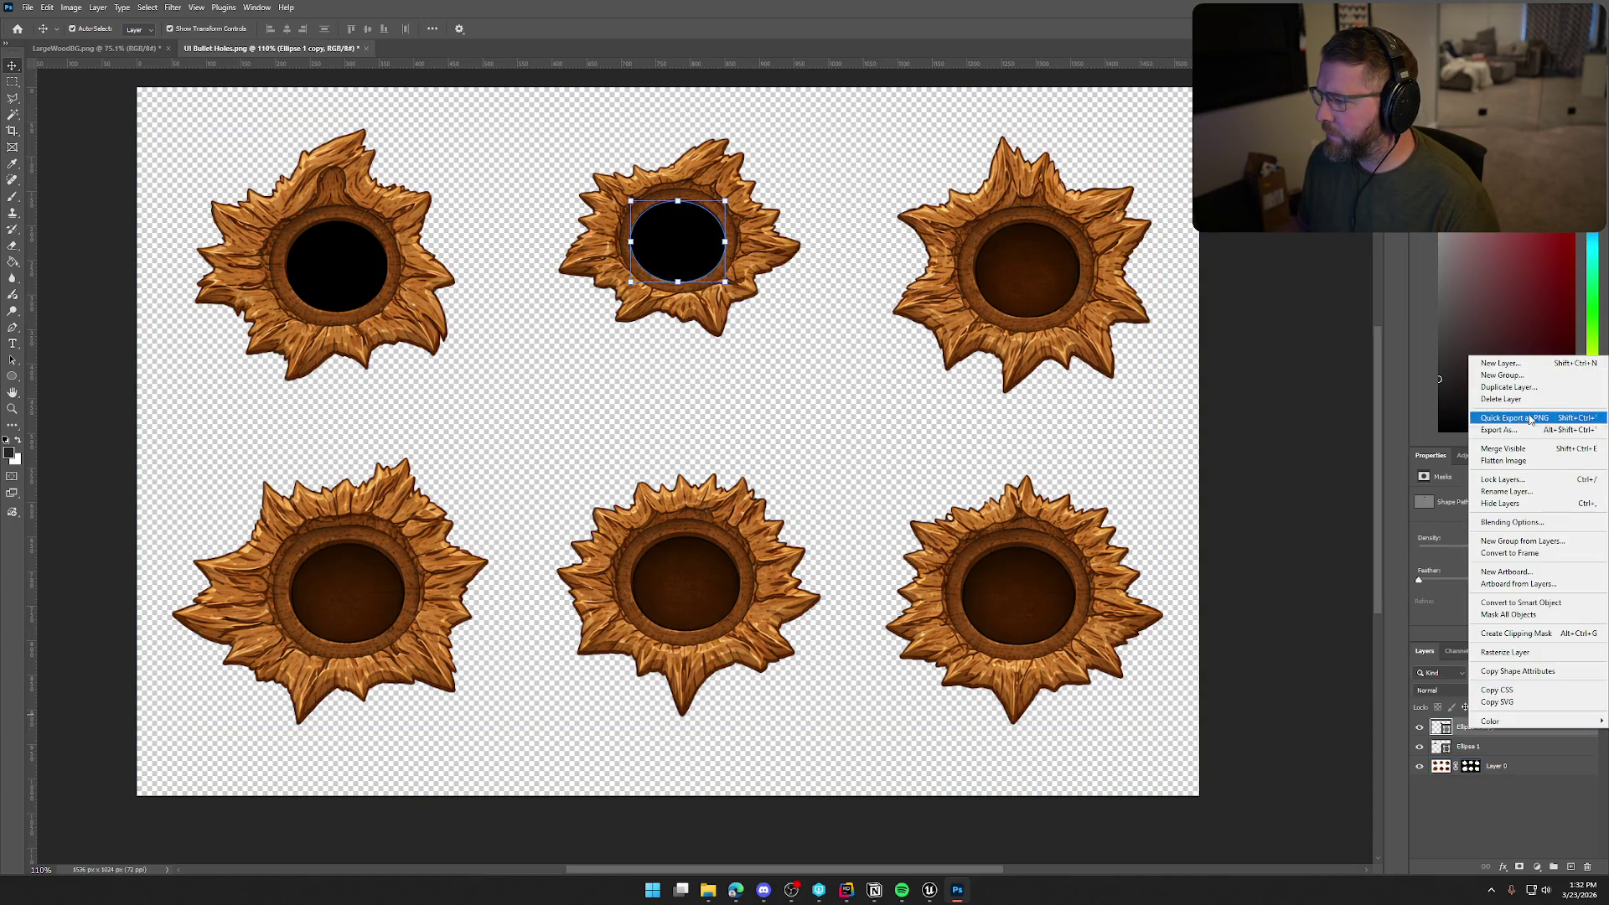
{"action": "left_click", "coordinate": [1507, 388]}
{"action": "left_click", "coordinate": [912, 258]}
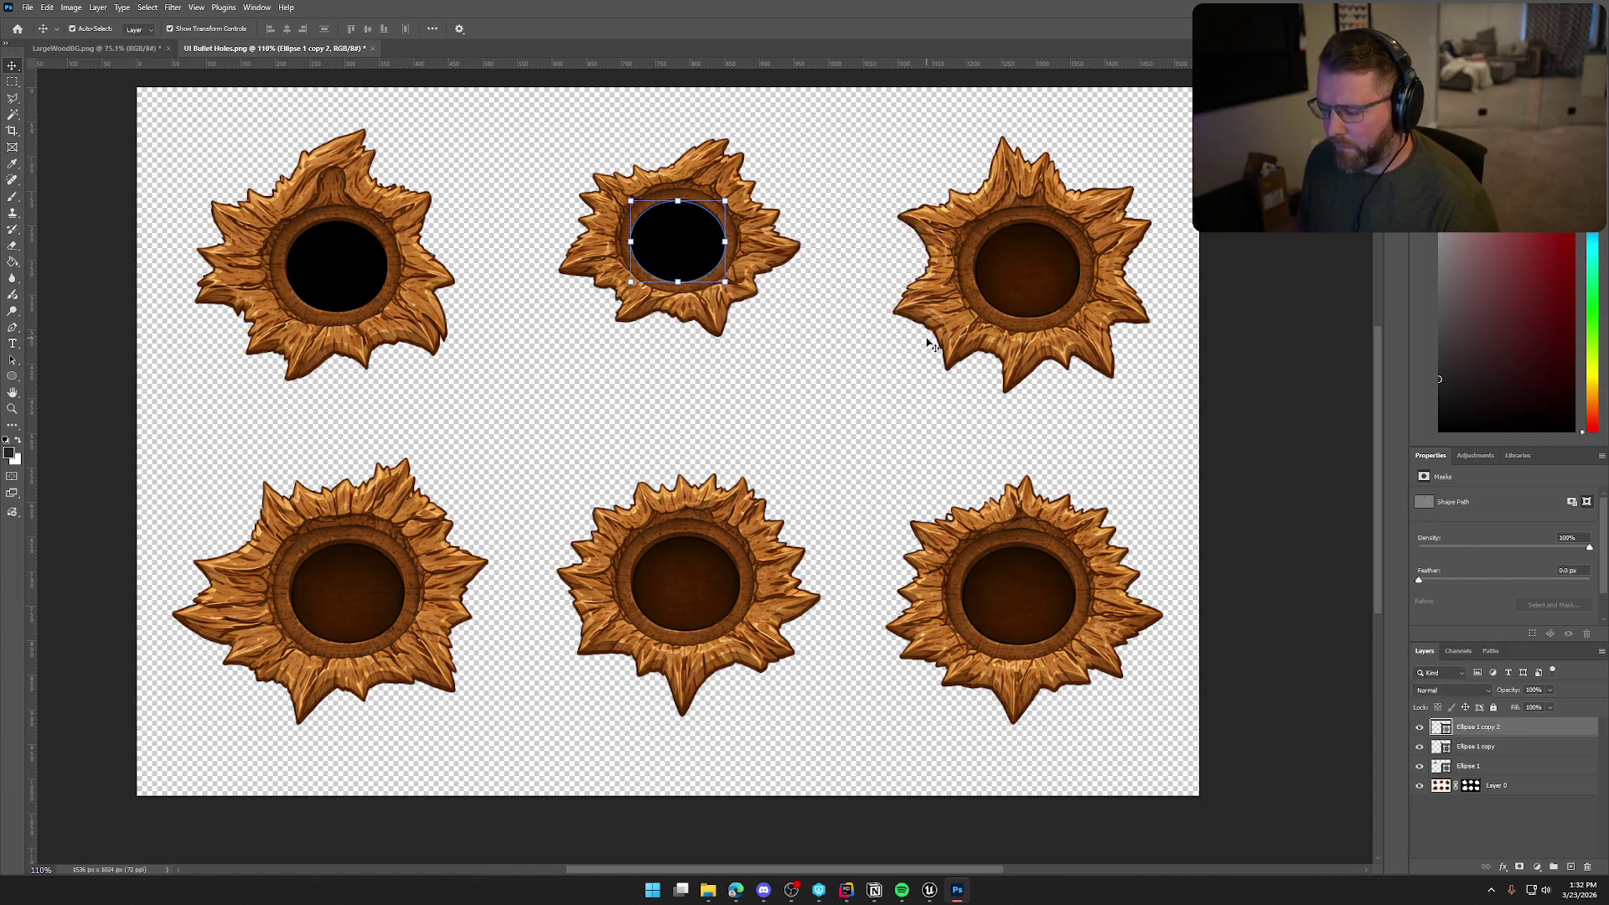
{"action": "key", "text": "ctrl+t"}
{"action": "left_click_drag", "start_coordinate": [686, 255], "coordinate": [1033, 284]}
{"action": "scroll", "coordinate": [897, 222], "scroll_direction": "up", "scroll_amount": 3}
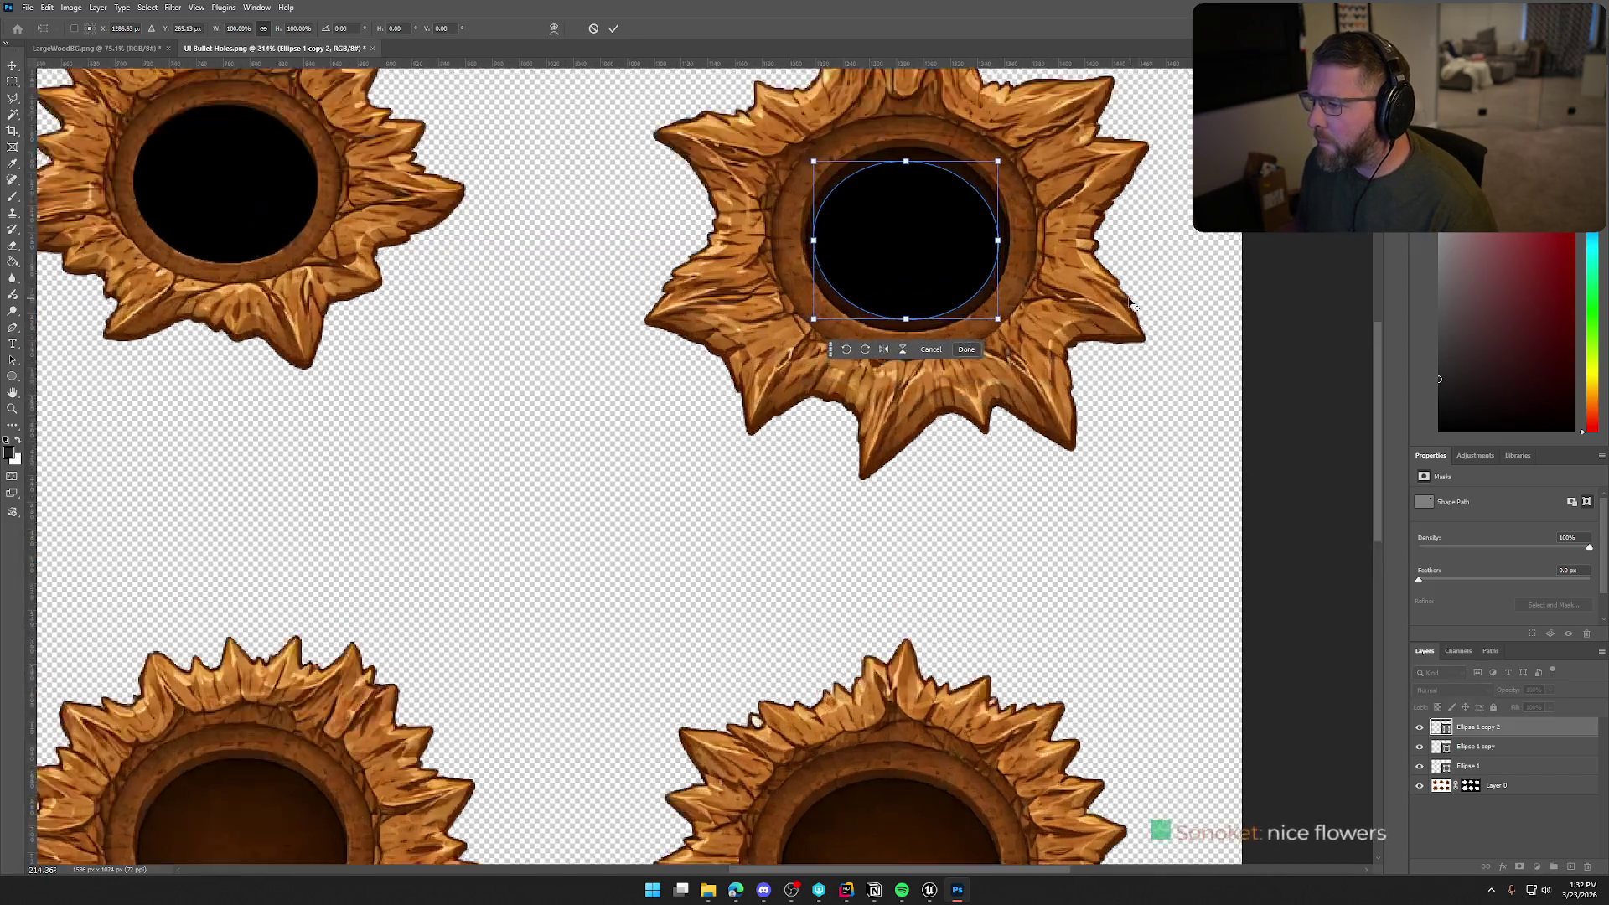
{"action": "scroll", "coordinate": [936, 227], "scroll_direction": "up", "scroll_amount": 1}
{"action": "scroll", "coordinate": [936, 227], "scroll_direction": "up", "scroll_amount": 3}
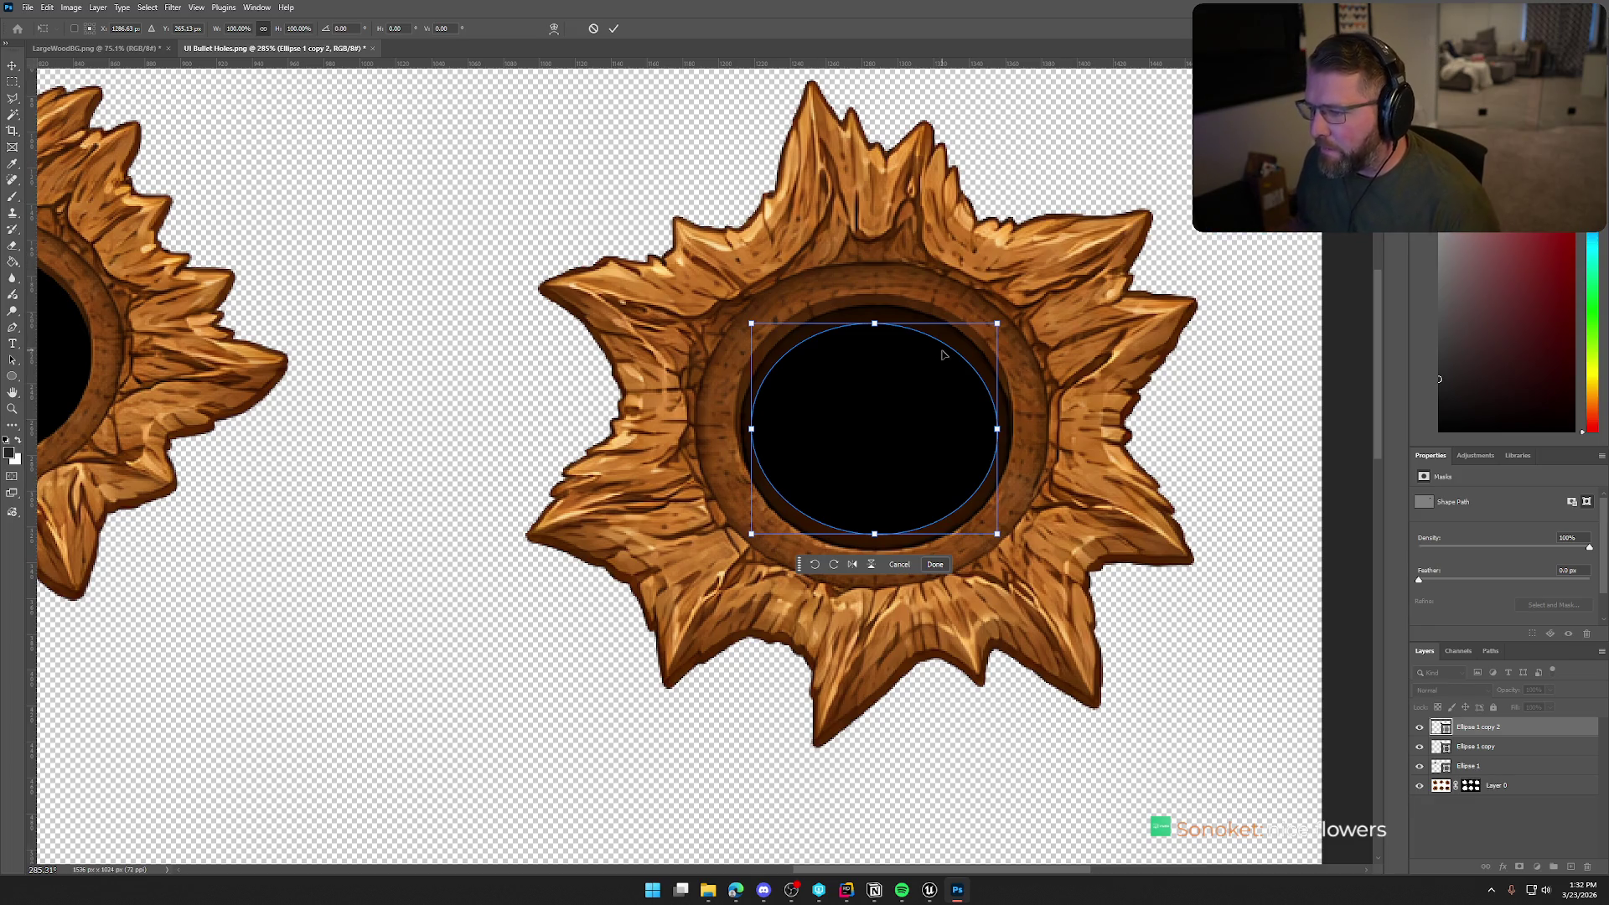
{"action": "left_click_drag", "start_coordinate": [874, 323], "coordinate": [878, 307]}
{"action": "left_click_drag", "start_coordinate": [752, 420], "coordinate": [741, 428]}
{"action": "left_click_drag", "start_coordinate": [997, 419], "coordinate": [1011, 426]}
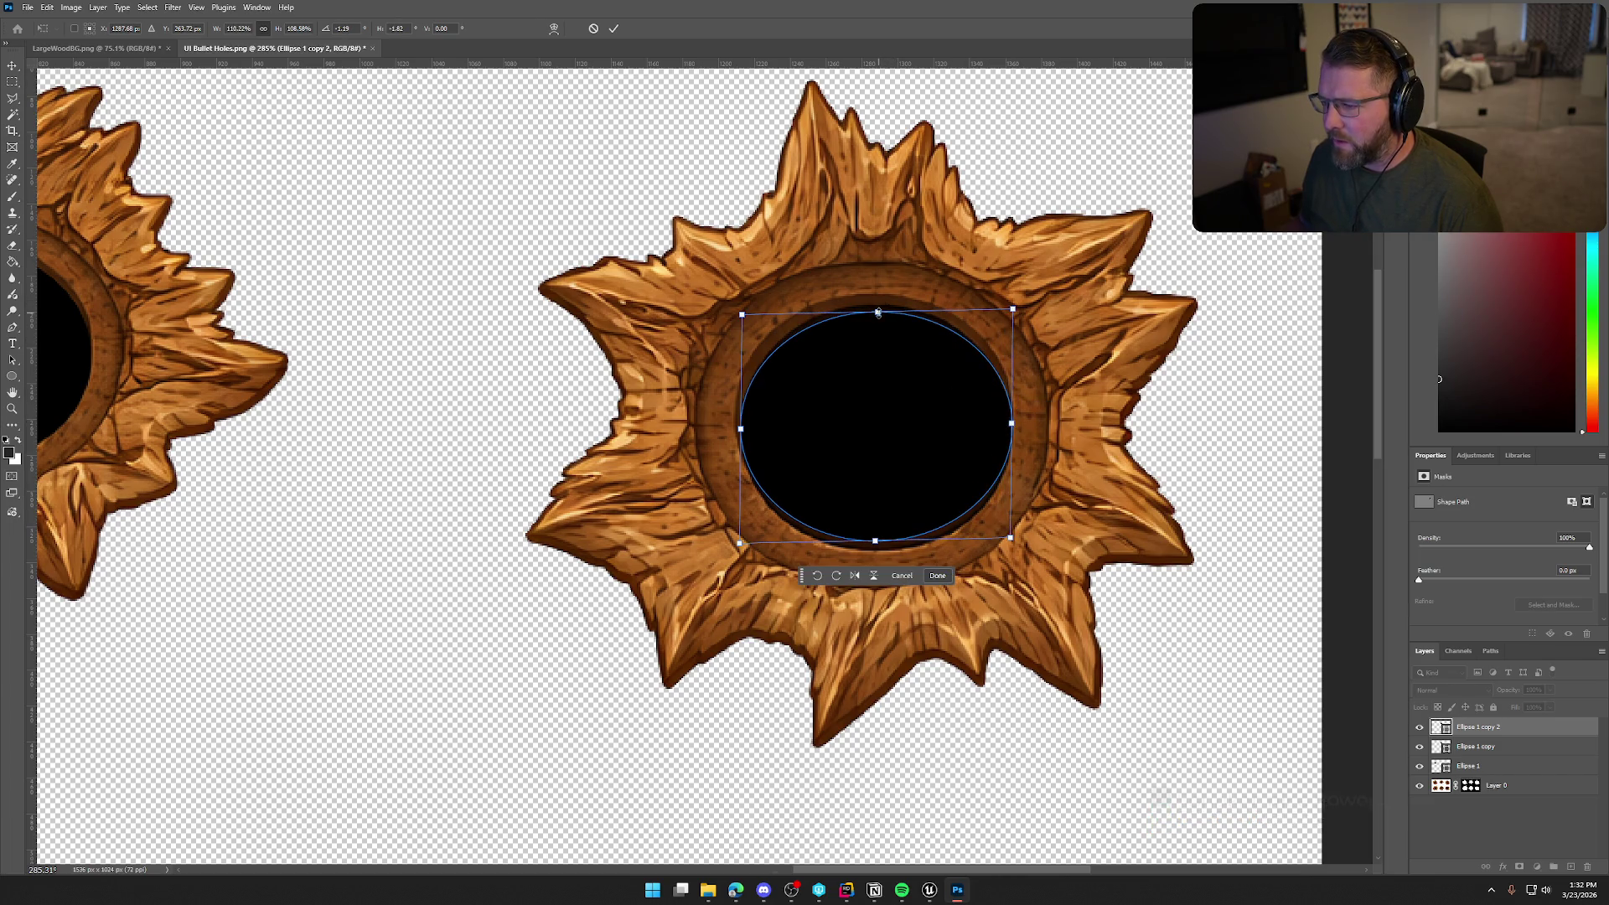
{"action": "left_click_drag", "start_coordinate": [877, 312], "coordinate": [877, 309]}
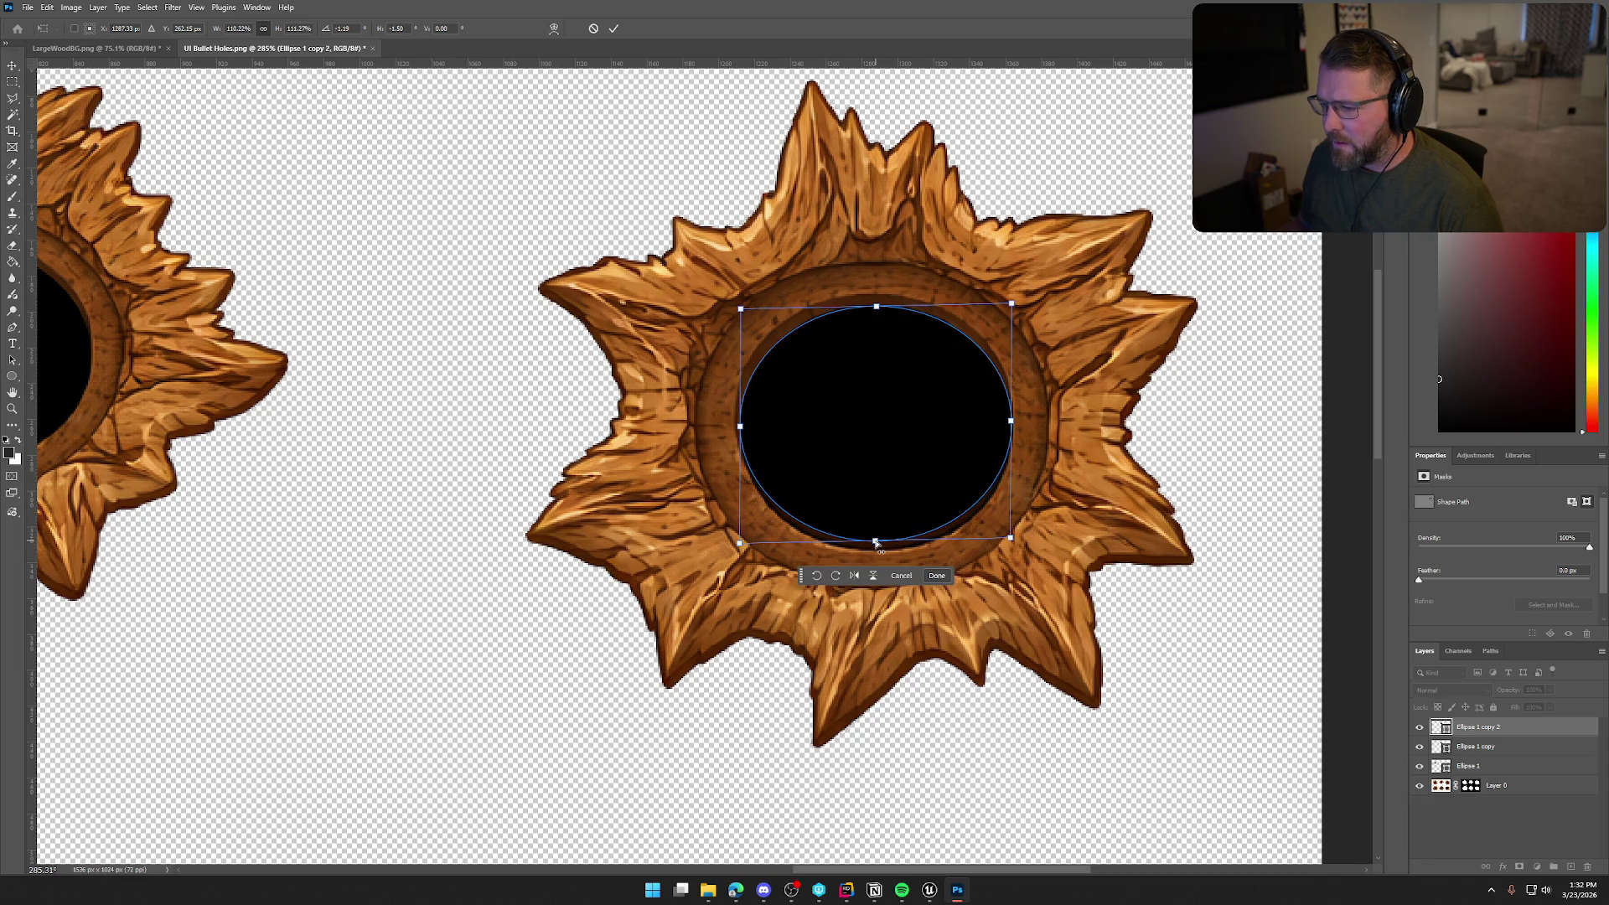
{"action": "left_click_drag", "start_coordinate": [876, 543], "coordinate": [875, 552]}
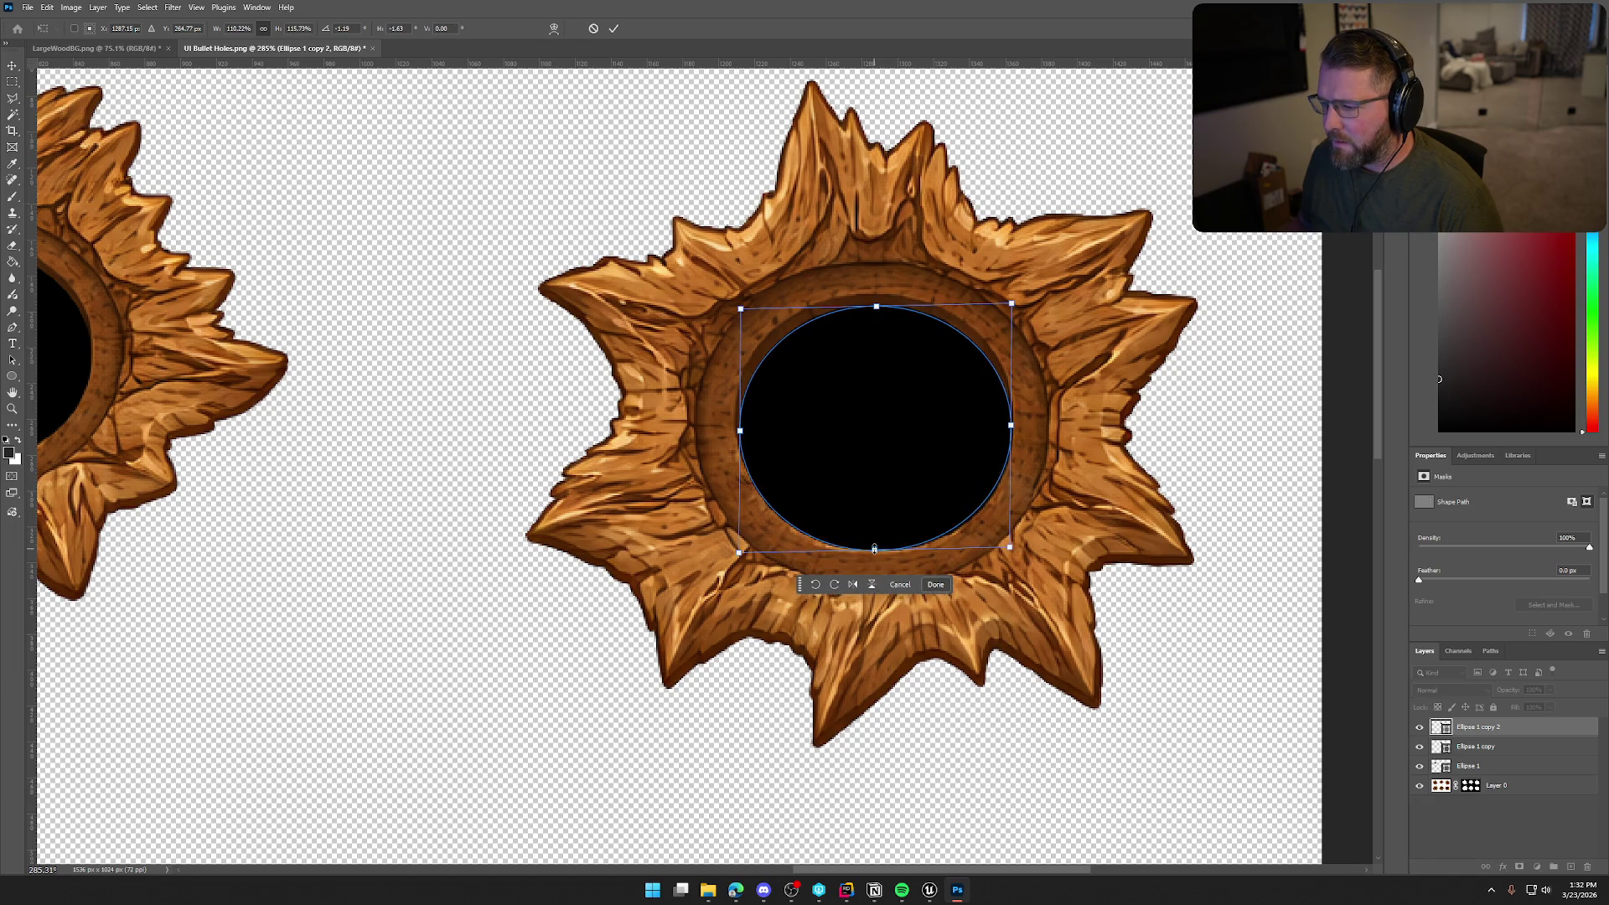
{"action": "key", "text": "Return"}
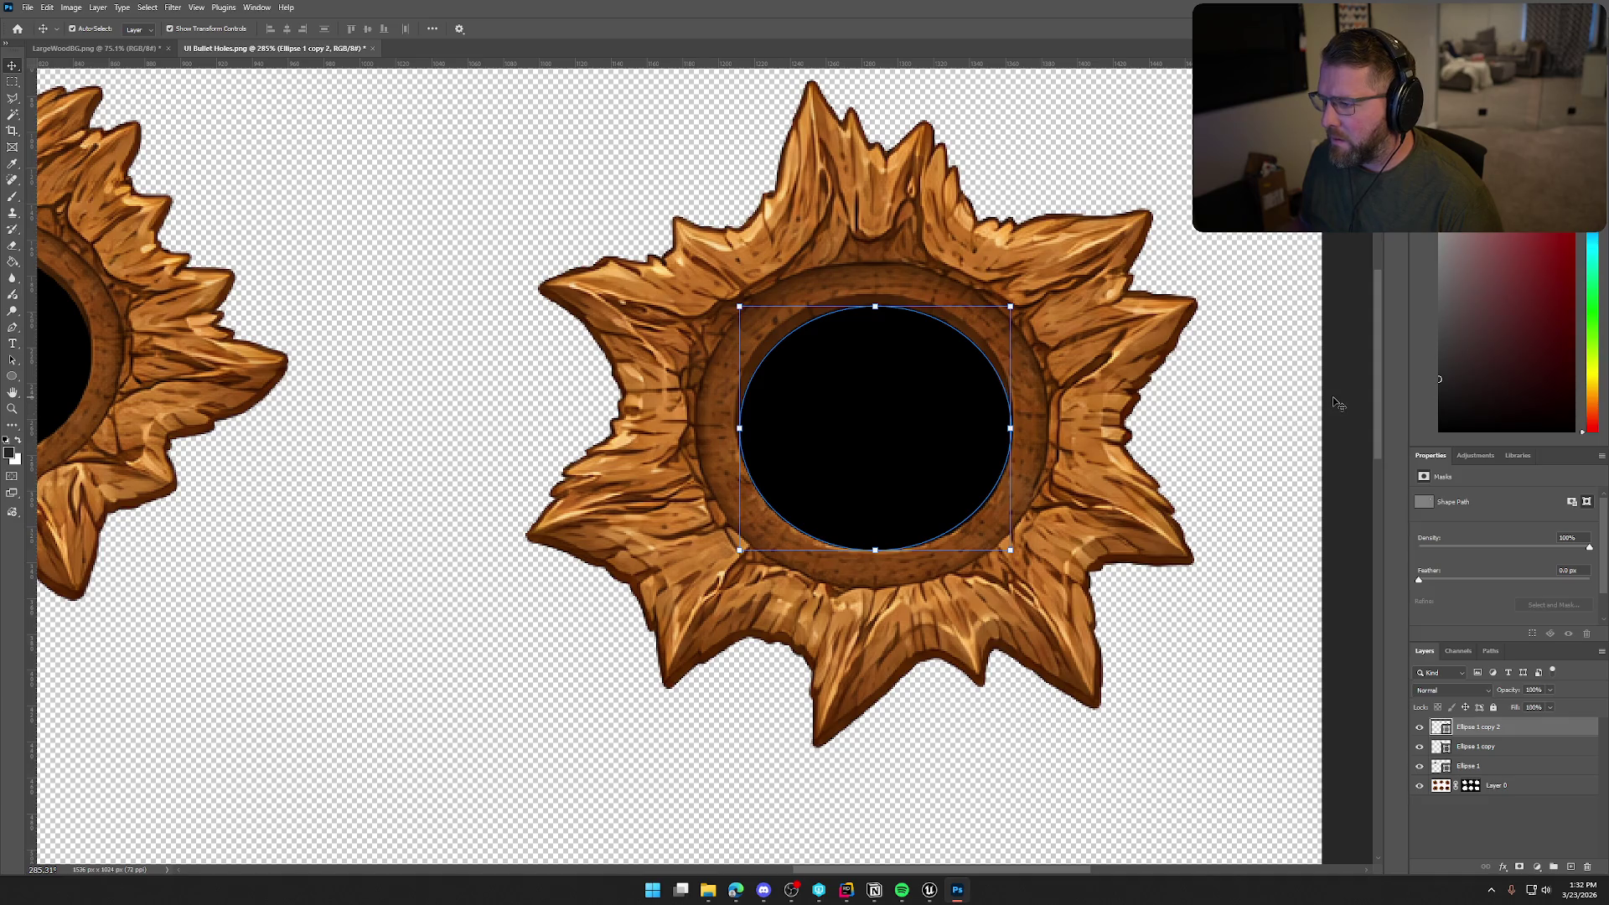
{"action": "left_click", "coordinate": [1225, 470]}
{"action": "scroll", "coordinate": [1199, 497], "scroll_direction": "down", "scroll_amount": 5}
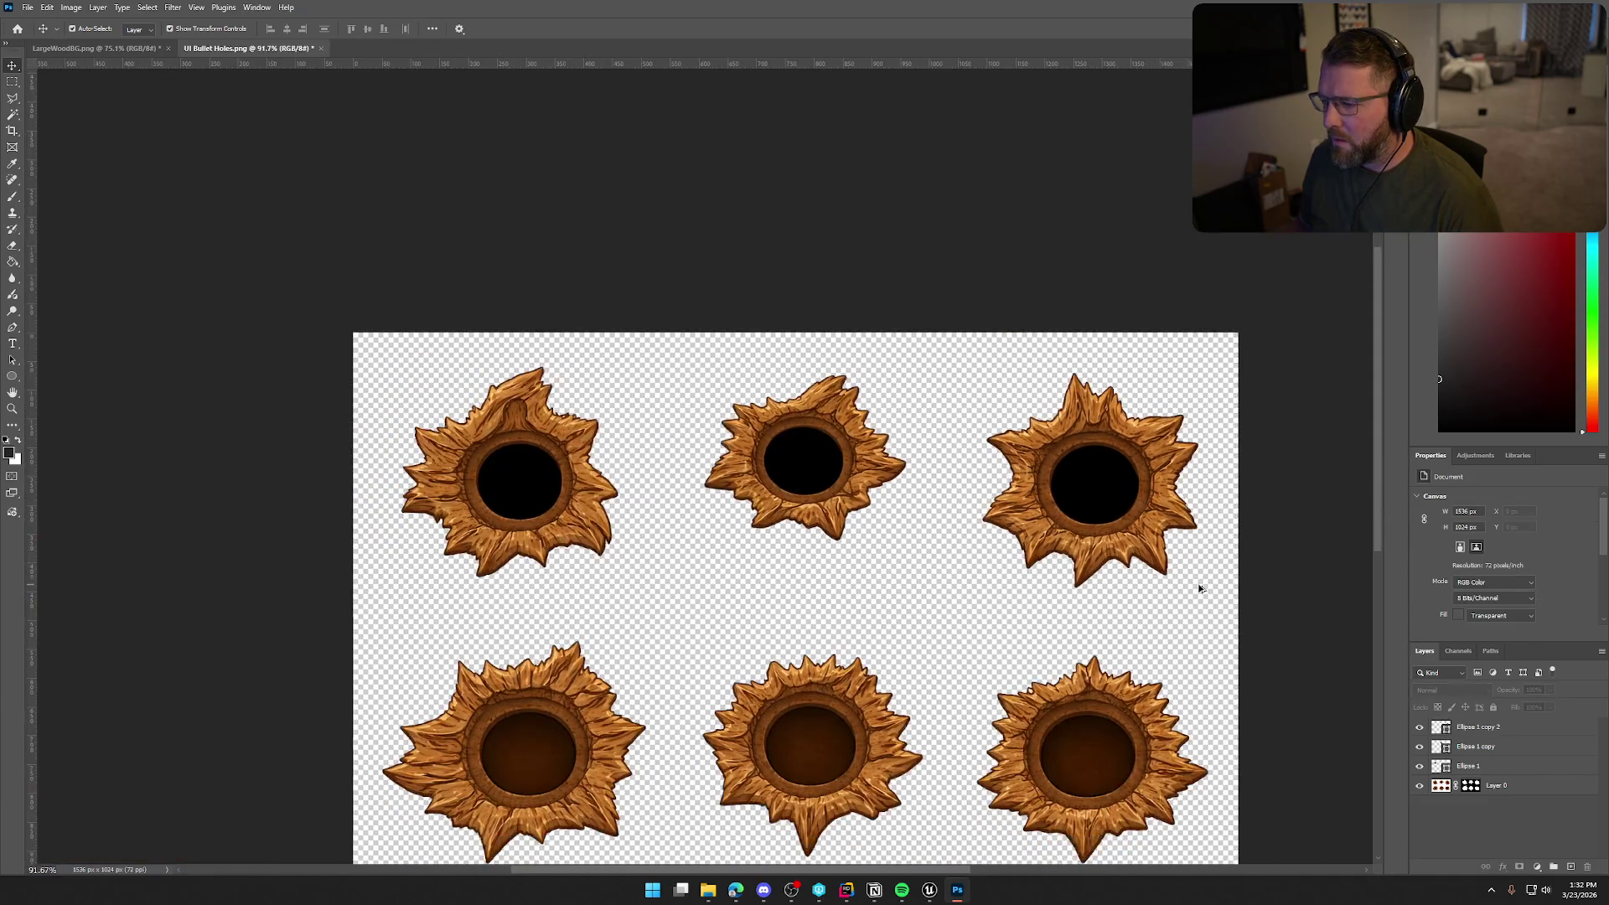
{"action": "scroll", "coordinate": [1199, 589], "scroll_direction": "down", "scroll_amount": 3}
{"action": "scroll", "coordinate": [1202, 602], "scroll_direction": "up", "scroll_amount": 1}
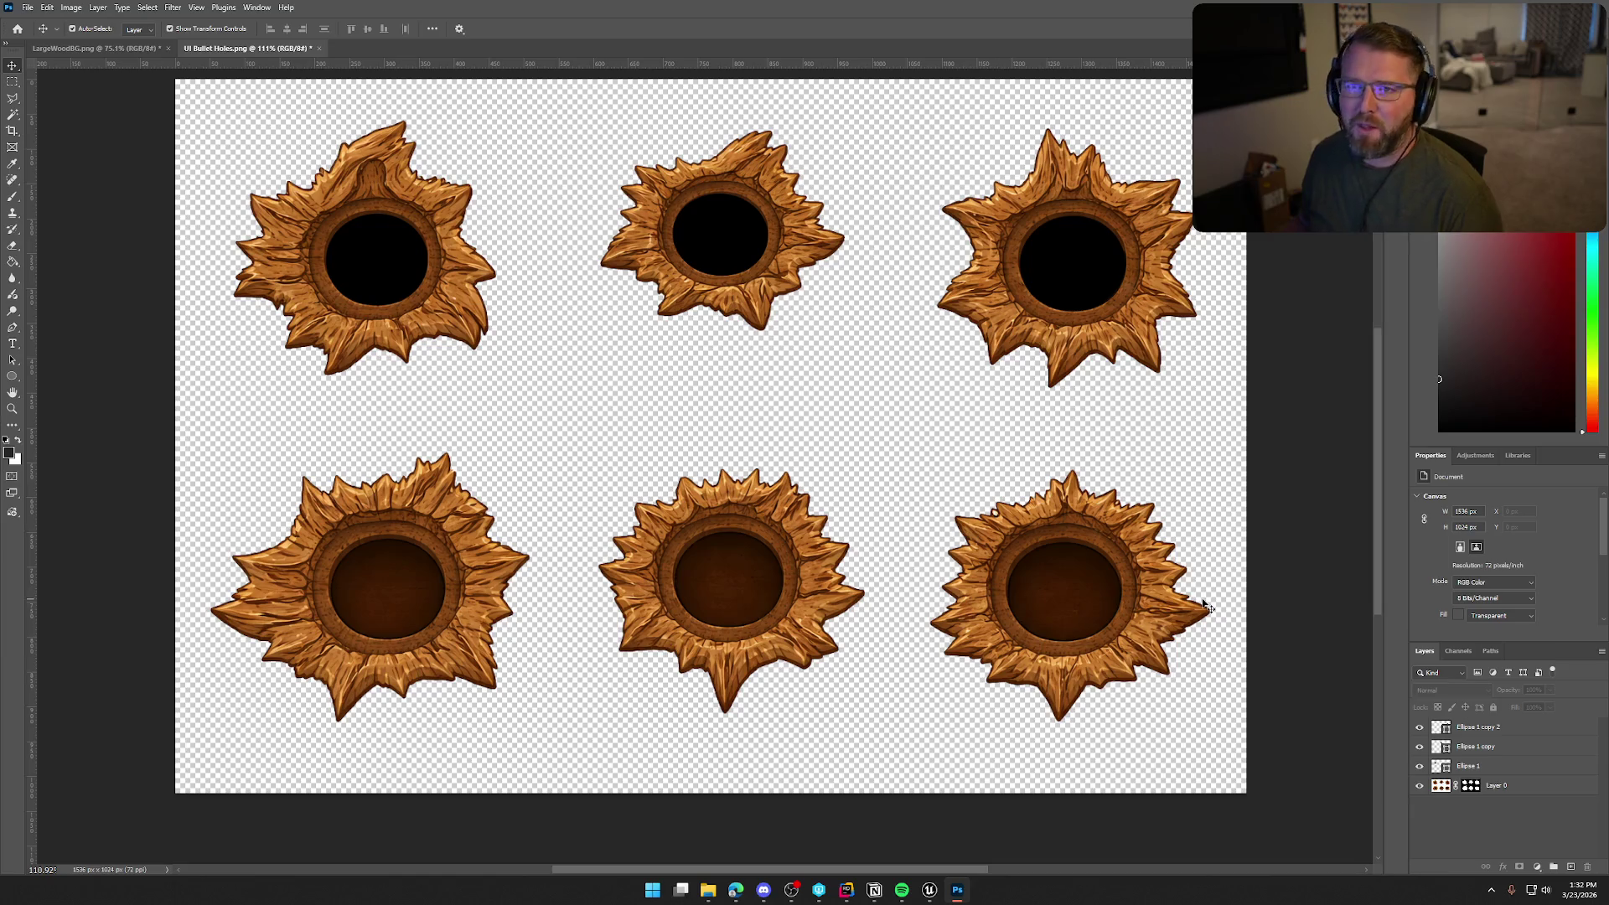
{"action": "scroll", "coordinate": [1204, 605], "scroll_direction": "up", "scroll_amount": 1}
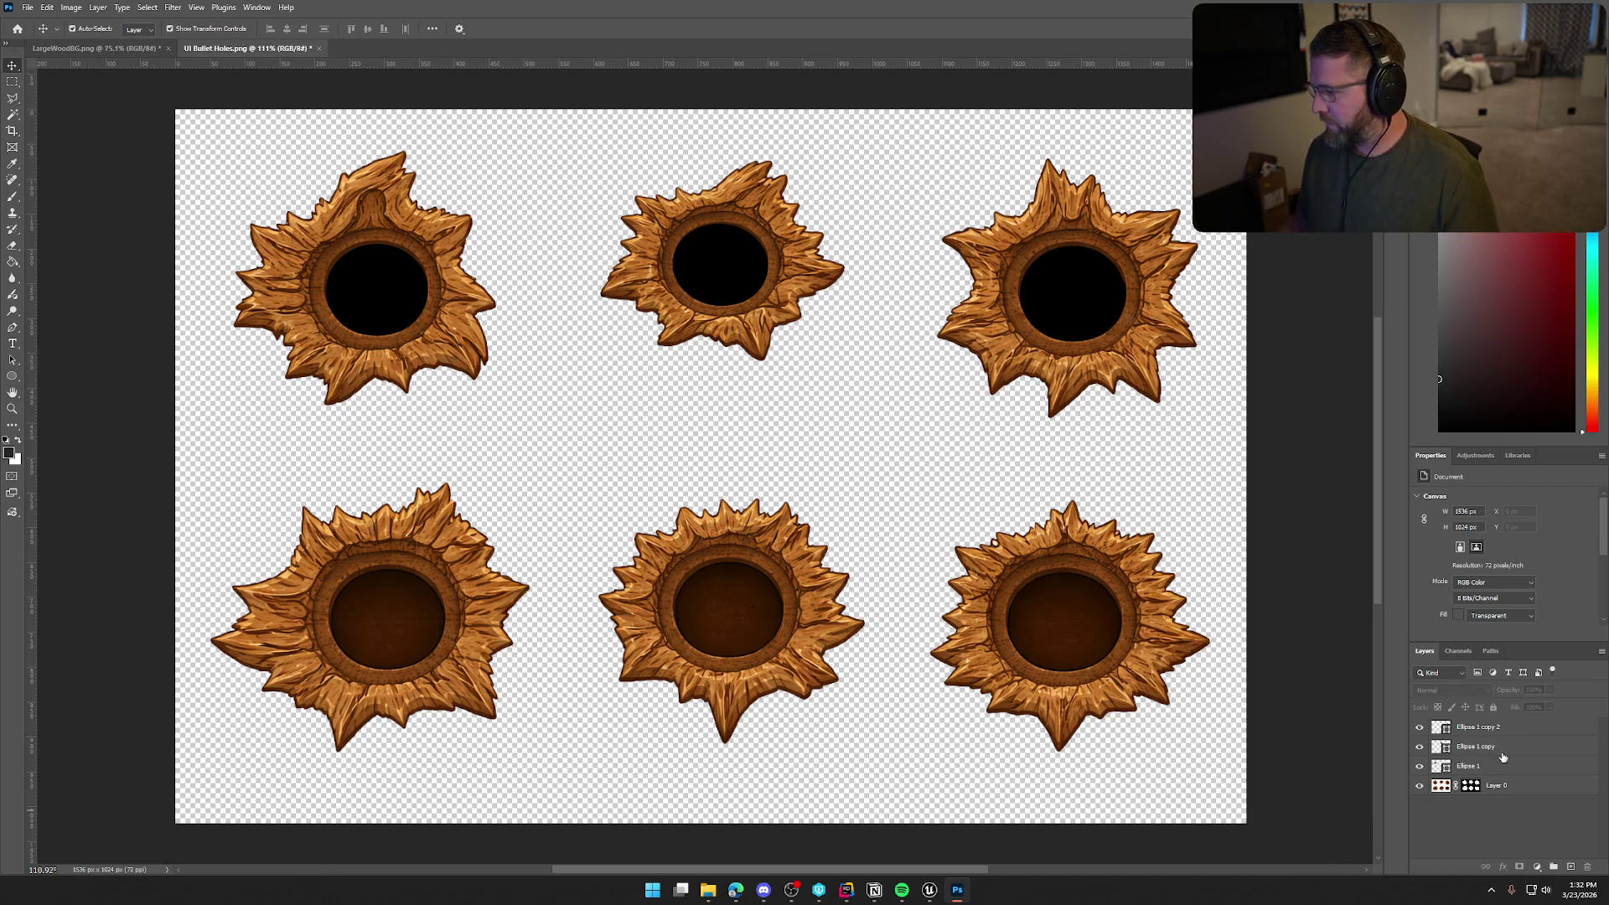
Duplicate the top-right ellipse as Ellipse 1 copy 3 and move it onto the bottom-left hole
{"action": "left_click", "coordinate": [1479, 726]}
{"action": "right_click", "coordinate": [1479, 726]}
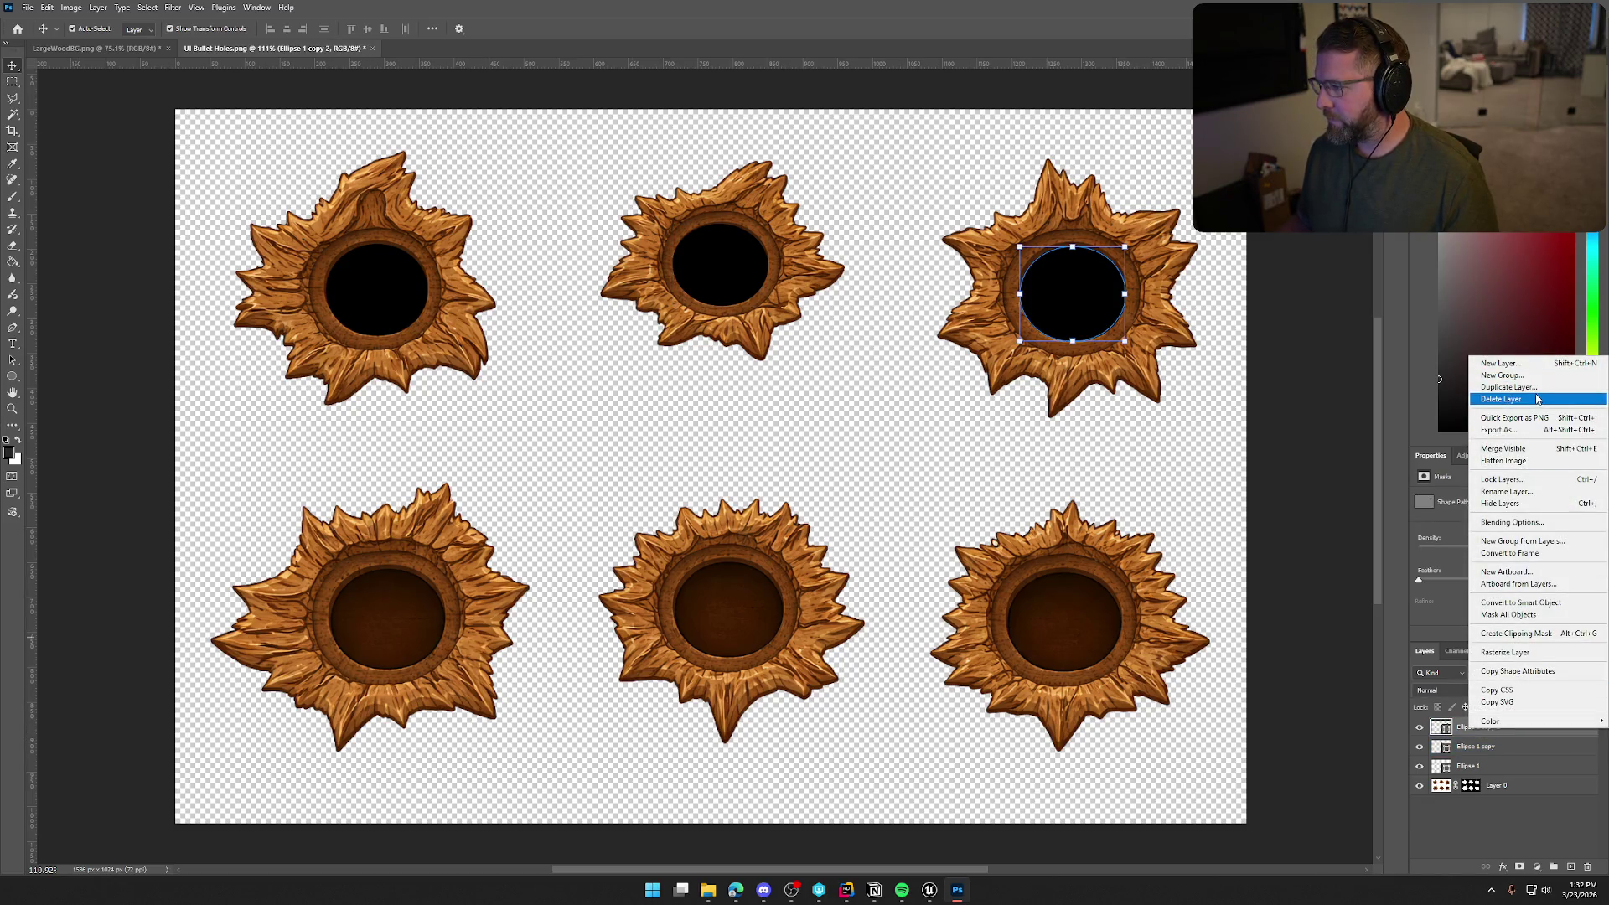
{"action": "left_click", "coordinate": [1537, 387]}
{"action": "left_click", "coordinate": [905, 256]}
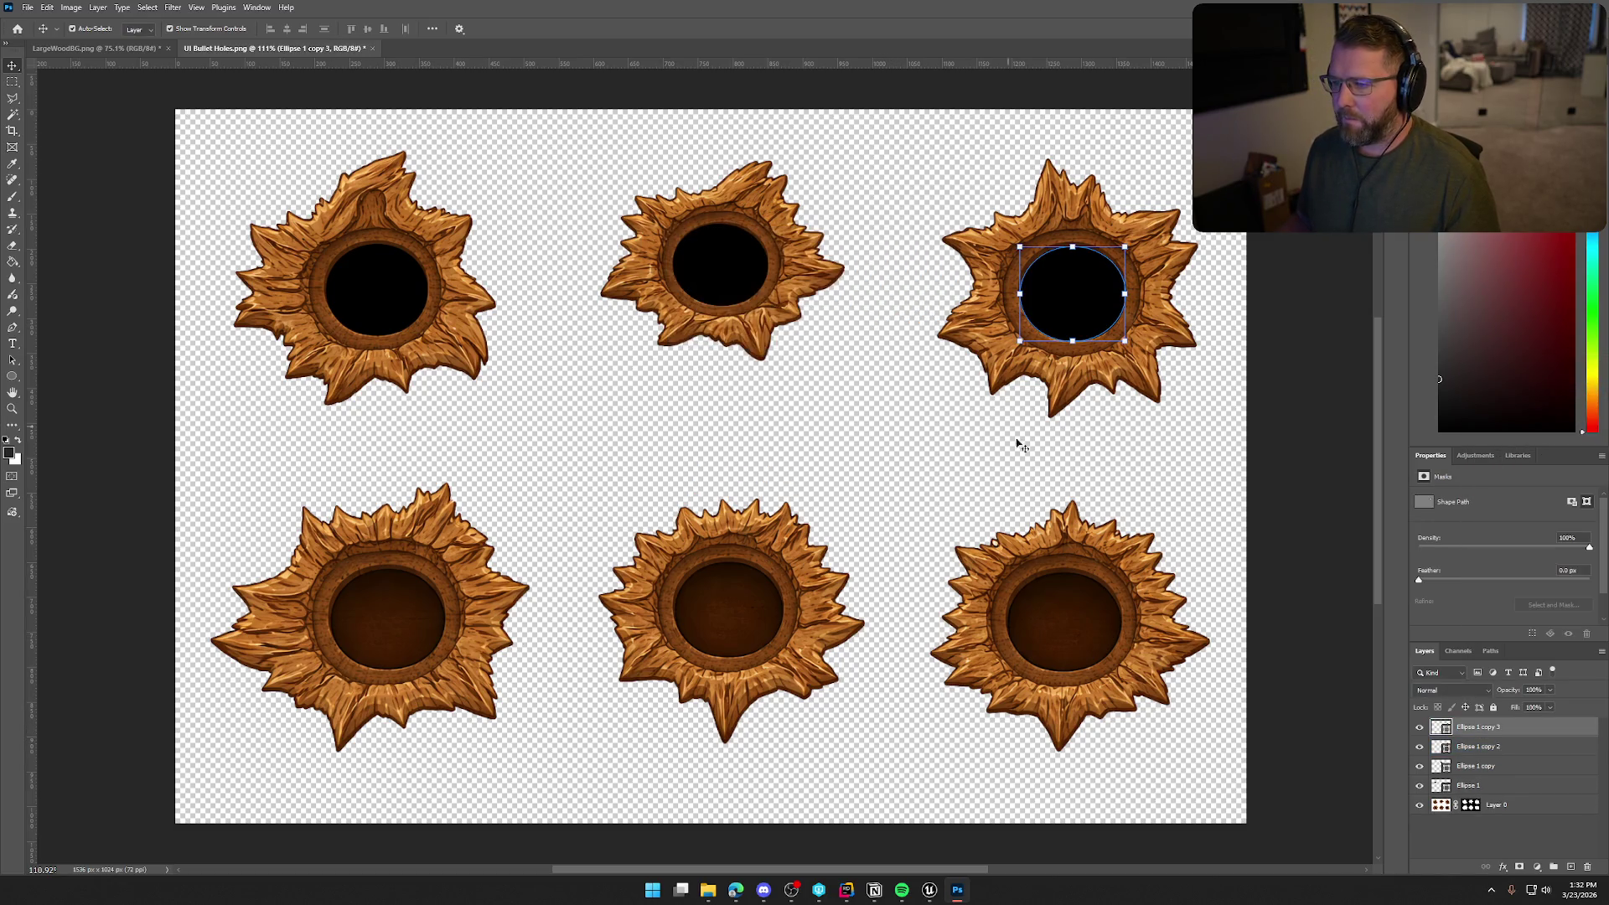
{"action": "key", "text": "ctrl+t"}
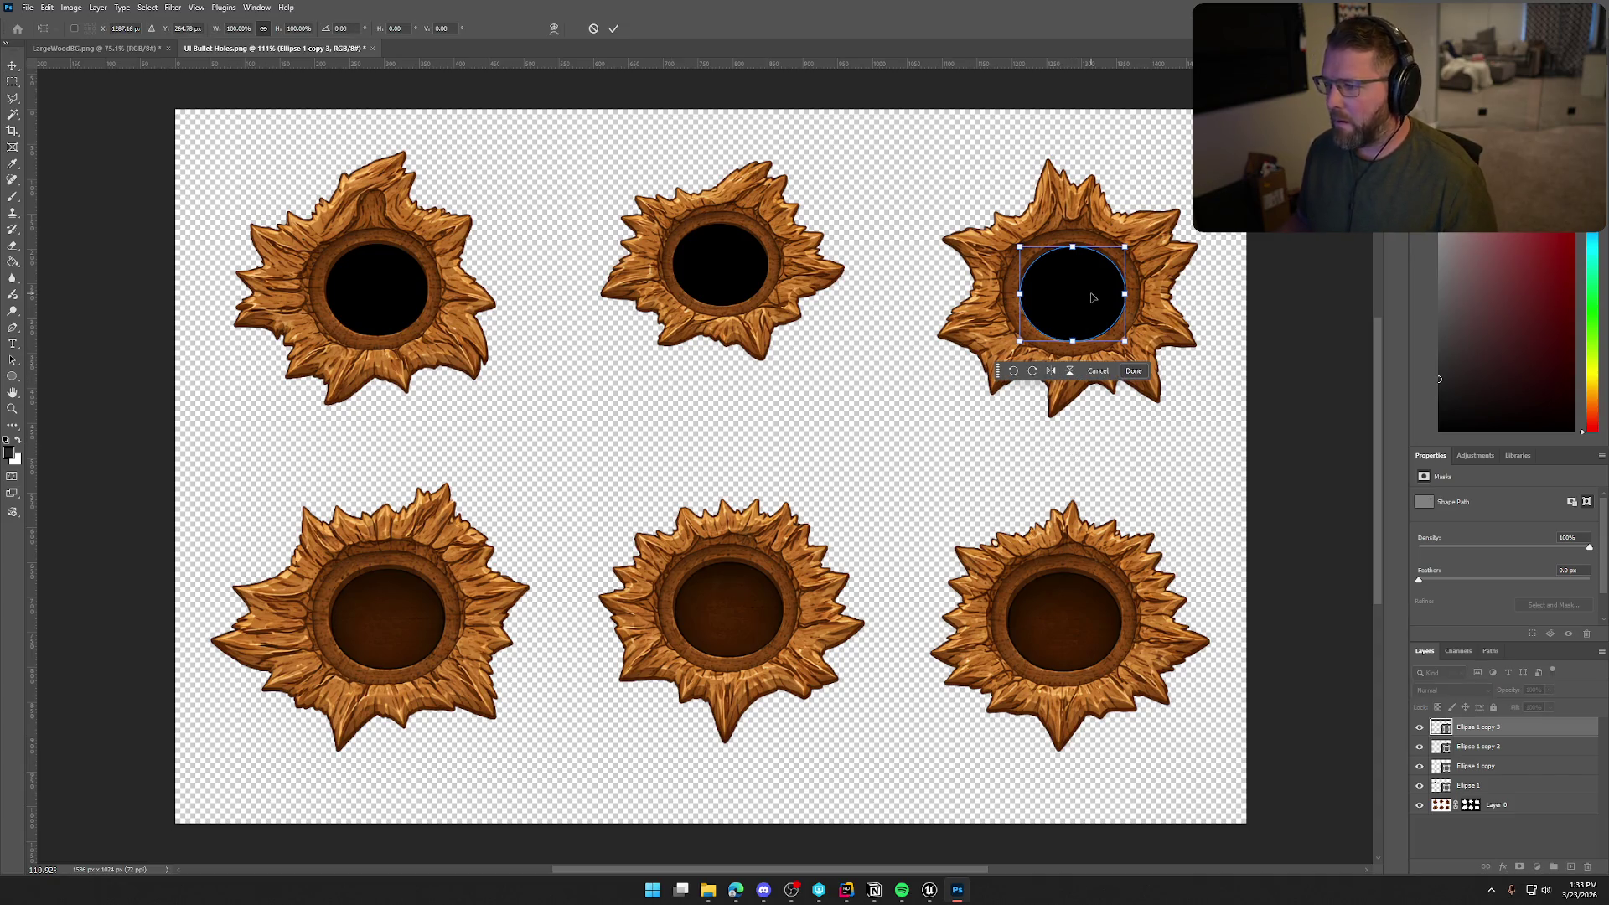
{"action": "left_click_drag", "start_coordinate": [1092, 297], "coordinate": [407, 623]}
{"action": "scroll", "coordinate": [323, 686], "scroll_direction": "up", "scroll_amount": 8}
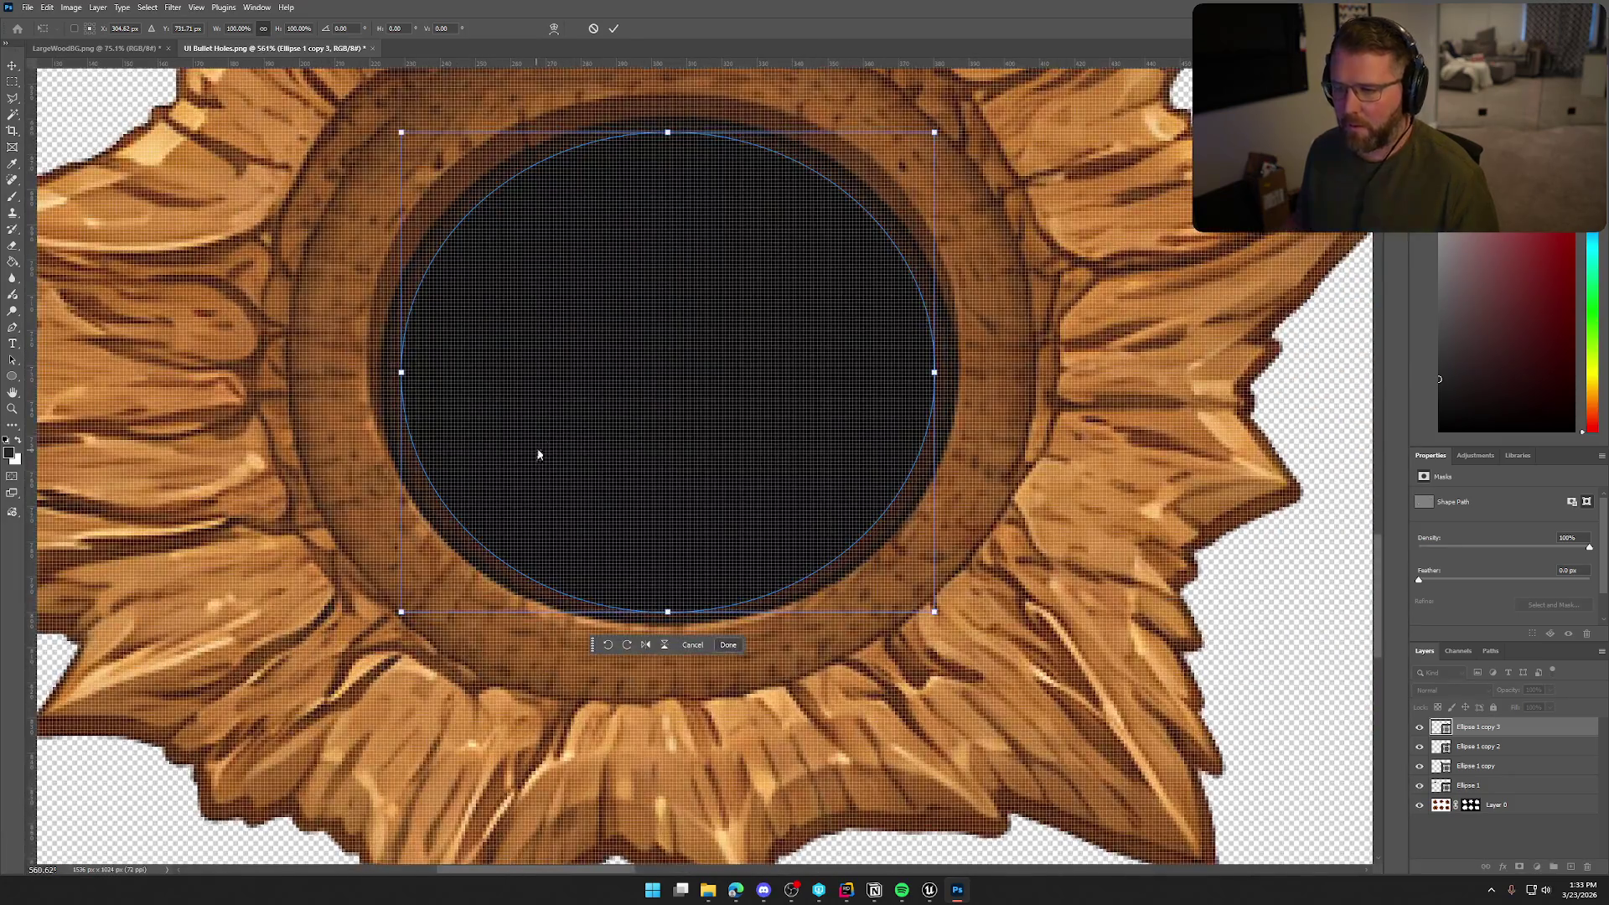
{"action": "scroll", "coordinate": [680, 388], "scroll_direction": "down", "scroll_amount": 4}
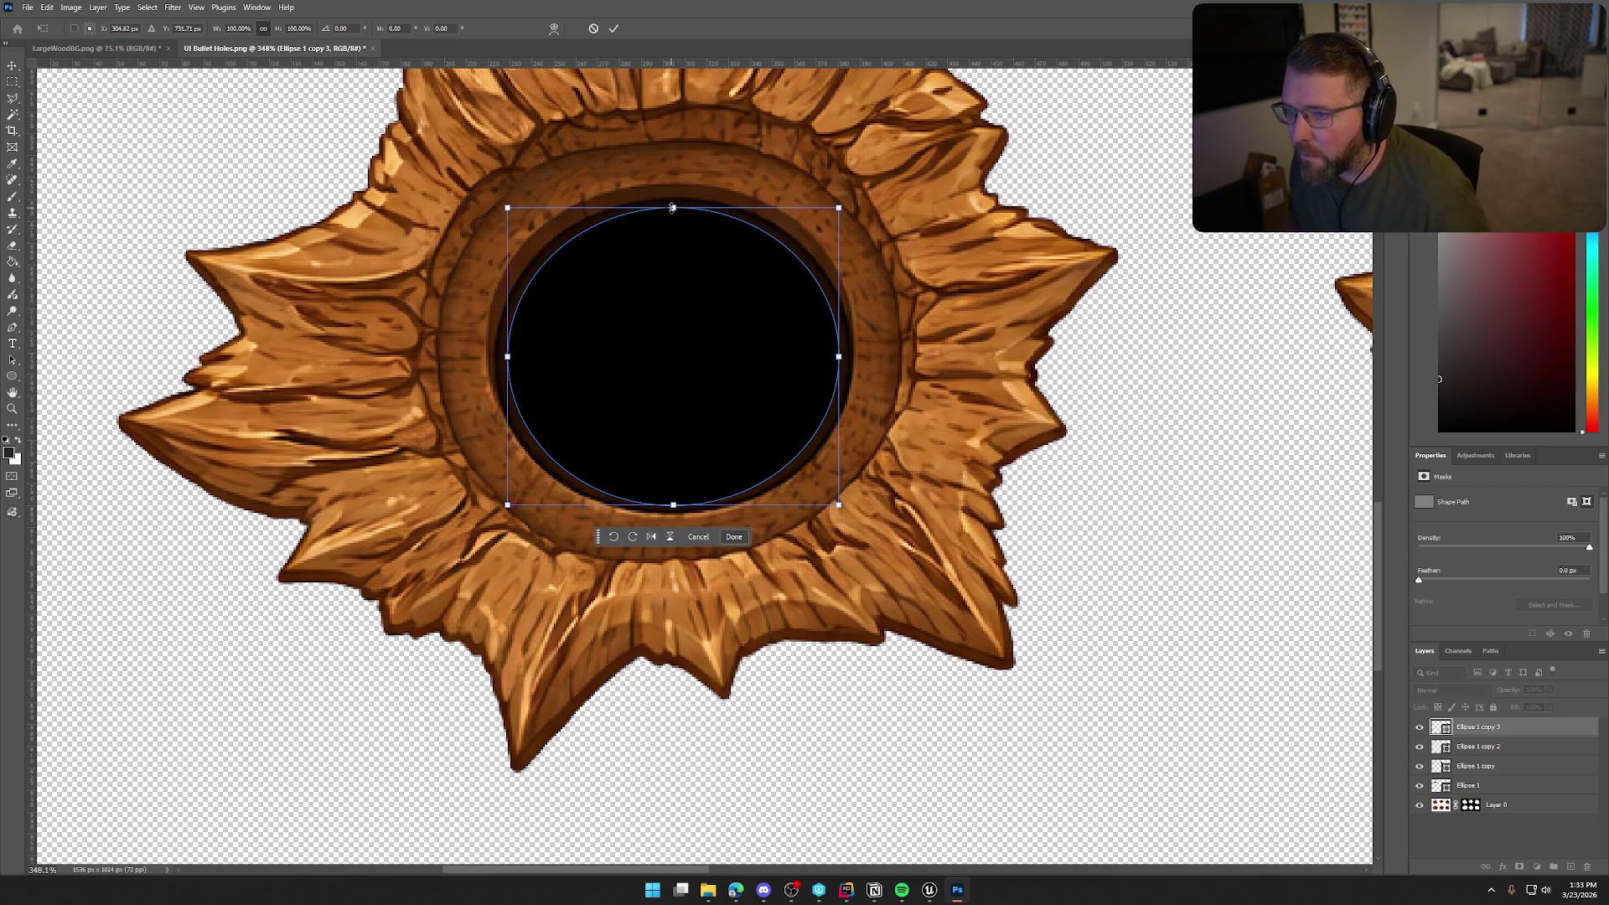
Stretch the ellipse taller and wider to fill the hole, then apply the transform
{"action": "left_click_drag", "start_coordinate": [673, 209], "coordinate": [673, 203]}
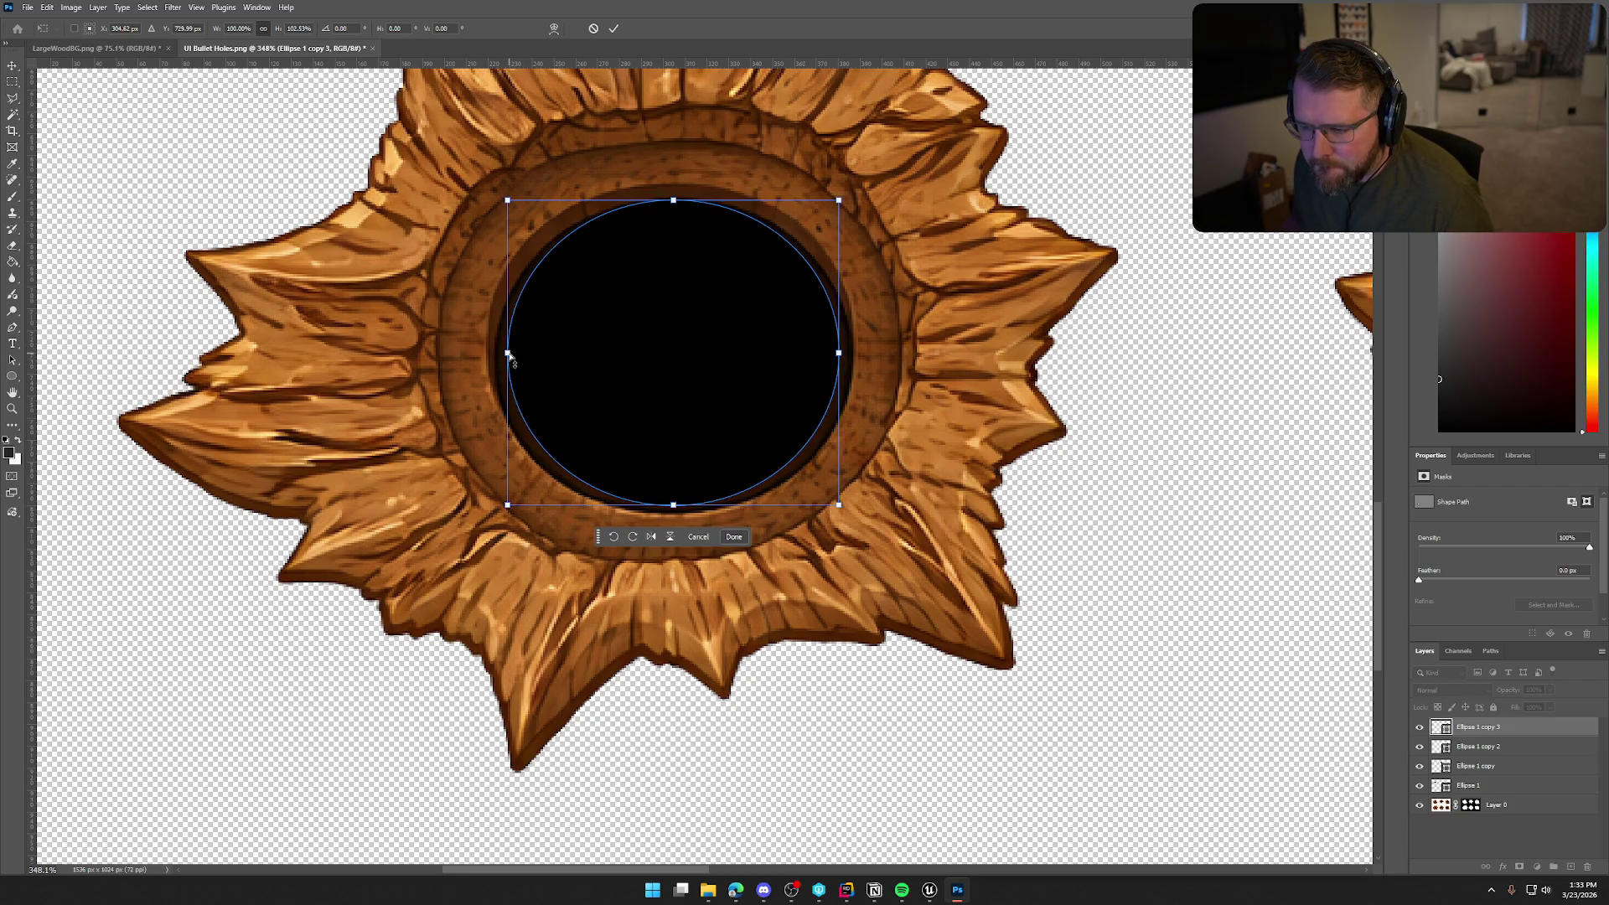
{"action": "left_click_drag", "start_coordinate": [509, 354], "coordinate": [496, 360]}
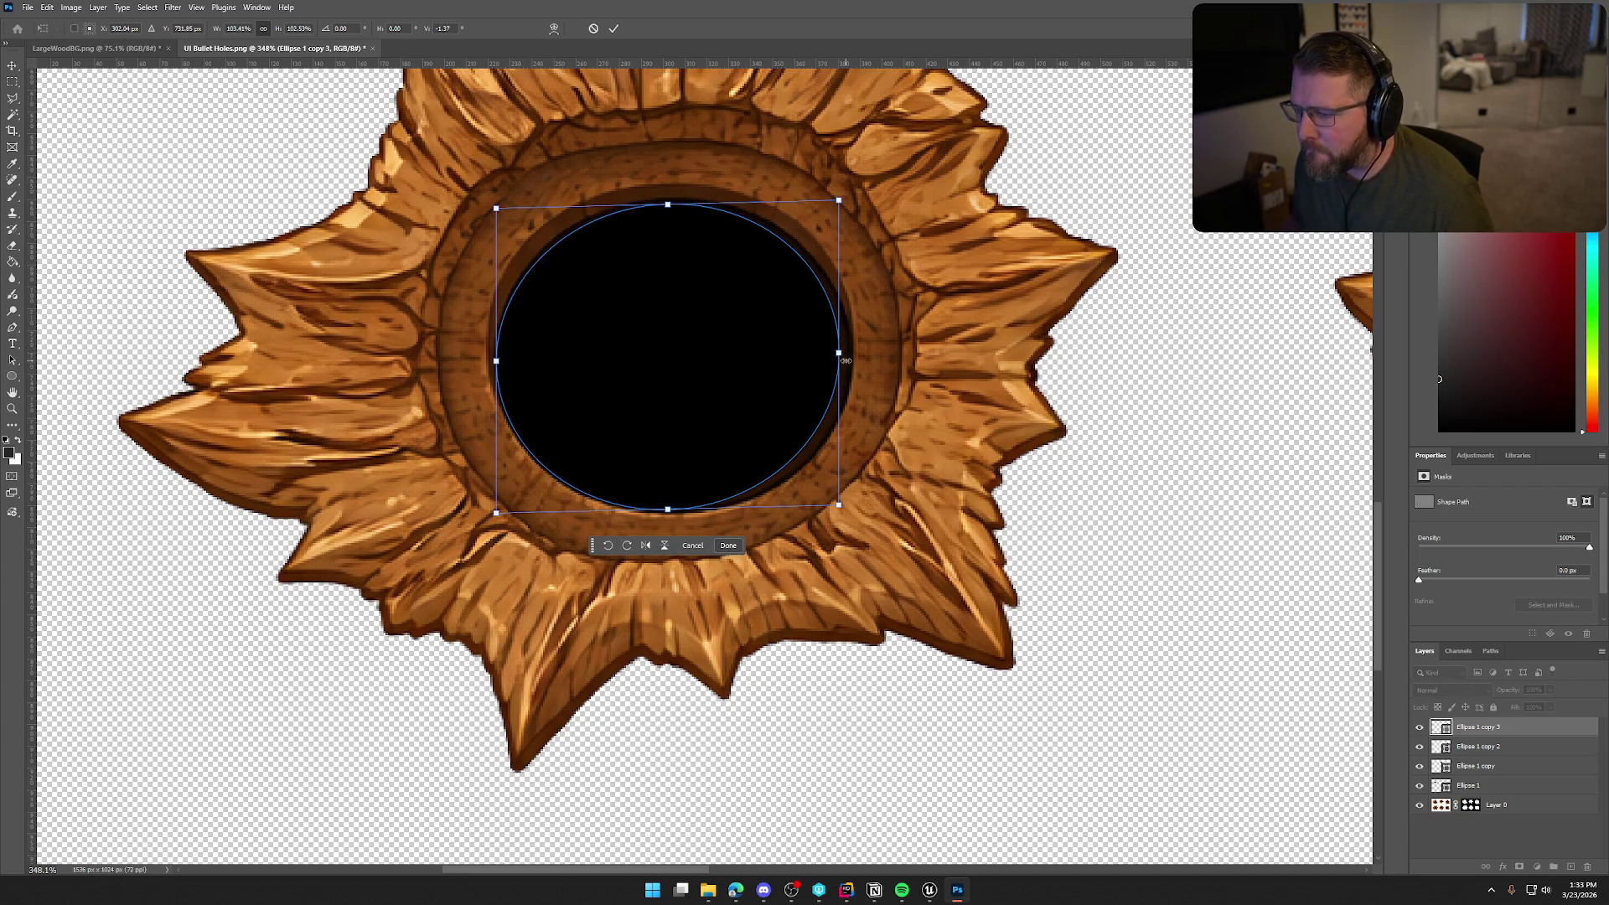
{"action": "left_click_drag", "start_coordinate": [845, 360], "coordinate": [856, 358]}
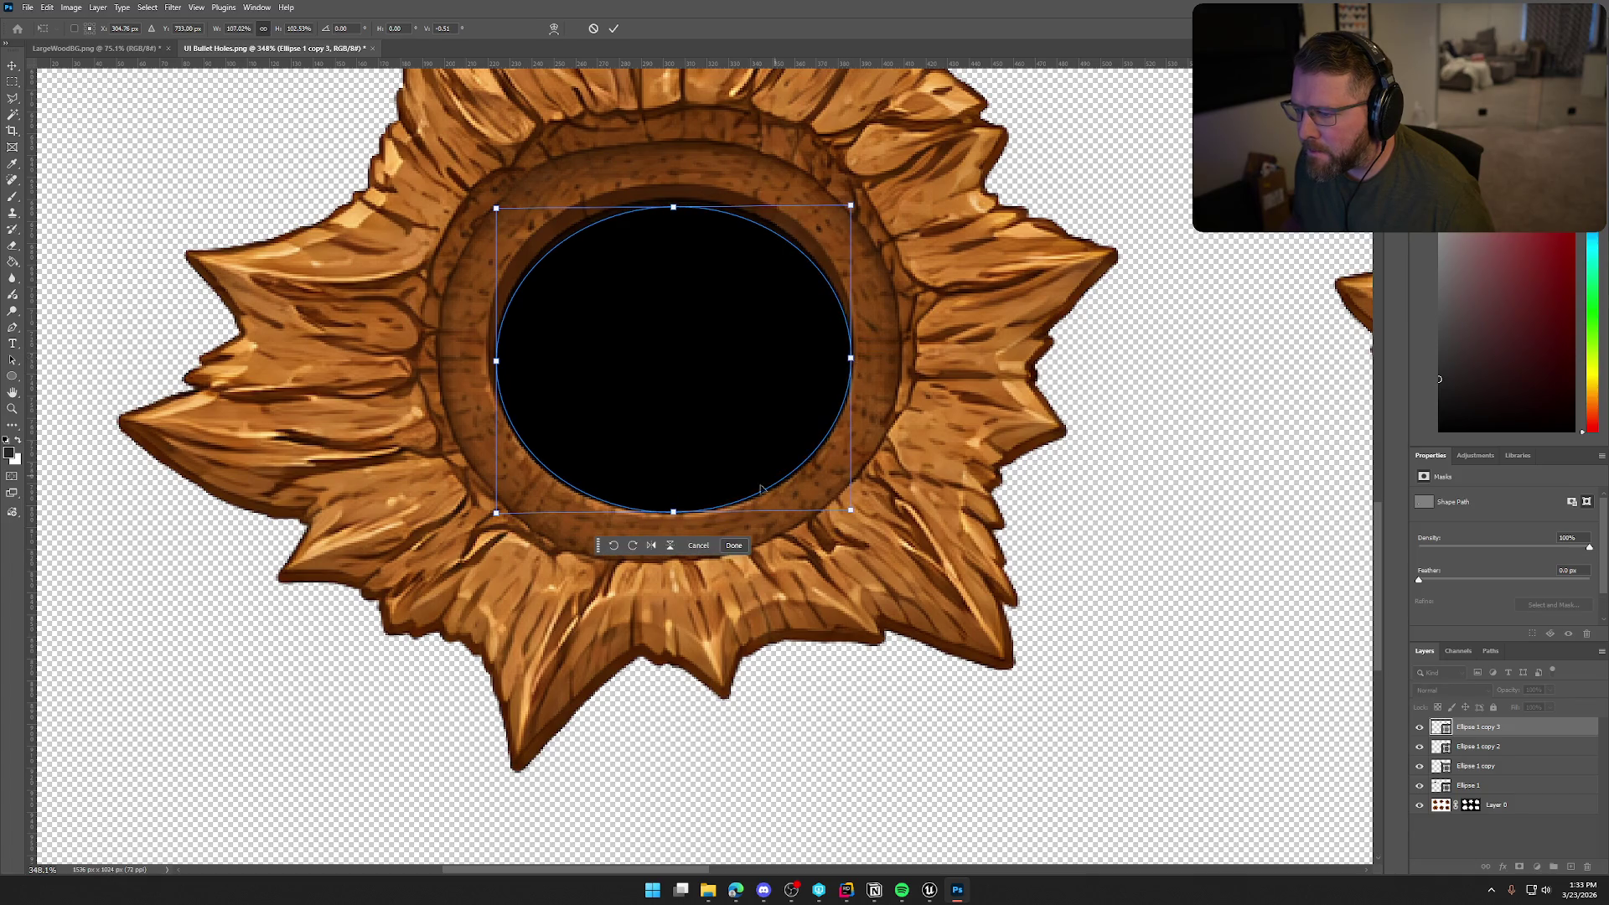
{"action": "left_click_drag", "start_coordinate": [673, 211], "coordinate": [675, 205]}
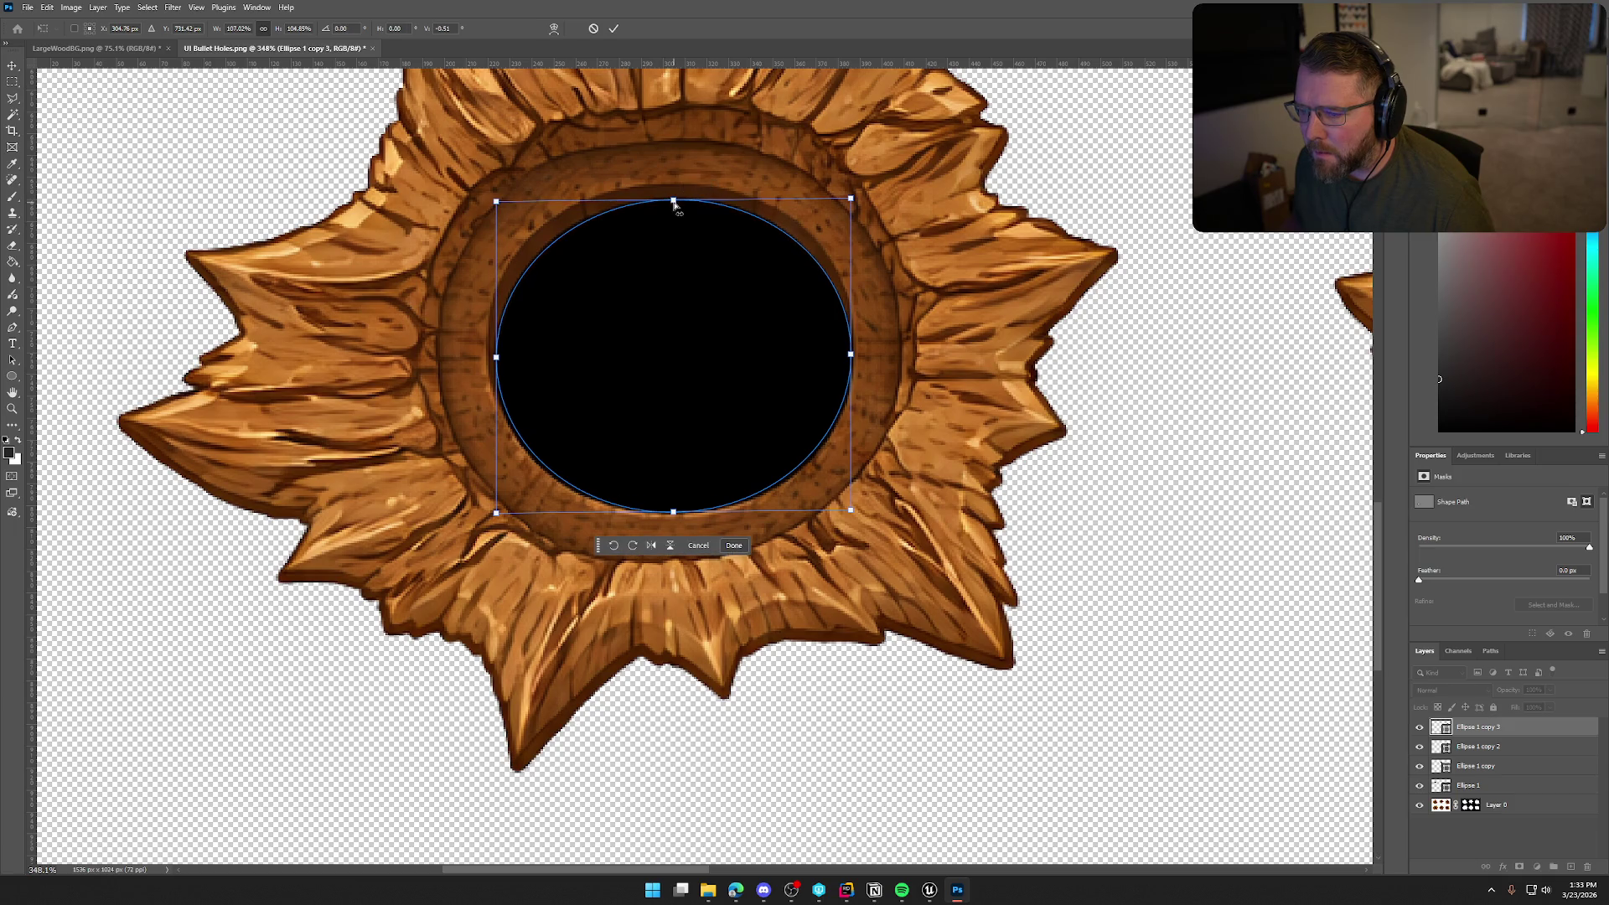
{"action": "key", "text": "Return"}
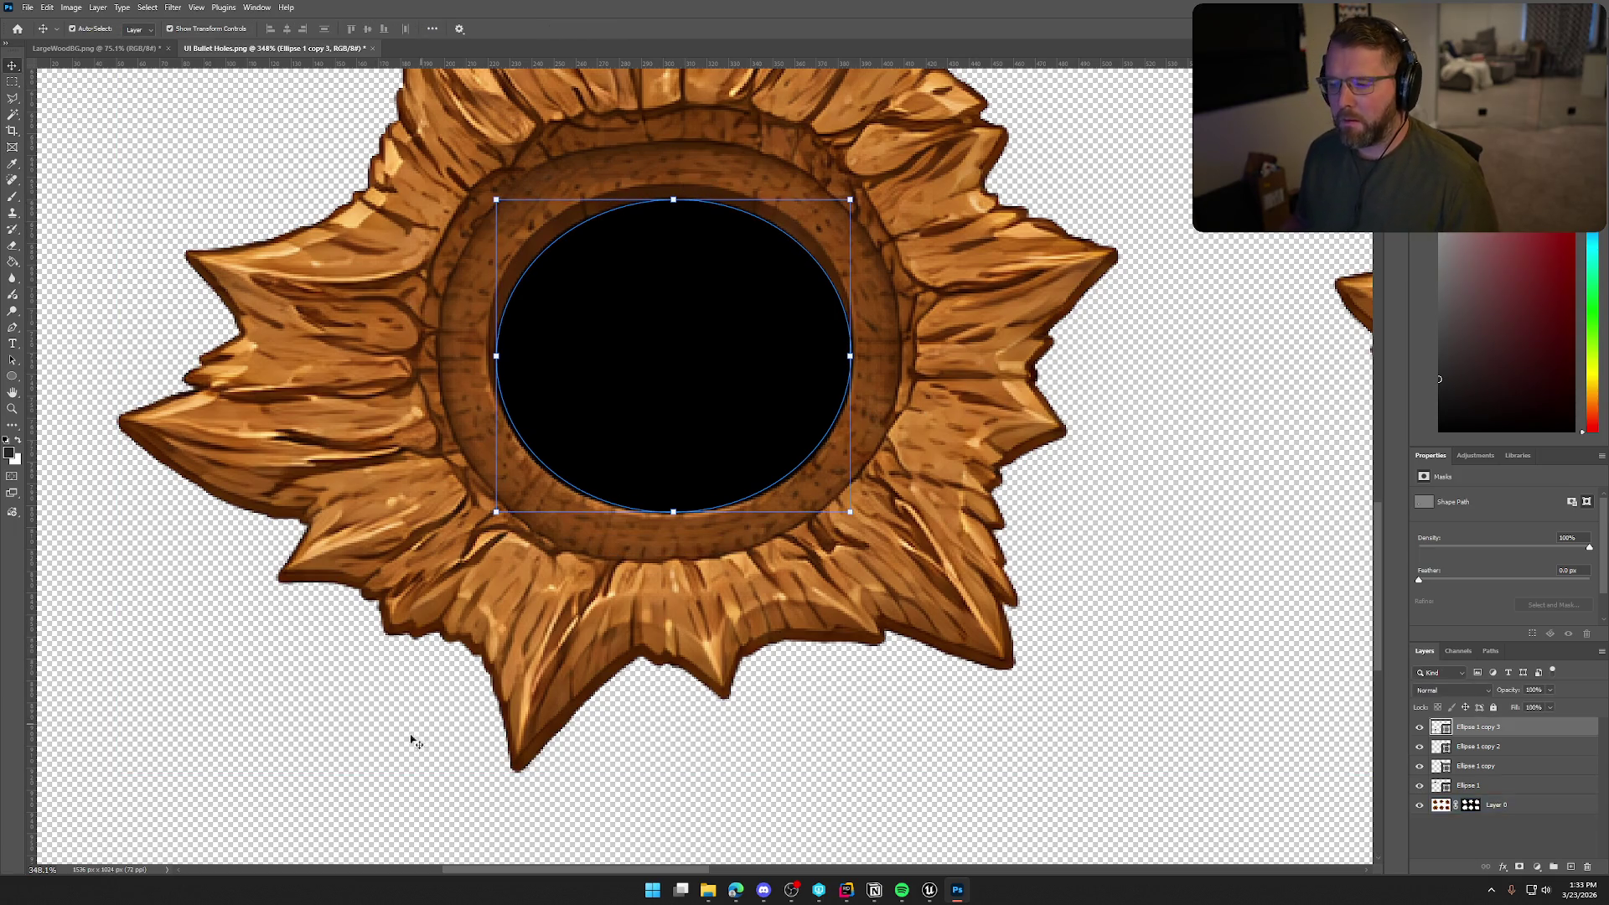
Review the result, then bring up the layer options for Ellipse 1 copy 3
{"action": "scroll", "coordinate": [312, 710], "scroll_direction": "down", "scroll_amount": 1}
{"action": "scroll", "coordinate": [483, 634], "scroll_direction": "down", "scroll_amount": 5}
{"action": "left_click", "coordinate": [871, 806]}
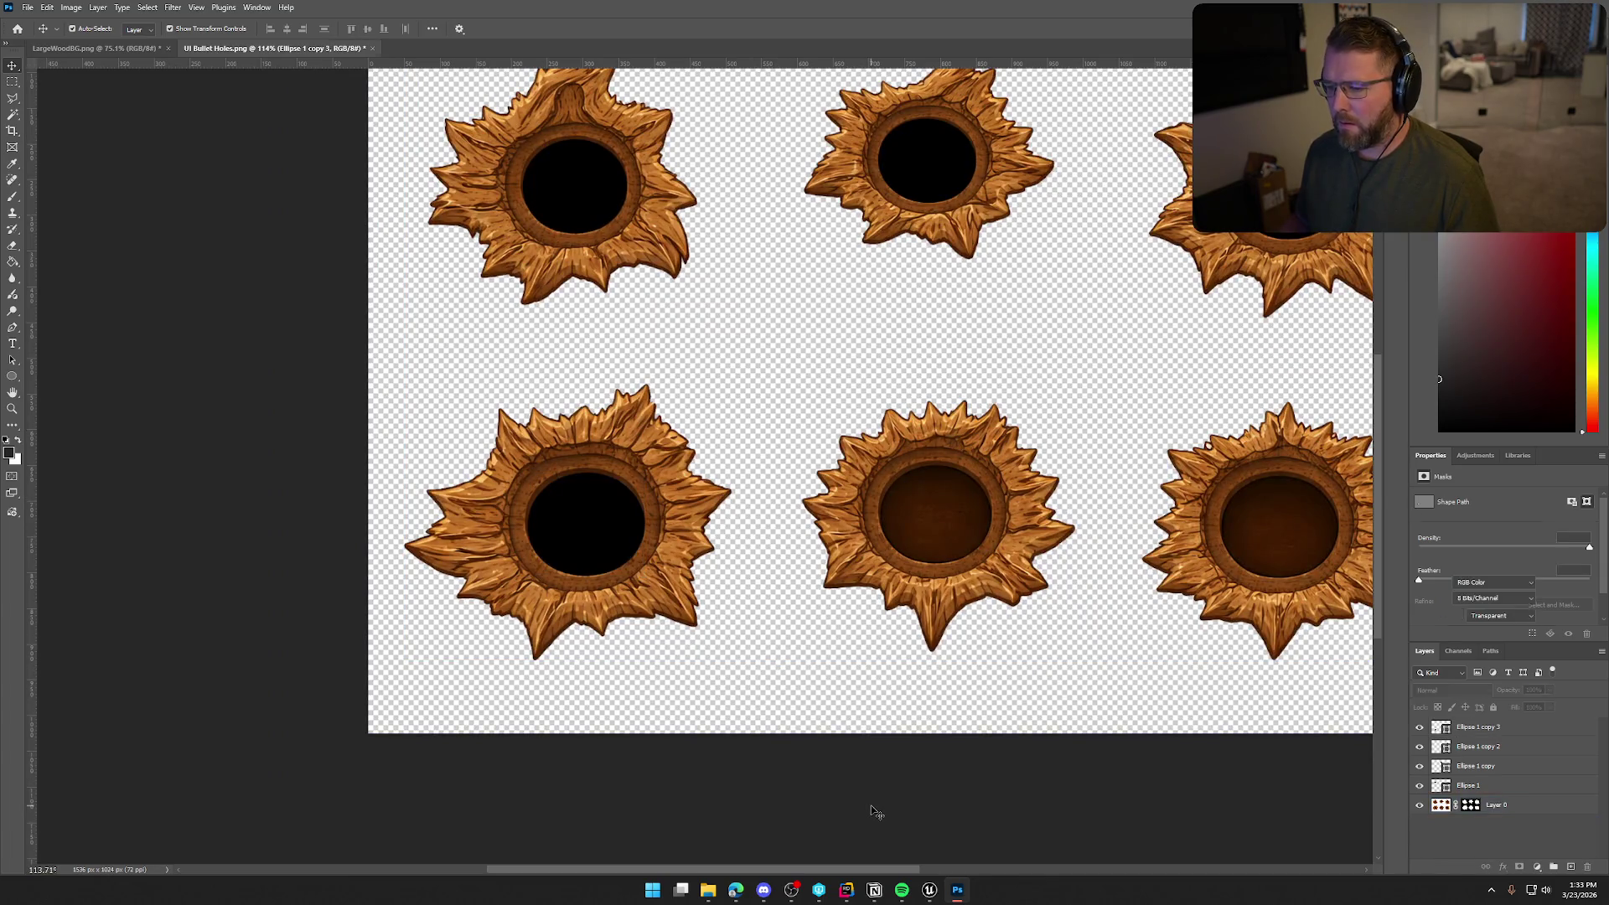
{"action": "scroll", "coordinate": [897, 769], "scroll_direction": "up", "scroll_amount": 2}
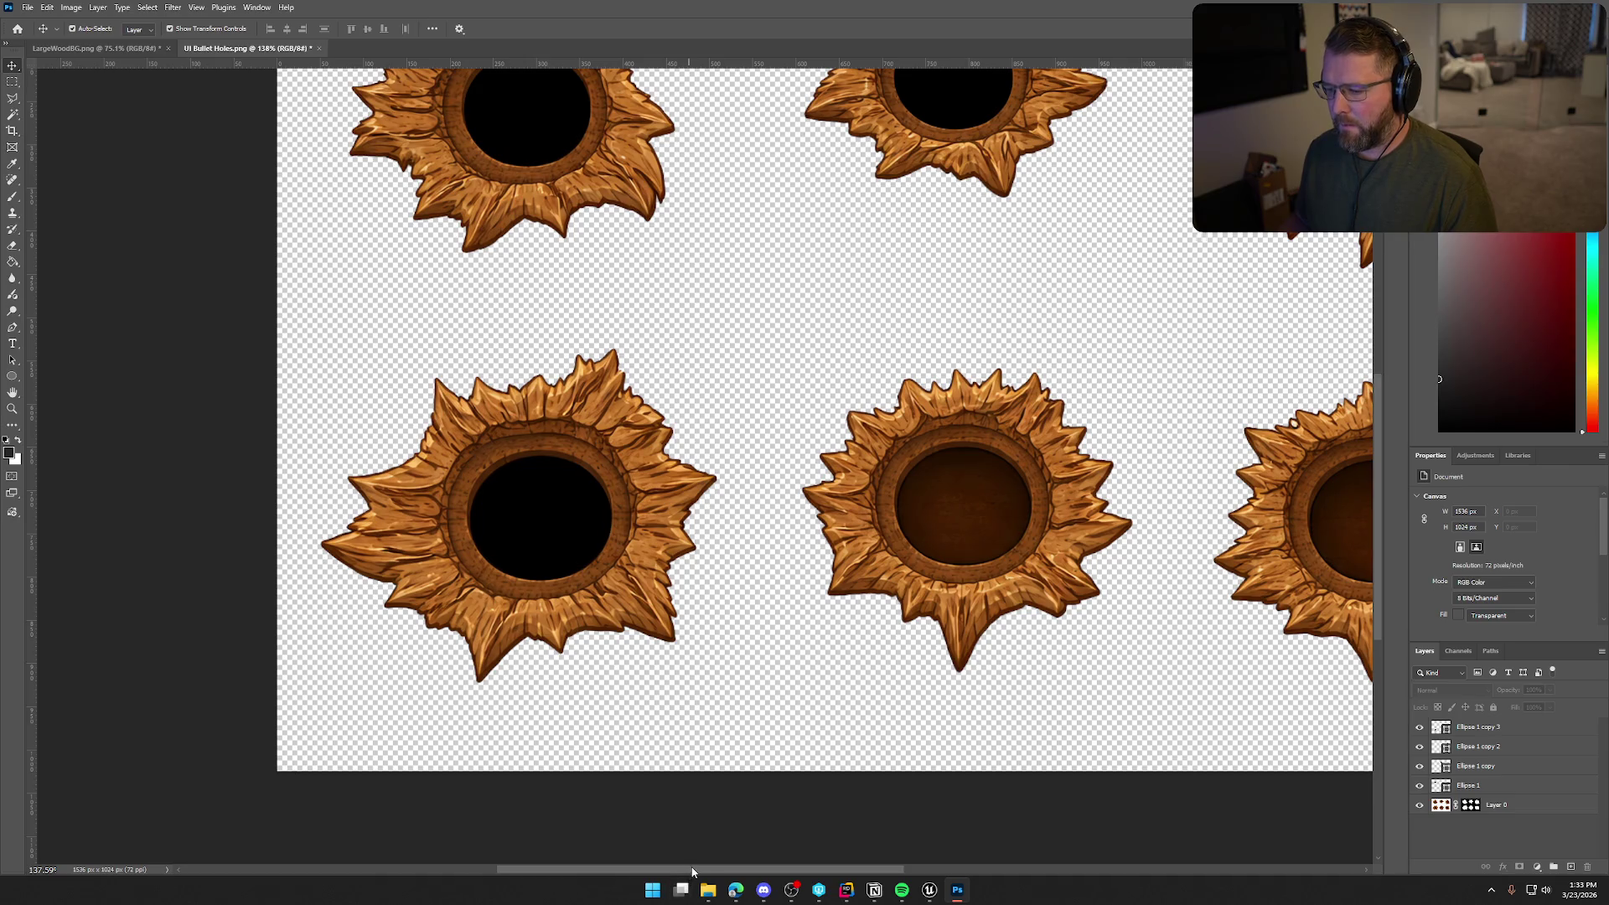
{"action": "left_click_drag", "start_coordinate": [692, 871], "coordinate": [766, 871]}
{"action": "right_click", "coordinate": [1503, 733]}
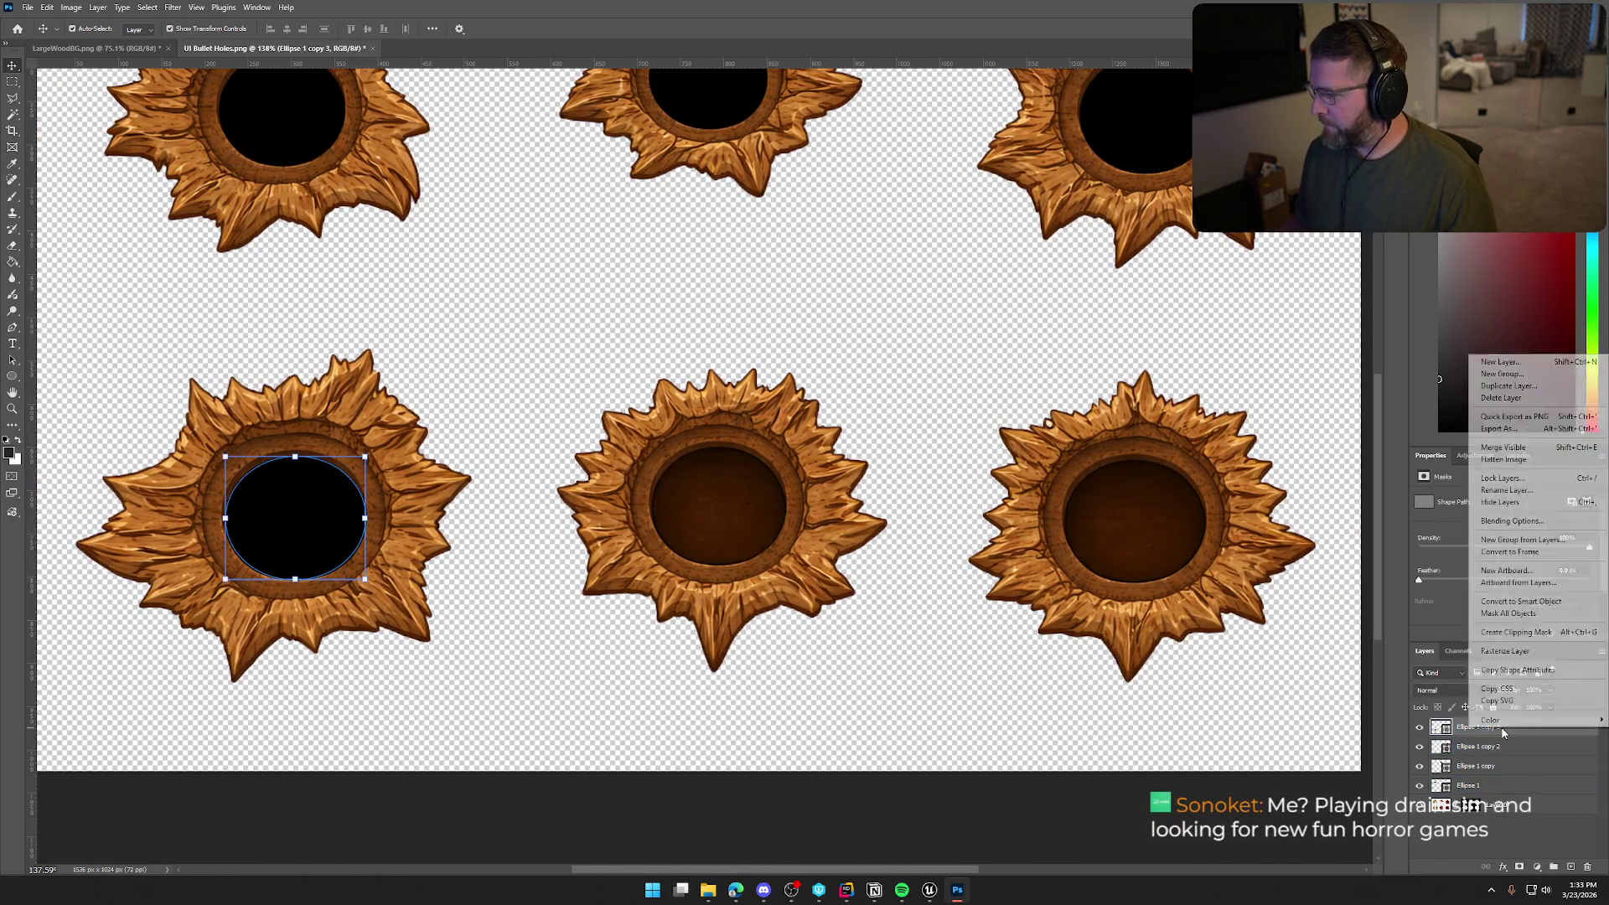
Duplicate the ellipse as Ellipse 1 copy 4 and centre it in the bottom-middle hole
{"action": "left_click", "coordinate": [1509, 386]}
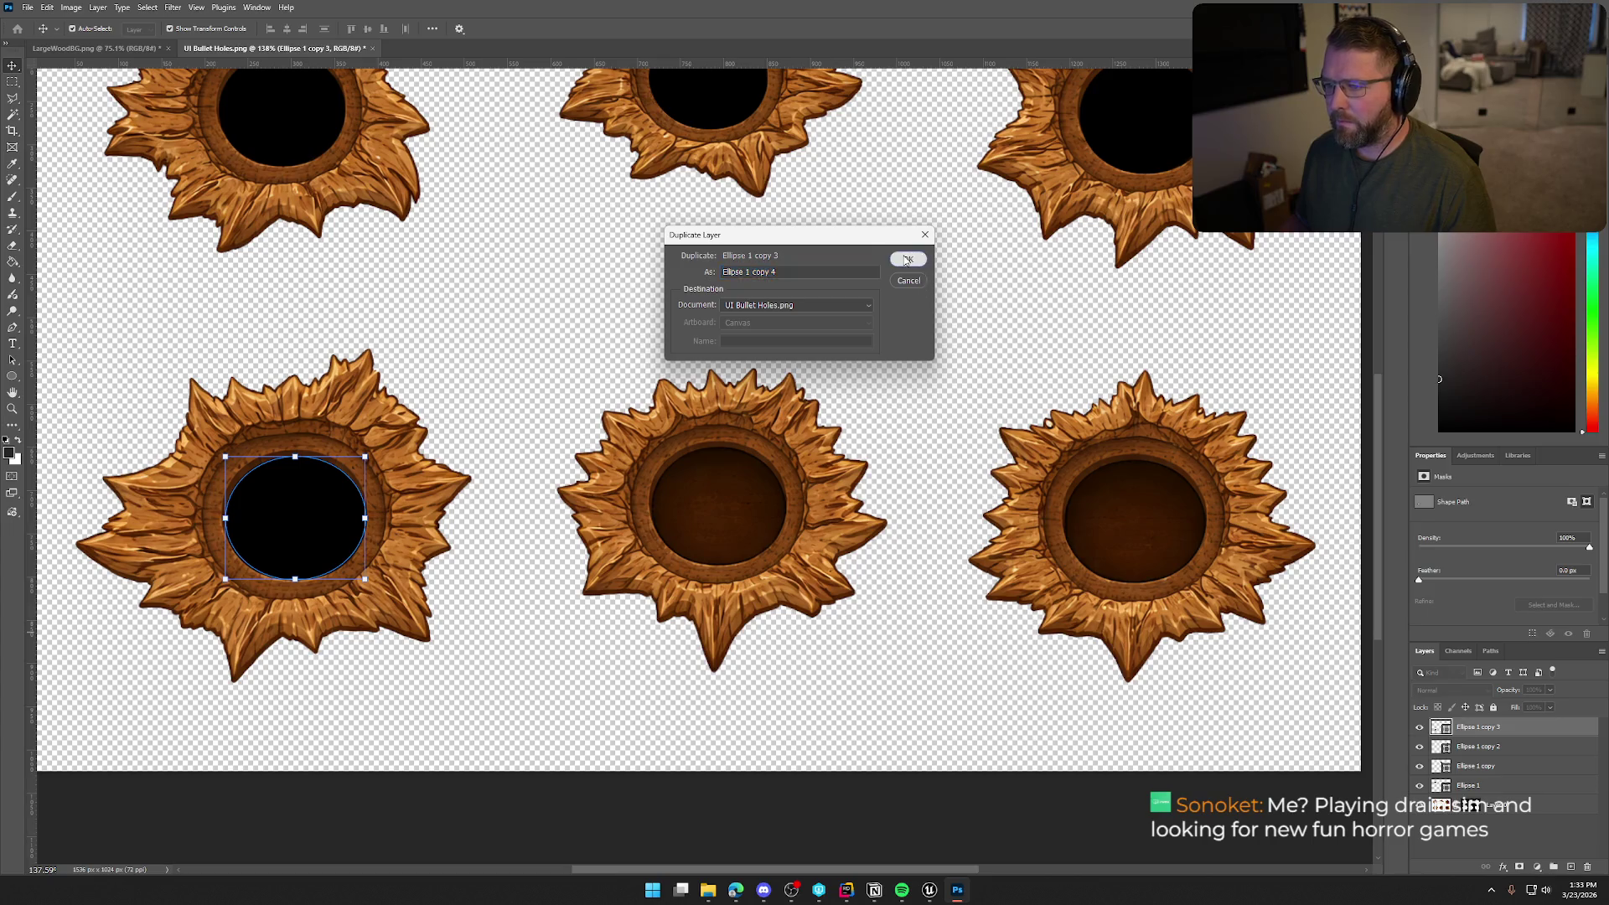
{"action": "left_click", "coordinate": [906, 260]}
{"action": "key", "text": "ctrl+t"}
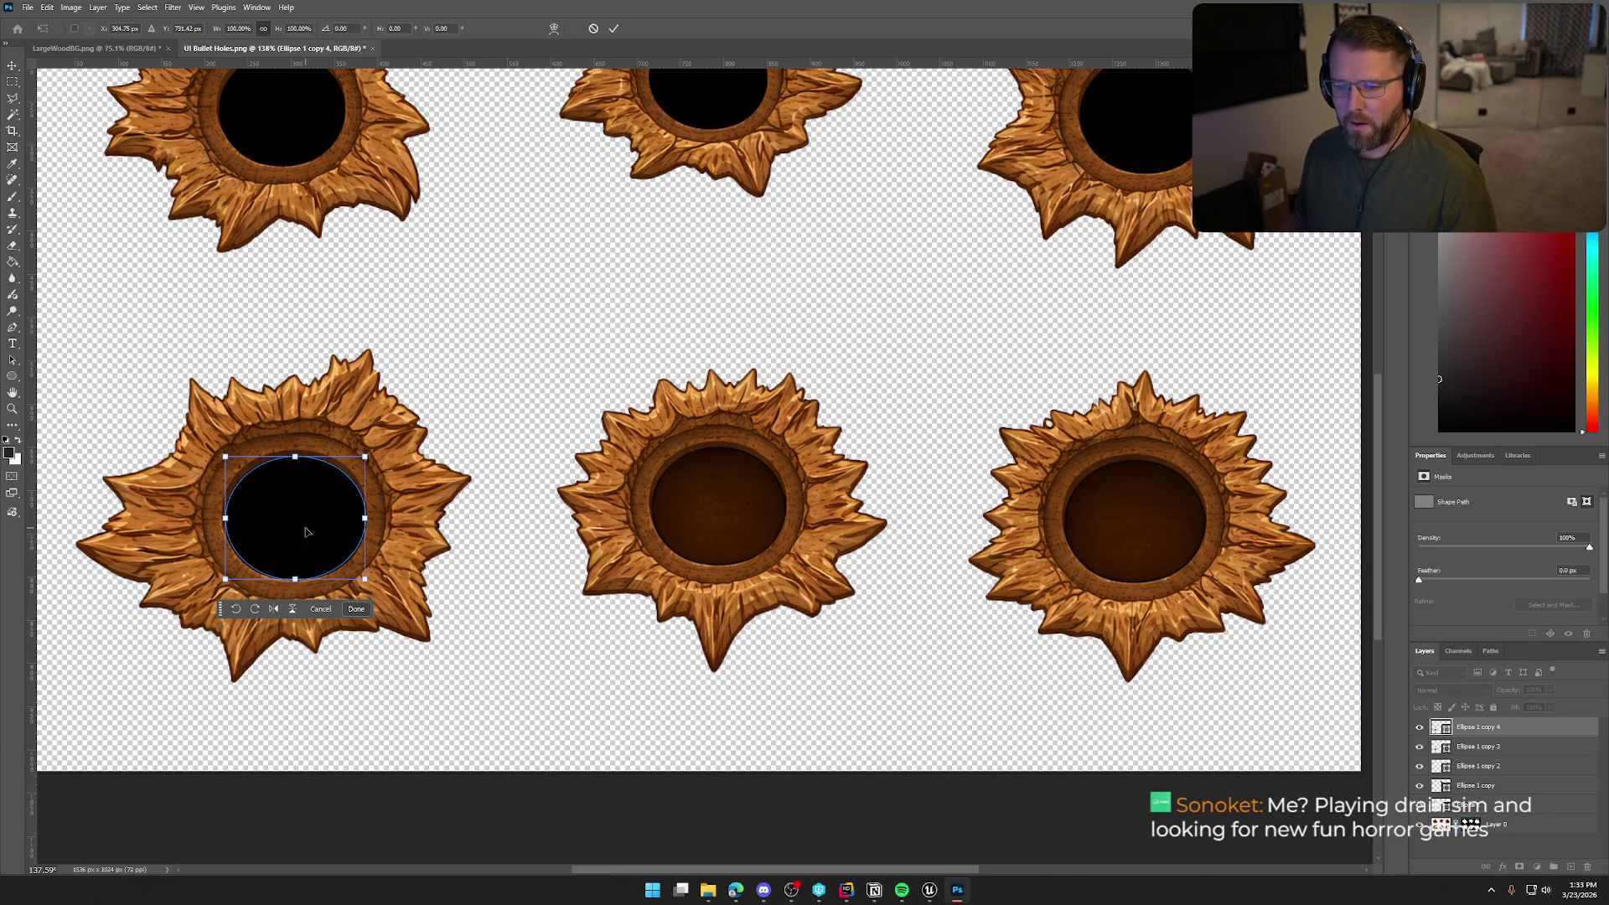
{"action": "mouse_move", "coordinate": [305, 532]}
{"action": "left_mouse_down"}
{"action": "mouse_move", "coordinate": [763, 493]}
{"action": "mouse_move", "coordinate": [727, 515]}
{"action": "left_mouse_up"}
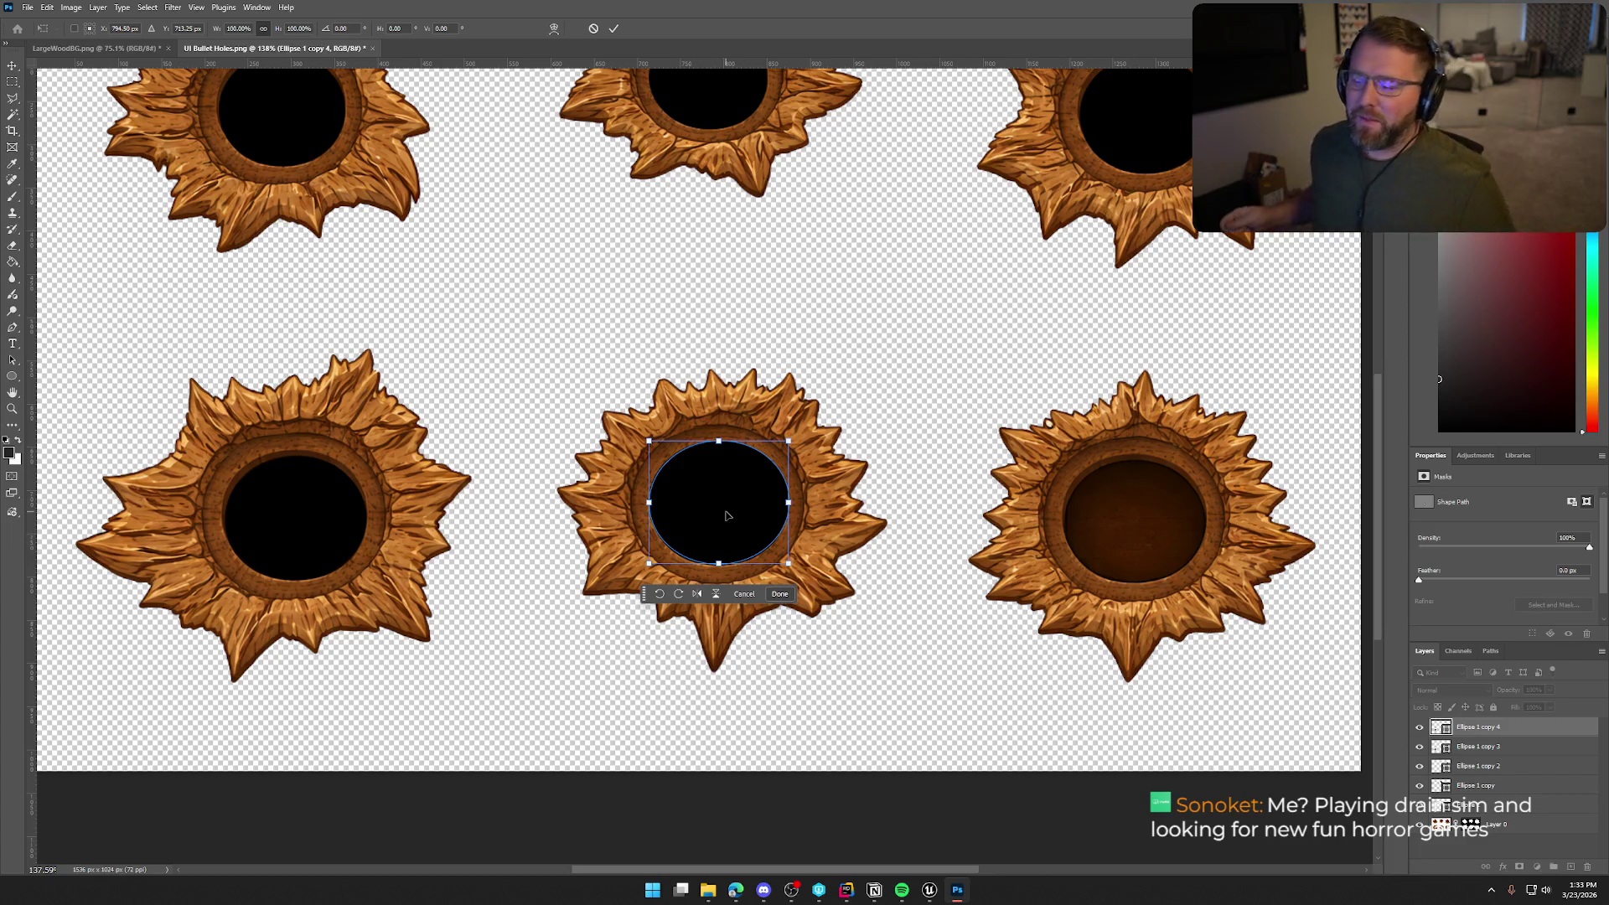
{"action": "scroll", "coordinate": [728, 515], "scroll_direction": "up", "scroll_amount": 5}
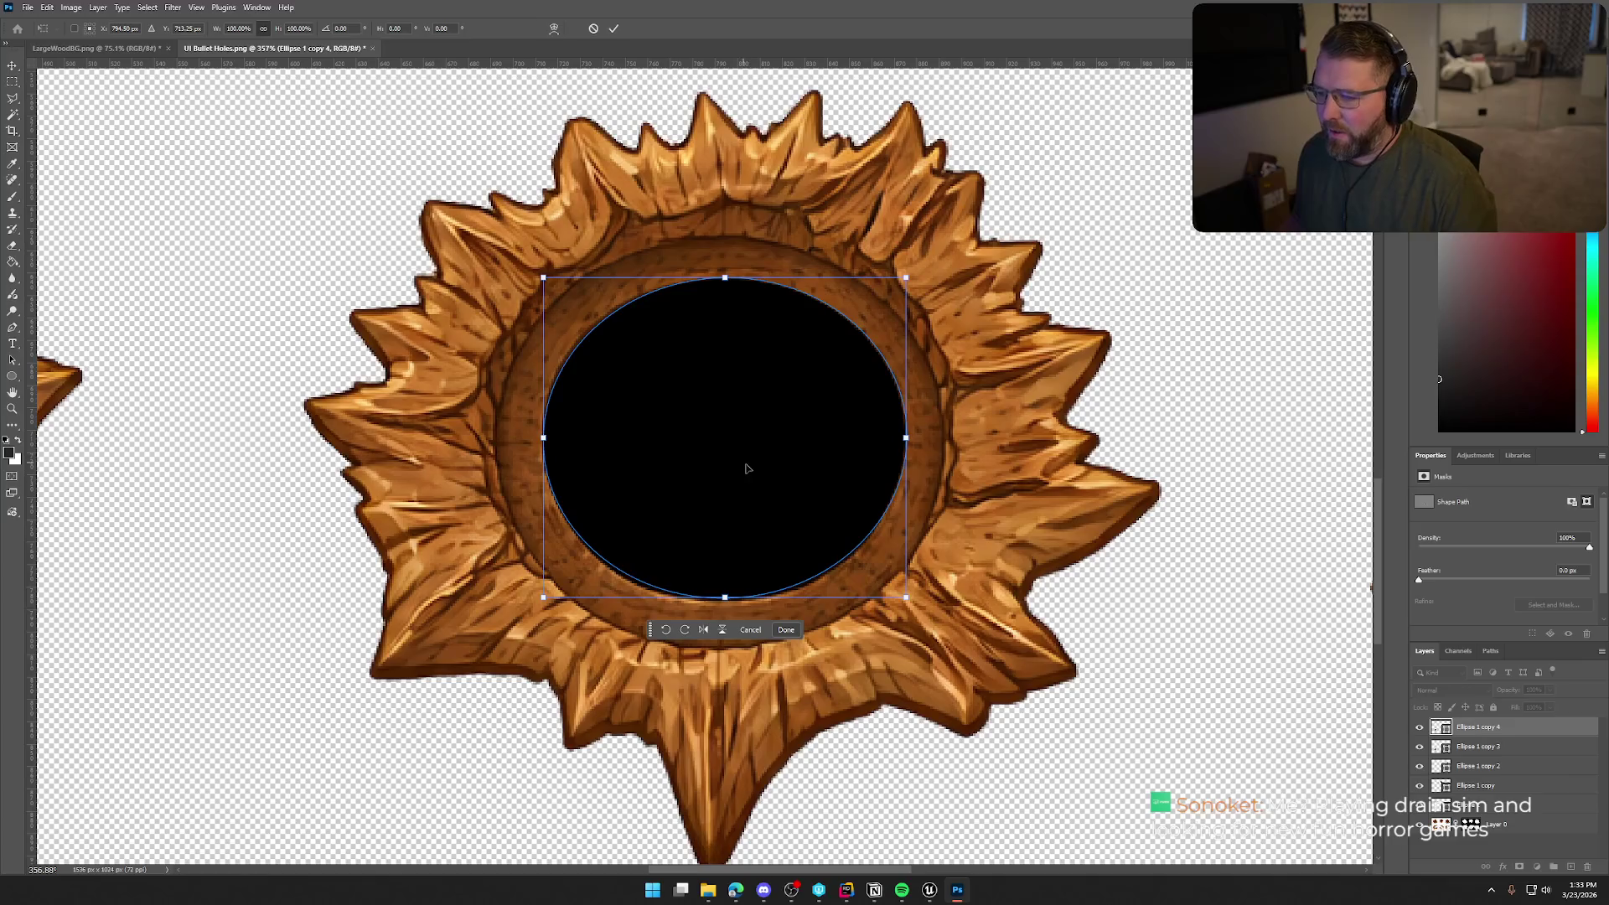
{"action": "mouse_move", "coordinate": [806, 474]}
{"action": "left_mouse_down"}
{"action": "mouse_move", "coordinate": [858, 479]}
{"action": "mouse_move", "coordinate": [768, 454]}
{"action": "mouse_move", "coordinate": [792, 464]}
{"action": "left_mouse_up"}
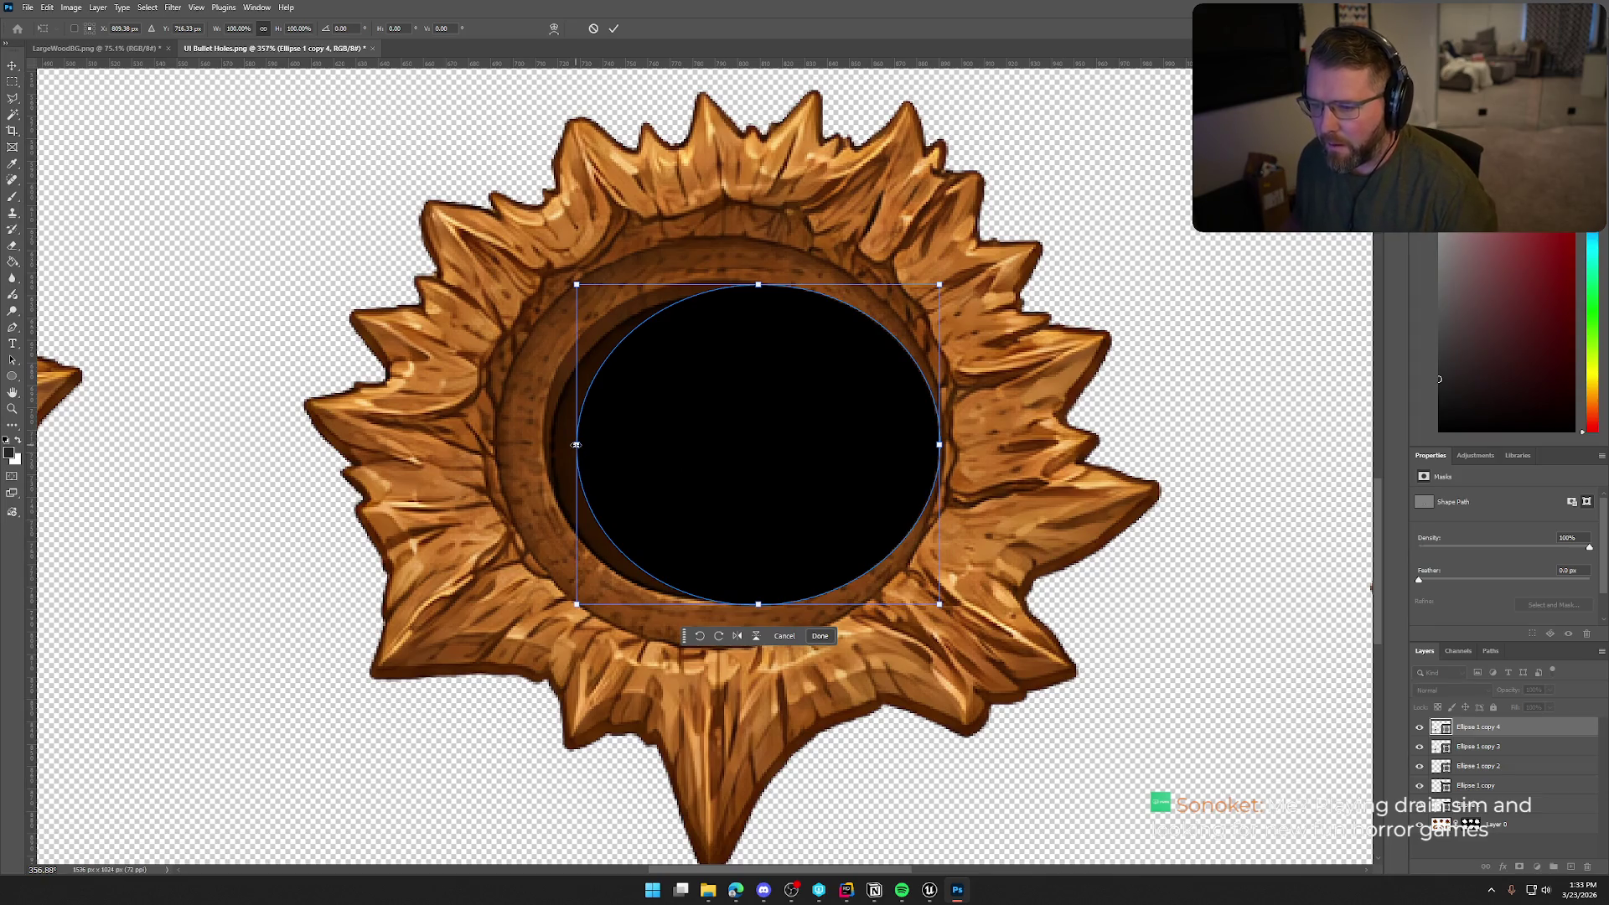
Resize the ellipse's sides, top and bottom to fit the opening and apply the transform
{"action": "left_click_drag", "start_coordinate": [577, 449], "coordinate": [553, 448]}
{"action": "mouse_move", "coordinate": [939, 445]}
{"action": "left_mouse_down"}
{"action": "mouse_move", "coordinate": [868, 446]}
{"action": "mouse_move", "coordinate": [897, 453]}
{"action": "left_mouse_up"}
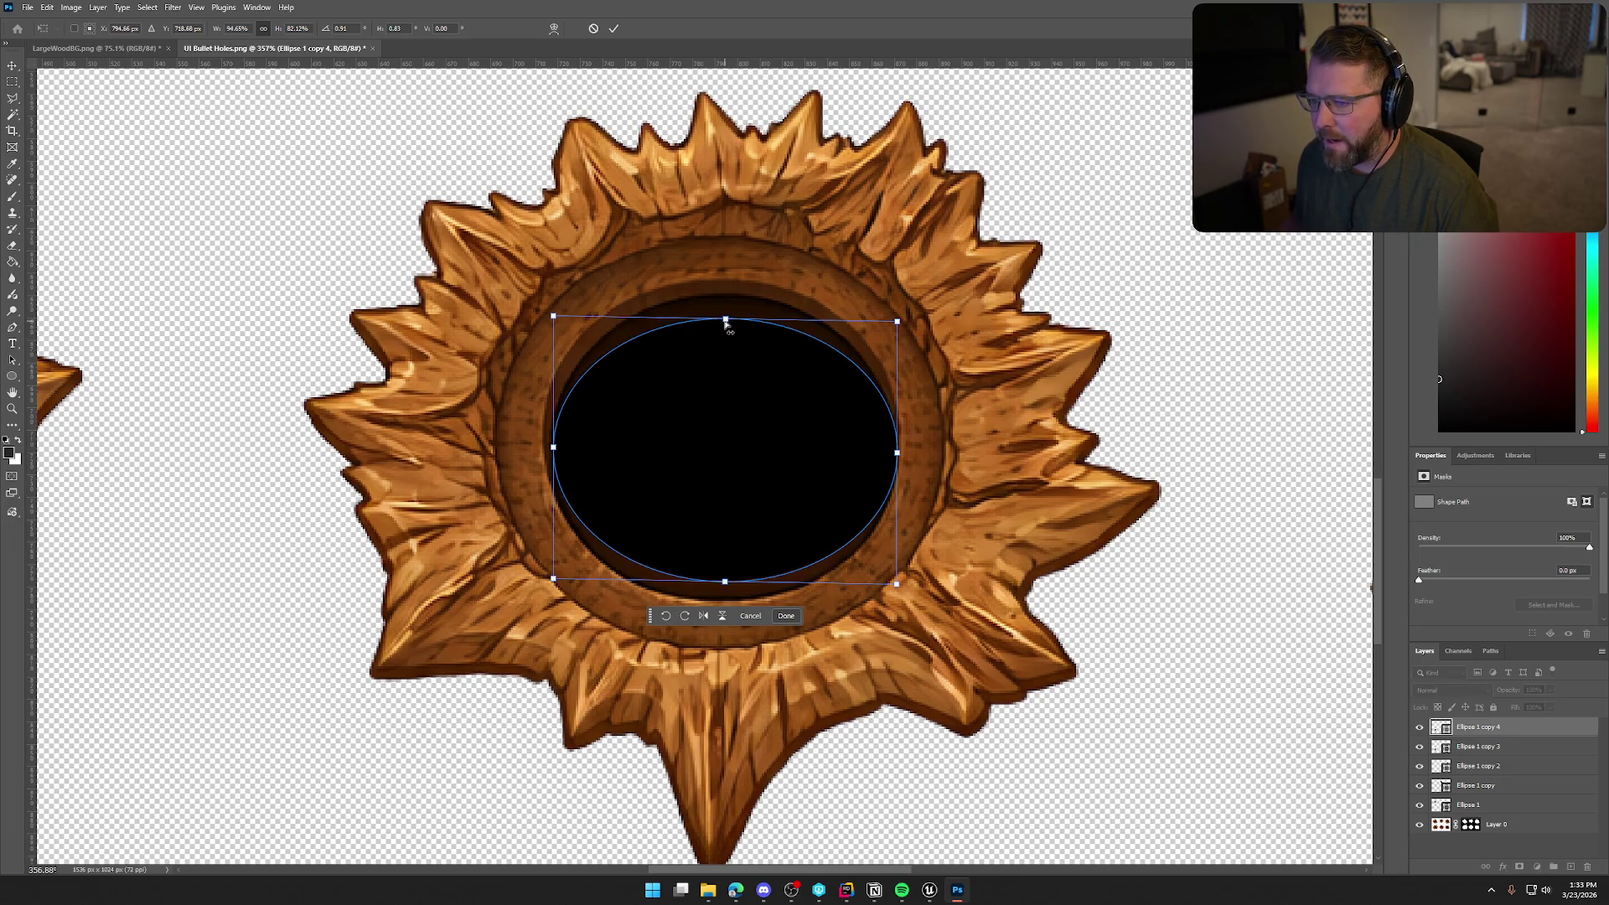
{"action": "left_click_drag", "start_coordinate": [726, 326], "coordinate": [725, 302]}
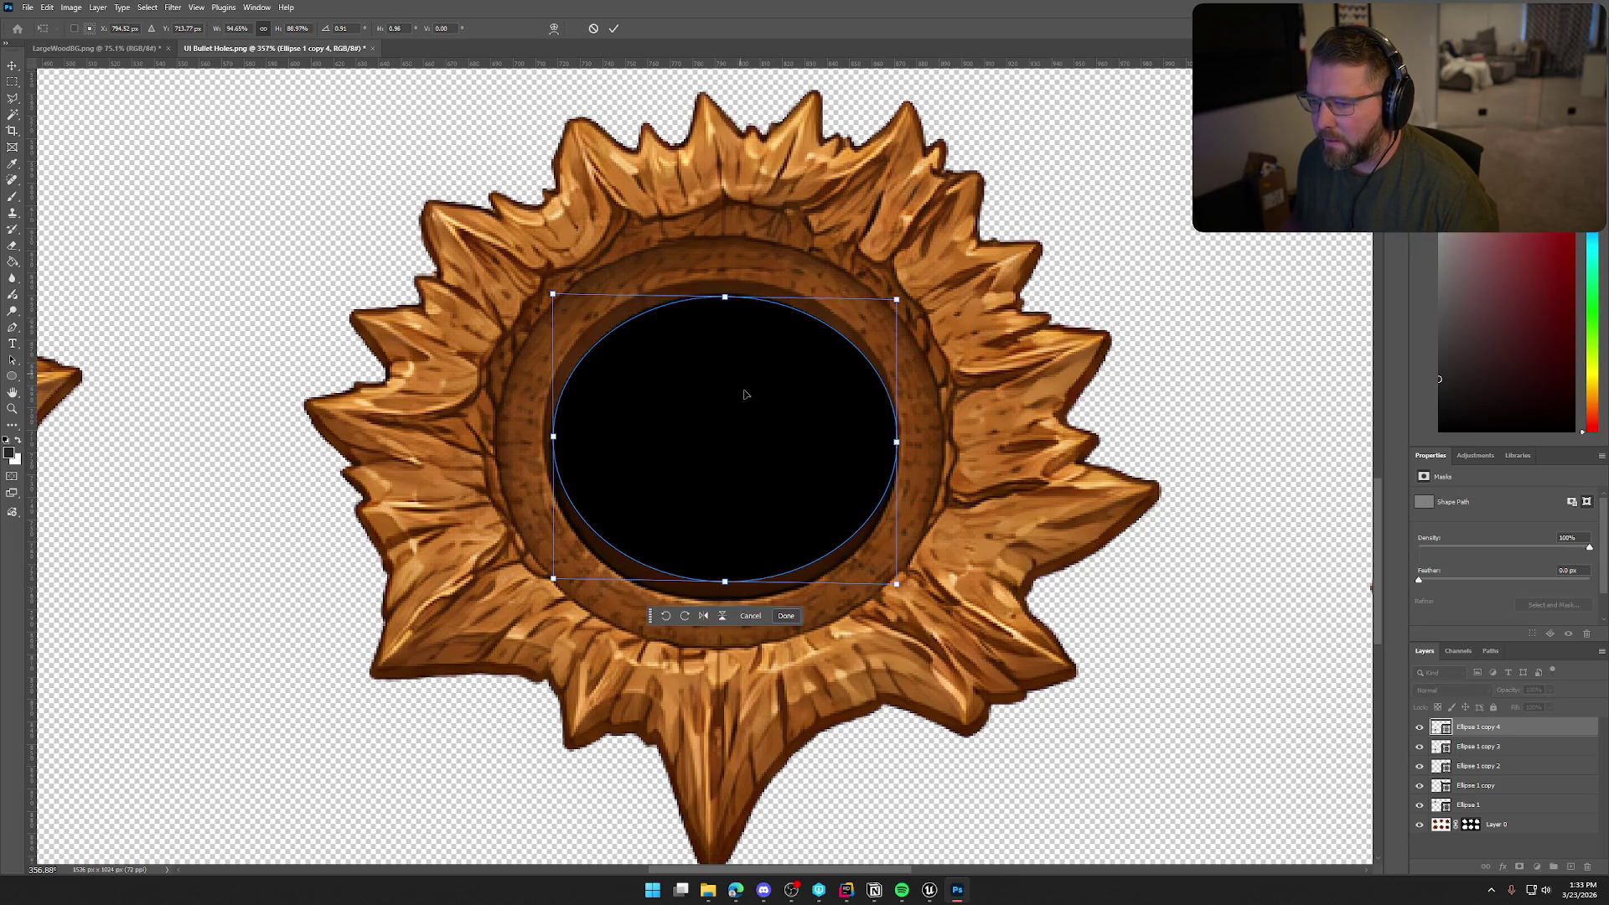
{"action": "left_click_drag", "start_coordinate": [725, 581], "coordinate": [727, 600]}
{"action": "left_click", "coordinate": [785, 636]}
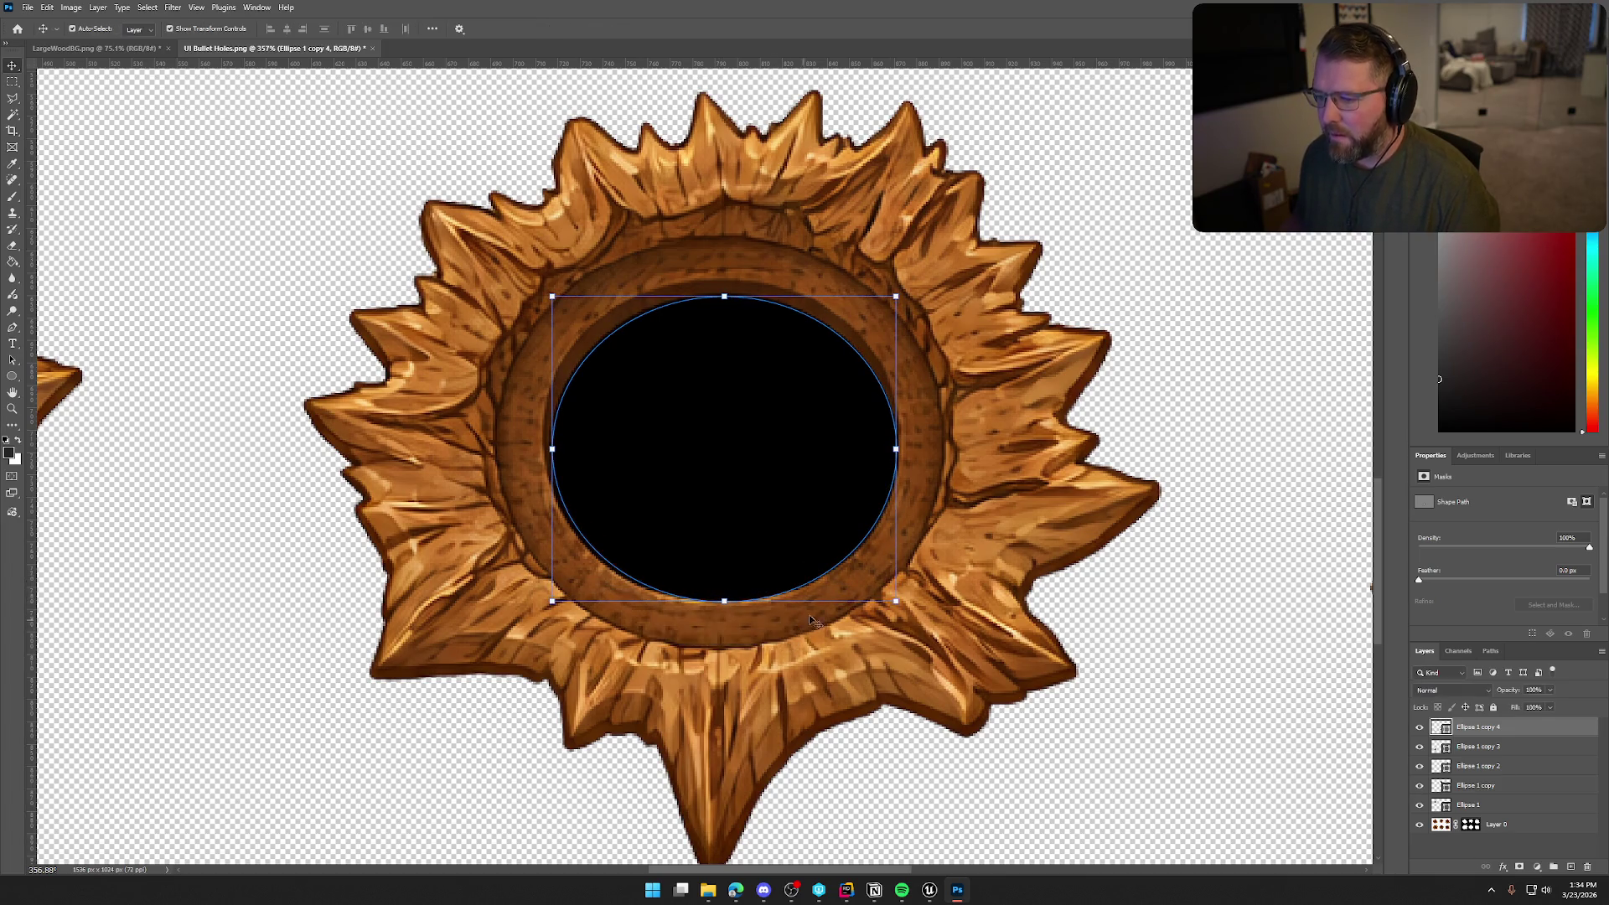
Review the filled holes, then select the Ellipse 1 copy 4 layer
{"action": "scroll", "coordinate": [1000, 604], "scroll_direction": "down", "scroll_amount": 5}
{"action": "scroll", "coordinate": [1001, 603], "scroll_direction": "down", "scroll_amount": 5}
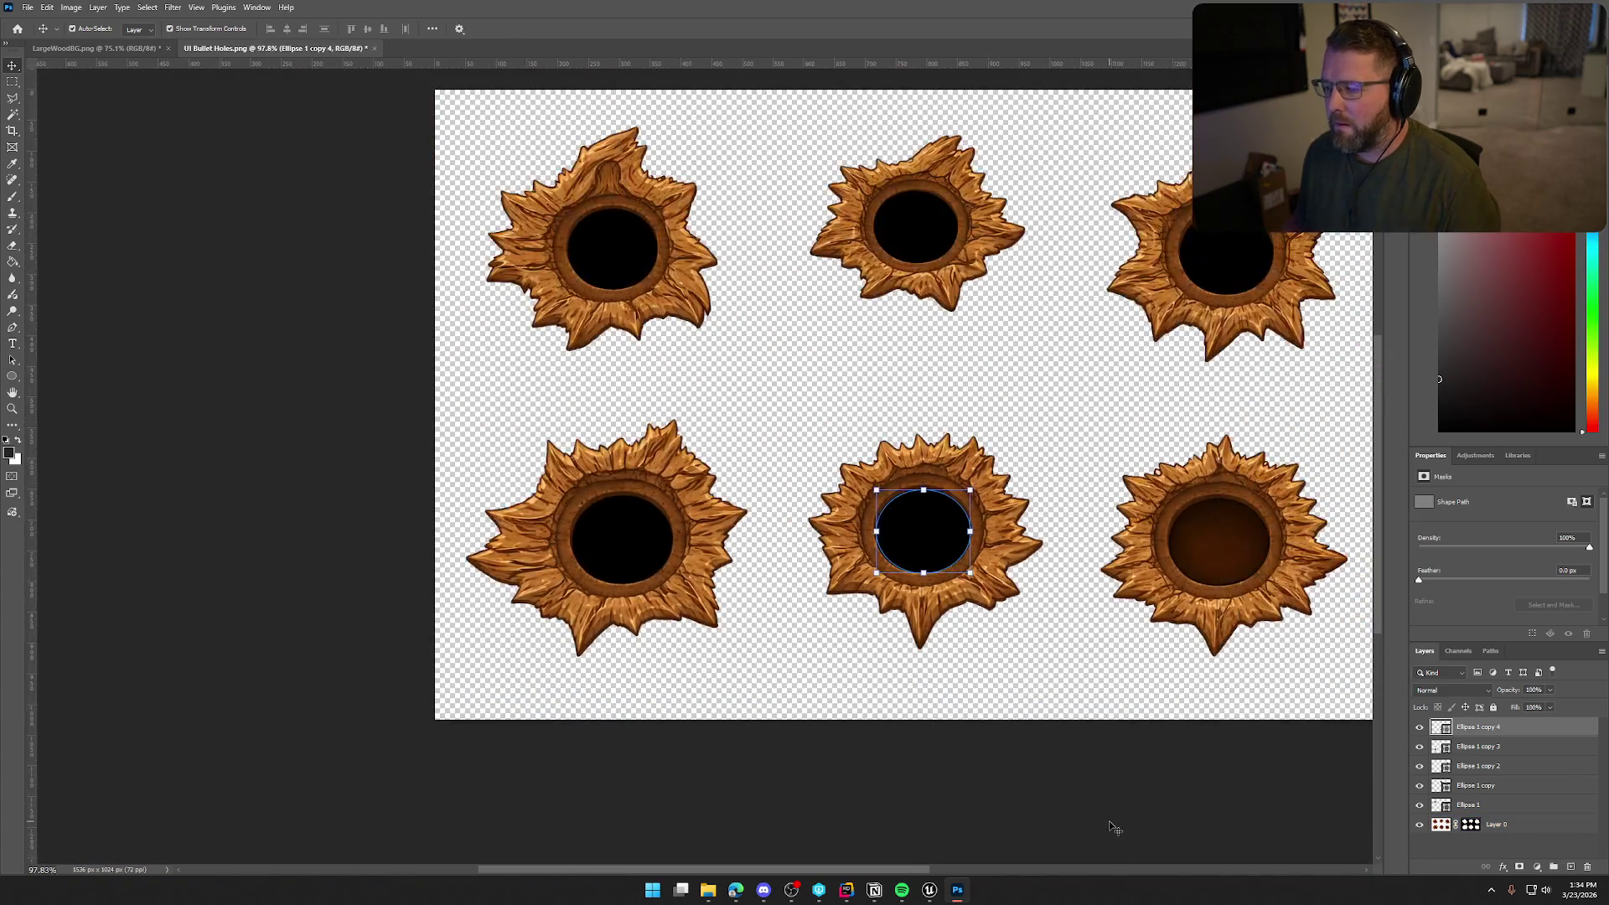
{"action": "left_click", "coordinate": [1113, 830]}
{"action": "left_click_drag", "start_coordinate": [863, 872], "coordinate": [955, 868]}
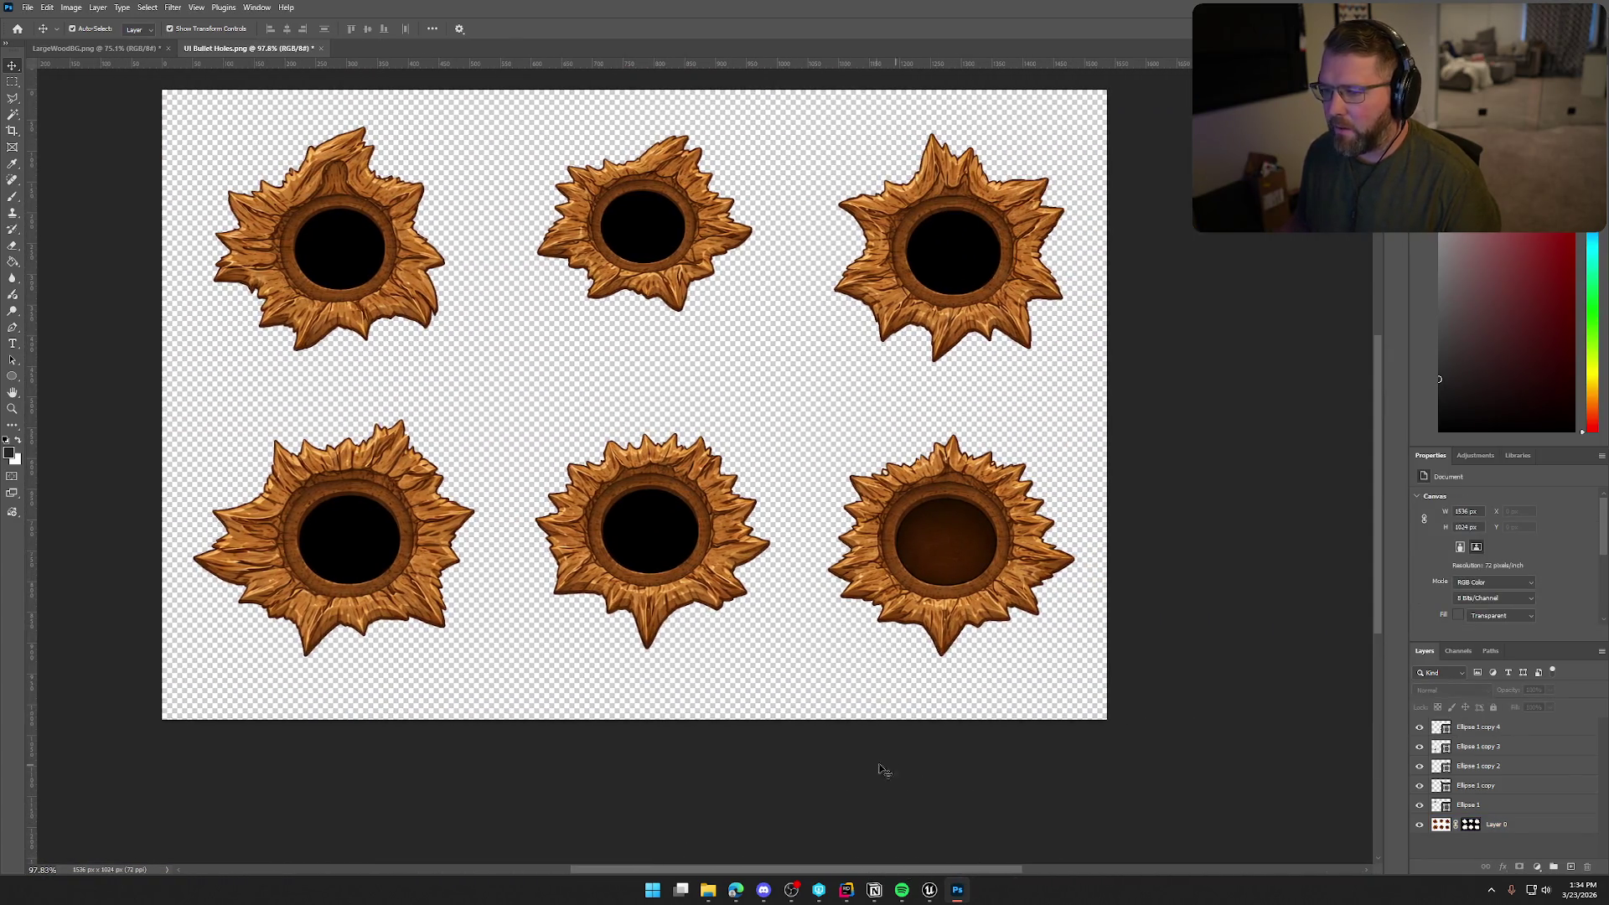
{"action": "scroll", "coordinate": [846, 745], "scroll_direction": "up", "scroll_amount": 3}
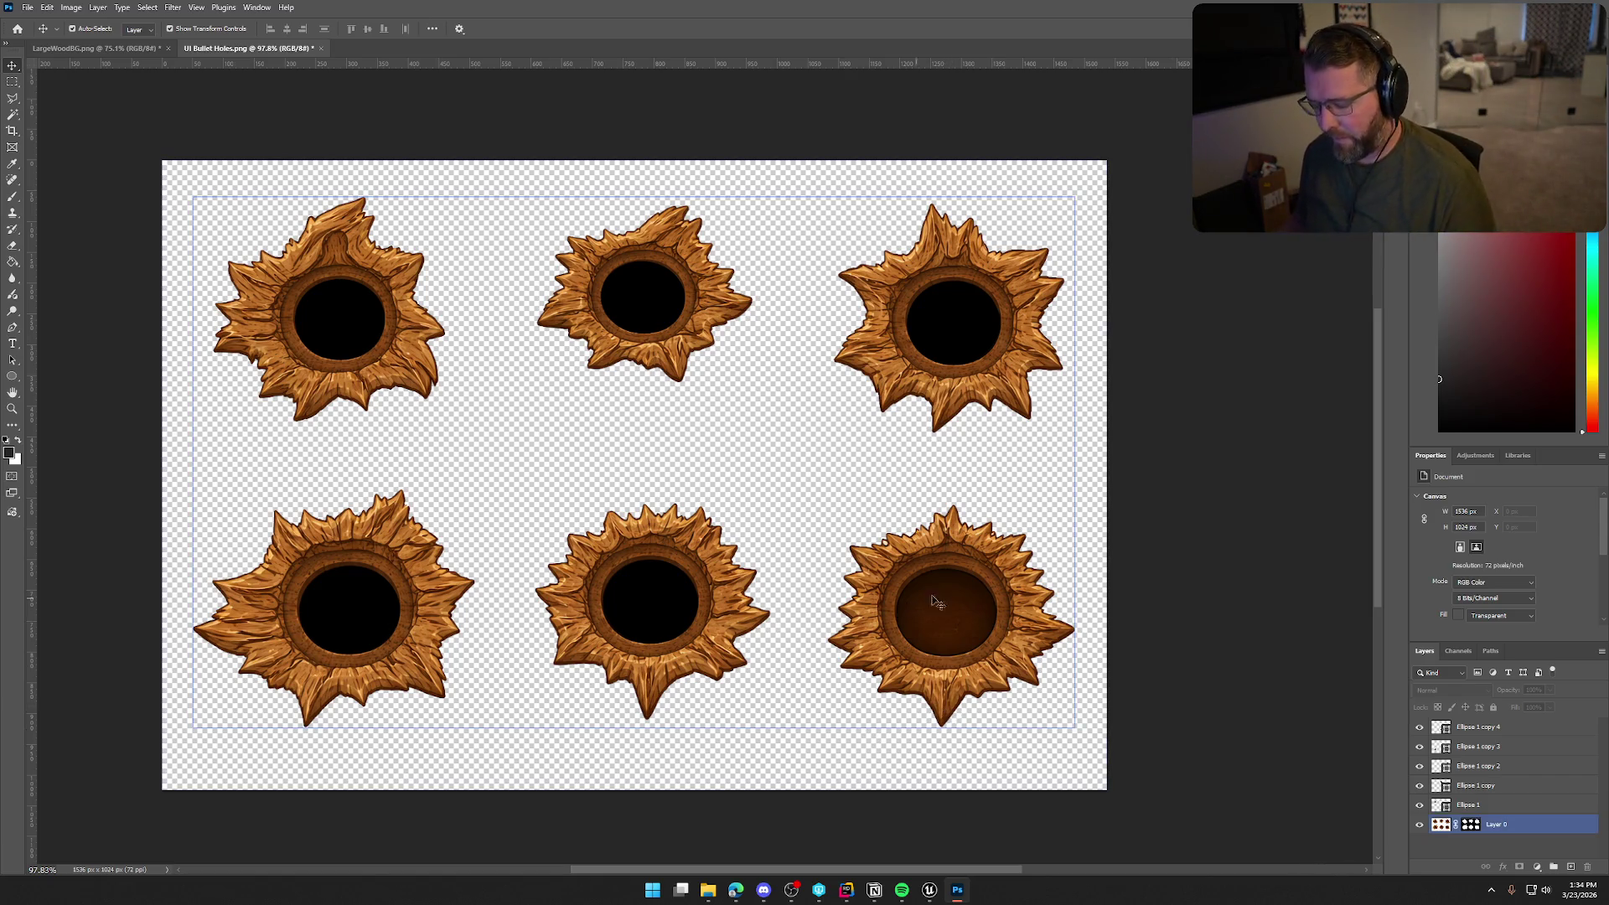
{"action": "left_click", "coordinate": [1497, 729]}
Duplicate the ellipse as Ellipse 1 copy 5 and centre it on the bottom-right hole
{"action": "right_click", "coordinate": [1497, 730]}
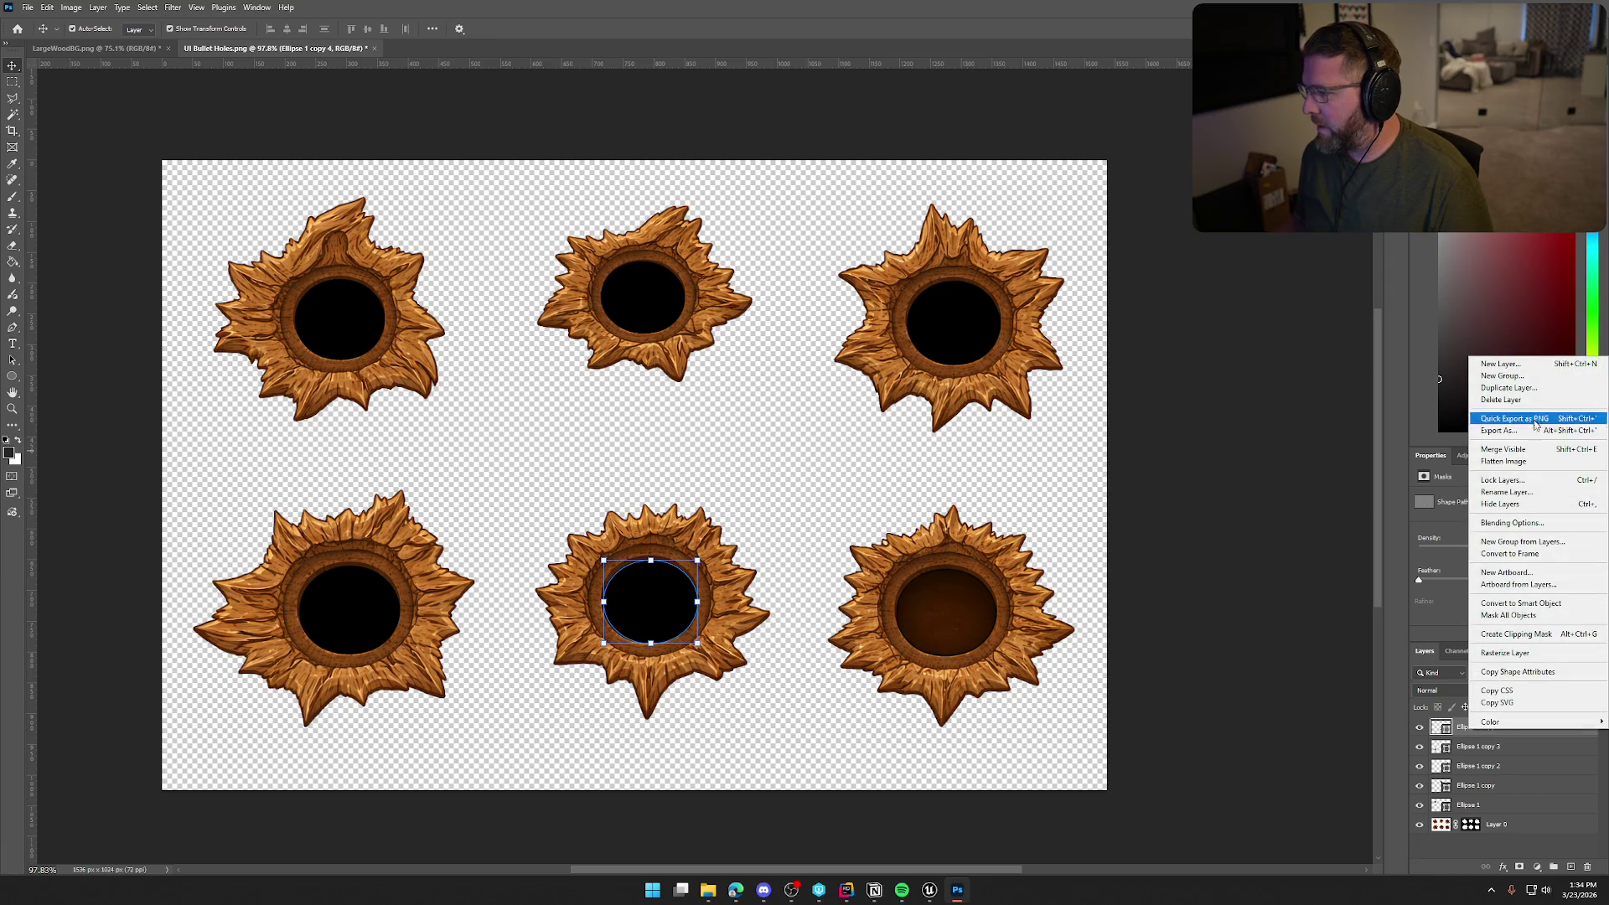
{"action": "left_click", "coordinate": [1534, 390]}
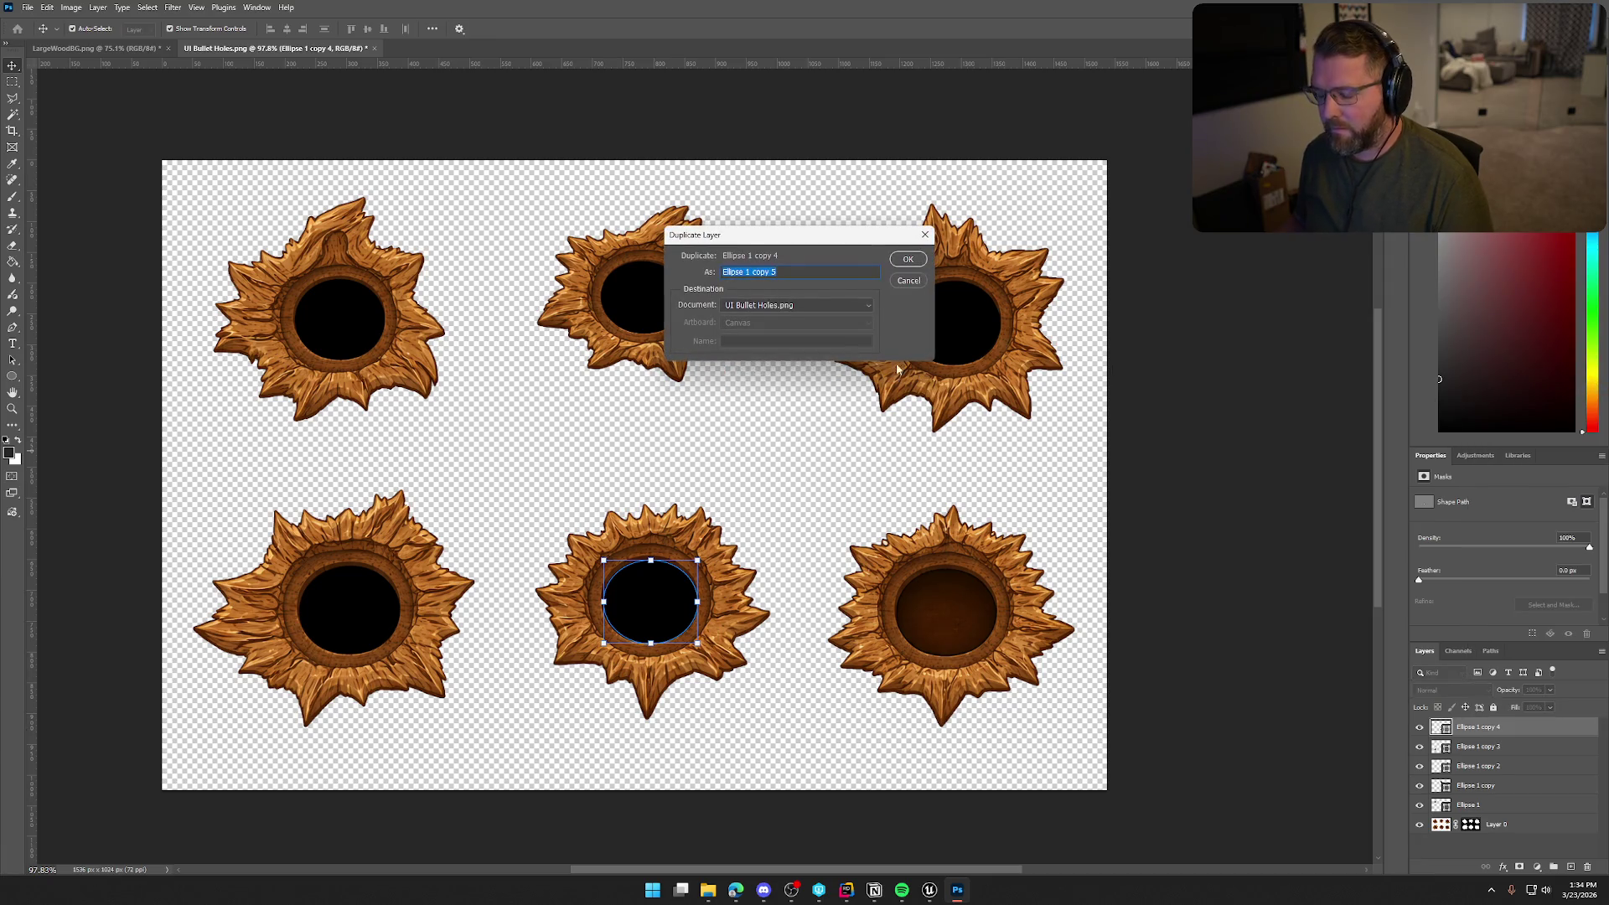
{"action": "left_click", "coordinate": [908, 260]}
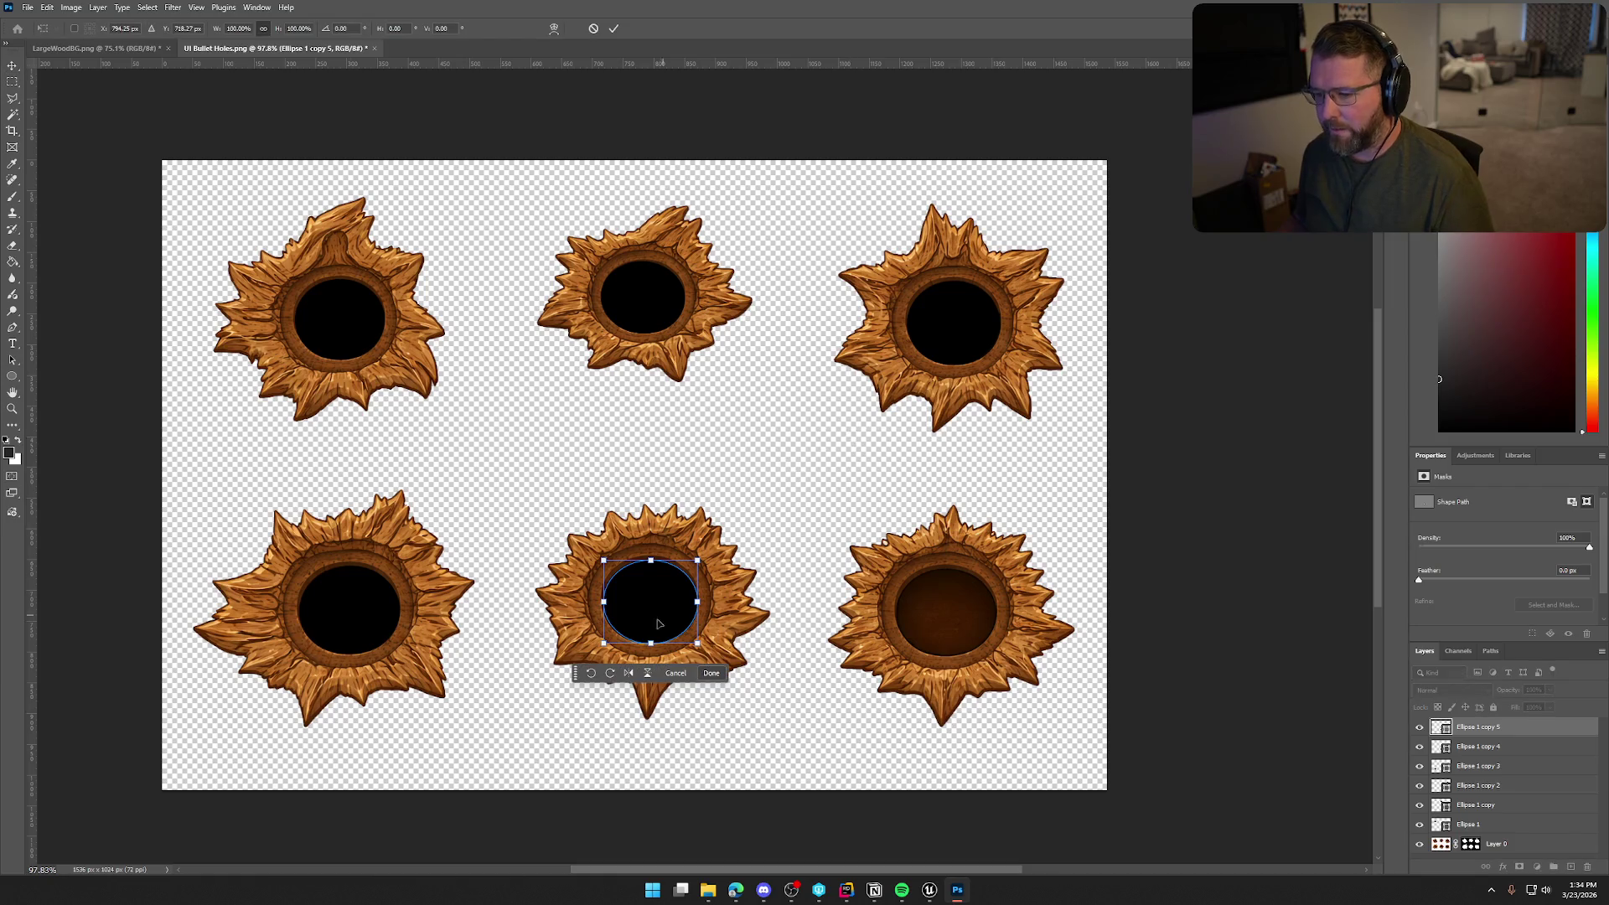
{"action": "left_click_drag", "start_coordinate": [658, 616], "coordinate": [953, 627]}
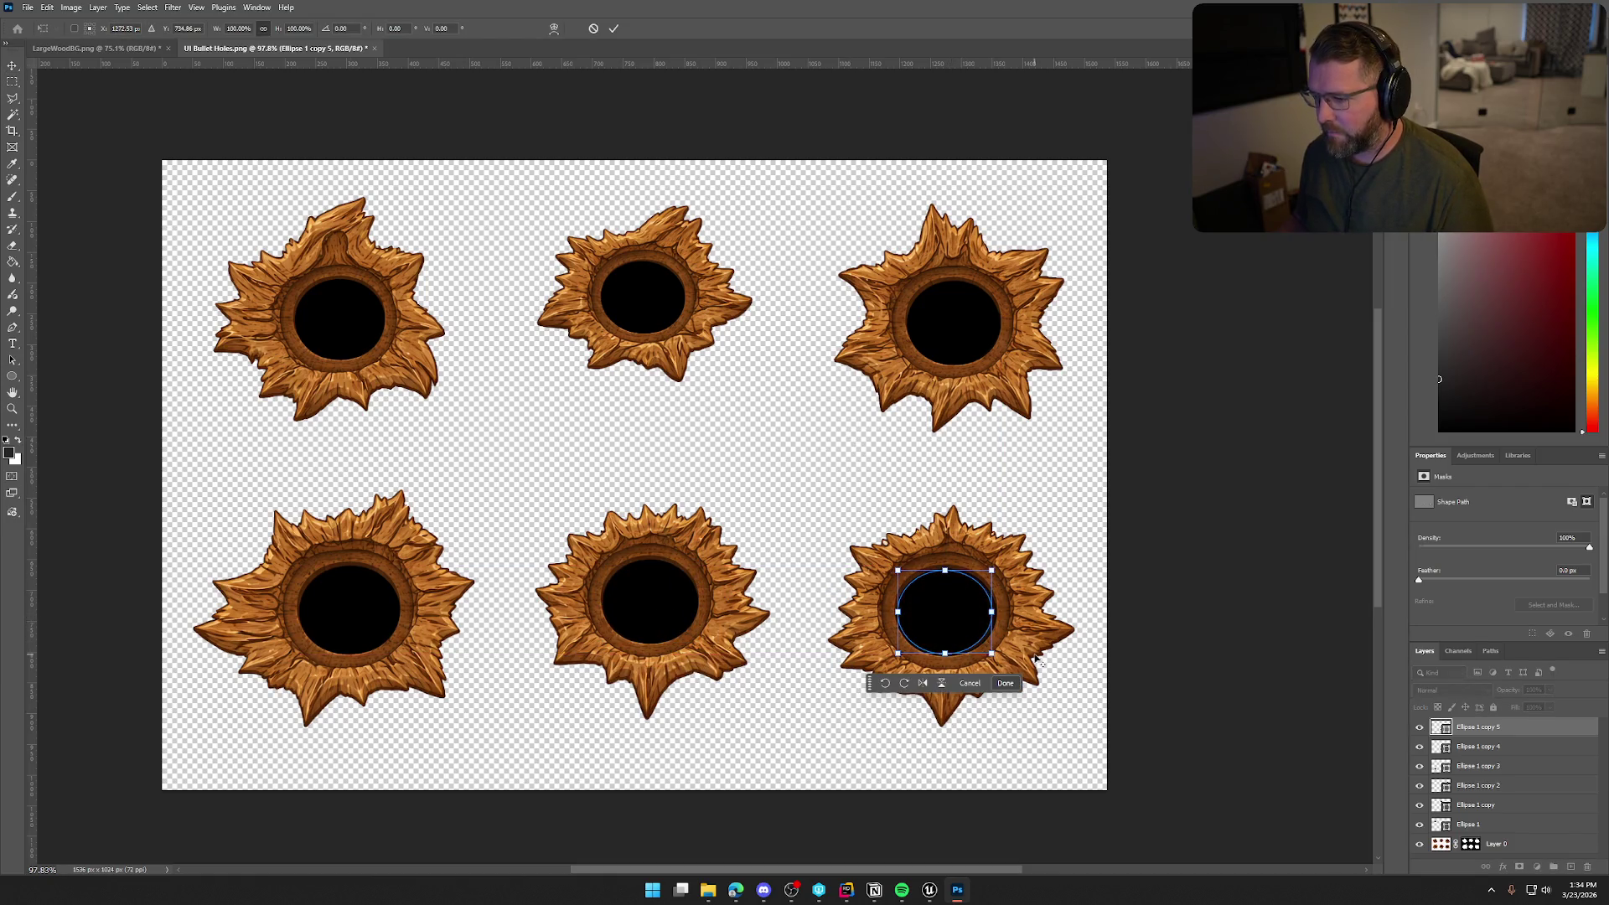
{"action": "scroll", "coordinate": [1029, 653], "scroll_direction": "up", "scroll_amount": 5}
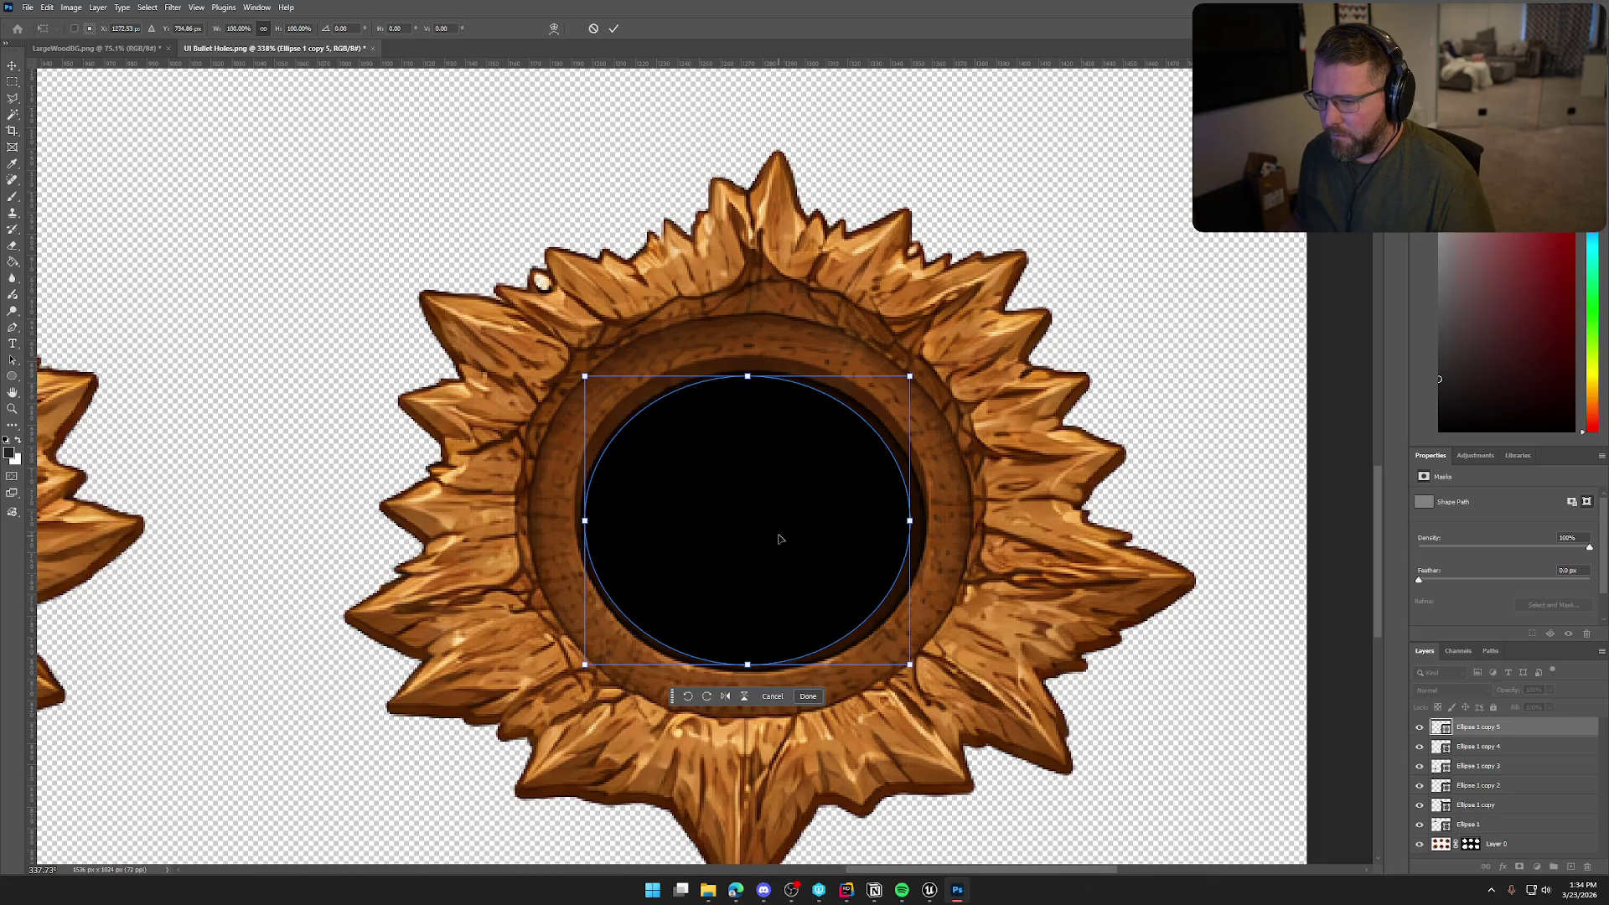
{"action": "mouse_move", "coordinate": [779, 539]}
{"action": "left_mouse_down"}
{"action": "mouse_move", "coordinate": [807, 545]}
{"action": "mouse_move", "coordinate": [779, 530]}
{"action": "left_mouse_up"}
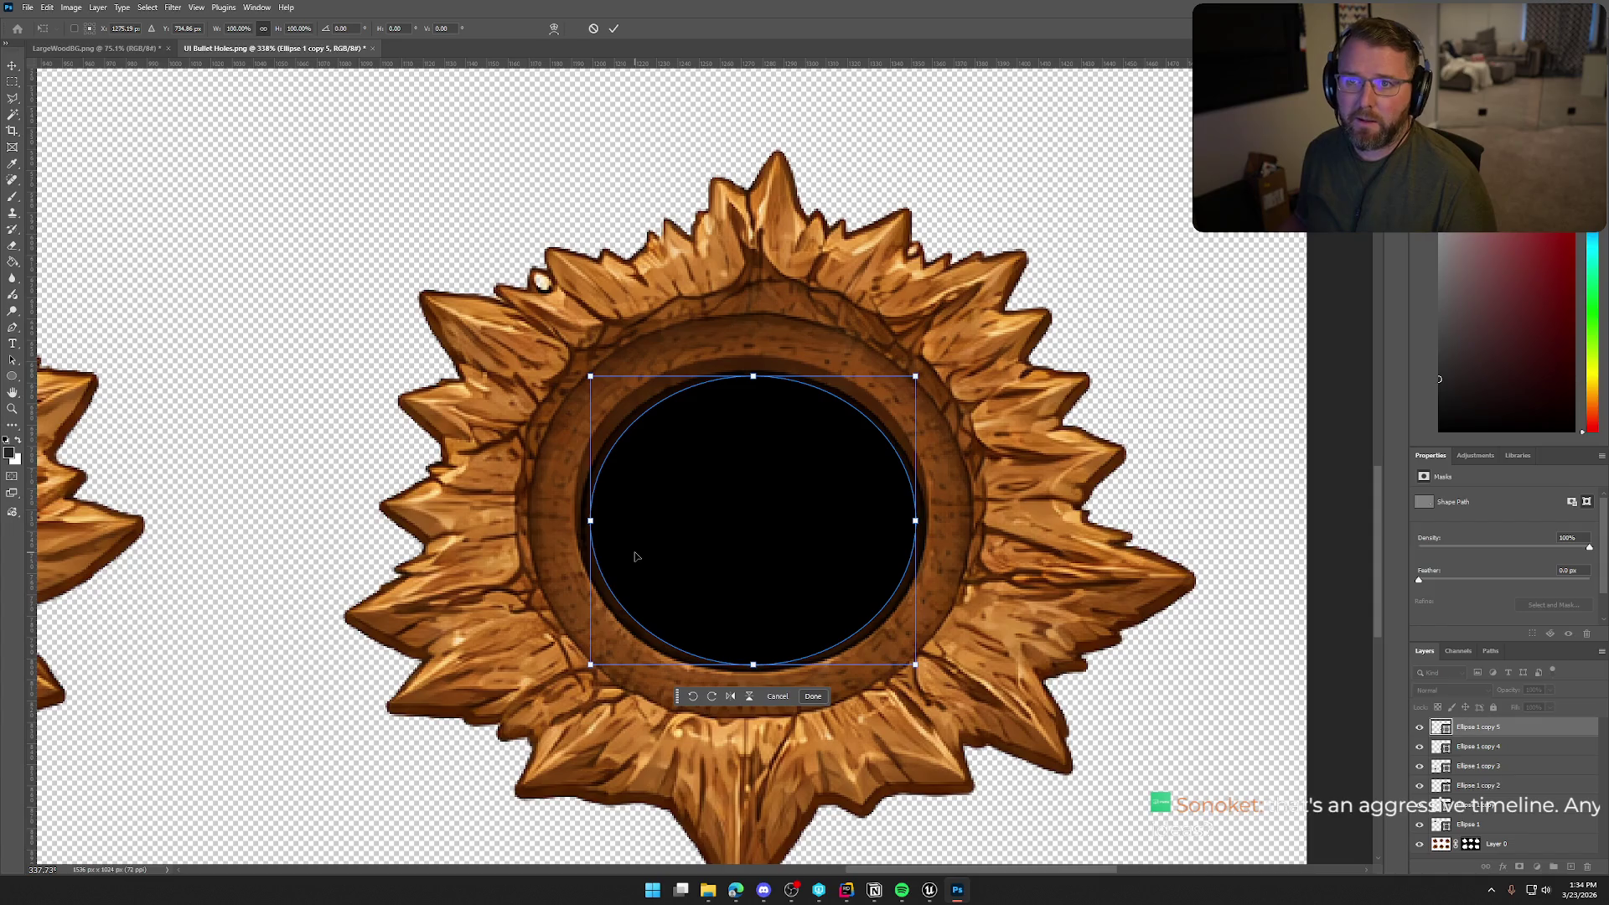
Widen and stretch the ellipse to the hole's rim, commit it, and deselect
{"action": "left_click_drag", "start_coordinate": [590, 521], "coordinate": [580, 520]}
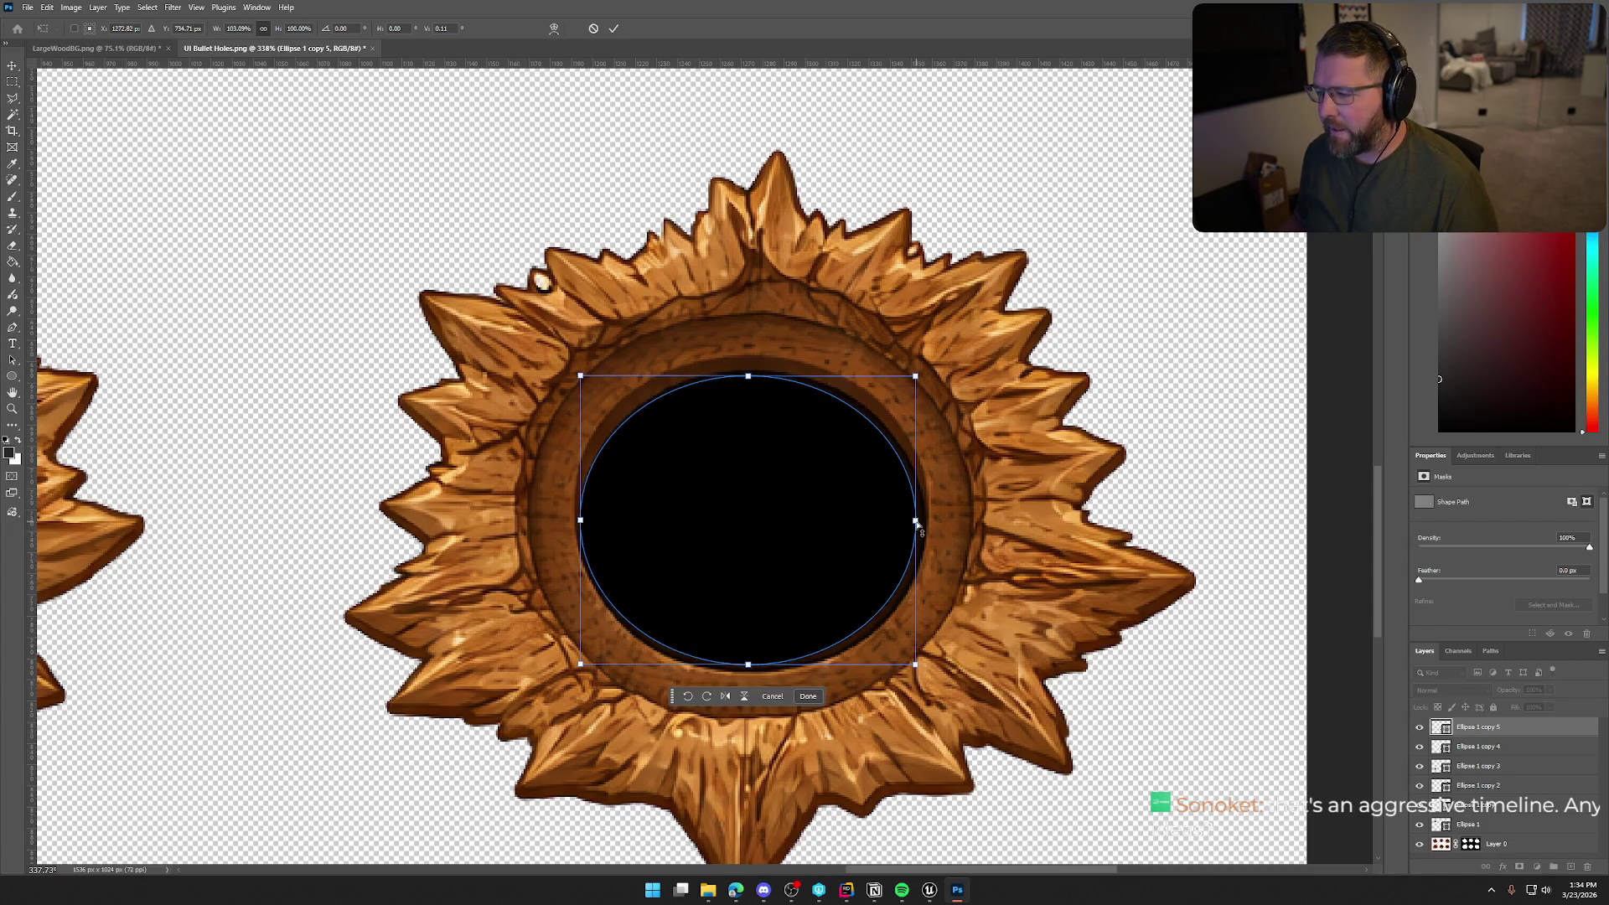
{"action": "left_click_drag", "start_coordinate": [916, 522], "coordinate": [923, 520]}
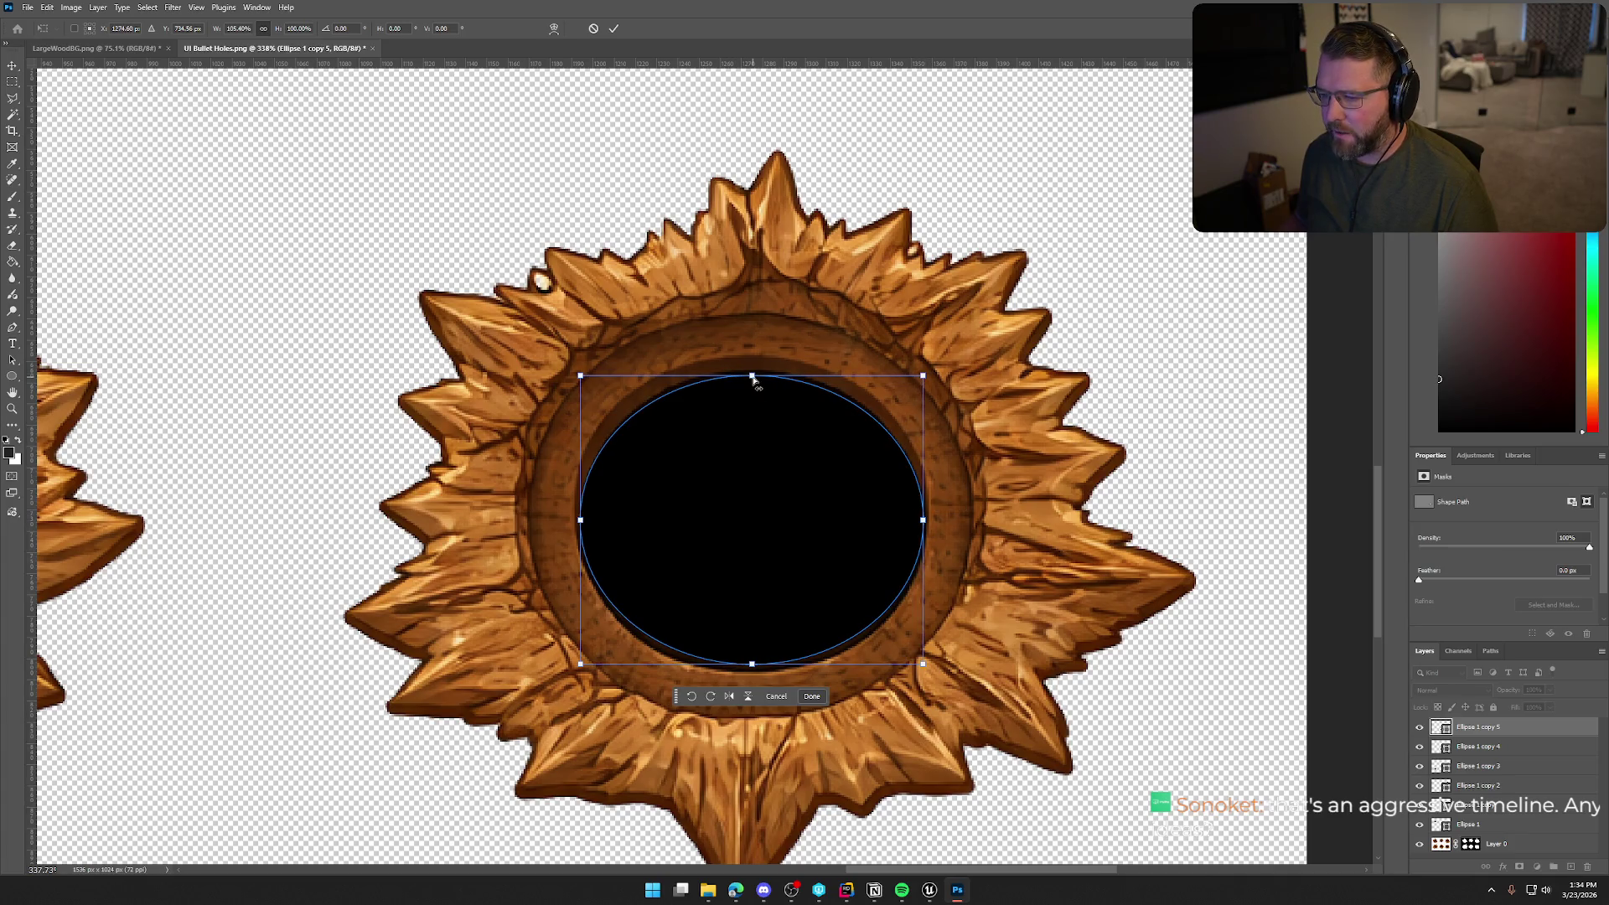
{"action": "left_click_drag", "start_coordinate": [752, 379], "coordinate": [754, 374]}
{"action": "left_click_drag", "start_coordinate": [752, 665], "coordinate": [751, 674]}
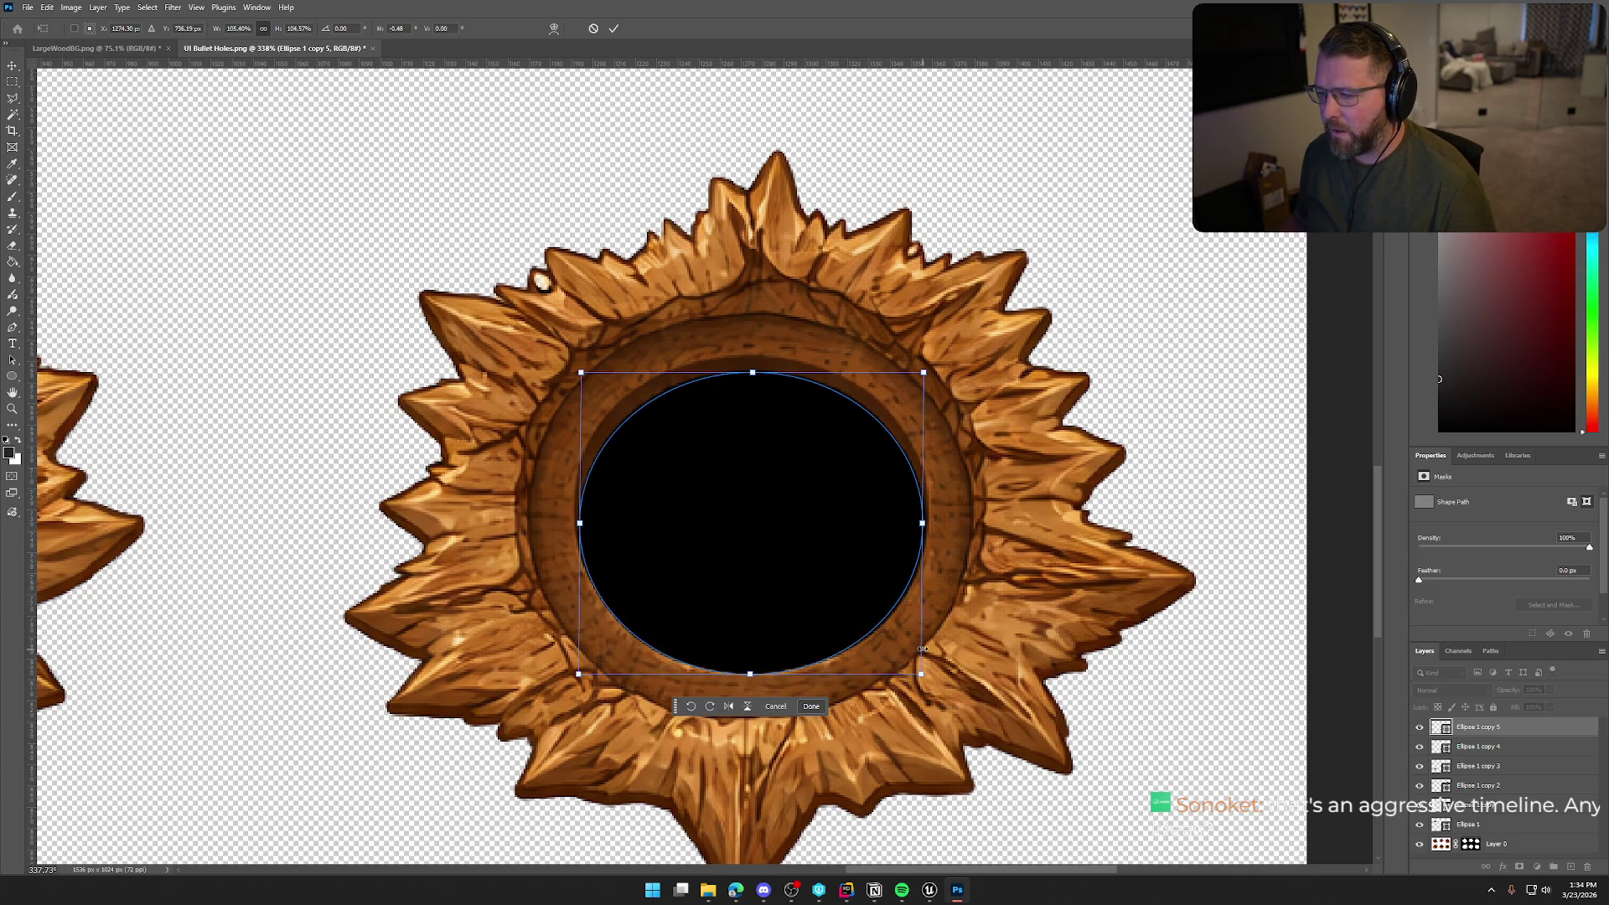
{"action": "key", "text": "Return"}
{"action": "left_click", "coordinate": [1324, 494]}
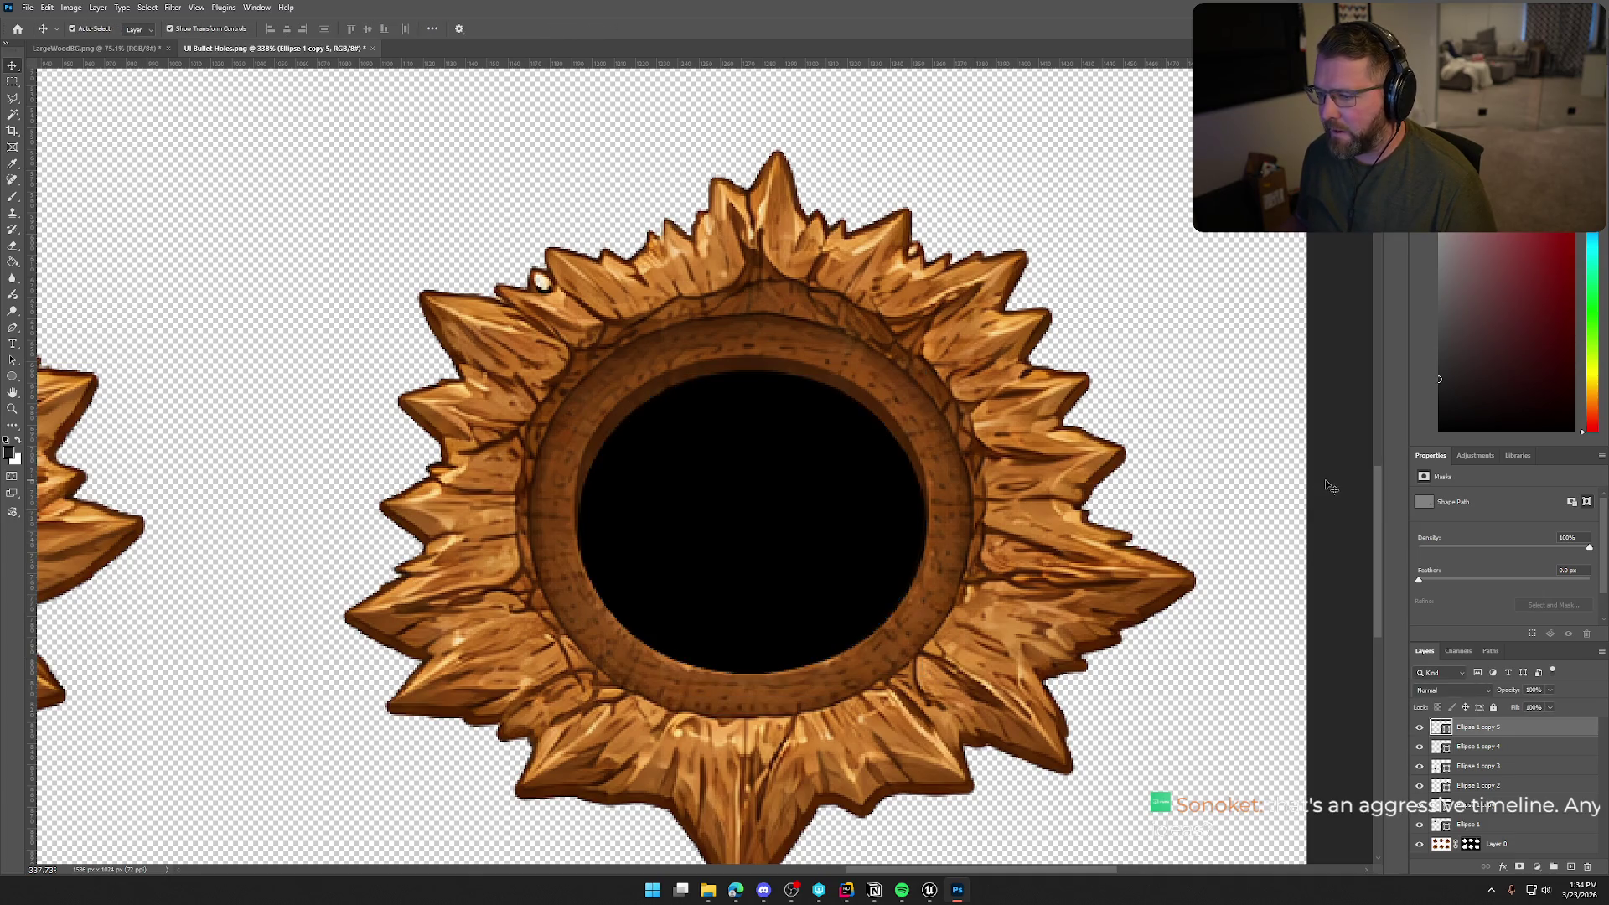
{"action": "scroll", "coordinate": [1215, 578], "scroll_direction": "down", "scroll_amount": 10}
{"action": "scroll", "coordinate": [1188, 539], "scroll_direction": "up", "scroll_amount": 4}
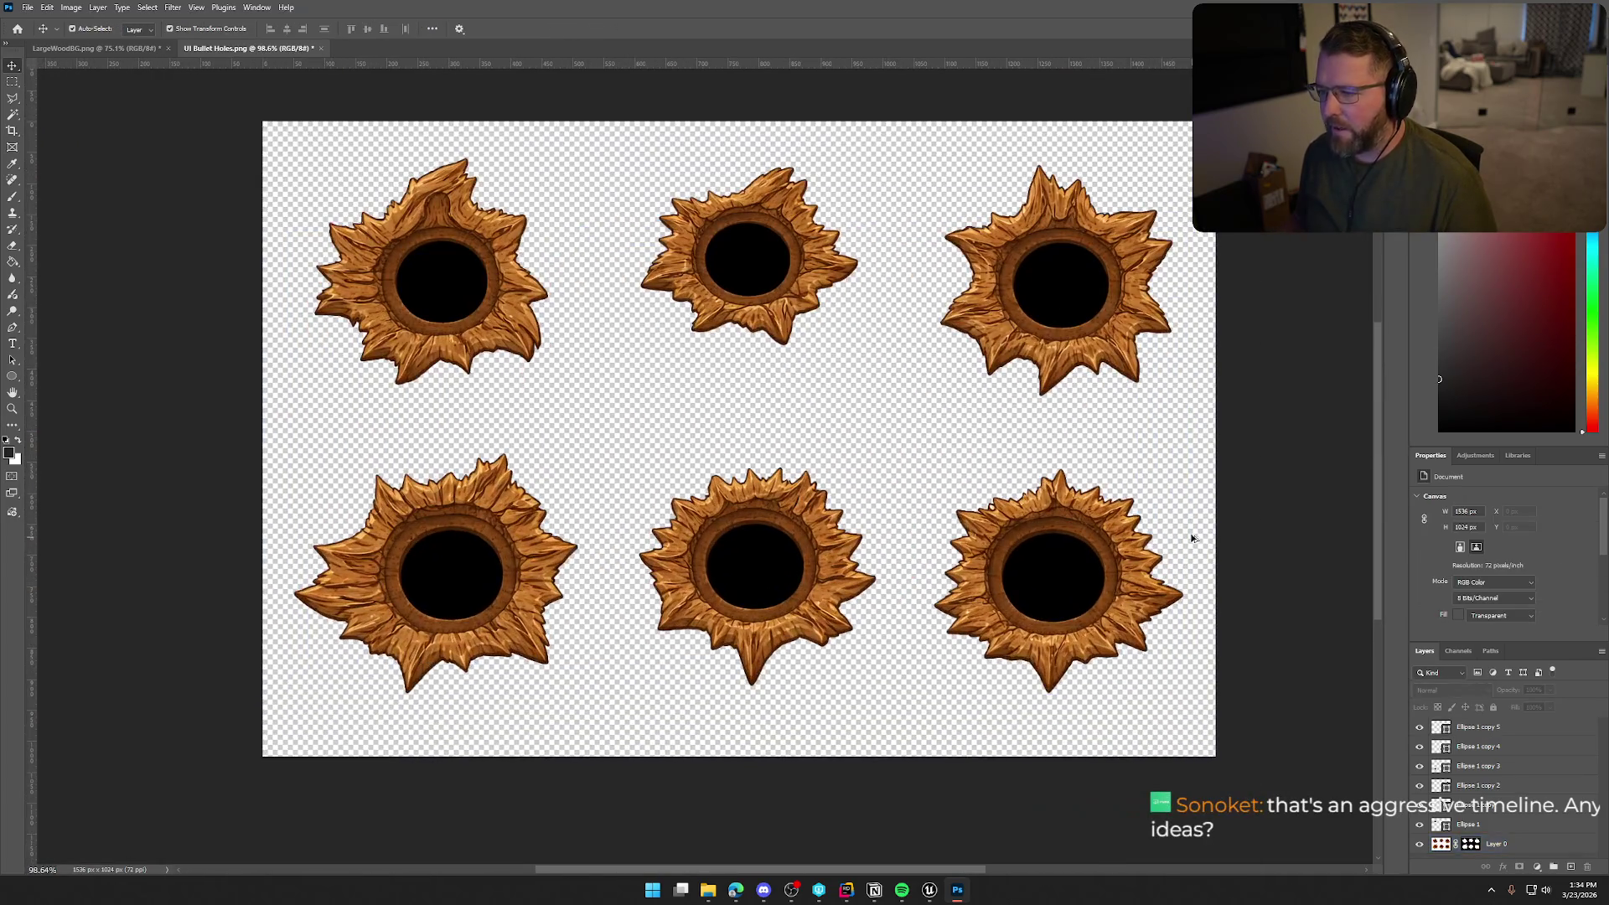
Look over the finished six-hole sheet, then switch back to the Unreal Engine blueprint editor
{"action": "scroll", "coordinate": [1239, 542], "scroll_direction": "up", "scroll_amount": 1}
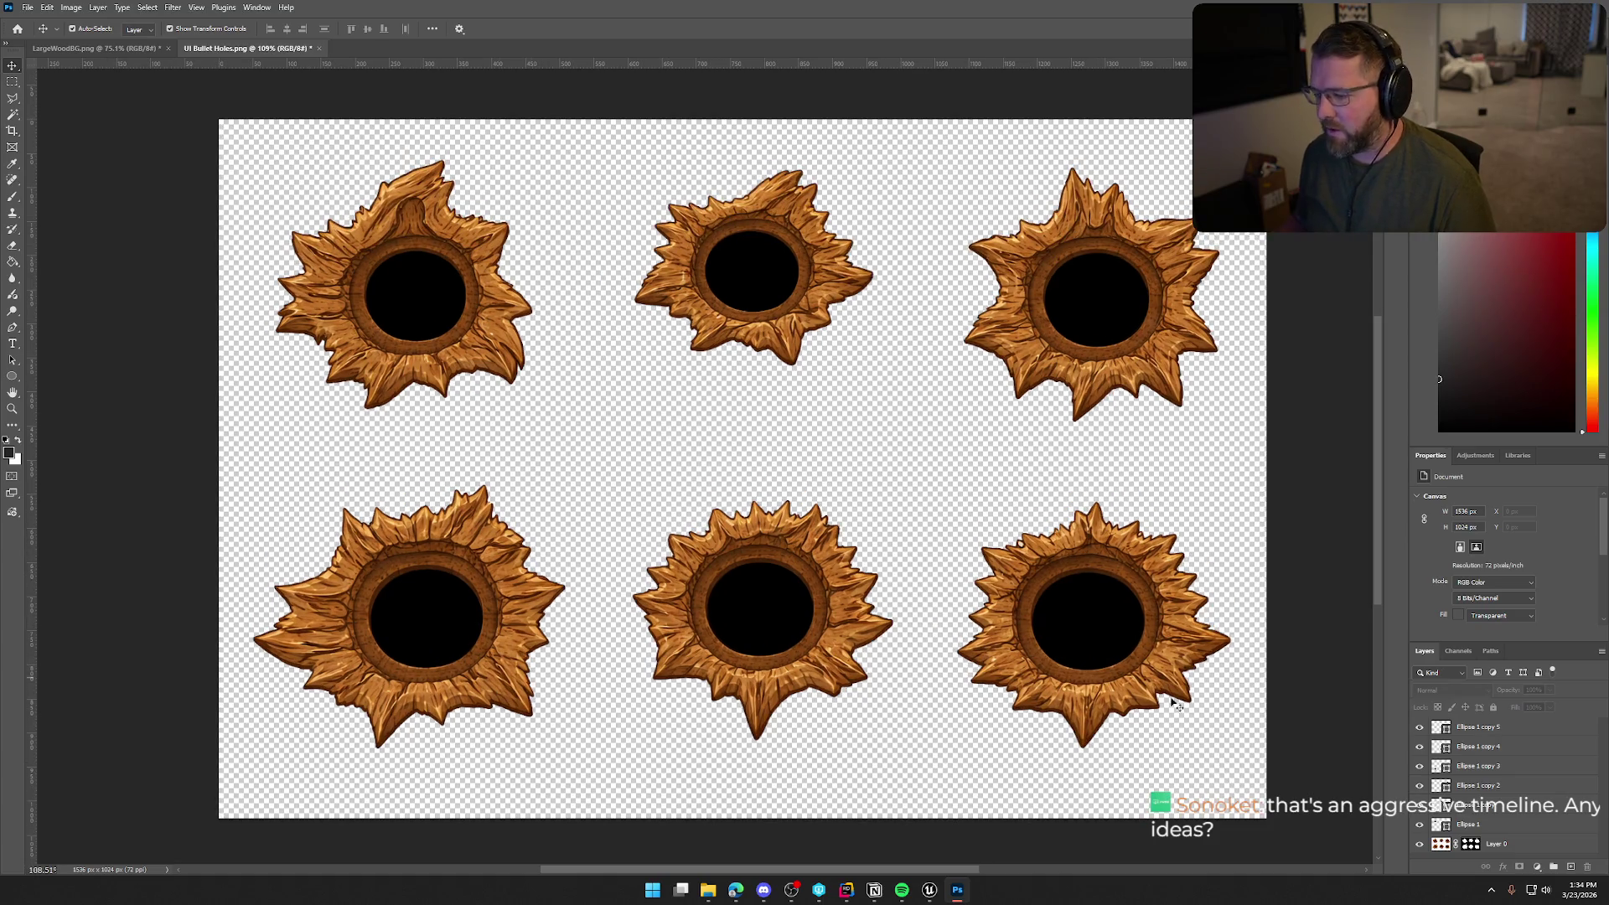
{"action": "scroll", "coordinate": [944, 808], "scroll_direction": "right", "scroll_amount": 1}
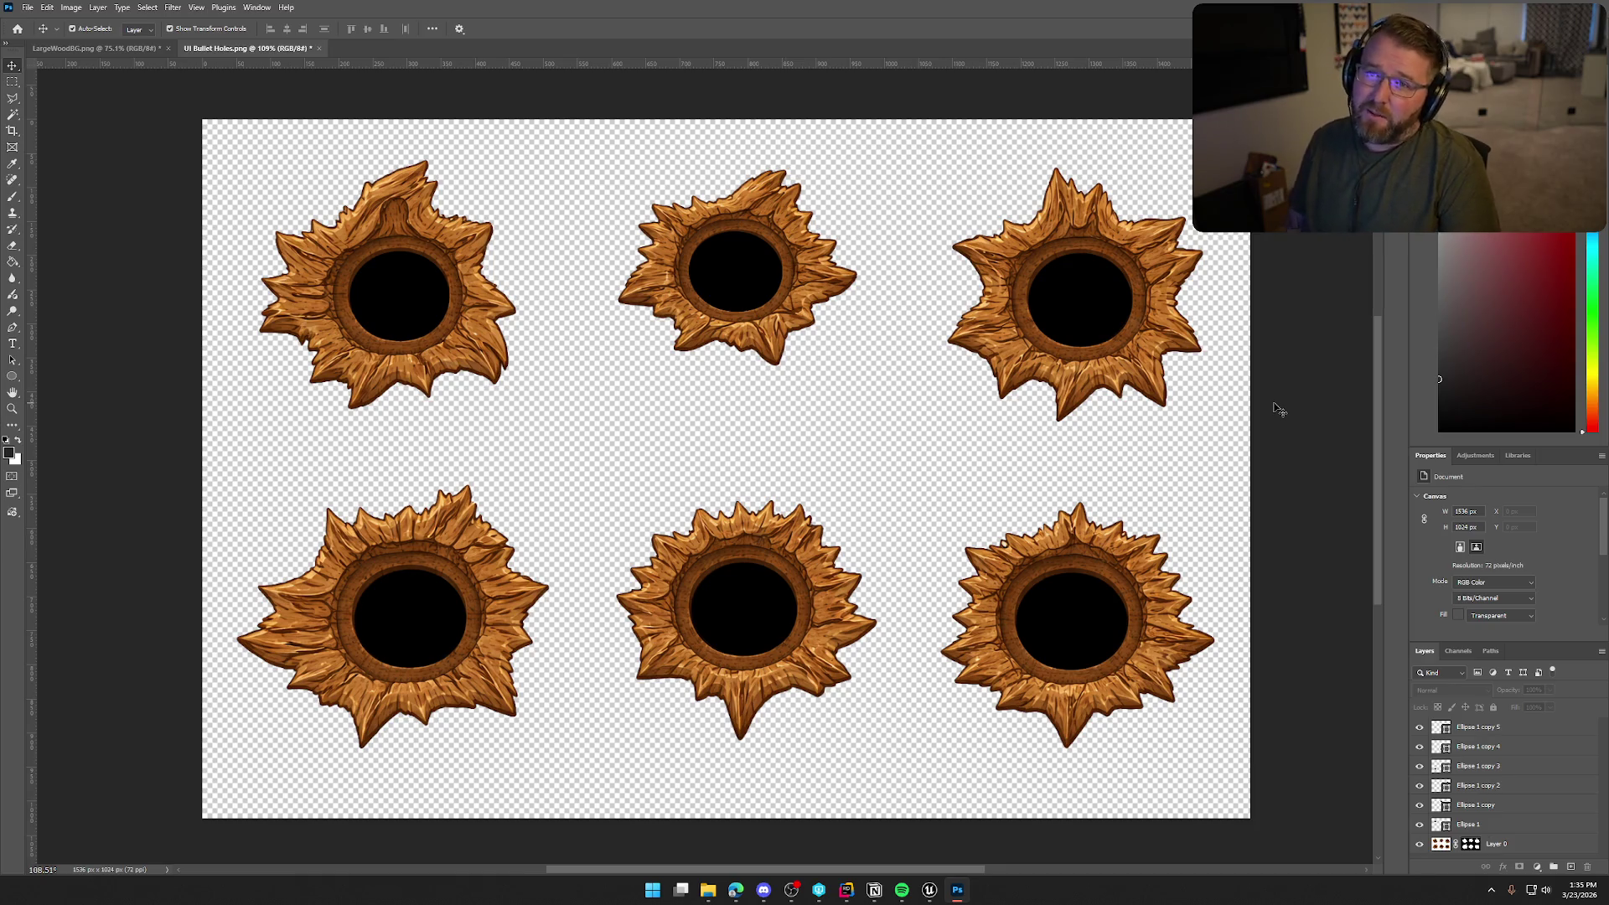
{"action": "left_click", "coordinate": [927, 898]}
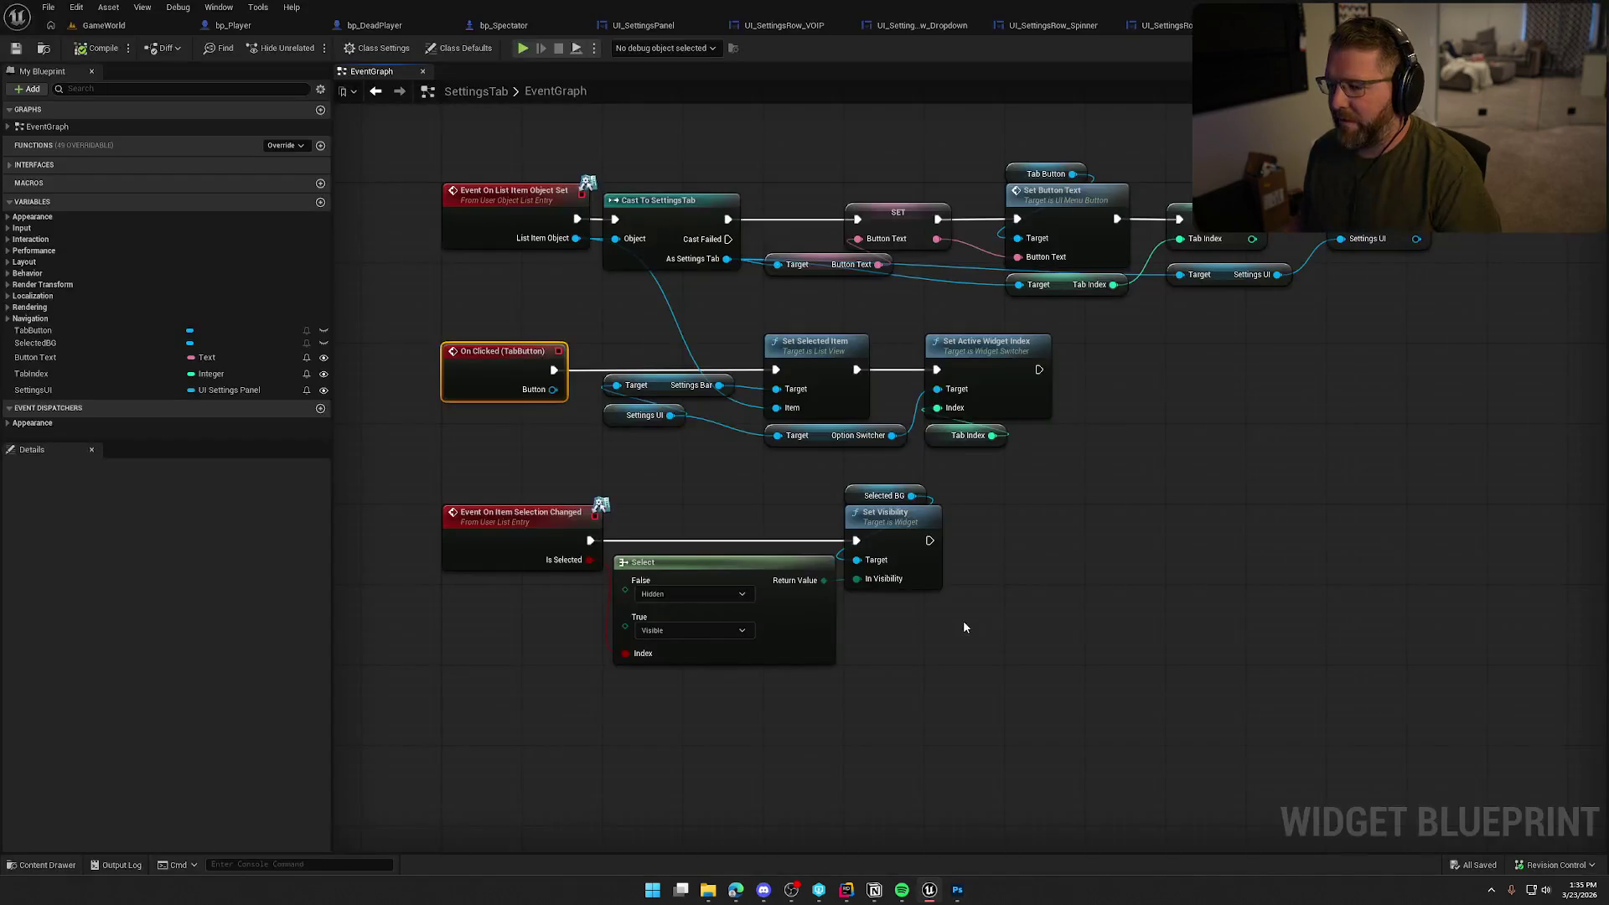
Switch to the GameWorld level, then bring up the Notion To Do board and shift it left
{"action": "left_click", "coordinate": [104, 25]}
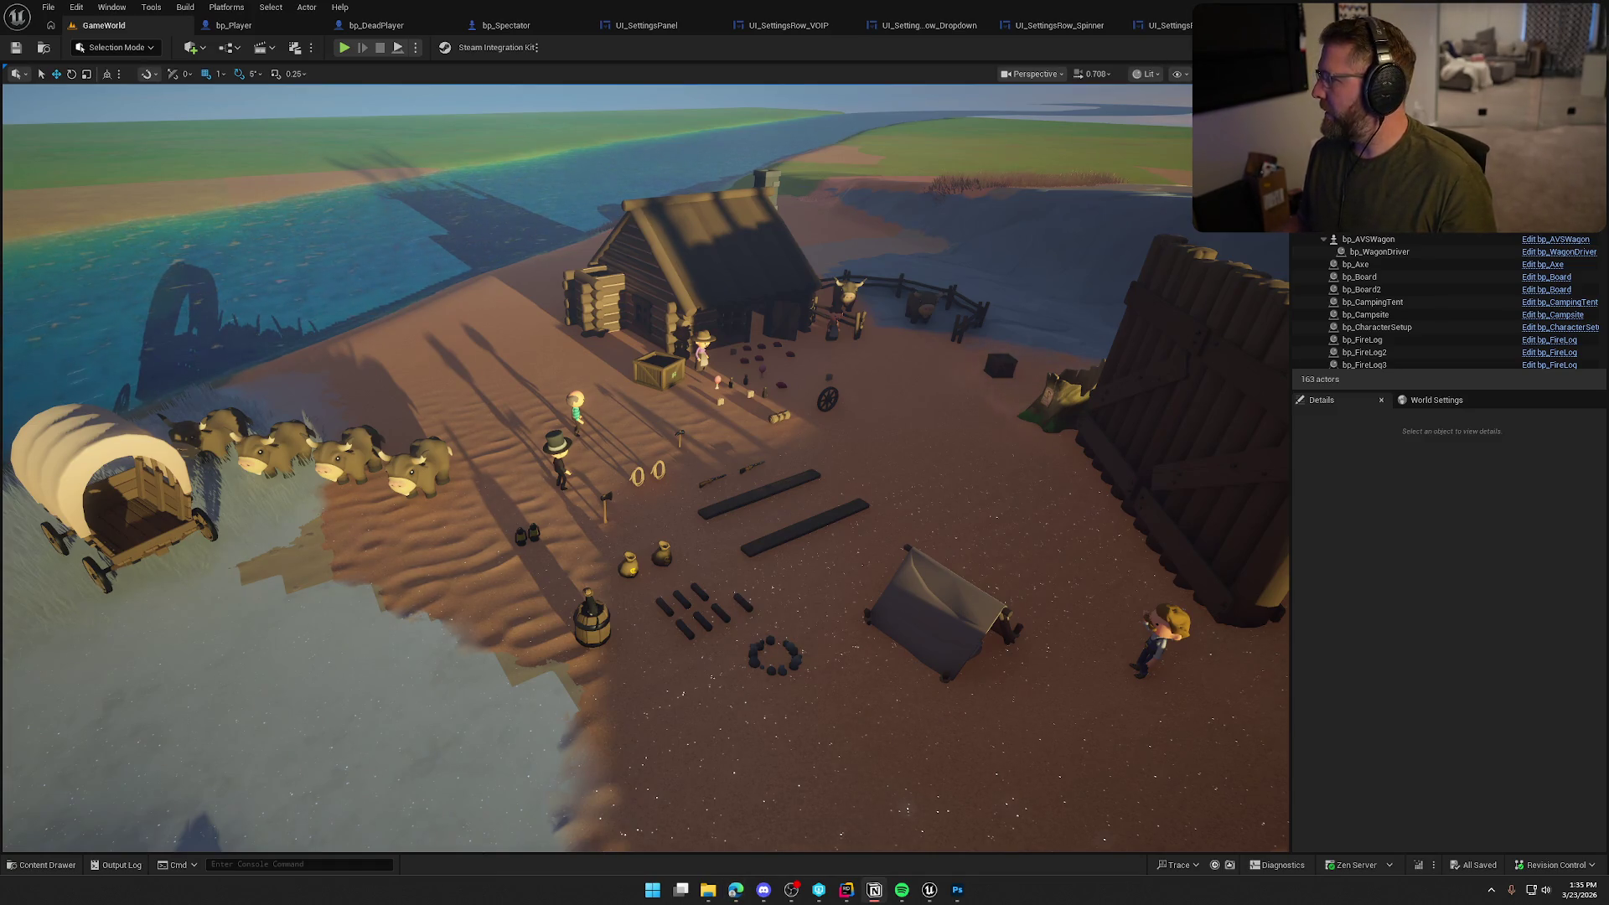
{"action": "key", "text": "alt+Tab"}
{"action": "left_click_drag", "start_coordinate": [743, 58], "coordinate": [531, 55]}
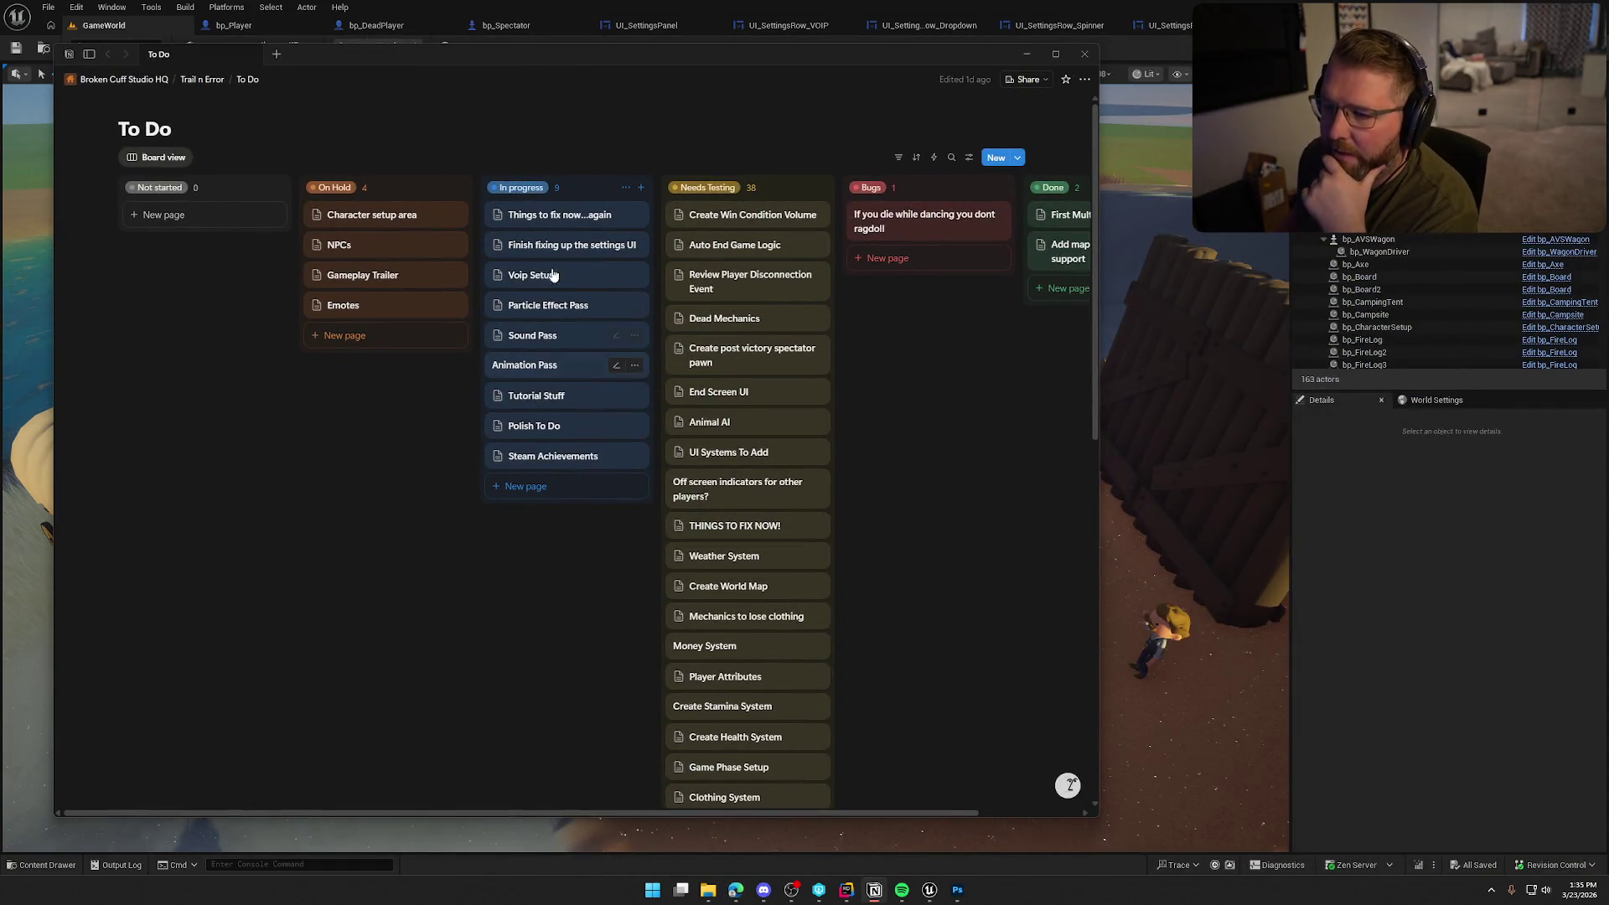
Open and close the 'Things to fix now...again' card, then drag the Notion window off screen
{"action": "left_click", "coordinate": [539, 218]}
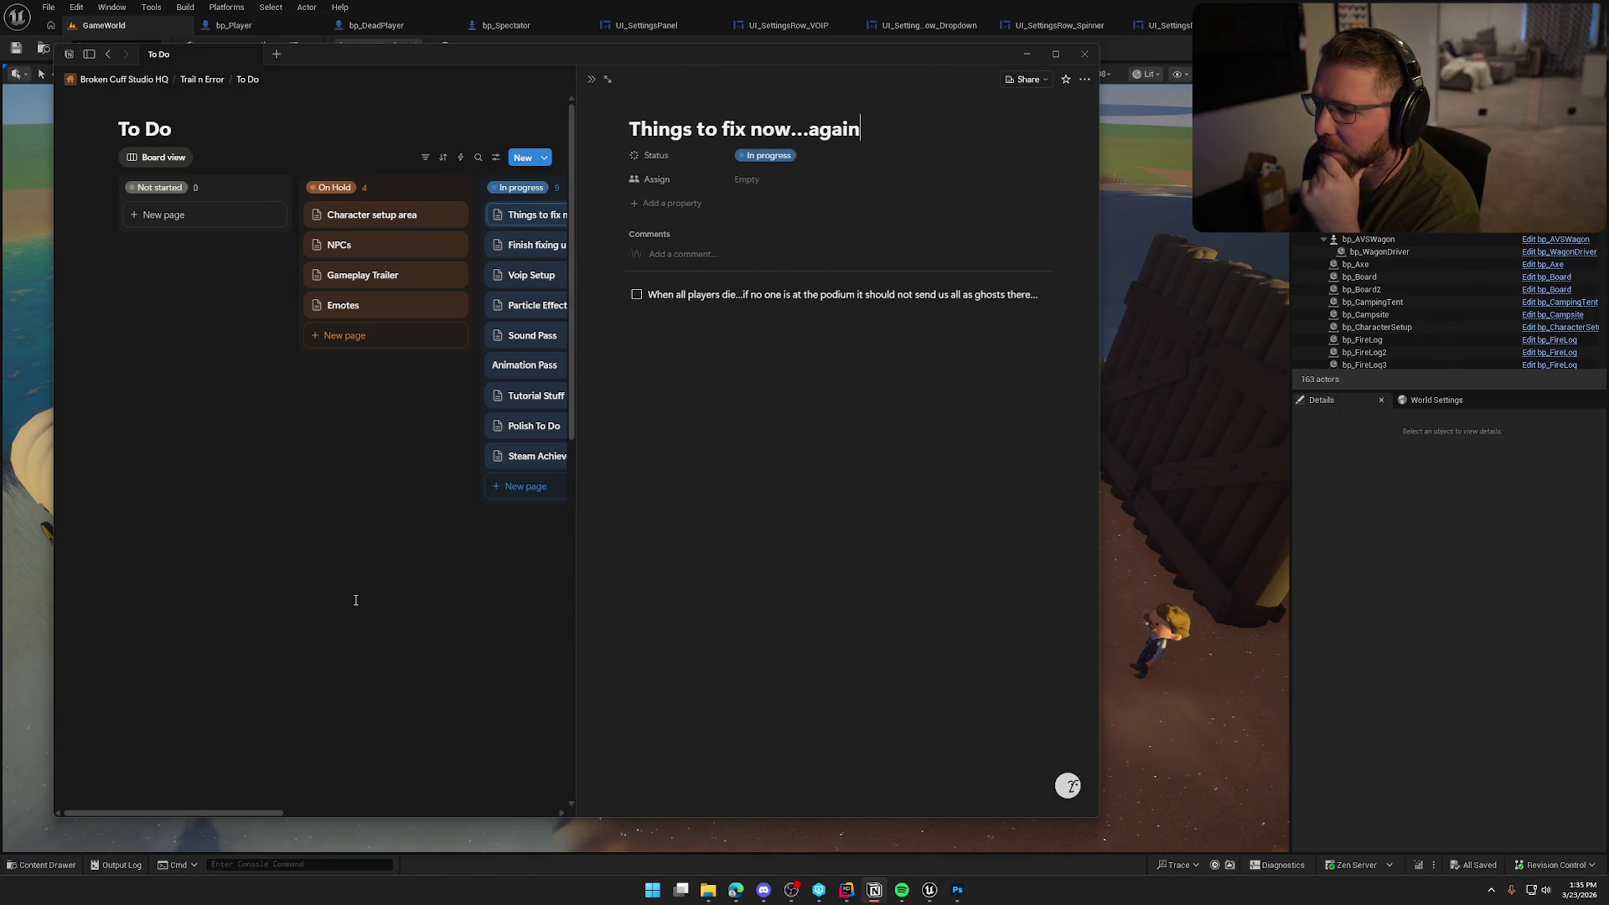
{"action": "left_click", "coordinate": [355, 600]}
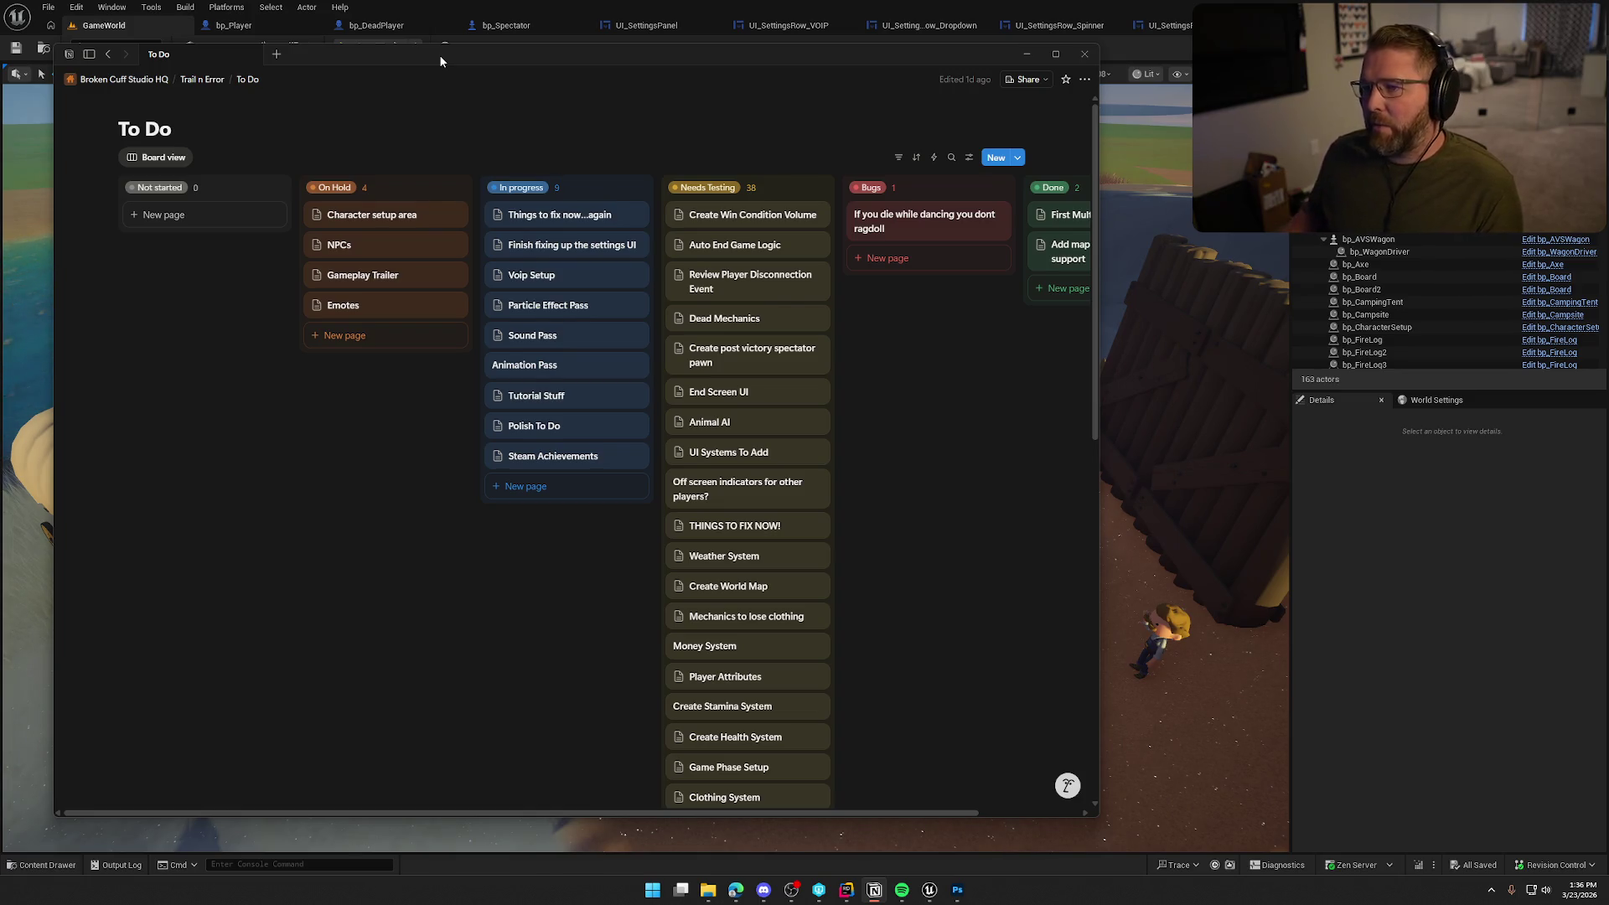
{"action": "left_click_drag", "start_coordinate": [439, 54], "coordinate": [1608, 59]}
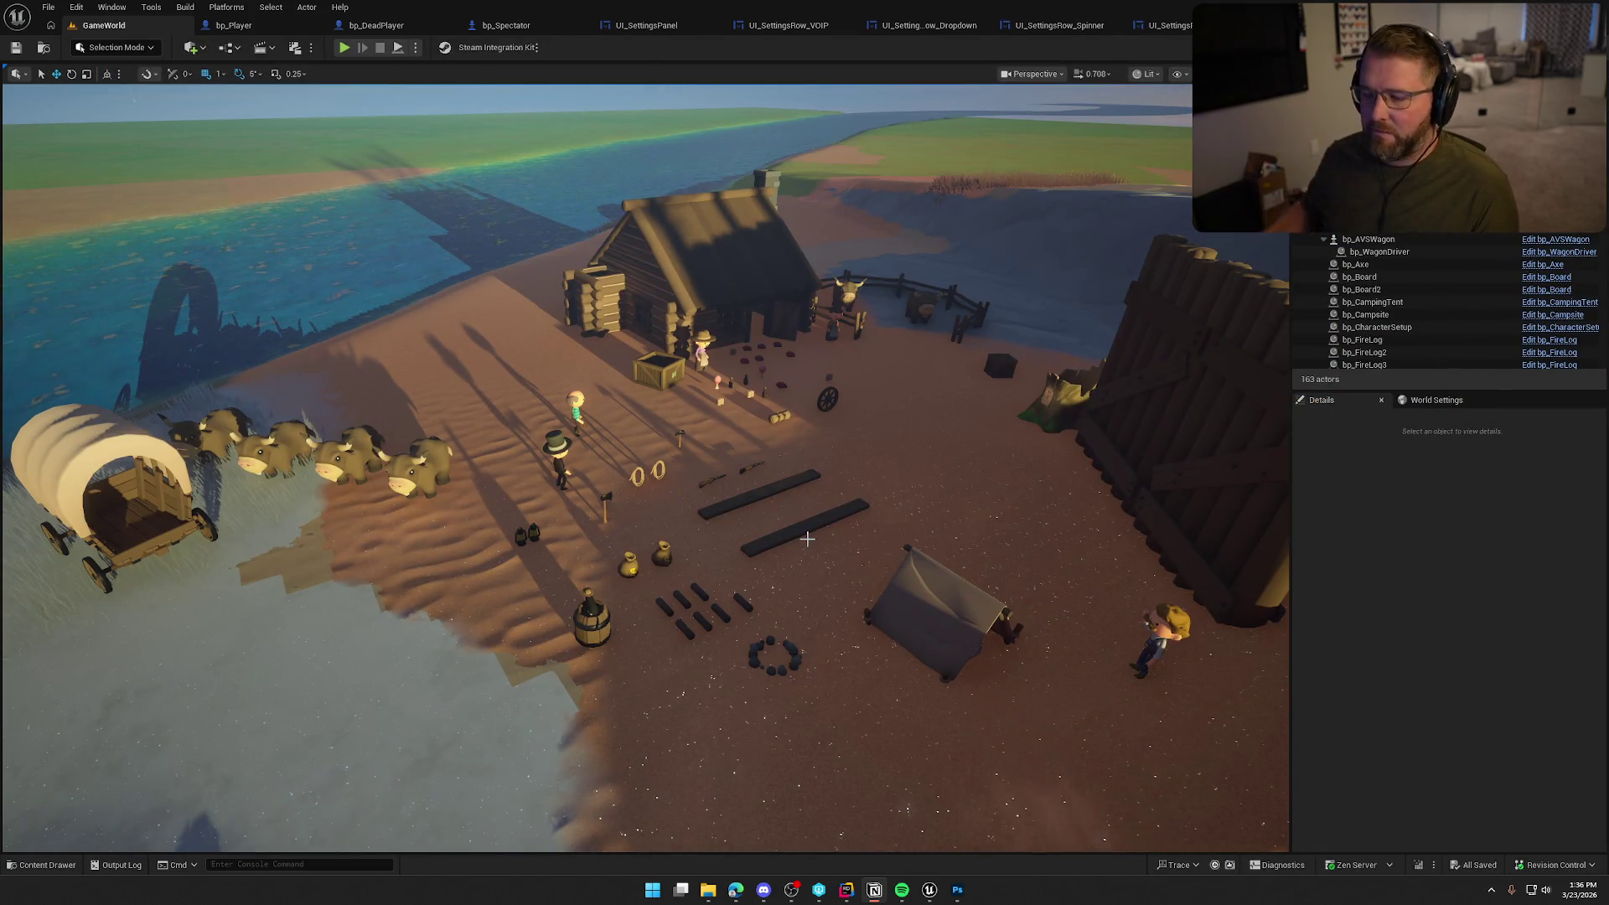
Open the Content Drawer with Ctrl+Space and browse to the Maps folder
{"action": "left_click", "coordinate": [1370, 503]}
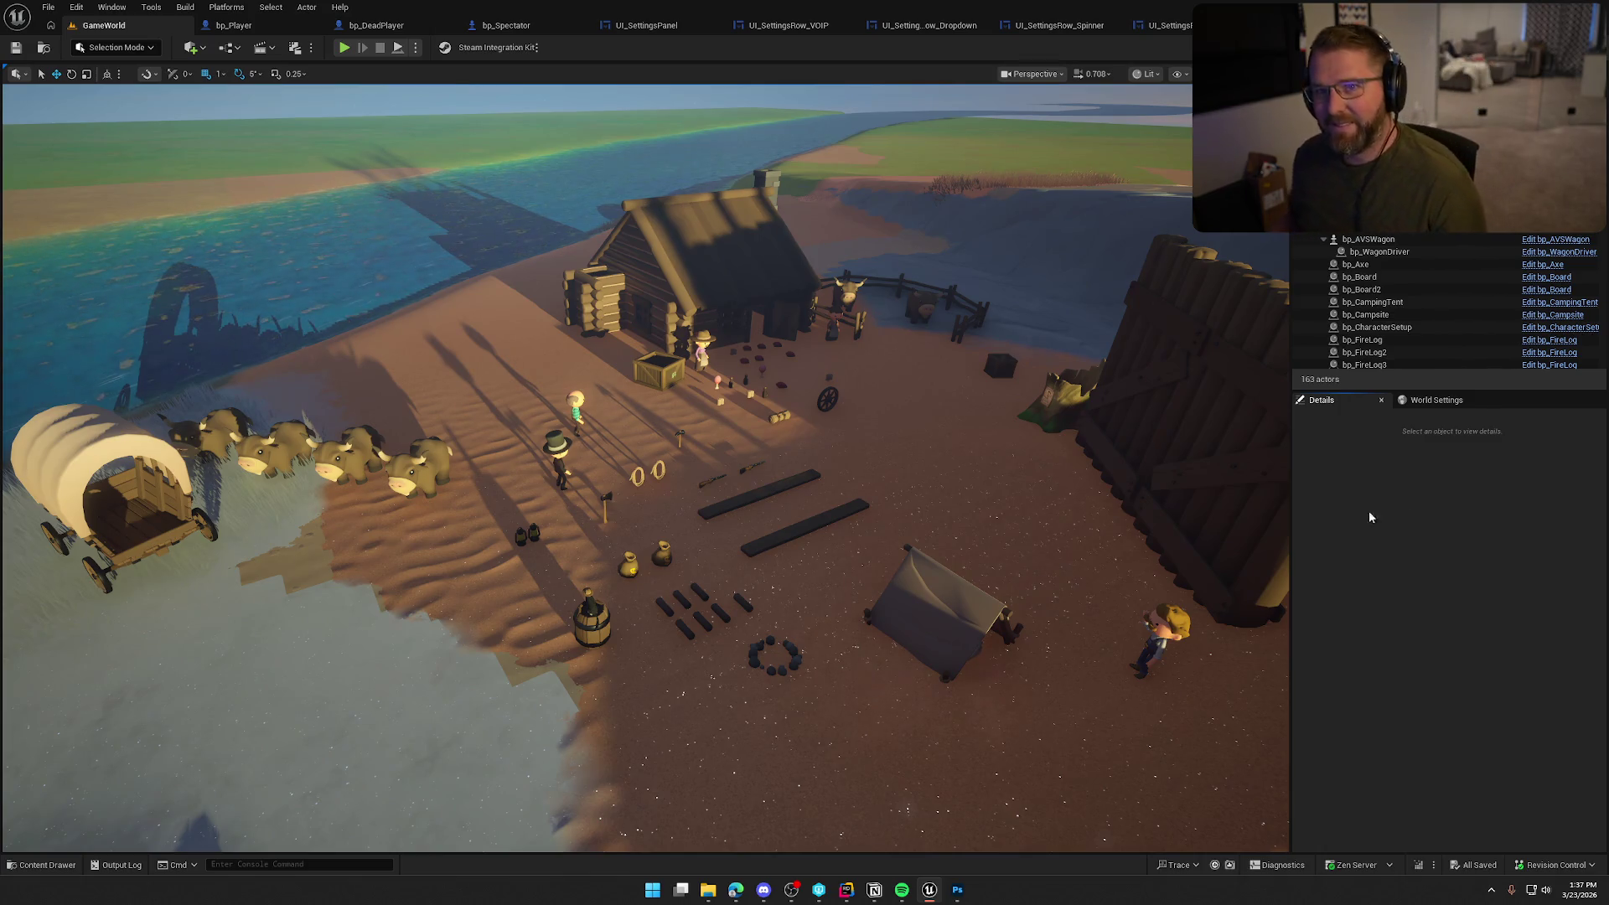
{"action": "key", "text": "ctrl+space"}
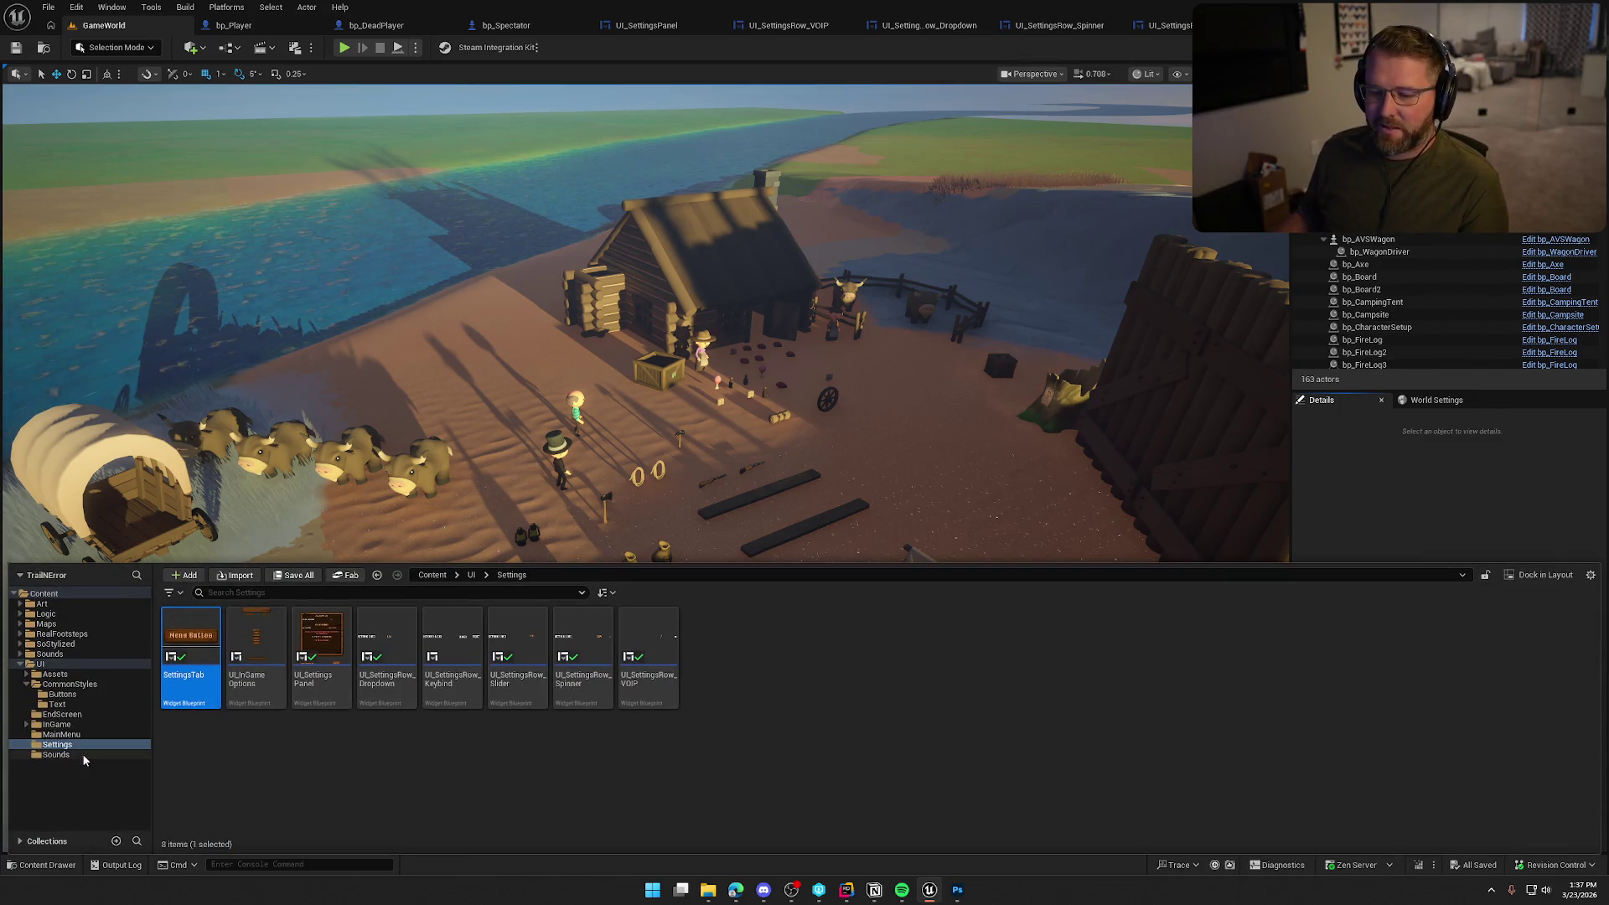
{"action": "left_click", "coordinate": [46, 624]}
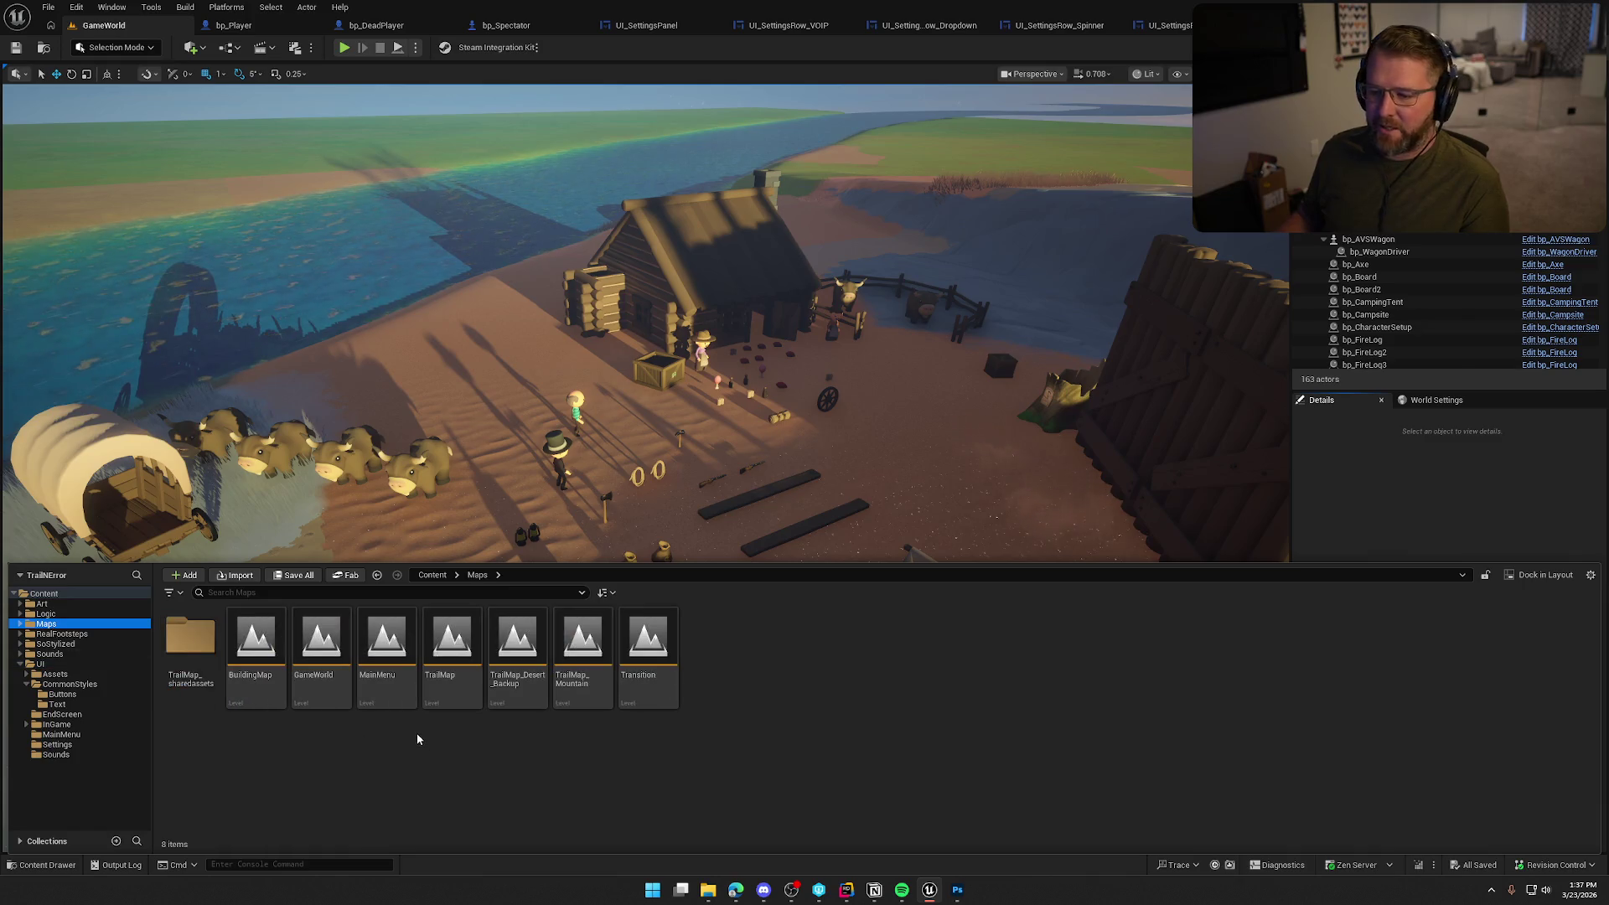
Load the TrailMap level from the Content Drawer
{"action": "double_click", "coordinate": [453, 645]}
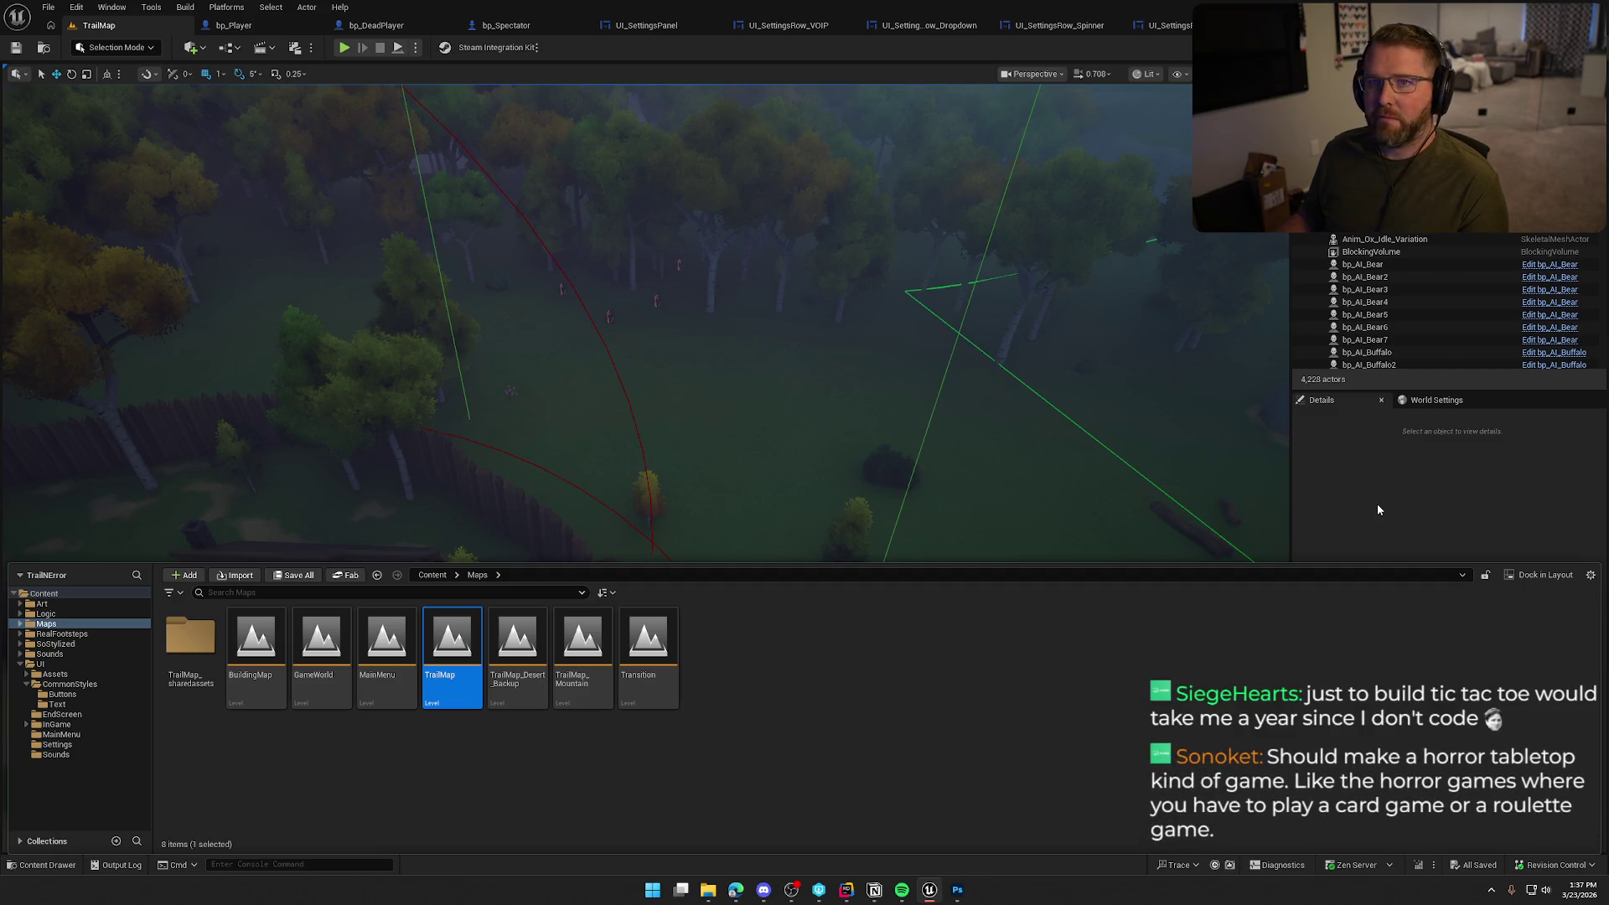
Hide the asset panel and fly the camera over the mountains, lake and valley
{"action": "left_click", "coordinate": [1378, 508]}
{"action": "scroll", "coordinate": [748, 528], "scroll_direction": "up", "scroll_amount": 5}
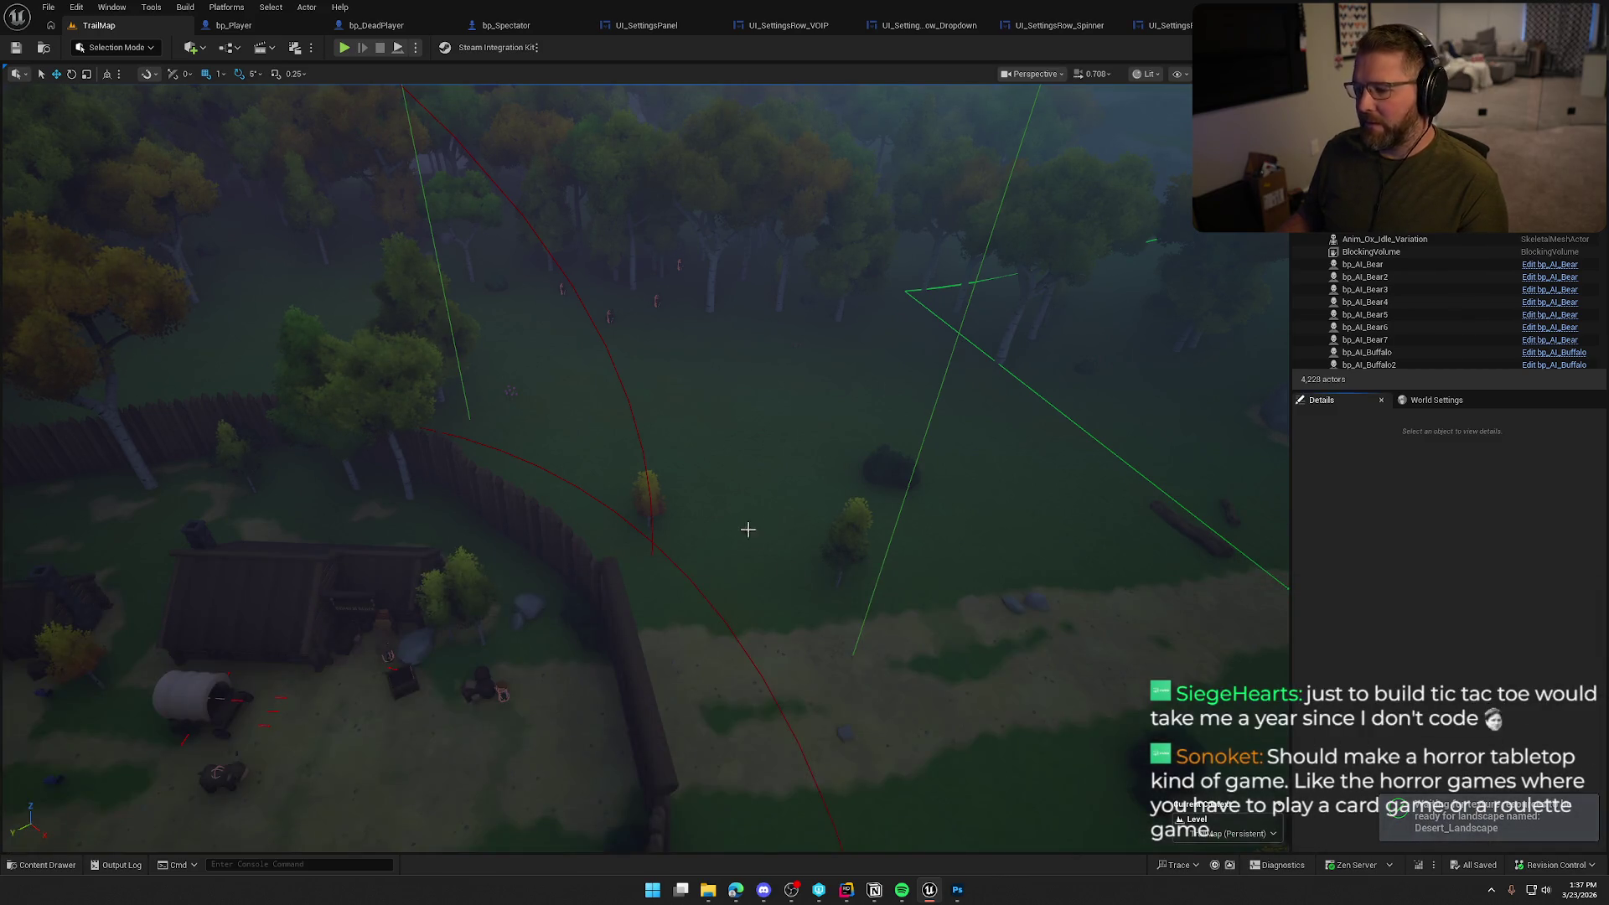
{"action": "scroll", "coordinate": [645, 469], "scroll_direction": "up", "scroll_amount": 10}
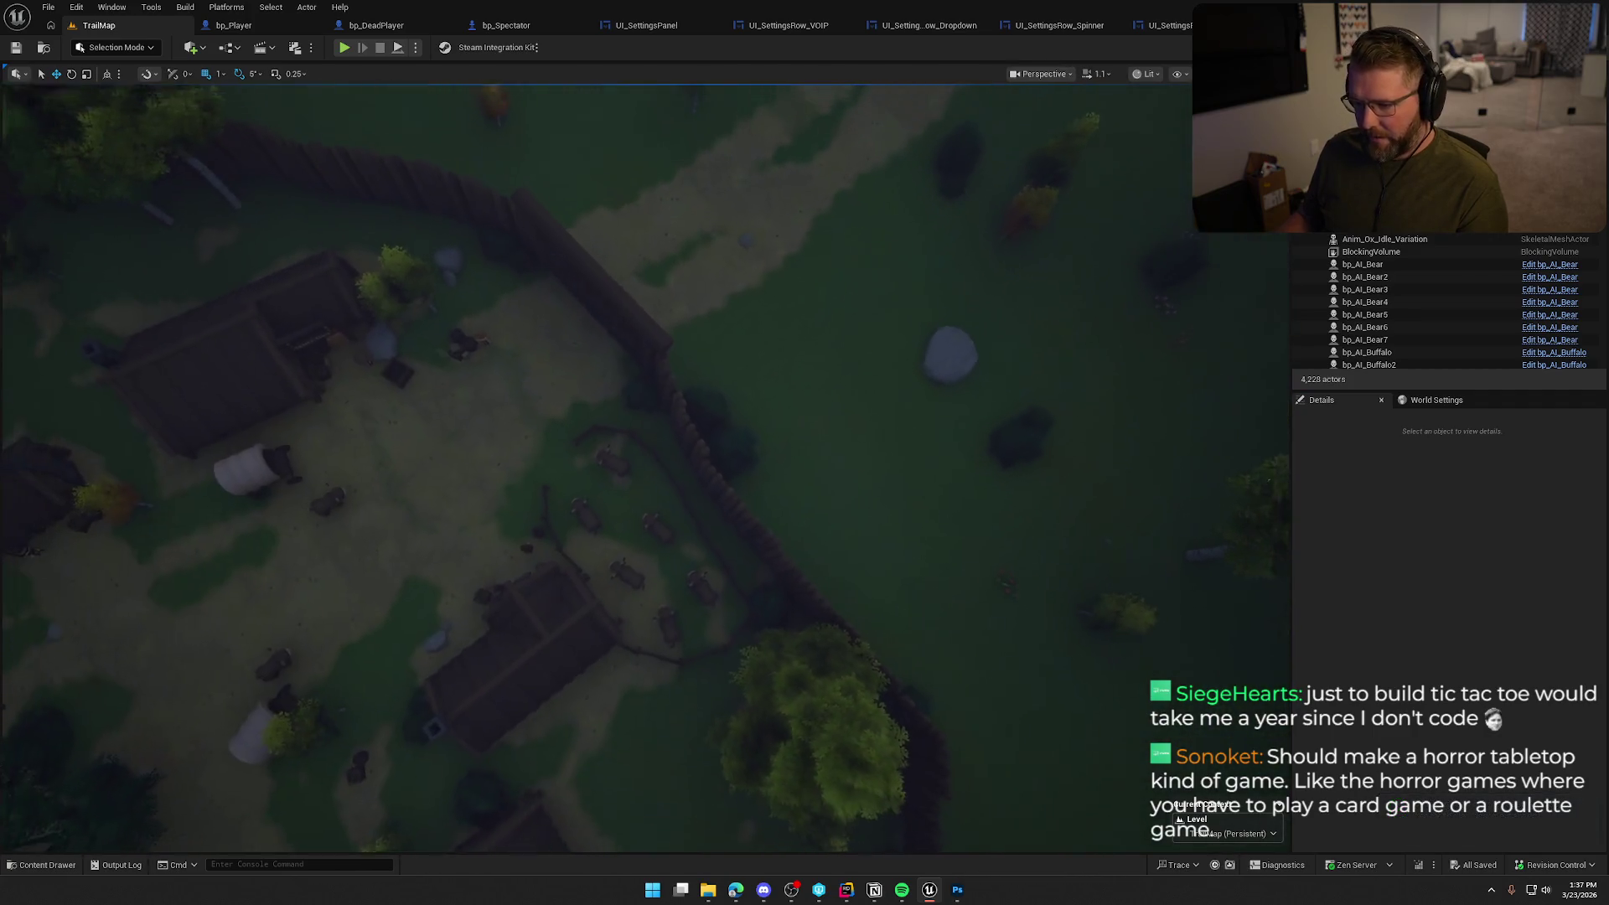
{"action": "scroll", "coordinate": [645, 469], "scroll_direction": "up", "scroll_amount": 3}
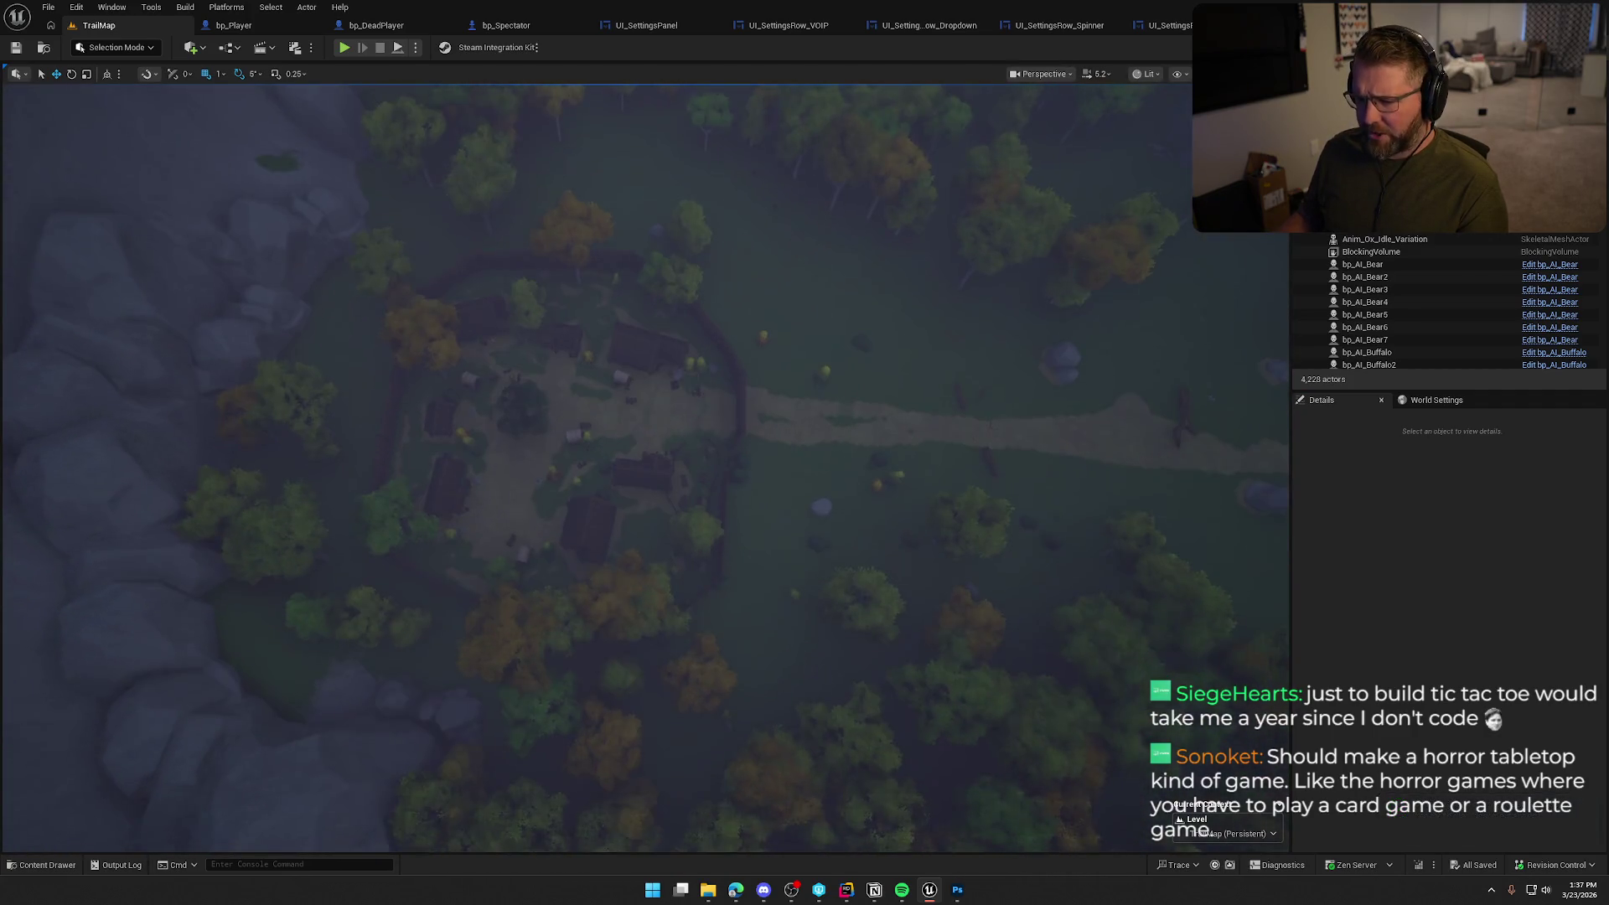
{"action": "scroll", "coordinate": [646, 469], "scroll_direction": "up", "scroll_amount": 5}
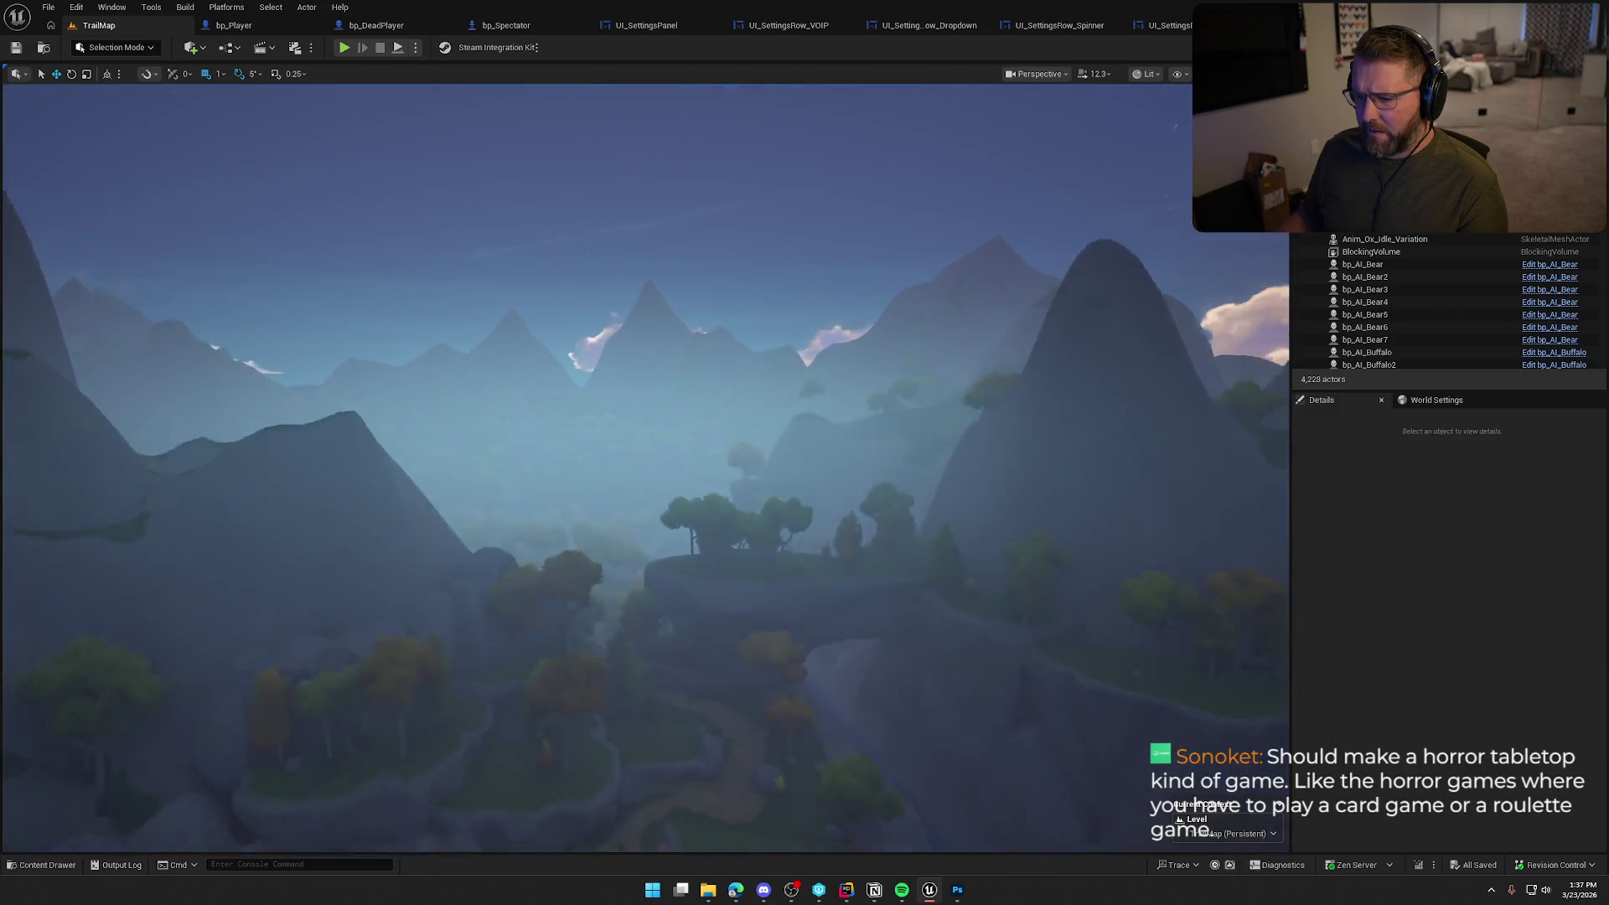
{"action": "key", "text": "w"}
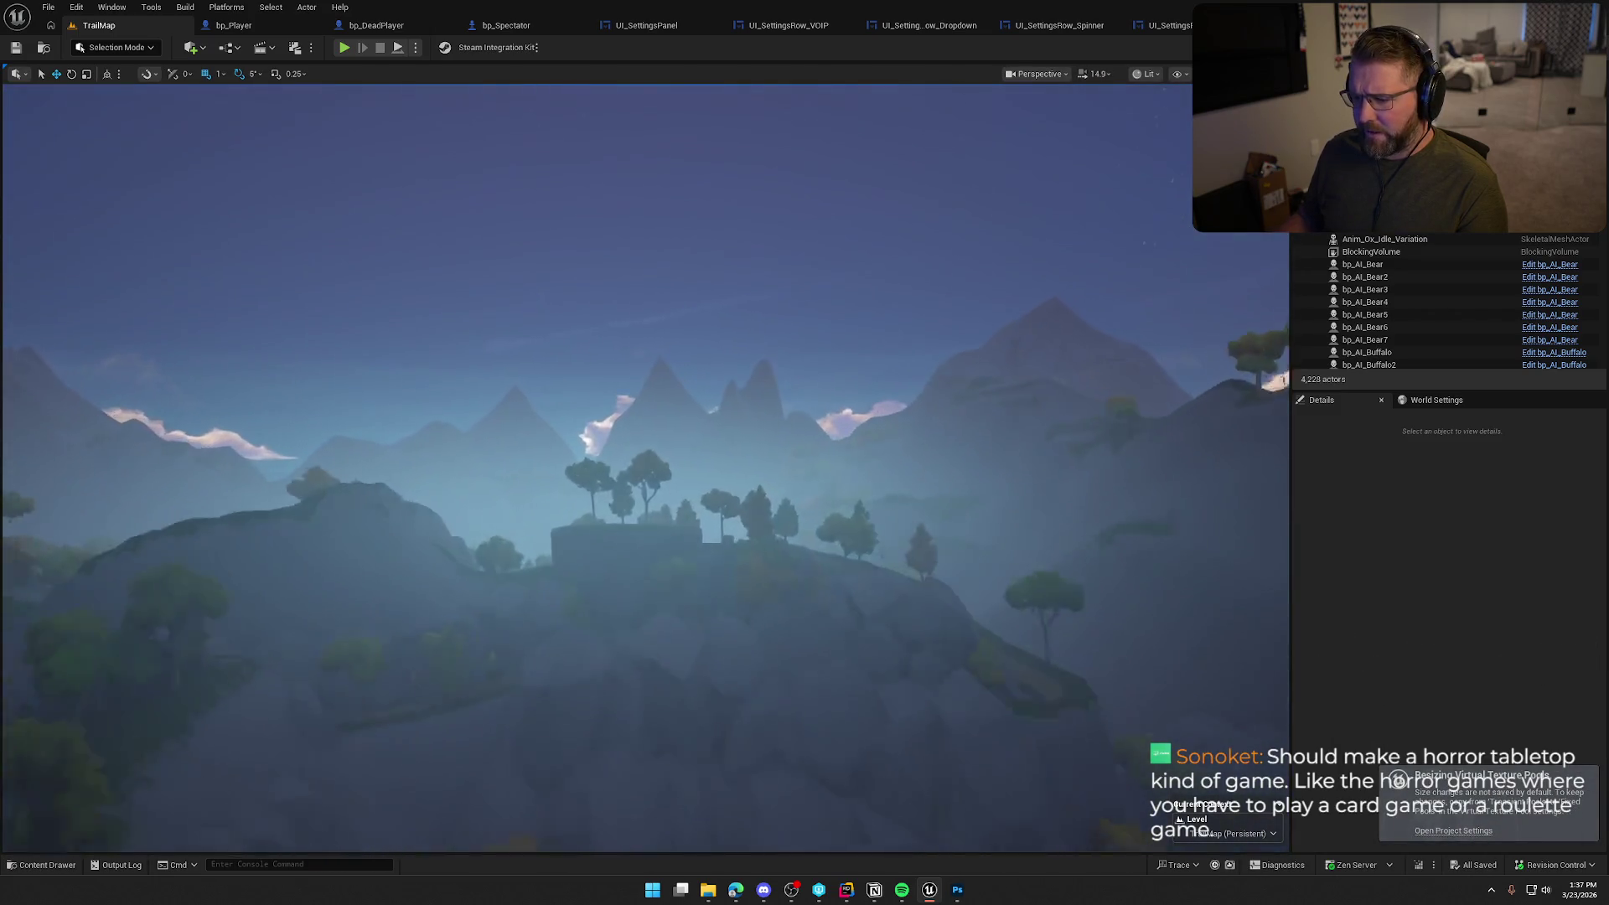
{"action": "key", "text": "w"}
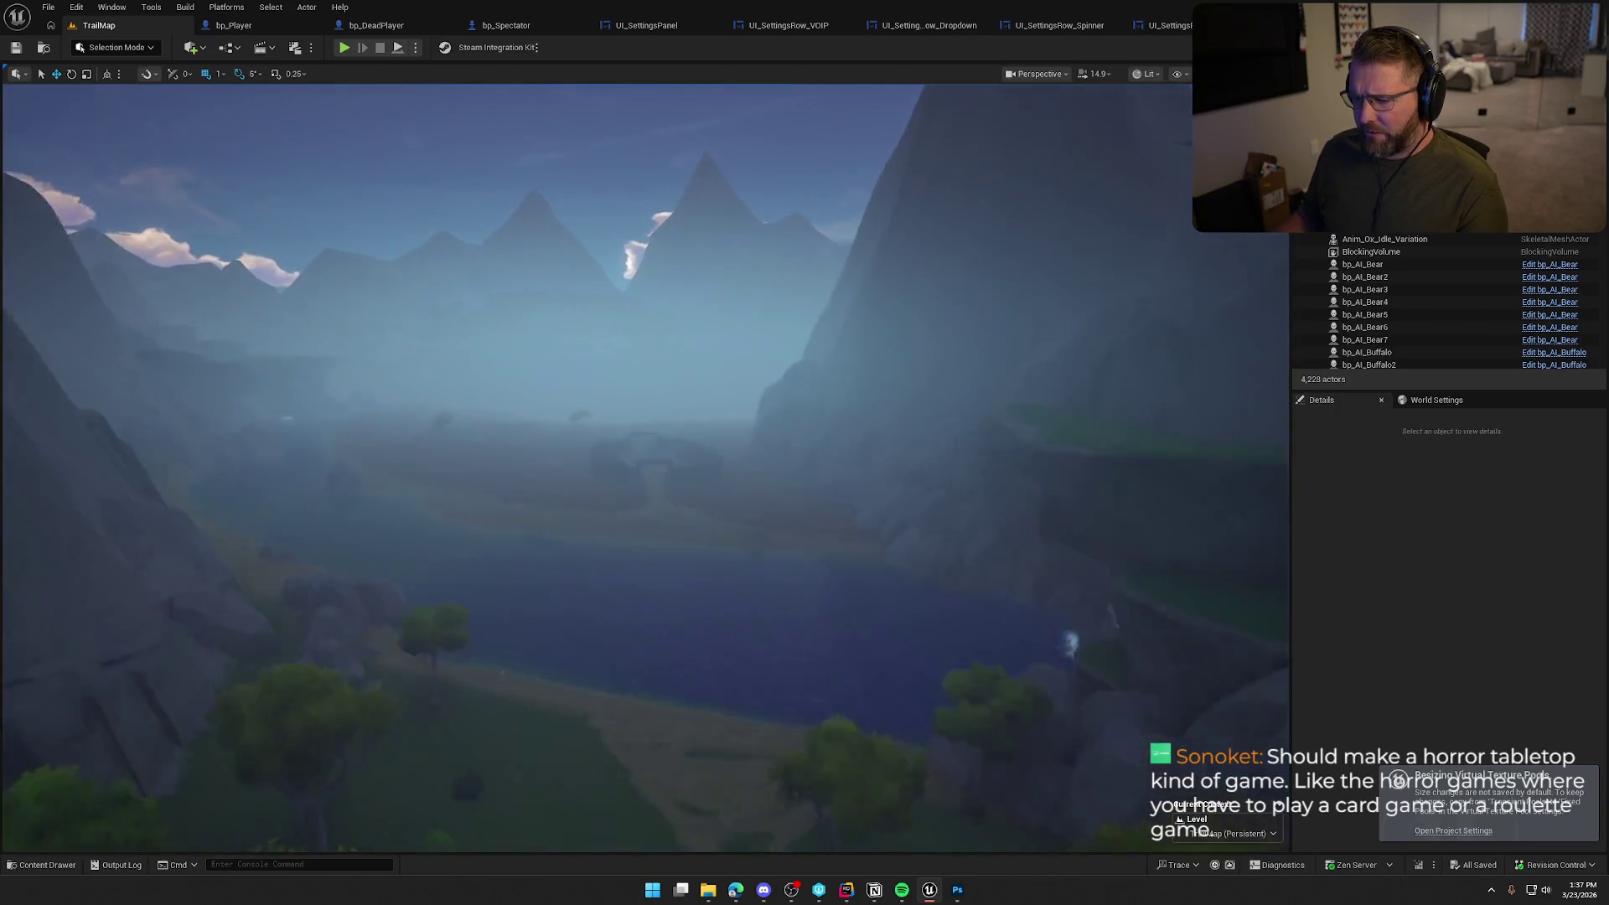
{"action": "key", "text": "w"}
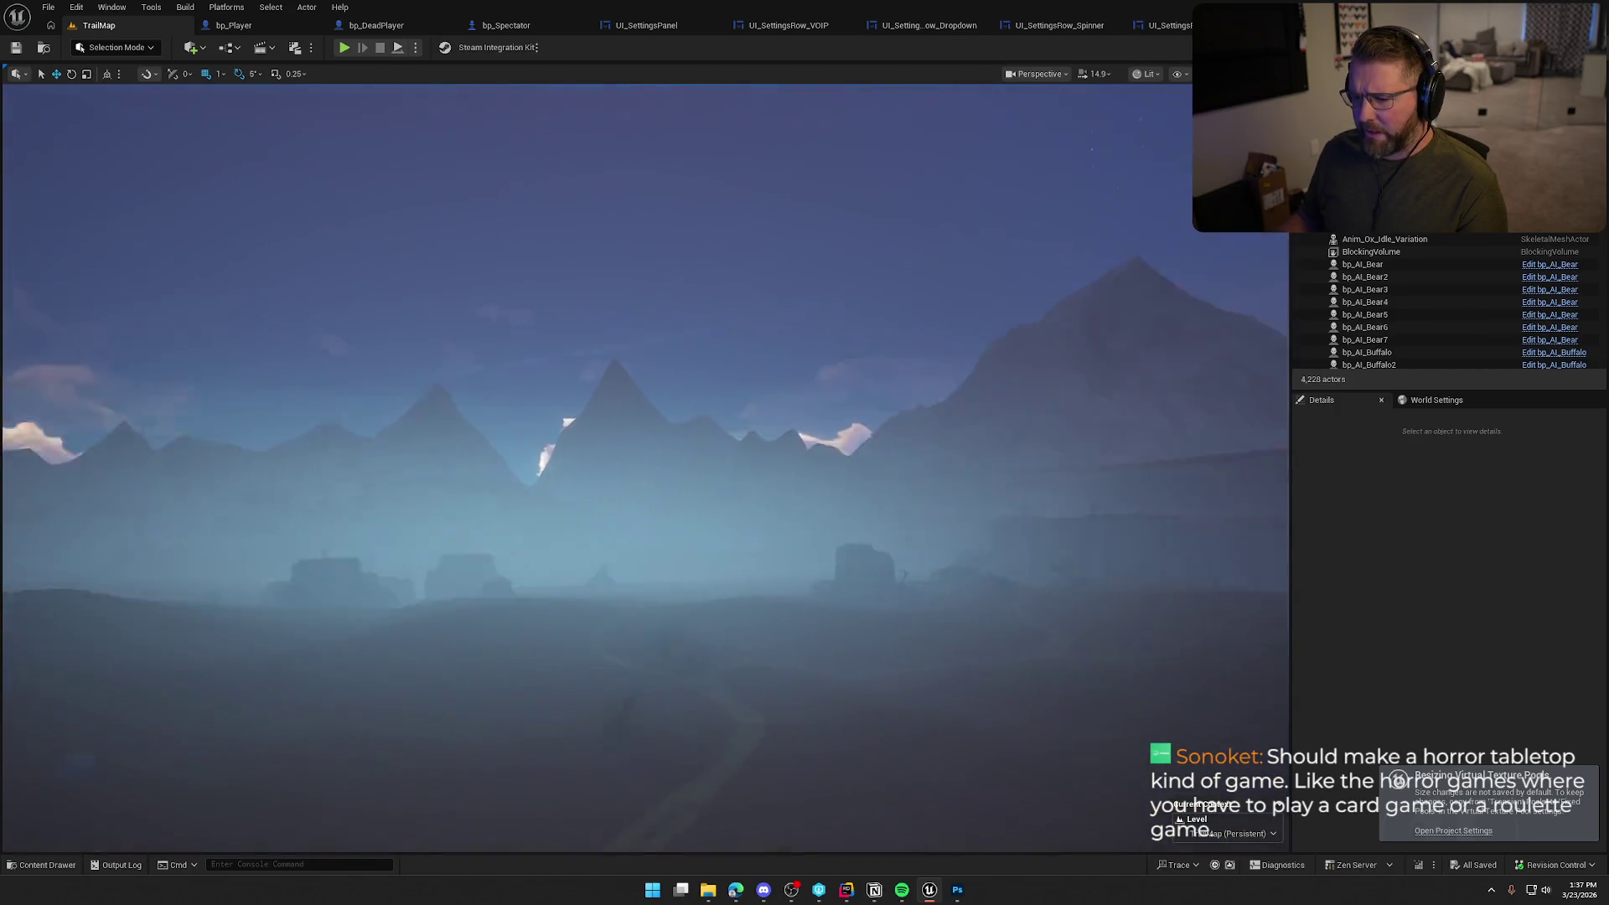
{"action": "key", "text": "w"}
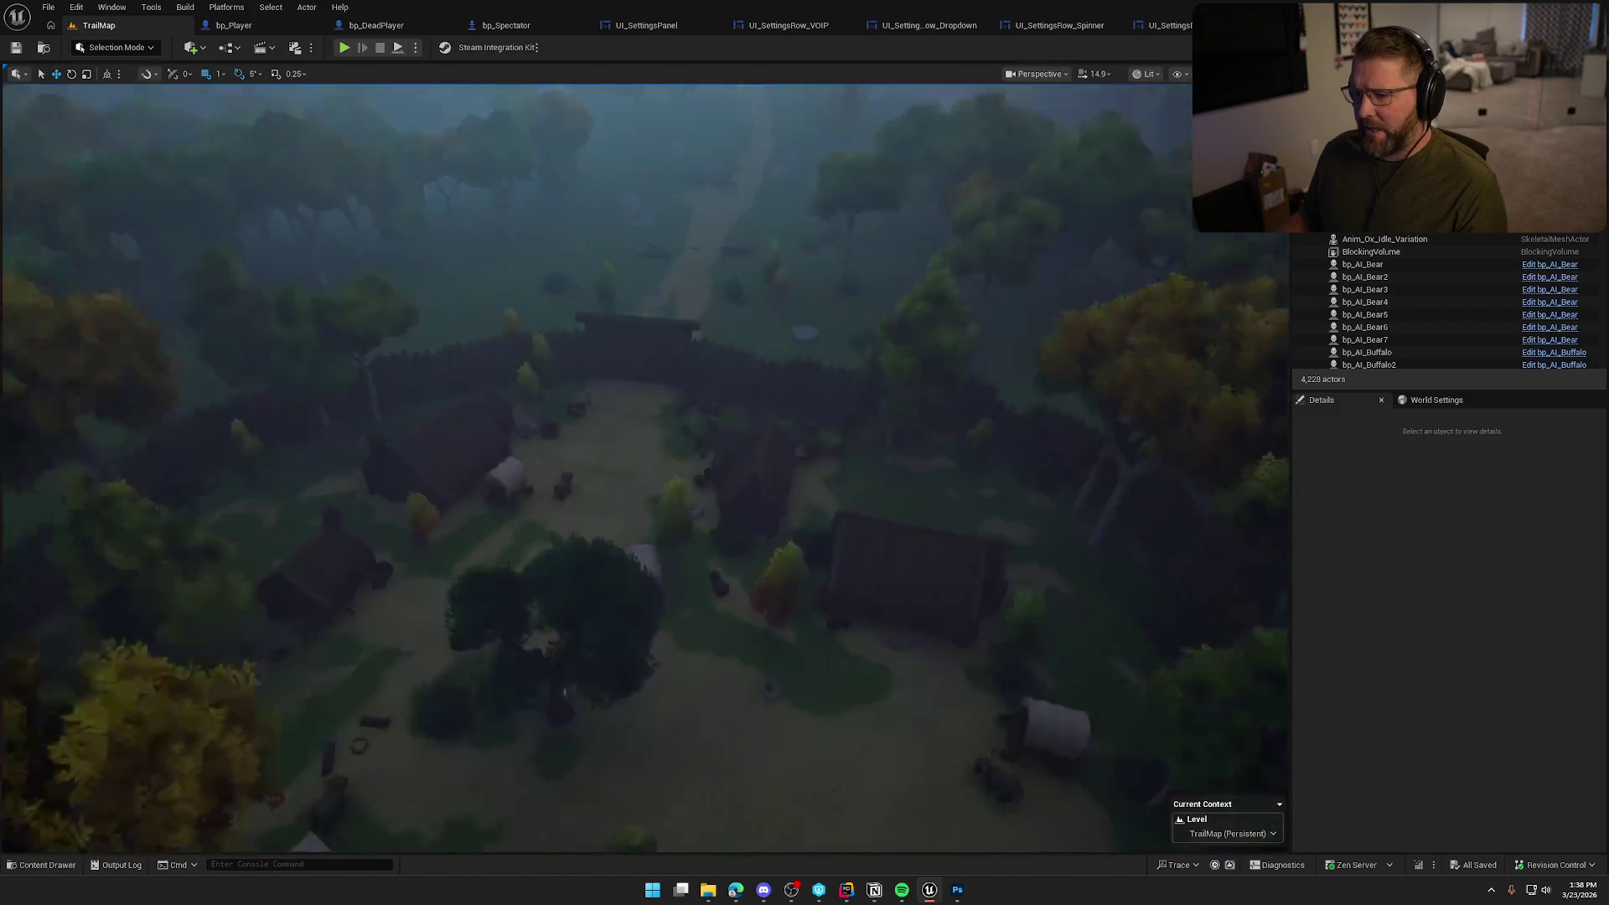
{"action": "scroll", "coordinate": [733, 509], "scroll_direction": "down", "scroll_amount": 3}
Open the Maps folder with Ctrl+Space and load the GameWorld level
{"action": "scroll", "coordinate": [732, 510], "scroll_direction": "down", "scroll_amount": 3}
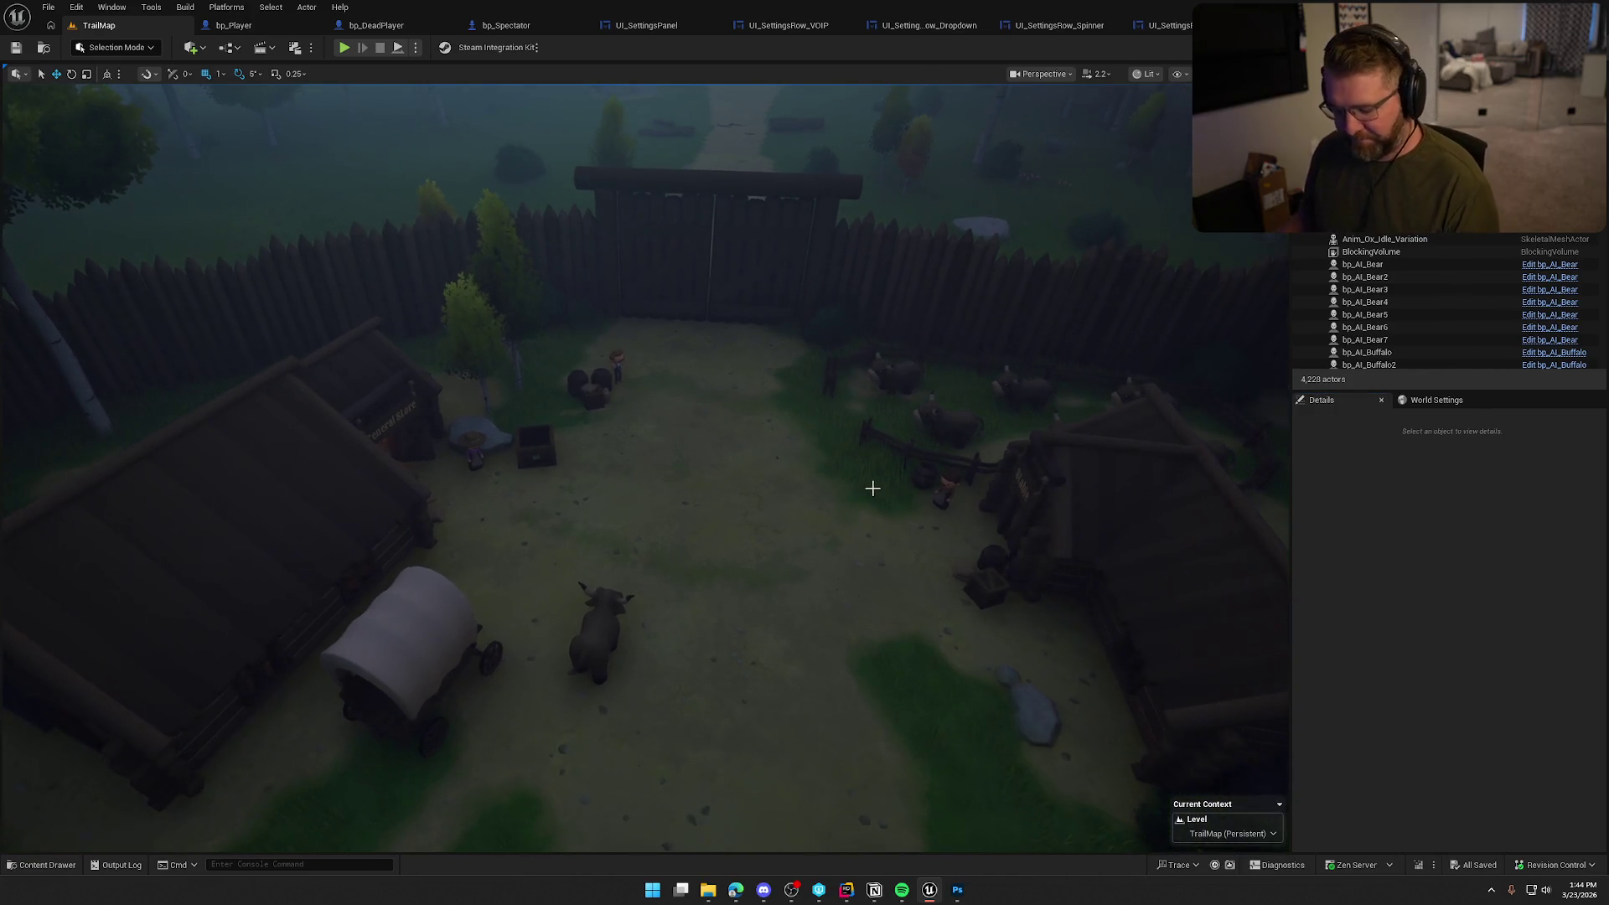
{"action": "key", "text": "ctrl+space"}
{"action": "double_click", "coordinate": [333, 649]}
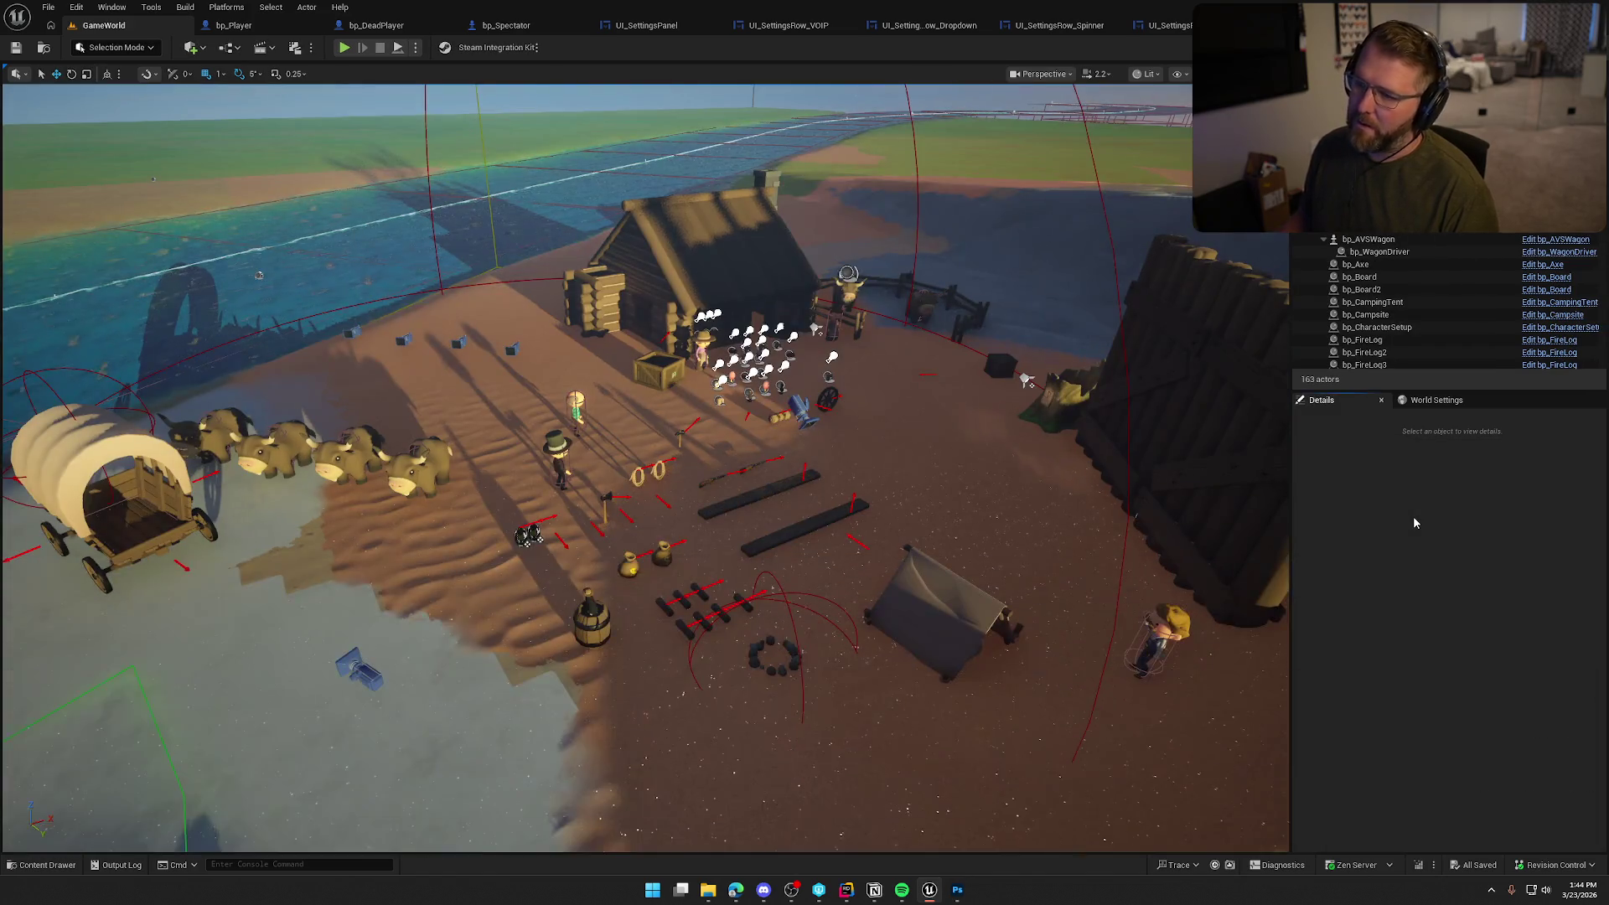
Play the level, toggle VOIP Method to Push to Talk and back, and view Graphics settings
{"action": "left_click", "coordinate": [344, 47]}
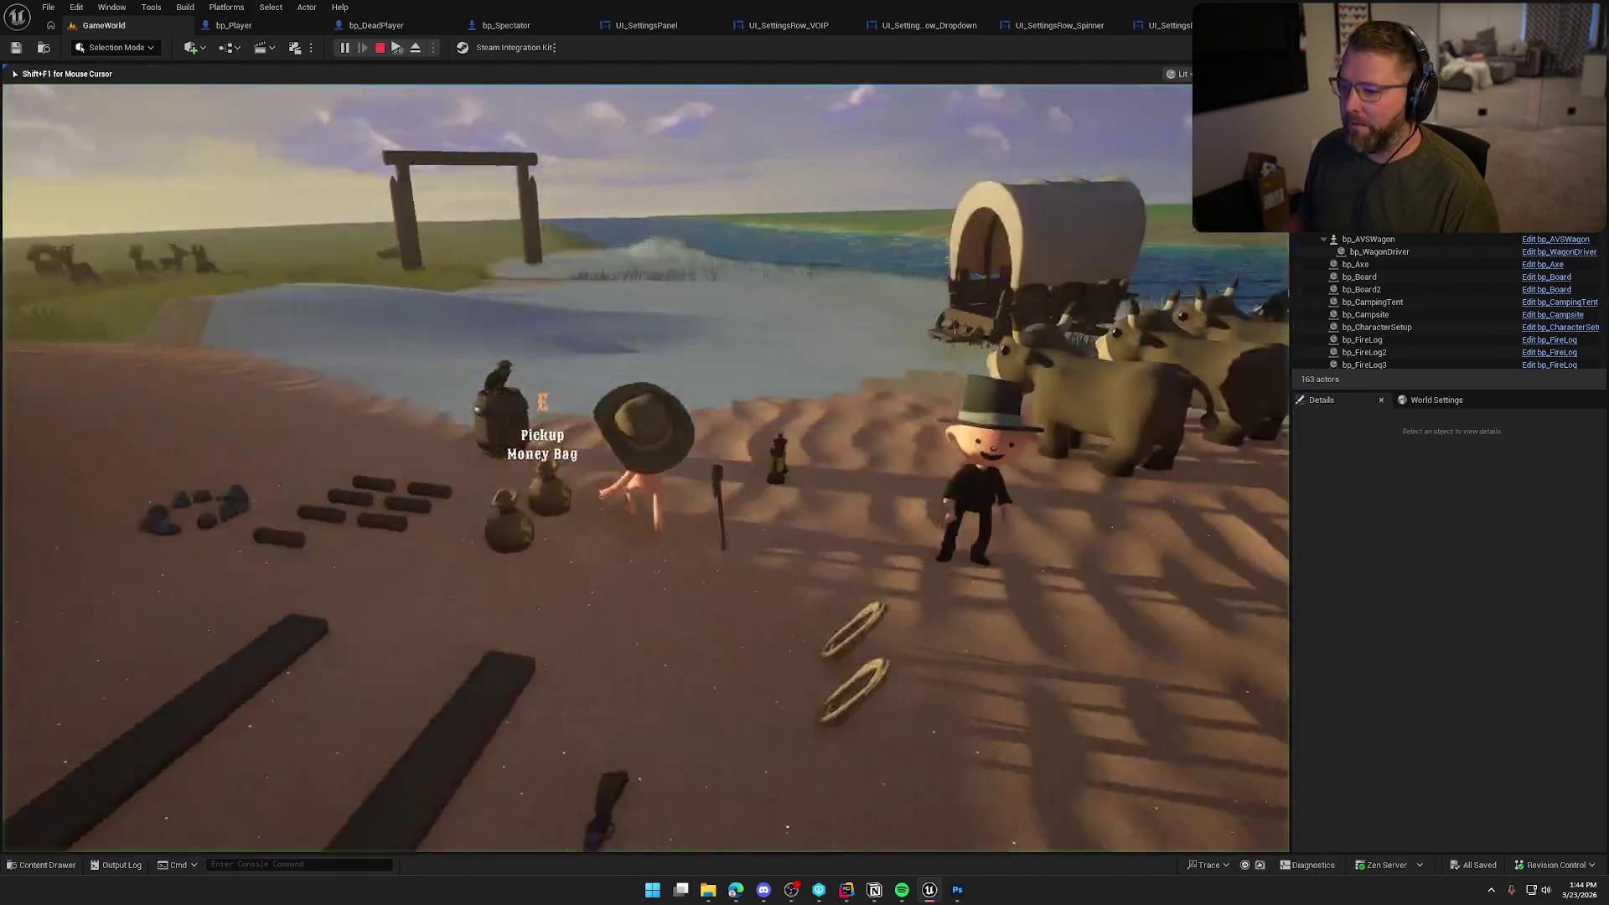
{"action": "key", "text": "Escape"}
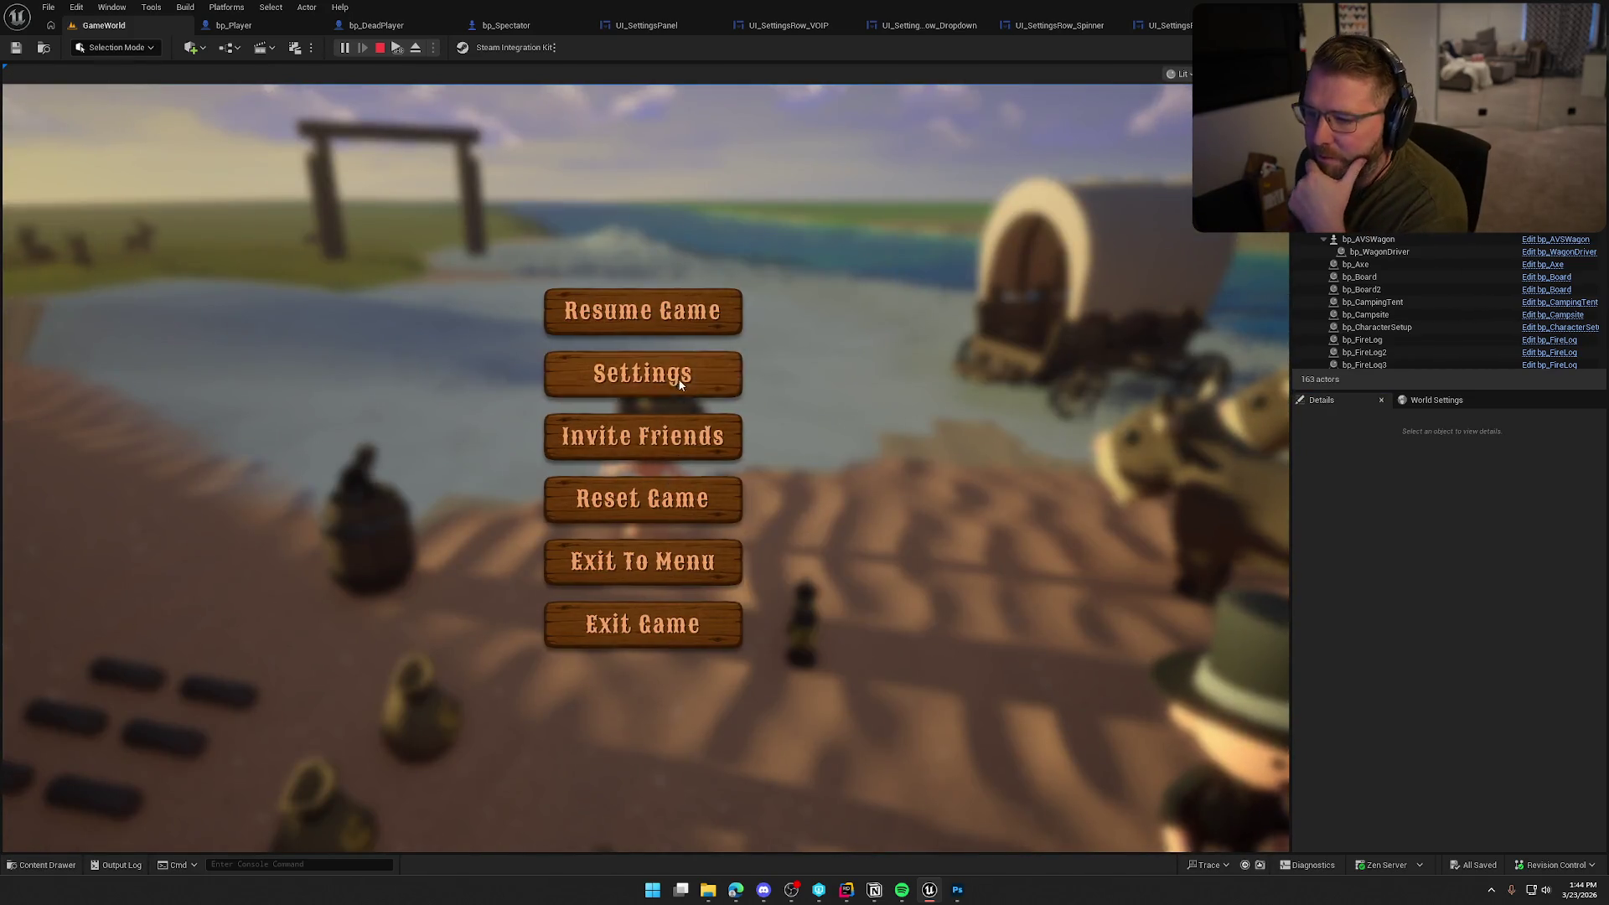
{"action": "left_click", "coordinate": [645, 371]}
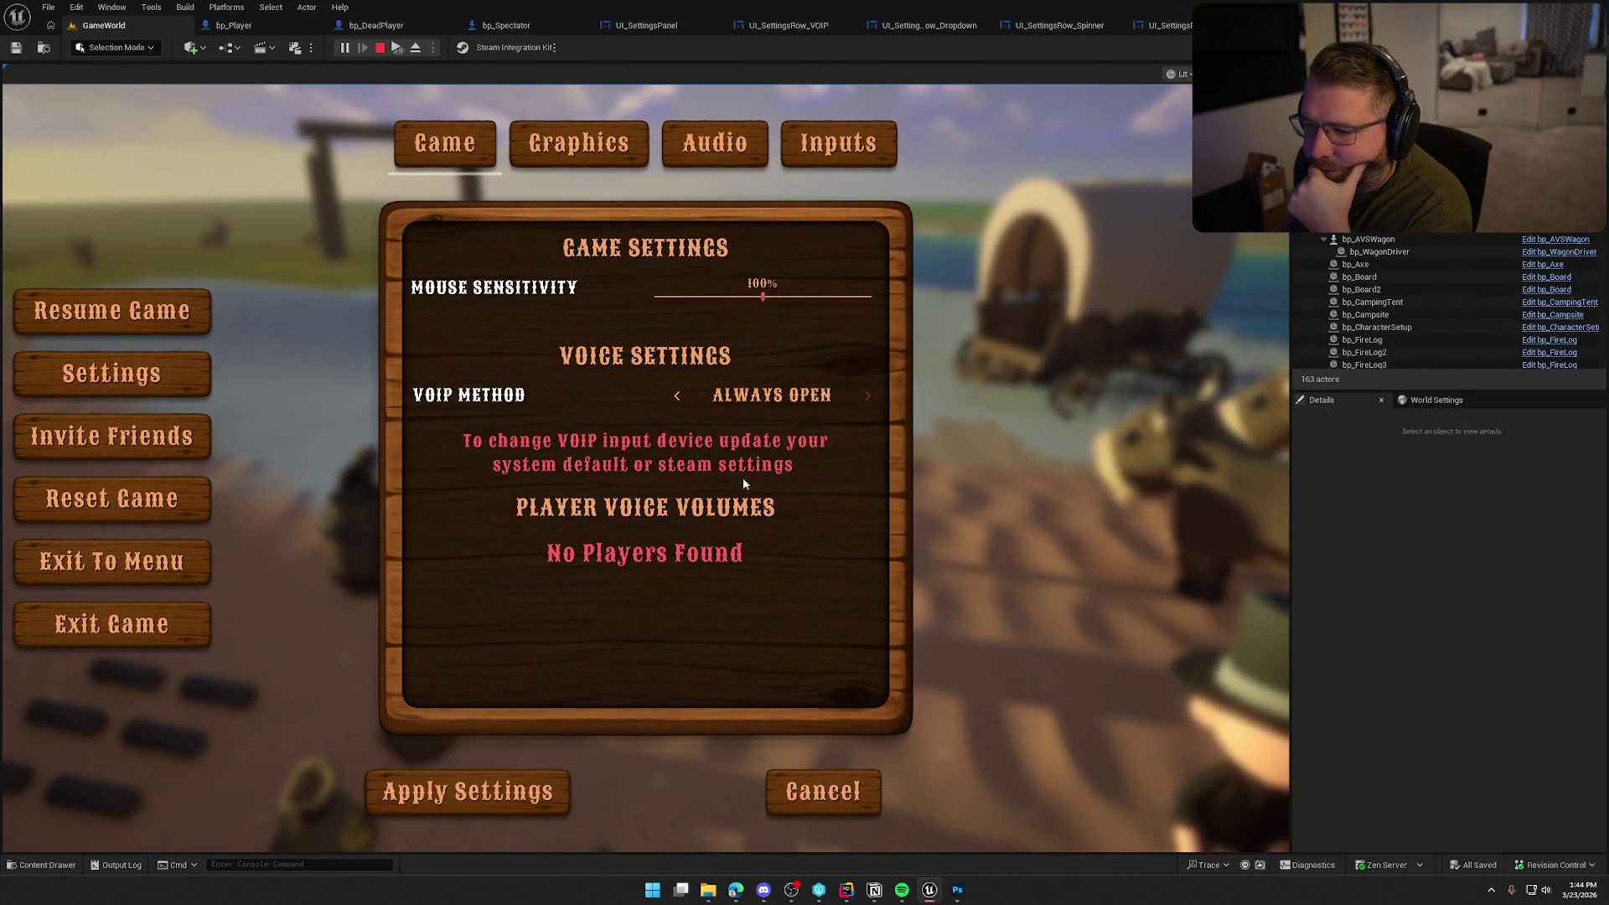
{"action": "left_click", "coordinate": [677, 396]}
{"action": "left_click", "coordinate": [863, 396]}
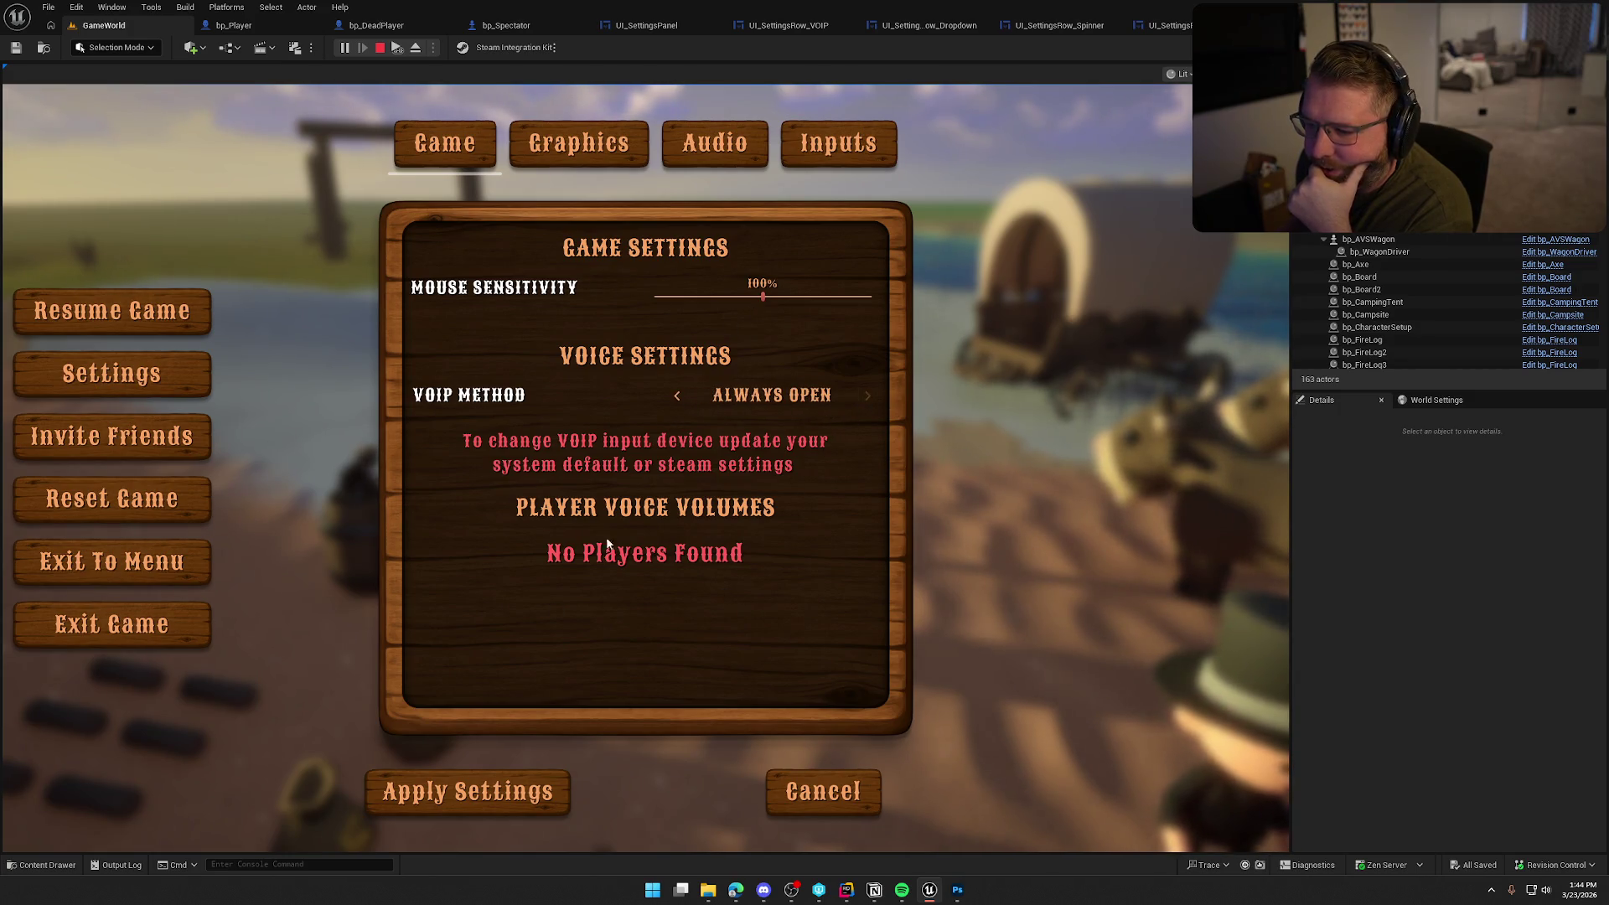
{"action": "left_click", "coordinate": [578, 144]}
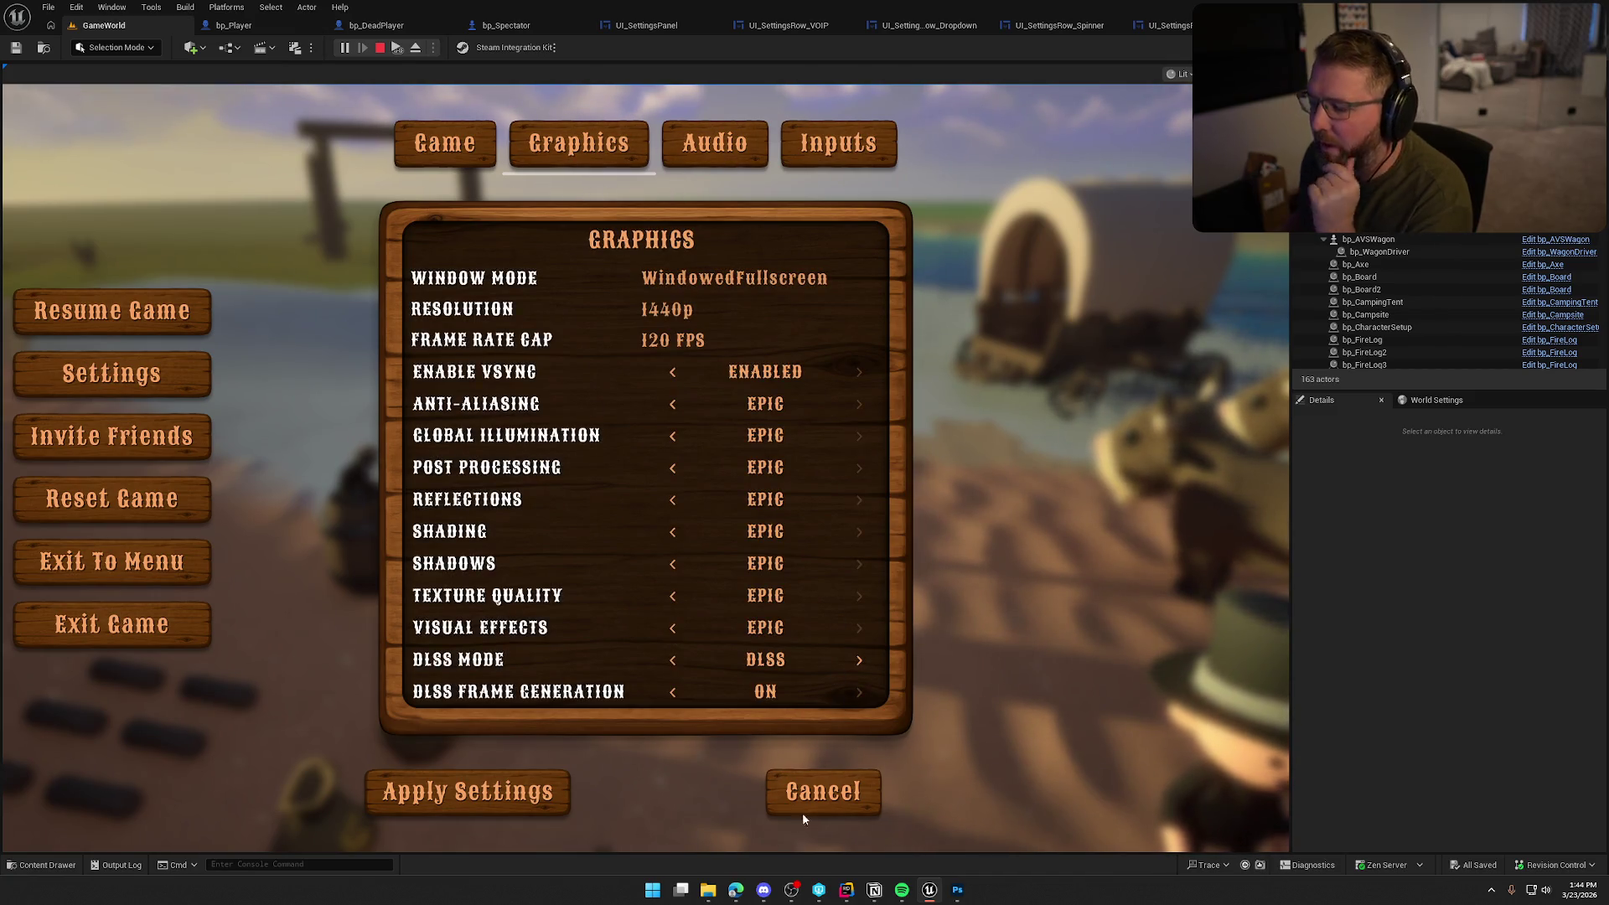
Cancel the settings panel and exit the game to end the play session
{"action": "left_click", "coordinate": [817, 792]}
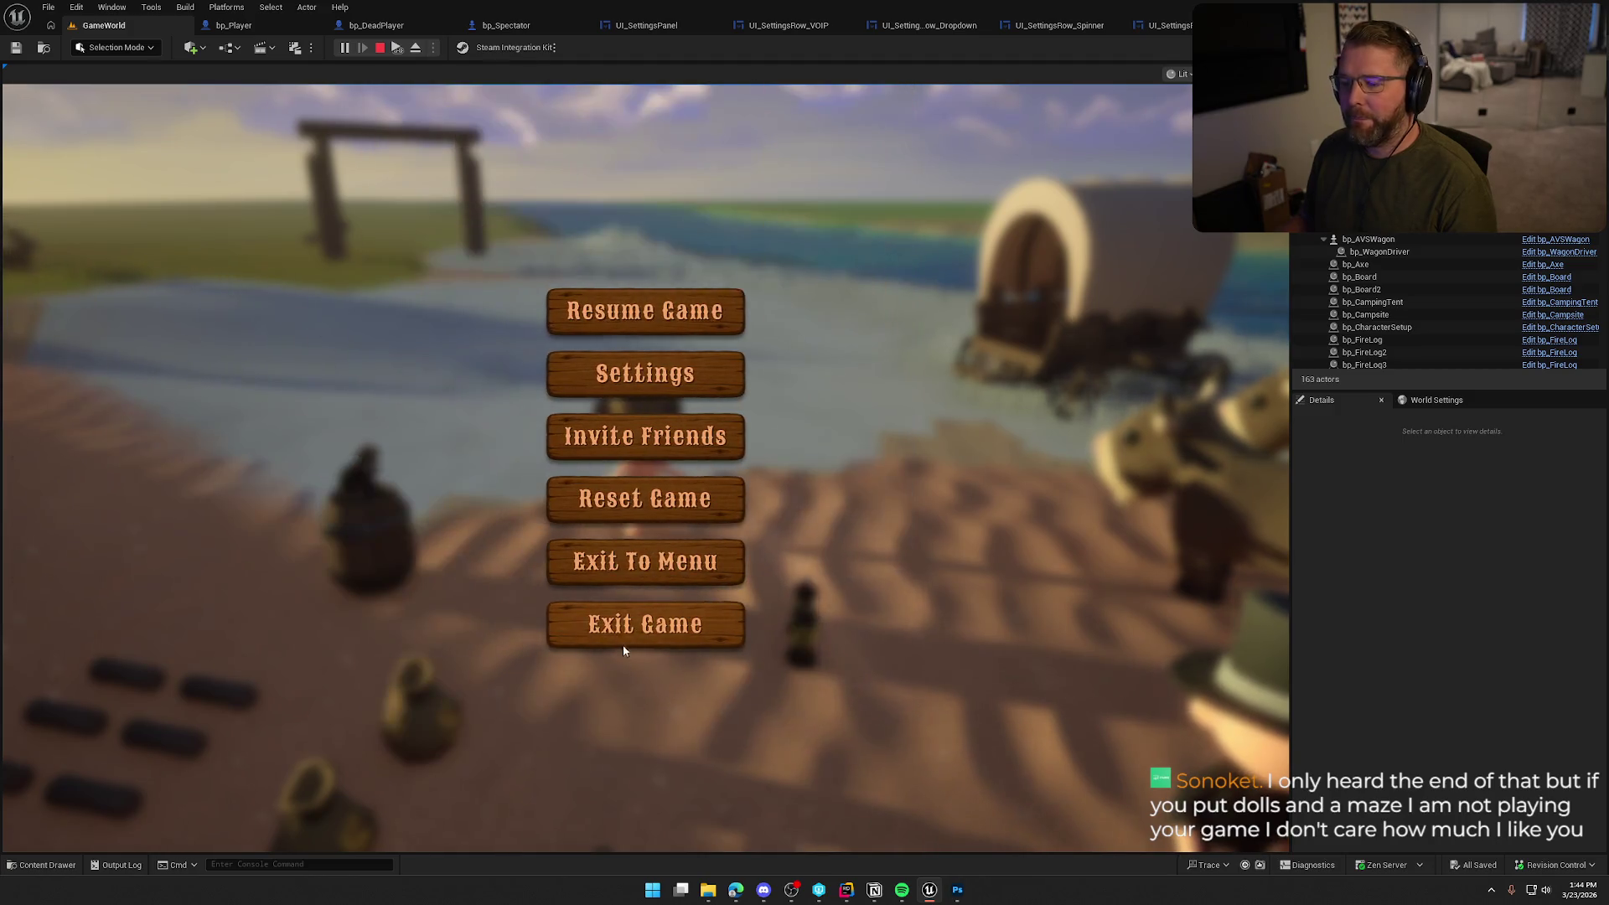
{"action": "left_click", "coordinate": [624, 644]}
{"action": "left_click", "coordinate": [601, 484]}
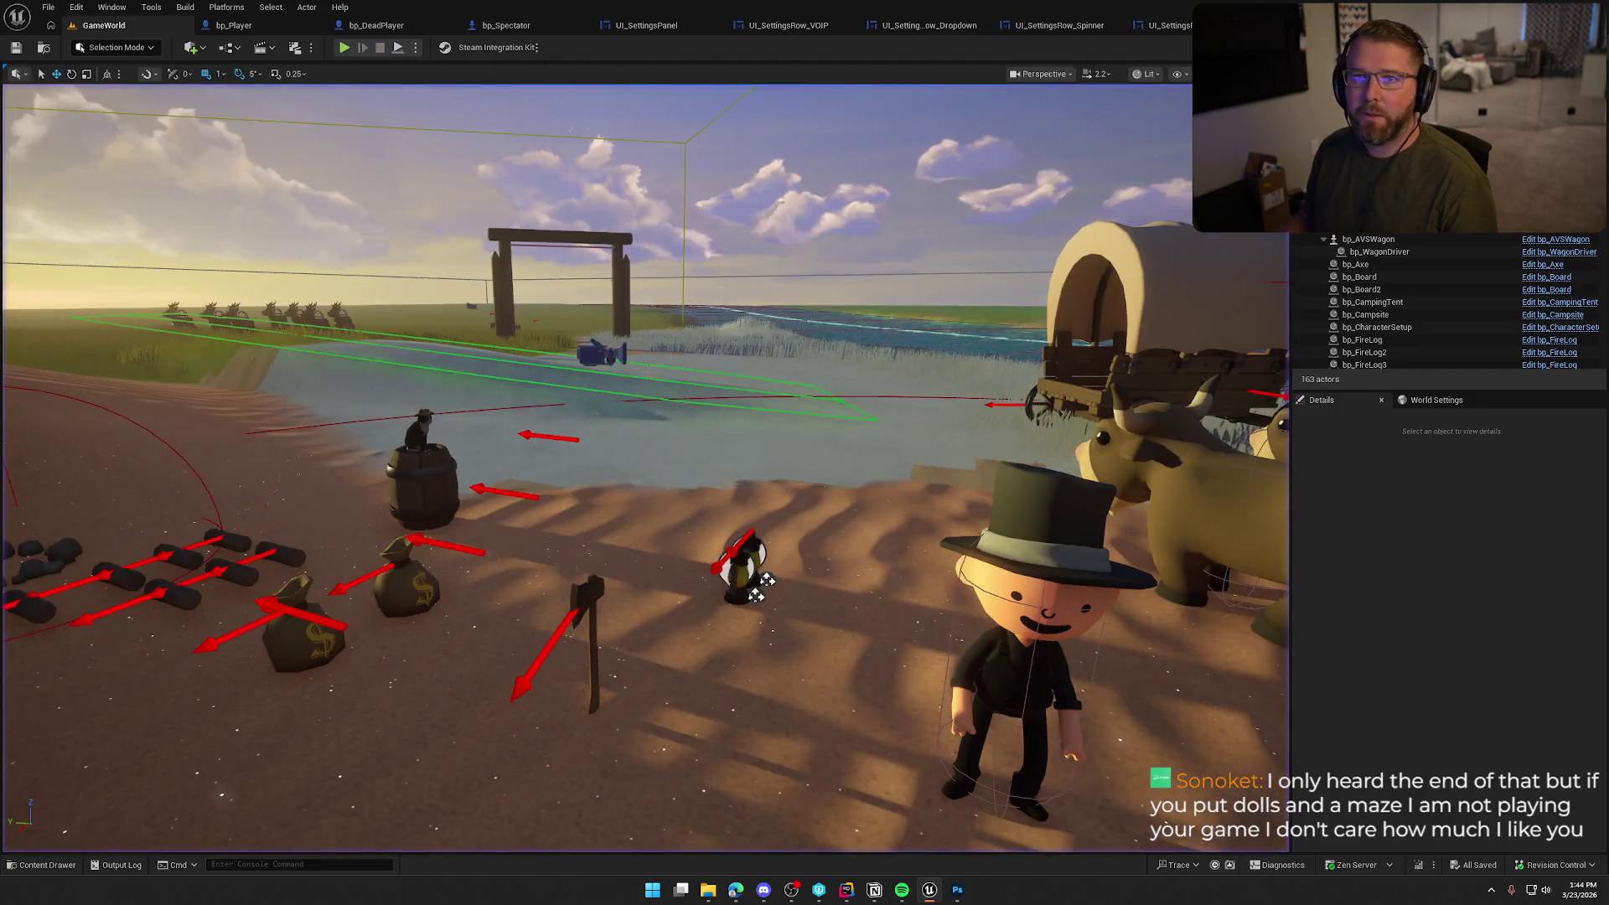
Orbit the viewport to an overhead view of the sand area
{"action": "mouse_move", "coordinate": [646, 469]}
{"action": "left_mouse_down"}
{"action": "mouse_move", "coordinate": [587, 502]}
{"action": "mouse_move", "coordinate": [544, 469]}
{"action": "mouse_move", "coordinate": [587, 435]}
{"action": "mouse_move", "coordinate": [520, 536]}
{"action": "mouse_move", "coordinate": [520, 578]}
{"action": "mouse_move", "coordinate": [662, 391]}
{"action": "left_mouse_up"}
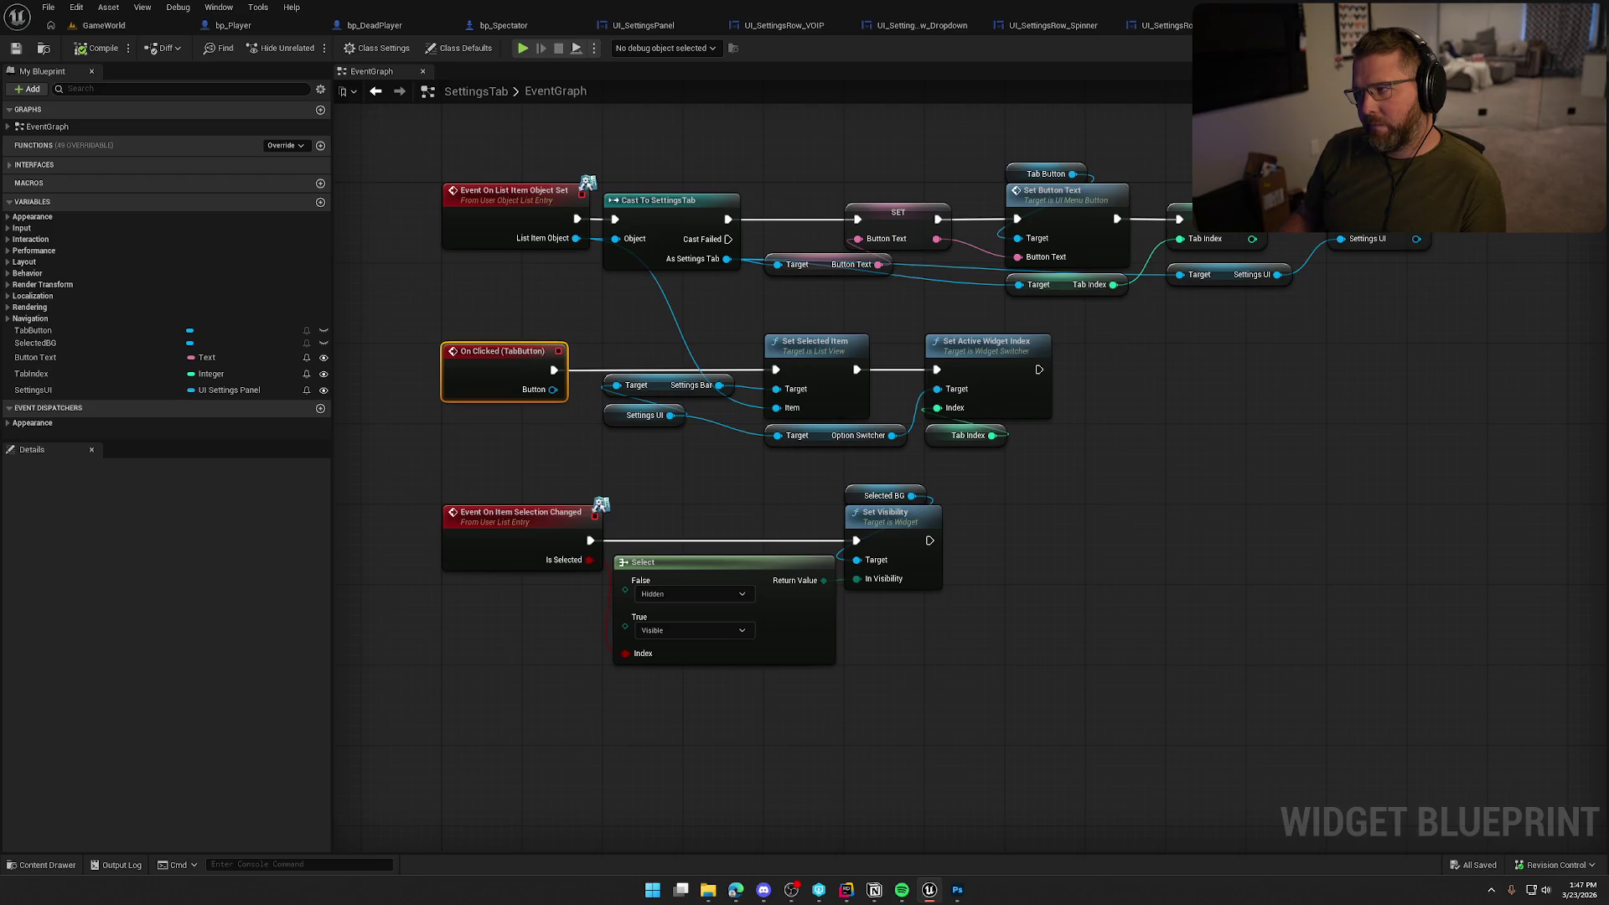
In SettingsTab's Designer view, select TabButton then SelectedBG and recentre the Menu Button
{"action": "left_click", "coordinate": [1550, 48]}
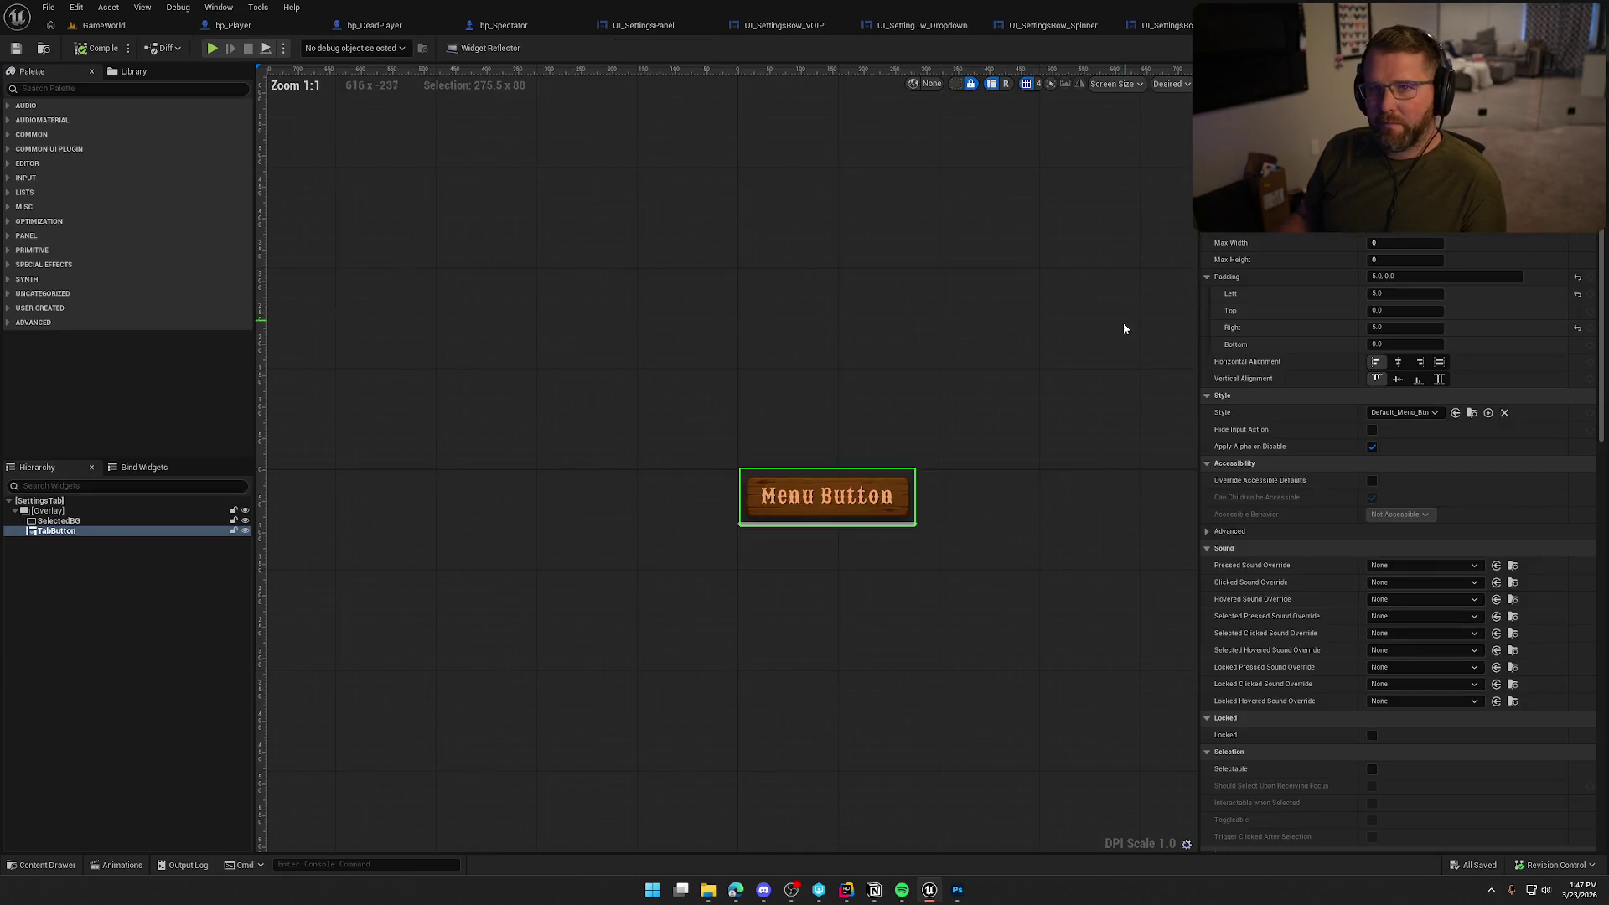
{"action": "left_click", "coordinate": [754, 458]}
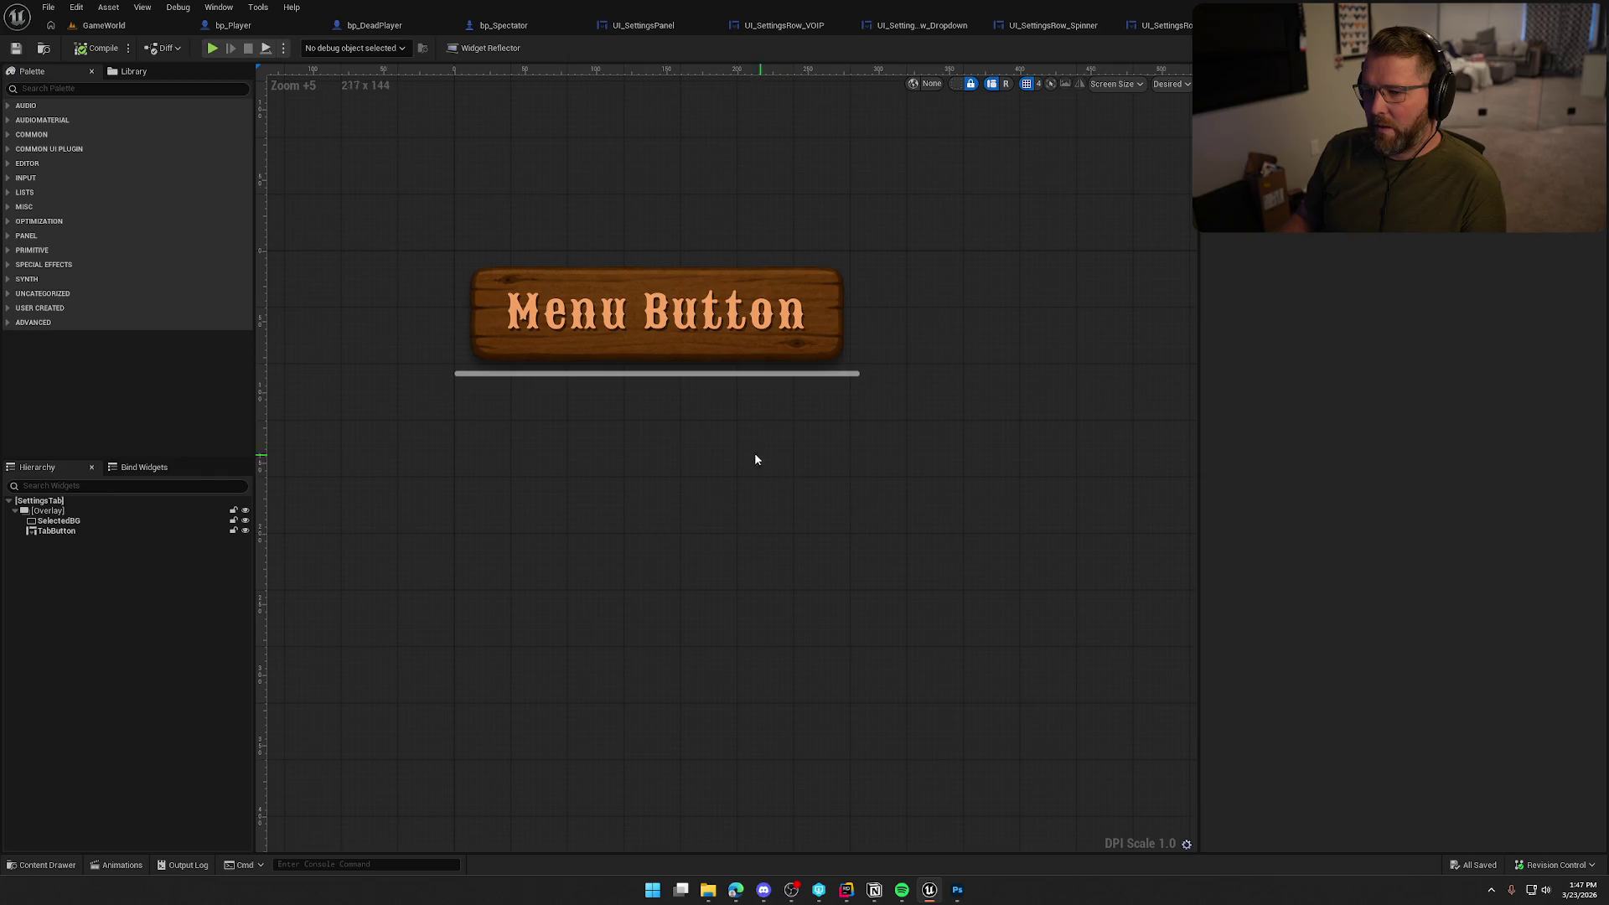
{"action": "left_click", "coordinate": [50, 531]}
{"action": "key", "text": "Up"}
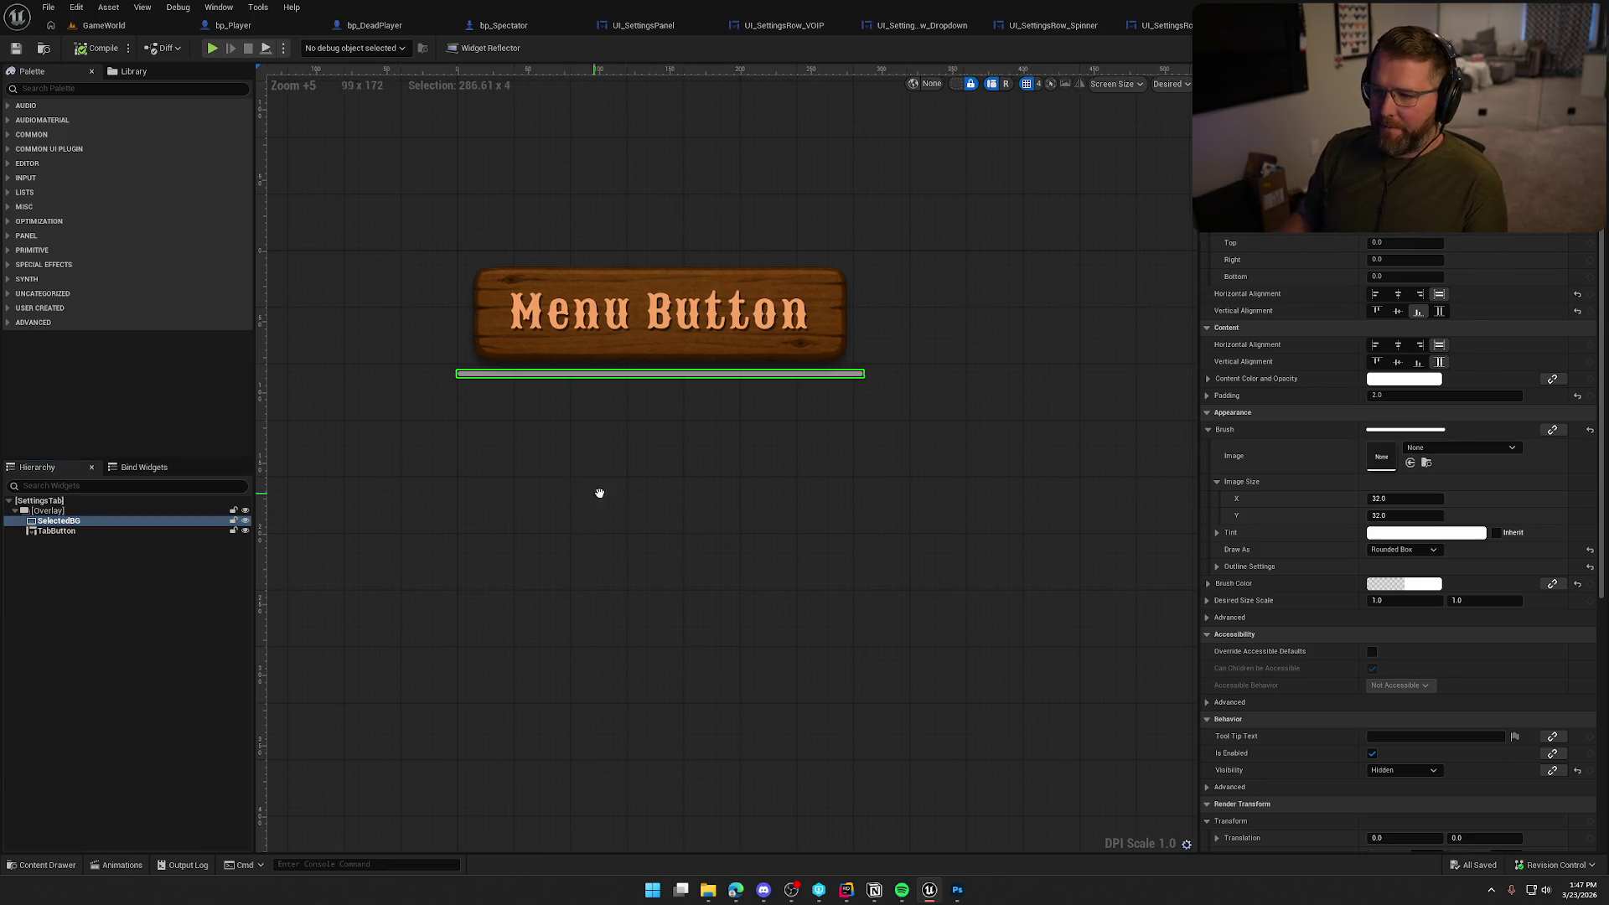
{"action": "left_click_drag", "start_coordinate": [595, 492], "coordinate": [676, 530]}
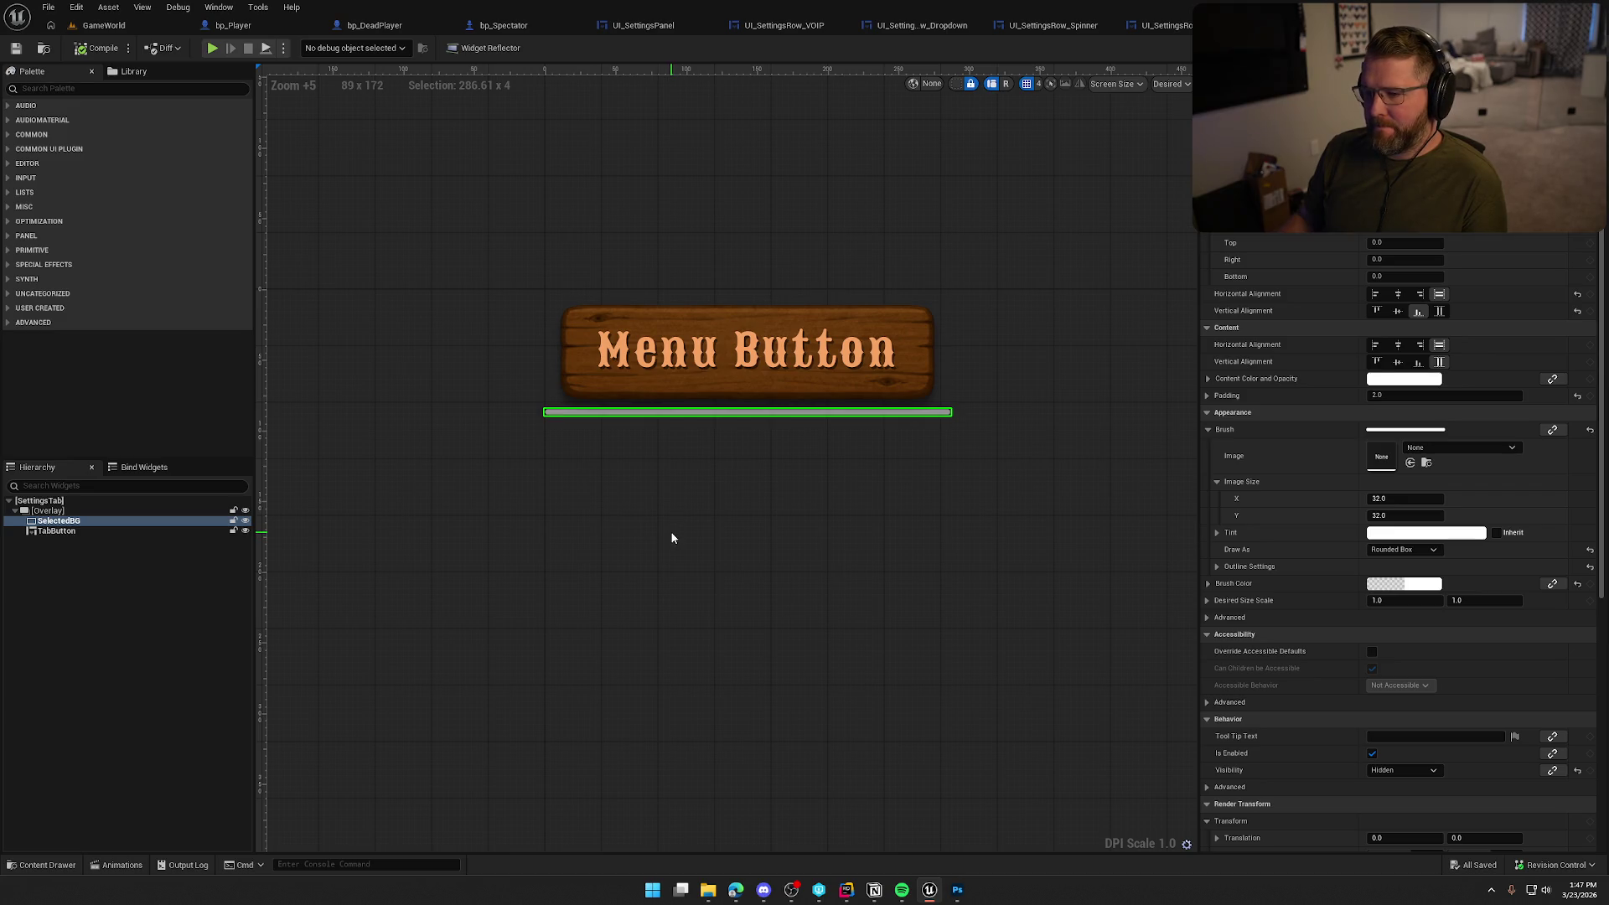
{"action": "left_click", "coordinate": [481, 258]}
Show the Animations panel via Window > Animations, then bring Photoshop forward
{"action": "left_click", "coordinate": [219, 7]}
{"action": "left_click", "coordinate": [261, 102]}
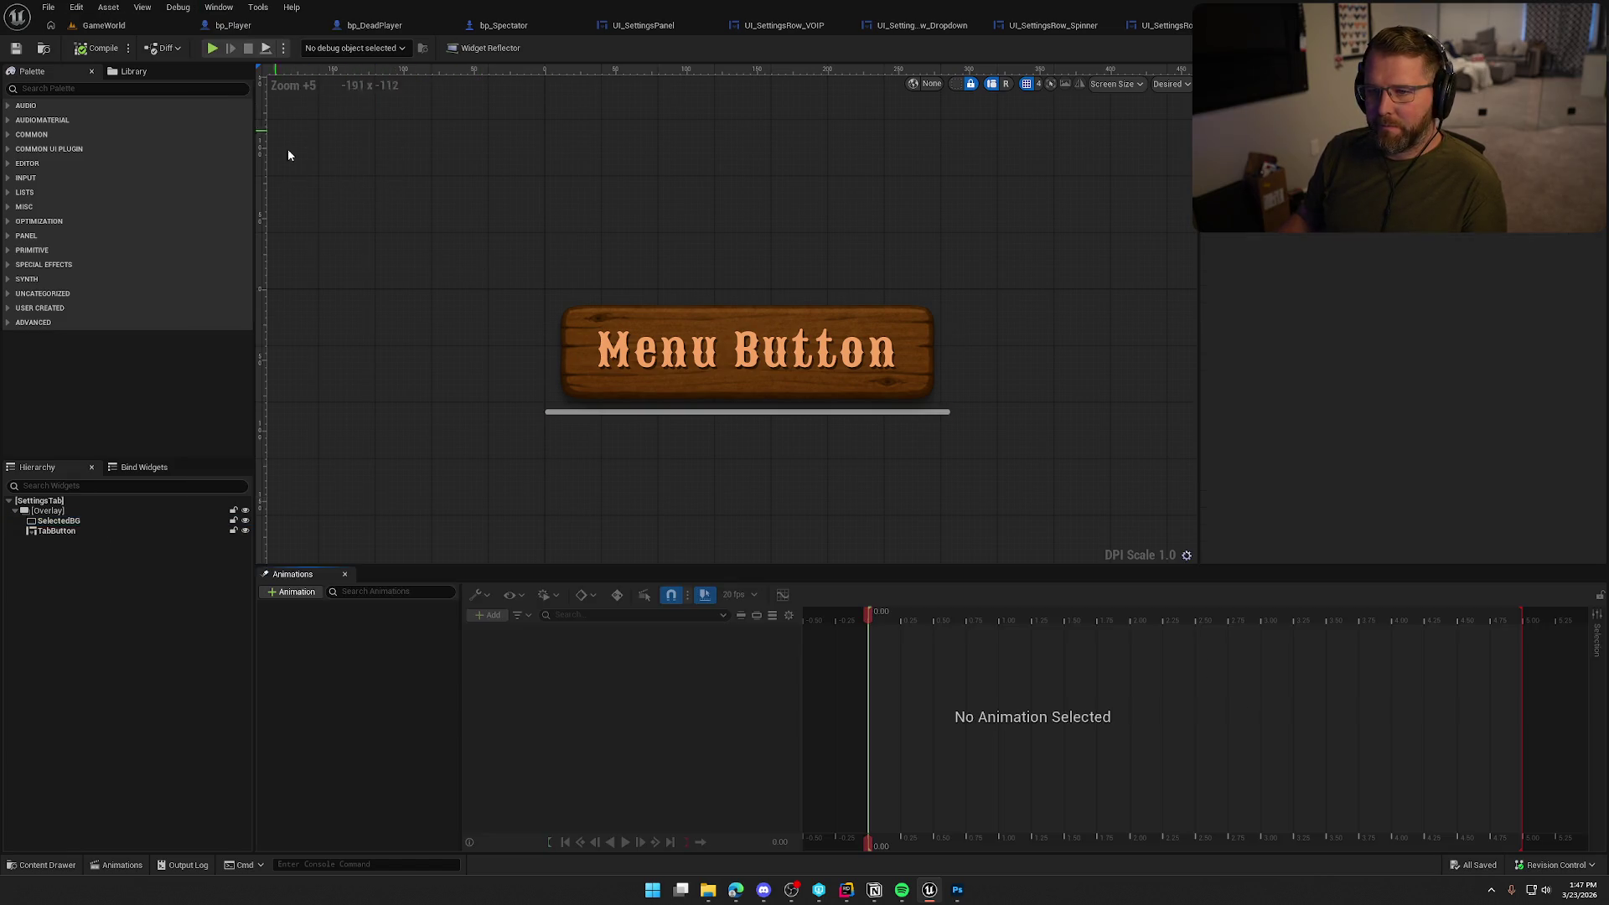
{"action": "left_click", "coordinate": [957, 889]}
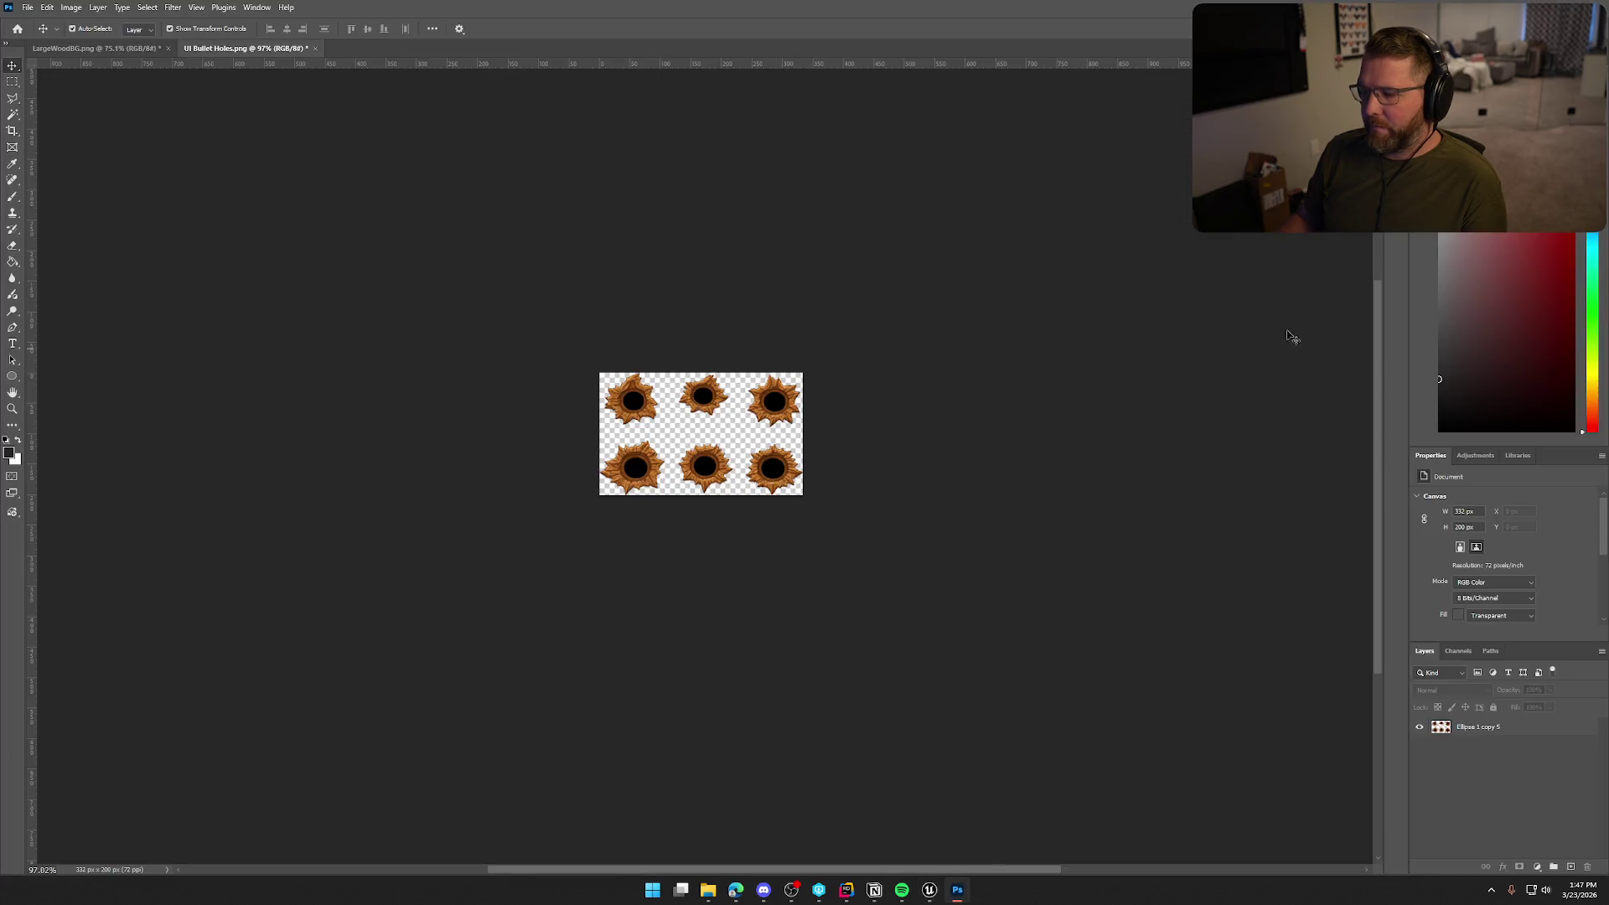
Quit Photoshop without saving UI Bullet Holes or LargeWoodBG
{"action": "key", "text": "ctrl+q"}
{"action": "left_click", "coordinate": [796, 321]}
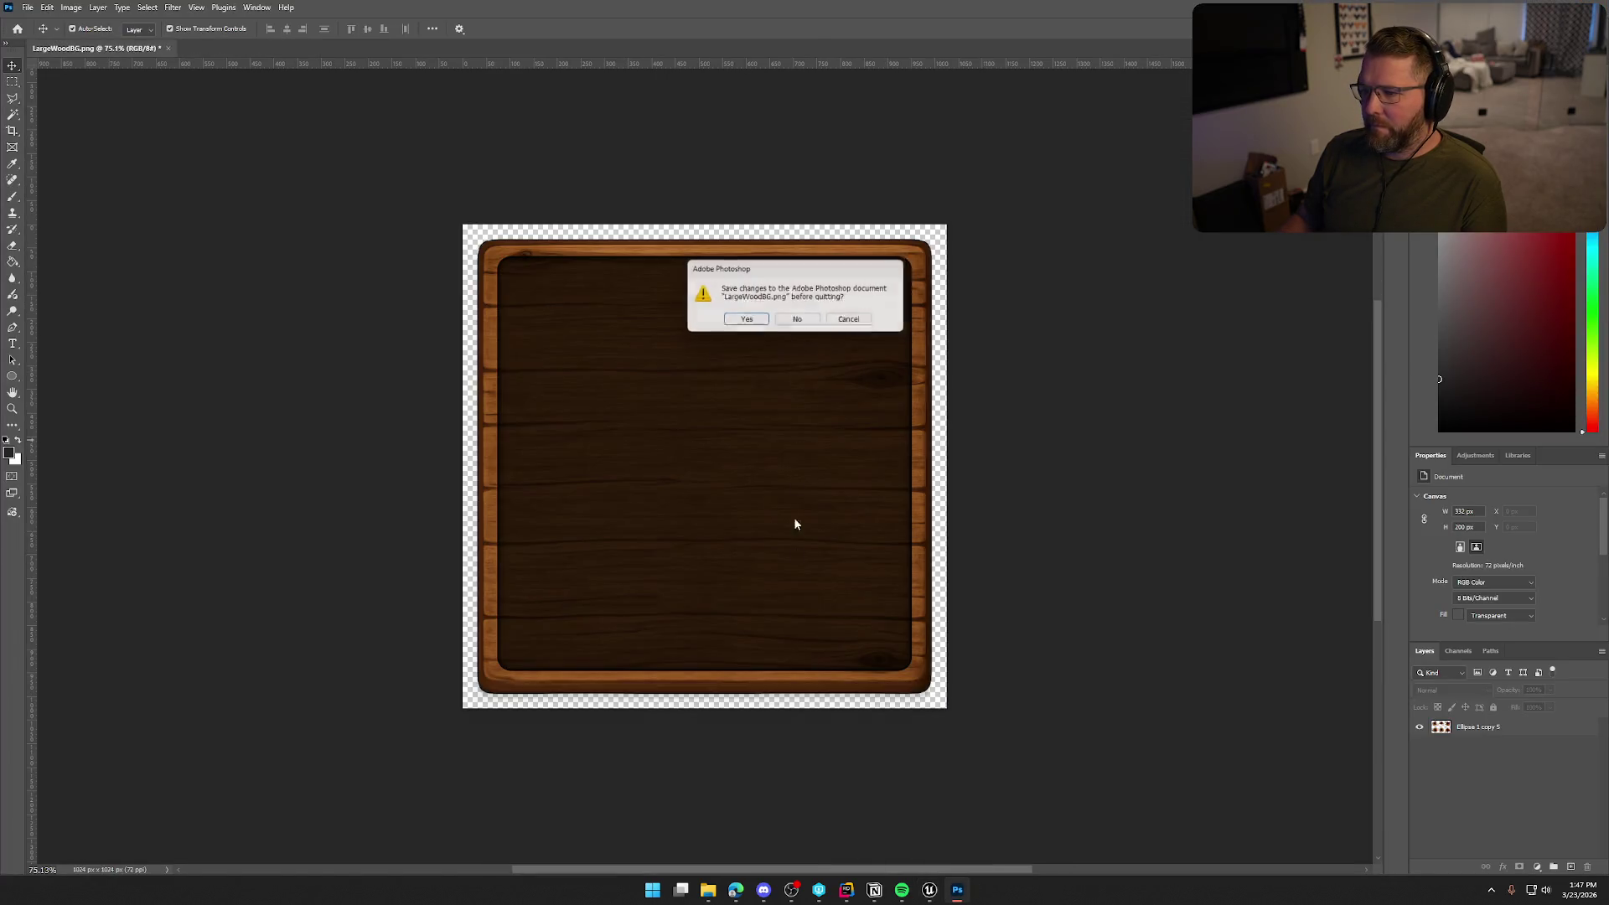
{"action": "left_click", "coordinate": [805, 325]}
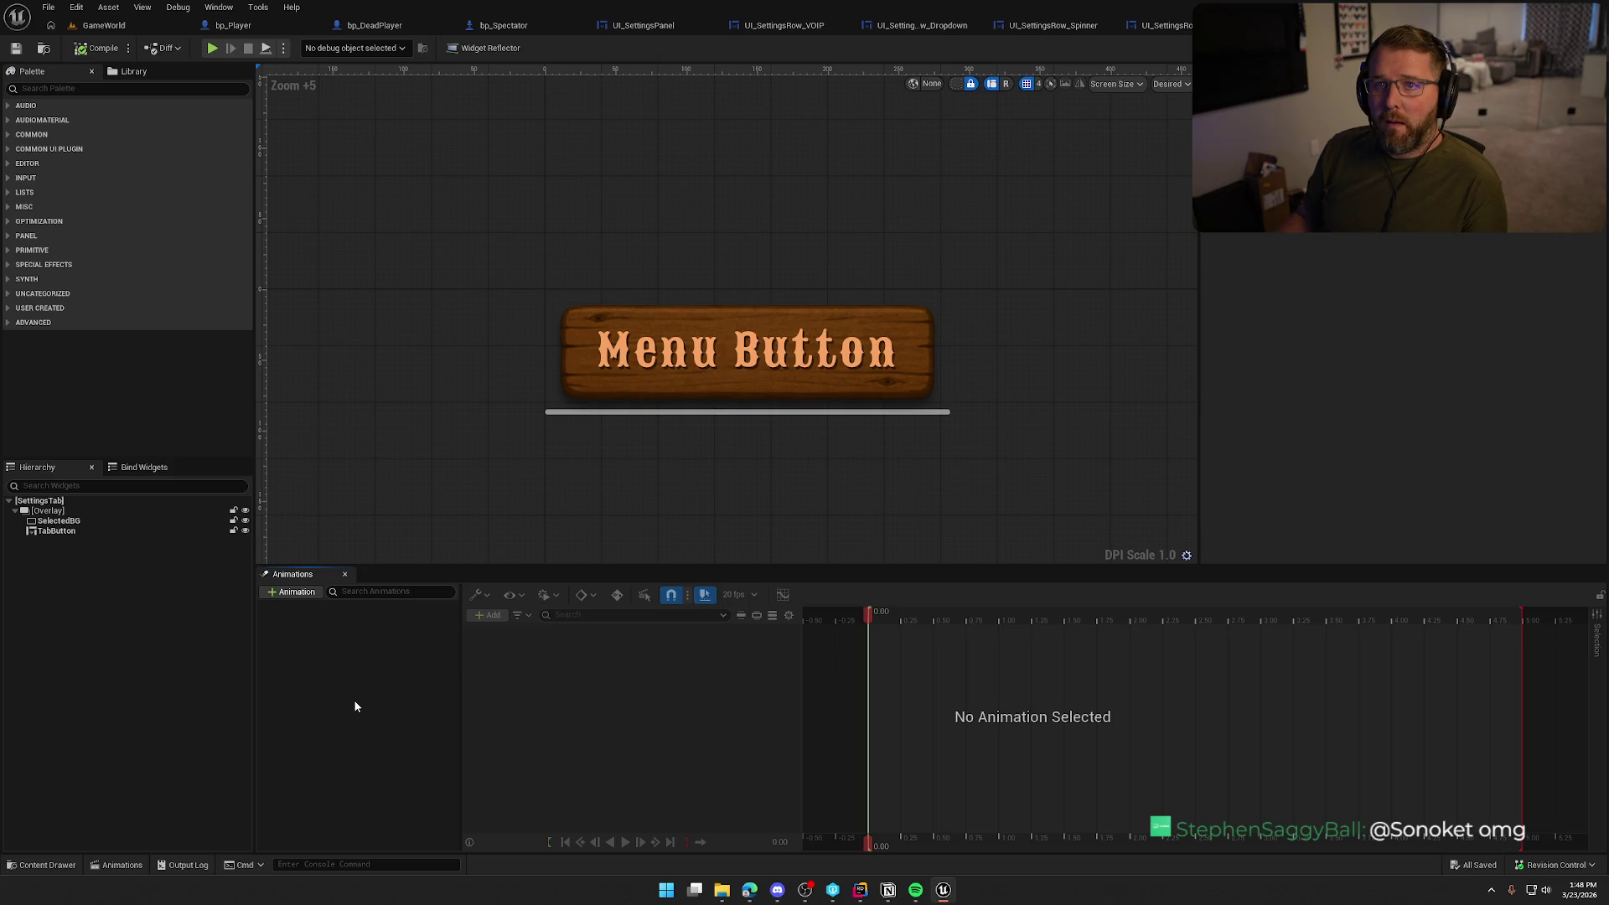
Select TabButton, then switch to GameWorld and bring the camera down to the waving character
{"action": "left_click", "coordinate": [57, 532]}
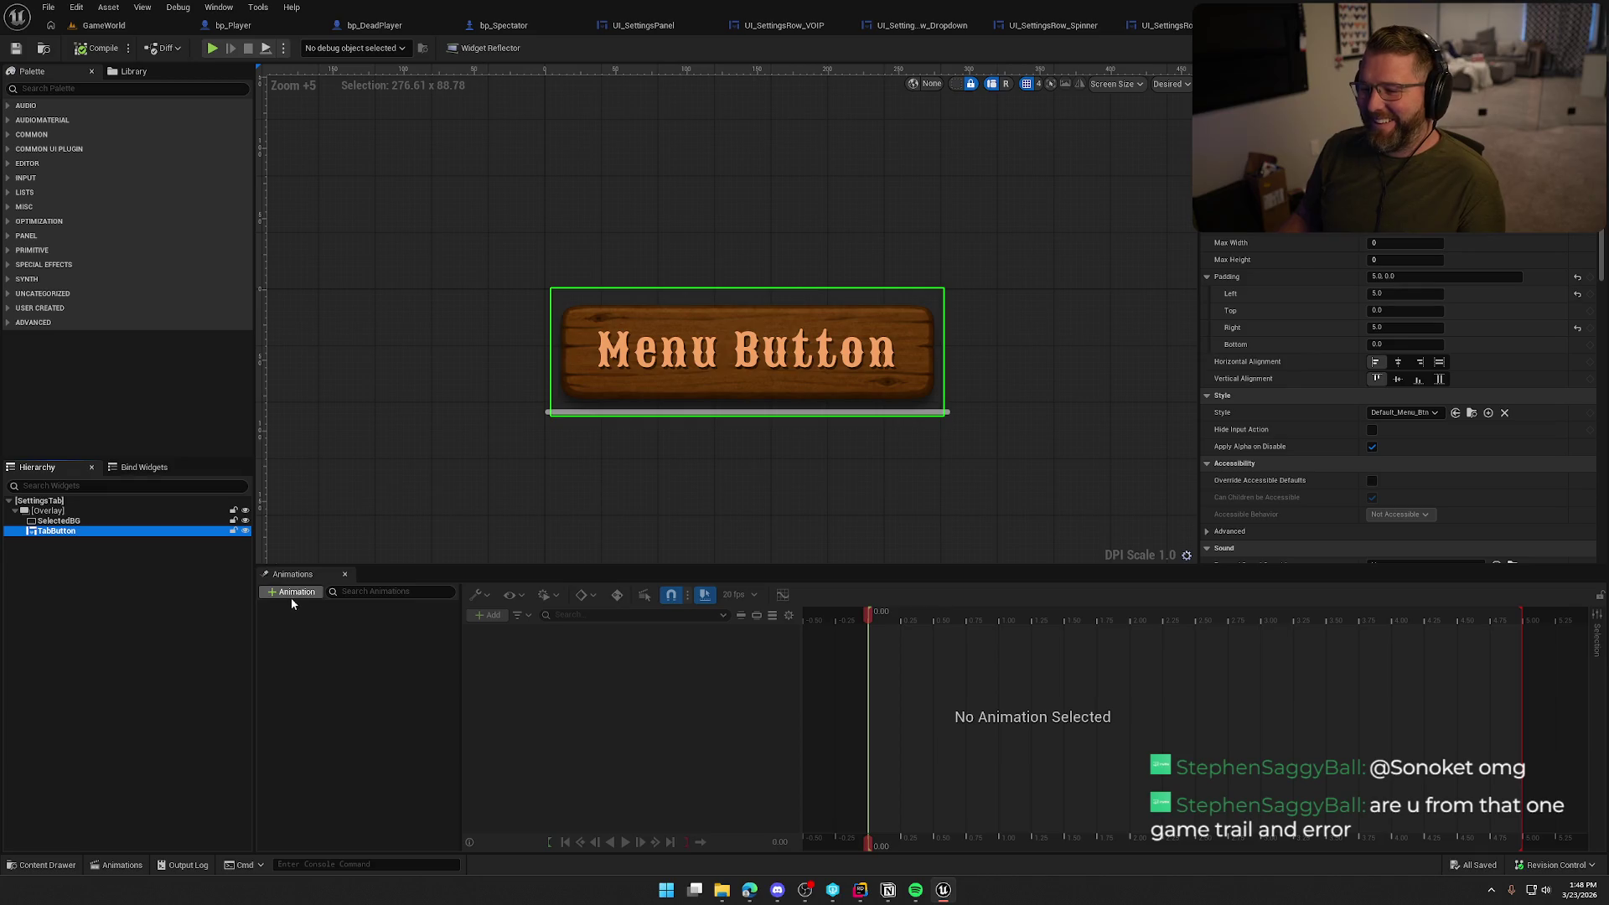
{"action": "left_click", "coordinate": [104, 25]}
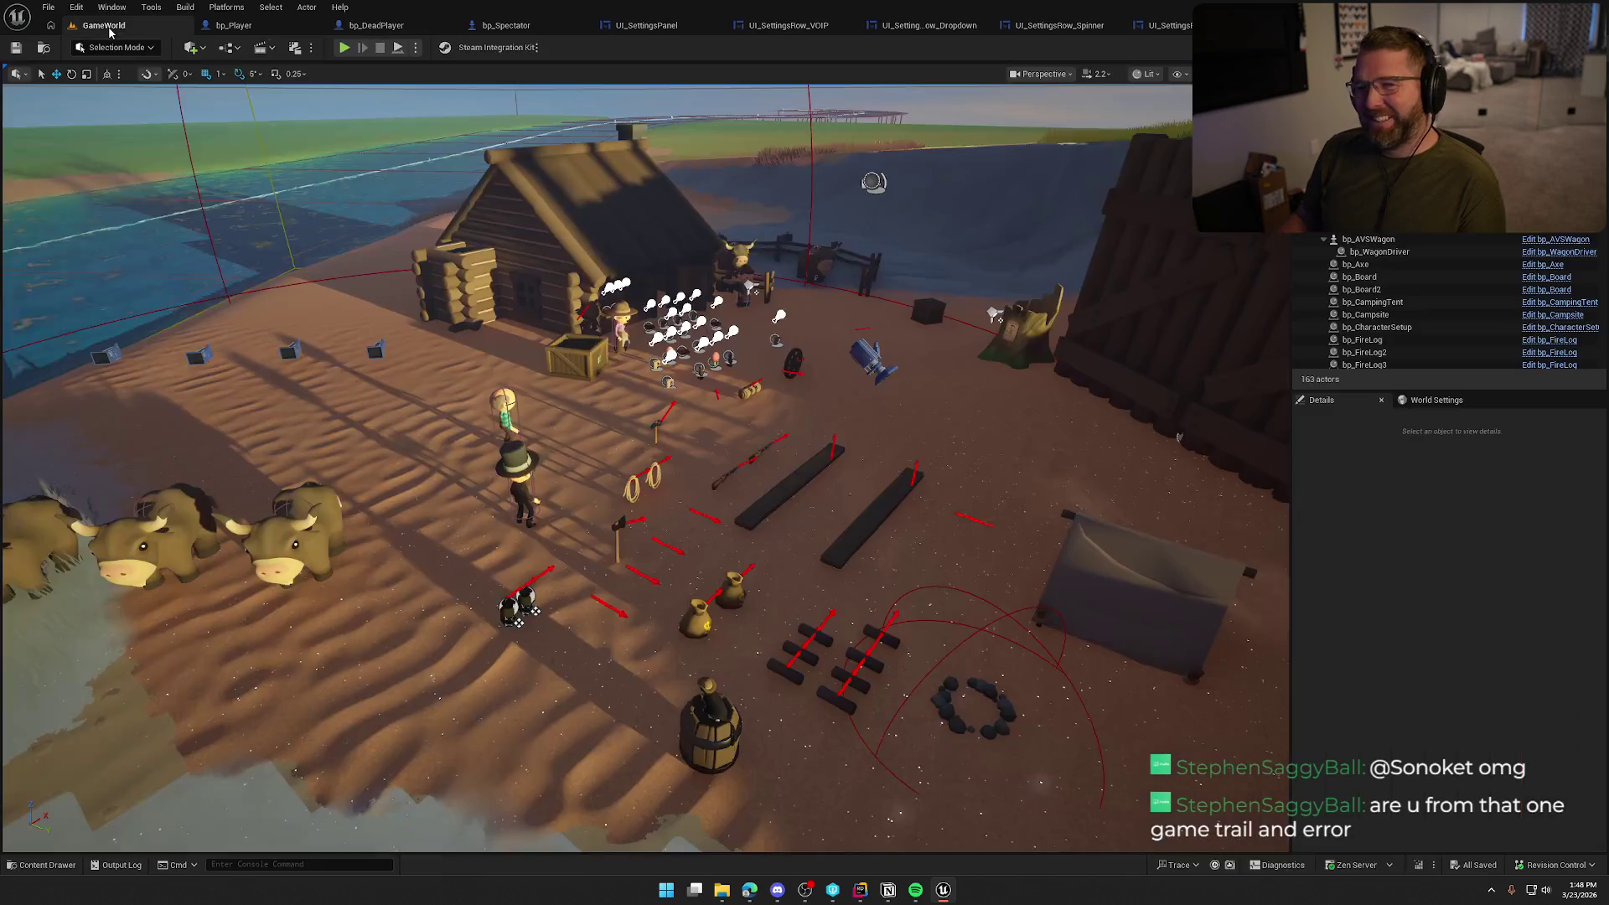
{"action": "key", "text": "ctrl+space"}
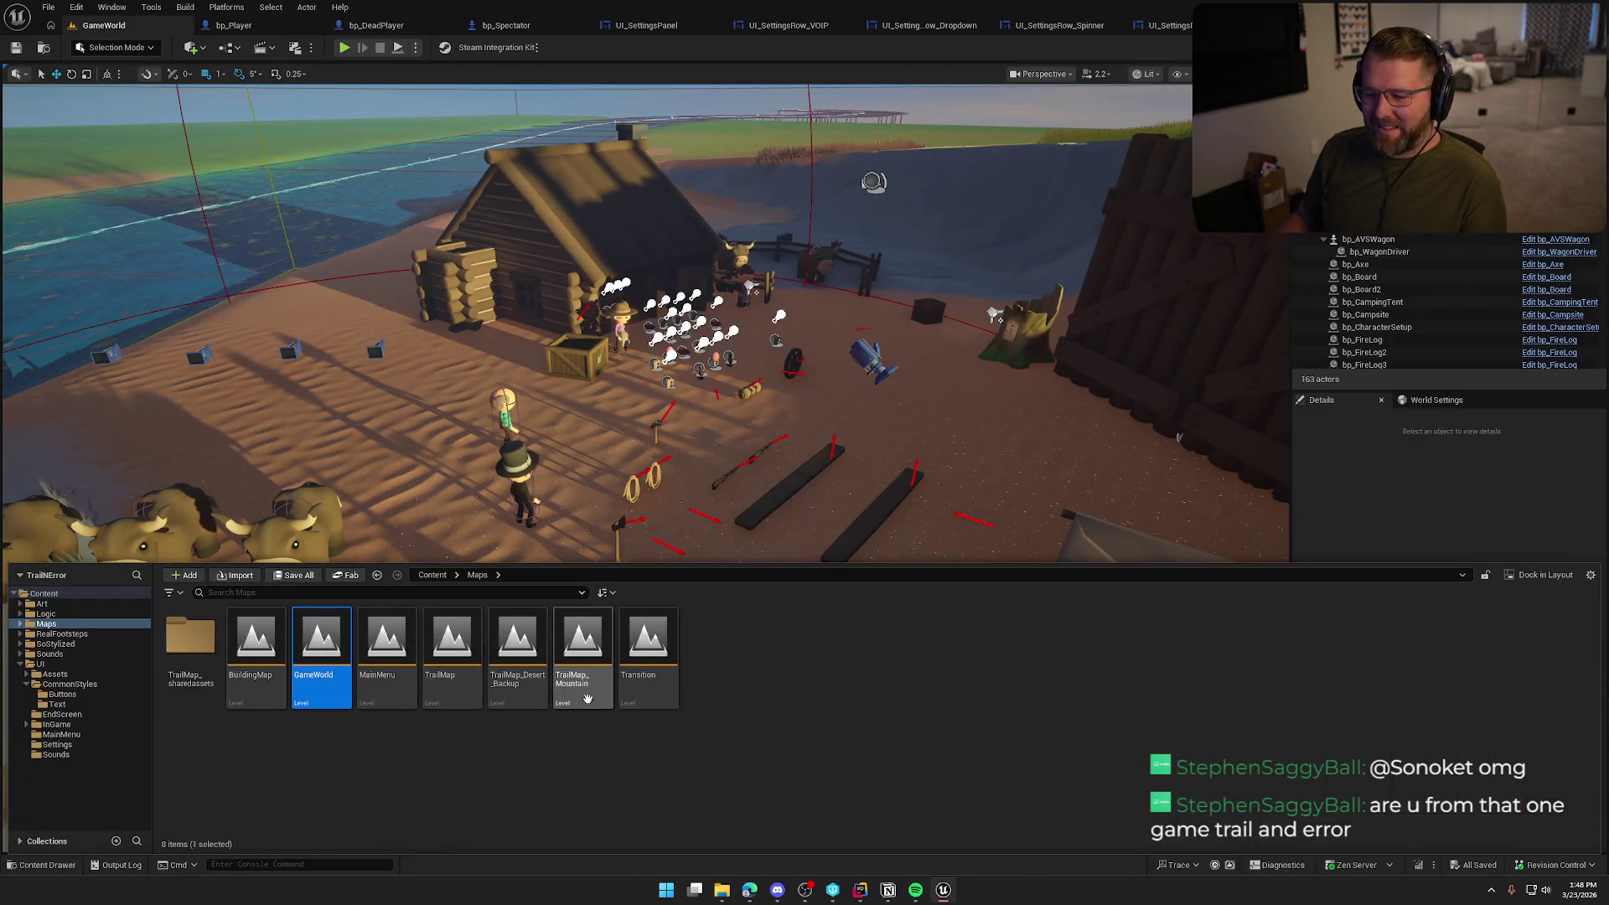
{"action": "left_click_drag", "start_coordinate": [646, 419], "coordinate": [587, 377]}
{"action": "left_click_drag", "start_coordinate": [312, 285], "coordinate": [887, 572]}
Load the MainMenu level from the Maps folder and return to the SettingsTab blueprint
{"action": "key", "text": "ctrl+space"}
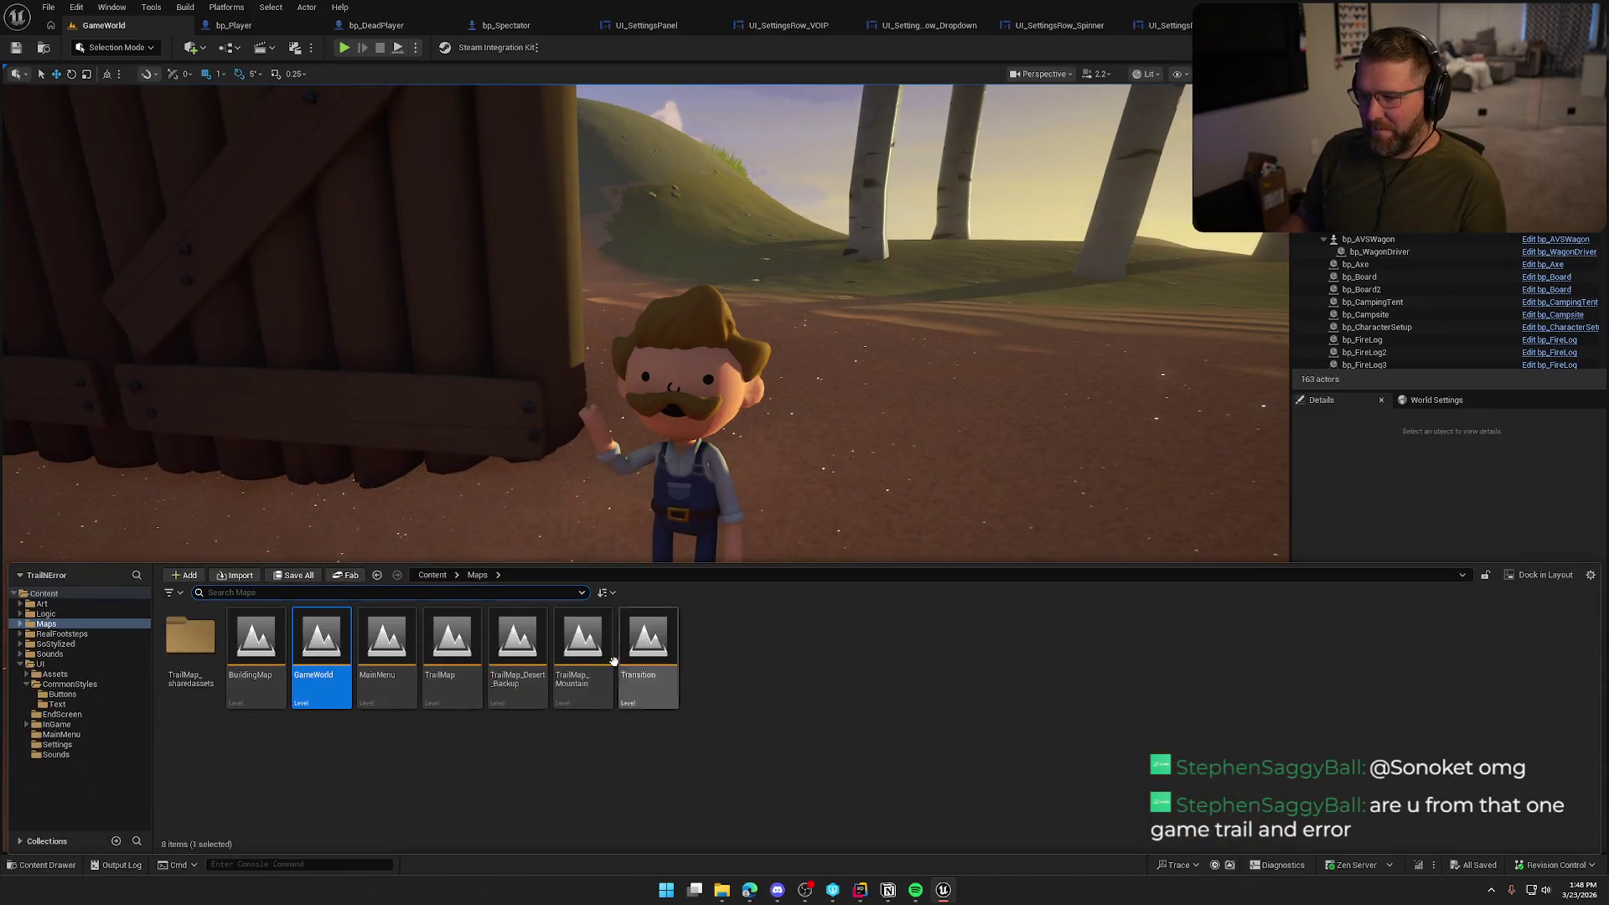
{"action": "left_click", "coordinate": [376, 632]}
{"action": "double_click", "coordinate": [376, 632]}
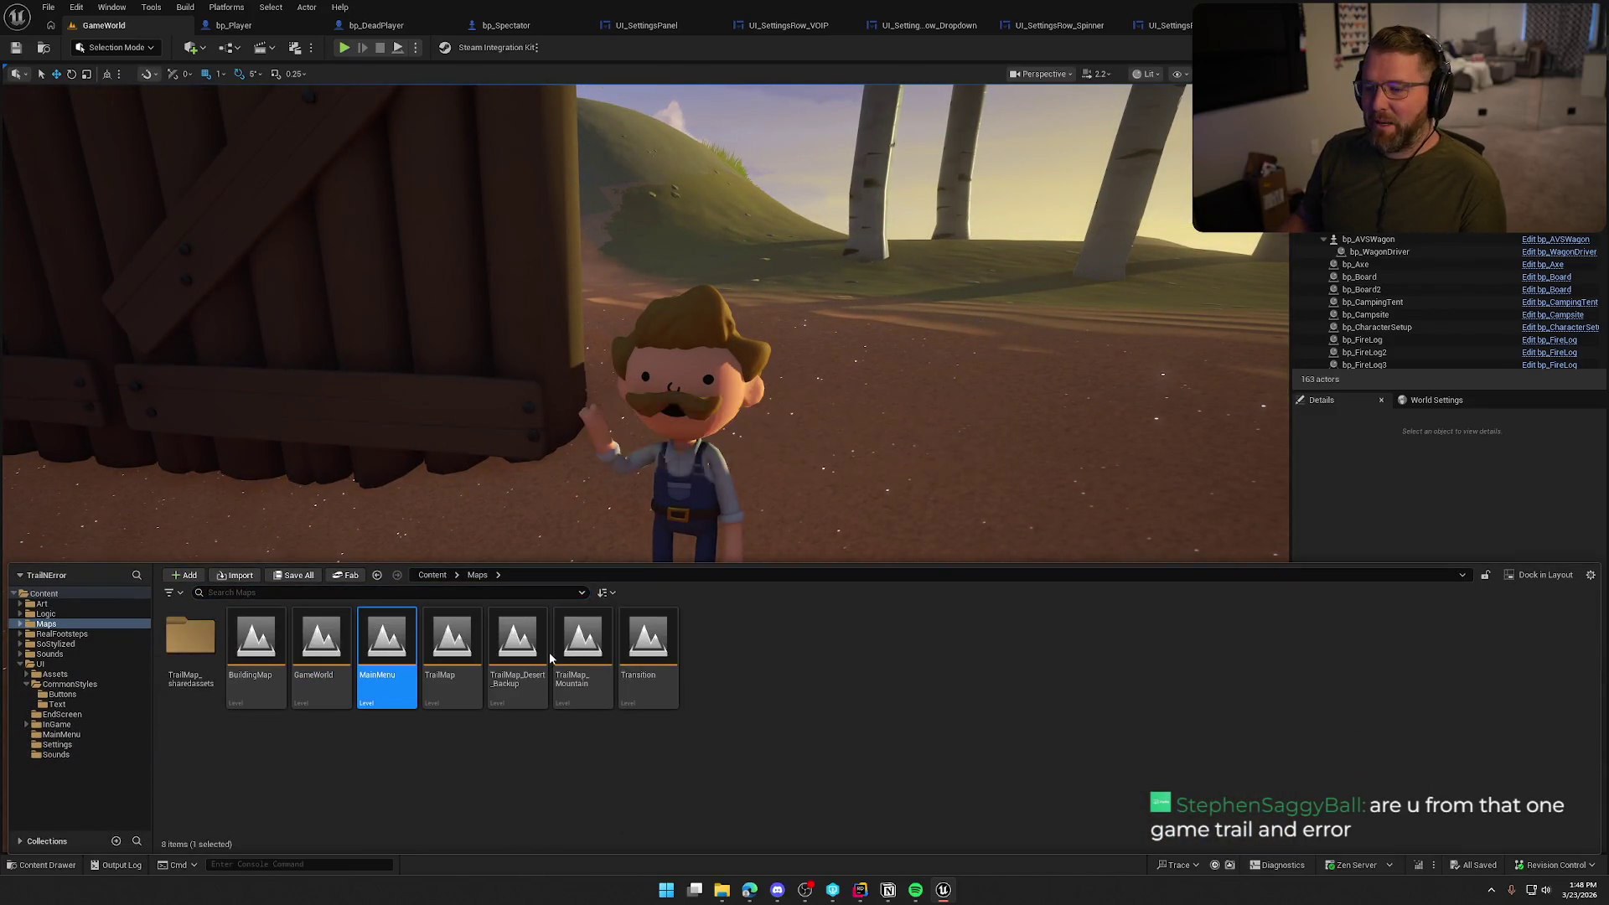
{"action": "scroll", "coordinate": [750, 431], "scroll_direction": "down", "scroll_amount": 3}
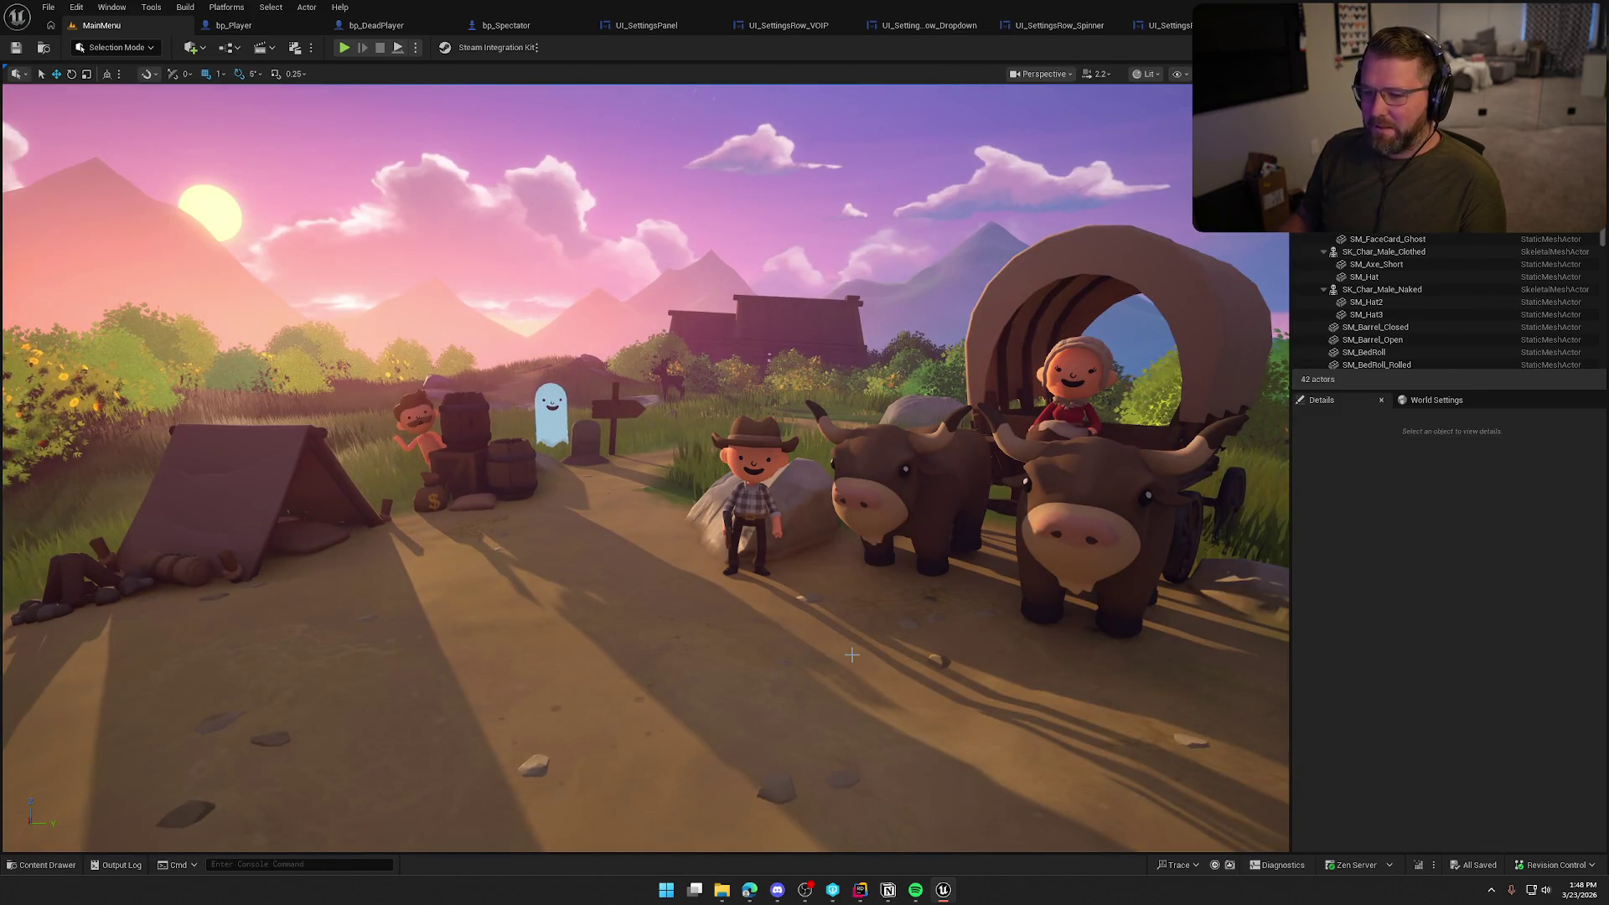
{"action": "key", "text": "ctrl+space"}
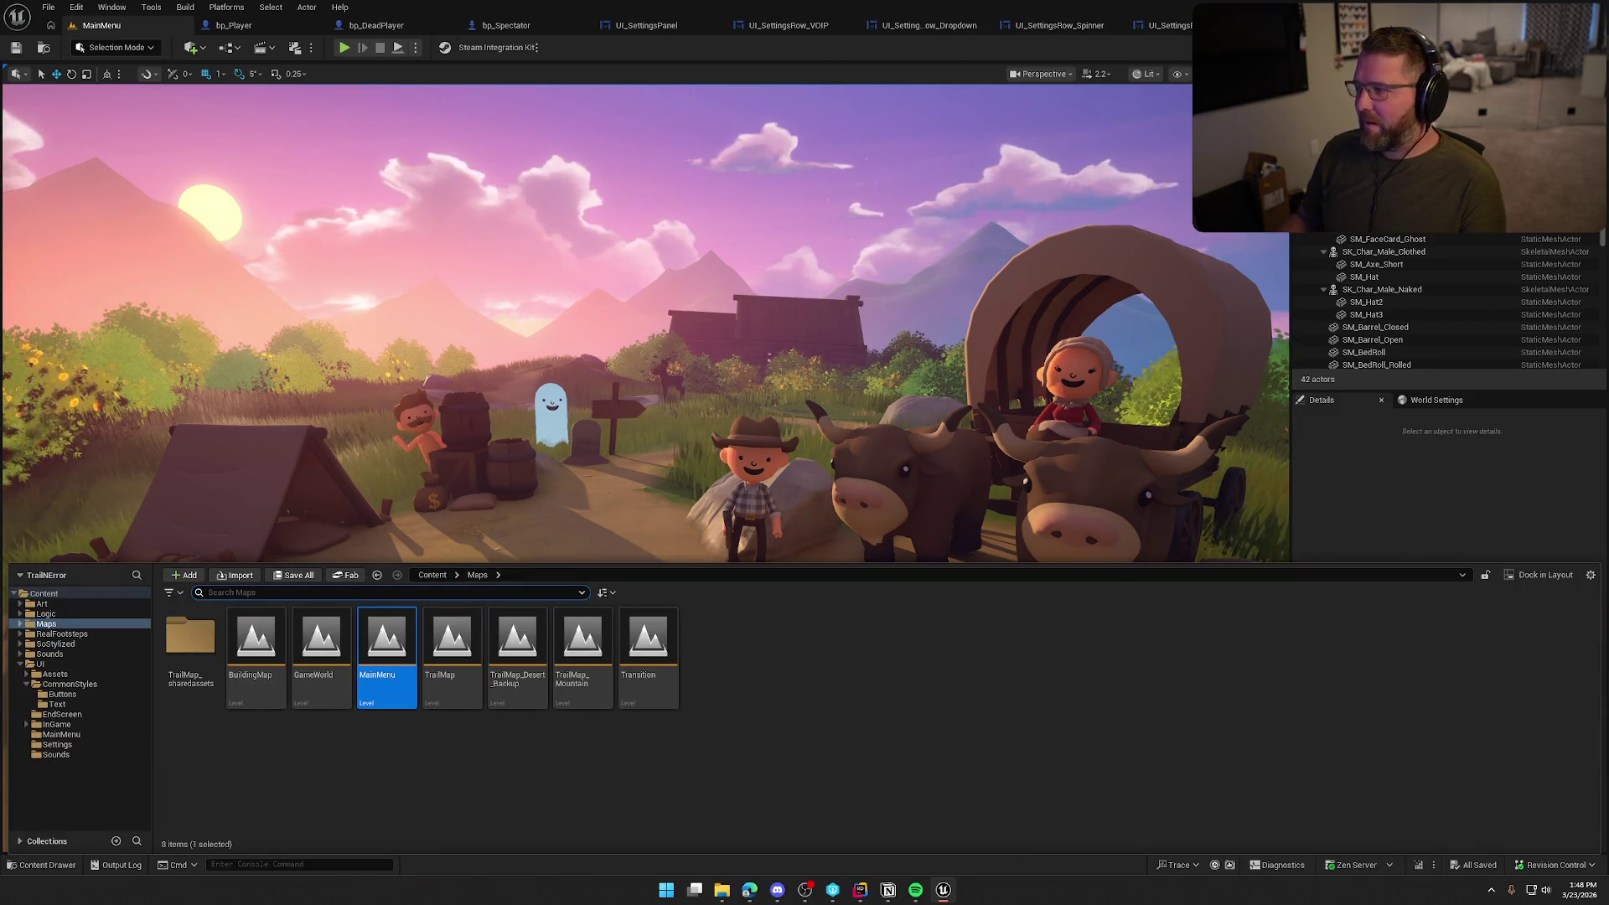
{"action": "left_click", "coordinate": [1223, 25]}
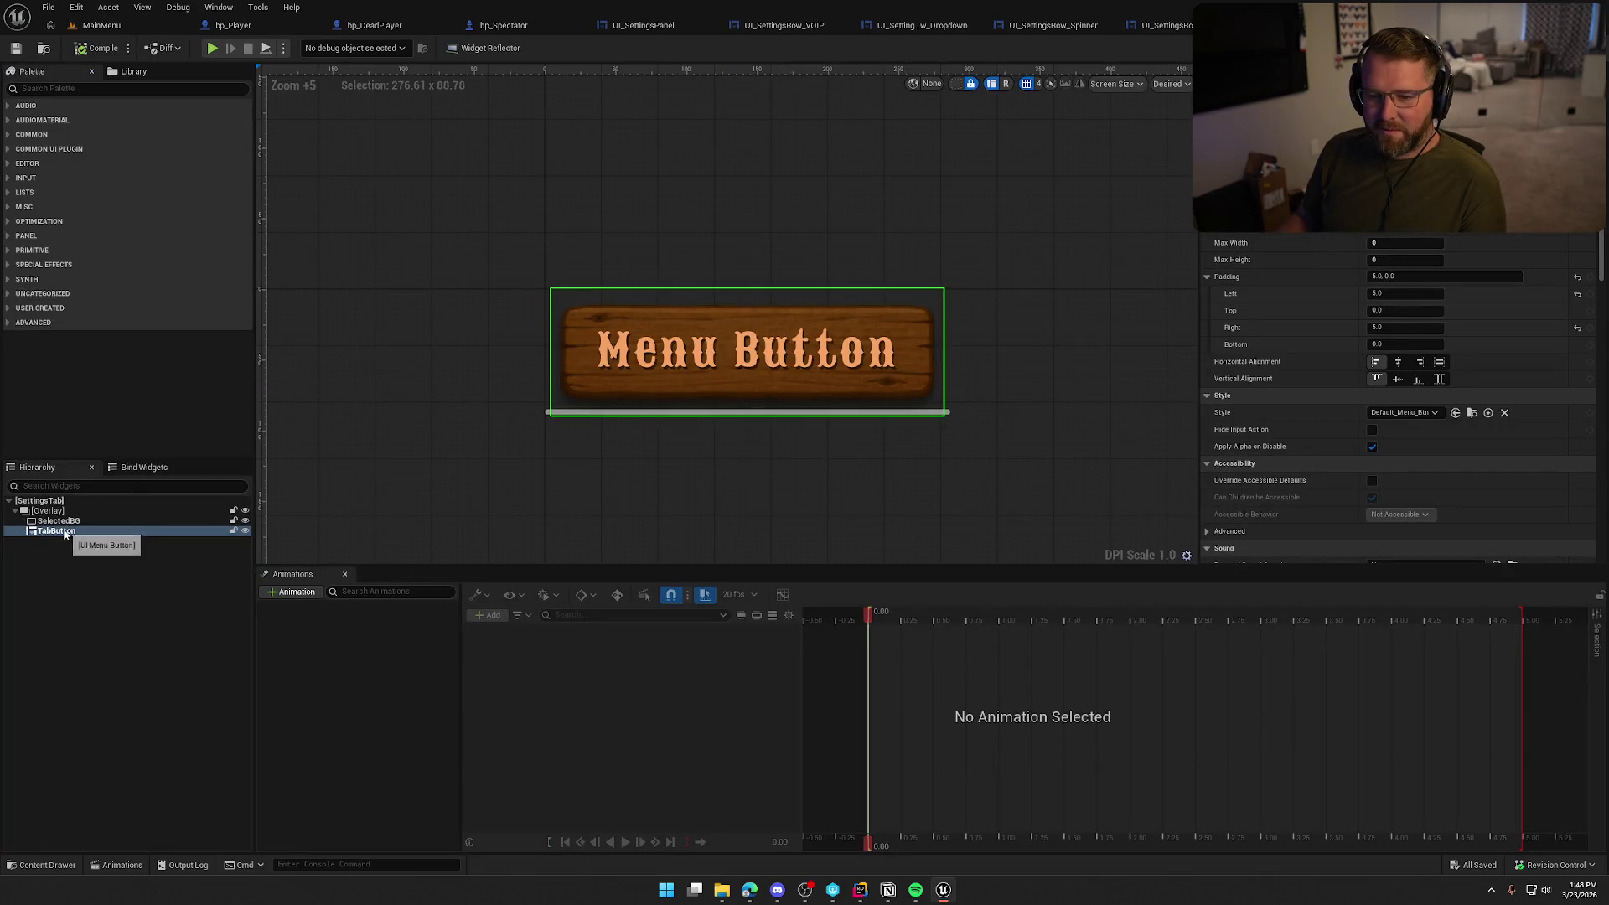
Create a new widget animation named 'Selected'
{"action": "left_click", "coordinate": [292, 592]}
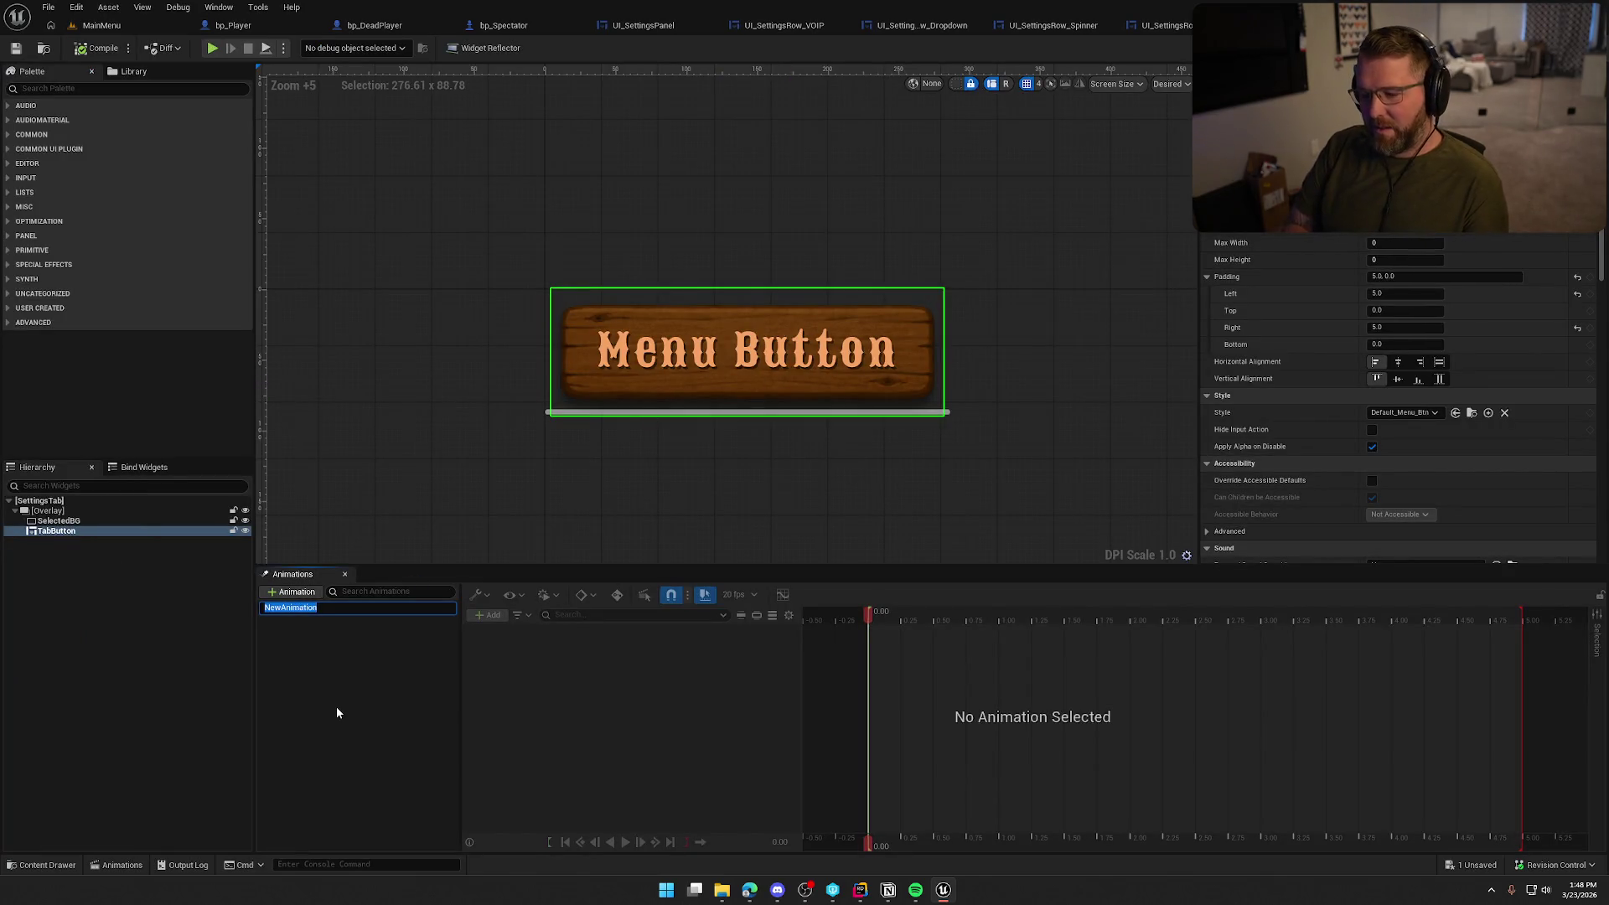
{"action": "type", "text": "Selected"}
{"action": "key", "text": "Return"}
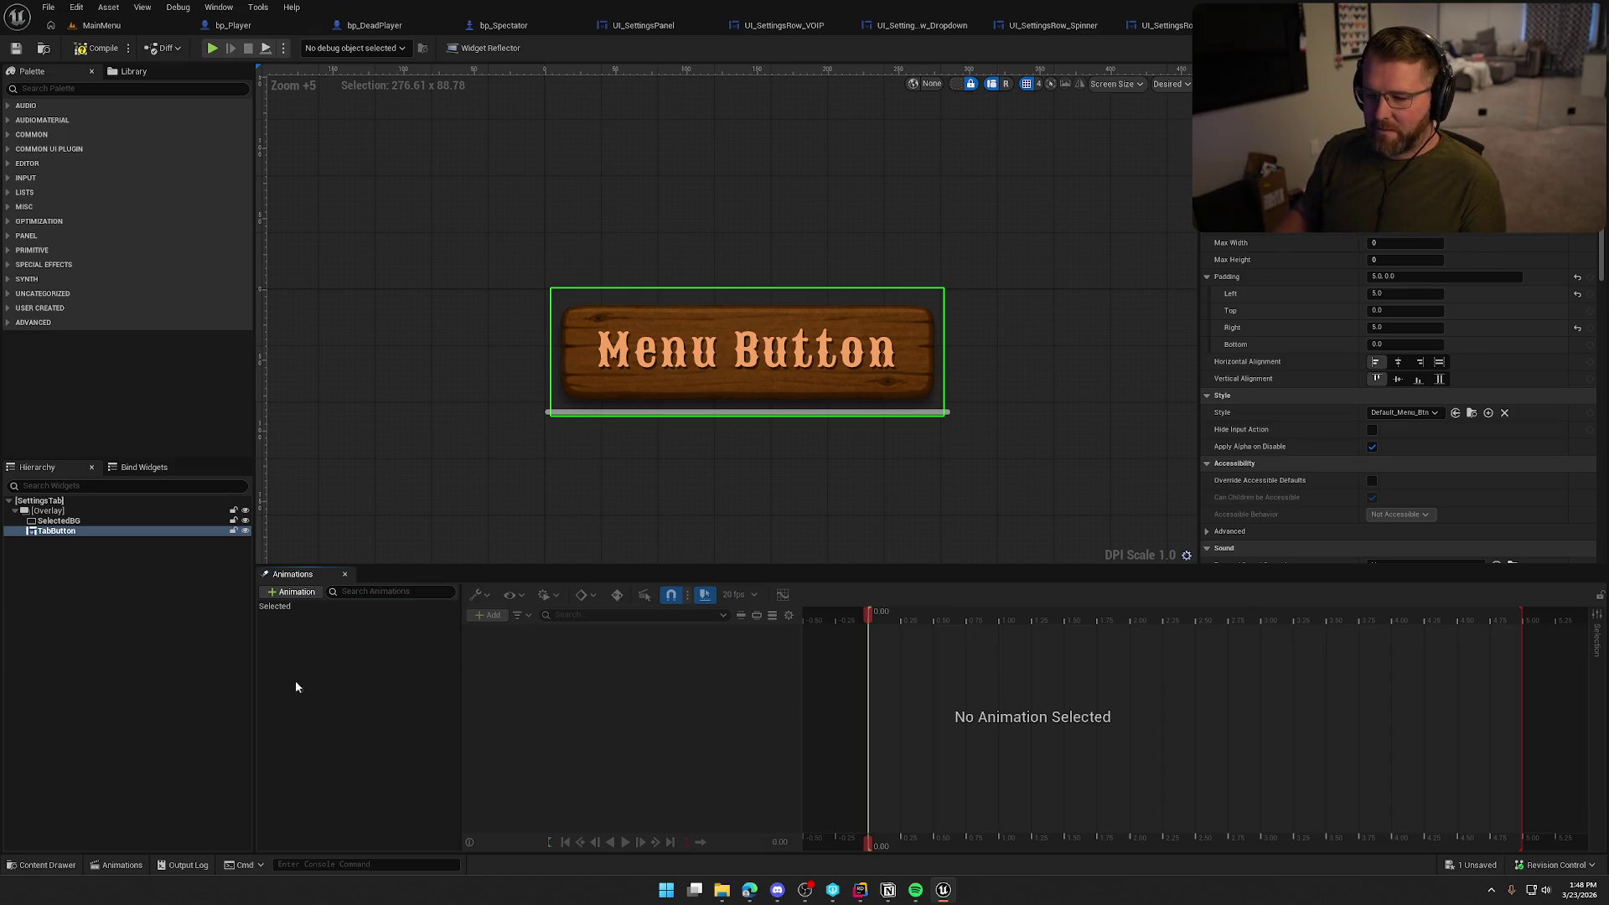
{"action": "left_click", "coordinate": [315, 606]}
Add a TabButton track with a Transform property, expanded to show Scale
{"action": "left_click", "coordinate": [488, 615]}
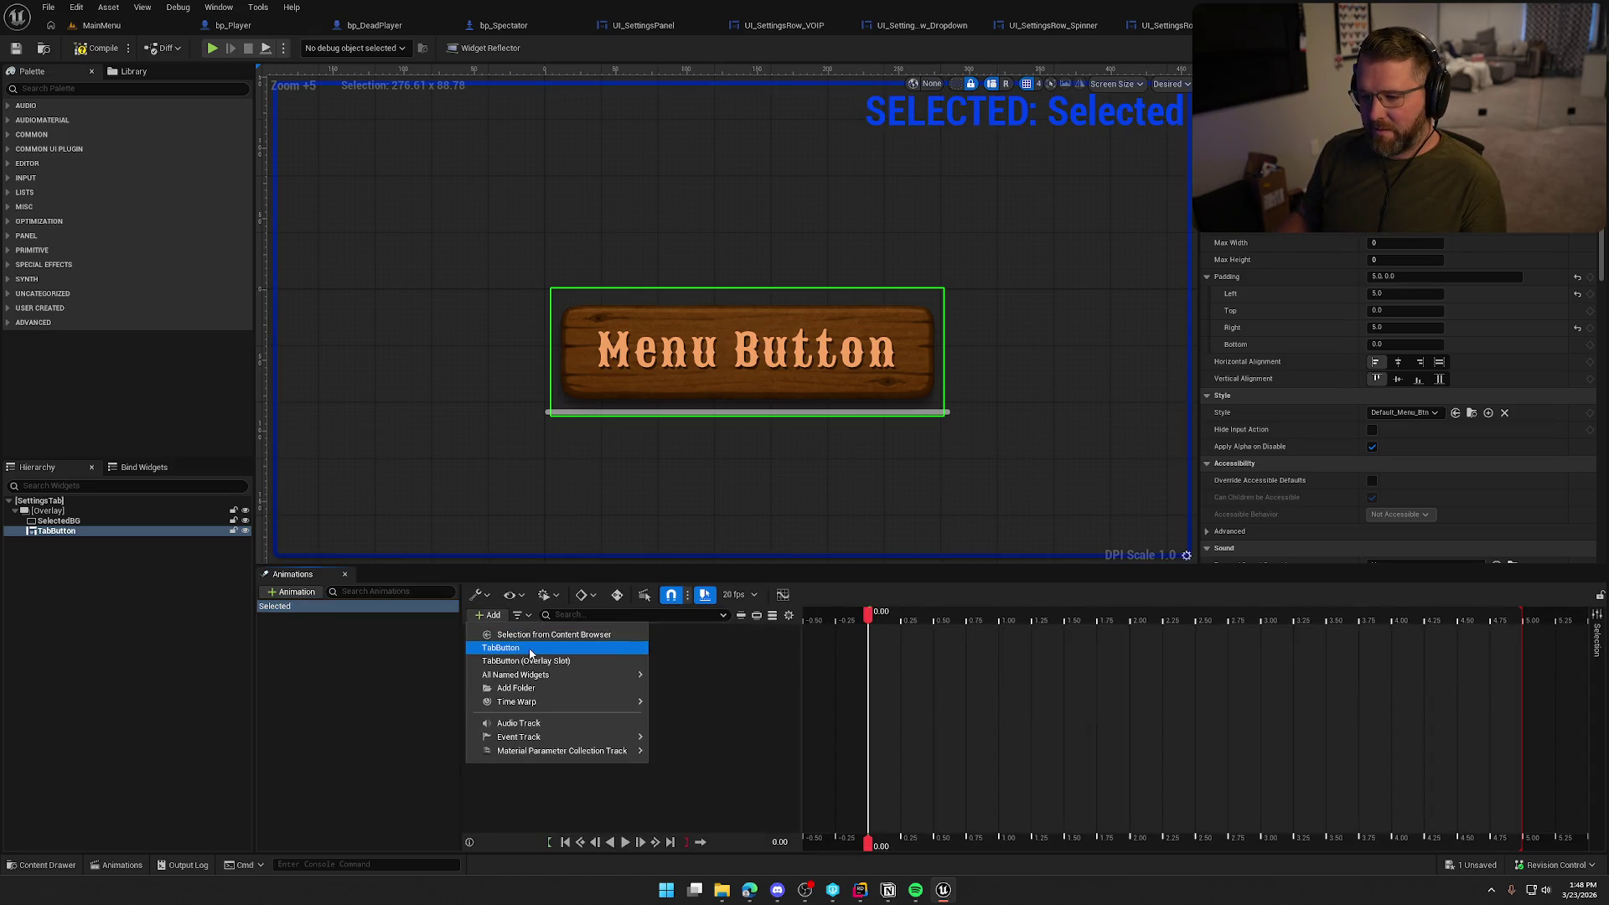
{"action": "left_click", "coordinate": [507, 648]}
{"action": "left_click", "coordinate": [745, 632]}
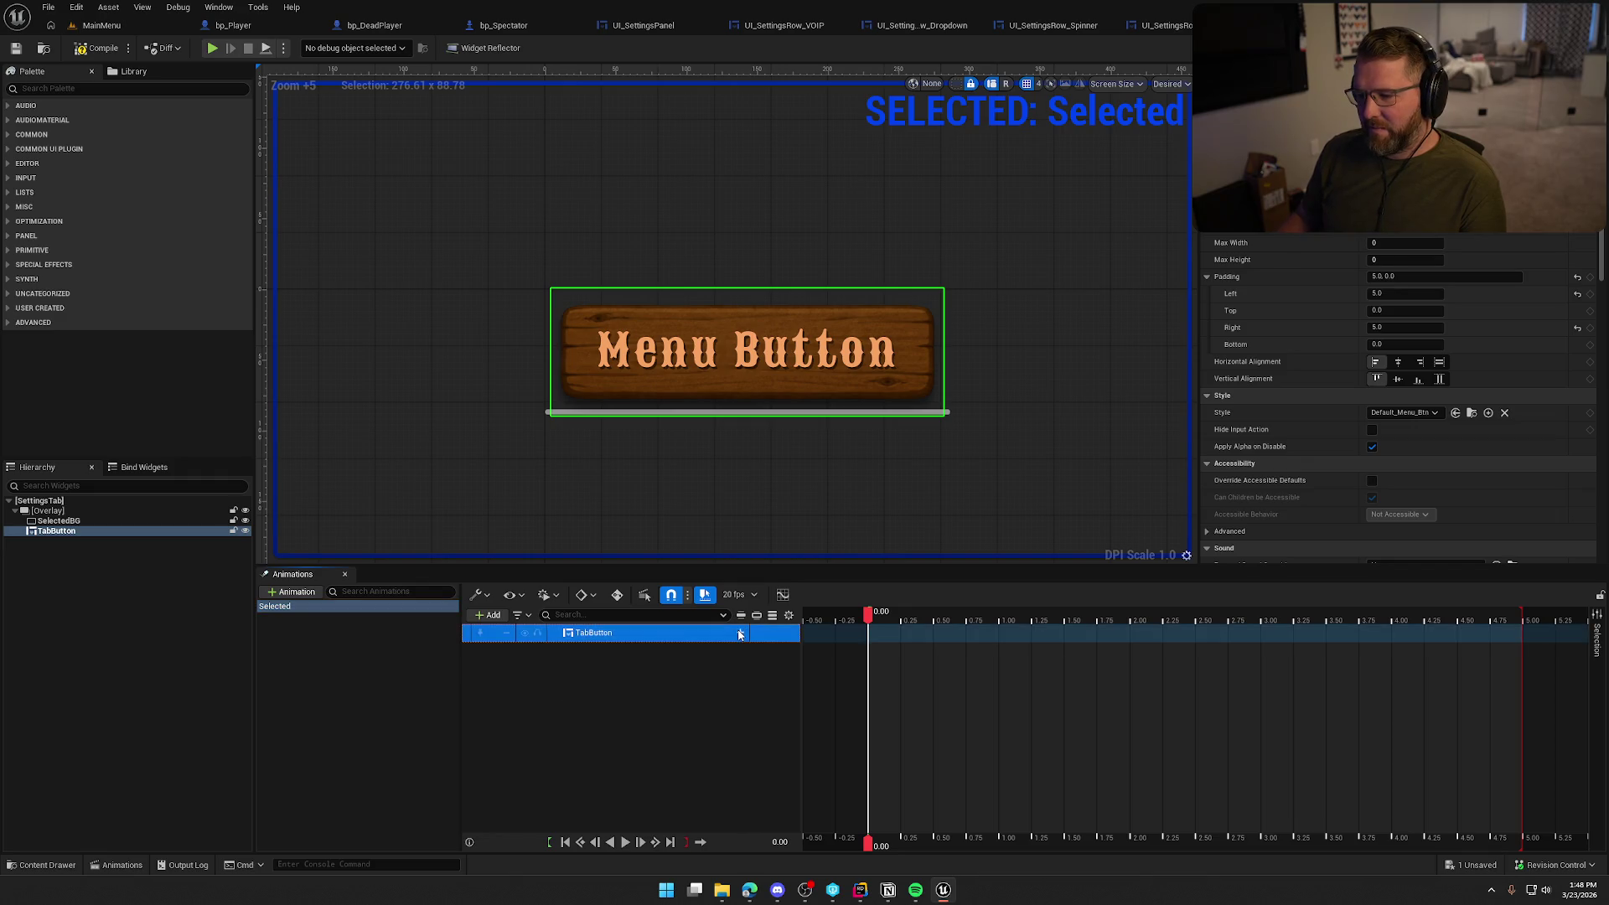
{"action": "left_click", "coordinate": [741, 632]}
{"action": "left_click", "coordinate": [771, 492]}
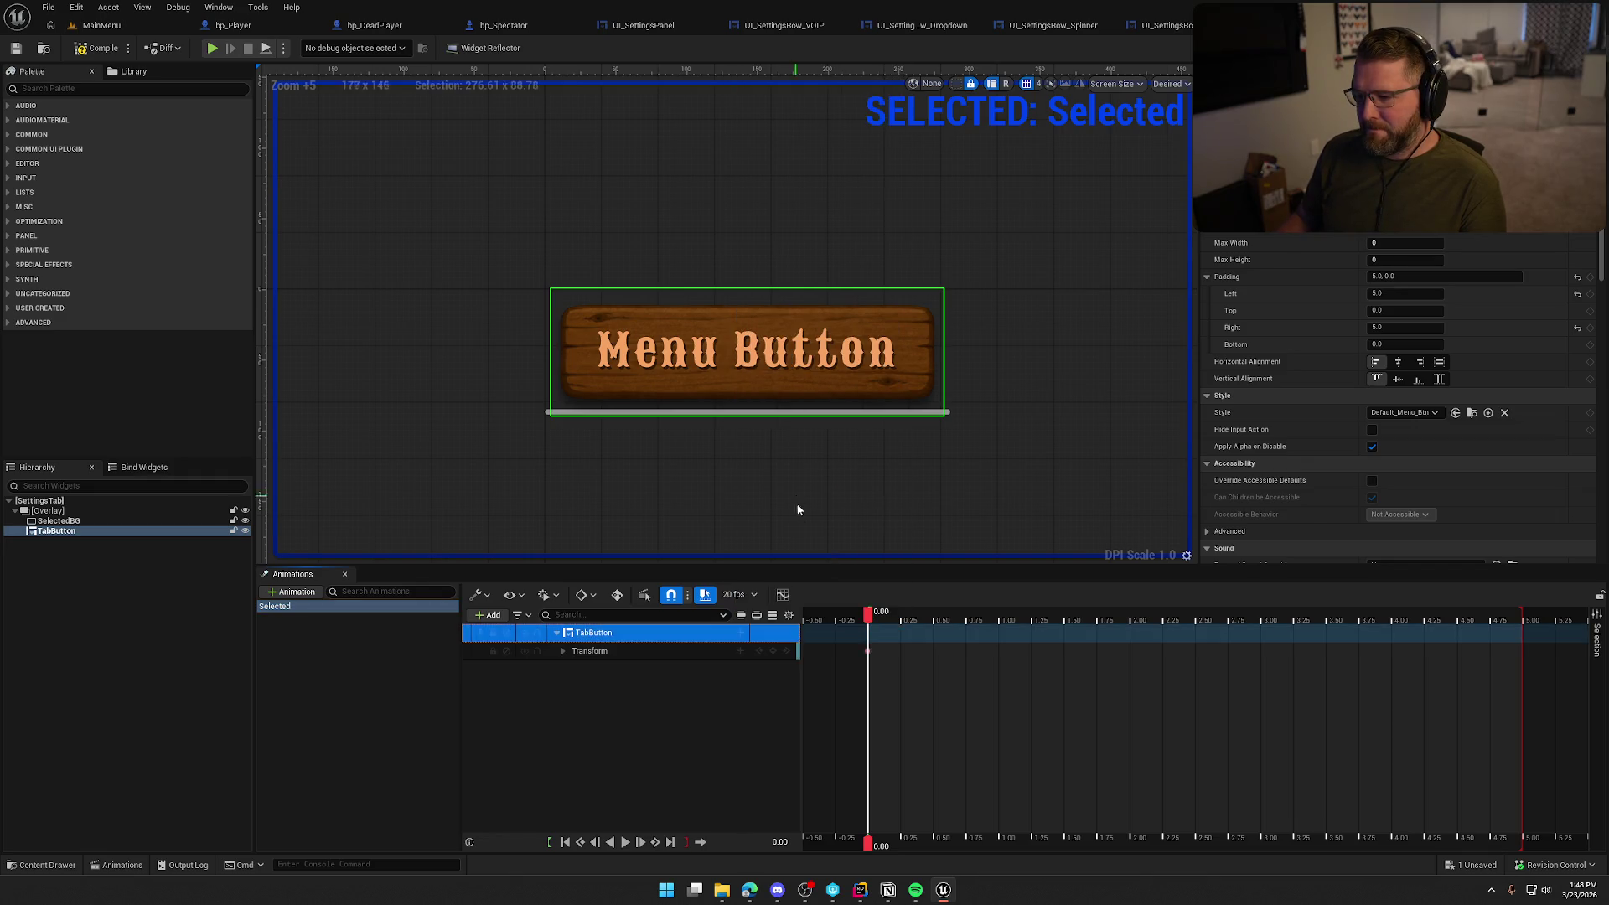
{"action": "left_click", "coordinate": [563, 651]}
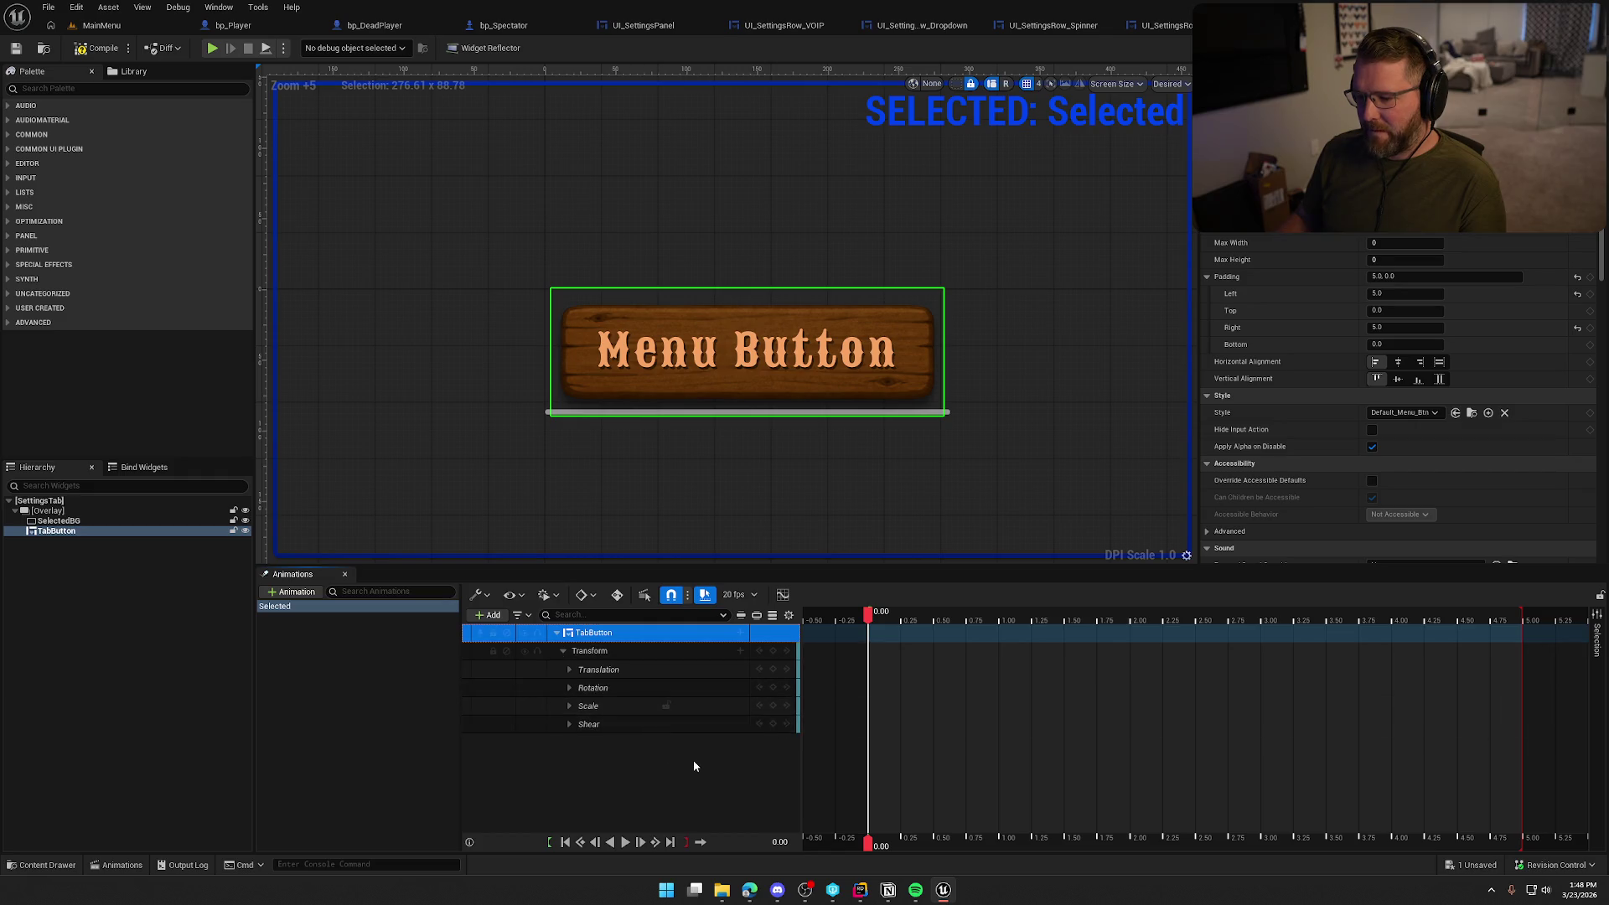
{"action": "left_click", "coordinate": [569, 705]}
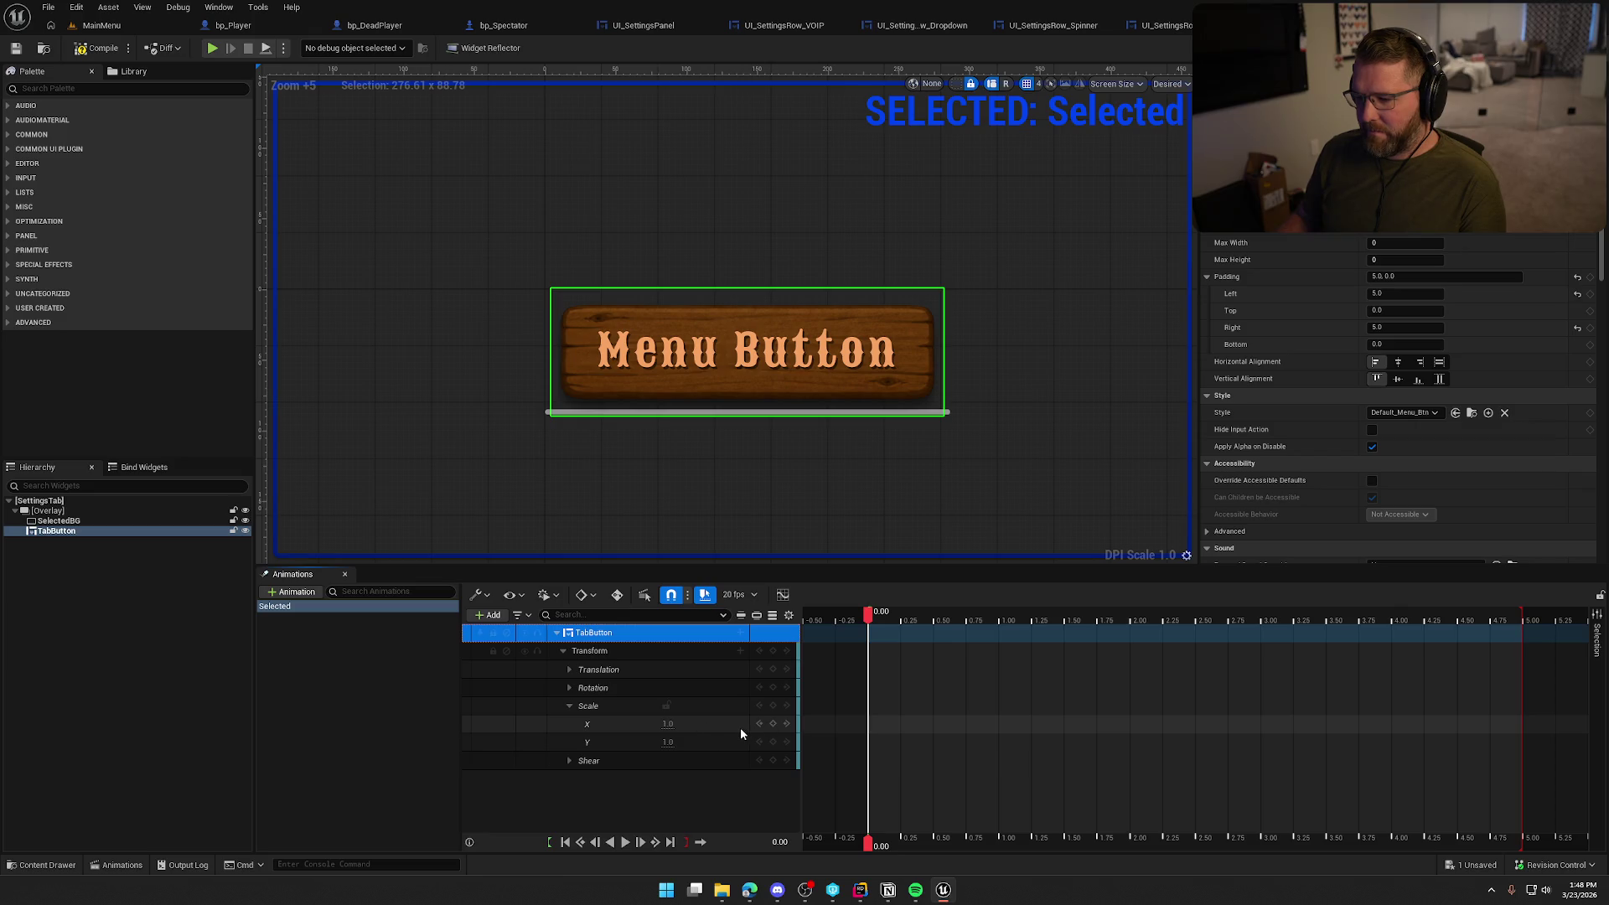
At 0.20 seconds, key TabButton's Scale X and Y to 1.25
{"action": "left_click_drag", "start_coordinate": [869, 621], "coordinate": [894, 620]}
{"action": "left_click", "coordinate": [667, 723]}
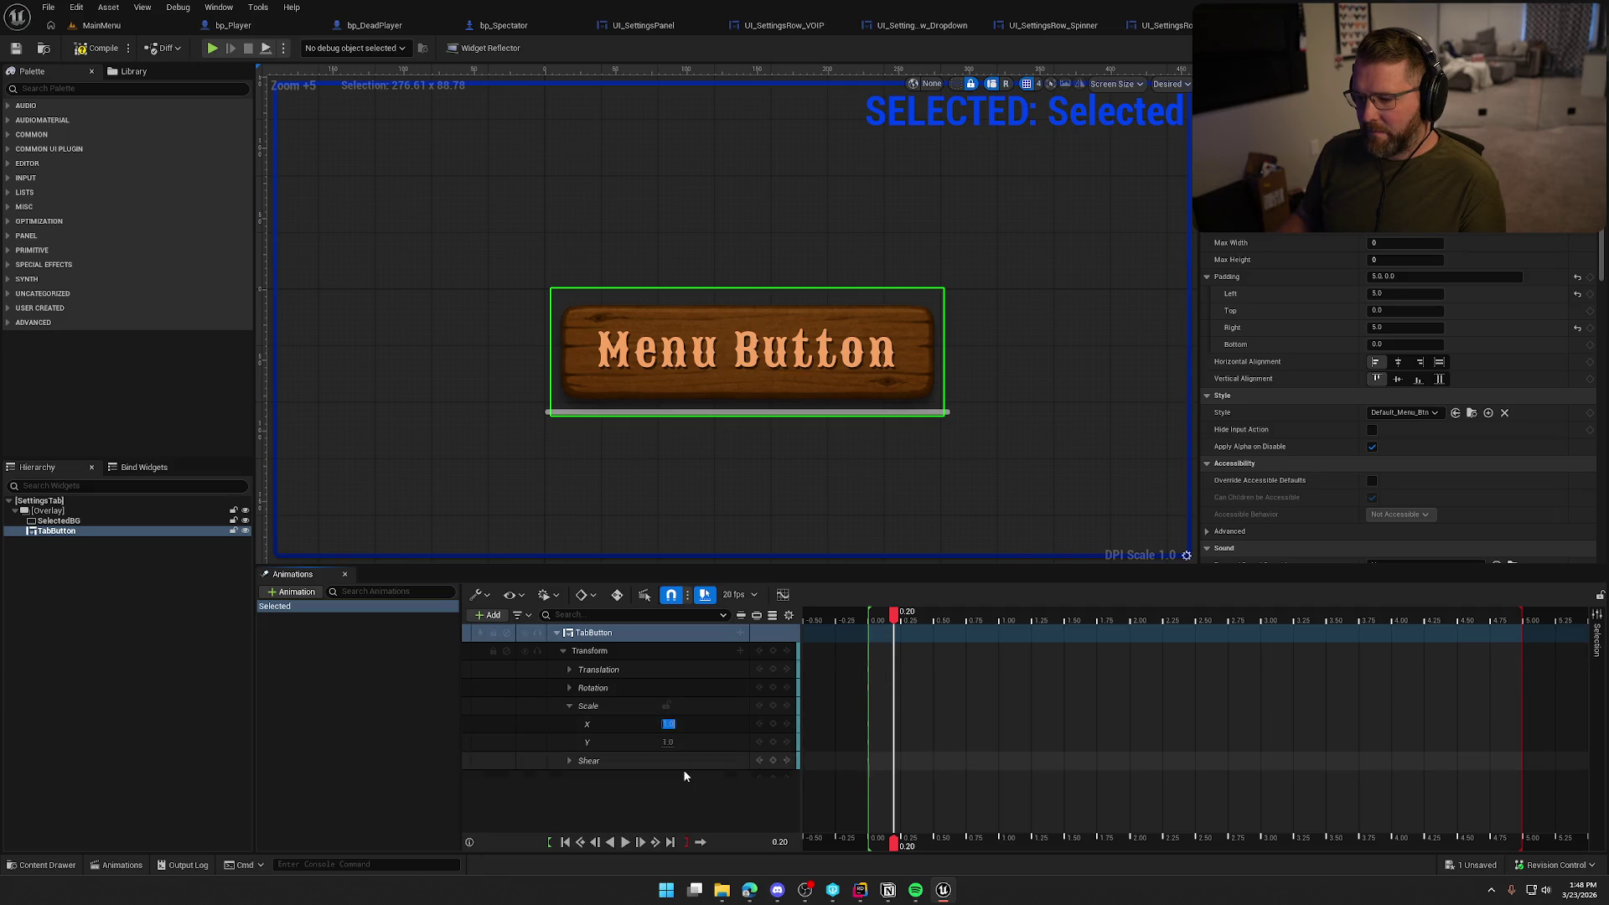
{"action": "type", "text": "1.25"}
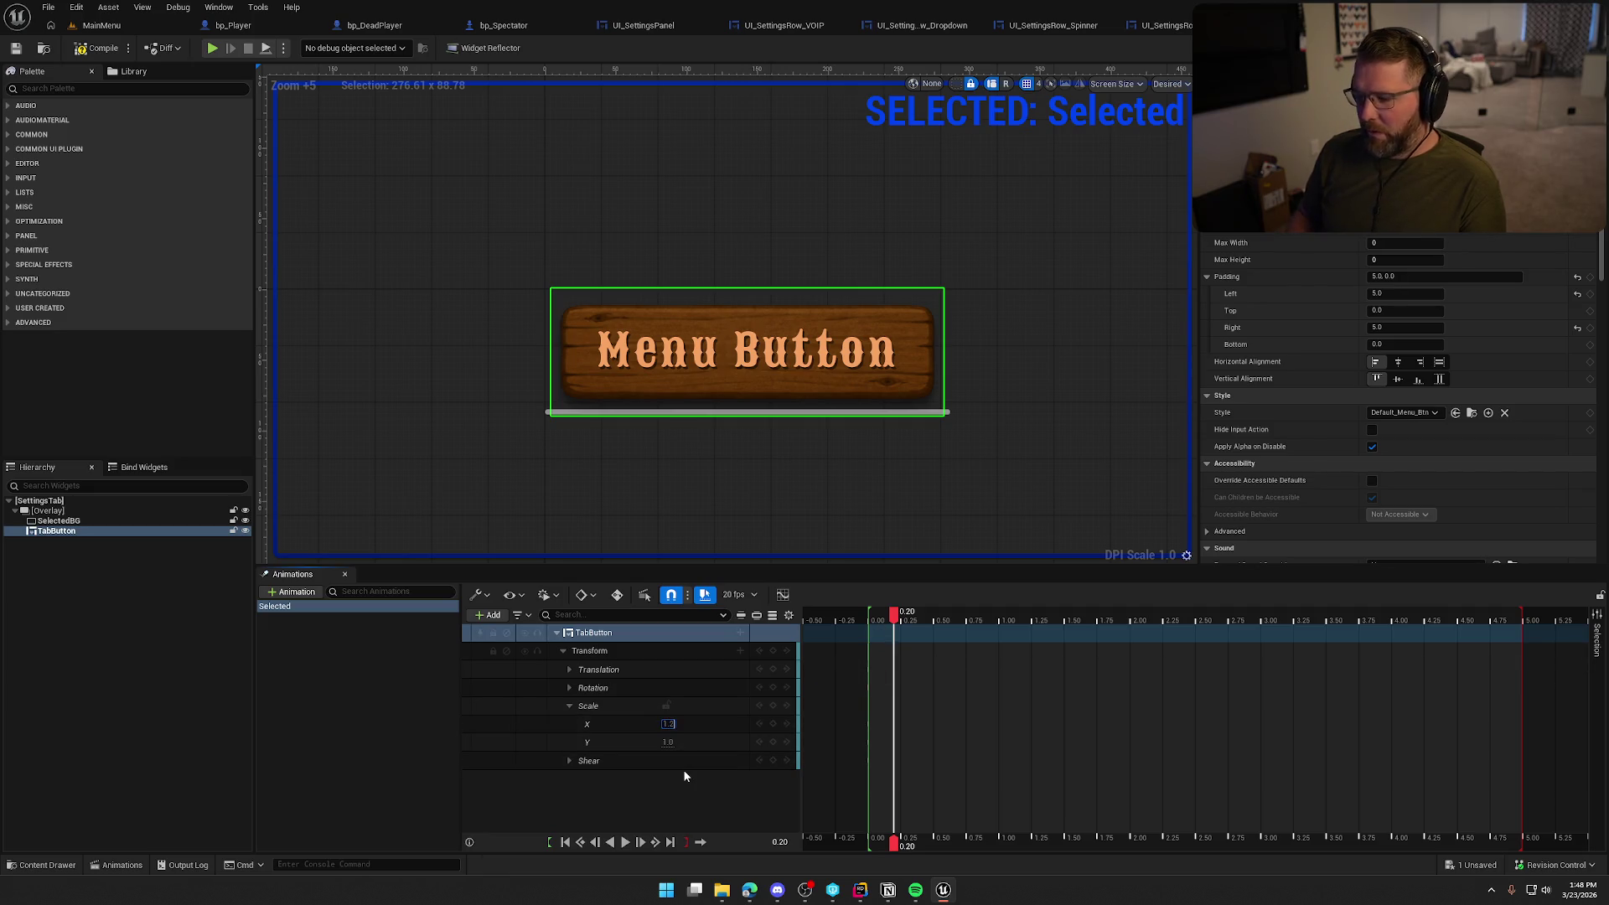
{"action": "key", "text": "Return"}
{"action": "type", "text": "5"}
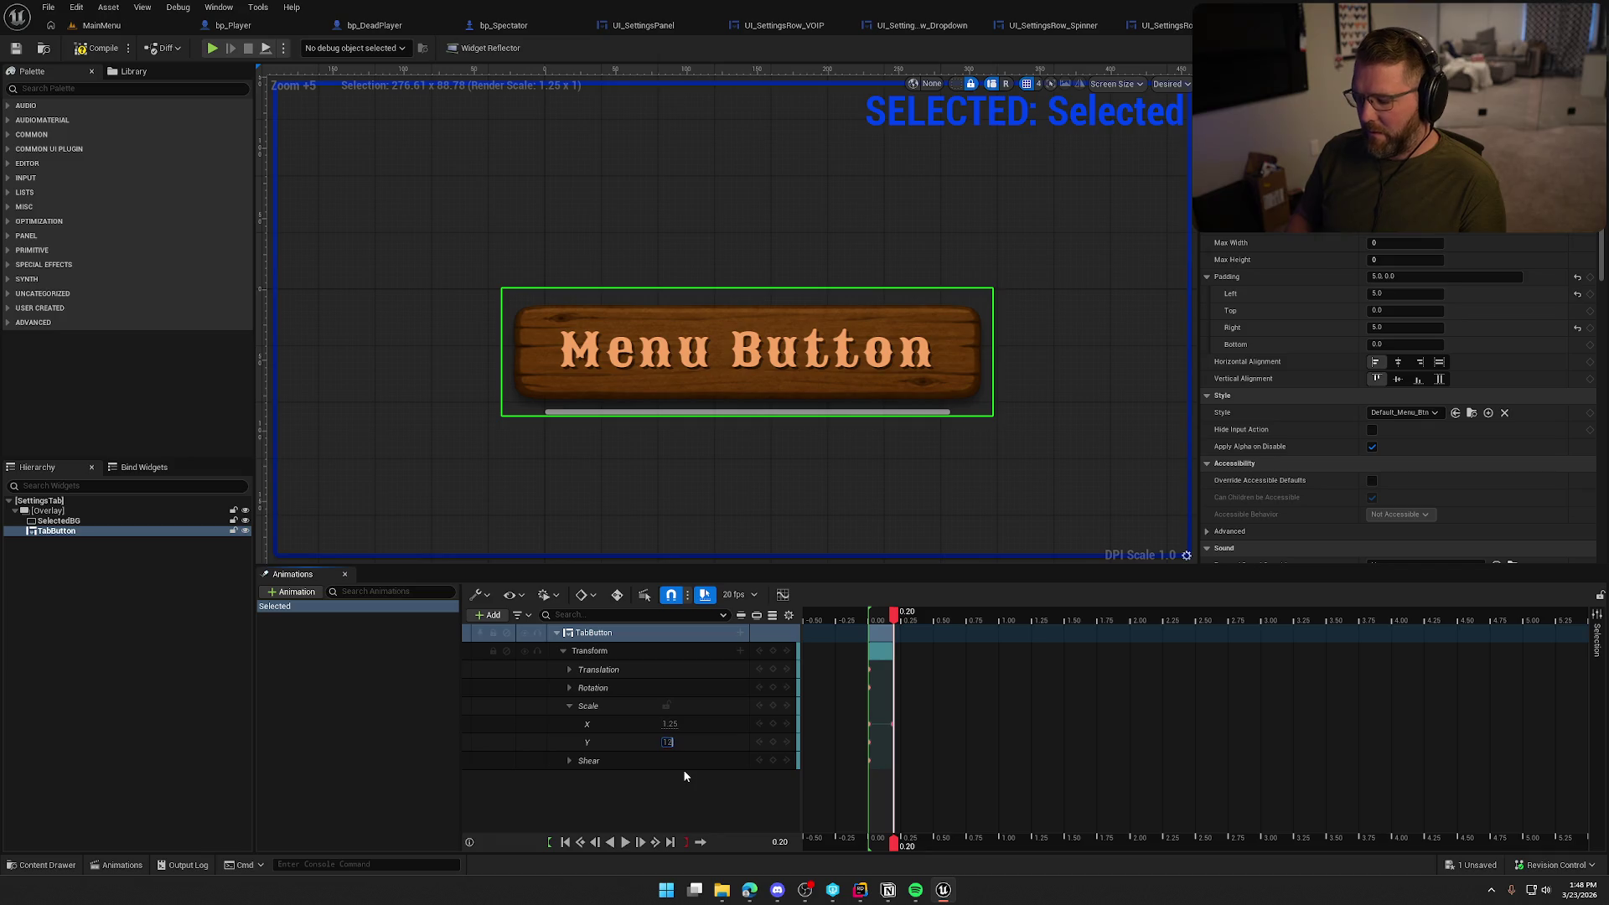
{"action": "key", "text": "Return"}
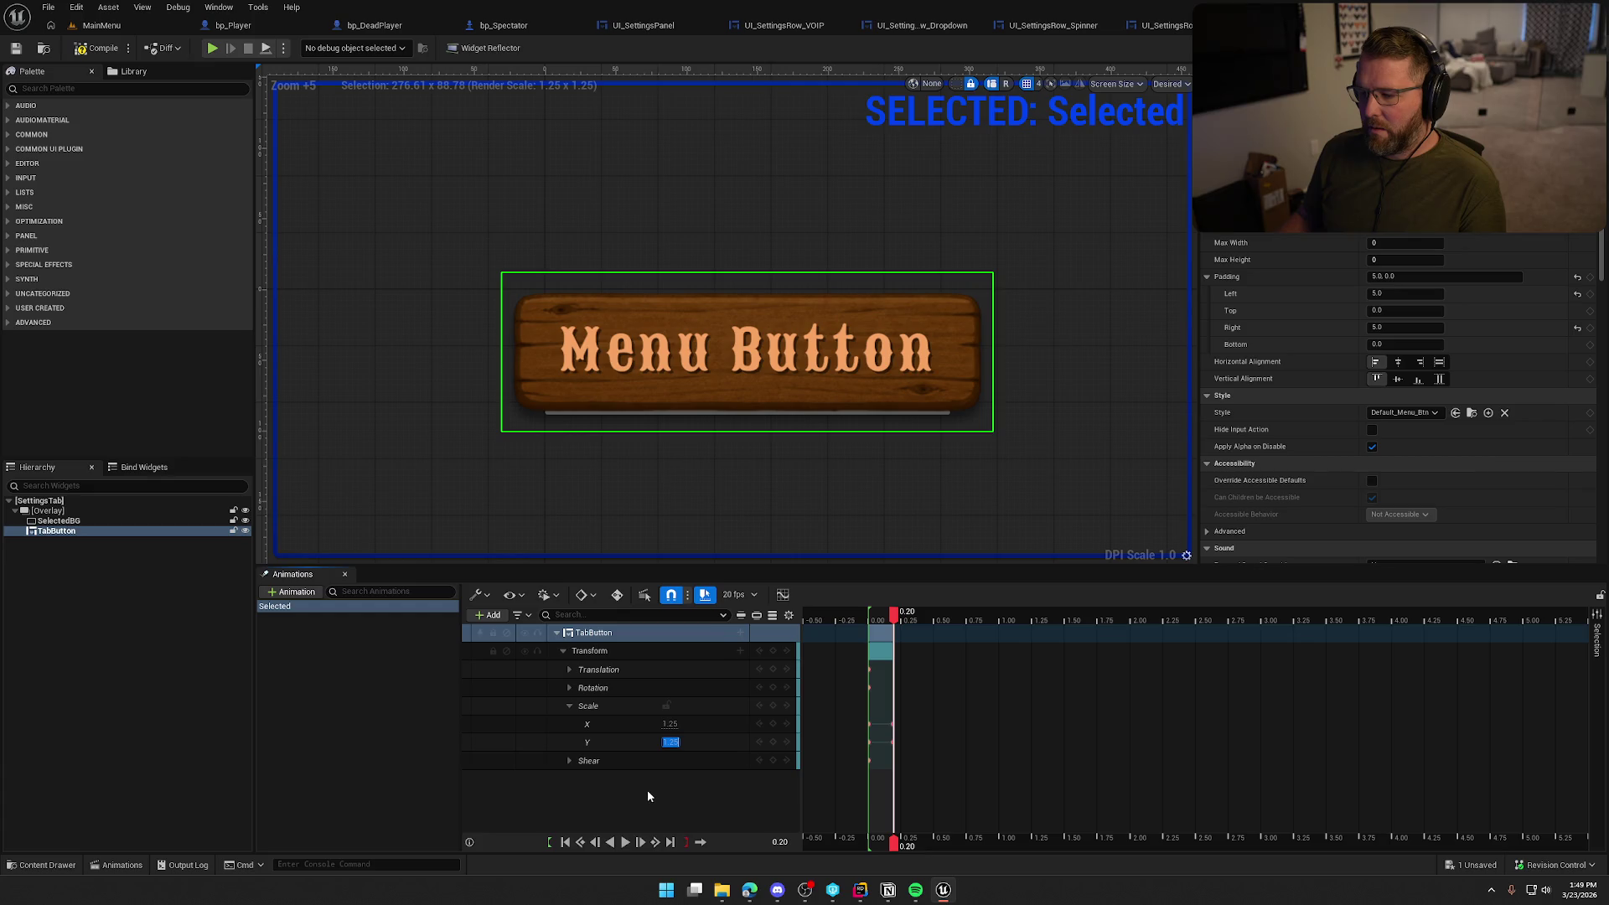
{"action": "left_click", "coordinate": [647, 789]}
Preview the Selected animation forward and backward, then save the widget blueprint
{"action": "left_click", "coordinate": [625, 842]}
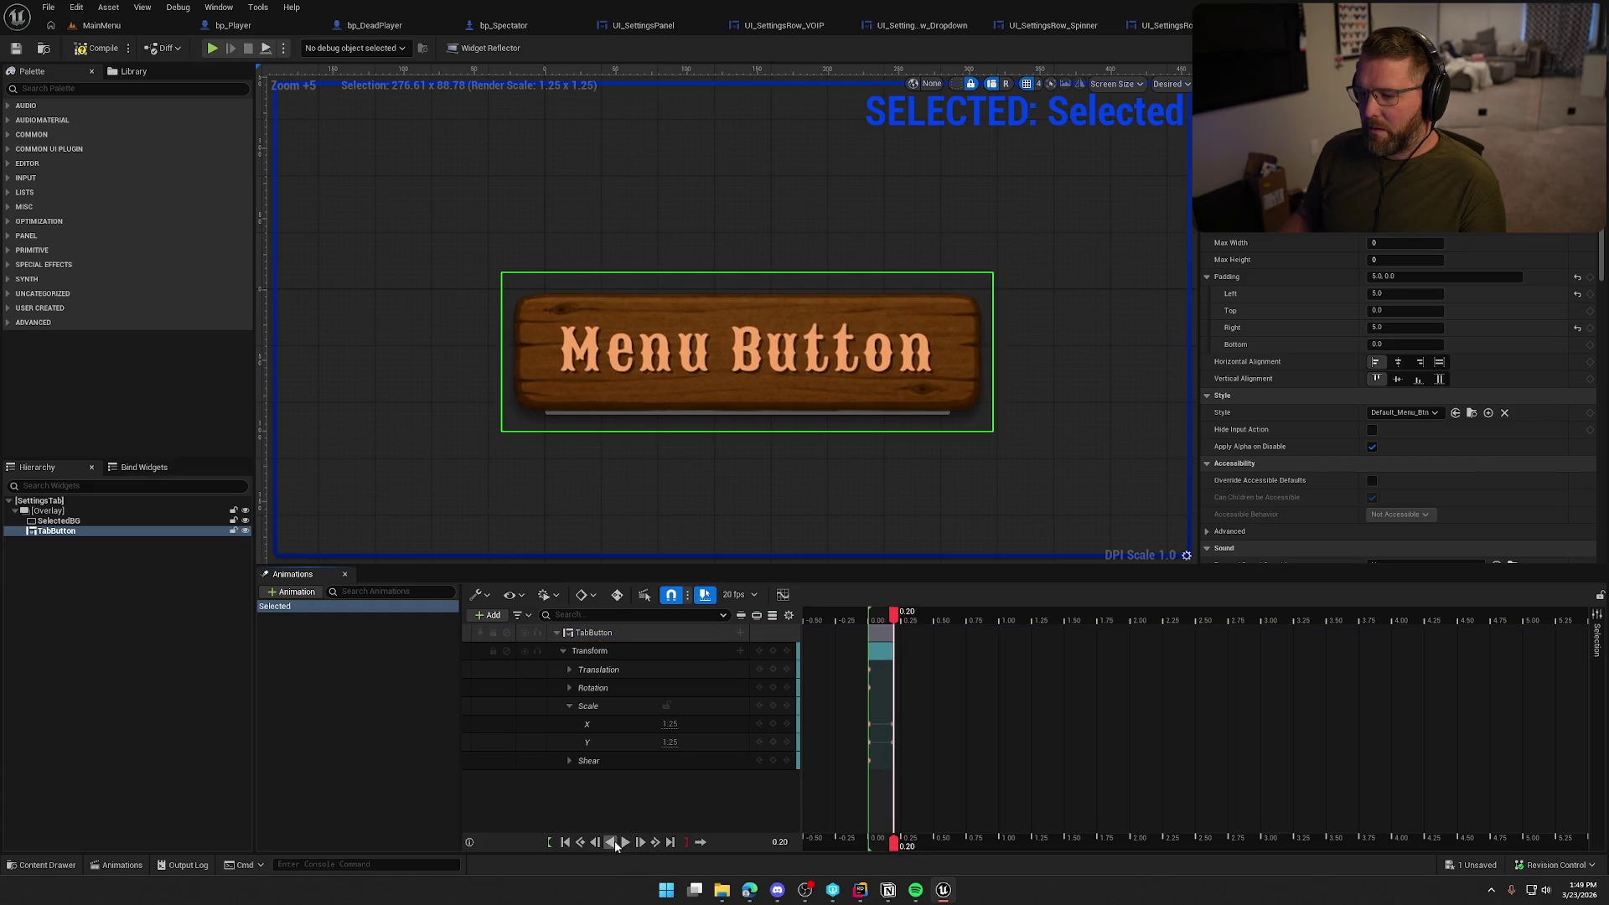
{"action": "left_click", "coordinate": [612, 842]}
{"action": "left_click", "coordinate": [625, 843]}
{"action": "left_click", "coordinate": [610, 843]}
{"action": "left_click", "coordinate": [375, 658]}
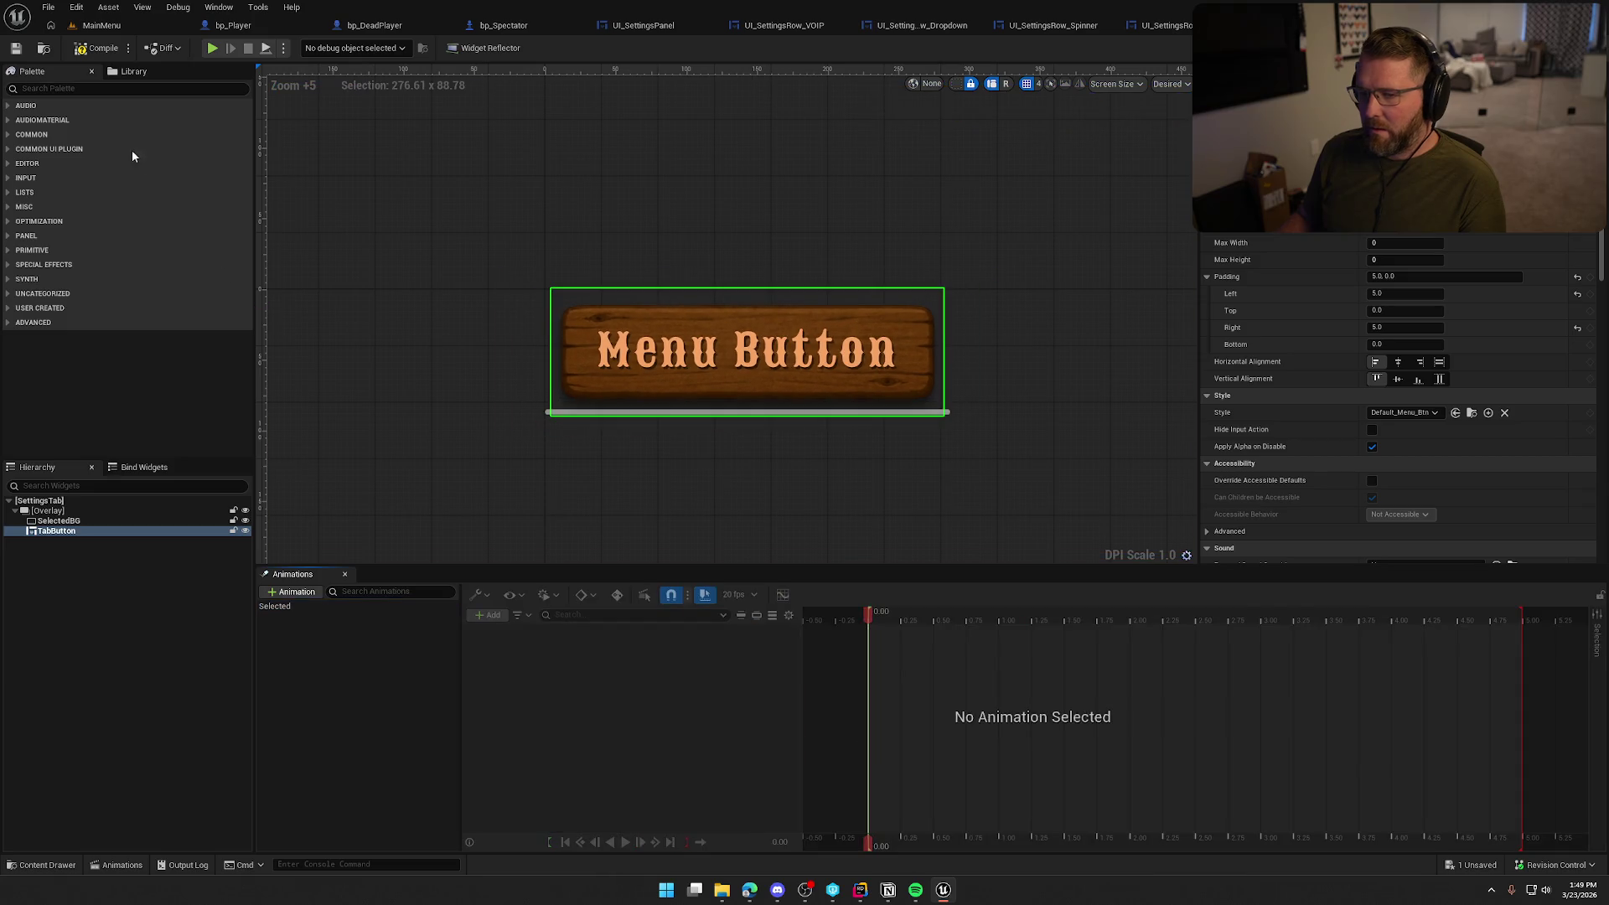
{"action": "key", "text": "ctrl+s"}
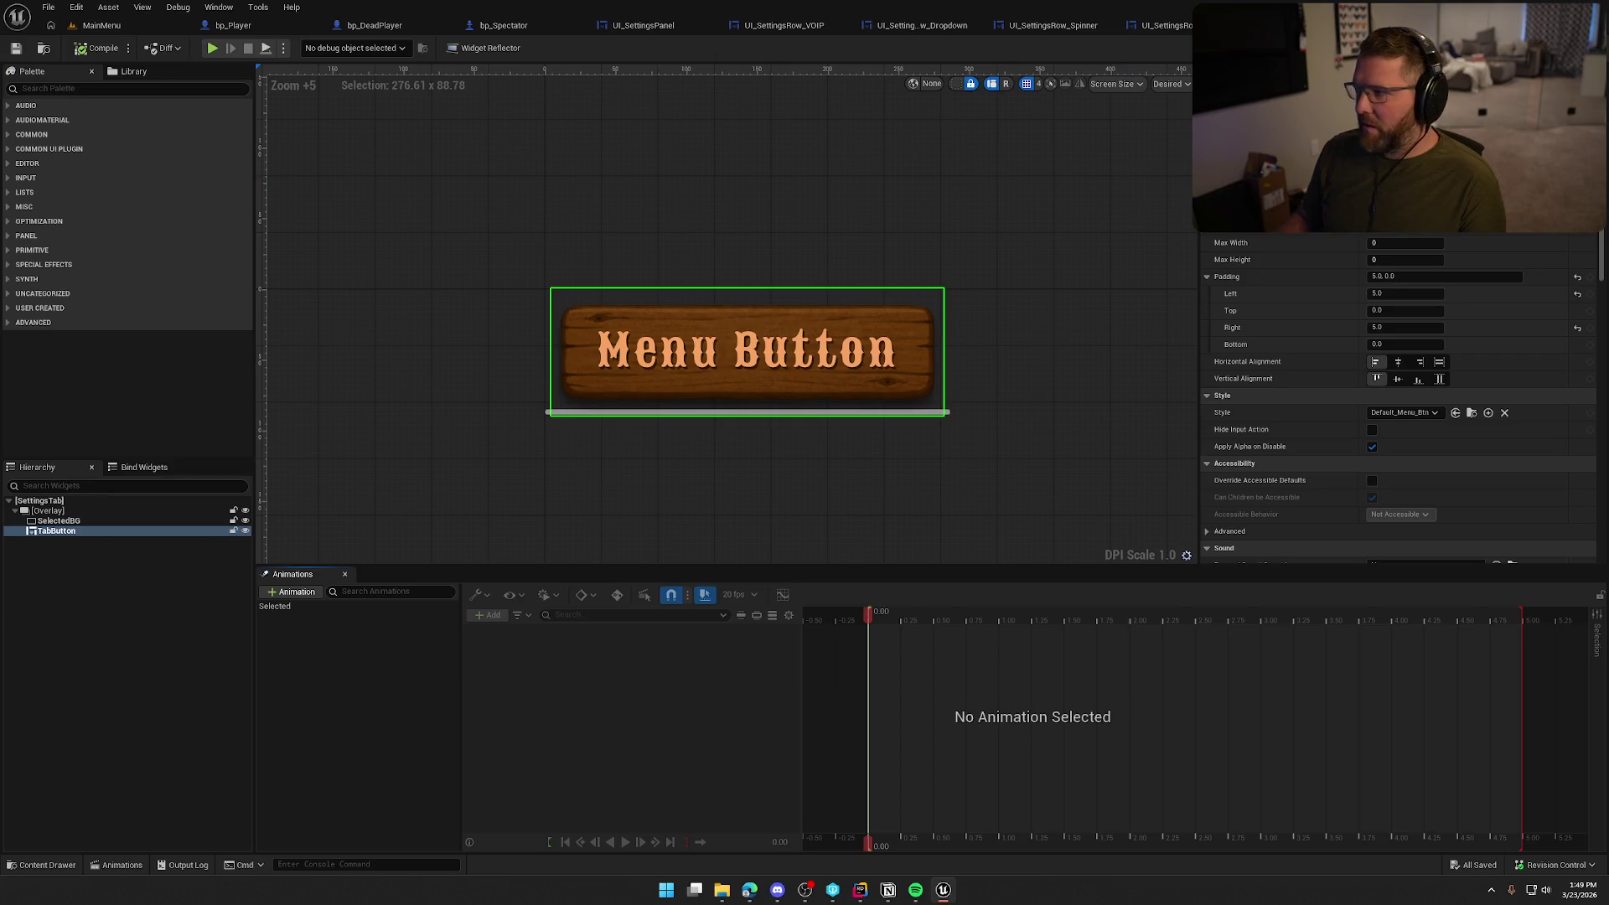
Add a Play Animation node for Selected, wired from On Item Selection Changed
{"action": "left_click", "coordinate": [1576, 47]}
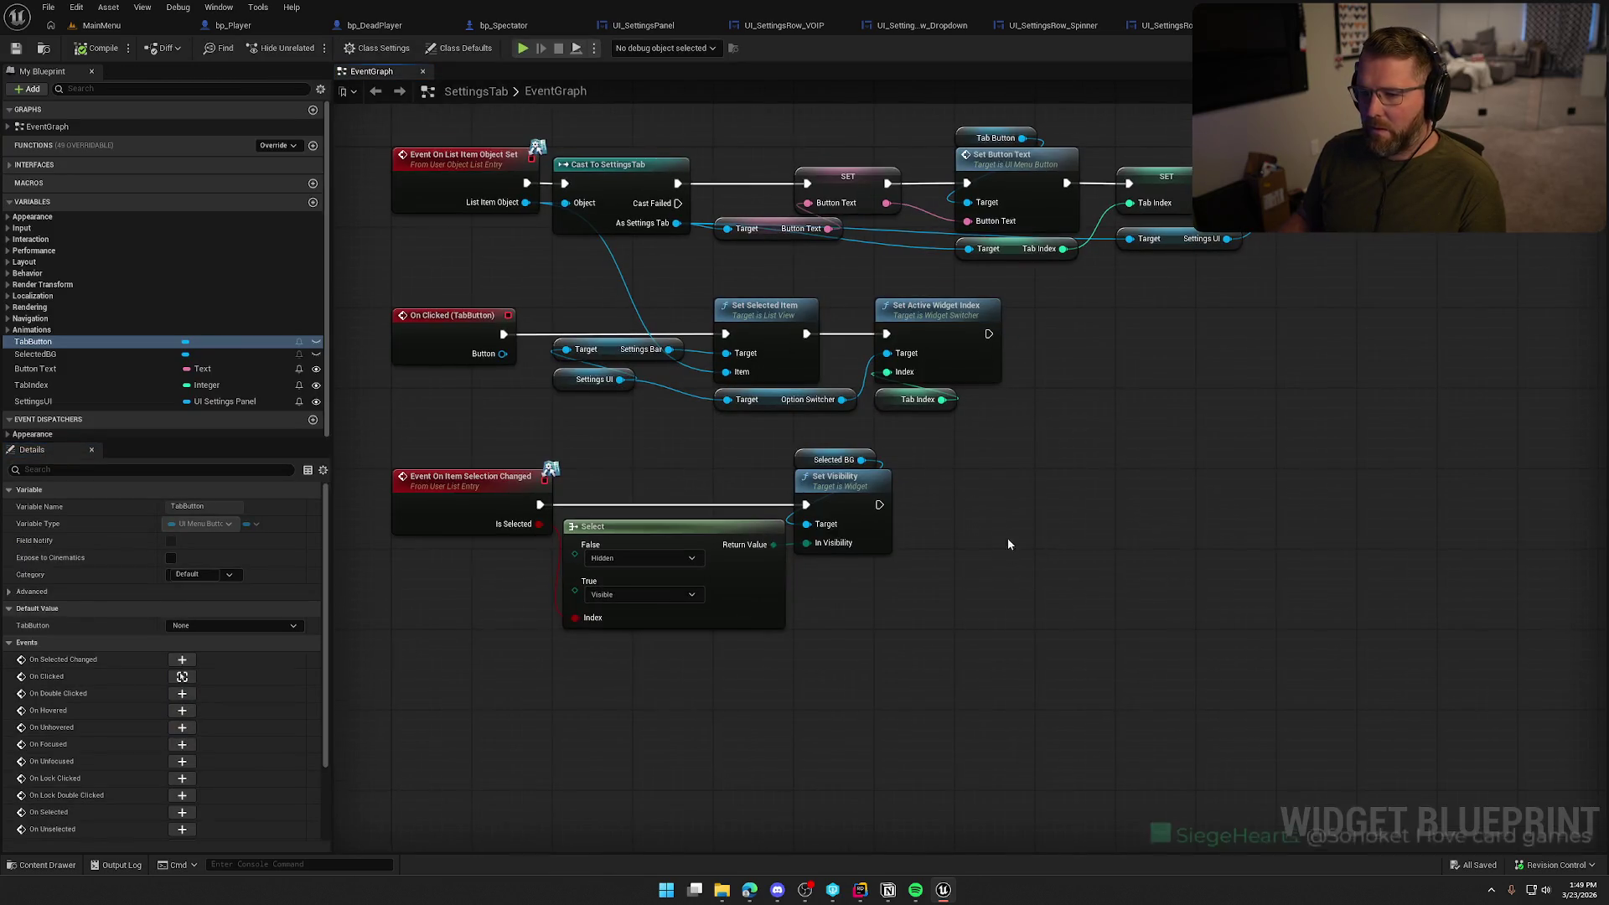
{"action": "scroll", "coordinate": [1009, 512], "scroll_direction": "up", "scroll_amount": 1}
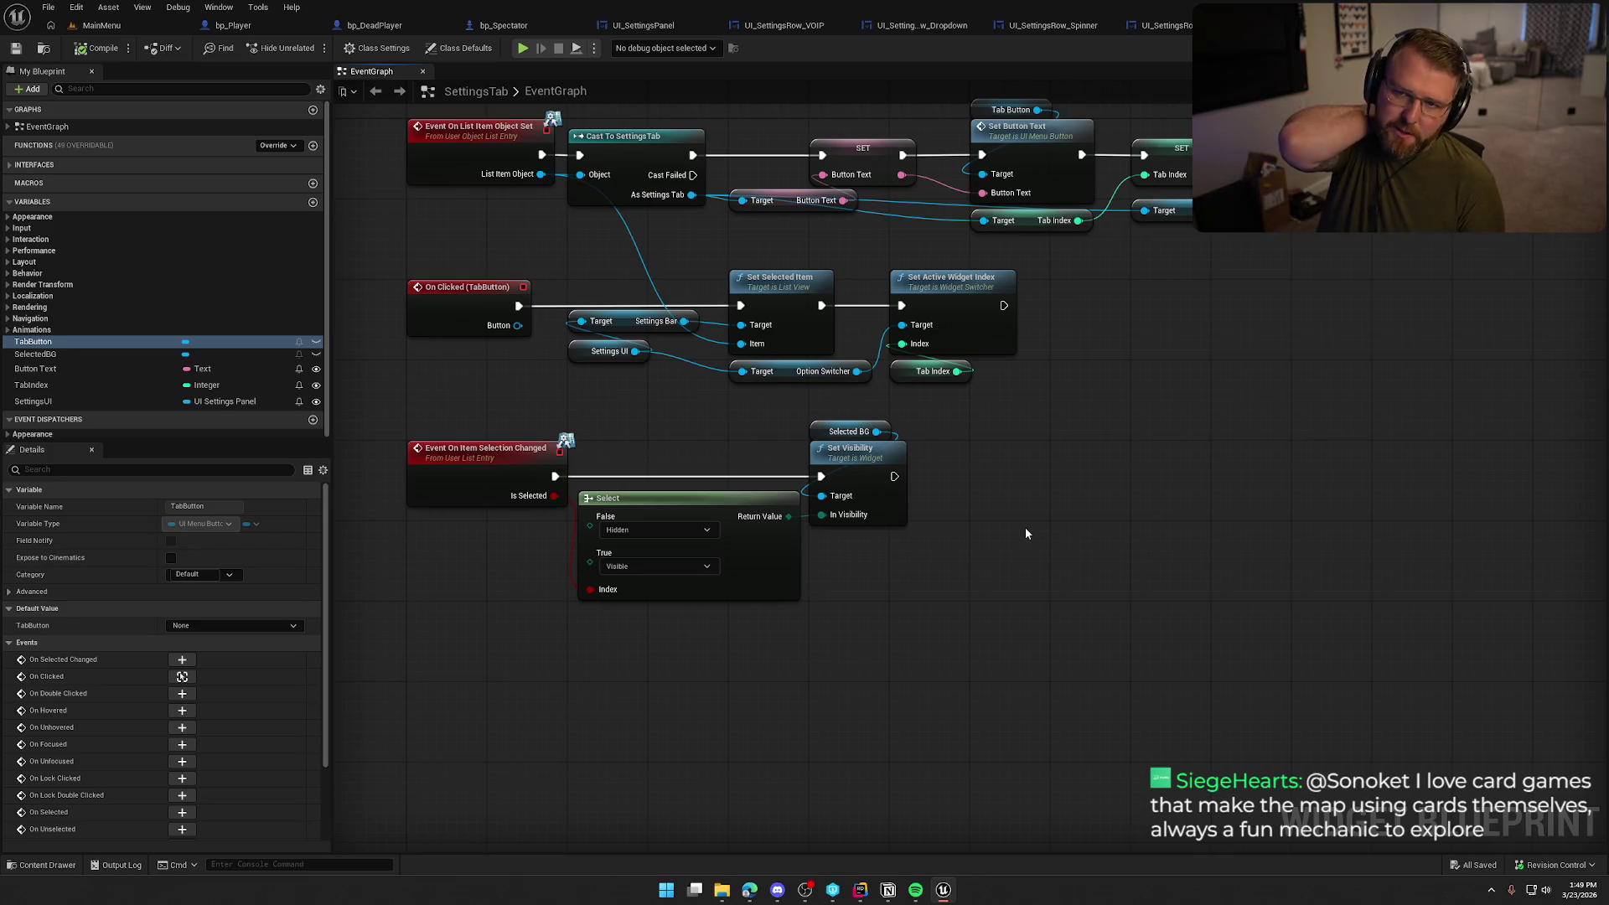
{"action": "left_click_drag", "start_coordinate": [948, 569], "coordinate": [964, 536]}
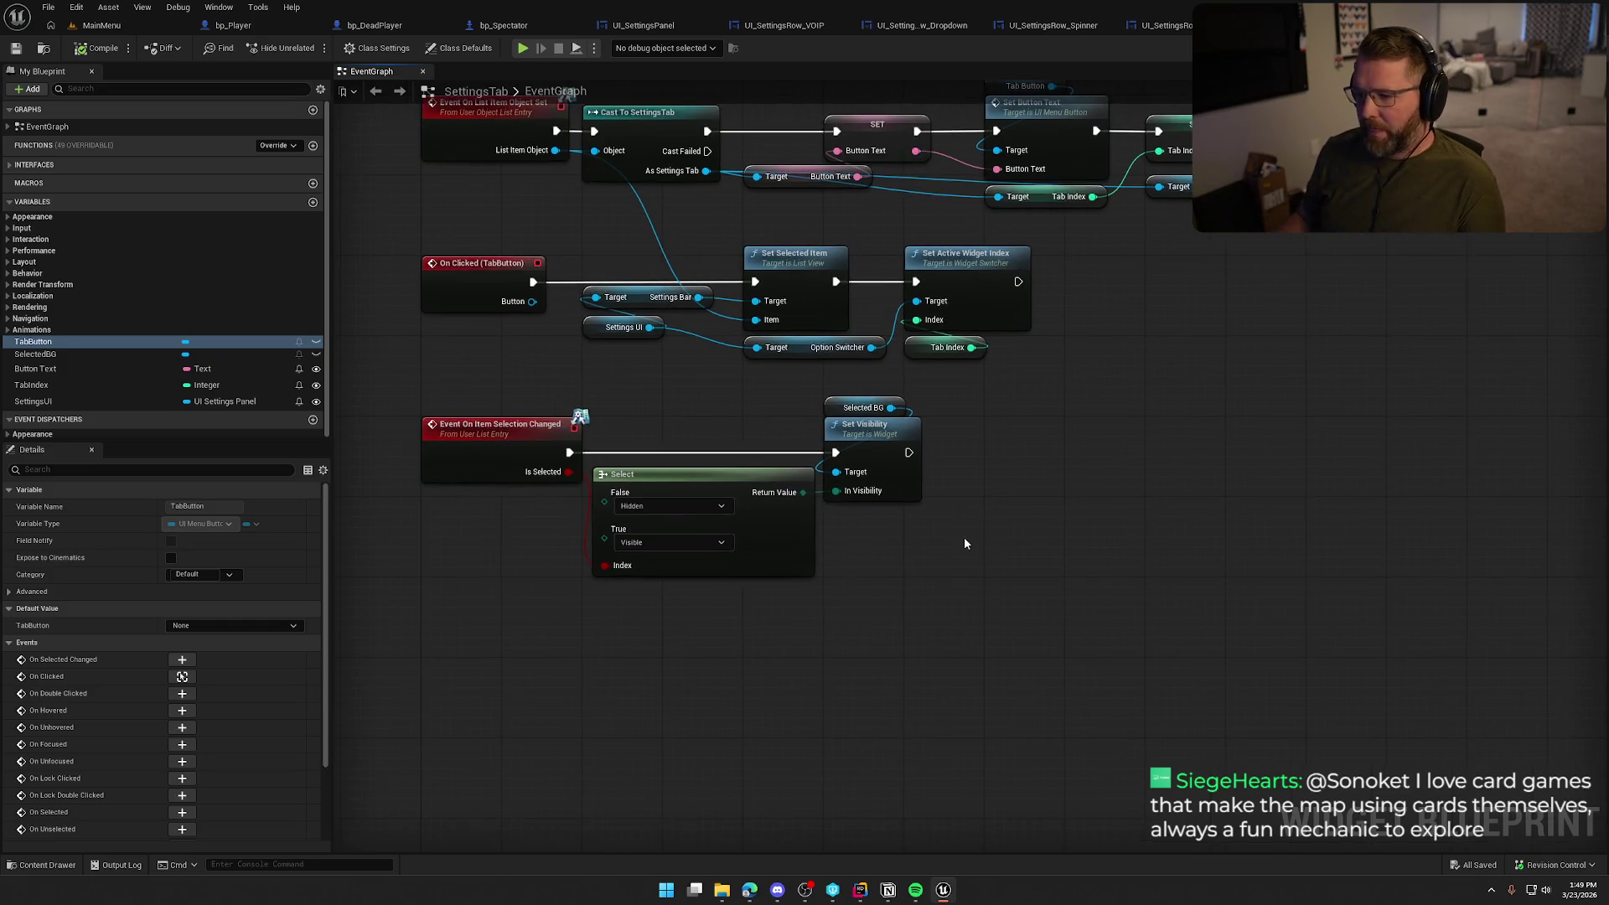
{"action": "left_click", "coordinate": [17, 331]}
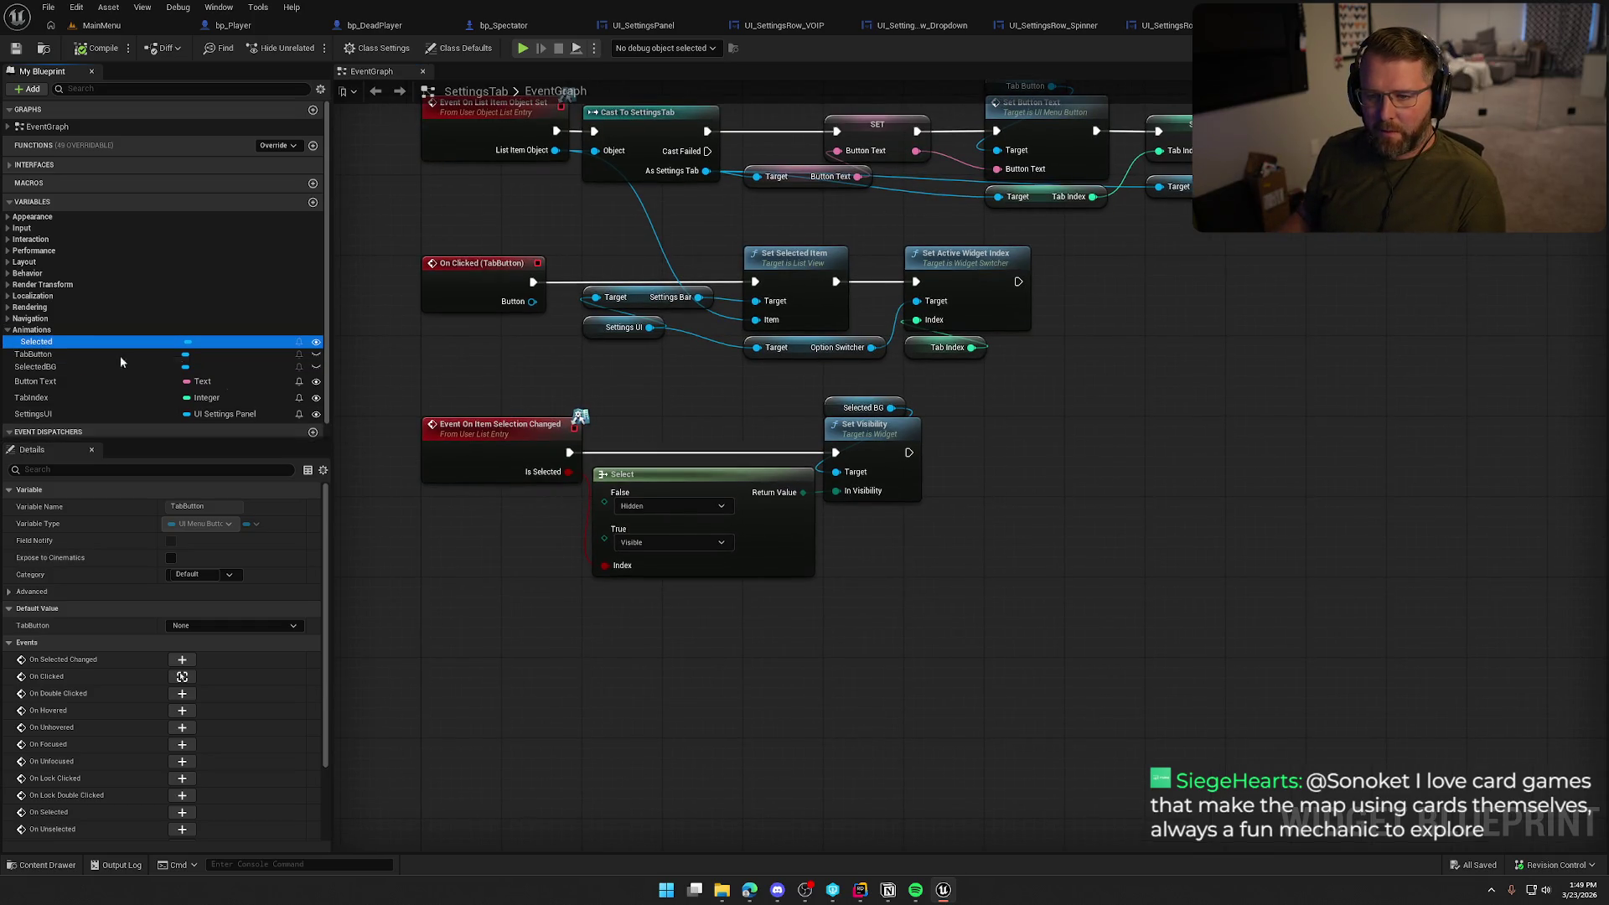
{"action": "mouse_move", "coordinate": [36, 341]}
{"action": "left_mouse_down"}
{"action": "mouse_move", "coordinate": [754, 607]}
{"action": "mouse_move", "coordinate": [838, 605]}
{"action": "left_mouse_up"}
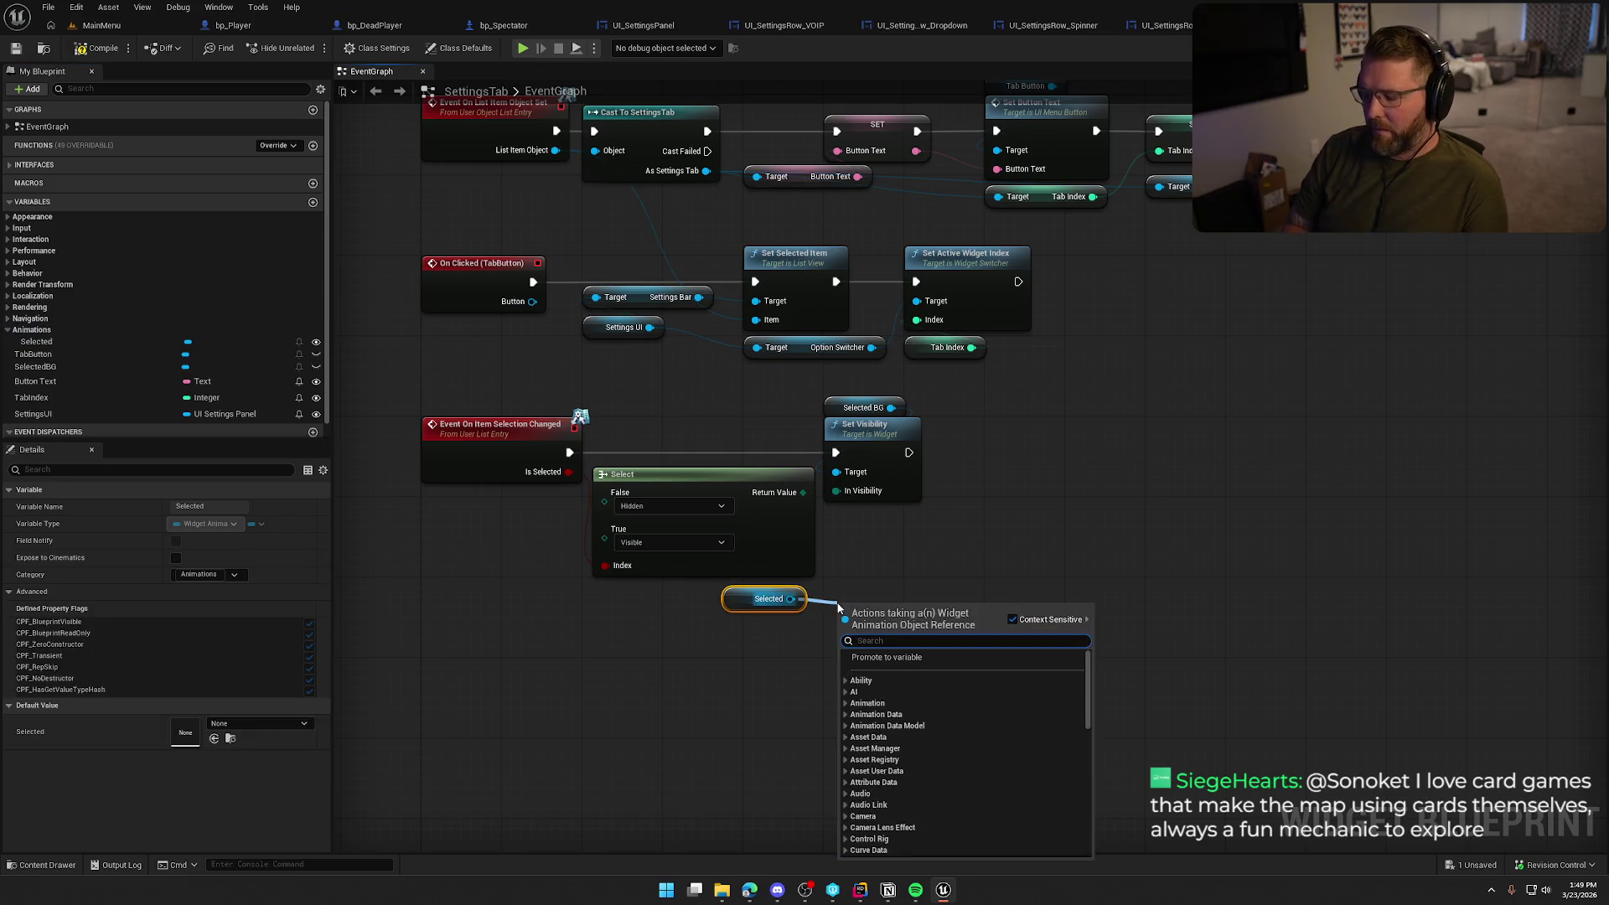
{"action": "type", "text": "play"}
{"action": "left_click", "coordinate": [901, 673]}
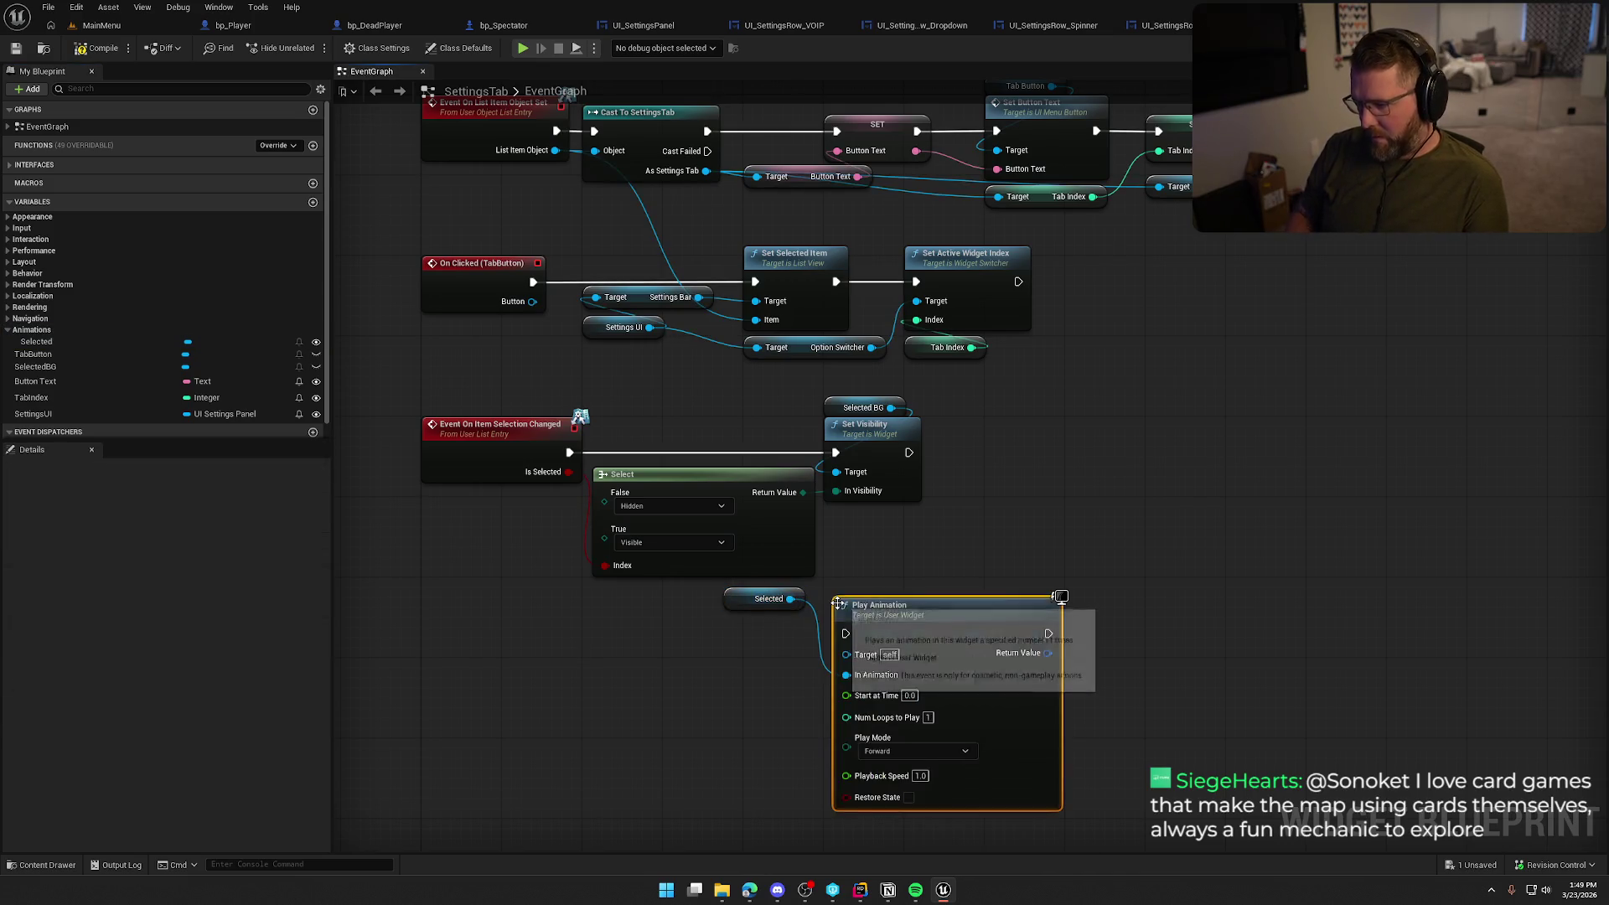
{"action": "mouse_move", "coordinate": [882, 639]}
{"action": "left_mouse_down"}
{"action": "mouse_move", "coordinate": [671, 524]}
{"action": "mouse_move", "coordinate": [972, 554]}
{"action": "mouse_move", "coordinate": [704, 517]}
{"action": "left_mouse_up"}
{"action": "left_click_drag", "start_coordinate": [567, 453], "coordinate": [568, 453]}
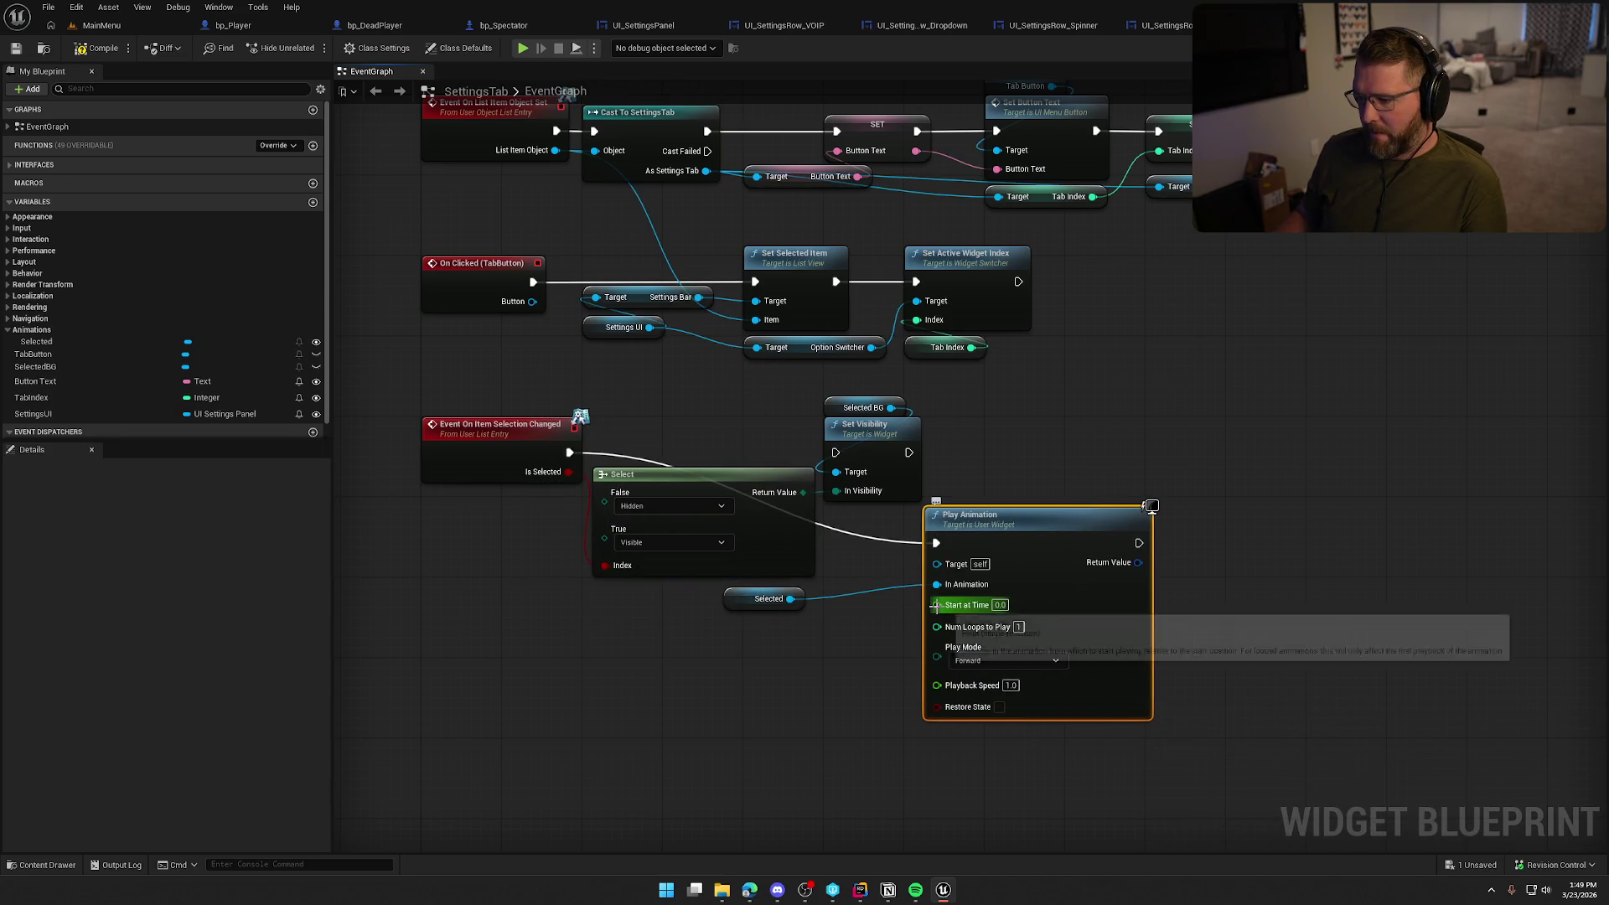
Drive Play Mode with a Select on Is Selected (True Forward, False Reverse) and compile
{"action": "left_click_drag", "start_coordinate": [936, 656], "coordinate": [822, 689]}
{"action": "type", "text": "select"}
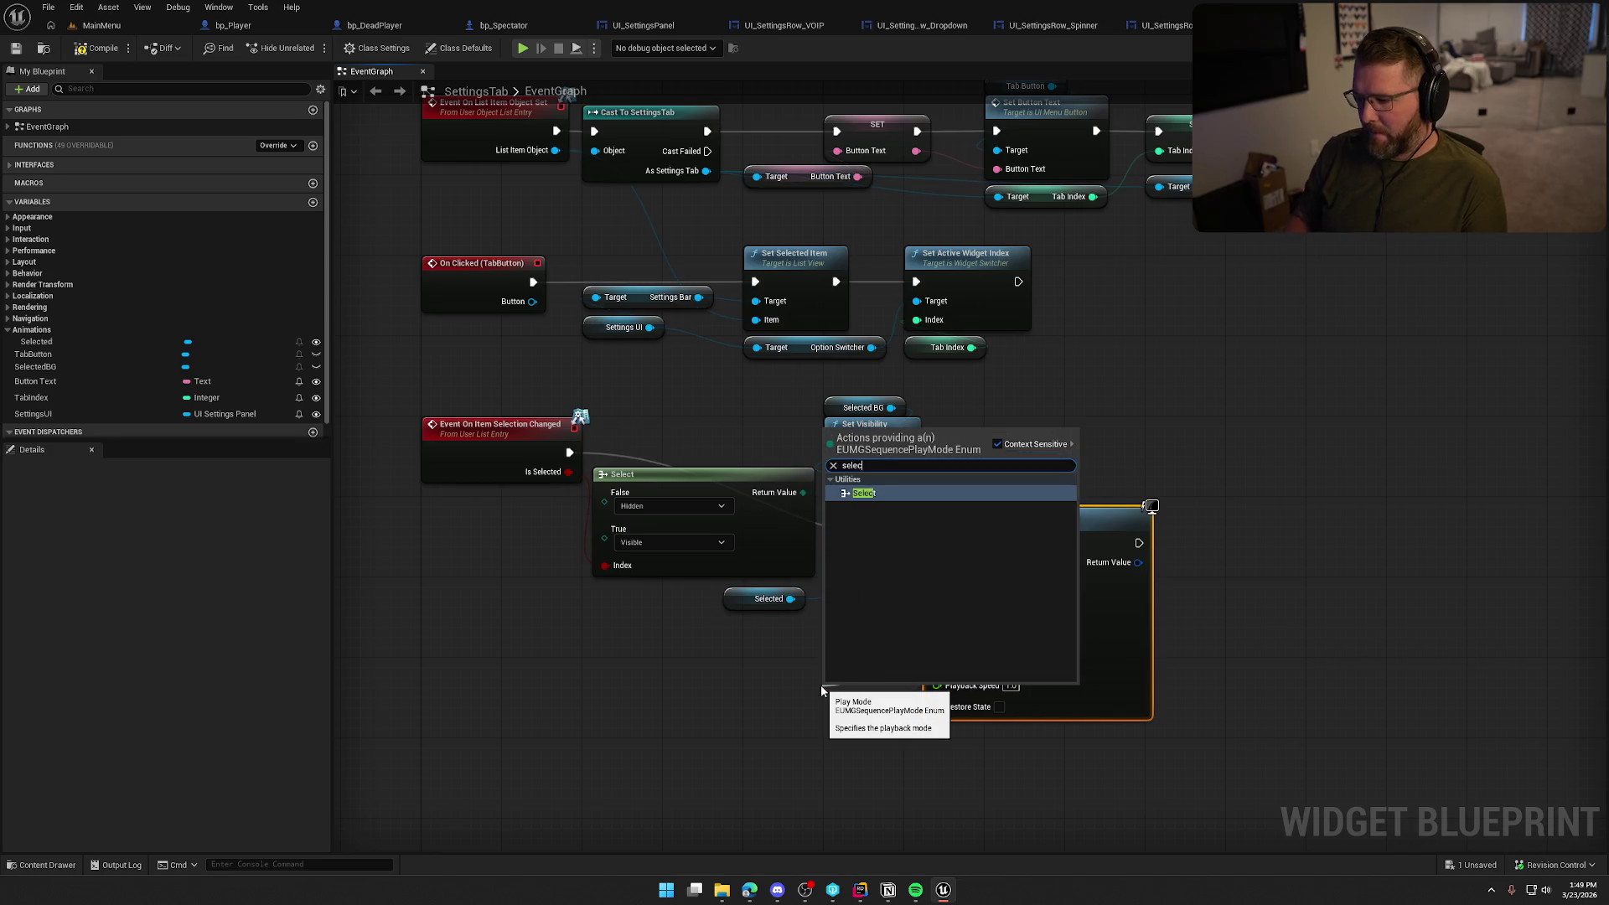
{"action": "key", "text": "Return"}
{"action": "left_click_drag", "start_coordinate": [828, 791], "coordinate": [560, 470]}
{"action": "left_click_drag", "start_coordinate": [871, 686], "coordinate": [660, 645]}
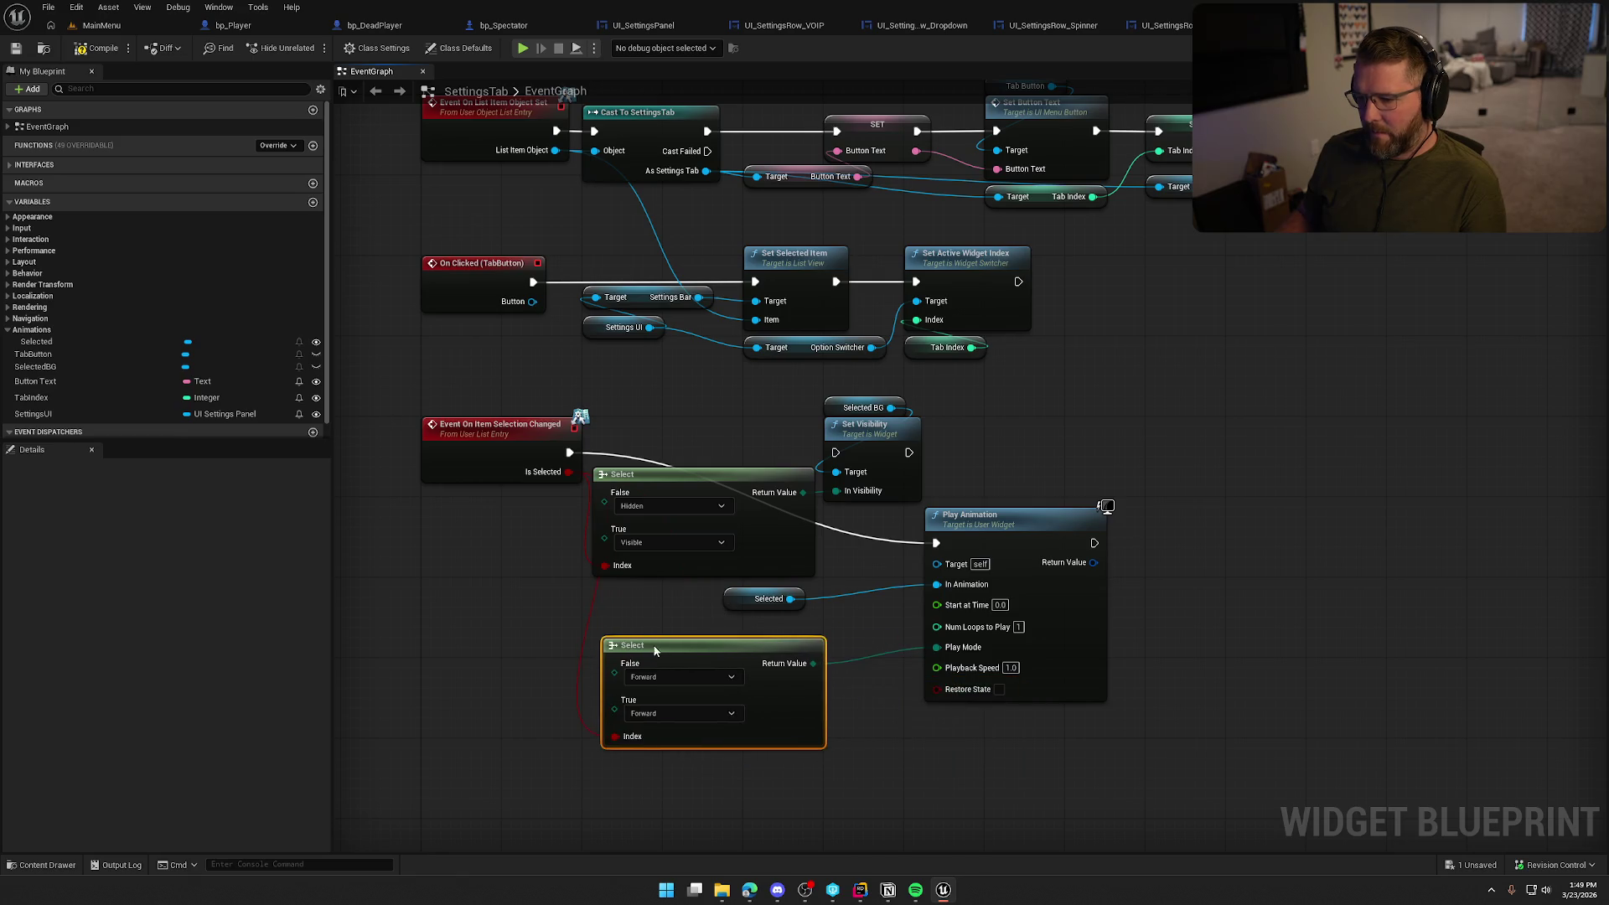
{"action": "left_click", "coordinate": [661, 678]}
{"action": "left_click", "coordinate": [644, 707]}
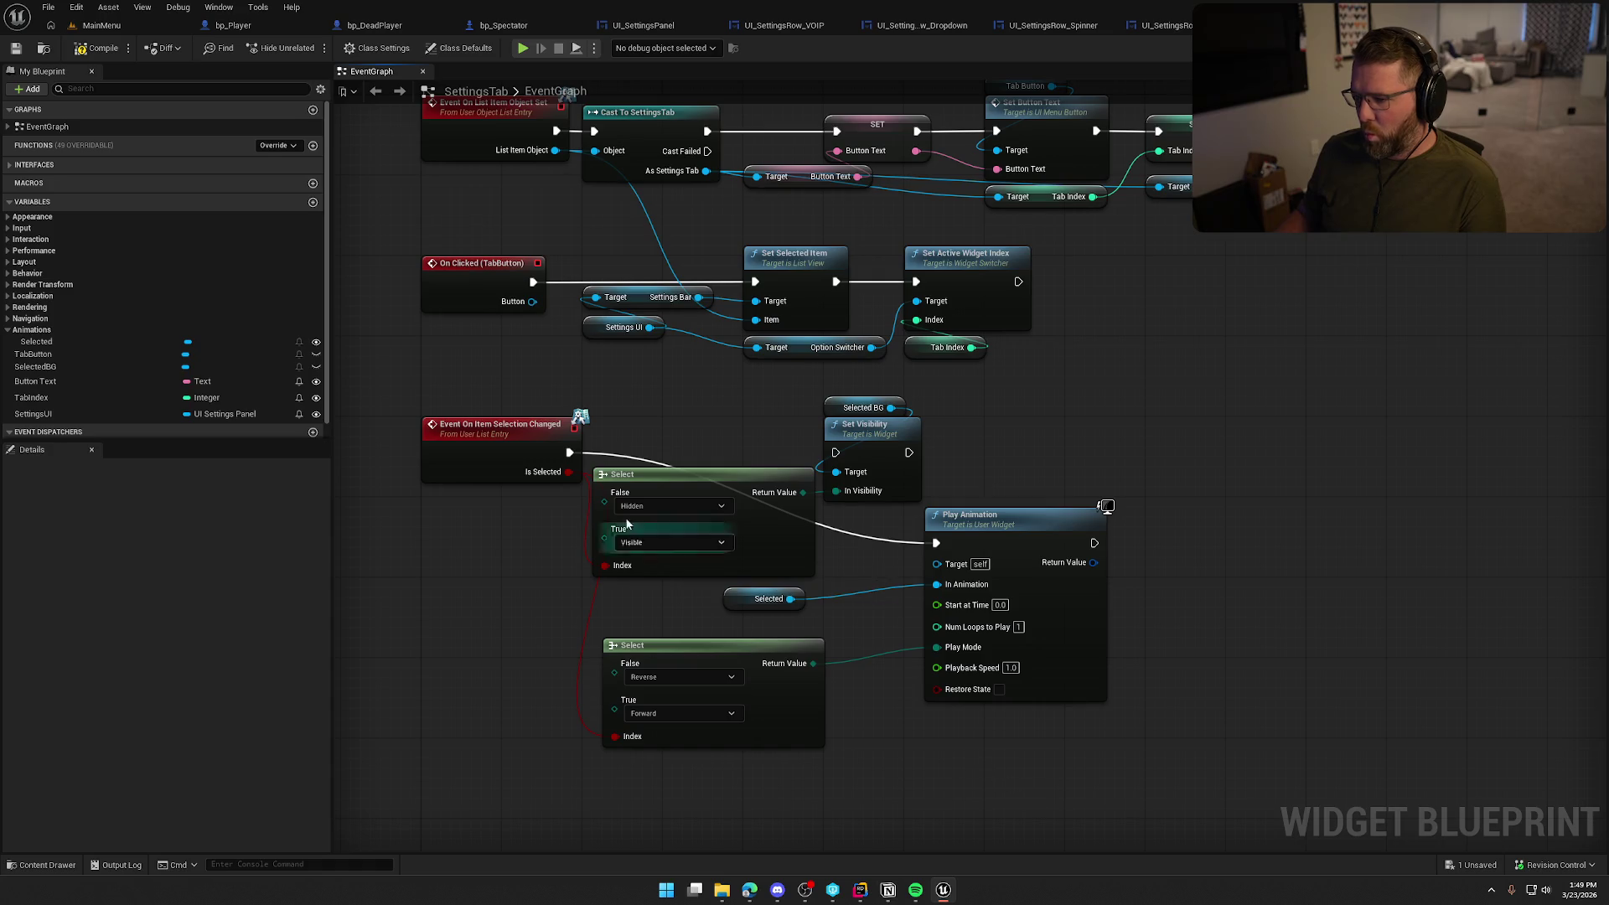
{"action": "left_click", "coordinate": [80, 50]}
{"action": "left_click", "coordinate": [102, 25]}
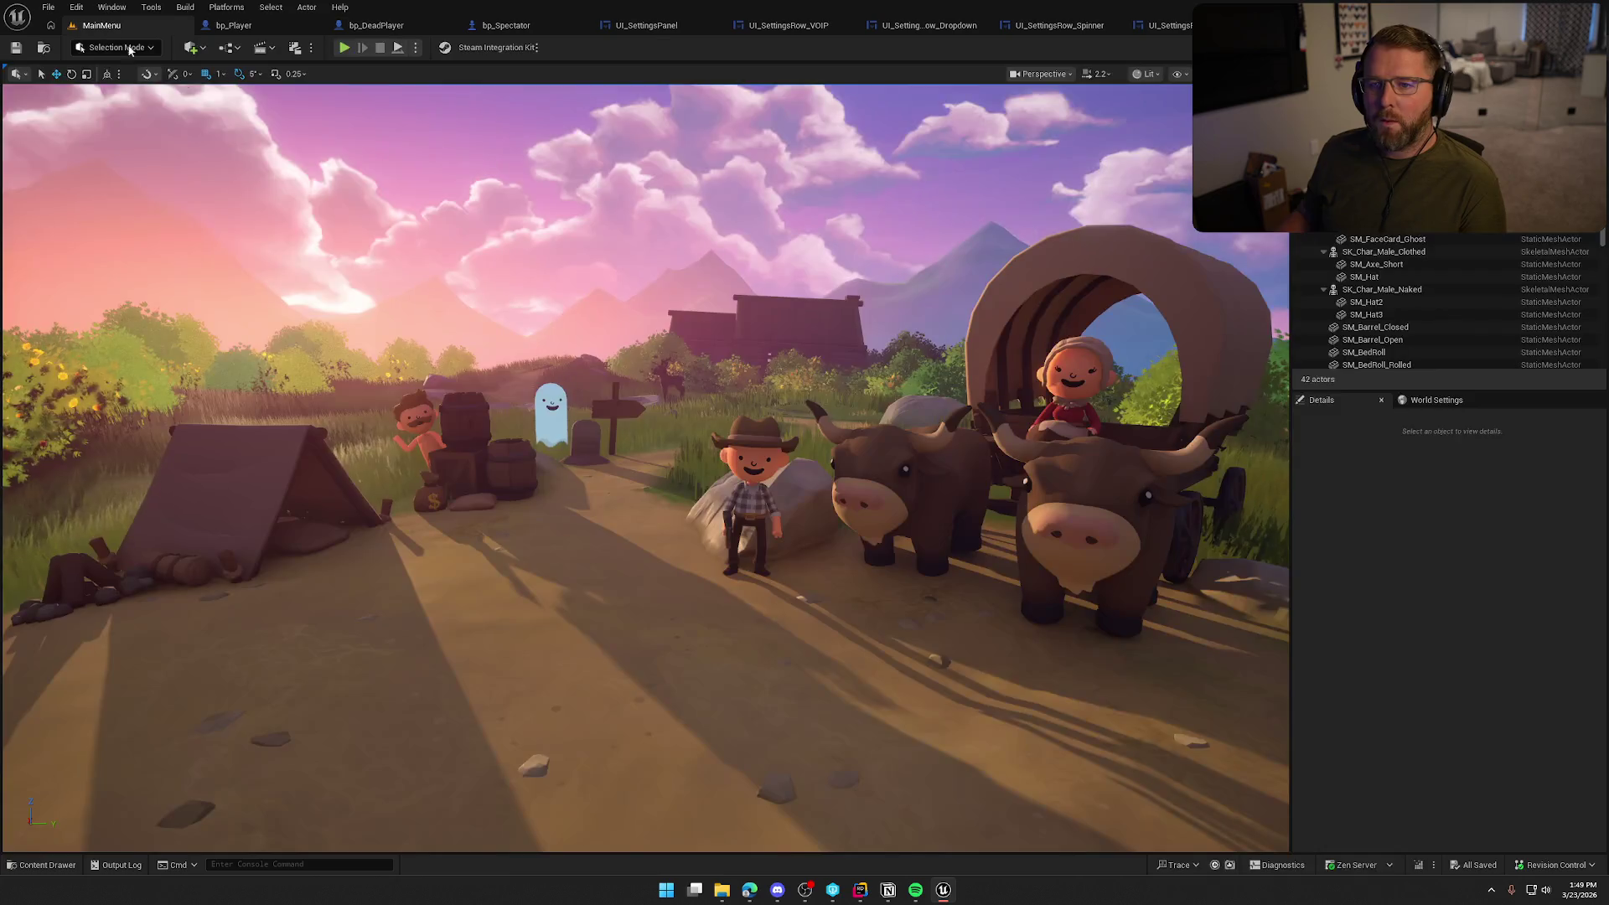
Open the GameWorld level from the Content Browser and start Play-In-Editor with Alt+P
{"action": "key", "text": "ctrl+space"}
{"action": "left_click", "coordinate": [304, 641]}
{"action": "double_click", "coordinate": [304, 641]}
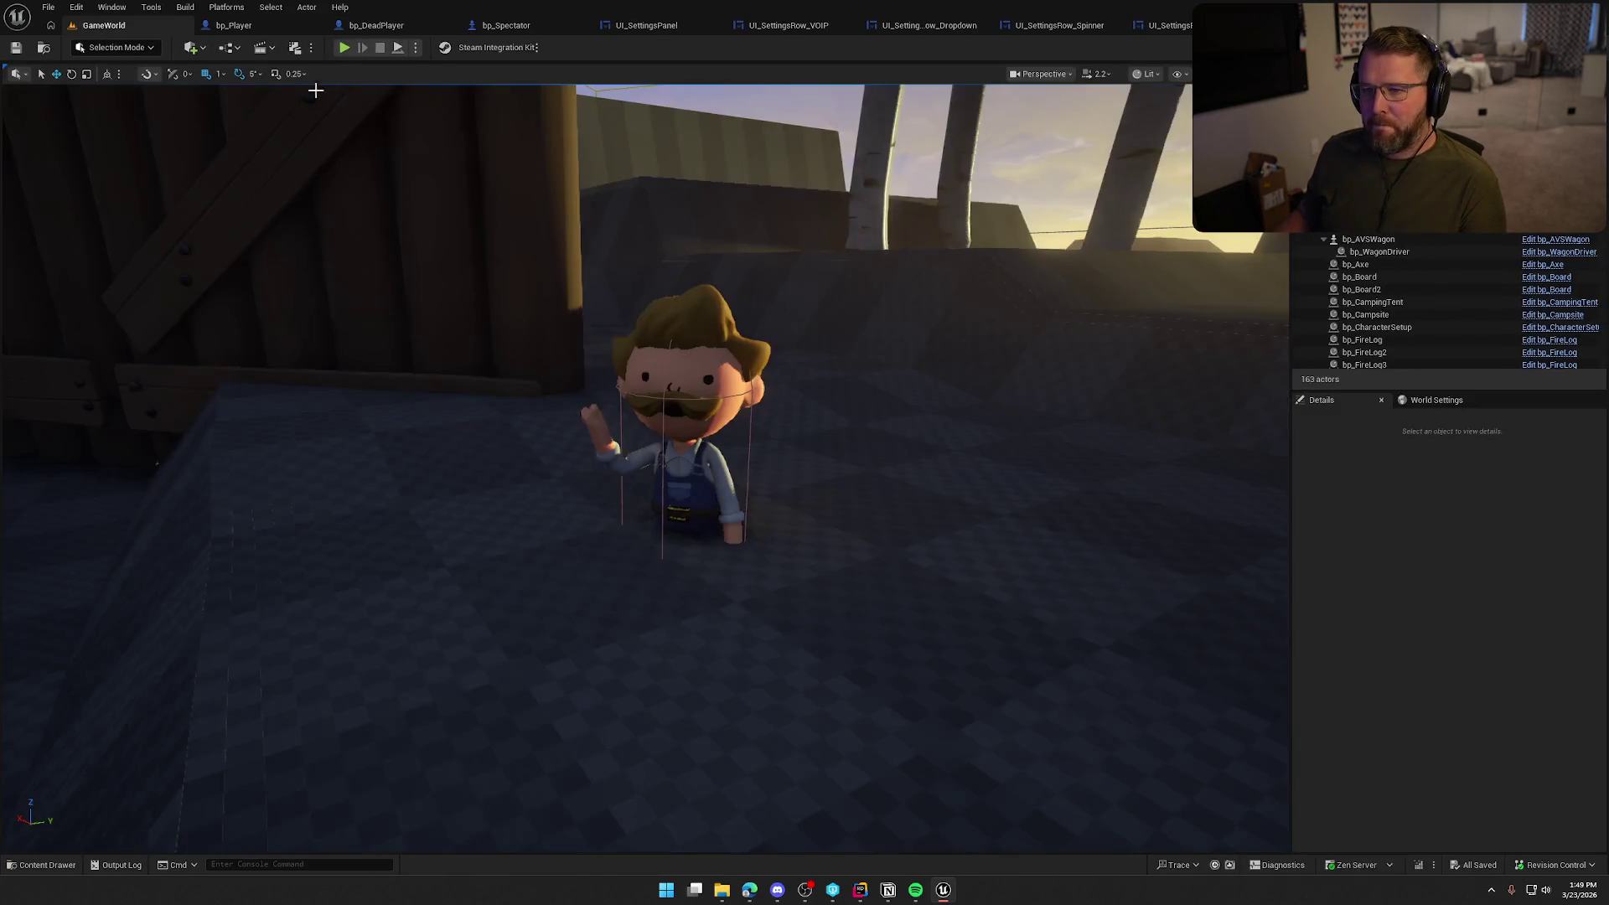
{"action": "key", "text": "alt+p"}
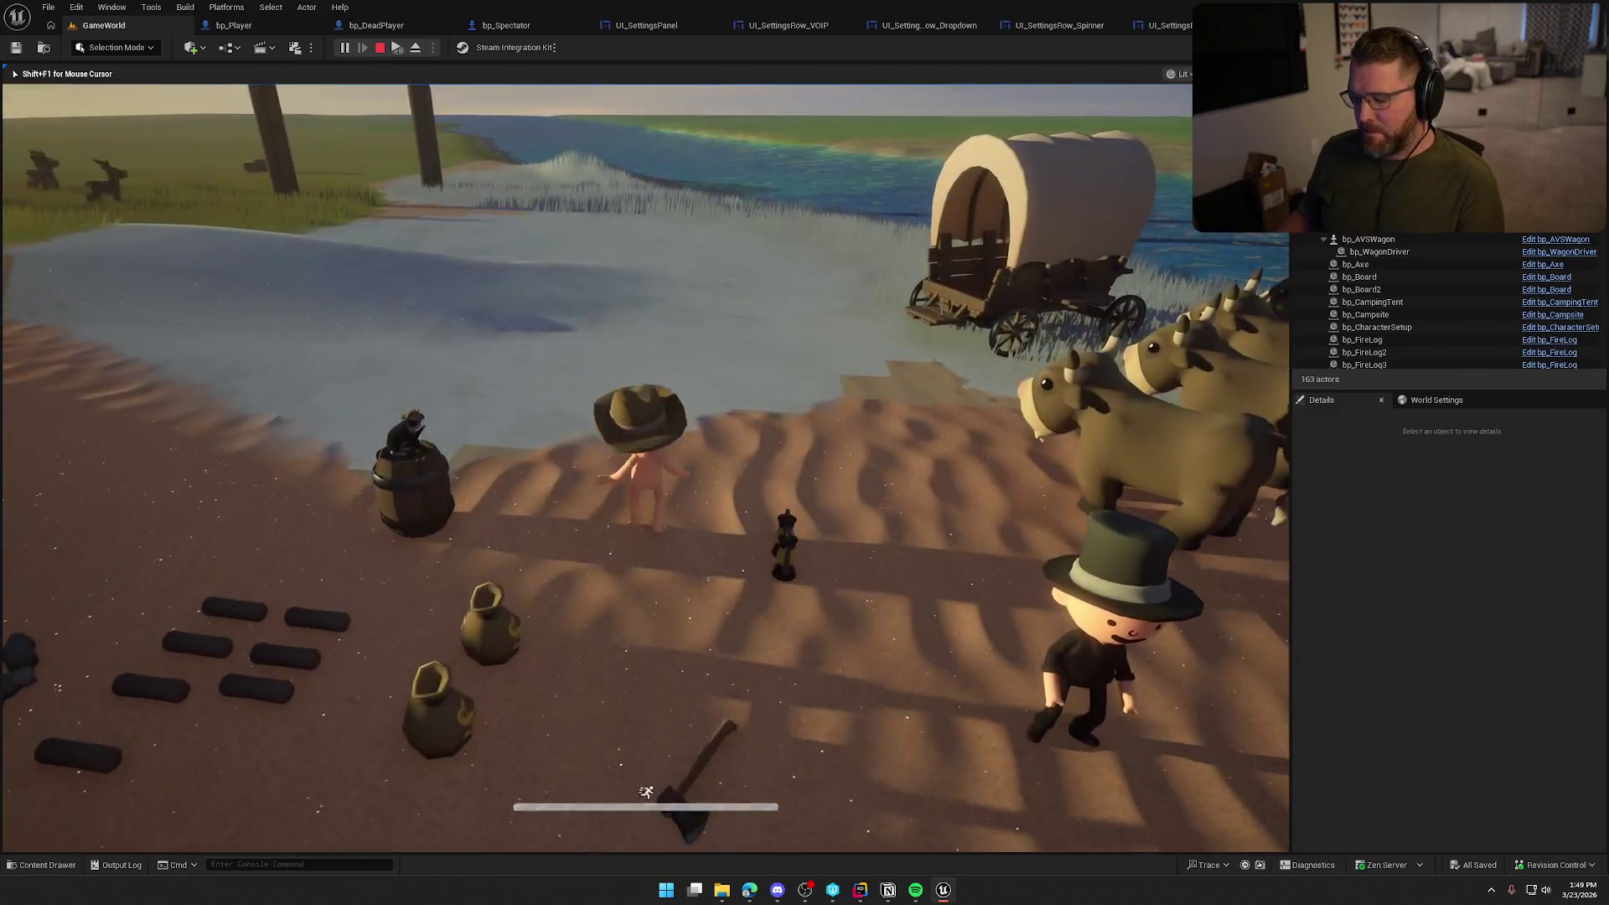
In the running game, open Settings and cycle through the Graphics, Audio, Inputs and Game tabs
{"action": "key", "text": "Escape"}
{"action": "left_click", "coordinate": [699, 381]}
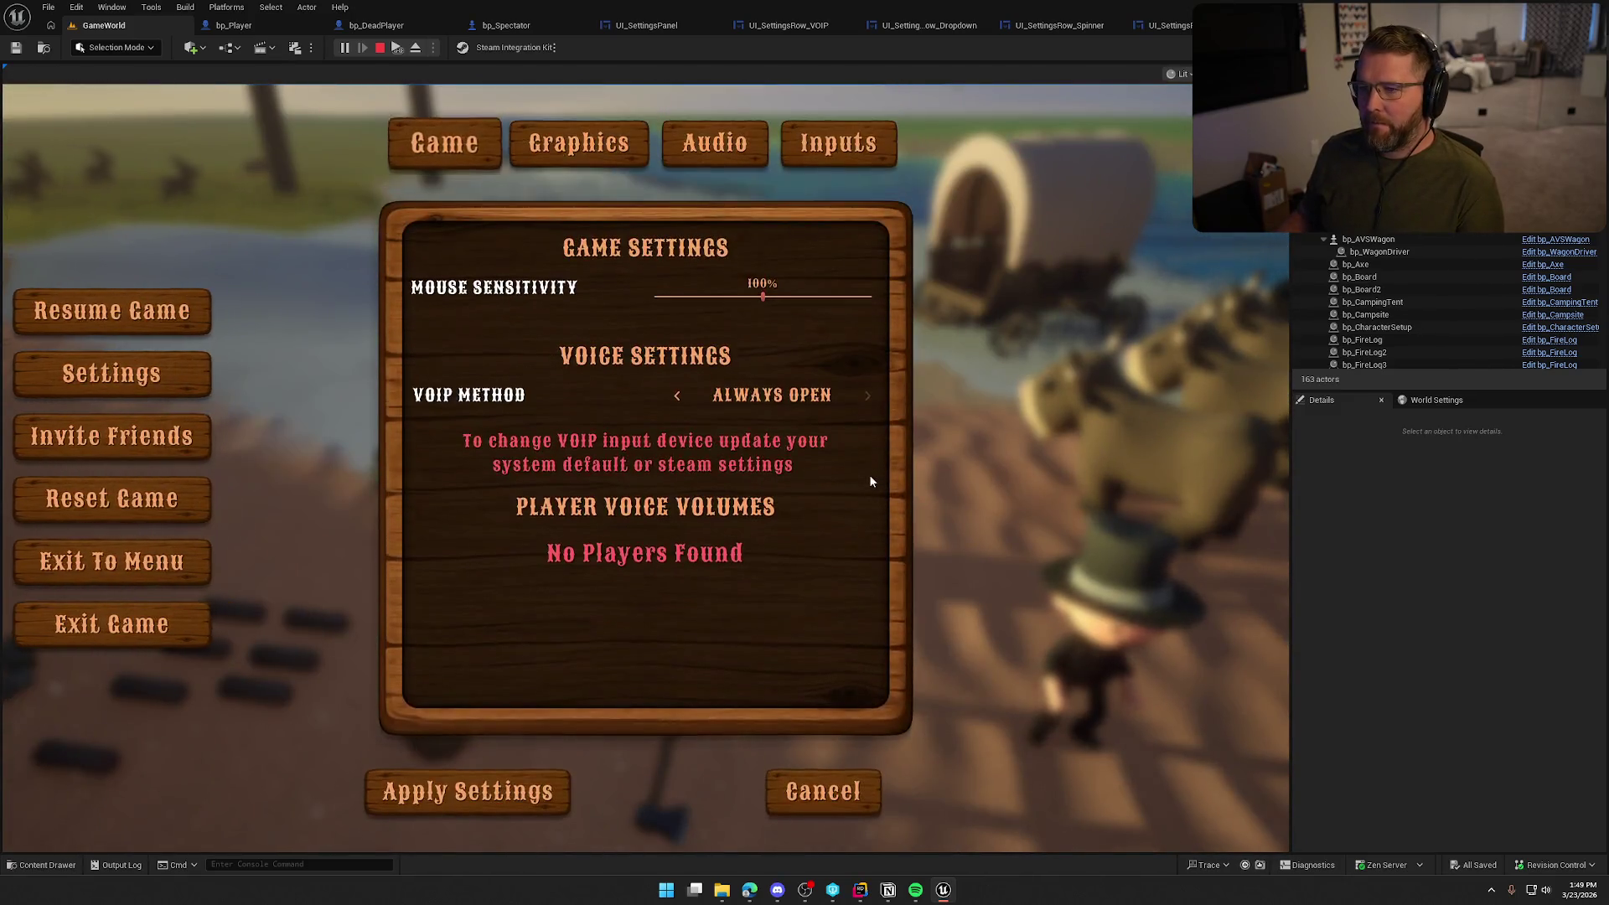
{"action": "left_click", "coordinate": [562, 152]}
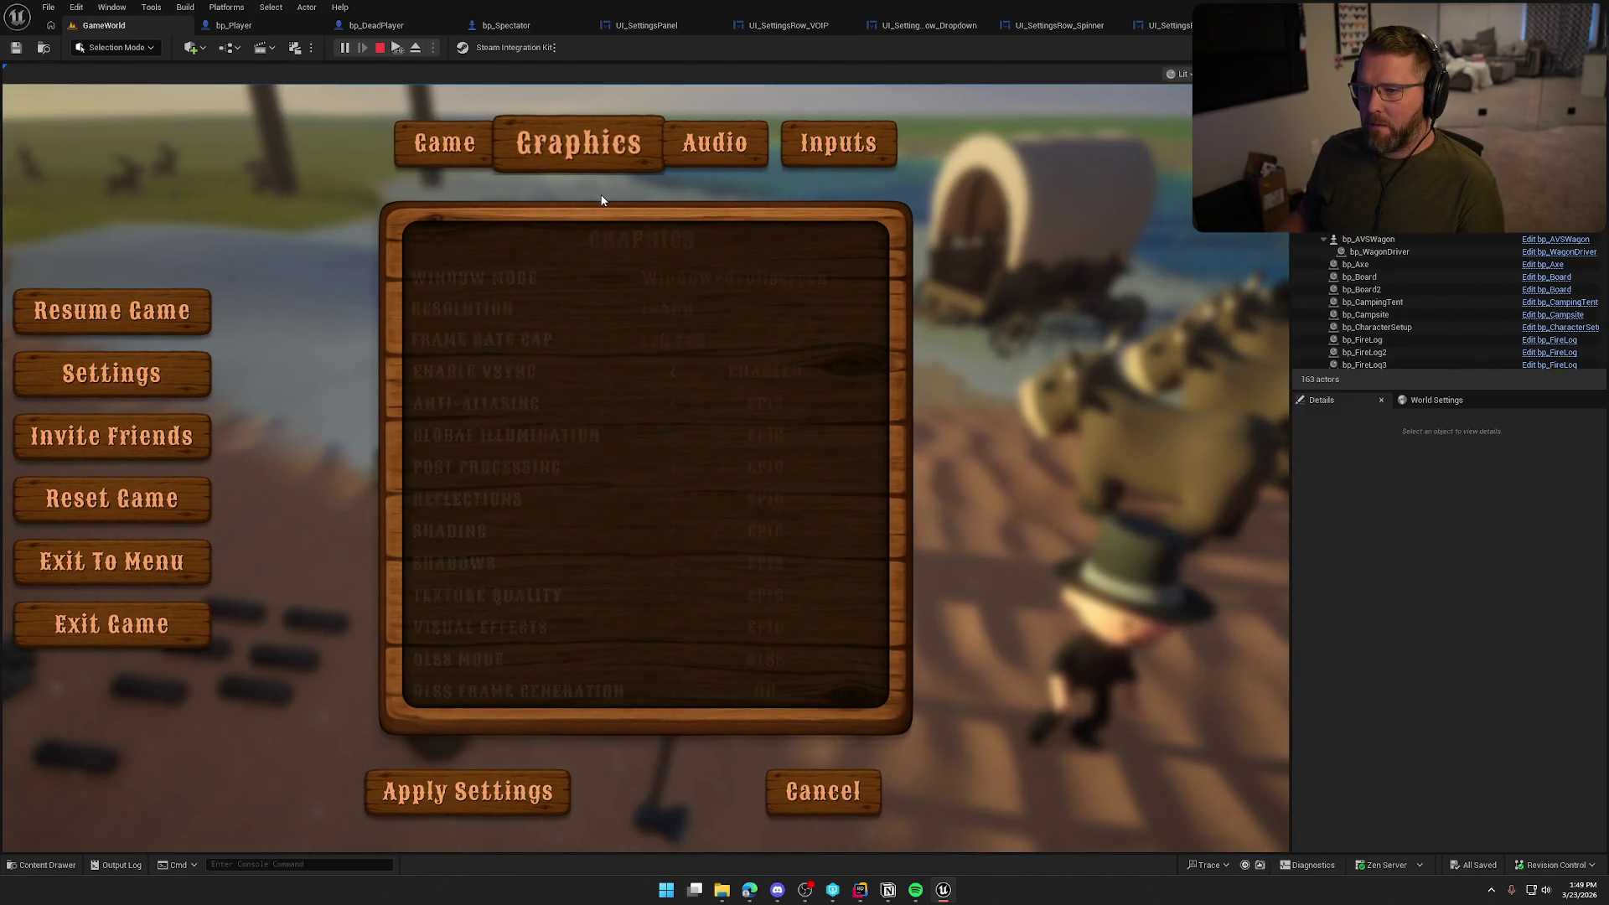
{"action": "left_click", "coordinate": [716, 152]}
{"action": "left_click", "coordinate": [846, 157]}
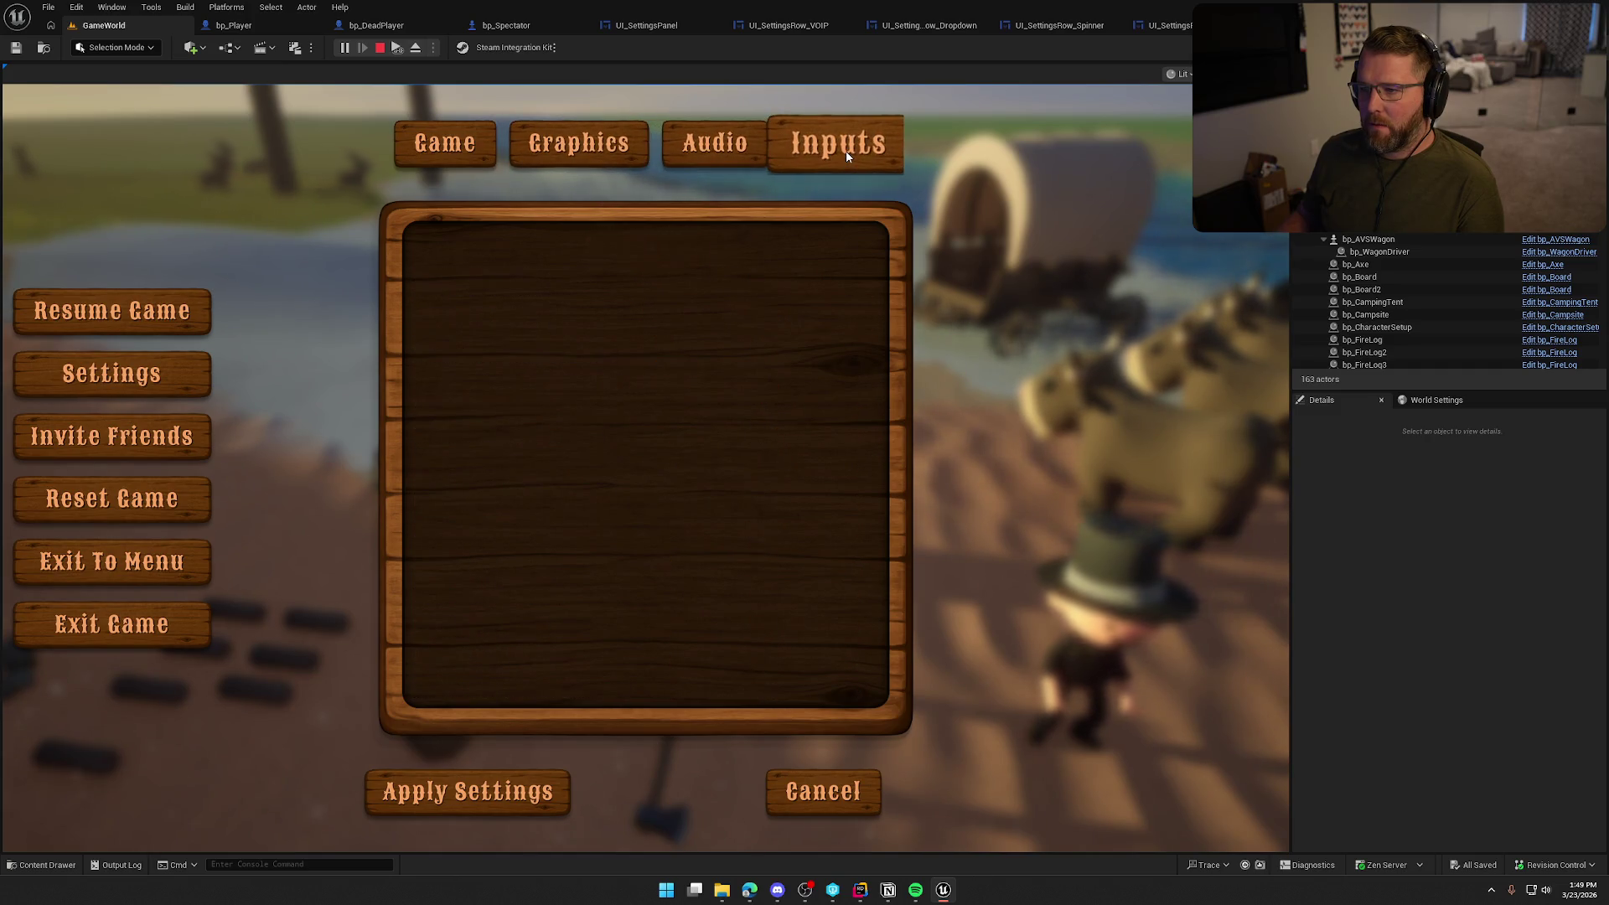
{"action": "left_click", "coordinate": [724, 151]}
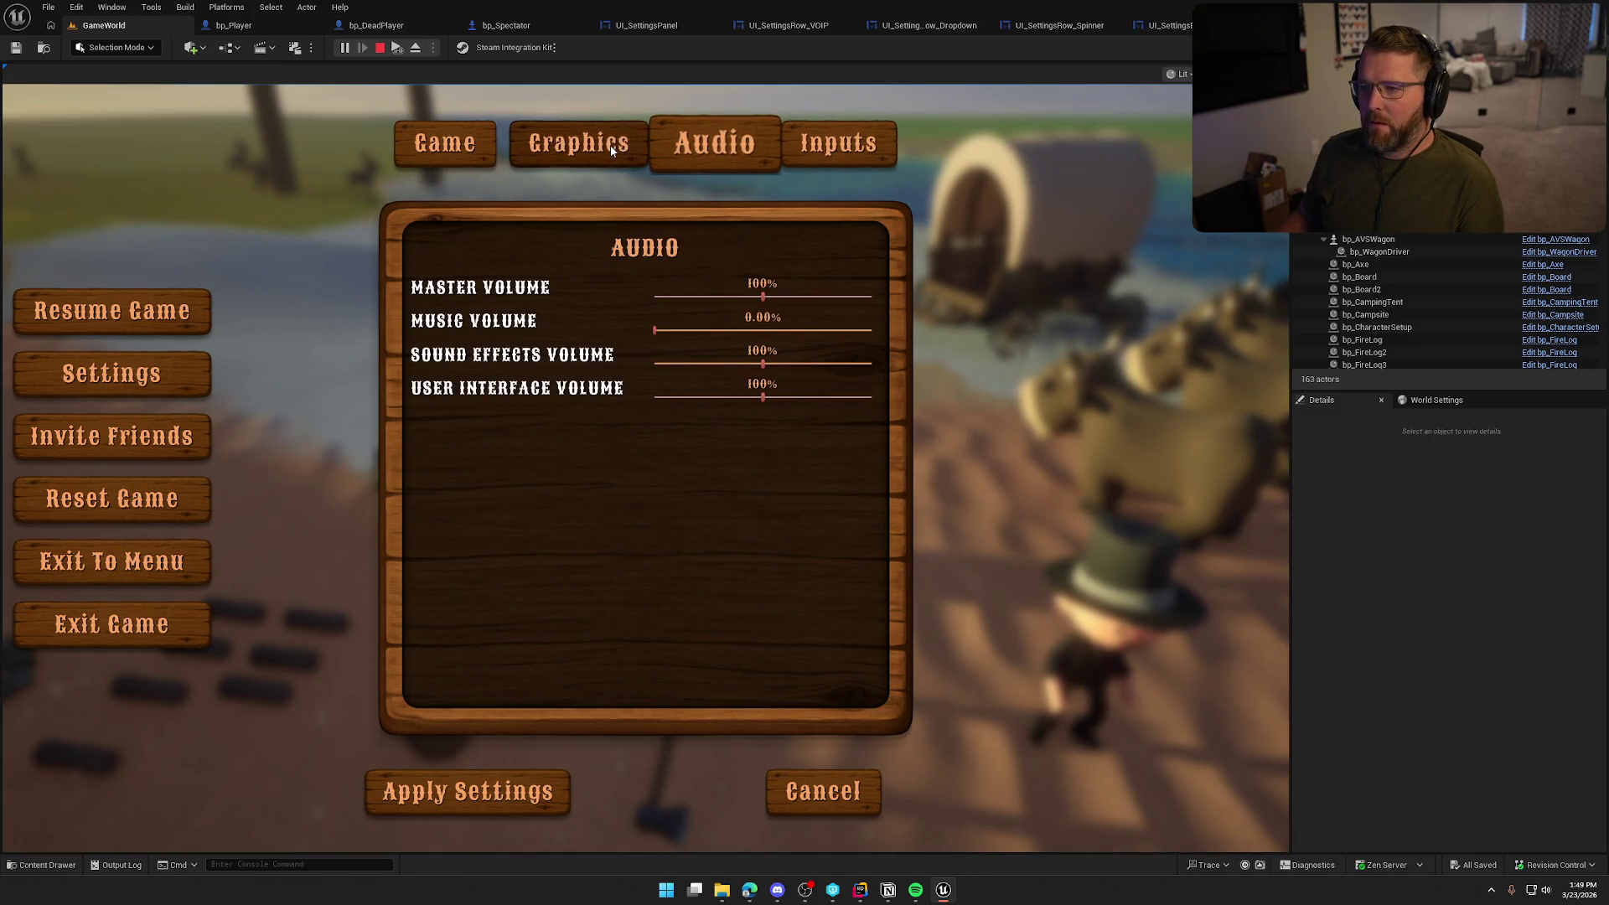
{"action": "left_click", "coordinate": [596, 164]}
{"action": "left_click", "coordinate": [481, 148]}
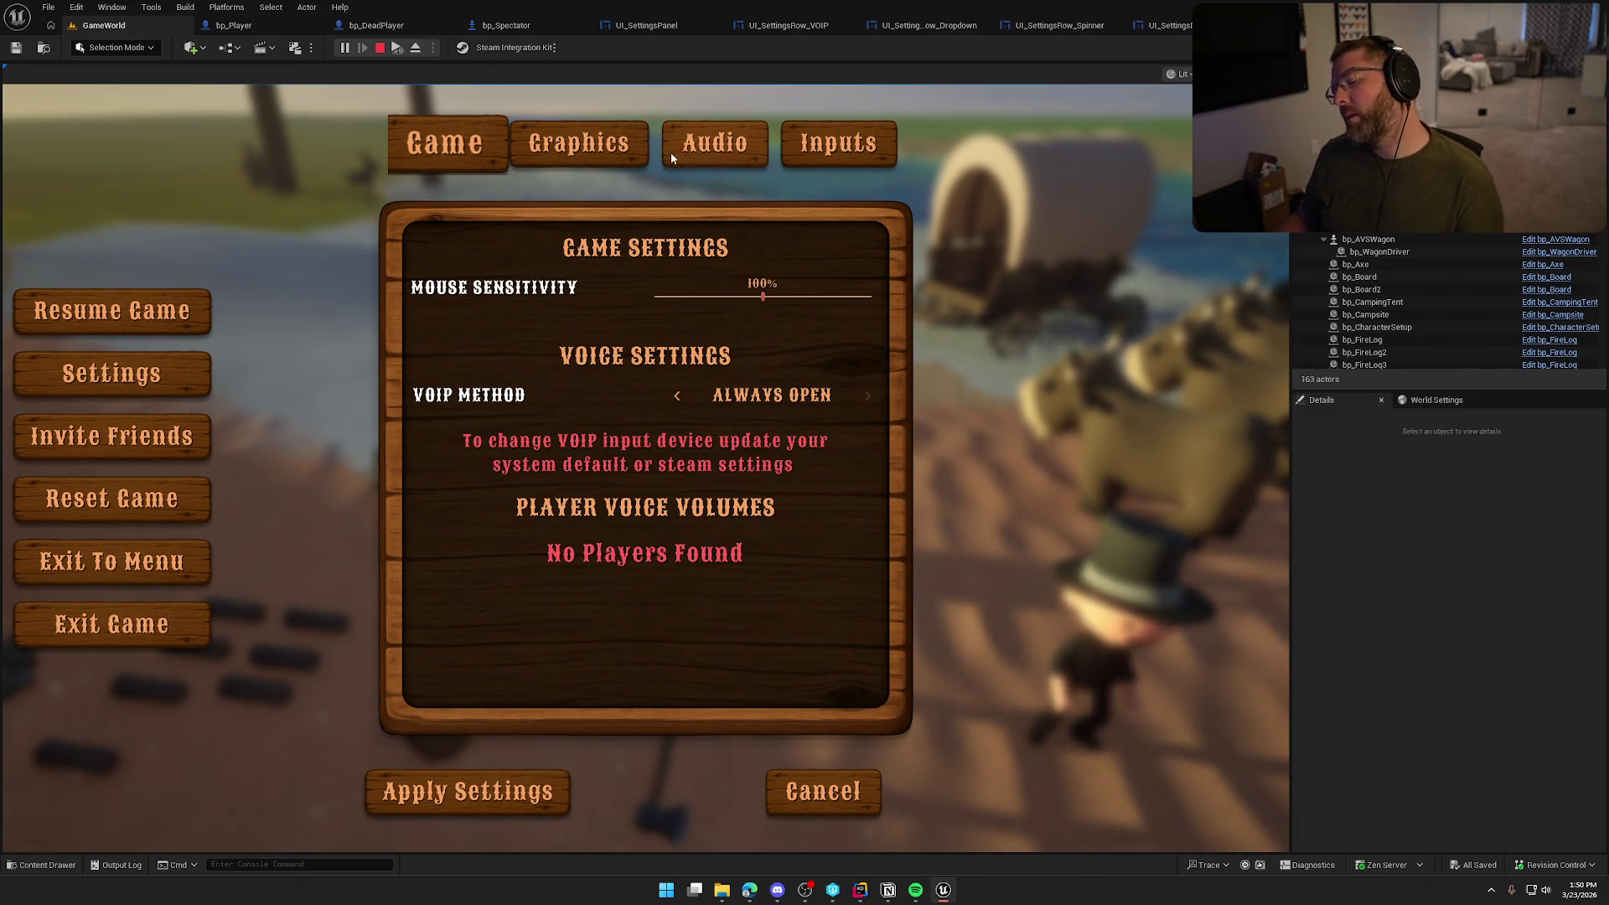
Recheck the Graphics, Audio and Inputs tabs, then stop the play session
{"action": "left_click", "coordinate": [590, 151]}
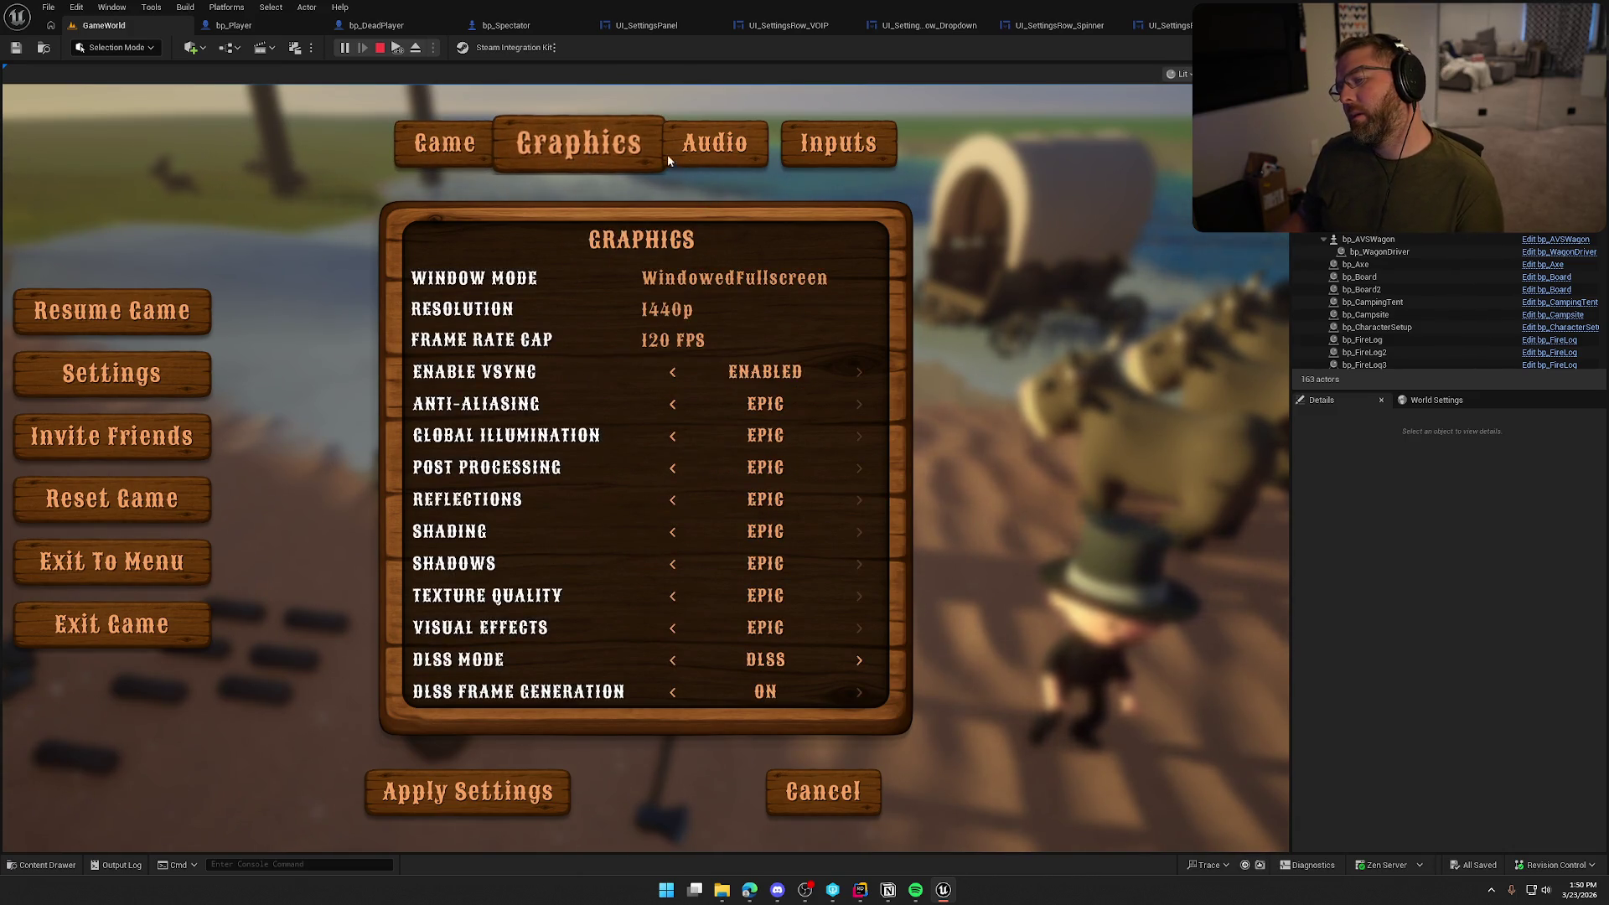
{"action": "left_click", "coordinate": [712, 151]}
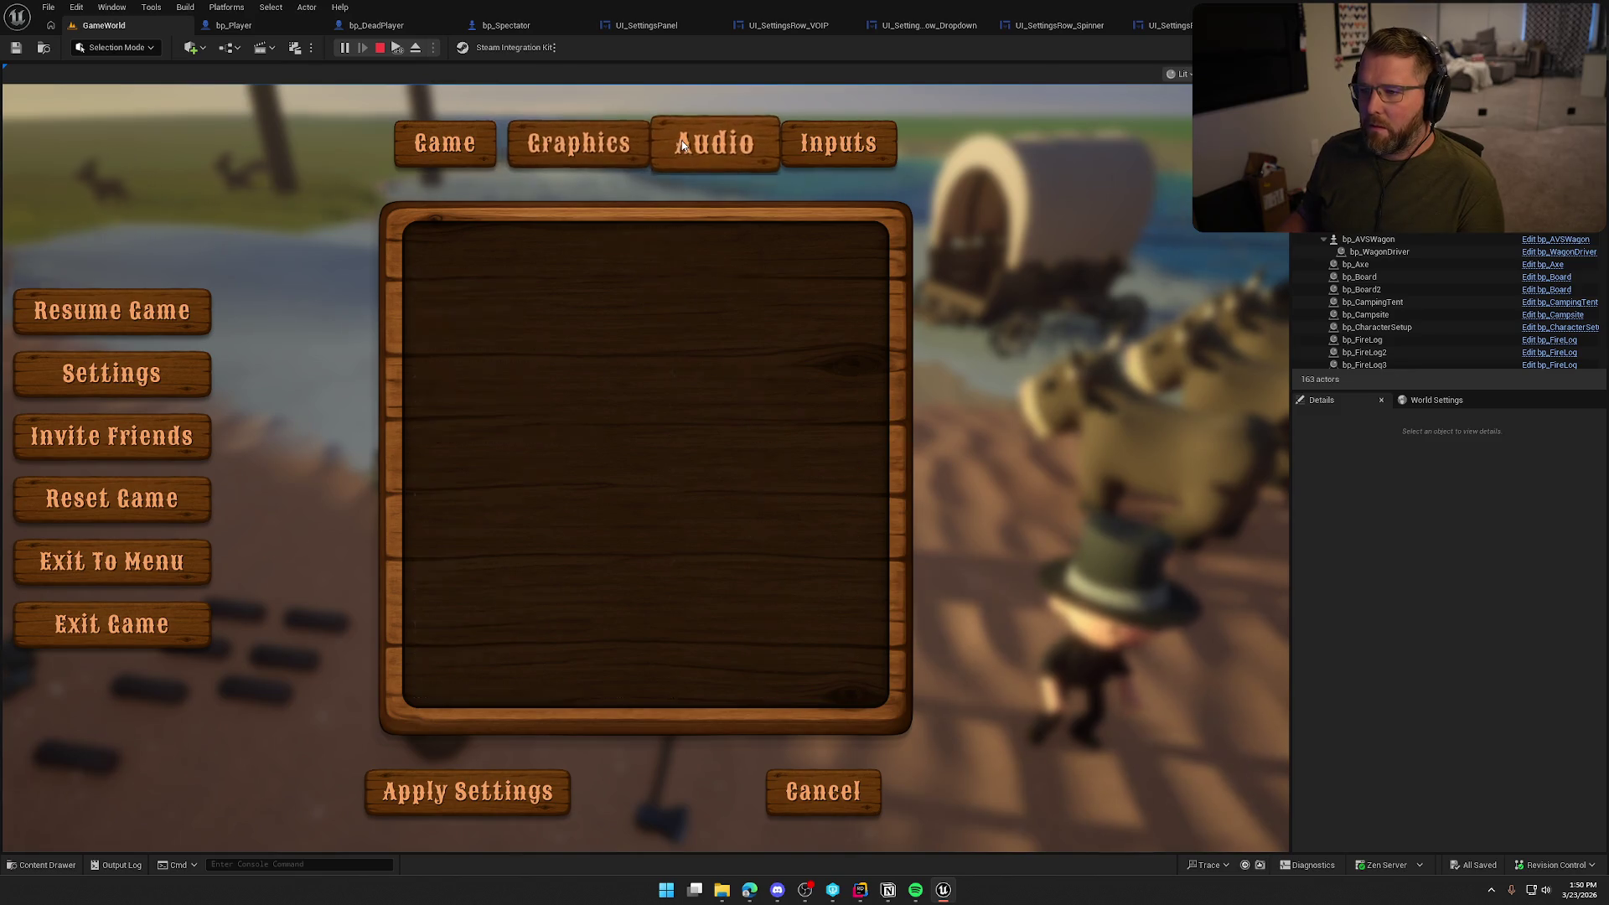
{"action": "left_click", "coordinate": [874, 163]}
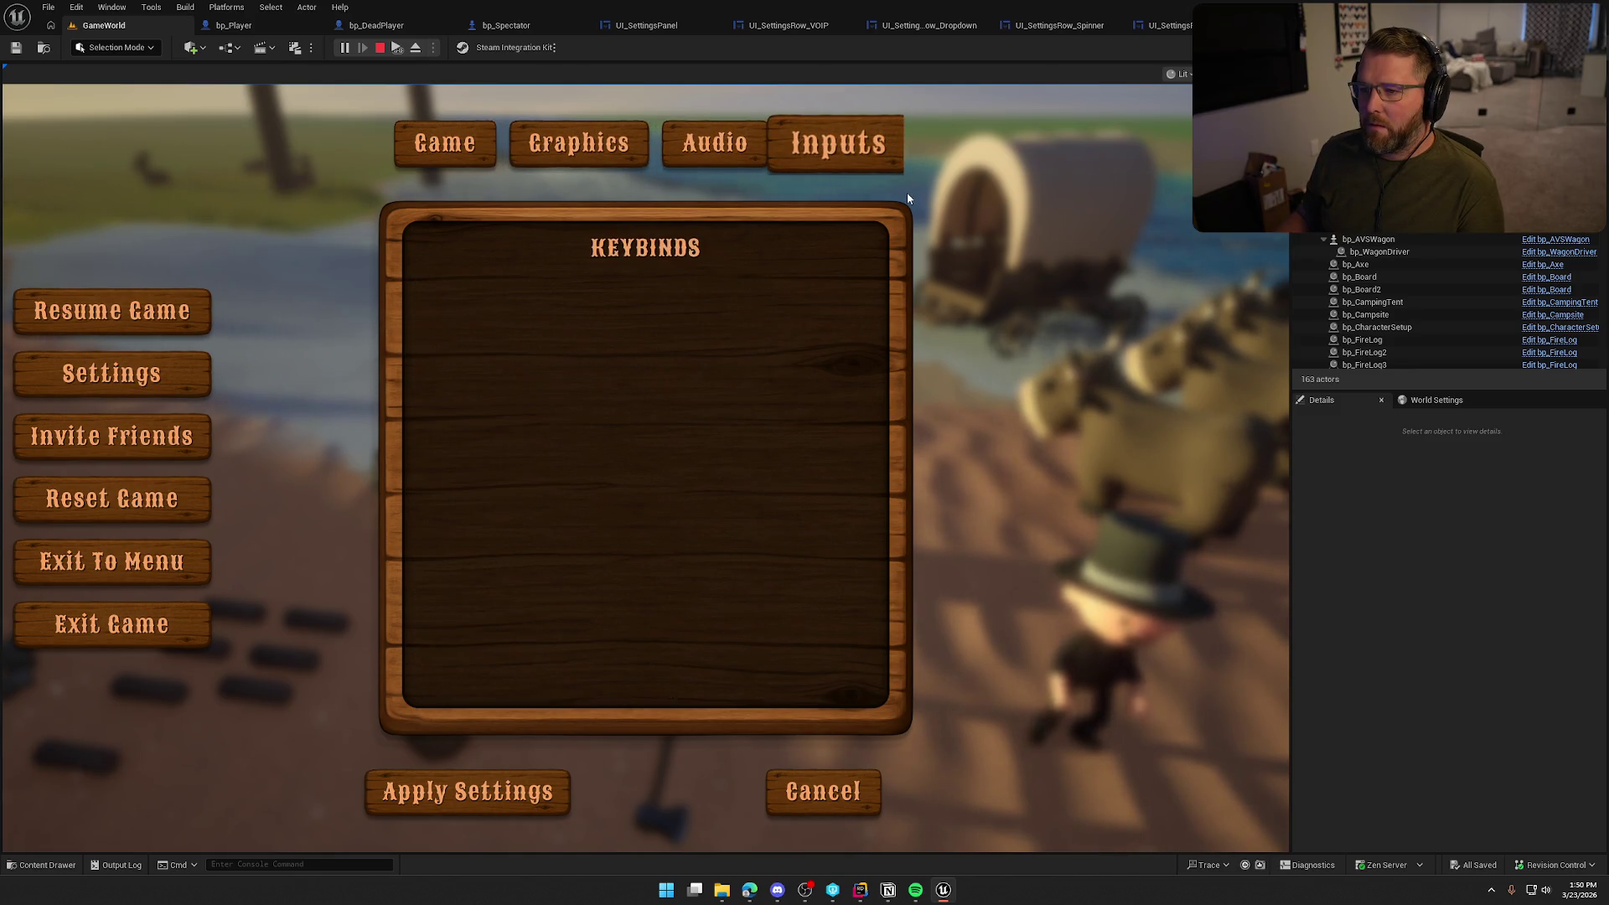
{"action": "key", "text": "Escape"}
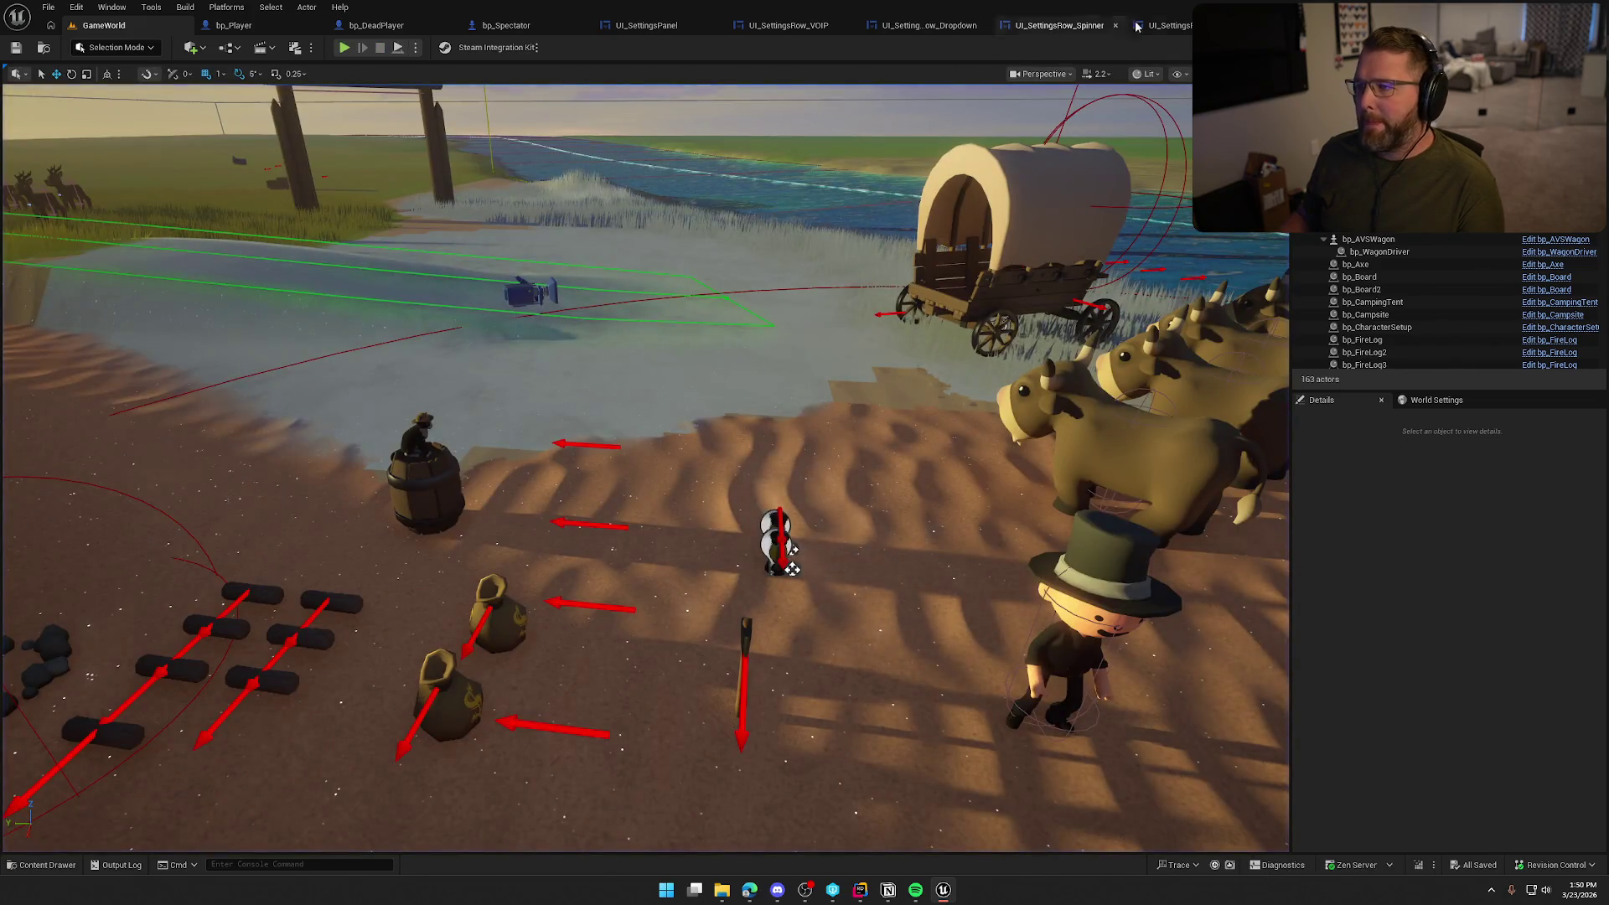
In the SettingsTab graph, delete the Select, Set Visibility and SelectedBG nodes
{"action": "left_click", "coordinate": [1137, 27]}
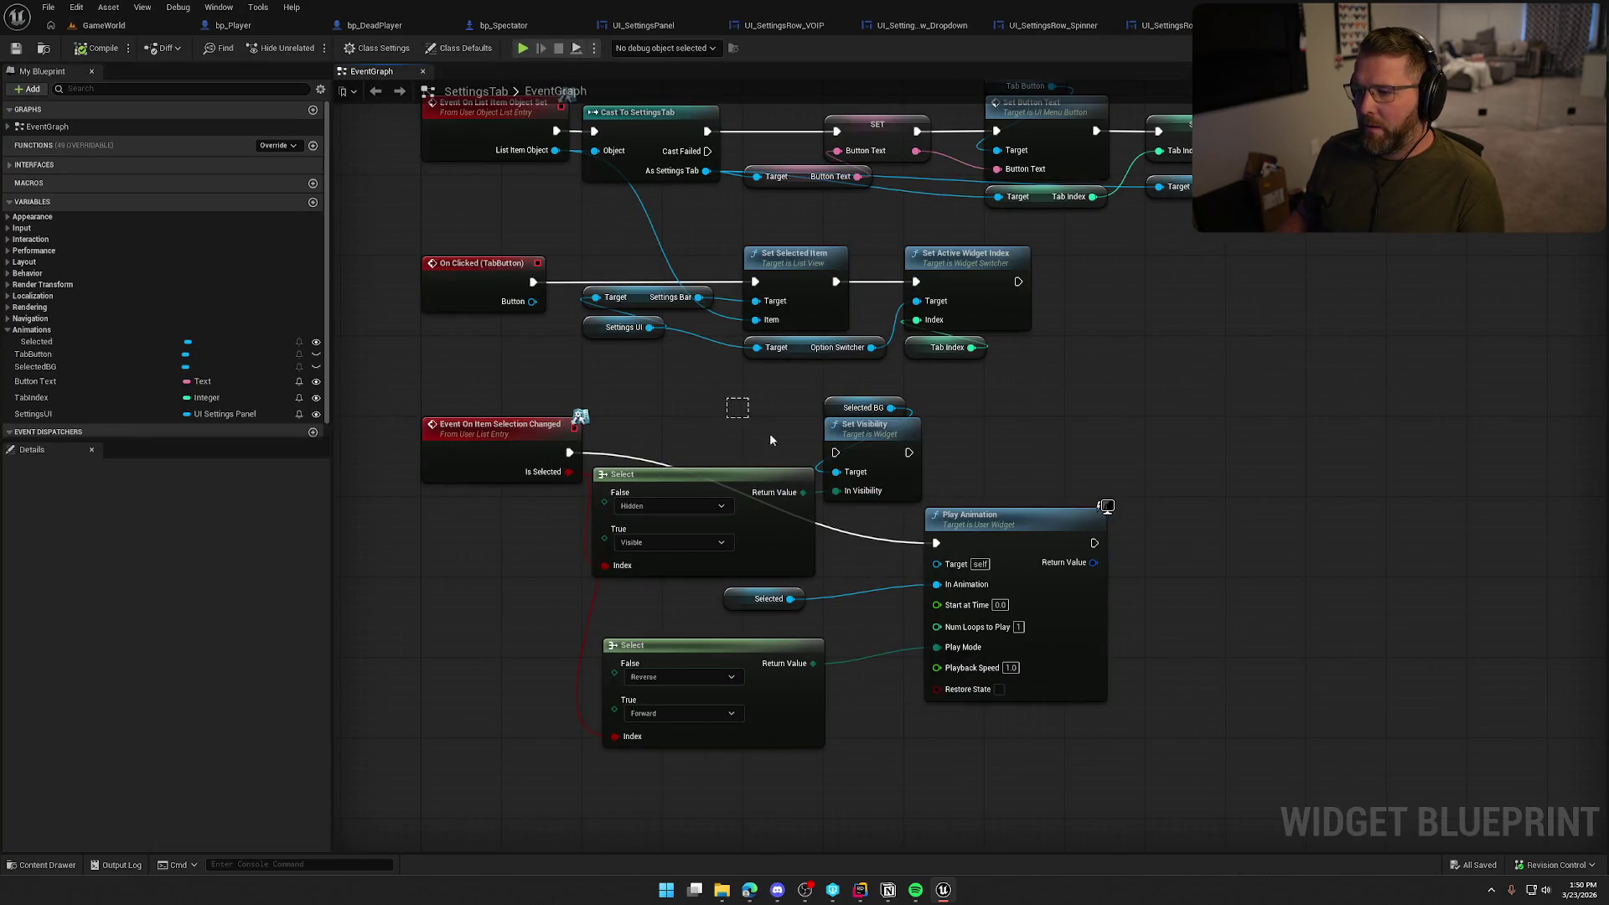
{"action": "left_click_drag", "start_coordinate": [771, 439], "coordinate": [853, 496]}
{"action": "key", "text": "Delete"}
Rearrange the Selected getter, Forward/Reverse Select and Play Animation nodes, then compile
{"action": "left_click_drag", "start_coordinate": [741, 588], "coordinate": [966, 453]}
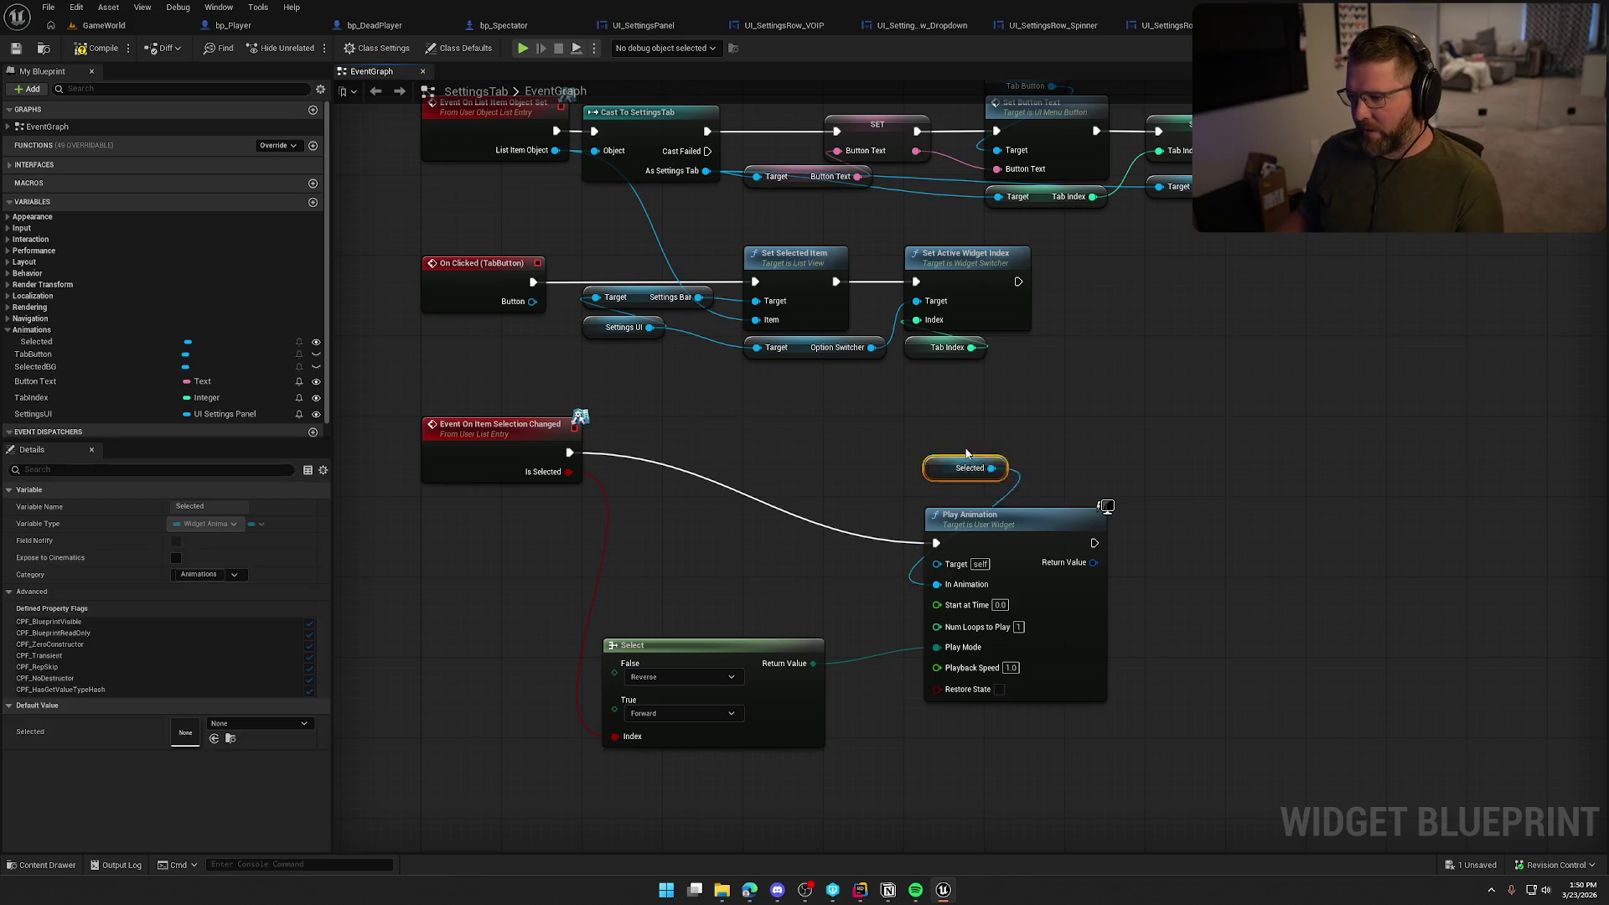
{"action": "mouse_move", "coordinate": [708, 646]}
{"action": "left_mouse_down"}
{"action": "mouse_move", "coordinate": [725, 557]}
{"action": "mouse_move", "coordinate": [712, 503]}
{"action": "mouse_move", "coordinate": [687, 504]}
{"action": "left_mouse_up"}
{"action": "left_click_drag", "start_coordinate": [857, 449], "coordinate": [997, 521]}
{"action": "left_click_drag", "start_coordinate": [998, 521], "coordinate": [897, 431]}
{"action": "left_click", "coordinate": [359, 305]}
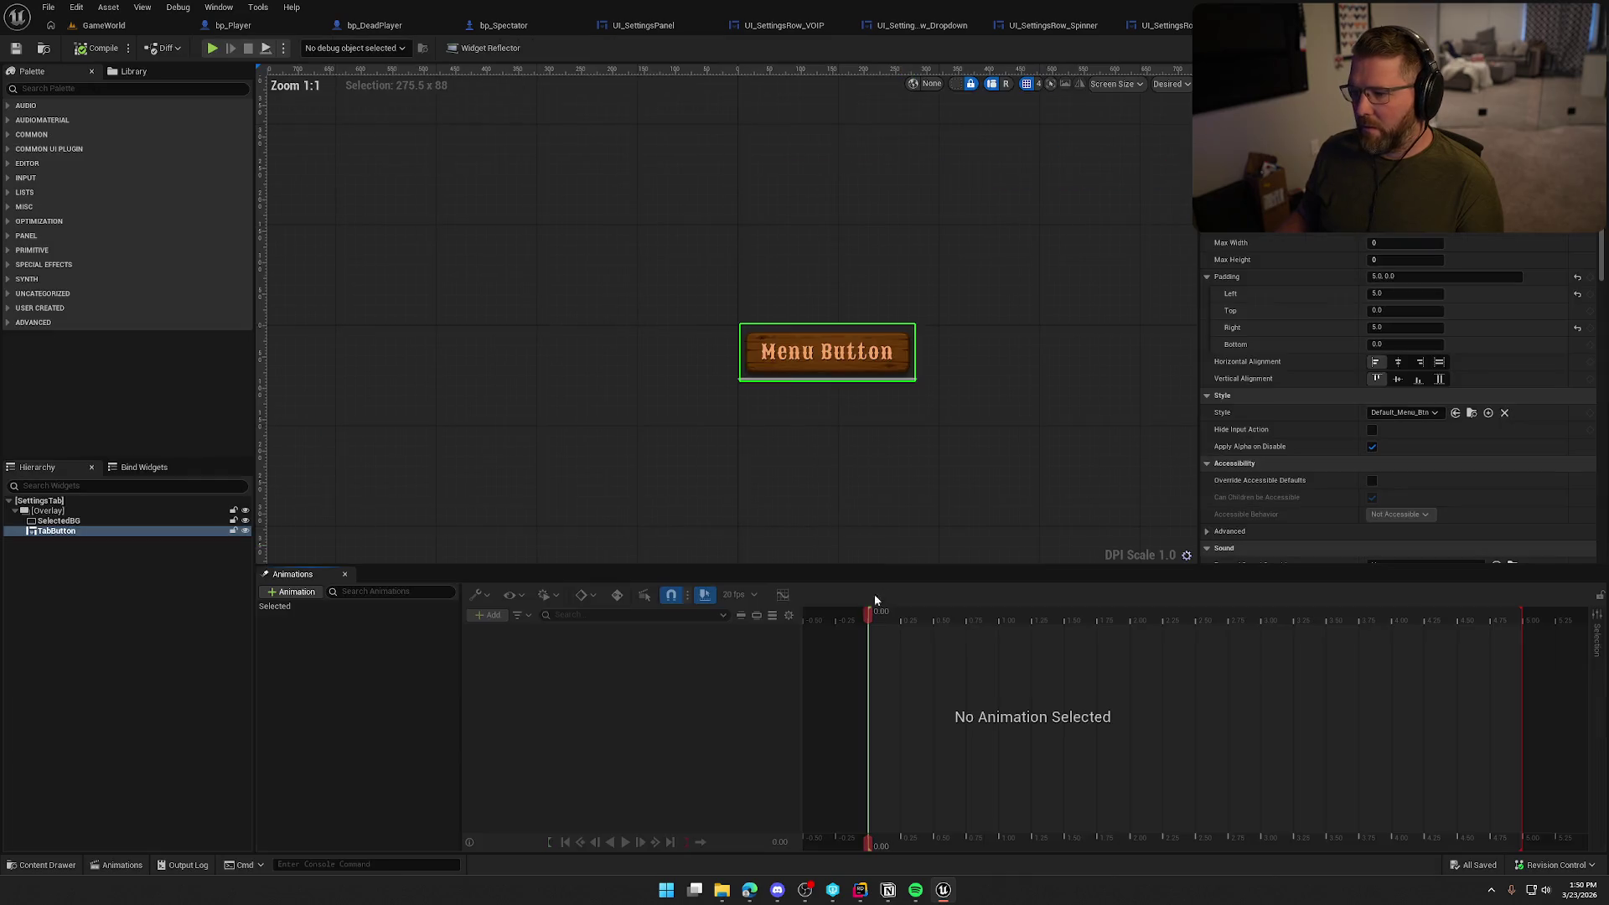
Set the Selected animation's Scale X and Y keys to 1.1 and preview it
{"action": "left_click", "coordinate": [307, 608]}
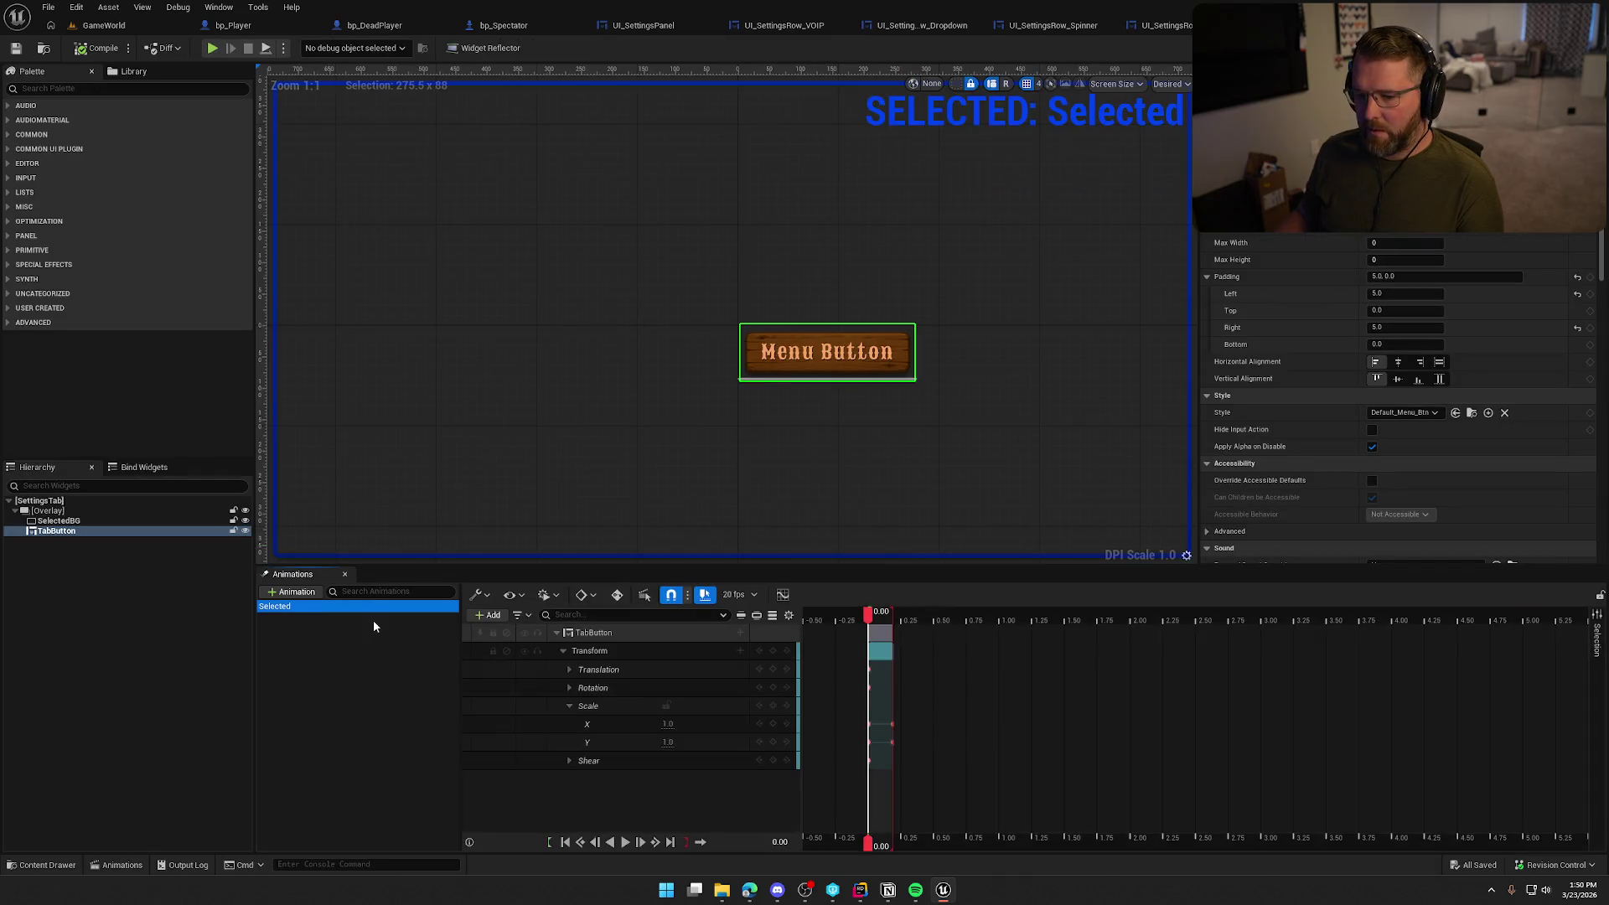
{"action": "left_click", "coordinate": [627, 842]}
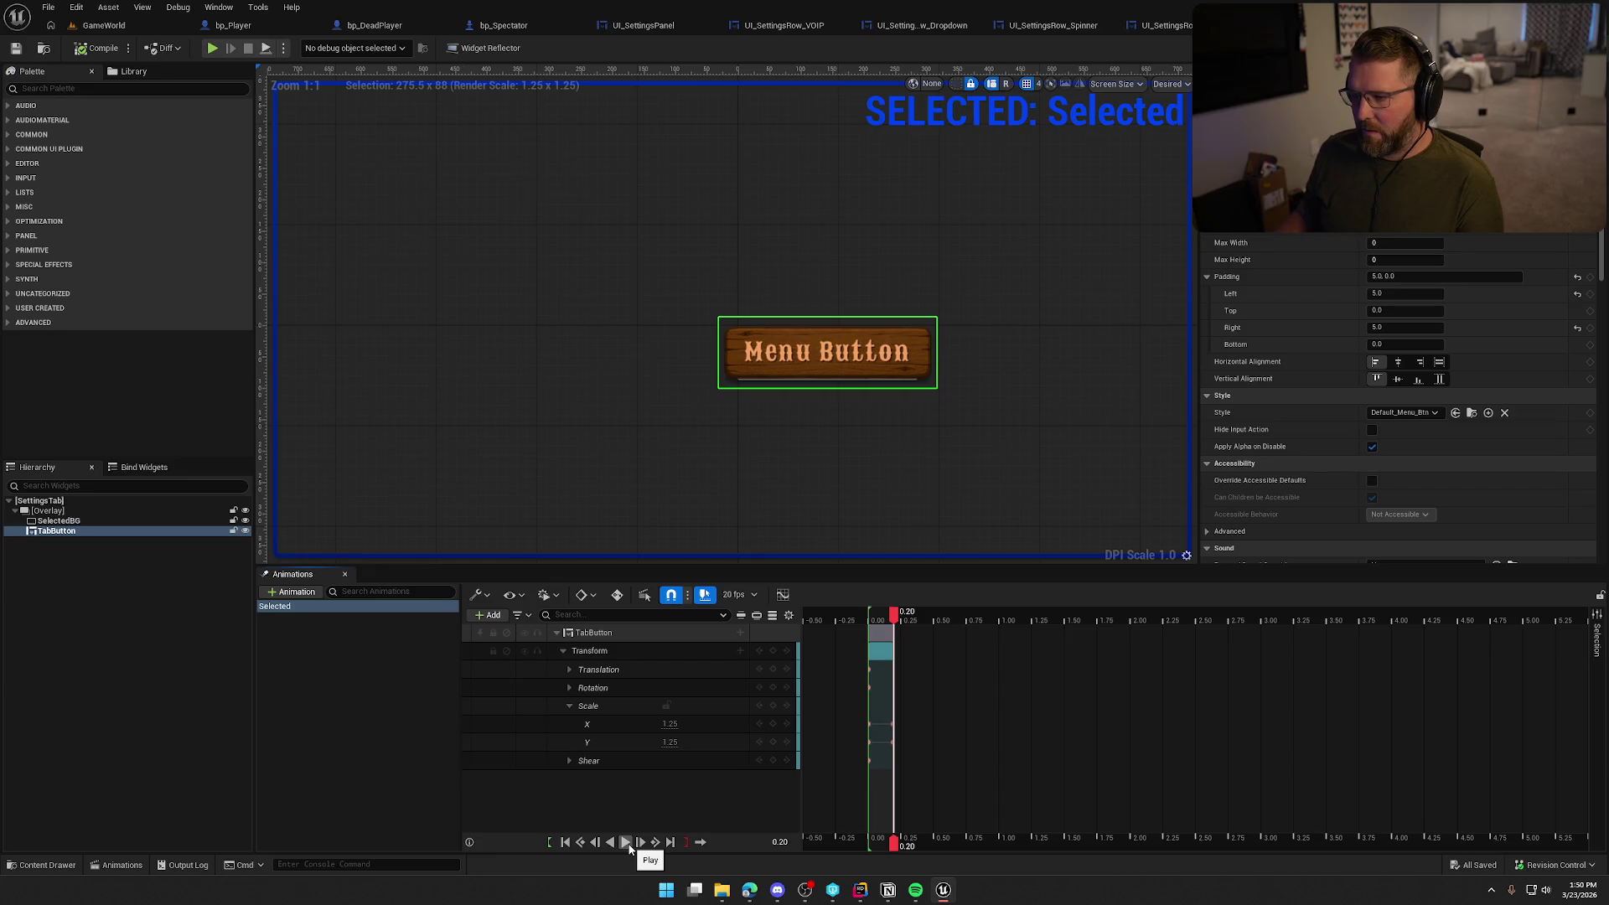
{"action": "left_click", "coordinate": [670, 724]}
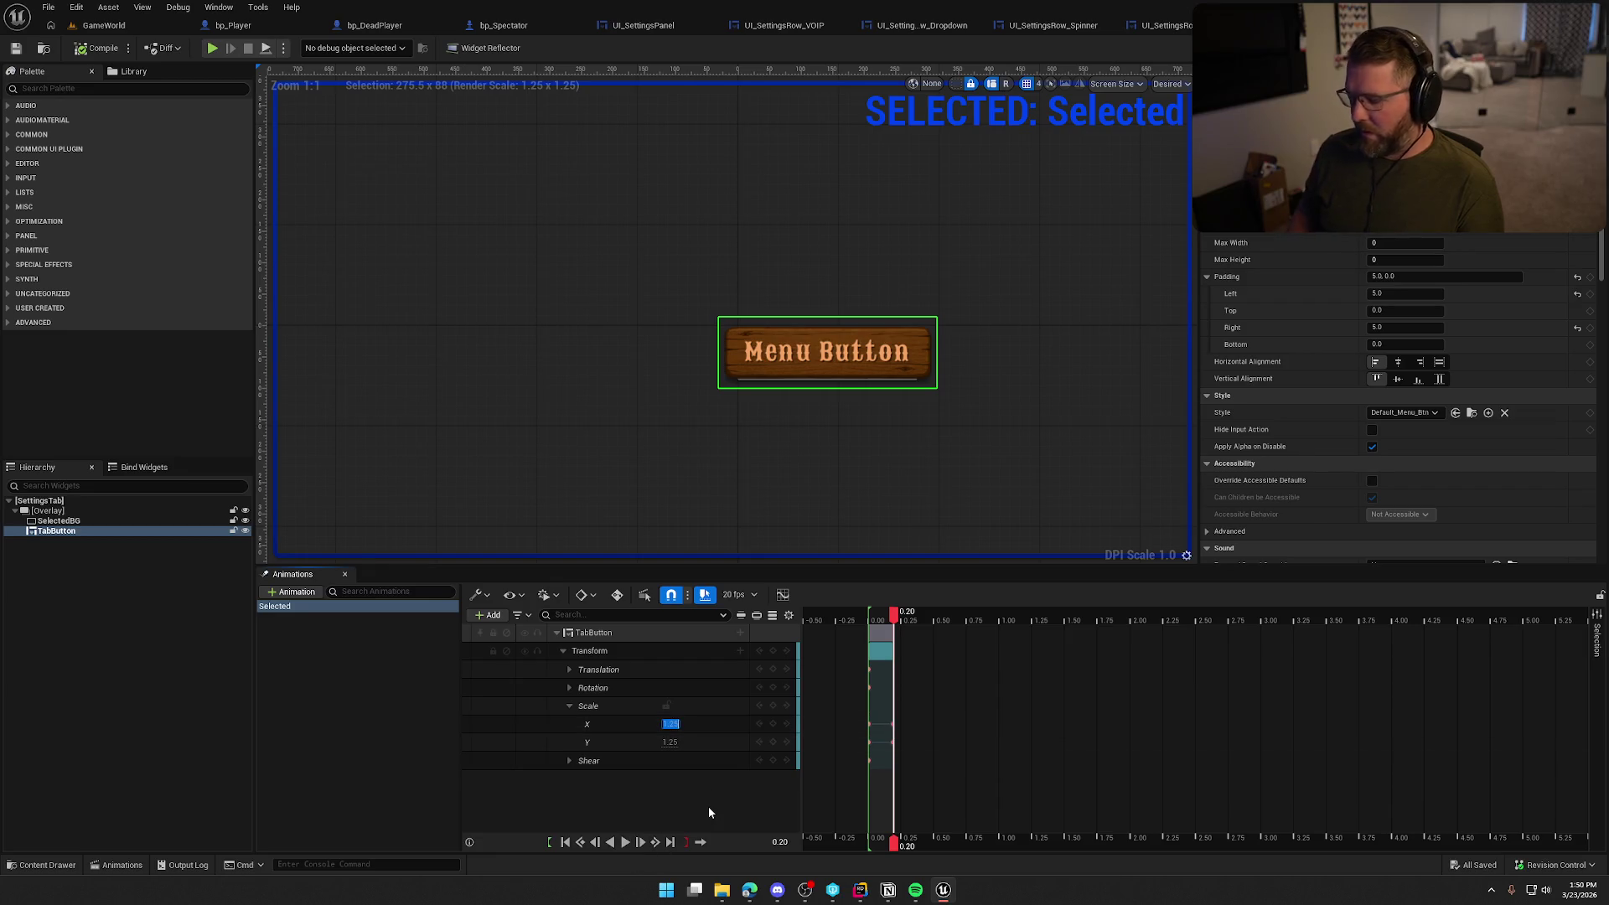
{"action": "type", "text": "1."}
{"action": "key", "text": "Tab"}
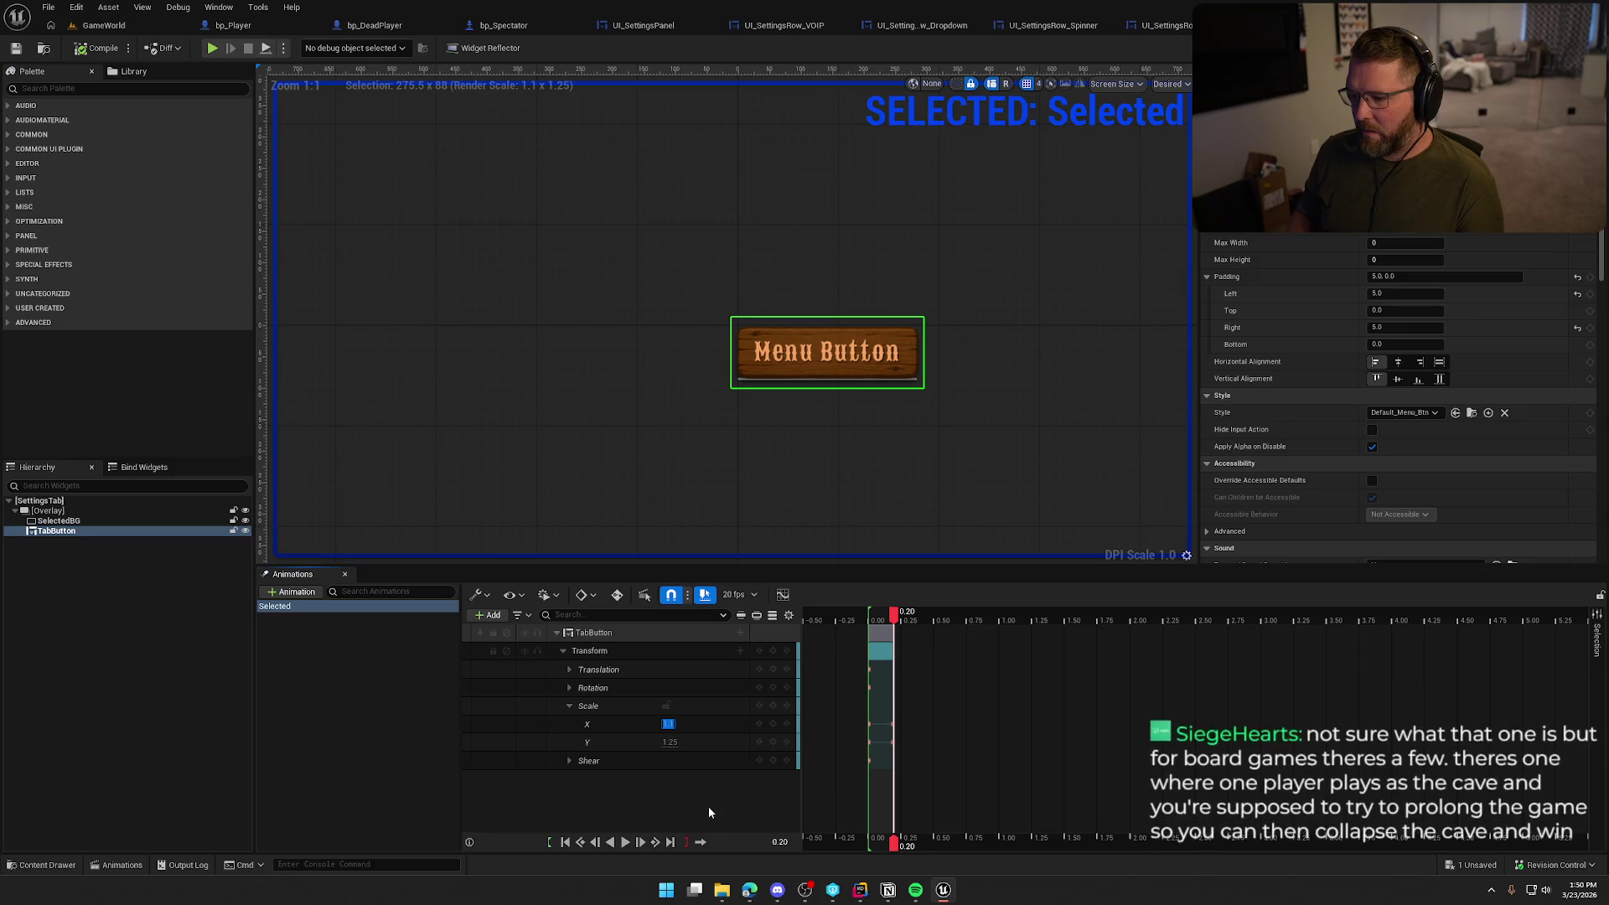
{"action": "type", "text": "1.1"}
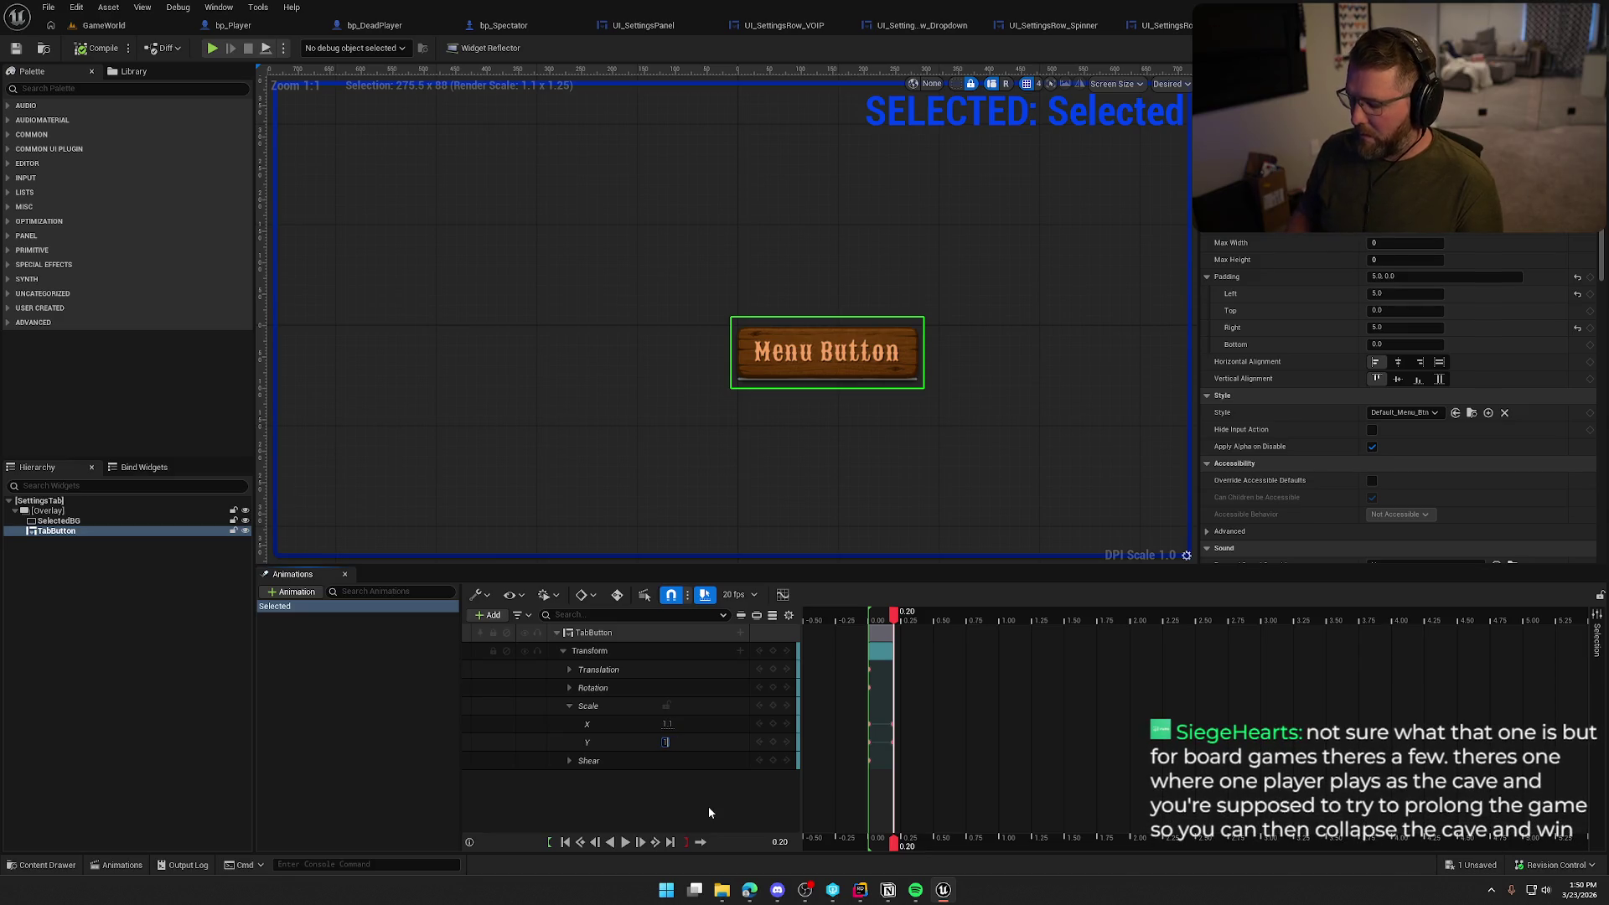
{"action": "key", "text": "Return"}
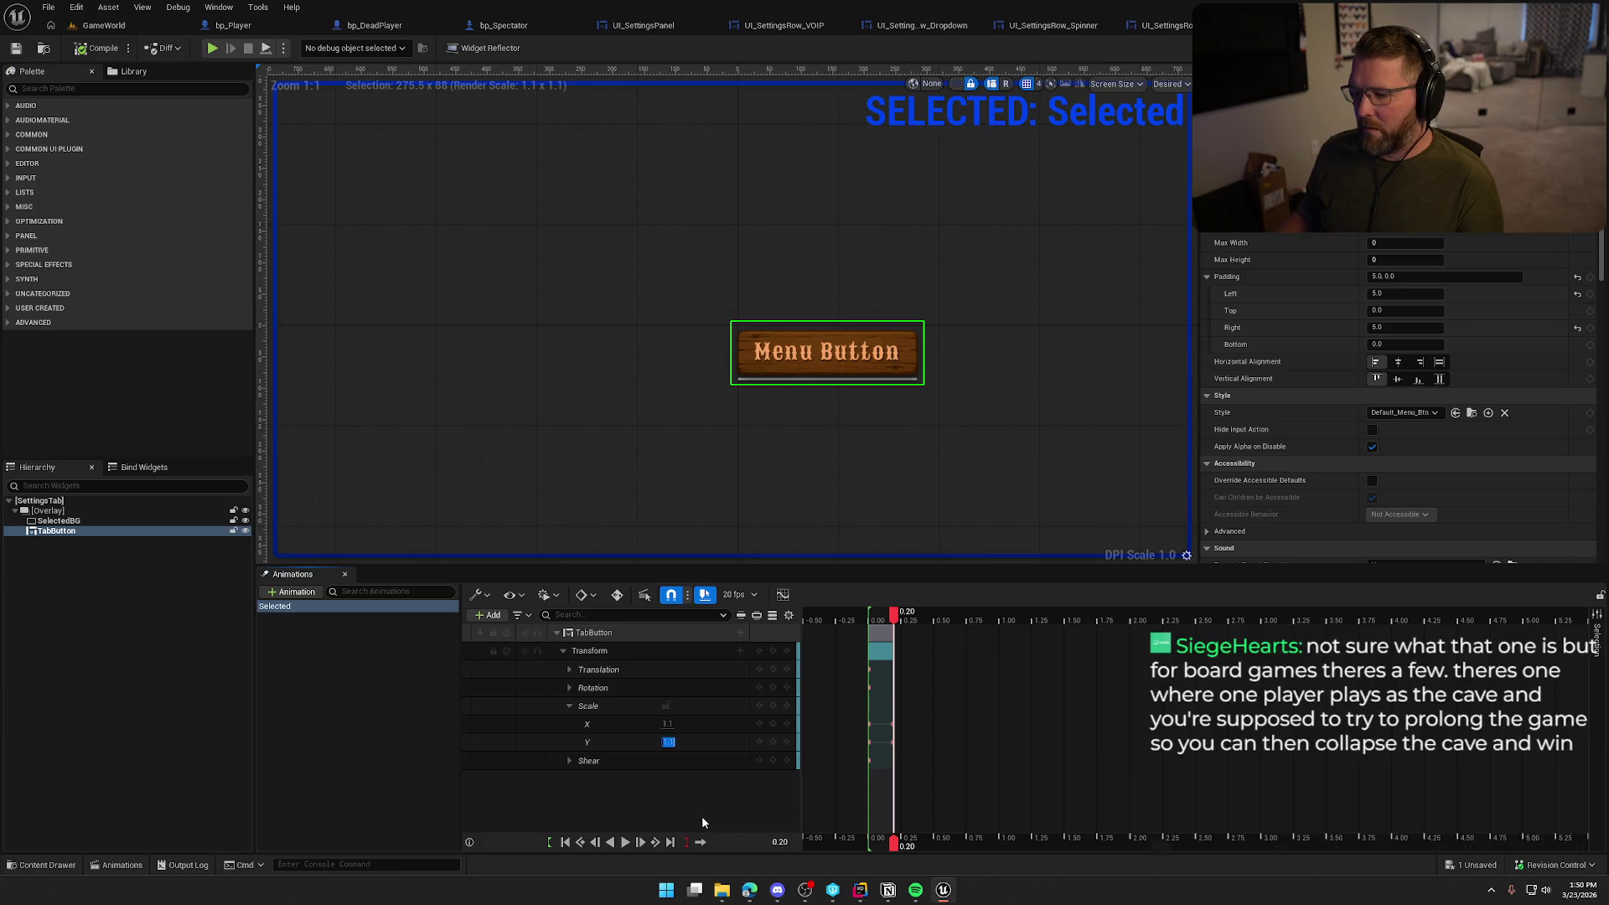
{"action": "left_click", "coordinate": [626, 842]}
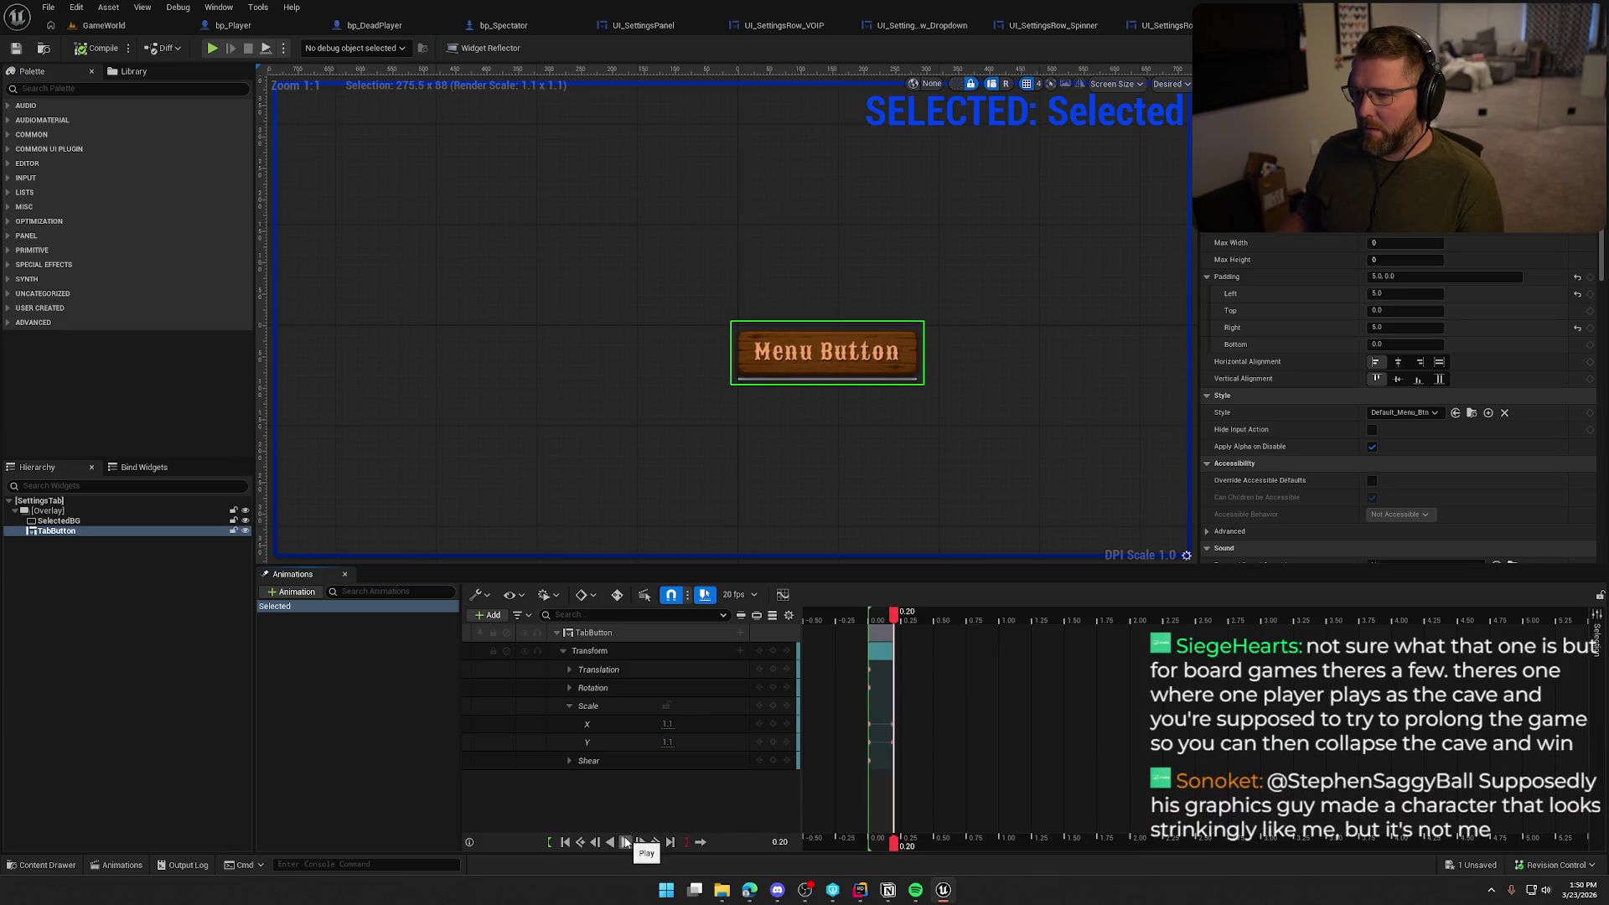
{"action": "left_click", "coordinate": [626, 842]}
Delete the SelectedBG widget from the Hierarchy, then play GameWorld to test the menu
{"action": "left_click", "coordinate": [306, 710]}
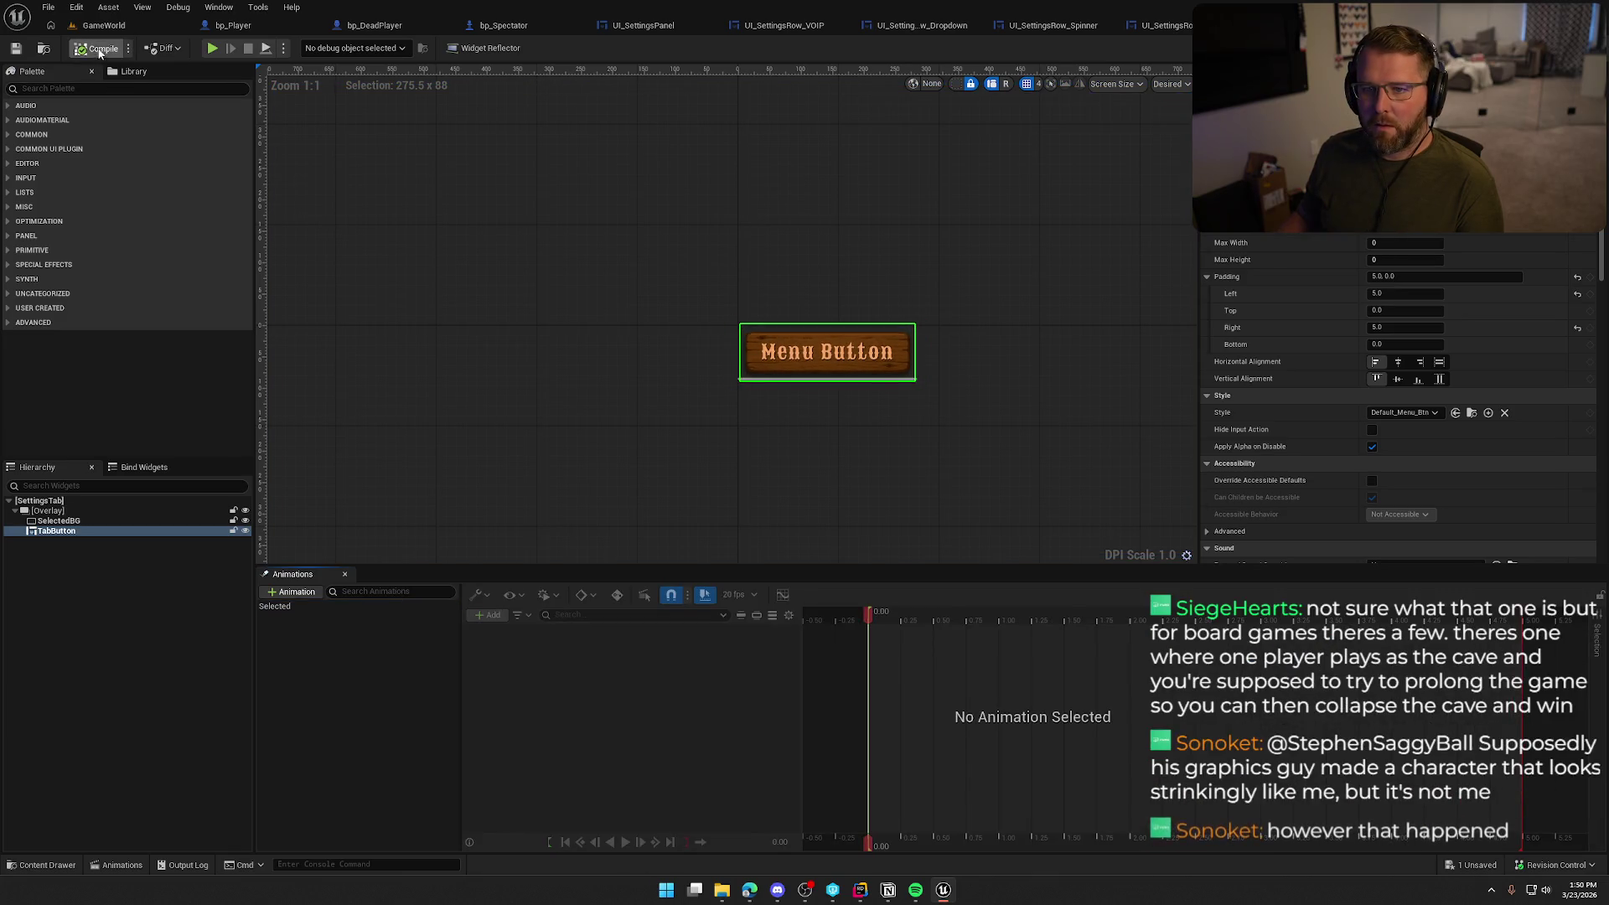
{"action": "left_click", "coordinate": [68, 521]}
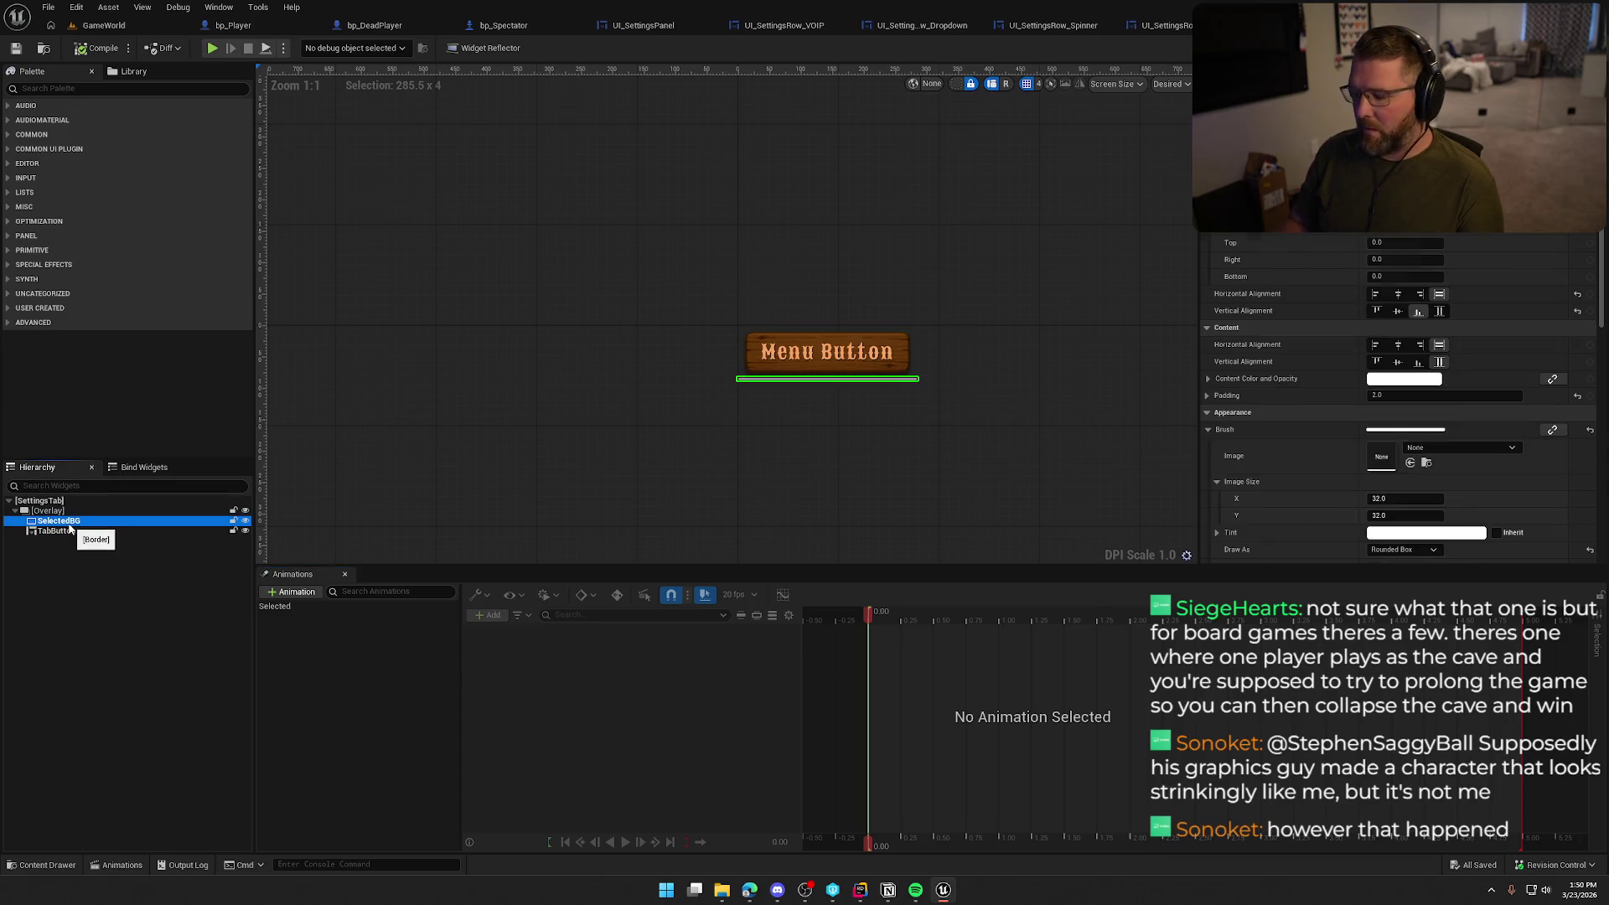
{"action": "key", "text": "Delete"}
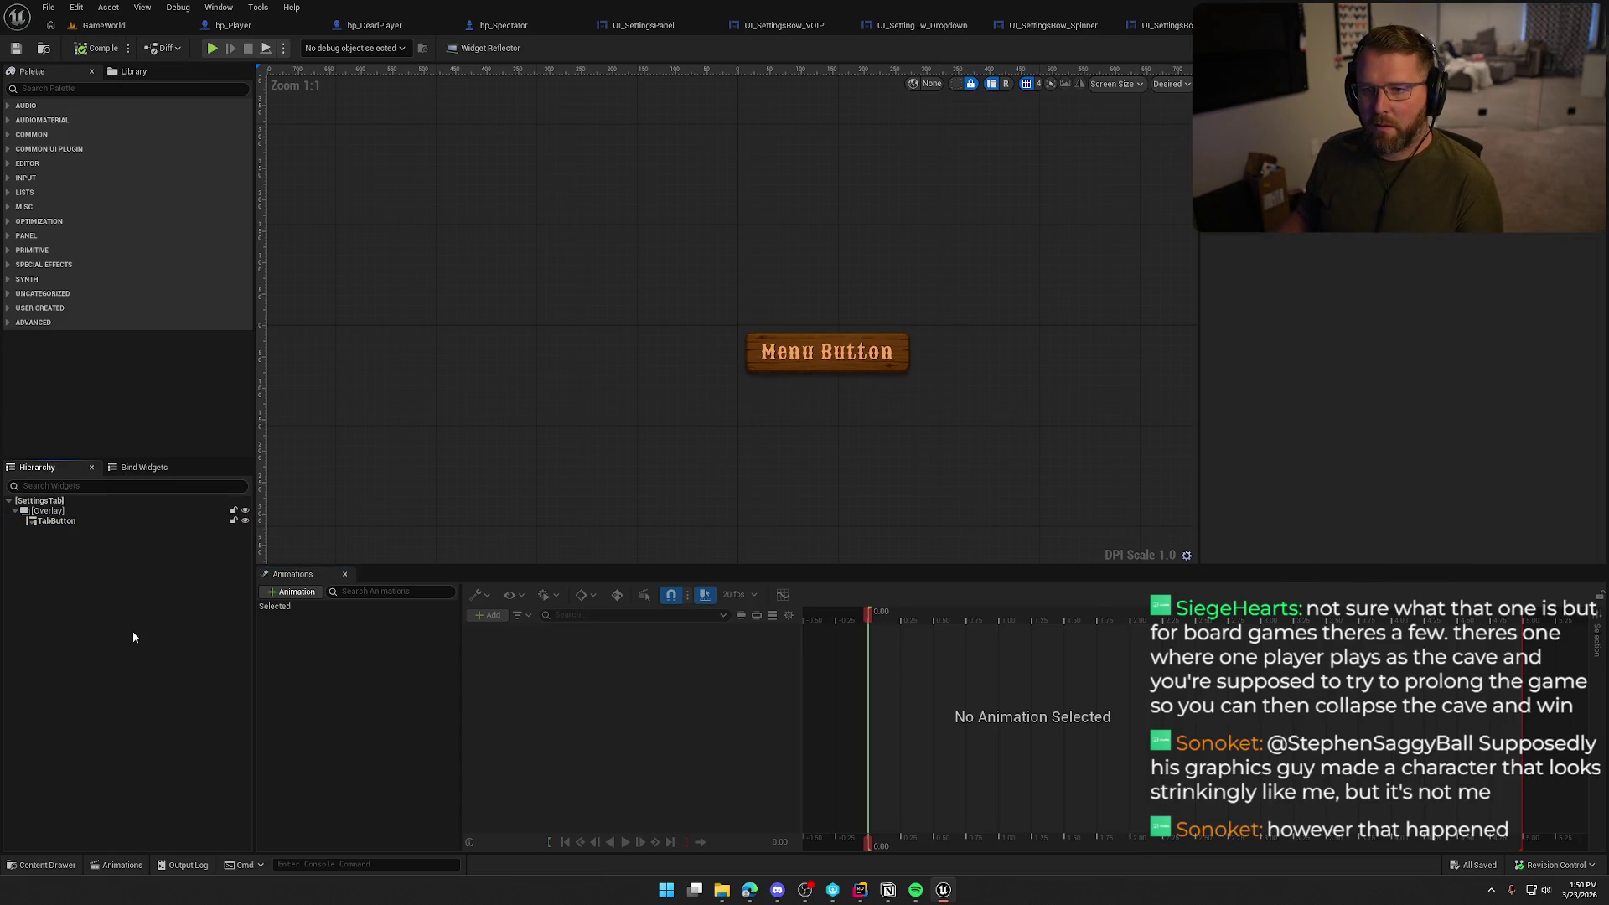
{"action": "left_click", "coordinate": [104, 25]}
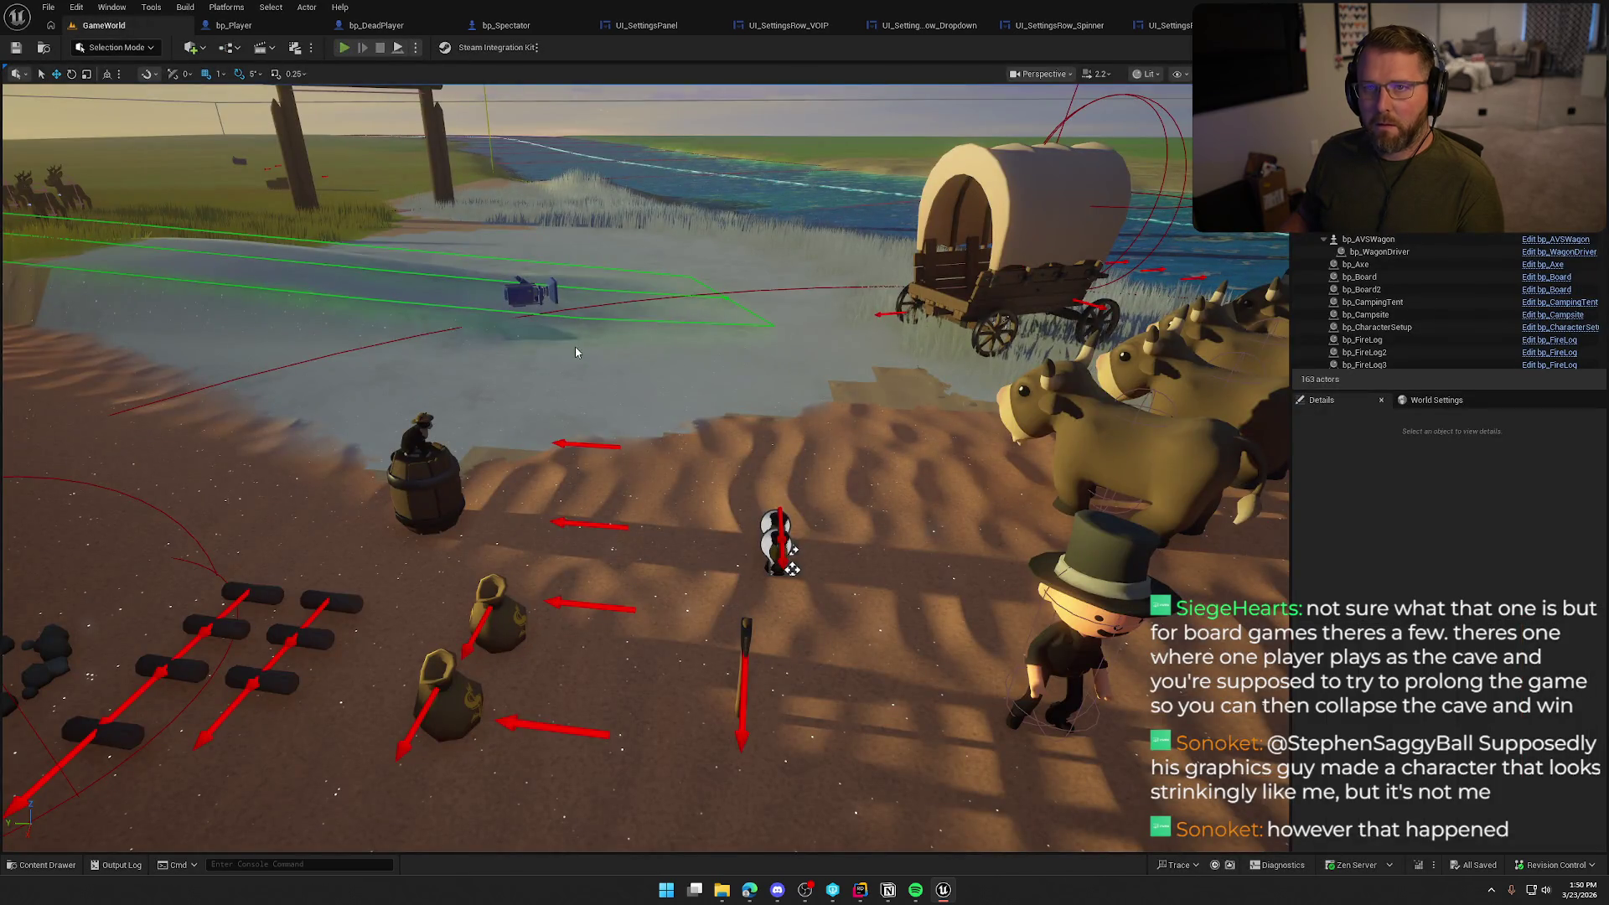
{"action": "key", "text": "alt+p"}
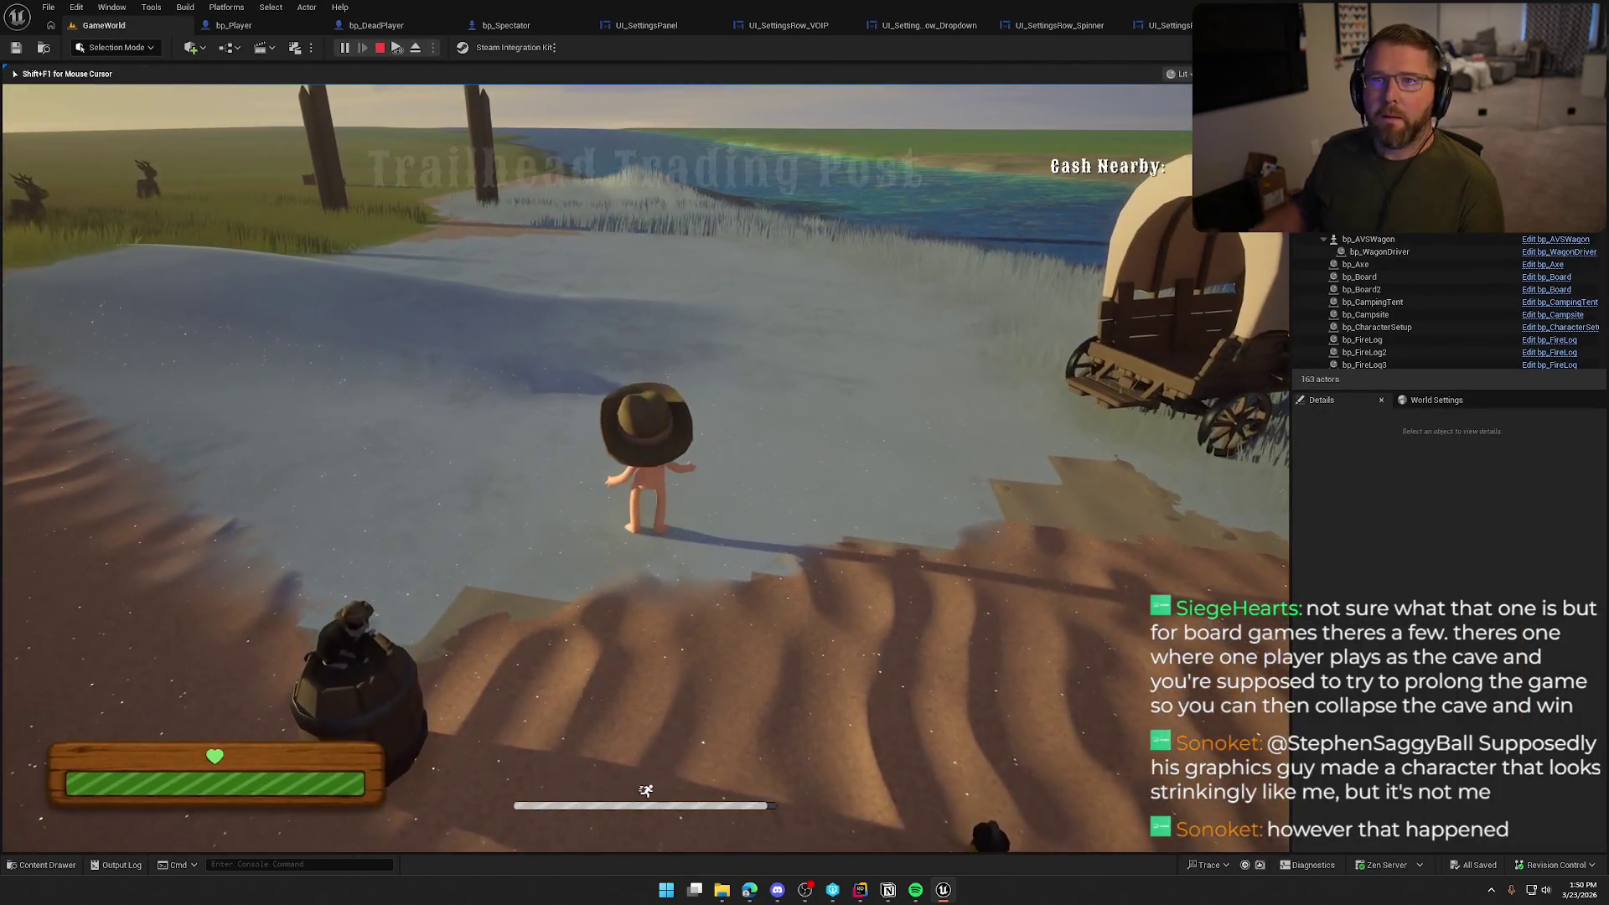
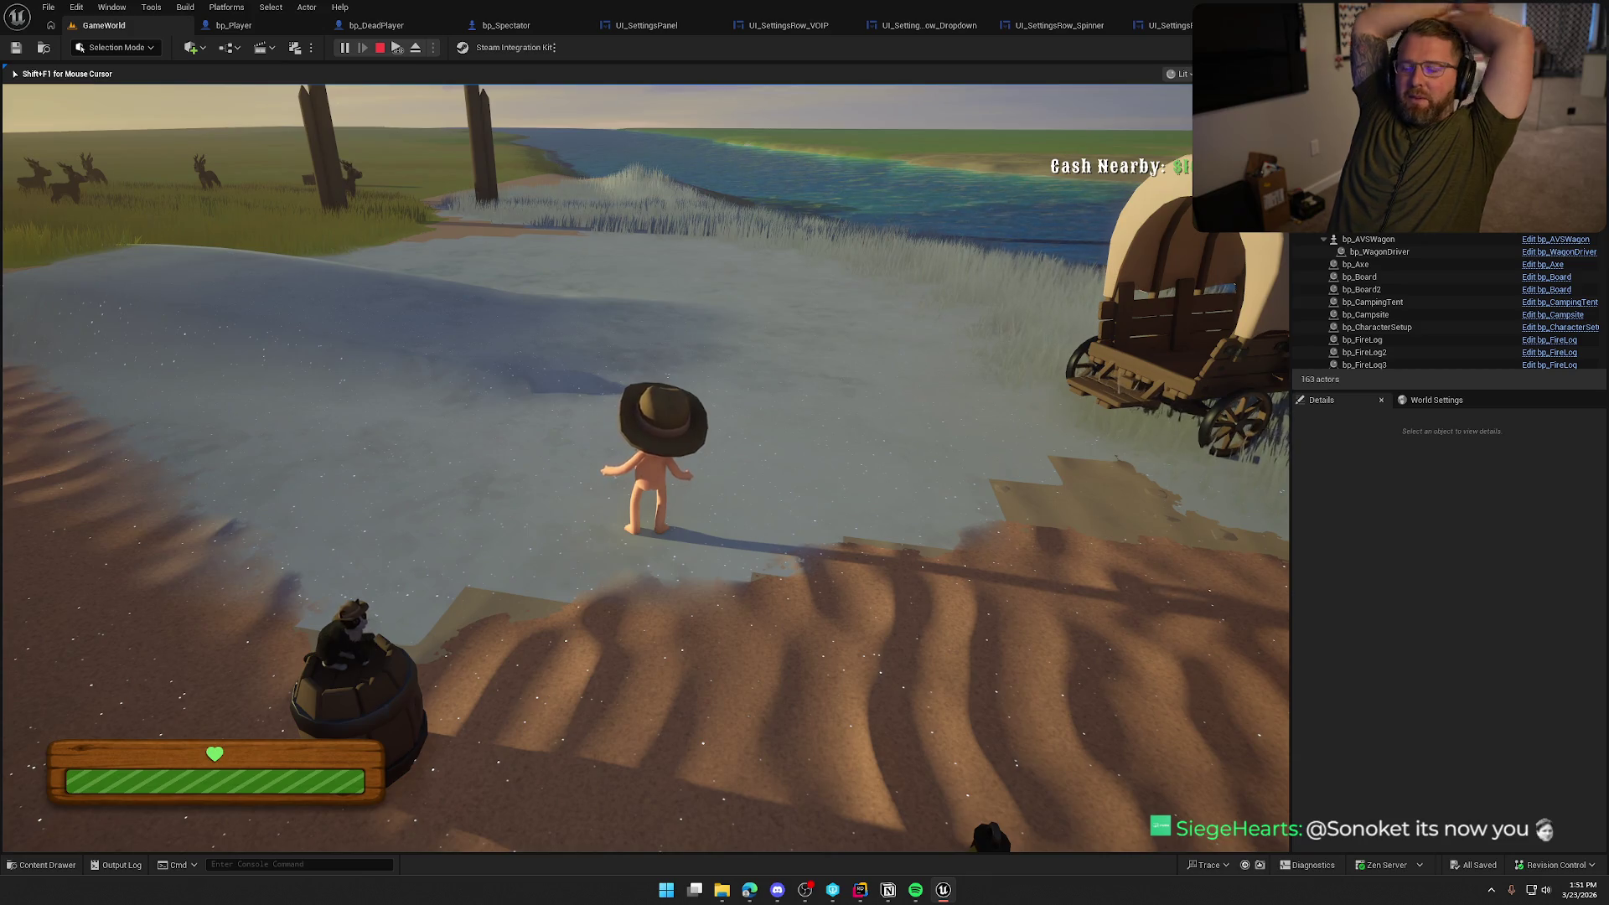
Run the character around the camp, then pause and open the Settings panel with its VOIP options
{"action": "mouse_move", "coordinate": [646, 469]}
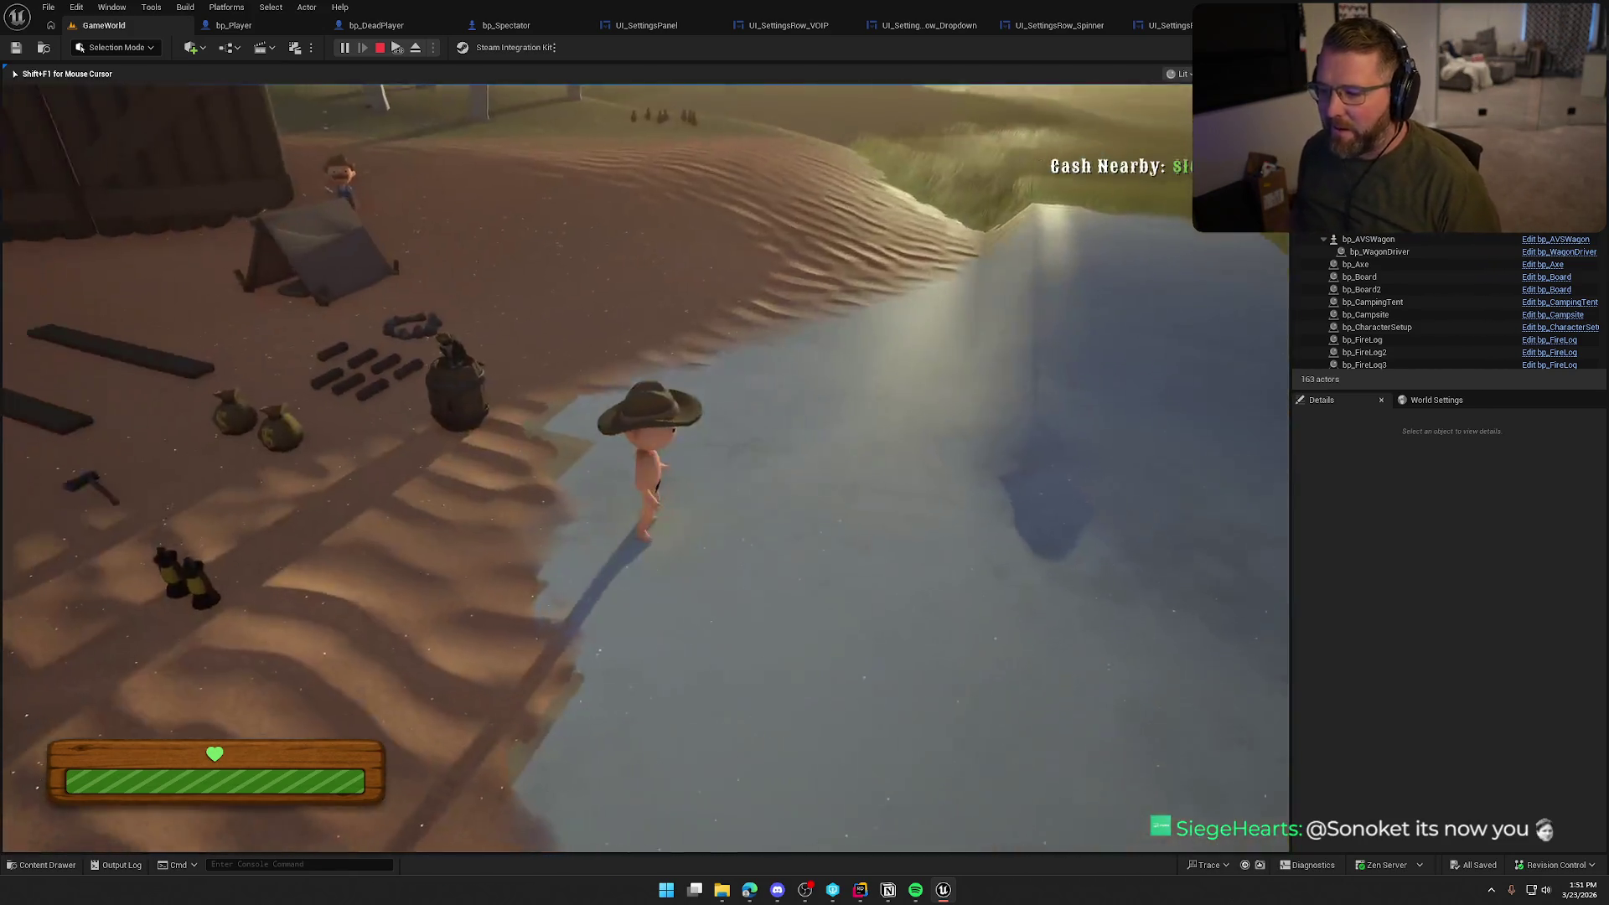
{"action": "key", "text": "shift+w"}
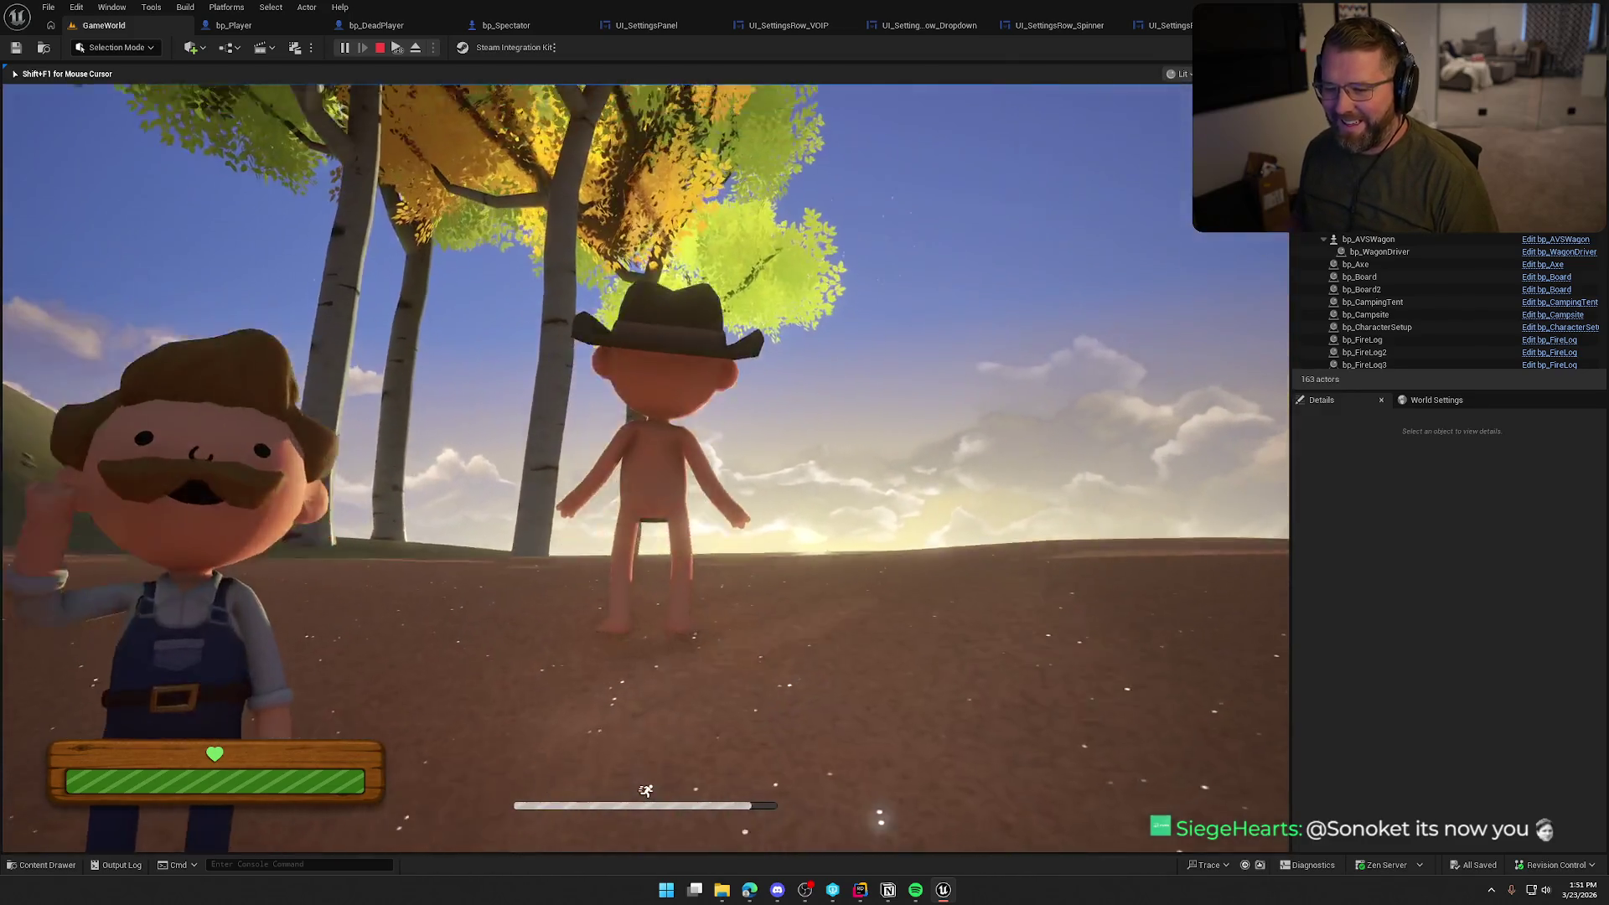
{"action": "key", "text": "s"}
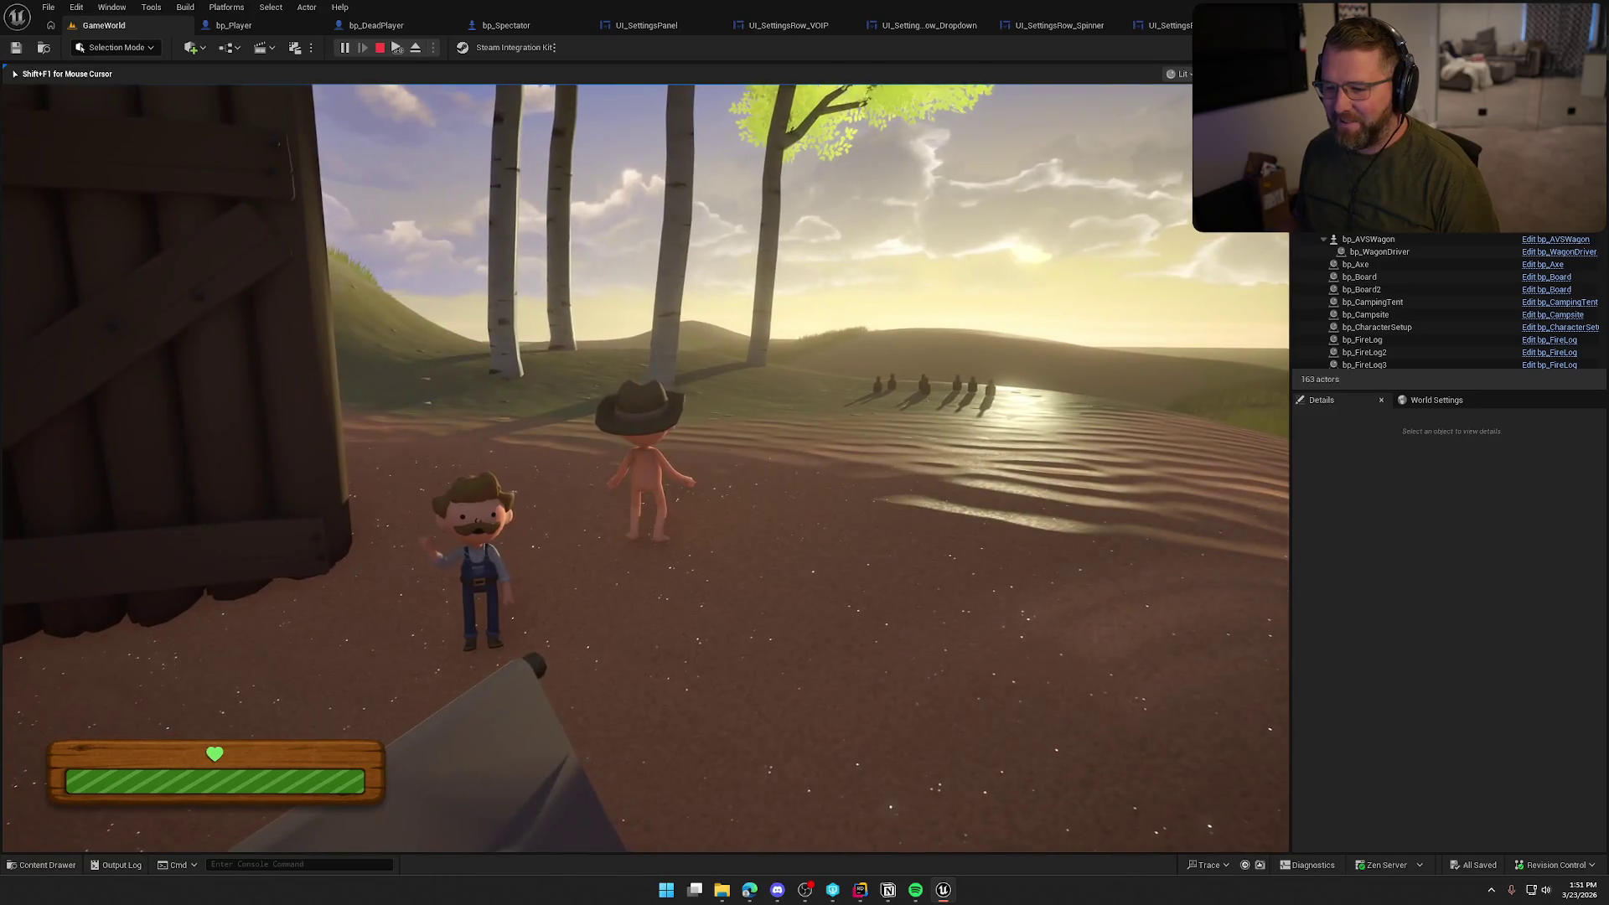
{"action": "key", "text": "shift+w"}
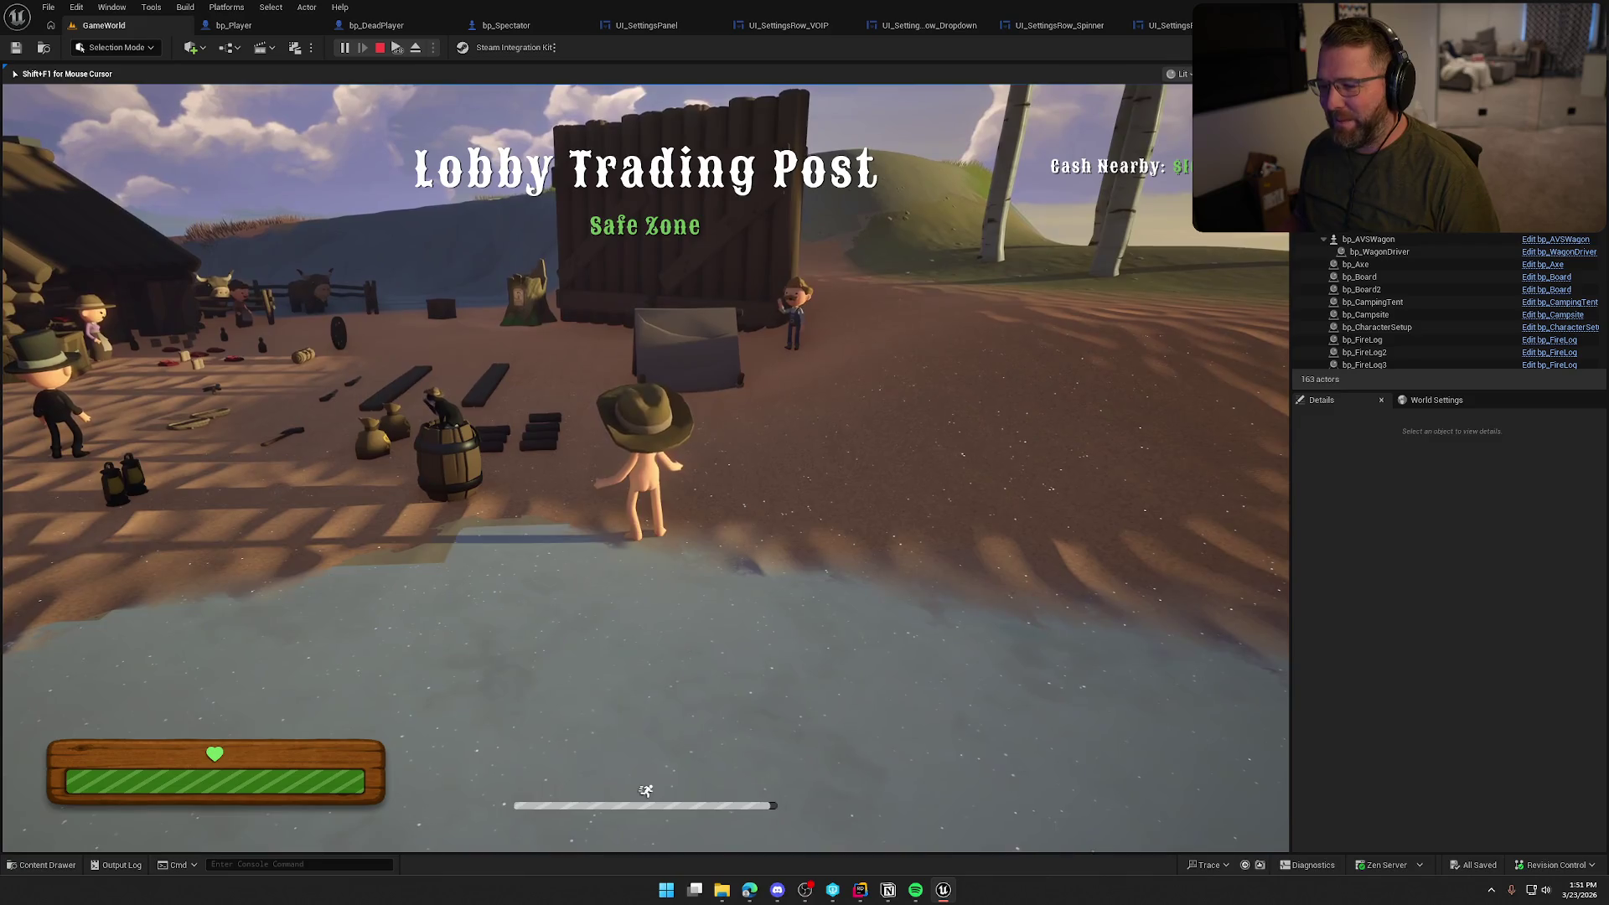
{"action": "key", "text": "shift+w"}
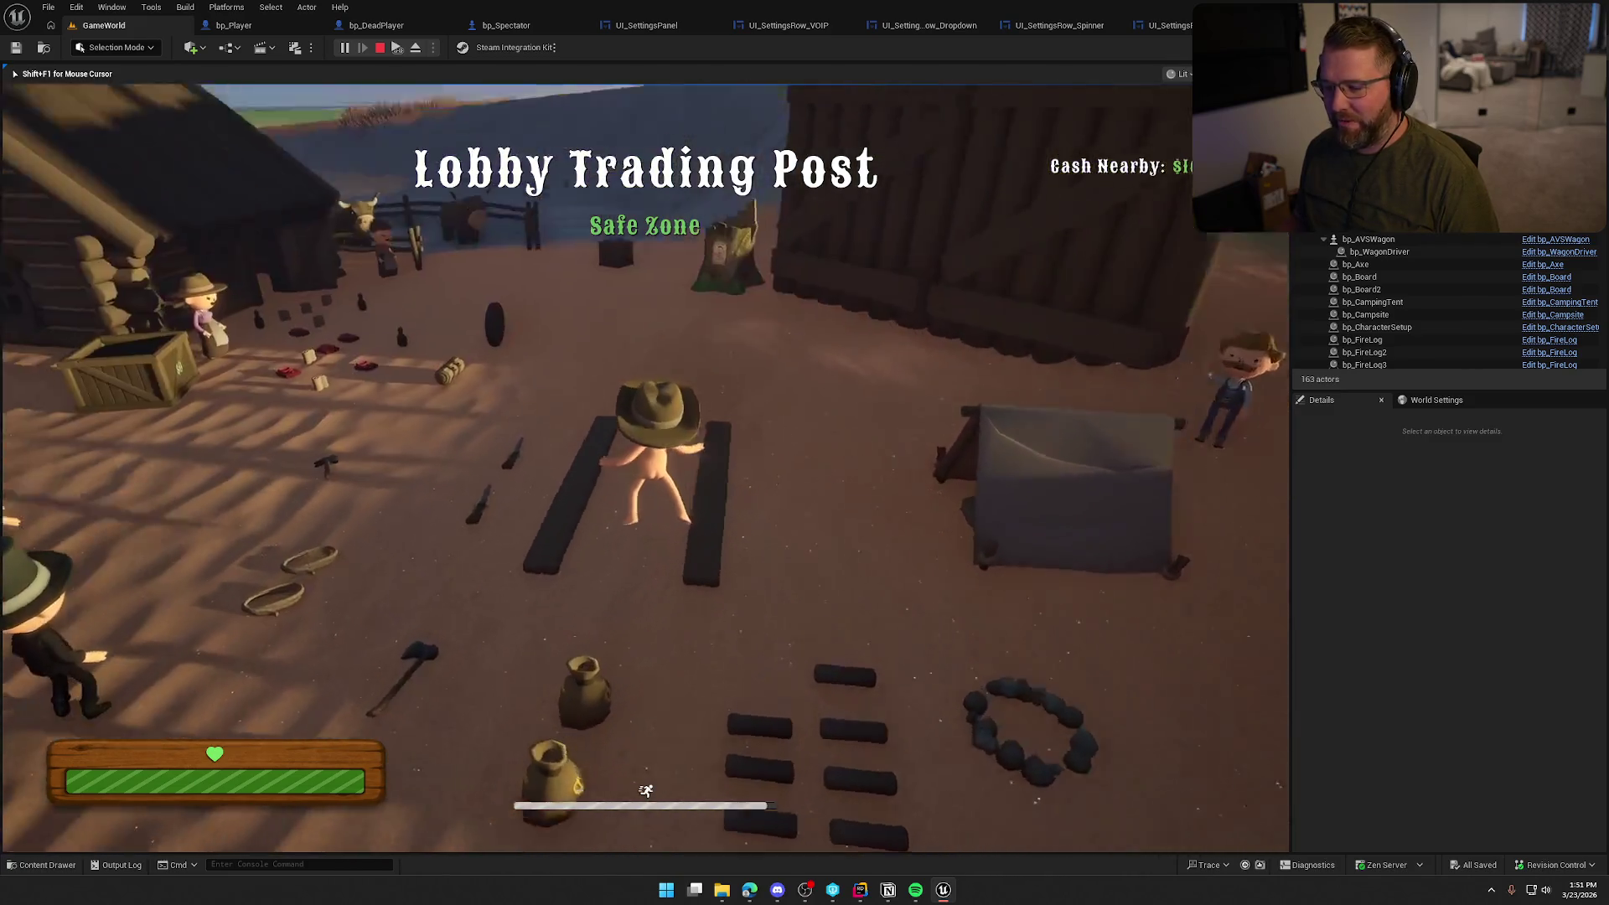
{"action": "key", "text": "shift+w"}
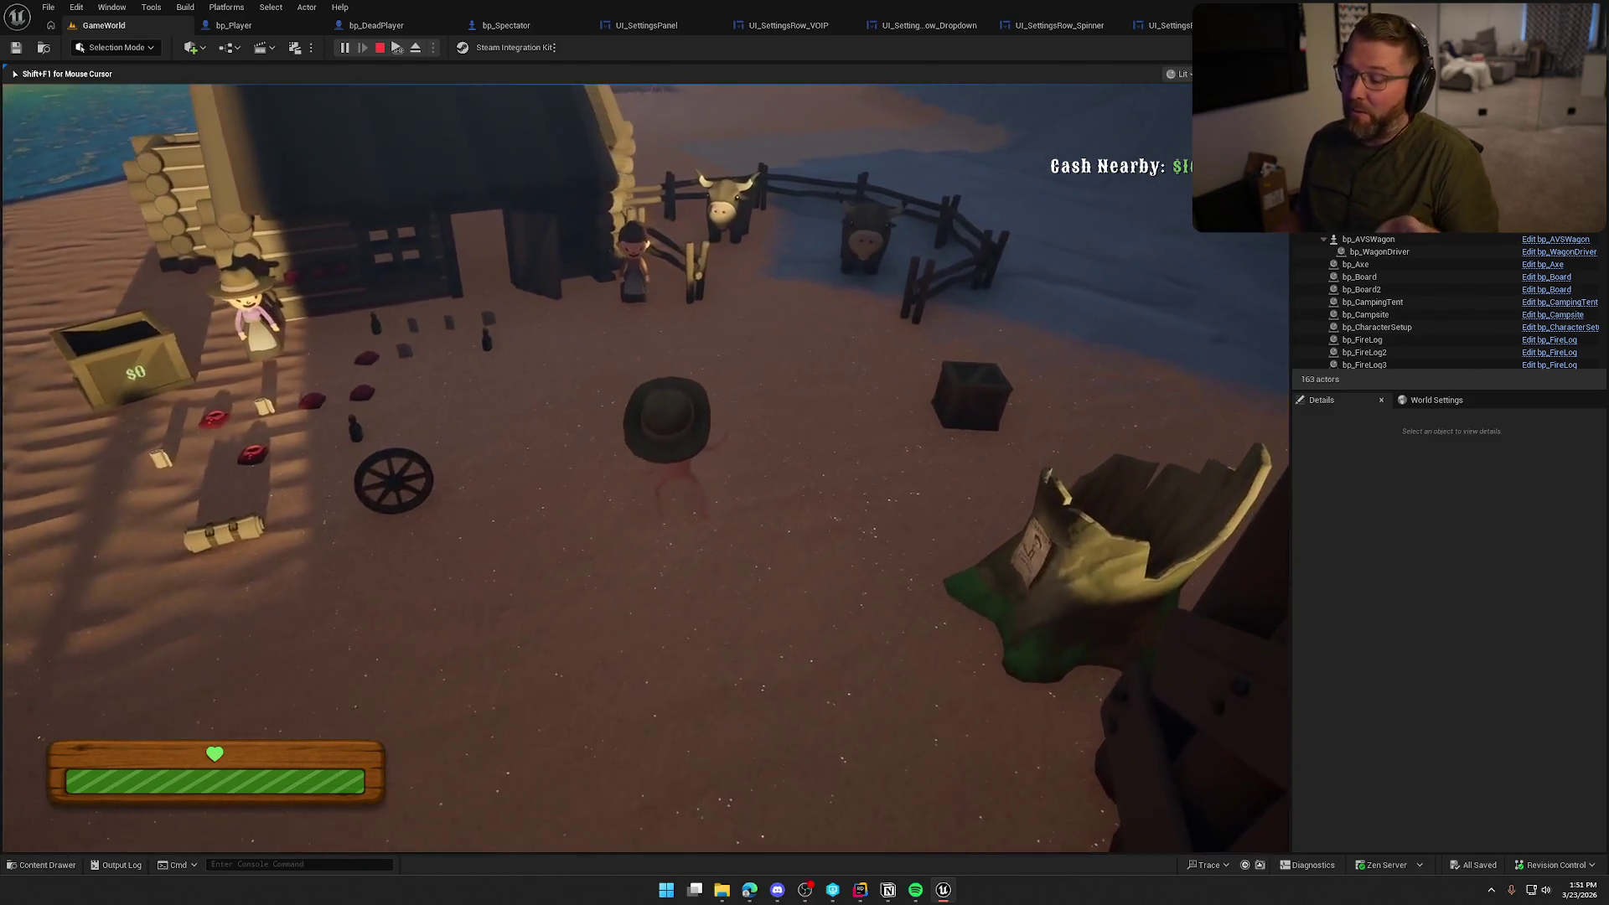
{"action": "key", "text": "shift+w"}
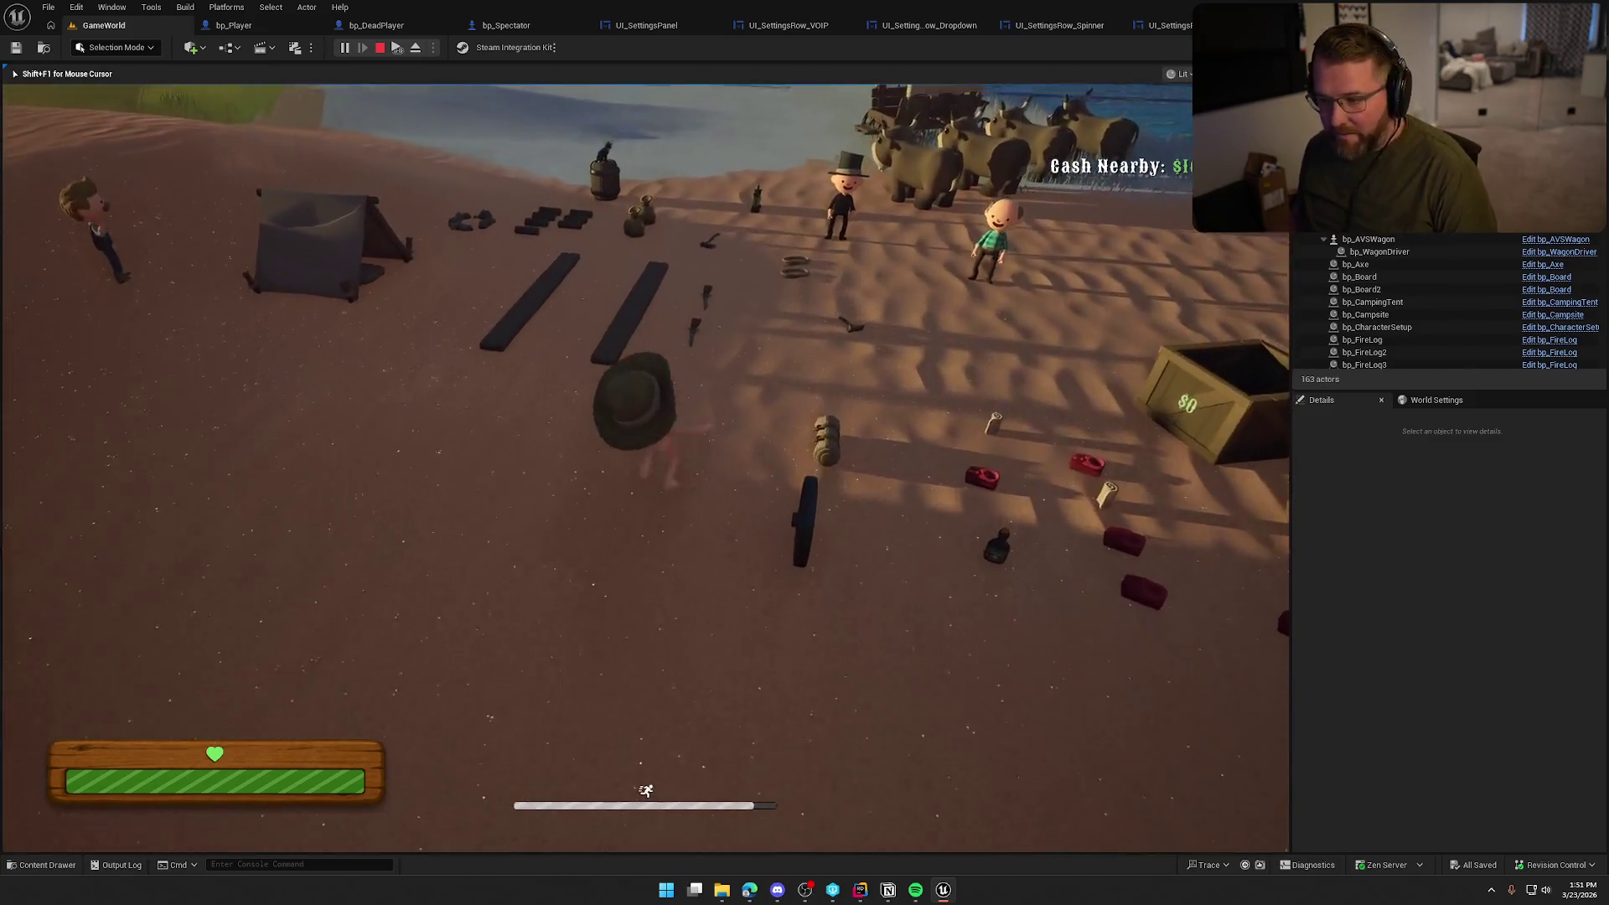
{"action": "key", "text": "w"}
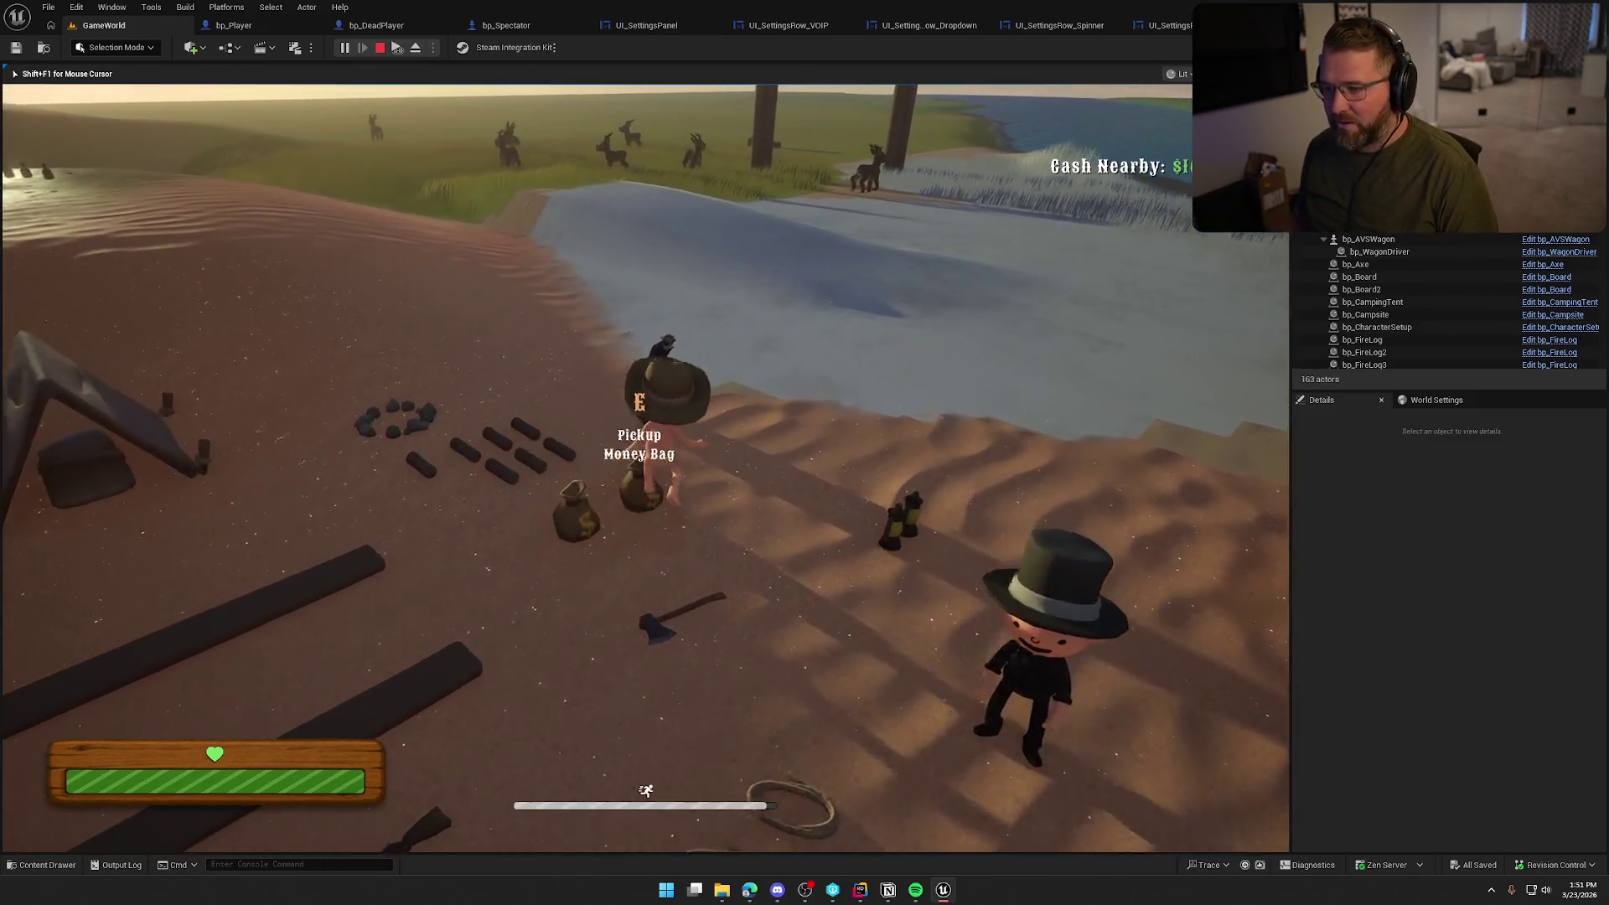
{"action": "key", "text": "w"}
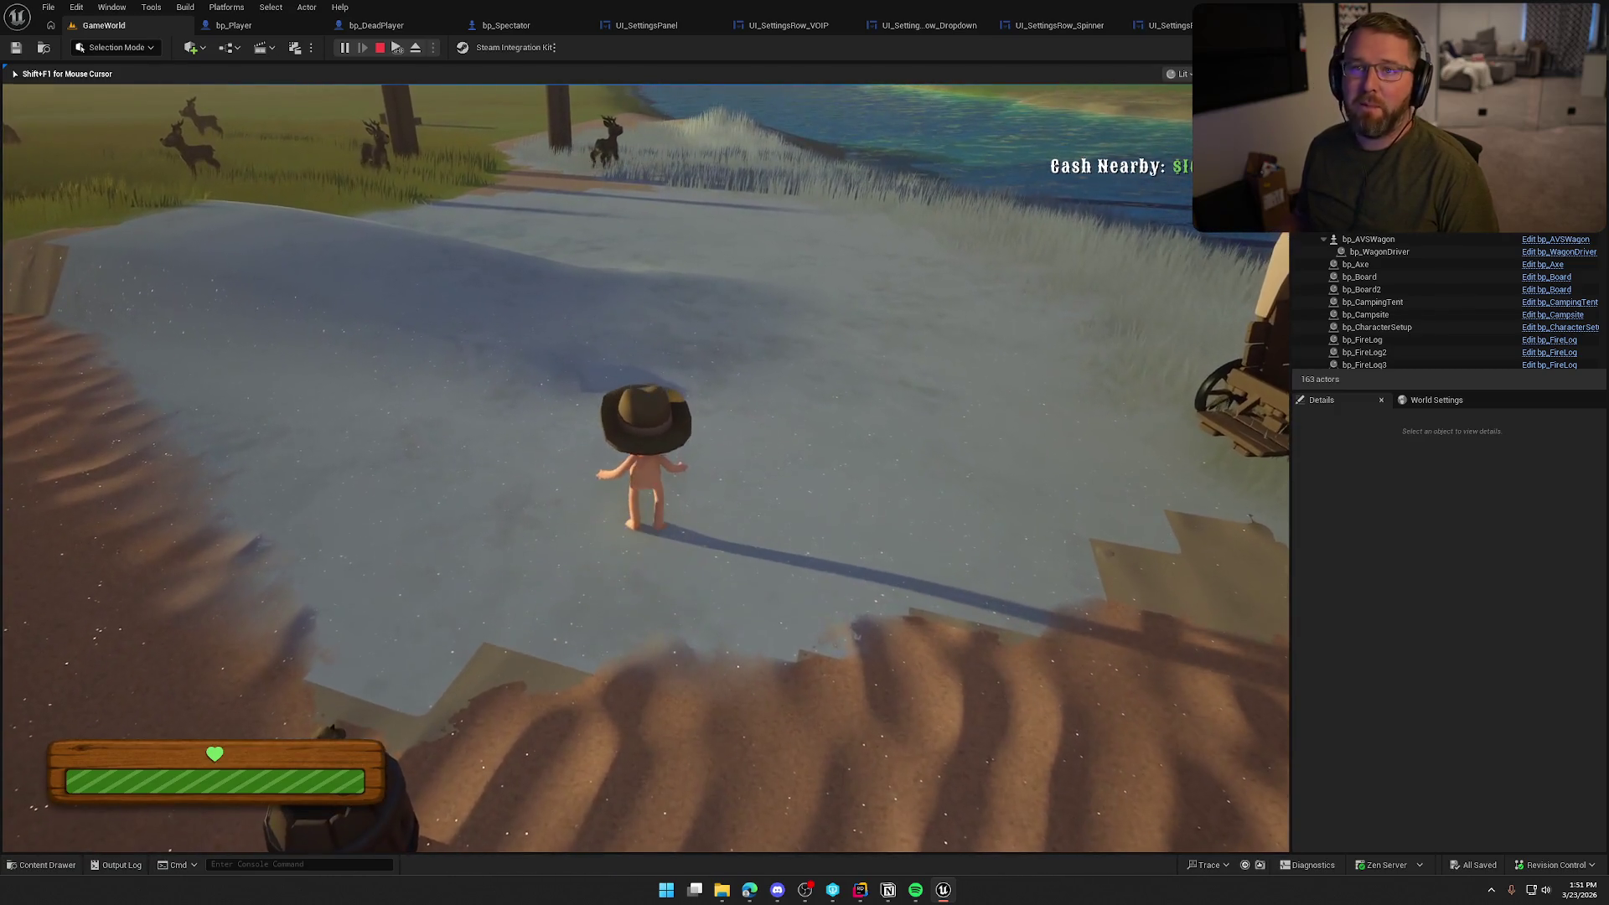
{"action": "key", "text": "w"}
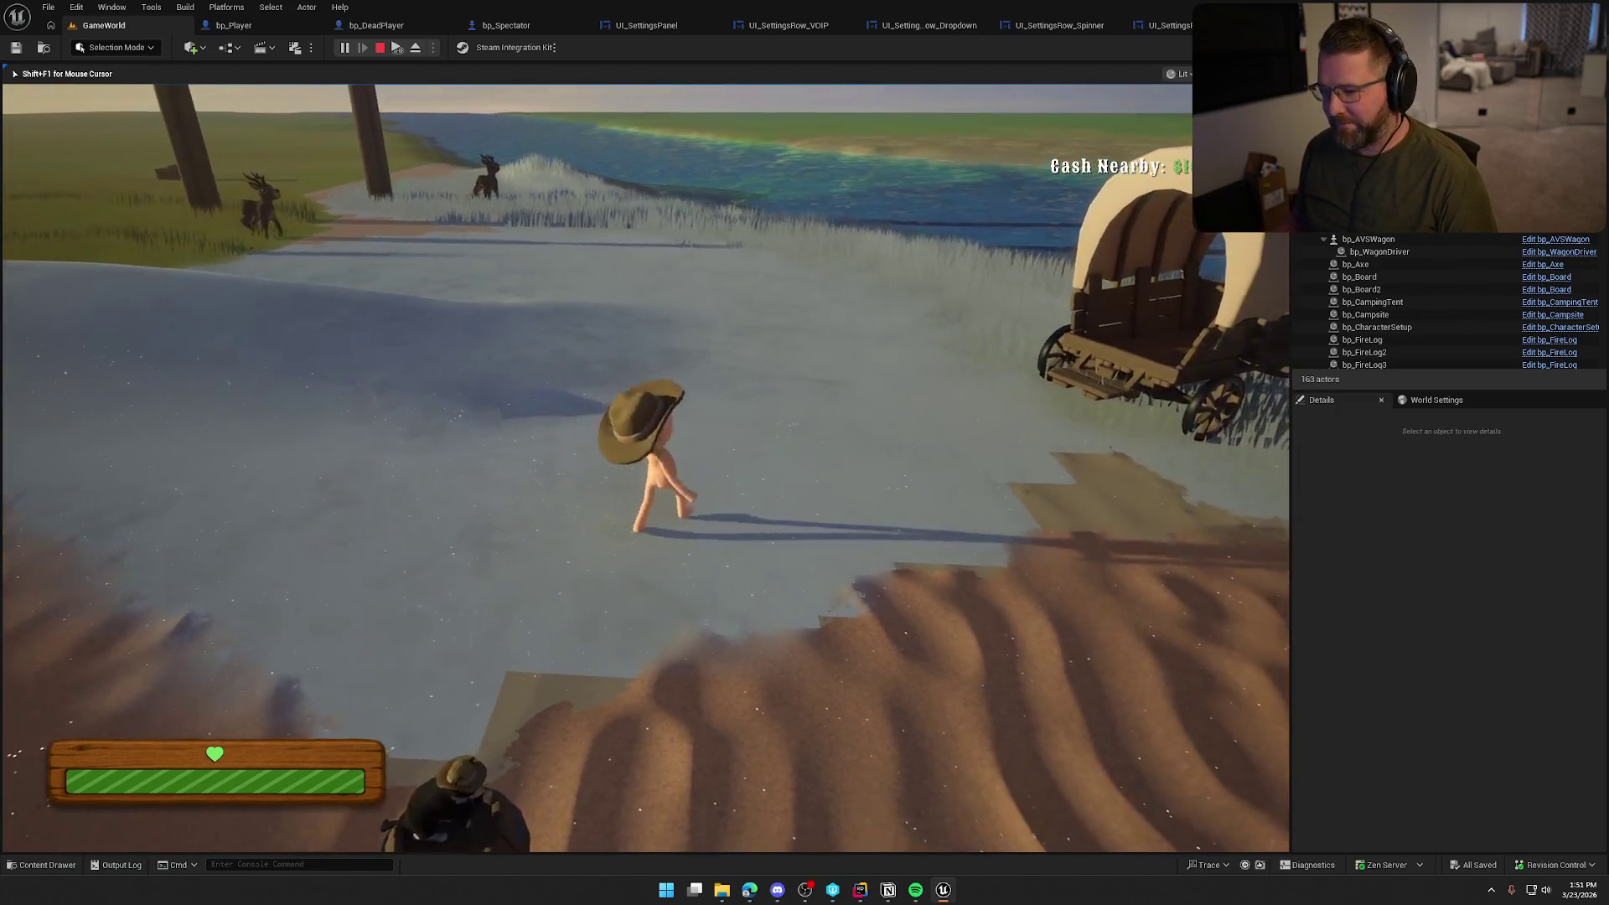
{"action": "key", "text": "Escape"}
{"action": "left_click", "coordinate": [713, 370]}
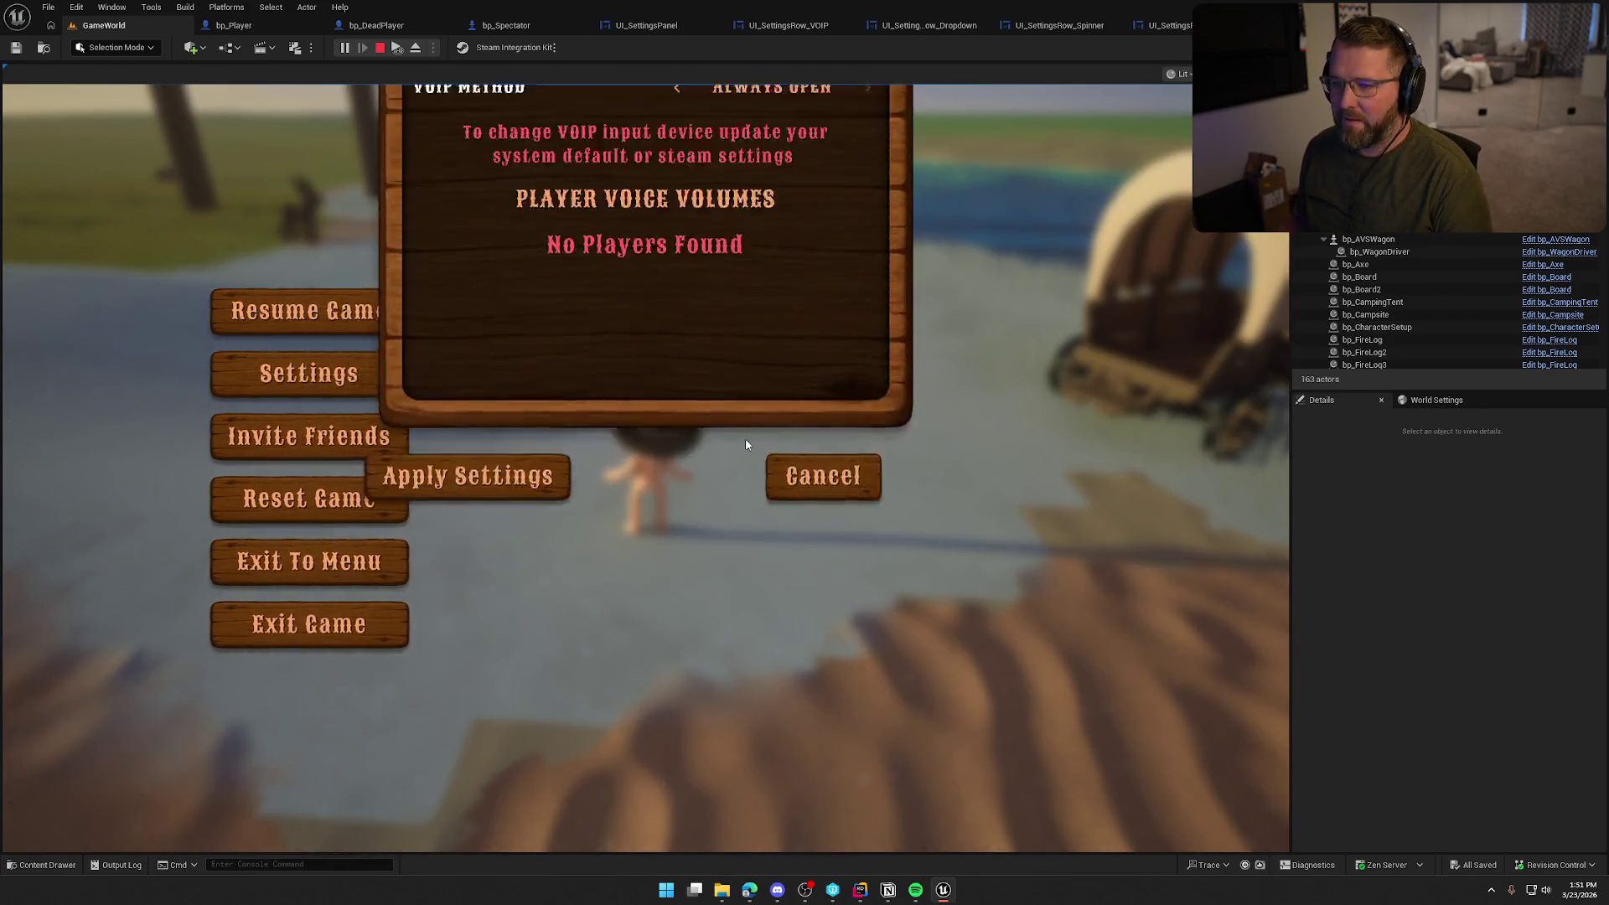
Flip through the Graphics, Audio, Inputs and Game settings pages, then end the play session
{"action": "left_click", "coordinate": [578, 144]}
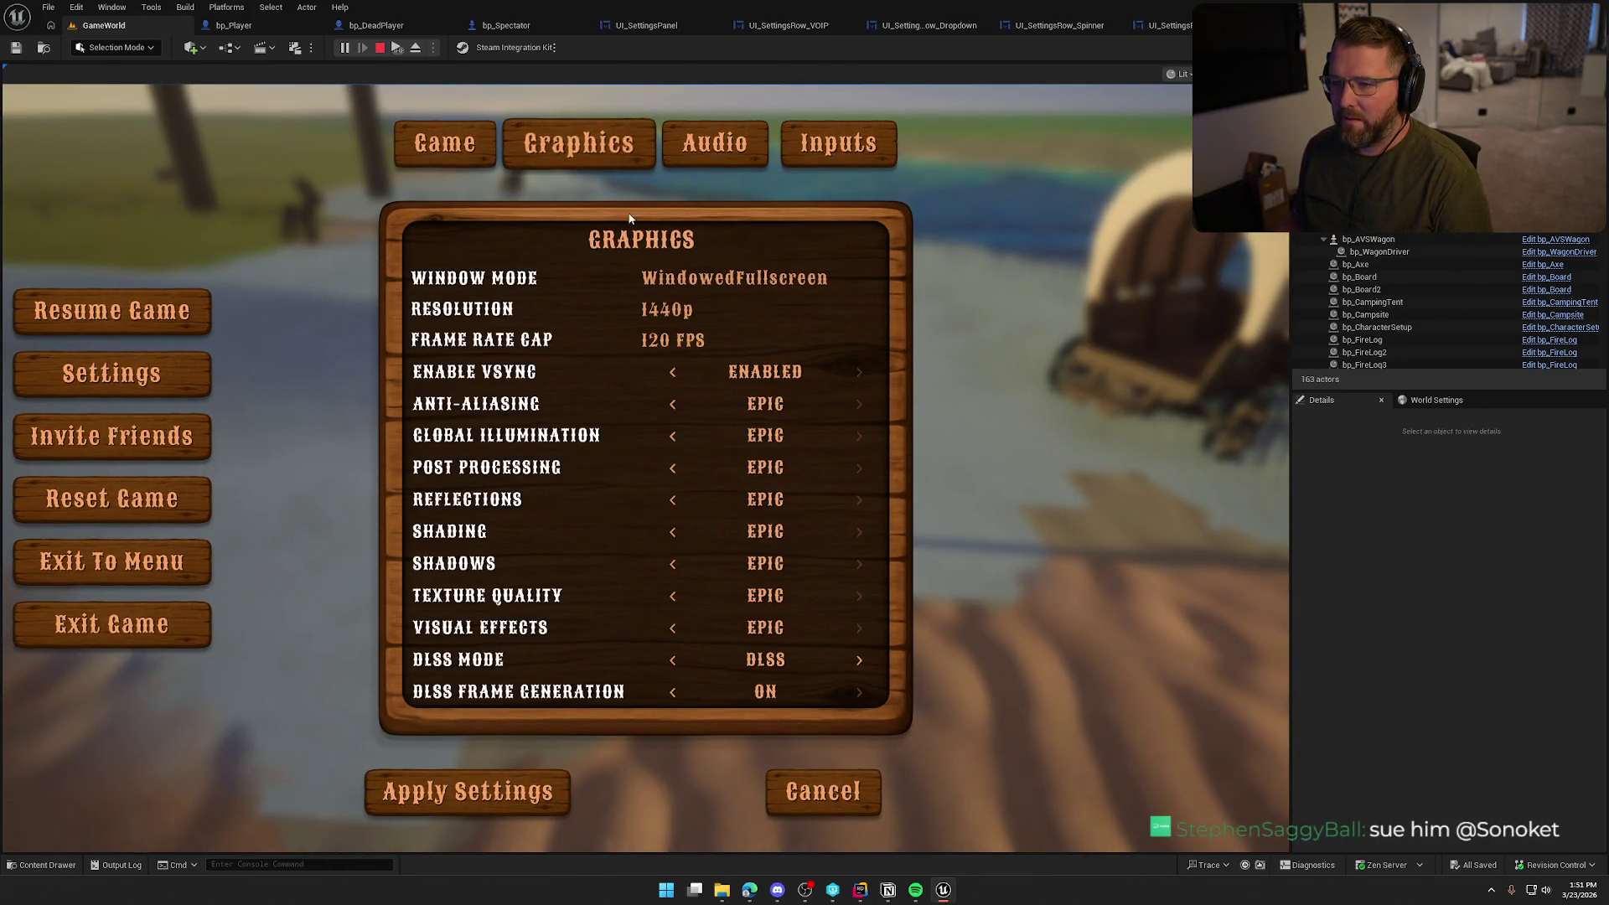
{"action": "left_click", "coordinate": [714, 149]}
{"action": "left_click", "coordinate": [833, 164]}
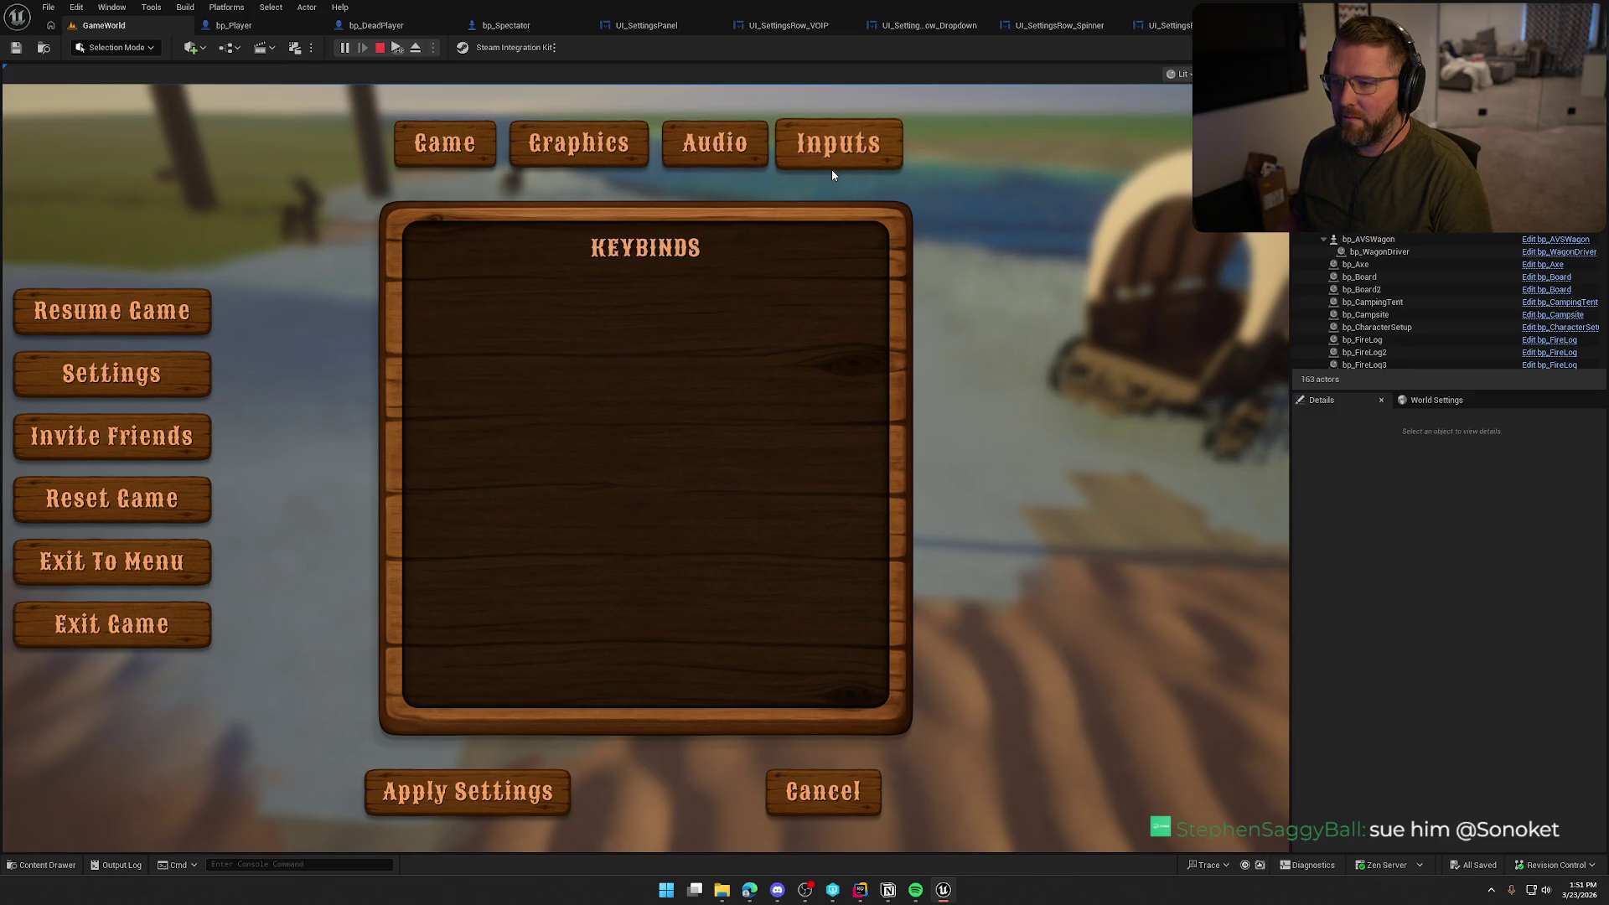
{"action": "left_click", "coordinate": [704, 151]}
{"action": "left_click", "coordinate": [837, 157]}
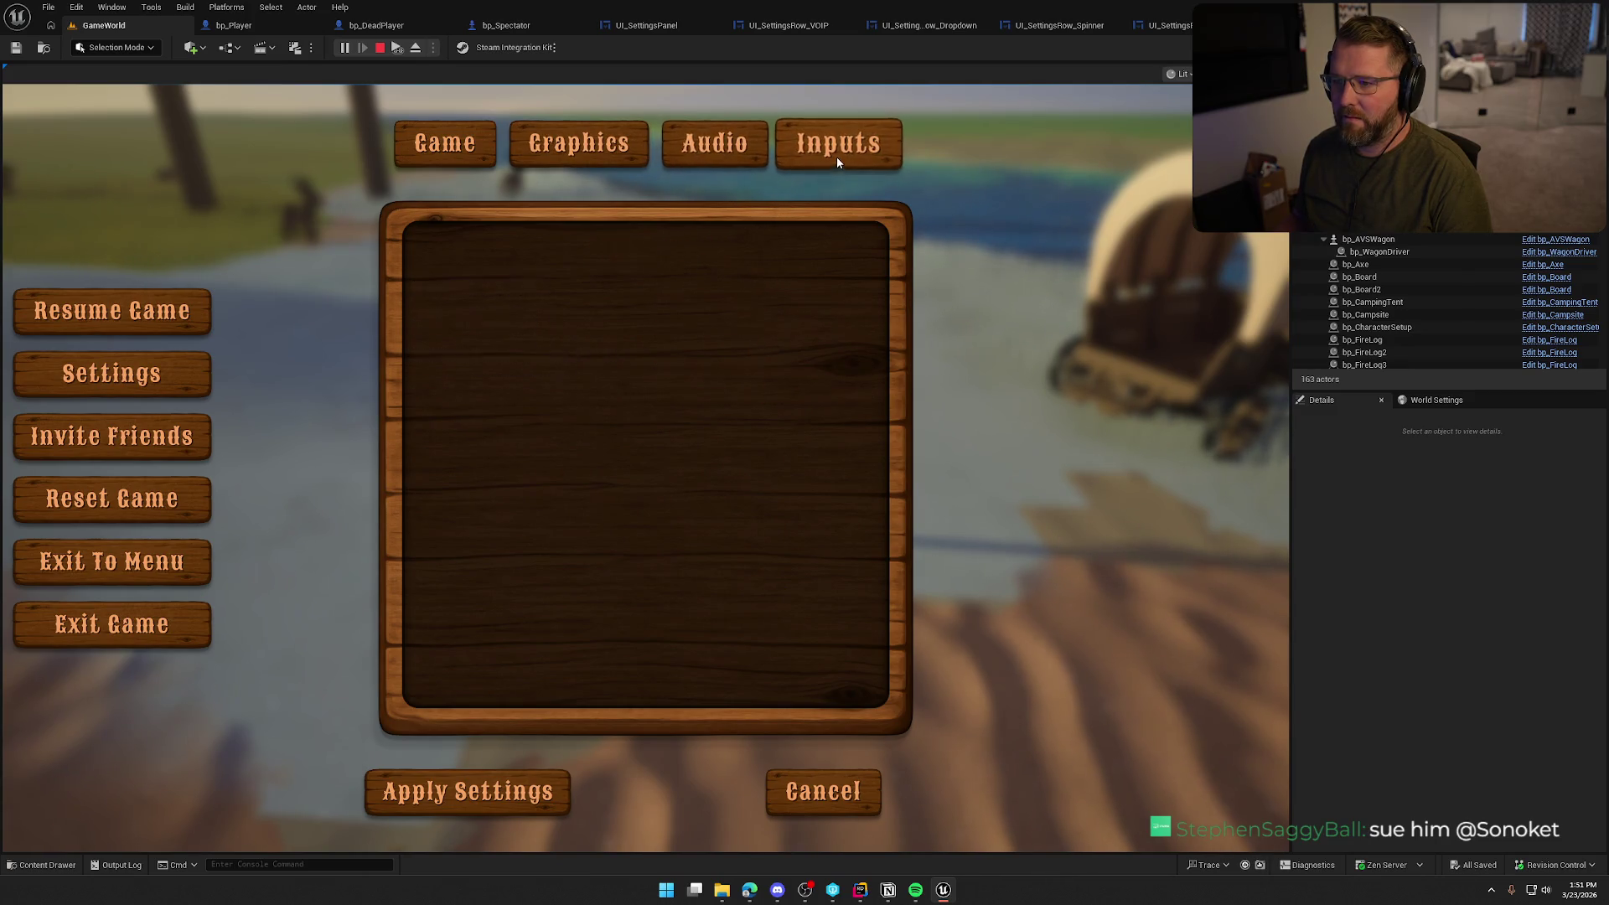
{"action": "left_click", "coordinate": [736, 158]}
{"action": "left_click", "coordinate": [575, 156]}
{"action": "left_click", "coordinate": [445, 161]}
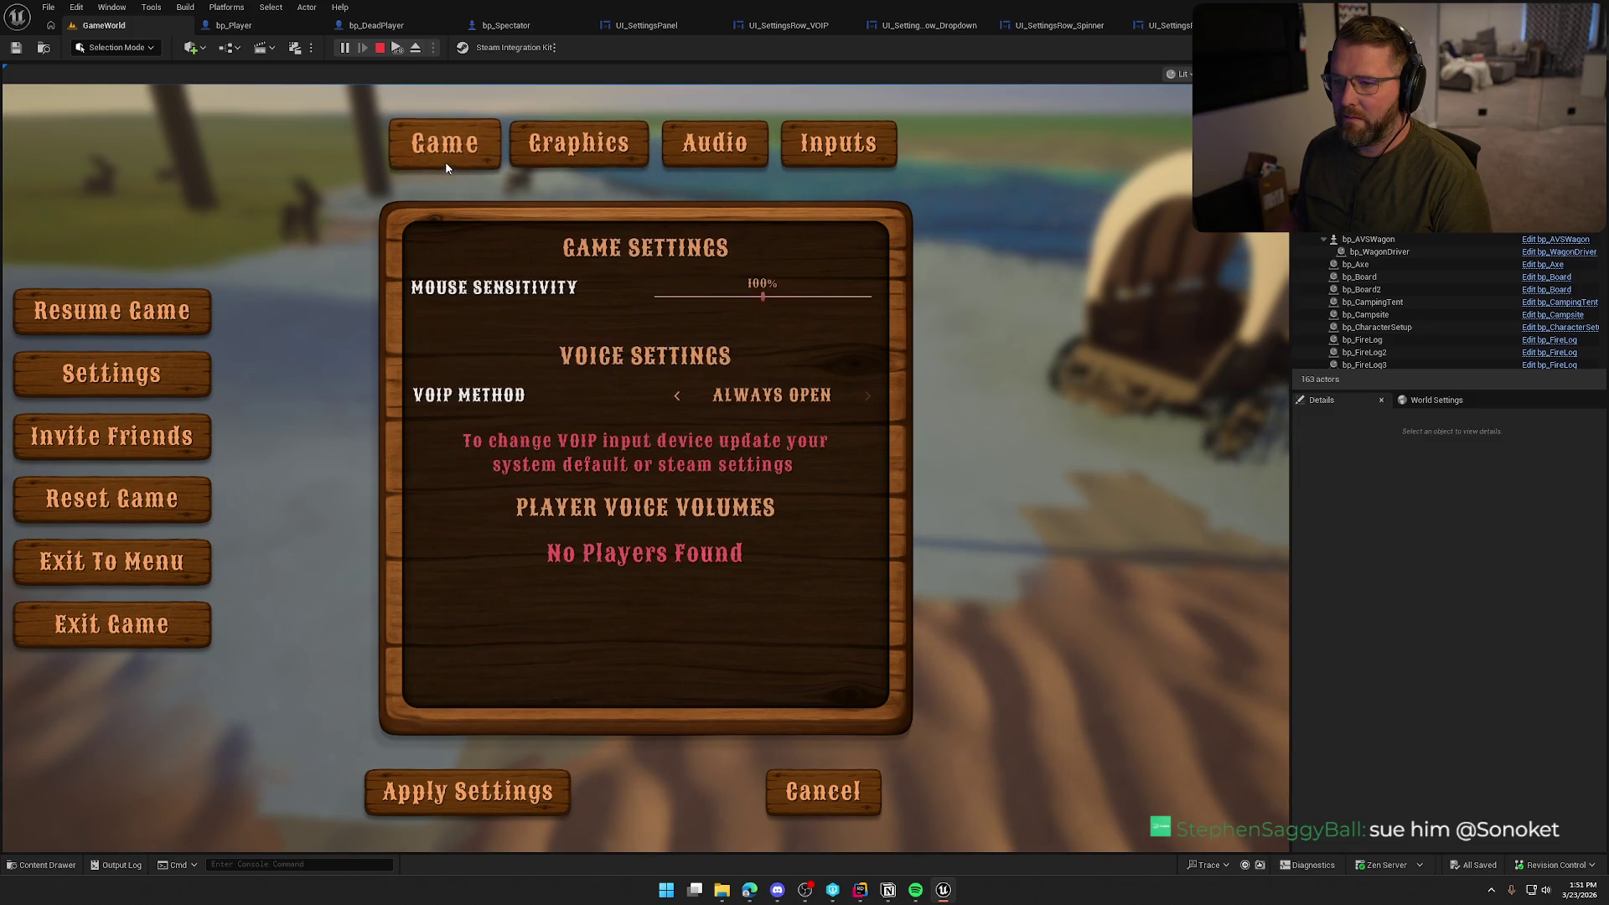
{"action": "left_click", "coordinate": [544, 156]}
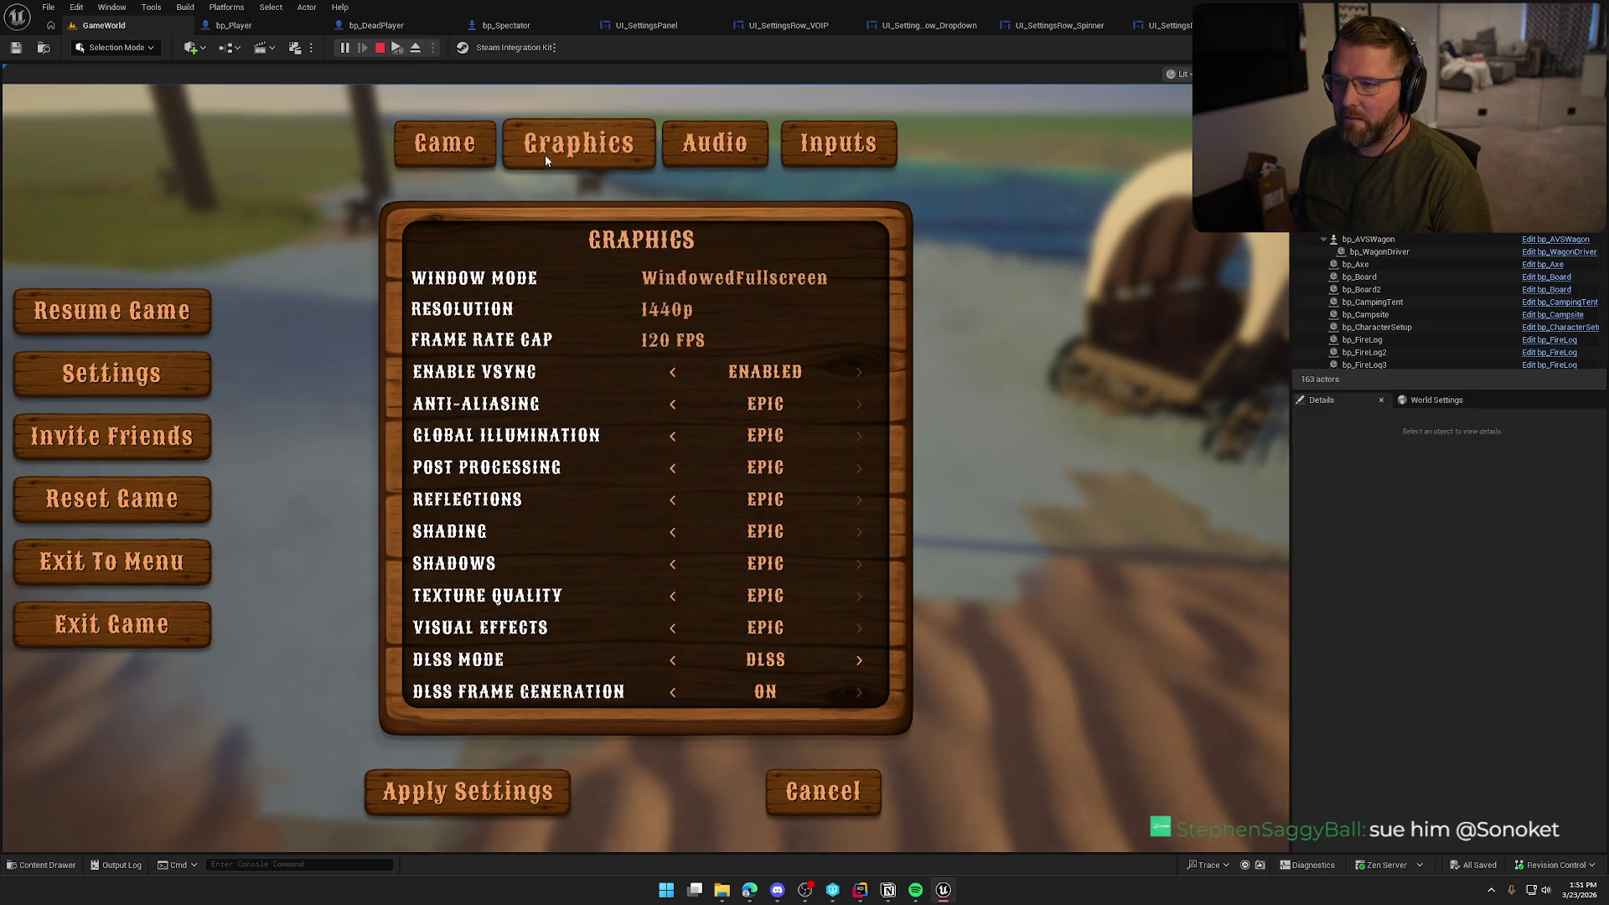
{"action": "left_click", "coordinate": [444, 146]}
{"action": "key", "text": "Escape"}
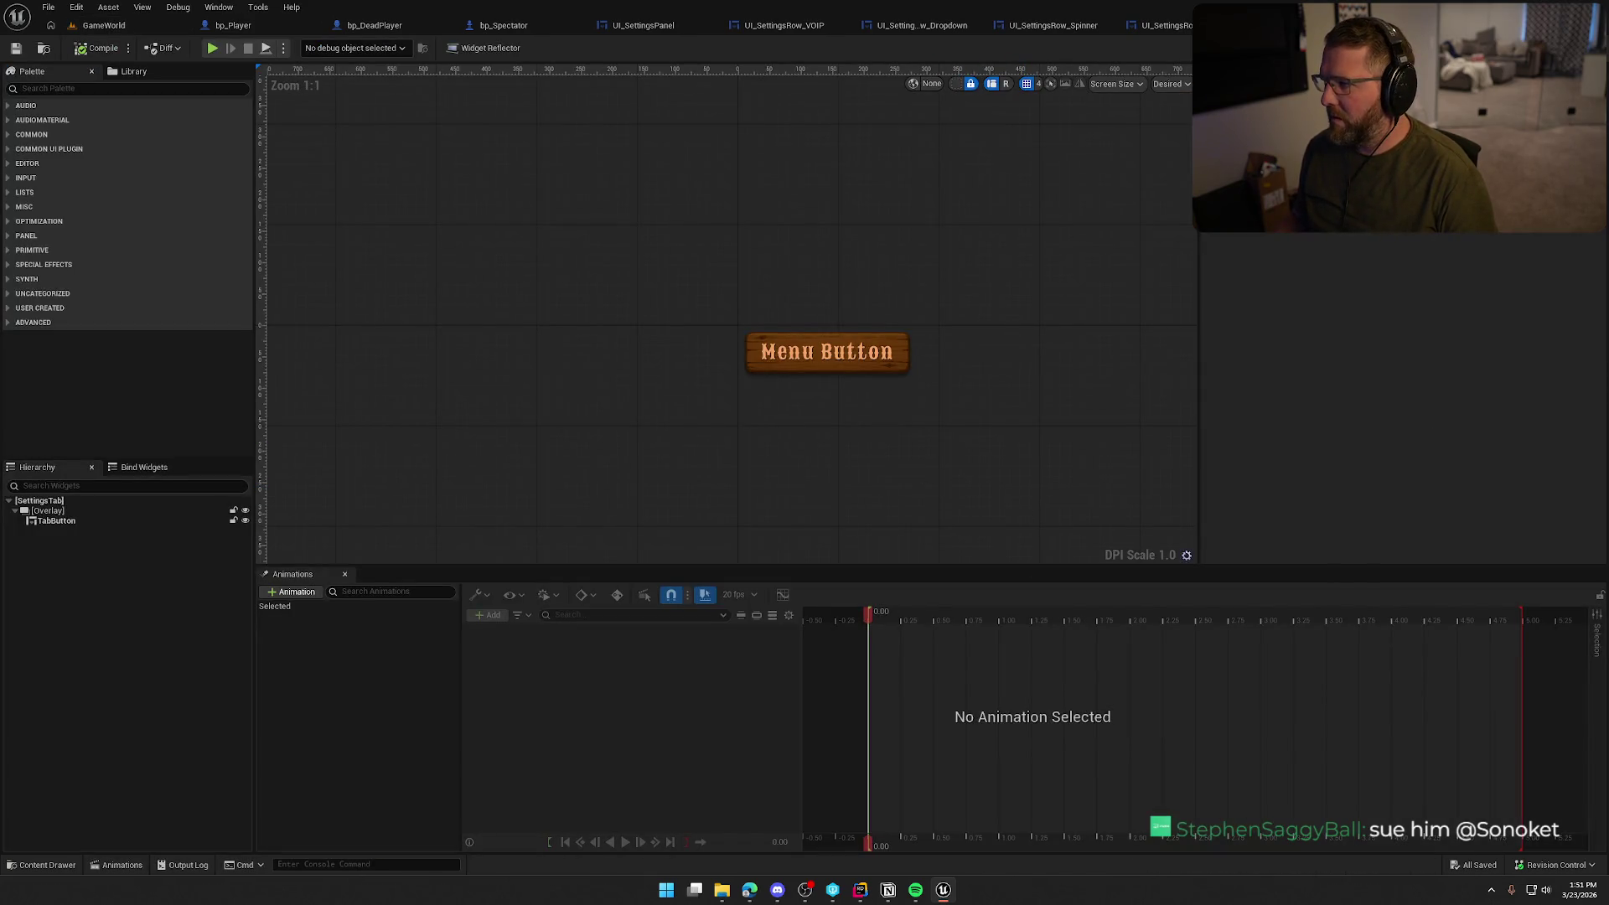
In the event graph, set Play Animation's Playback Speed to 2.0, compile, and resume the game
{"action": "left_click", "coordinate": [1579, 48]}
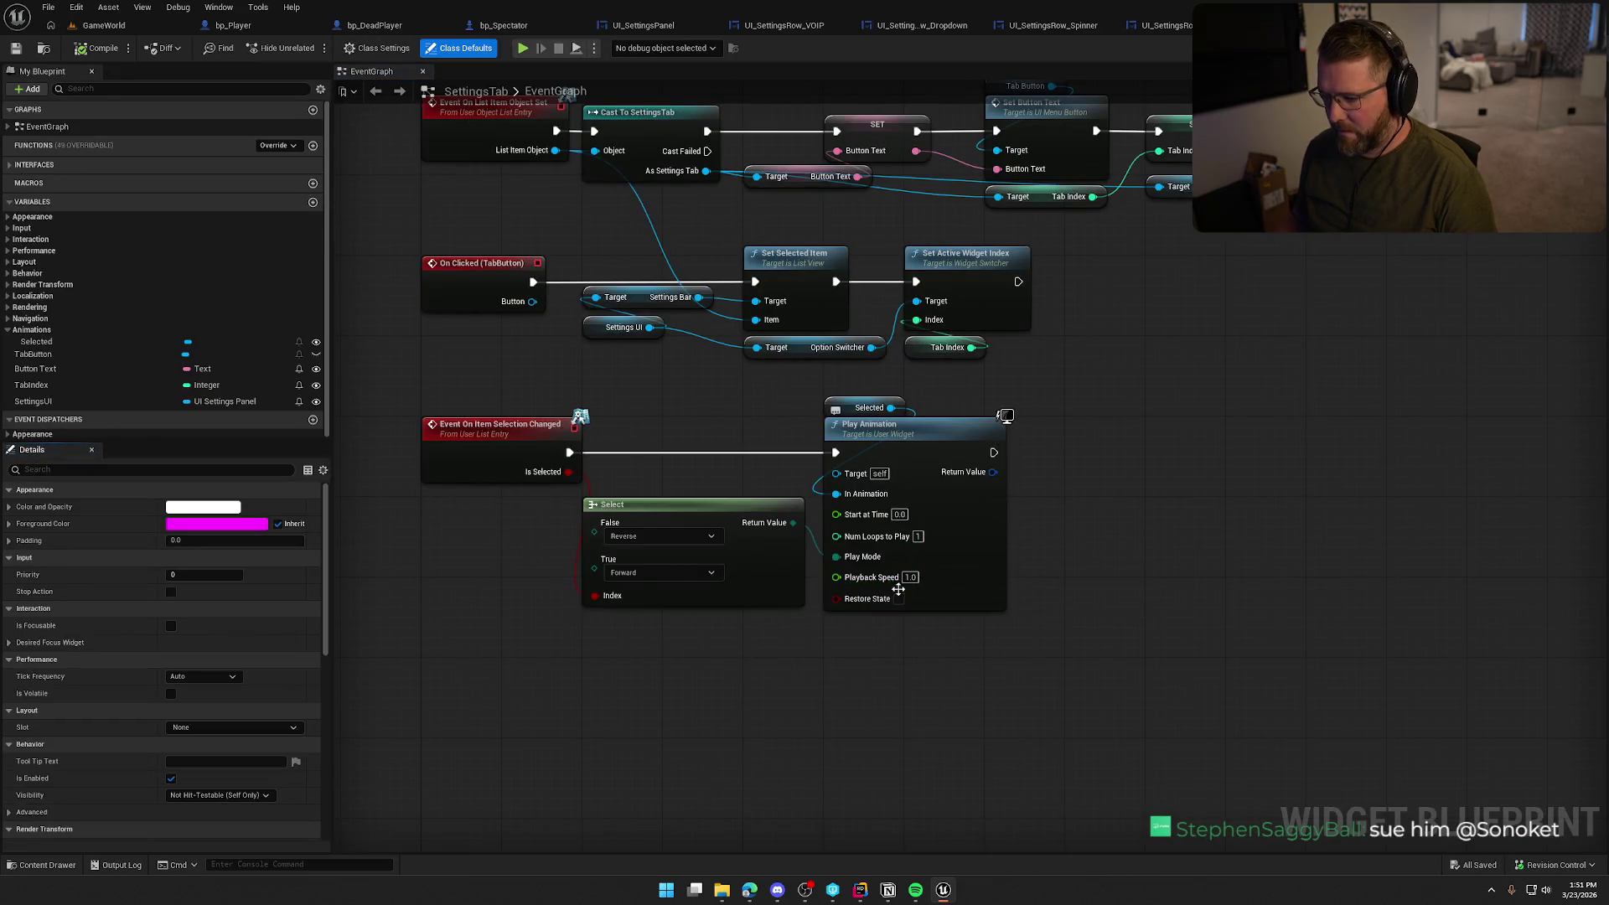
{"action": "type", "text": "2"}
{"action": "key", "text": "Return"}
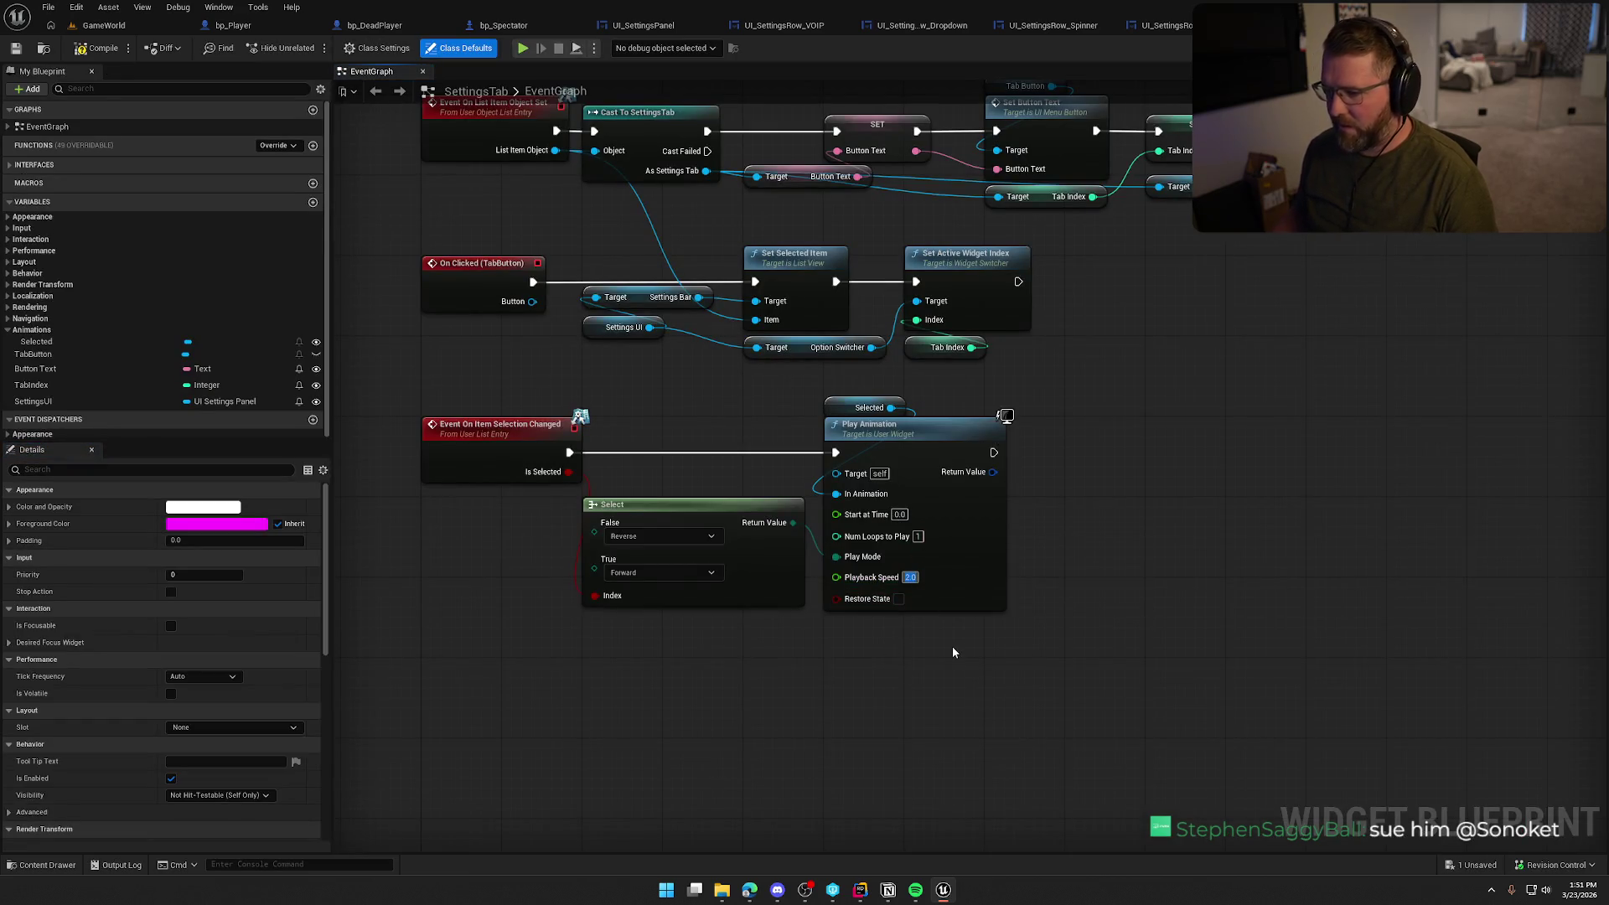
{"action": "left_click", "coordinate": [110, 42]}
{"action": "left_click", "coordinate": [109, 26]}
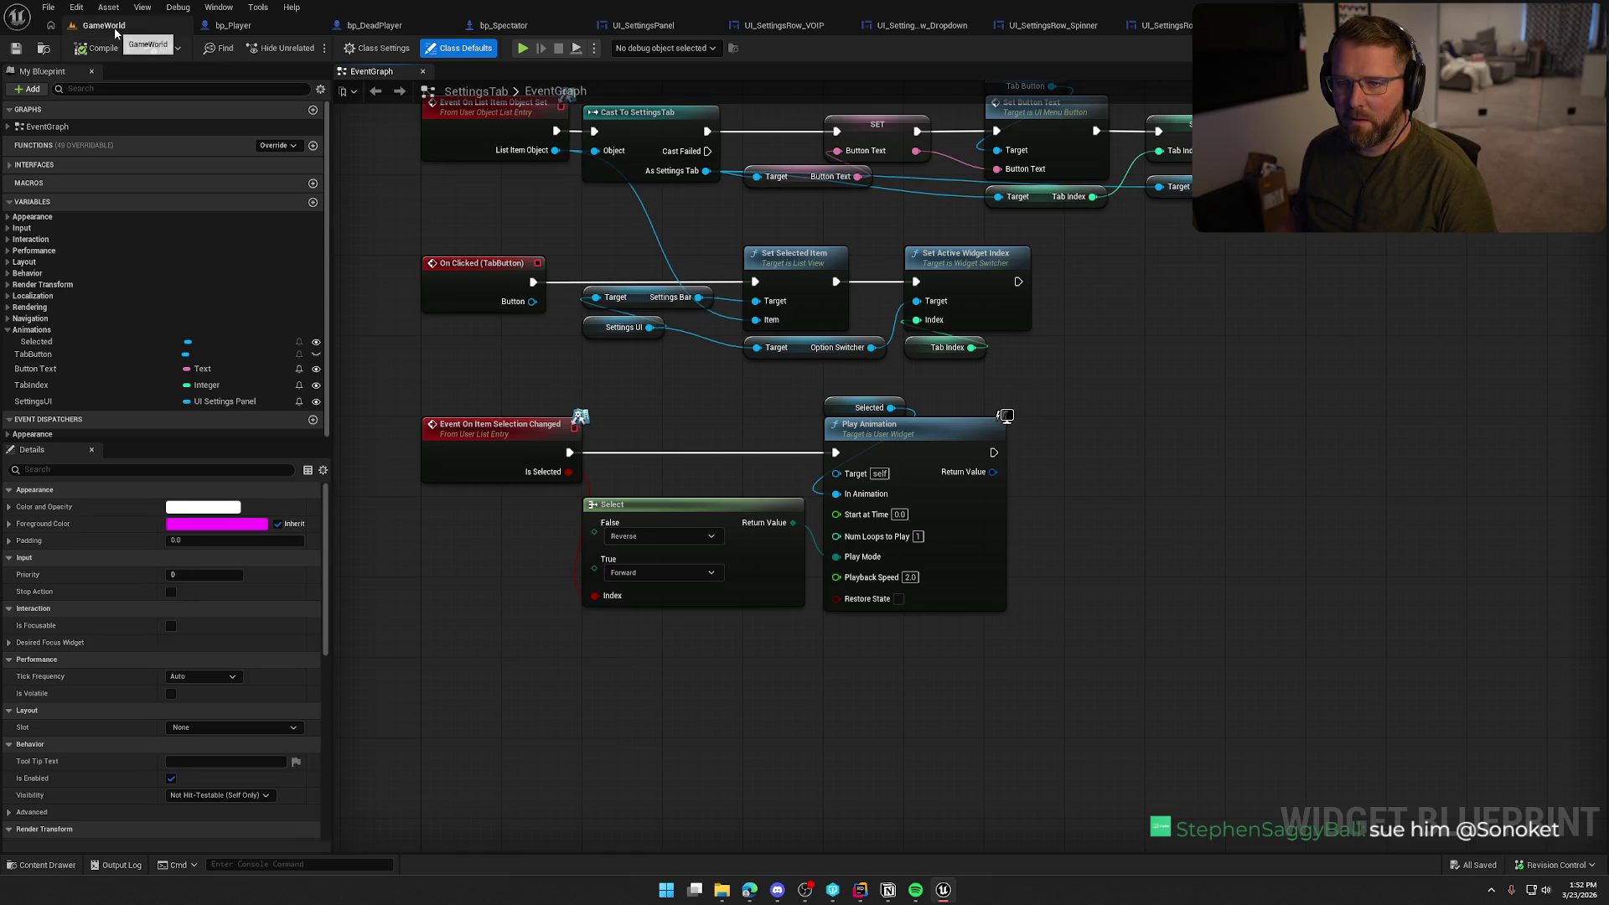
{"action": "key", "text": "shift+w"}
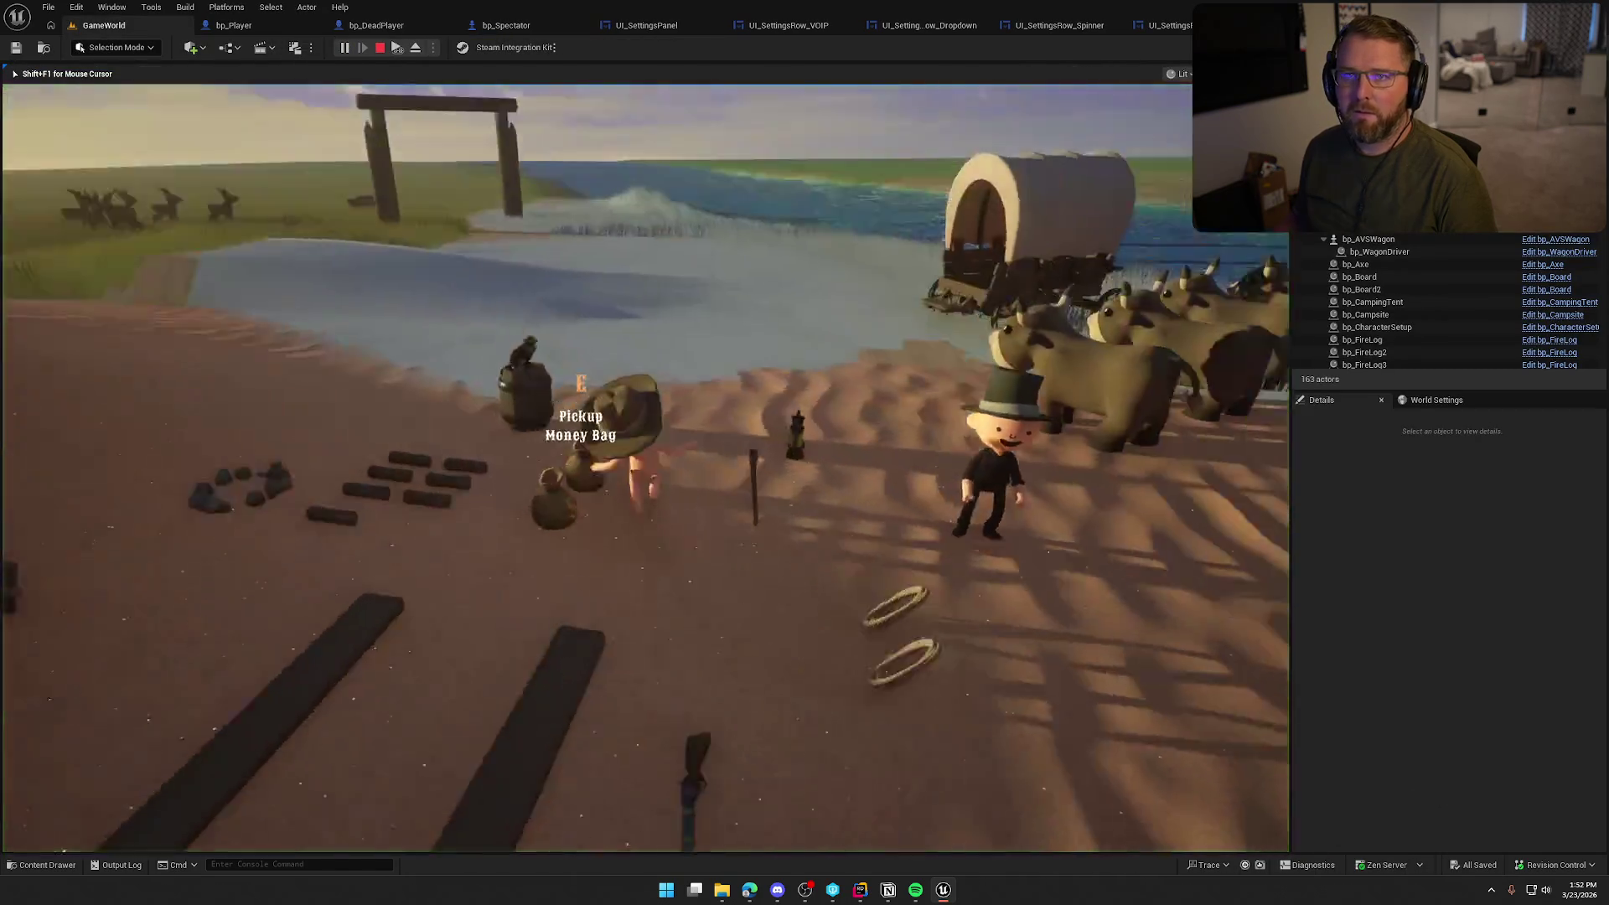
Pause, open Settings, and cycle through the Graphics, Game, Audio and Inputs pages
{"action": "key", "text": "Escape"}
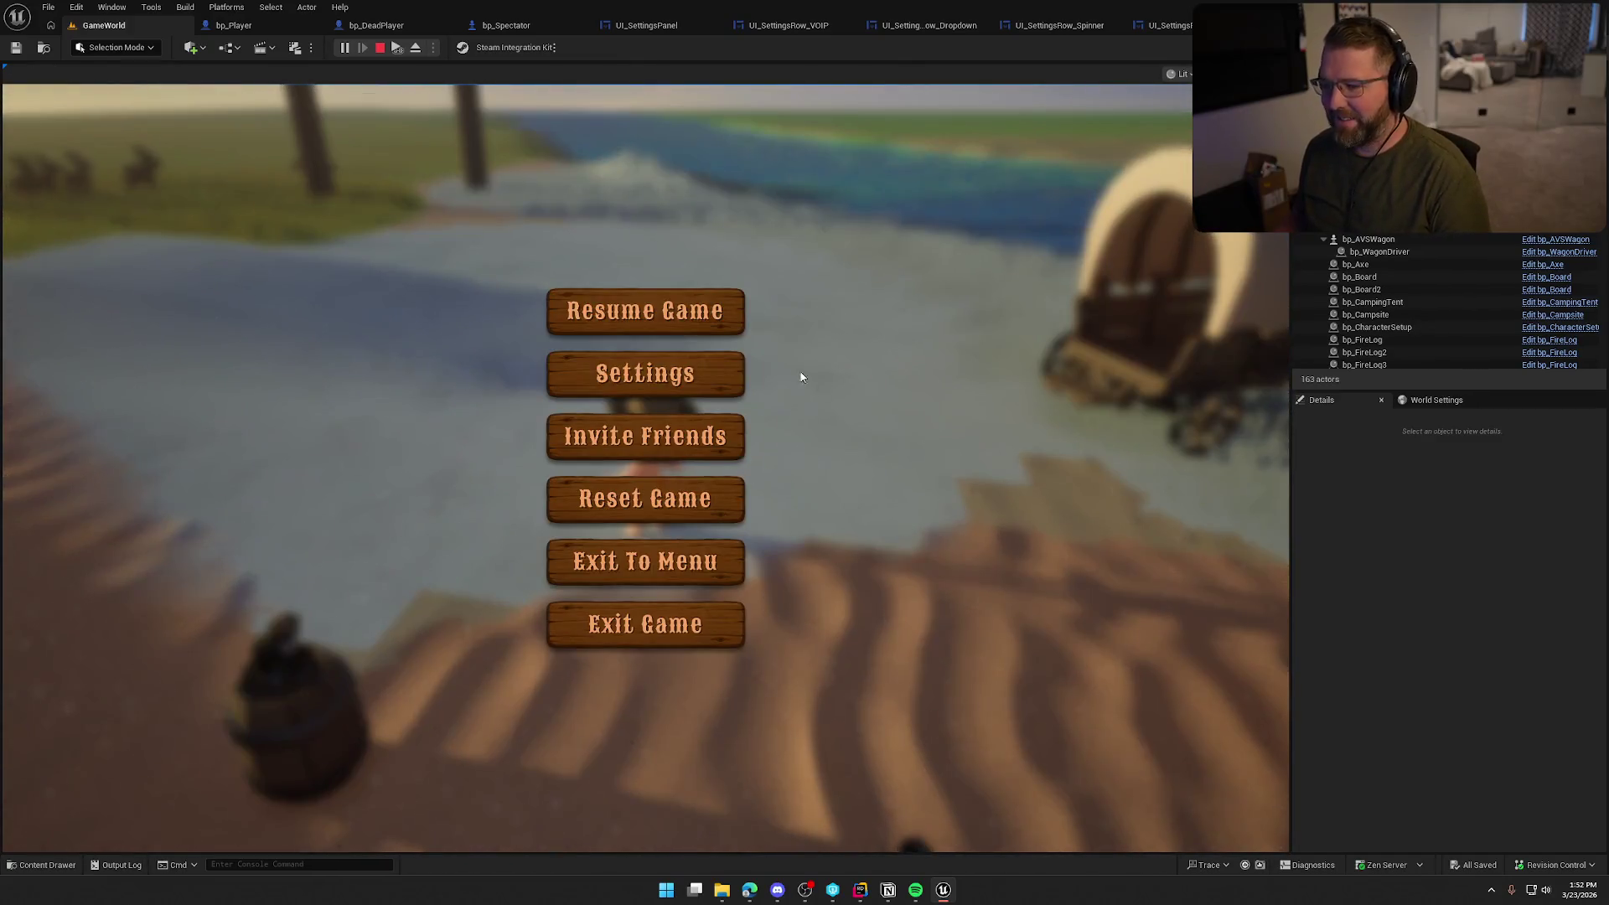
{"action": "left_click", "coordinate": [738, 373]}
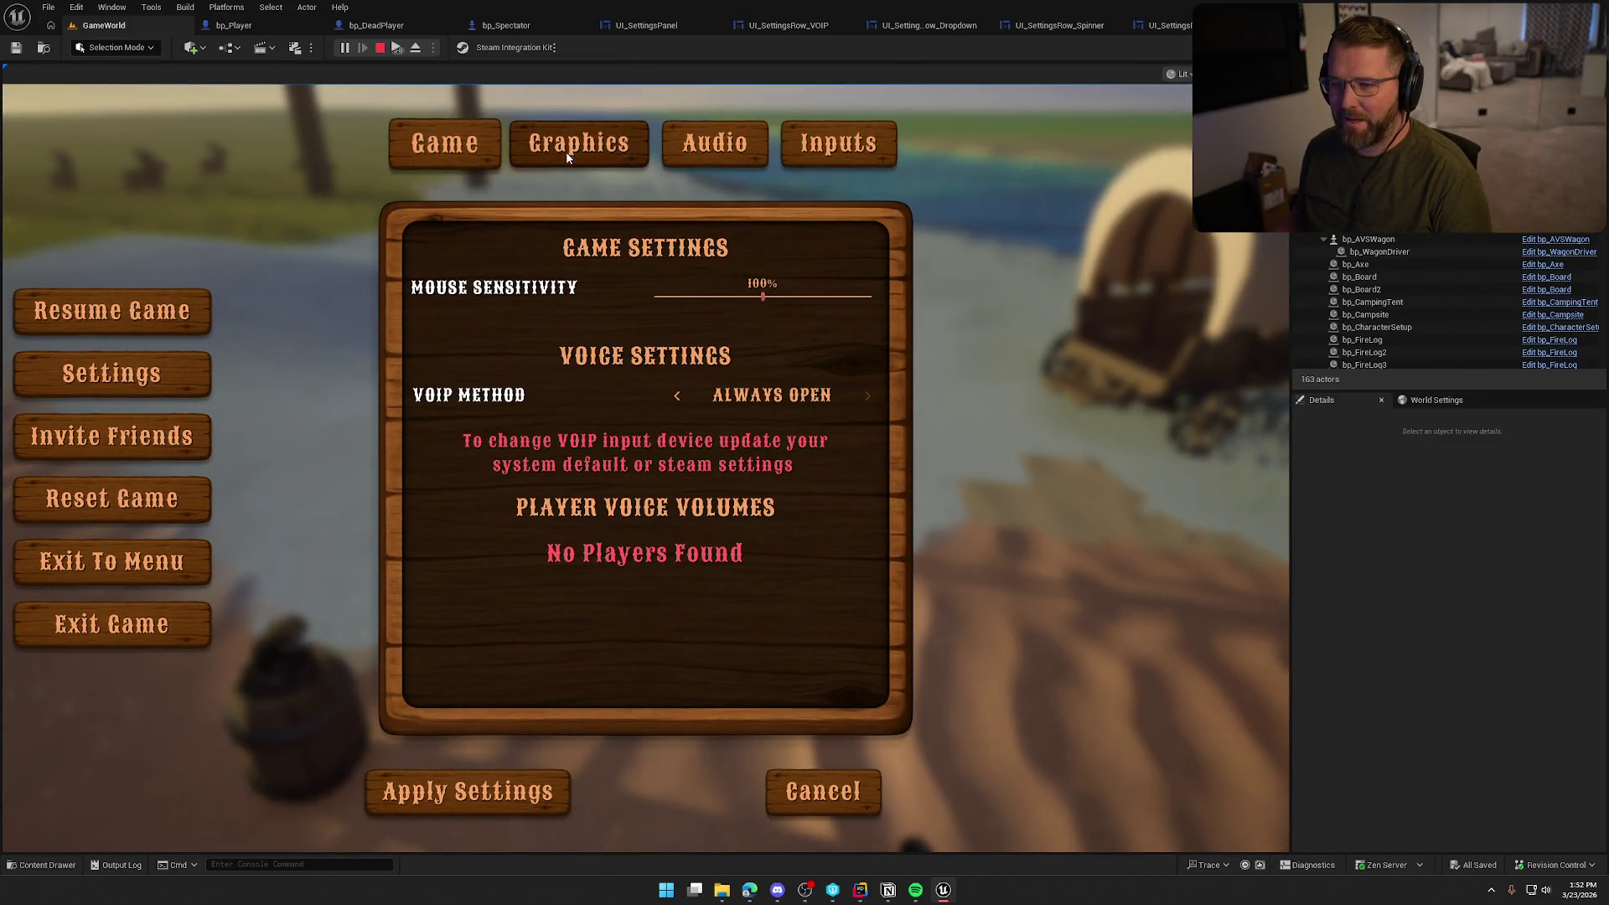
{"action": "left_click", "coordinate": [565, 151]}
{"action": "left_click", "coordinate": [445, 154]}
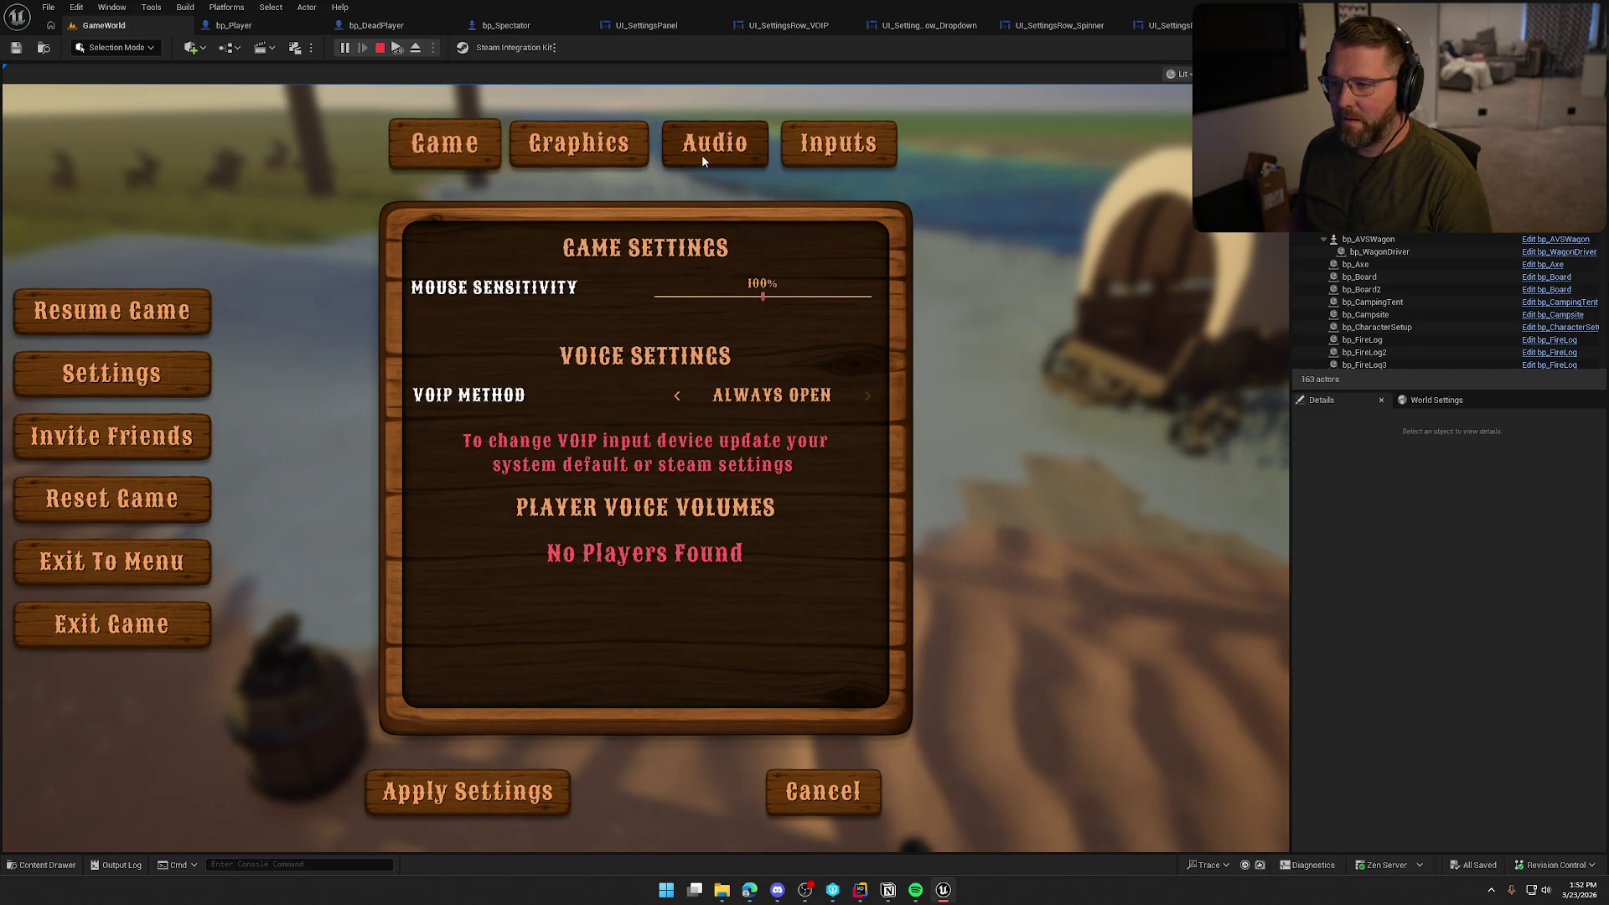
{"action": "left_click", "coordinate": [704, 155]}
{"action": "left_click", "coordinate": [858, 160]}
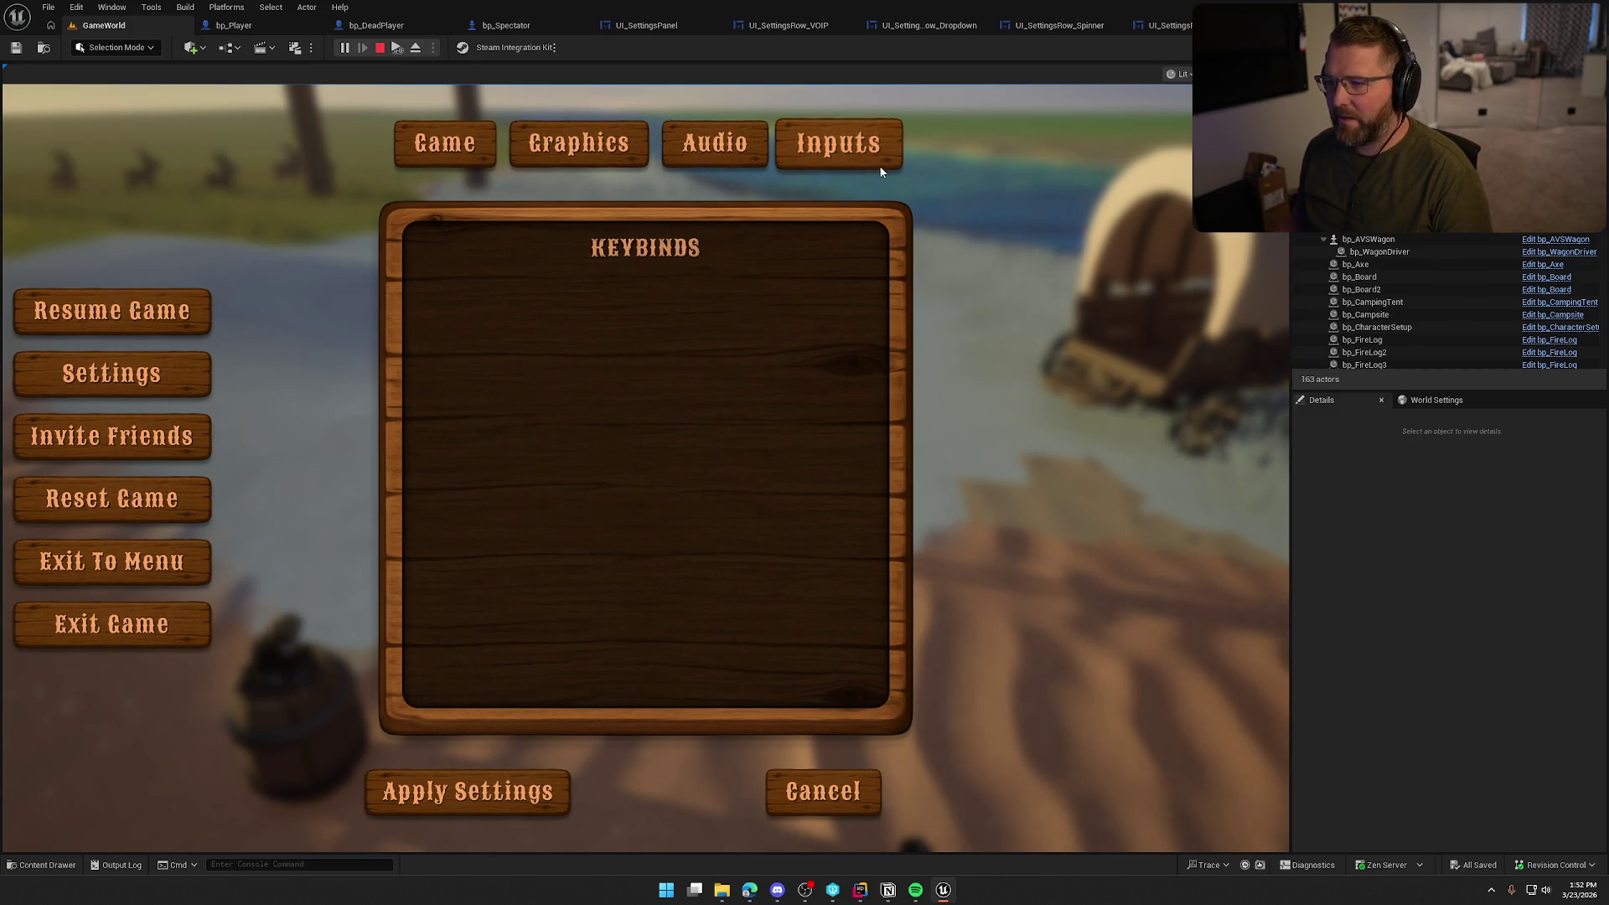
{"action": "left_click", "coordinate": [712, 150]}
{"action": "left_click", "coordinate": [579, 156]}
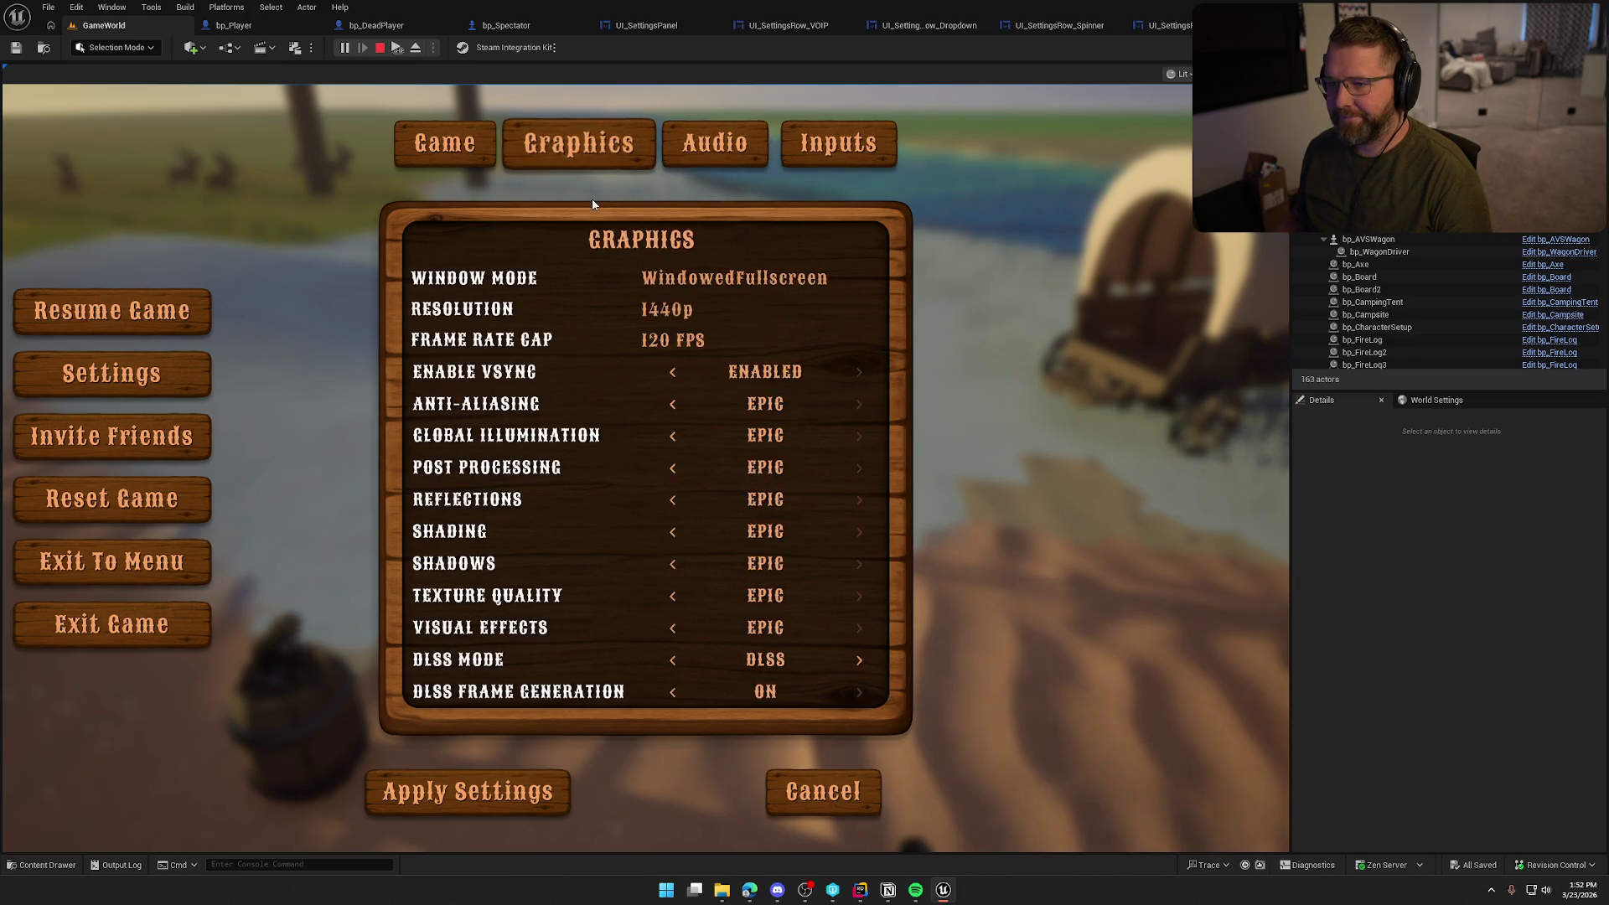
{"action": "left_click", "coordinate": [445, 149]}
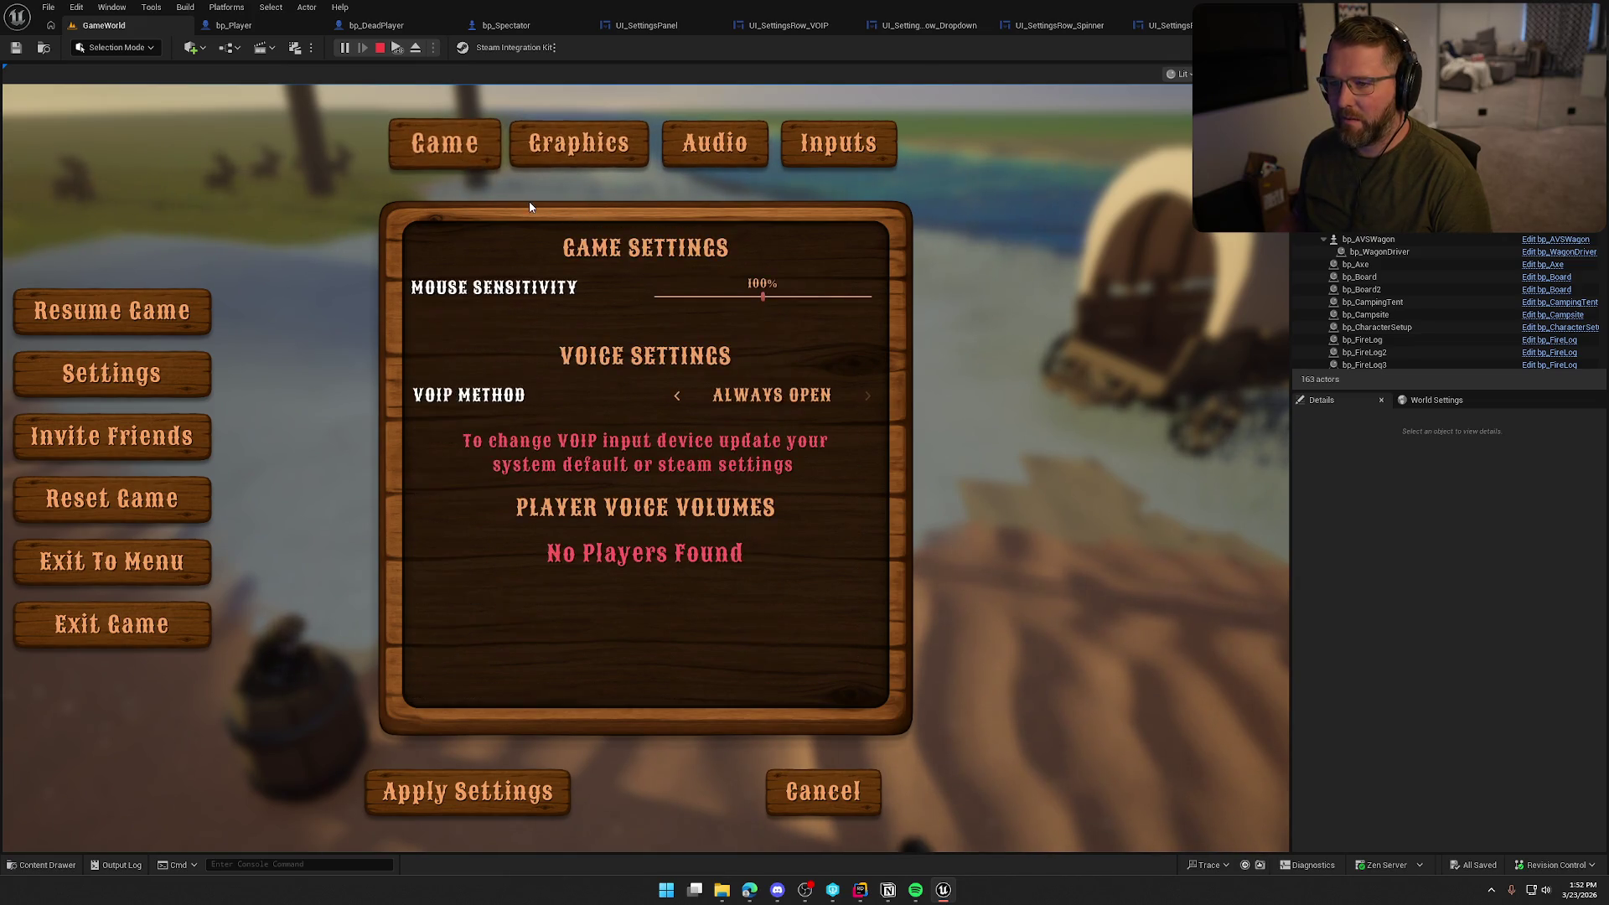
{"action": "left_click", "coordinate": [580, 136]}
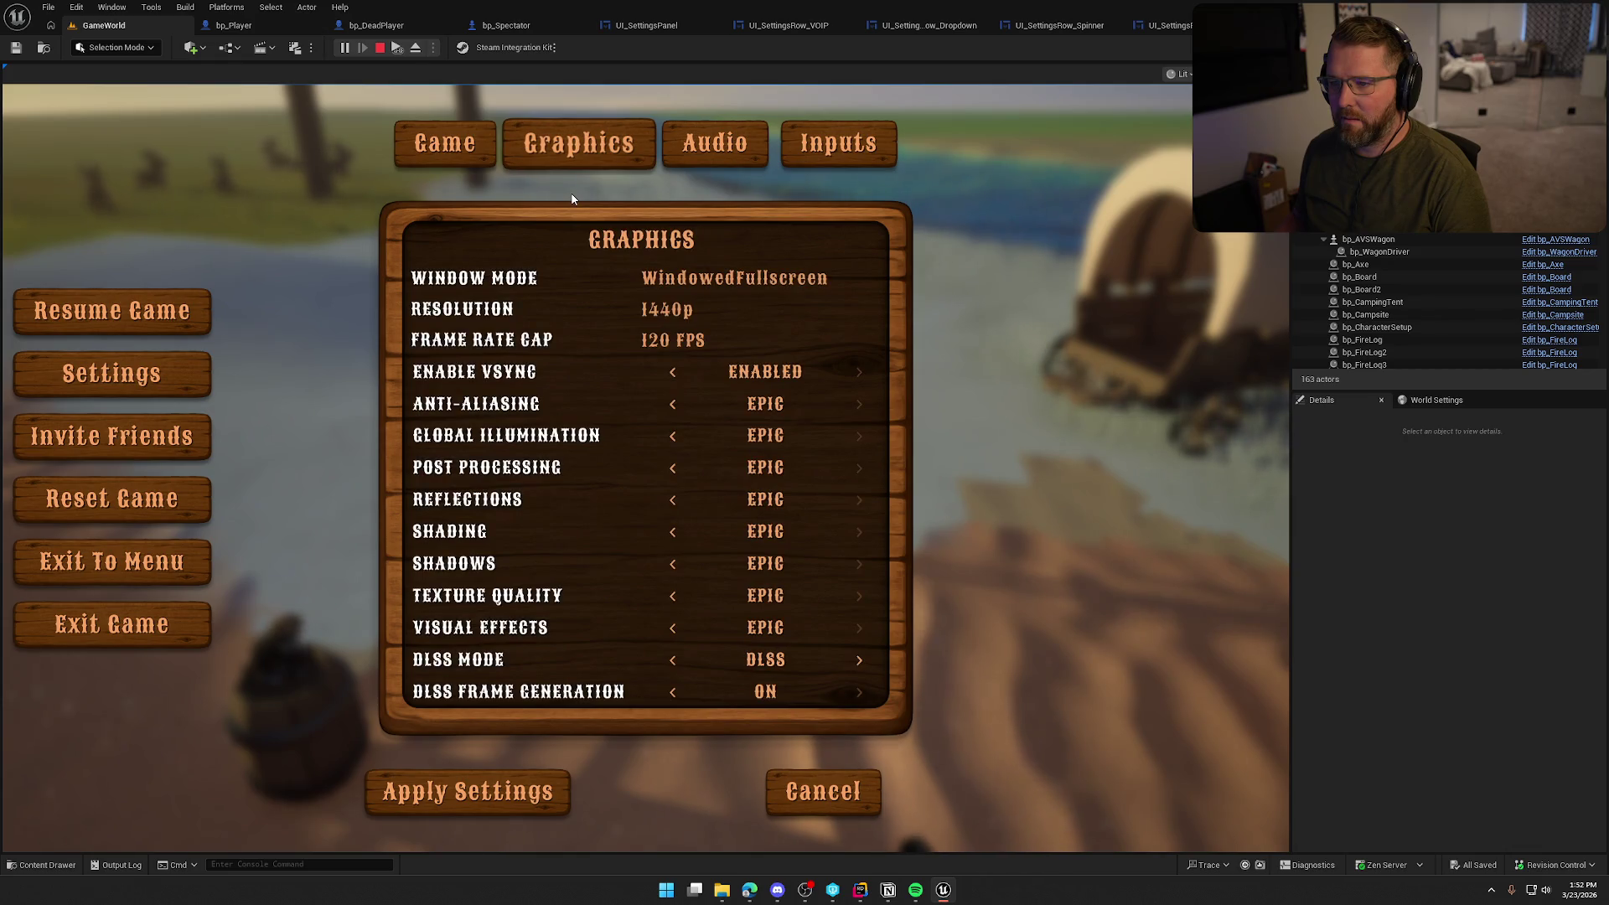
{"action": "left_click", "coordinate": [427, 150]}
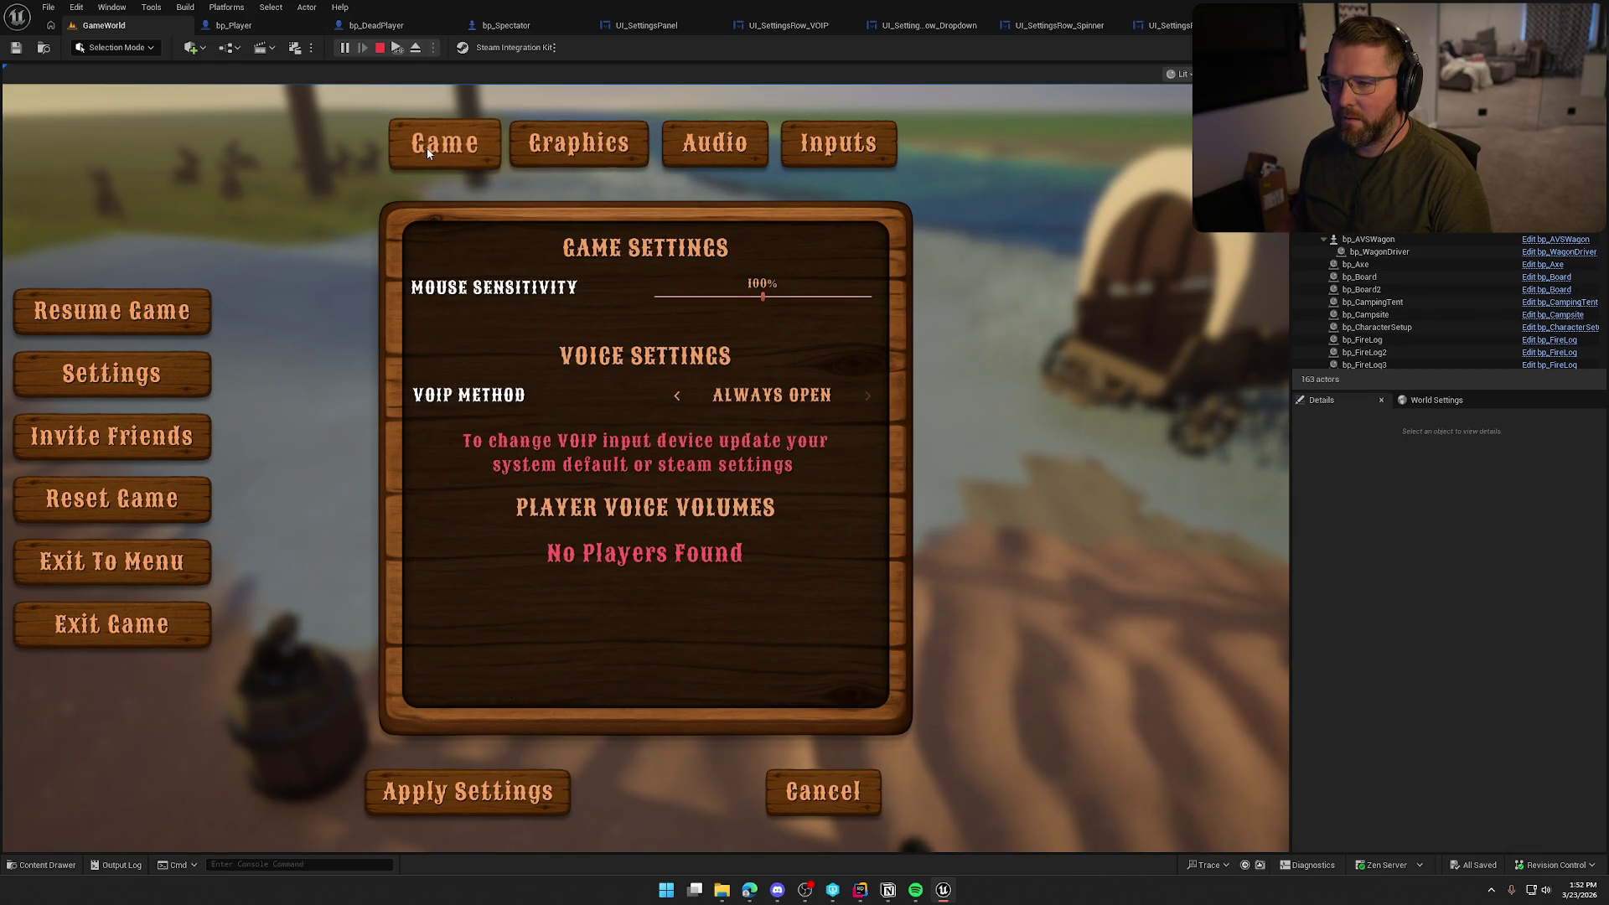
Keep switching pages, finish on Game Settings with its voice options, then stop play
{"action": "left_click", "coordinate": [555, 166]}
{"action": "left_click", "coordinate": [674, 162]}
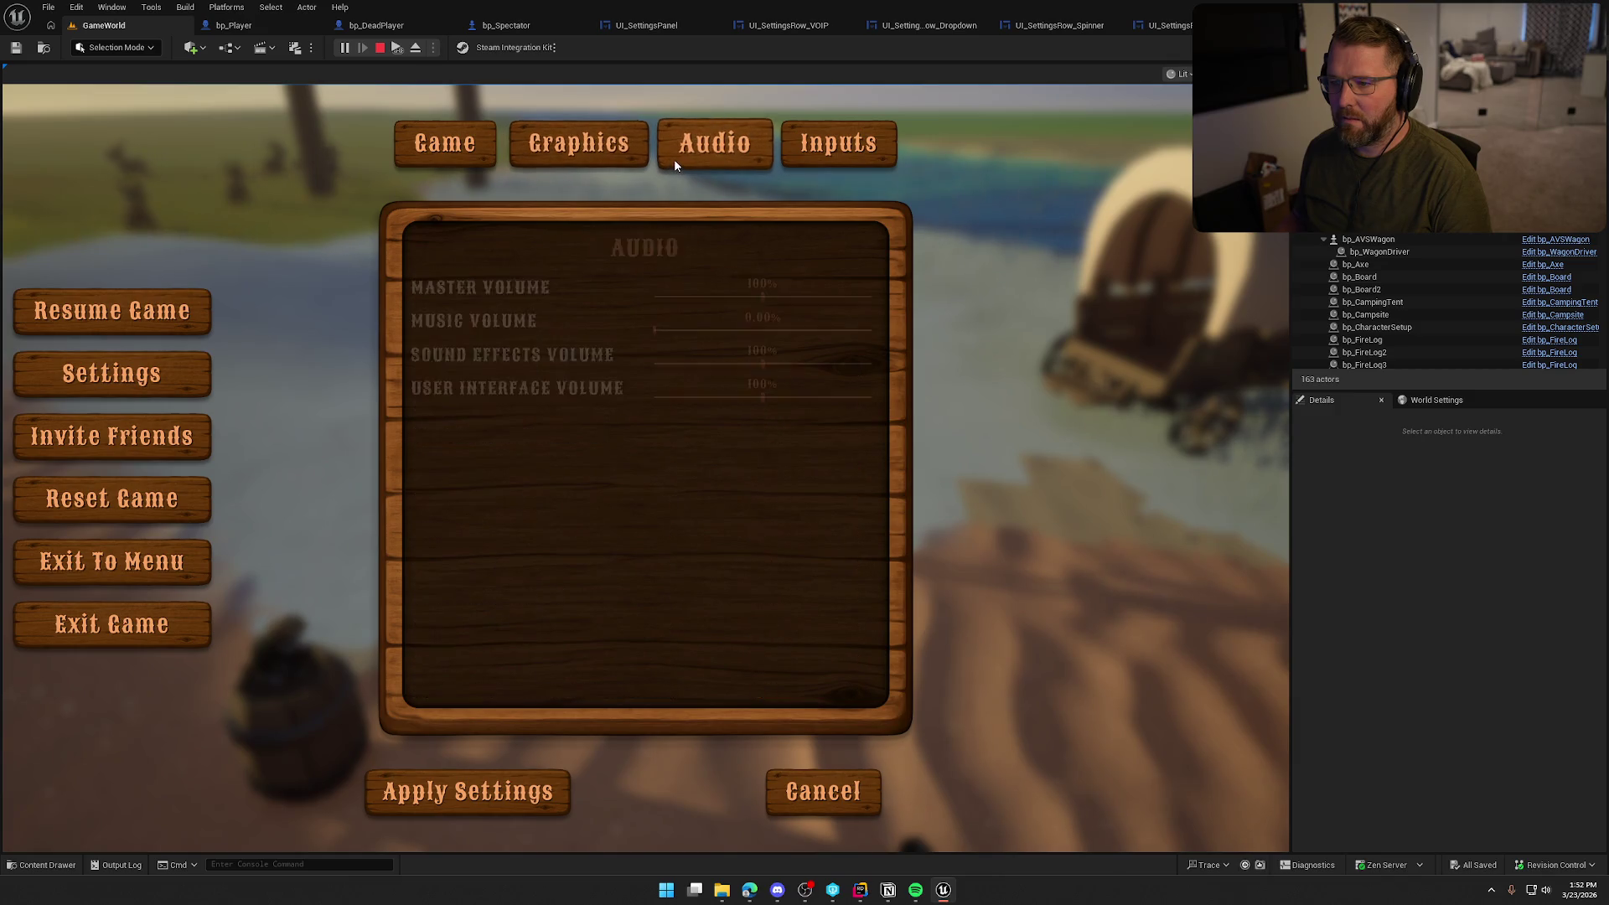
{"action": "left_click", "coordinate": [471, 161]}
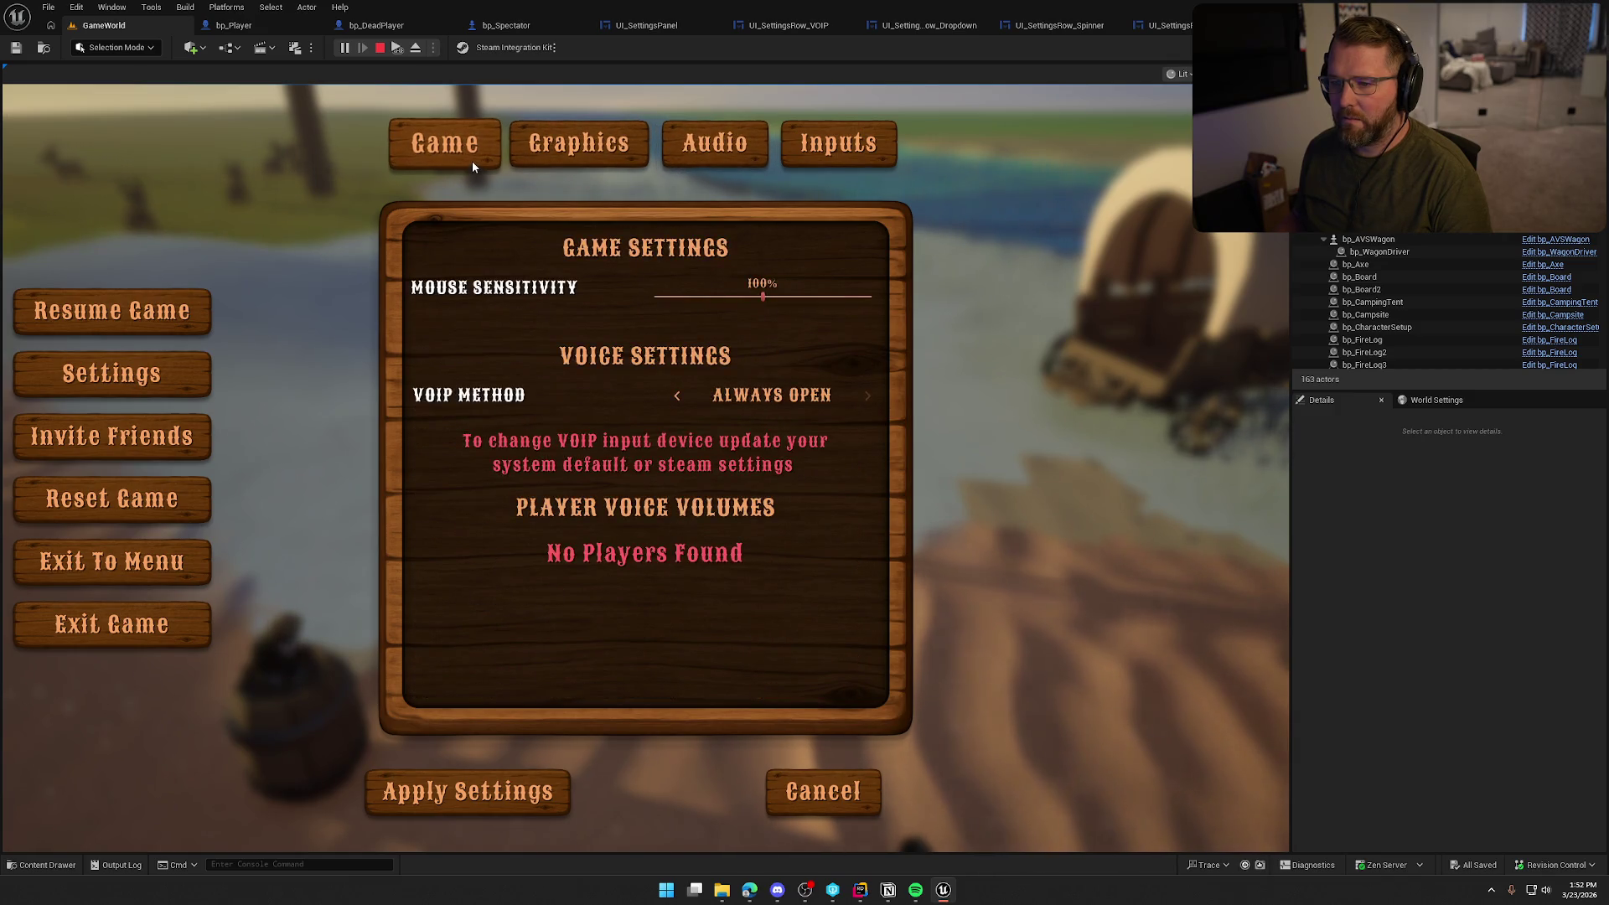
{"action": "left_click", "coordinate": [570, 150]}
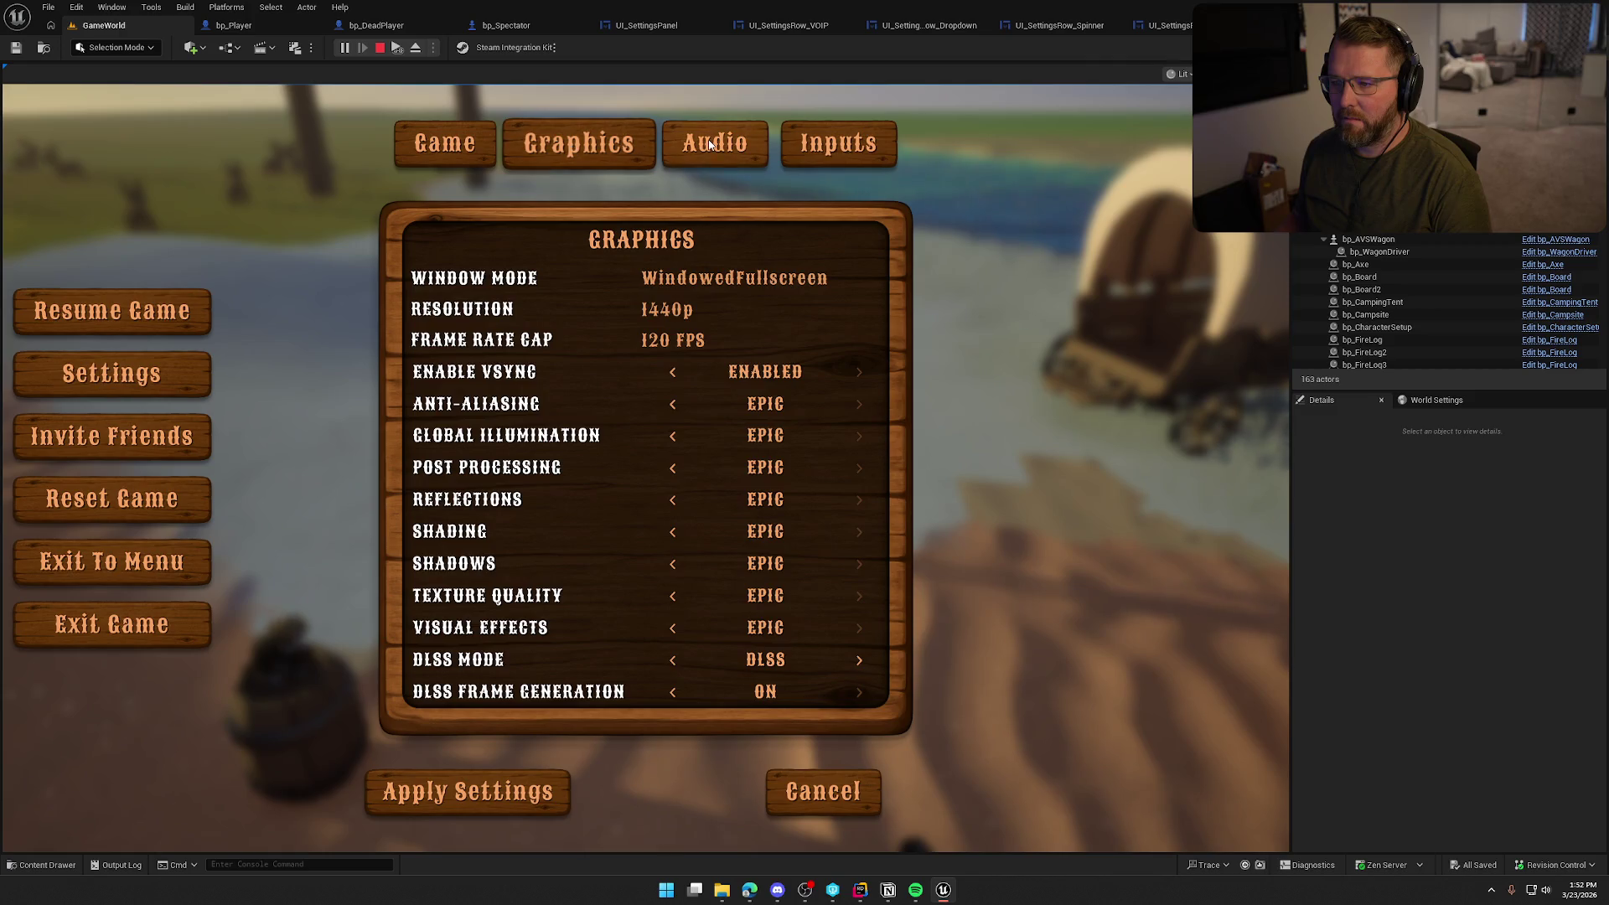
{"action": "left_click", "coordinate": [710, 144]}
{"action": "left_click", "coordinate": [853, 149]}
{"action": "left_click", "coordinate": [578, 152]}
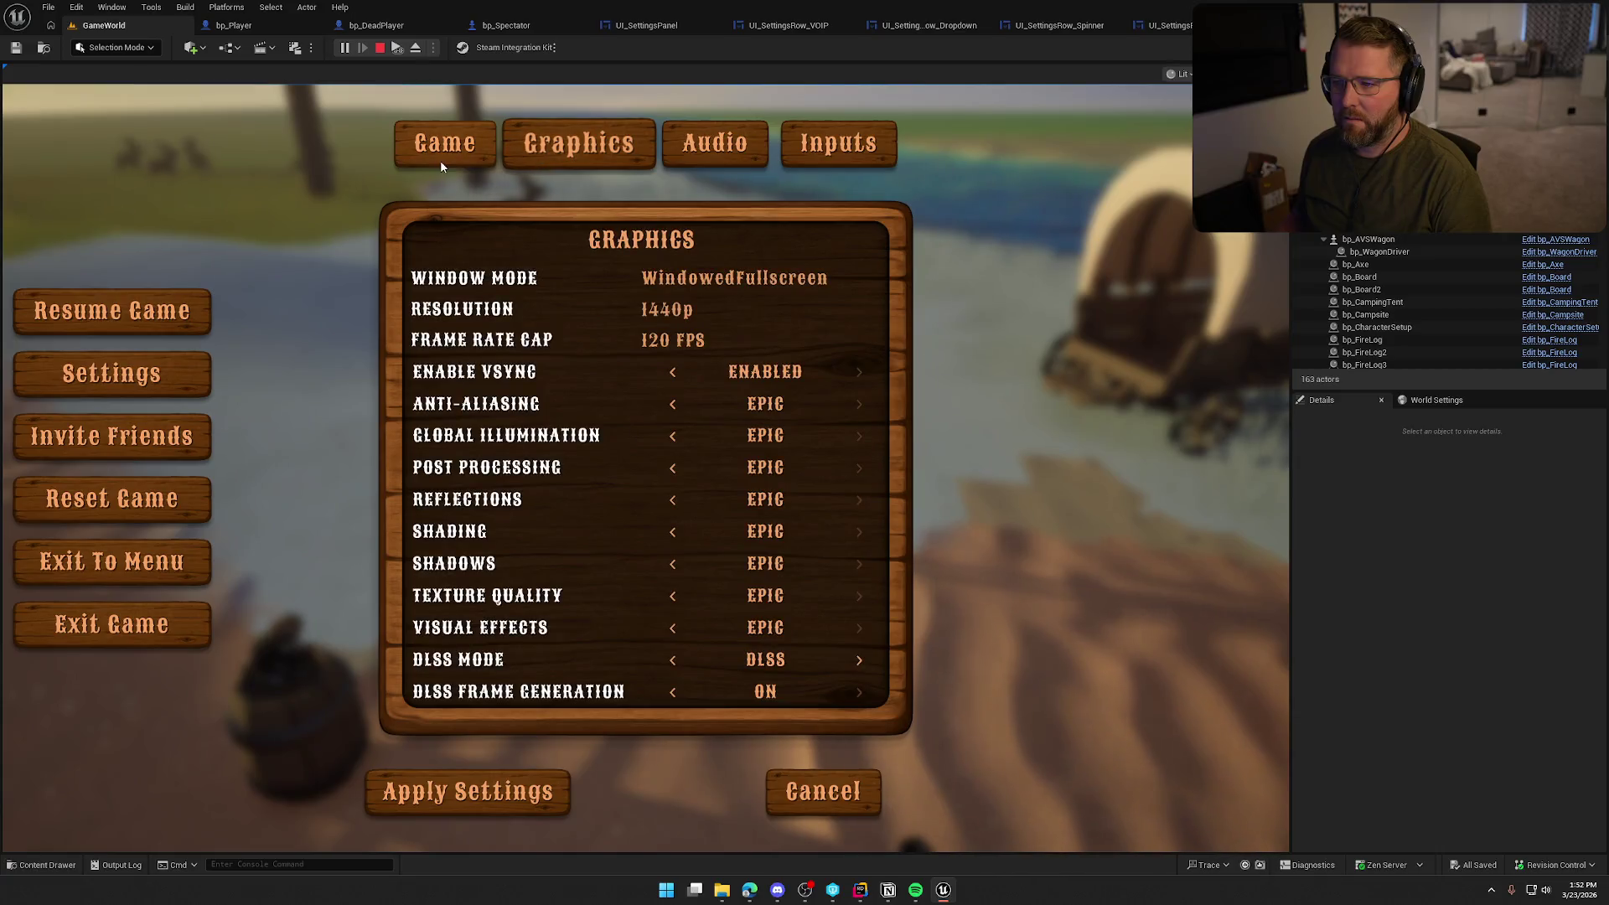
{"action": "left_click", "coordinate": [442, 164]}
{"action": "left_click", "coordinate": [530, 149]}
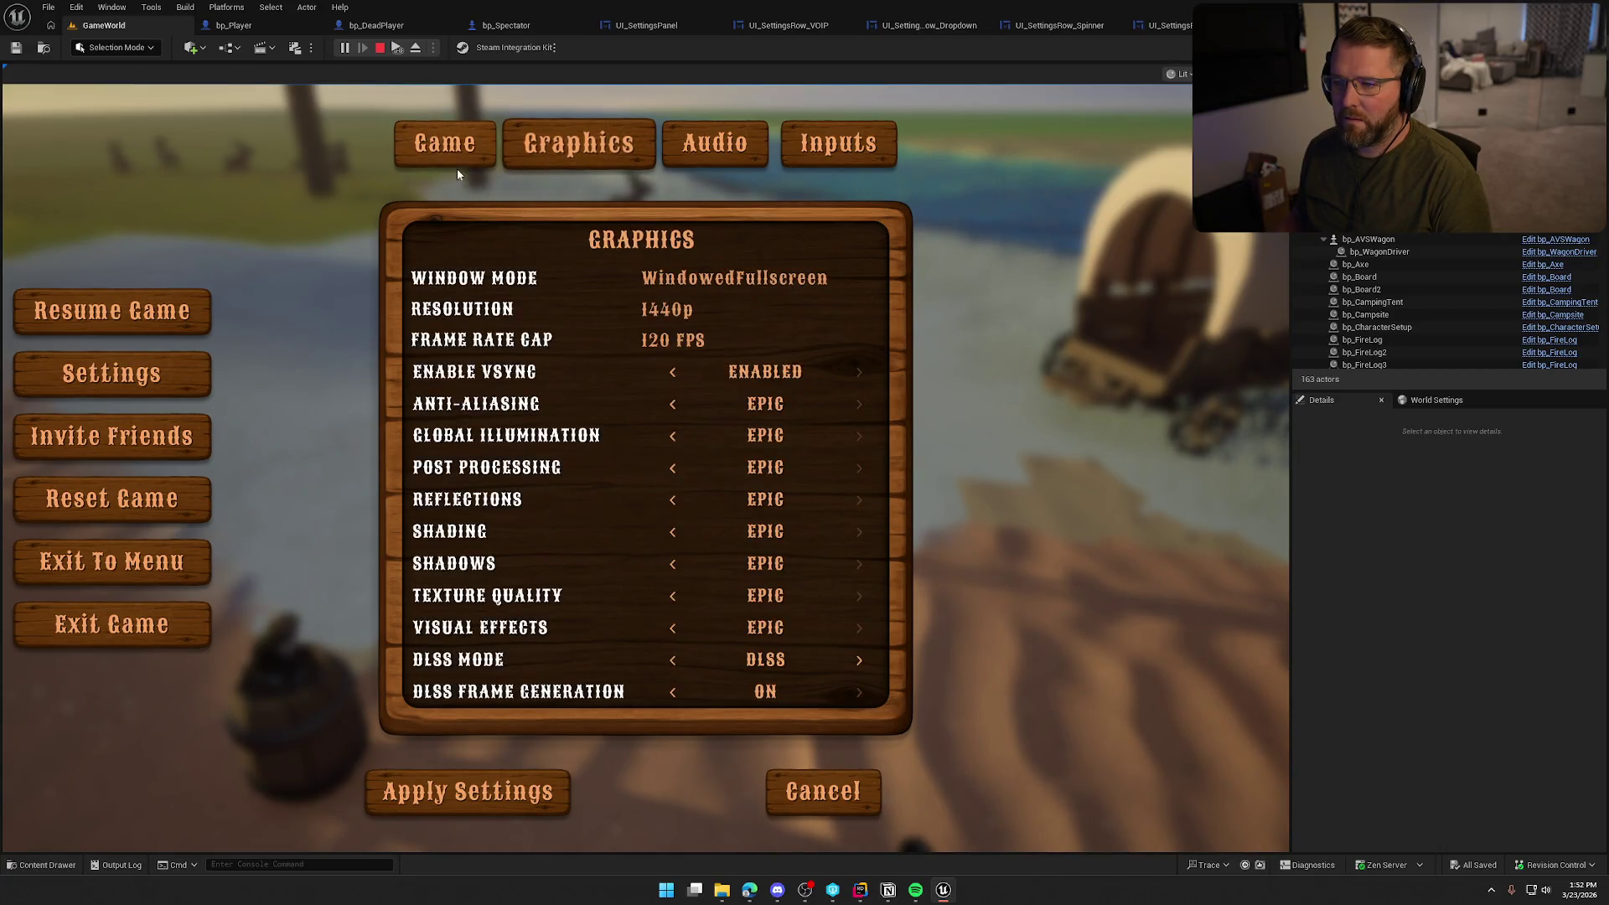
{"action": "left_click", "coordinate": [434, 161]}
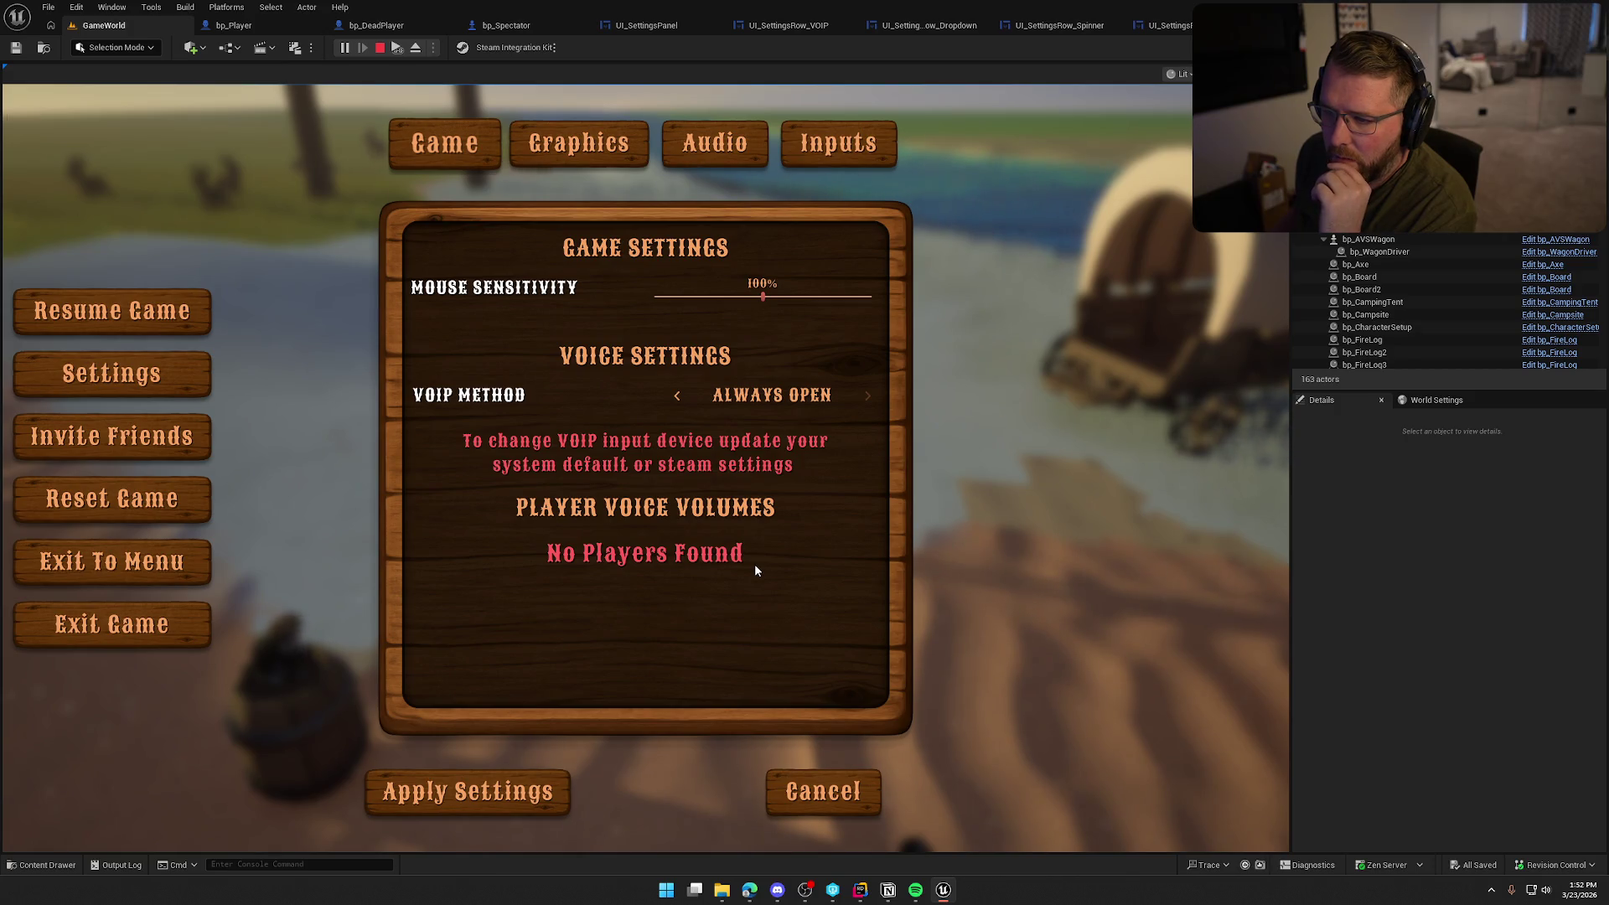
{"action": "key", "text": "Escape"}
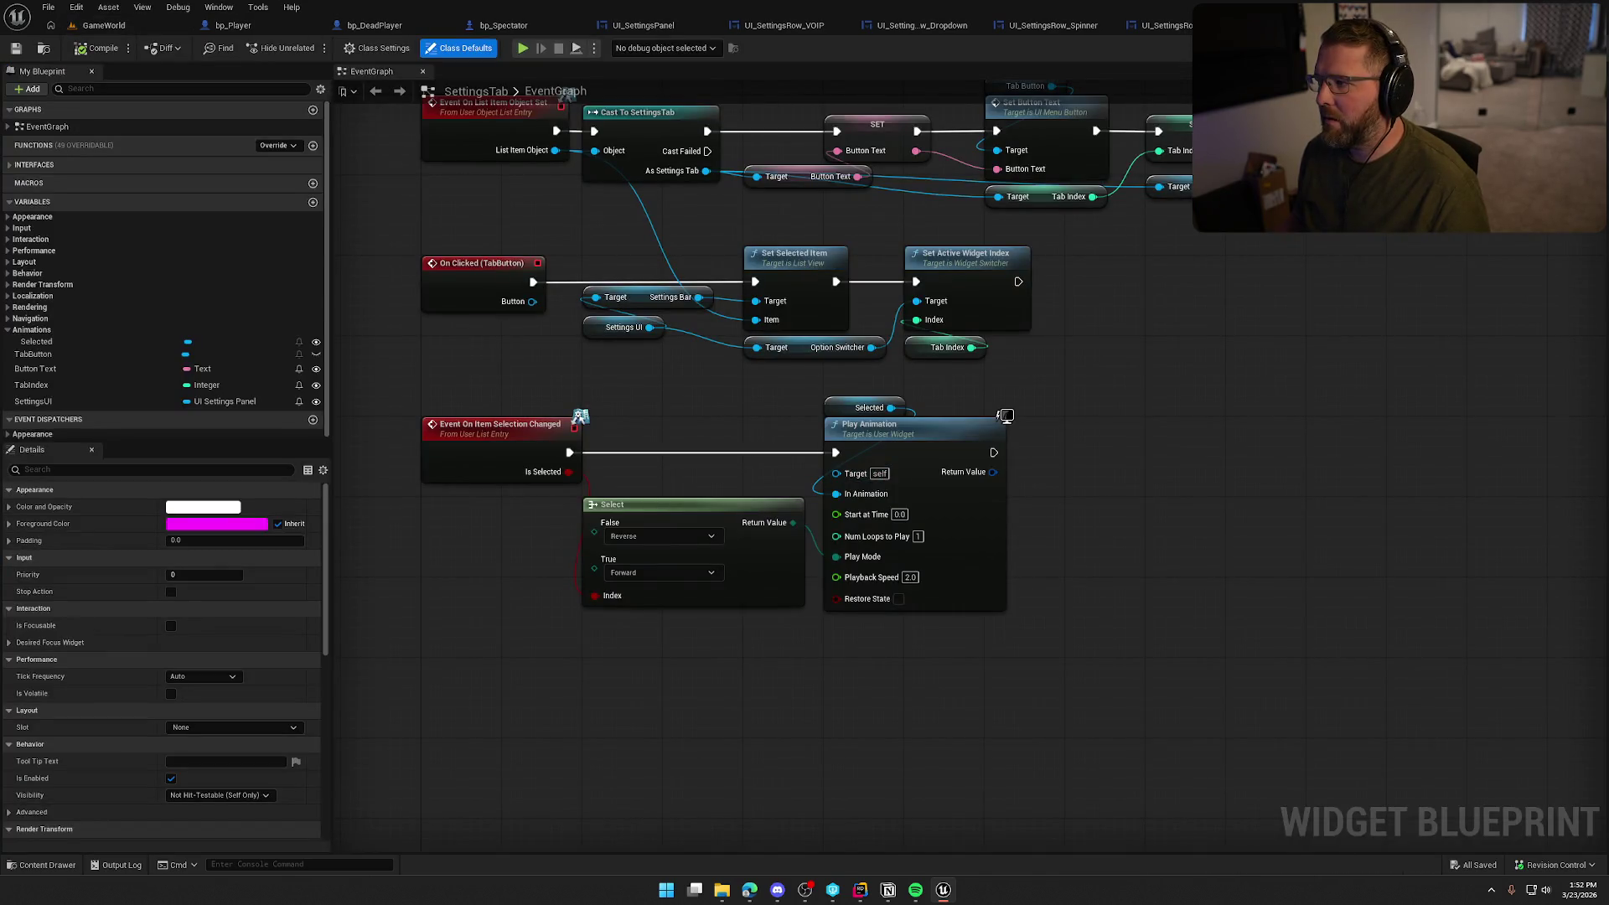
In the SettingsTab event graph, test a wire from Selected and move the Select node aside
{"action": "left_click", "coordinate": [1508, 47]}
{"action": "left_click", "coordinate": [1571, 47]}
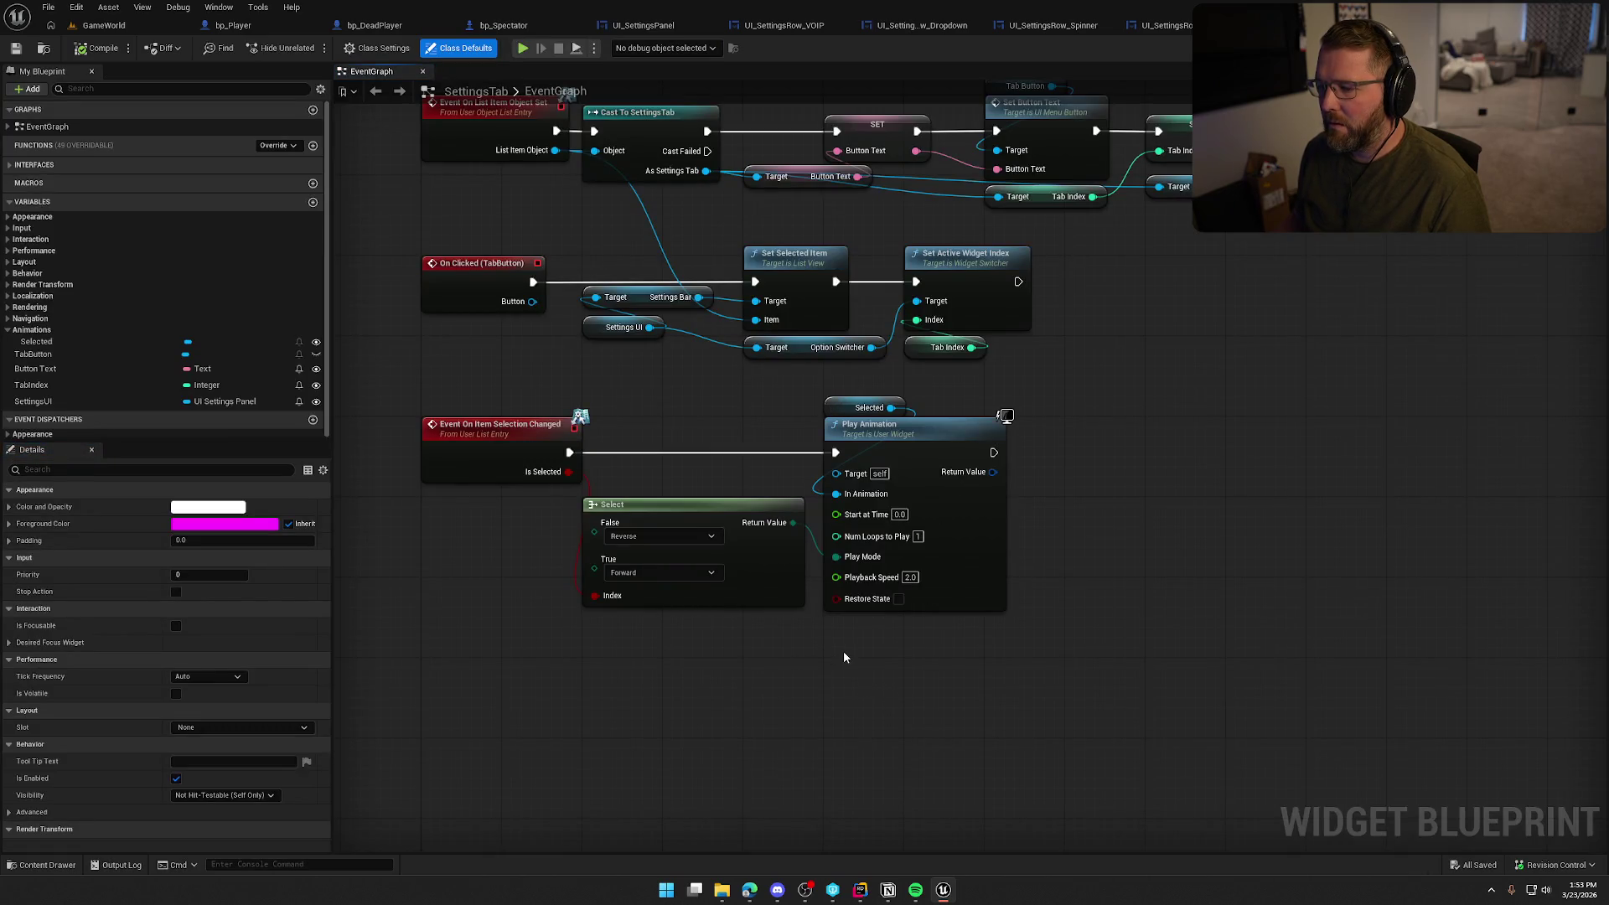
{"action": "left_click_drag", "start_coordinate": [891, 407], "coordinate": [1101, 436]}
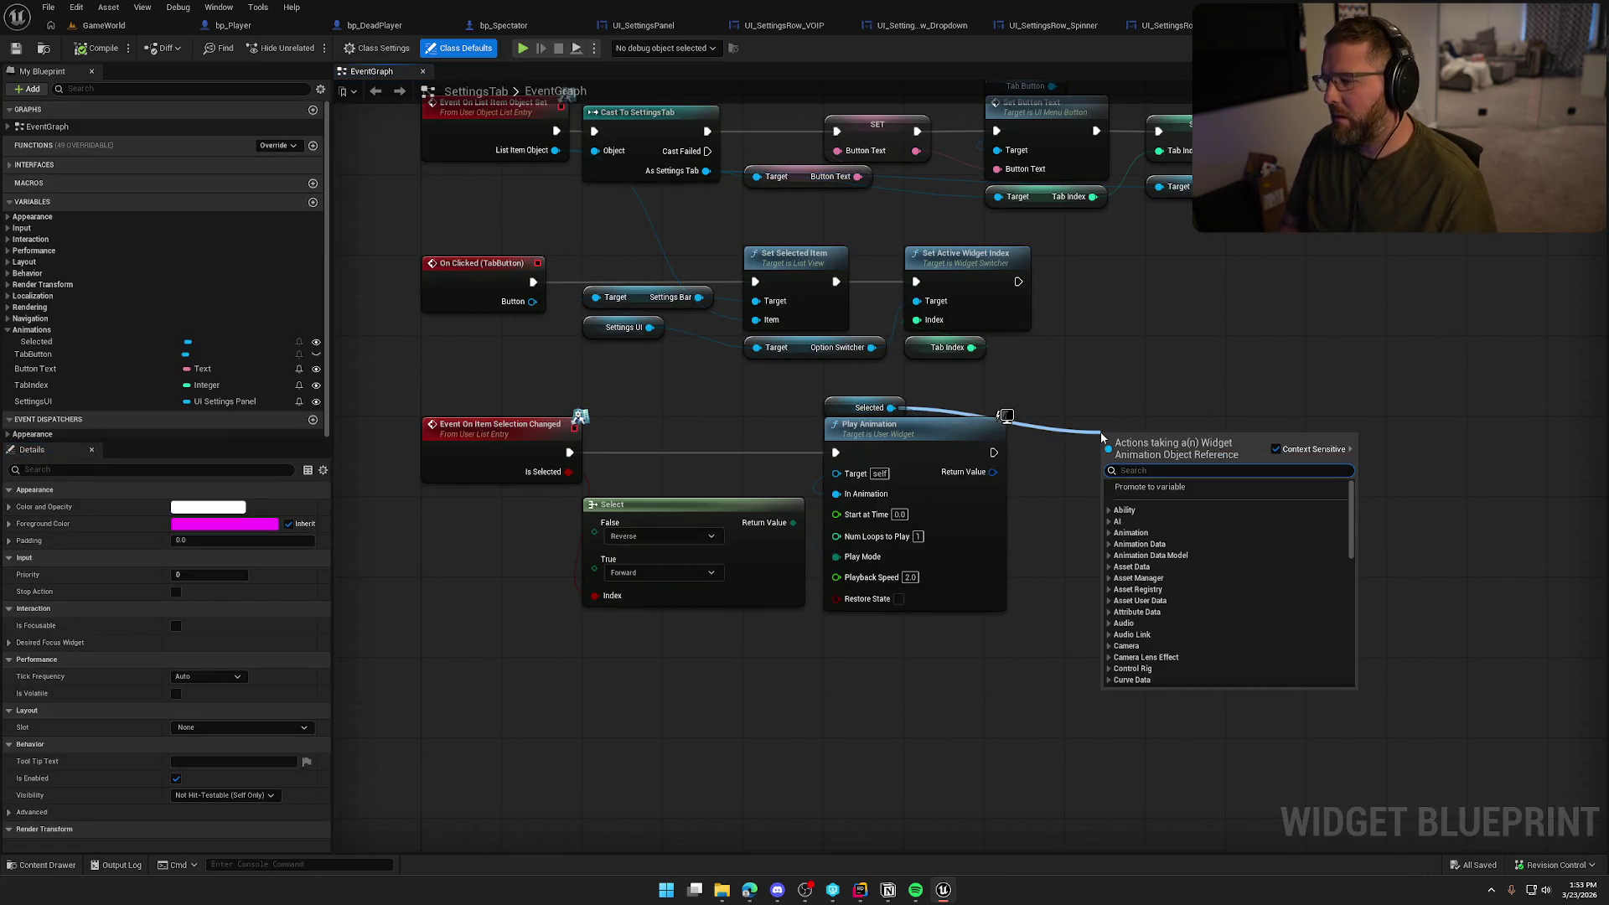
{"action": "type", "text": "play"}
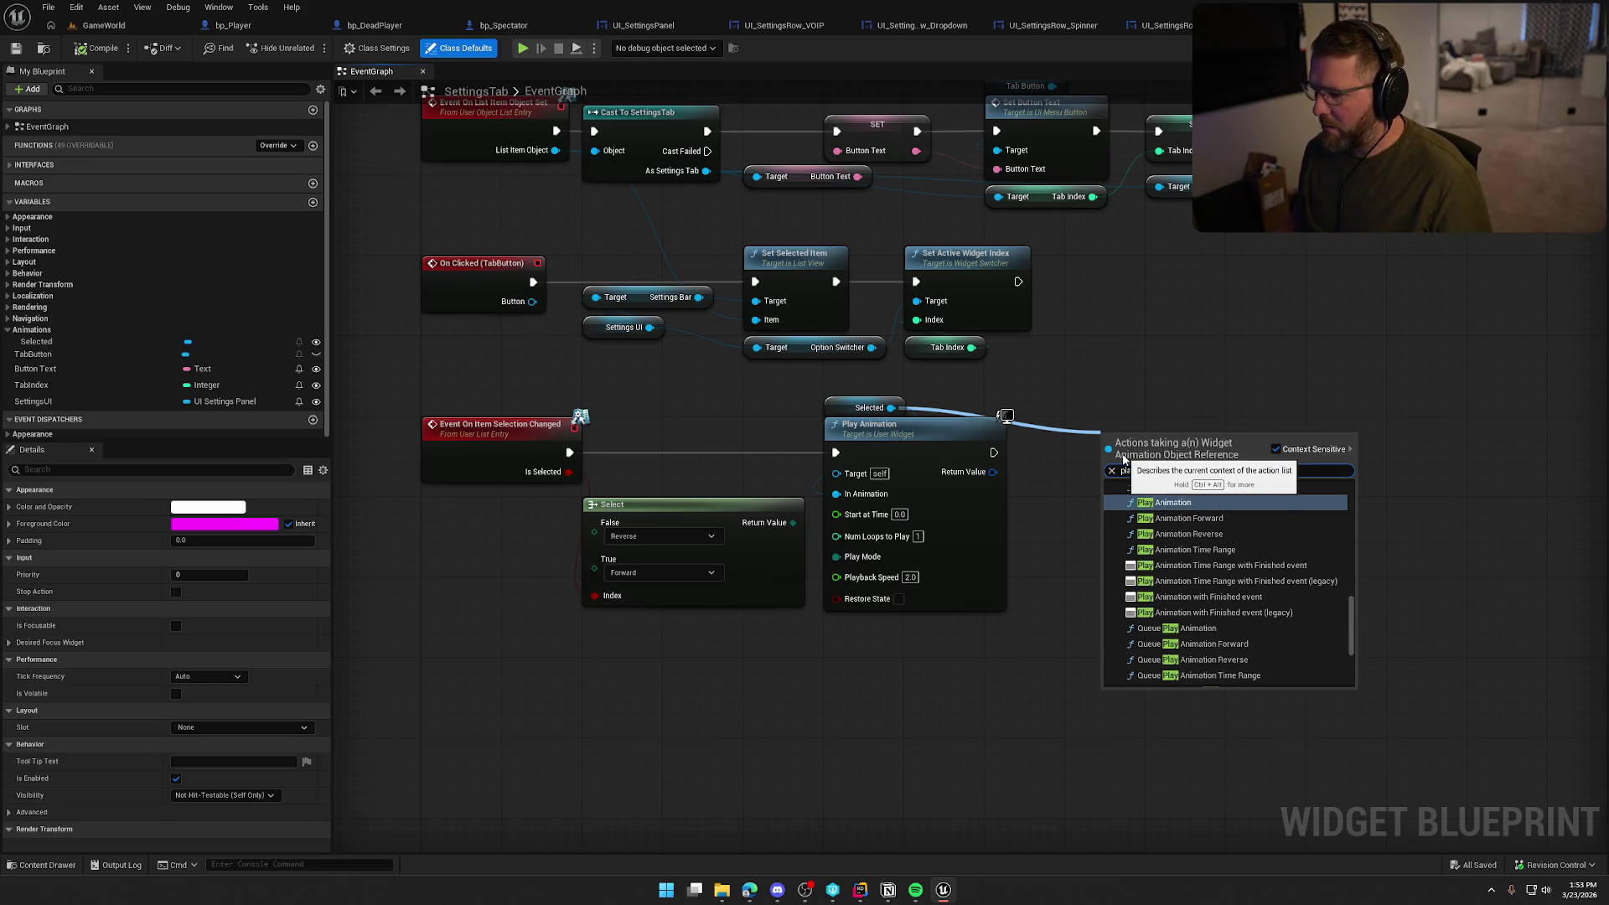
{"action": "left_click", "coordinate": [1127, 359]}
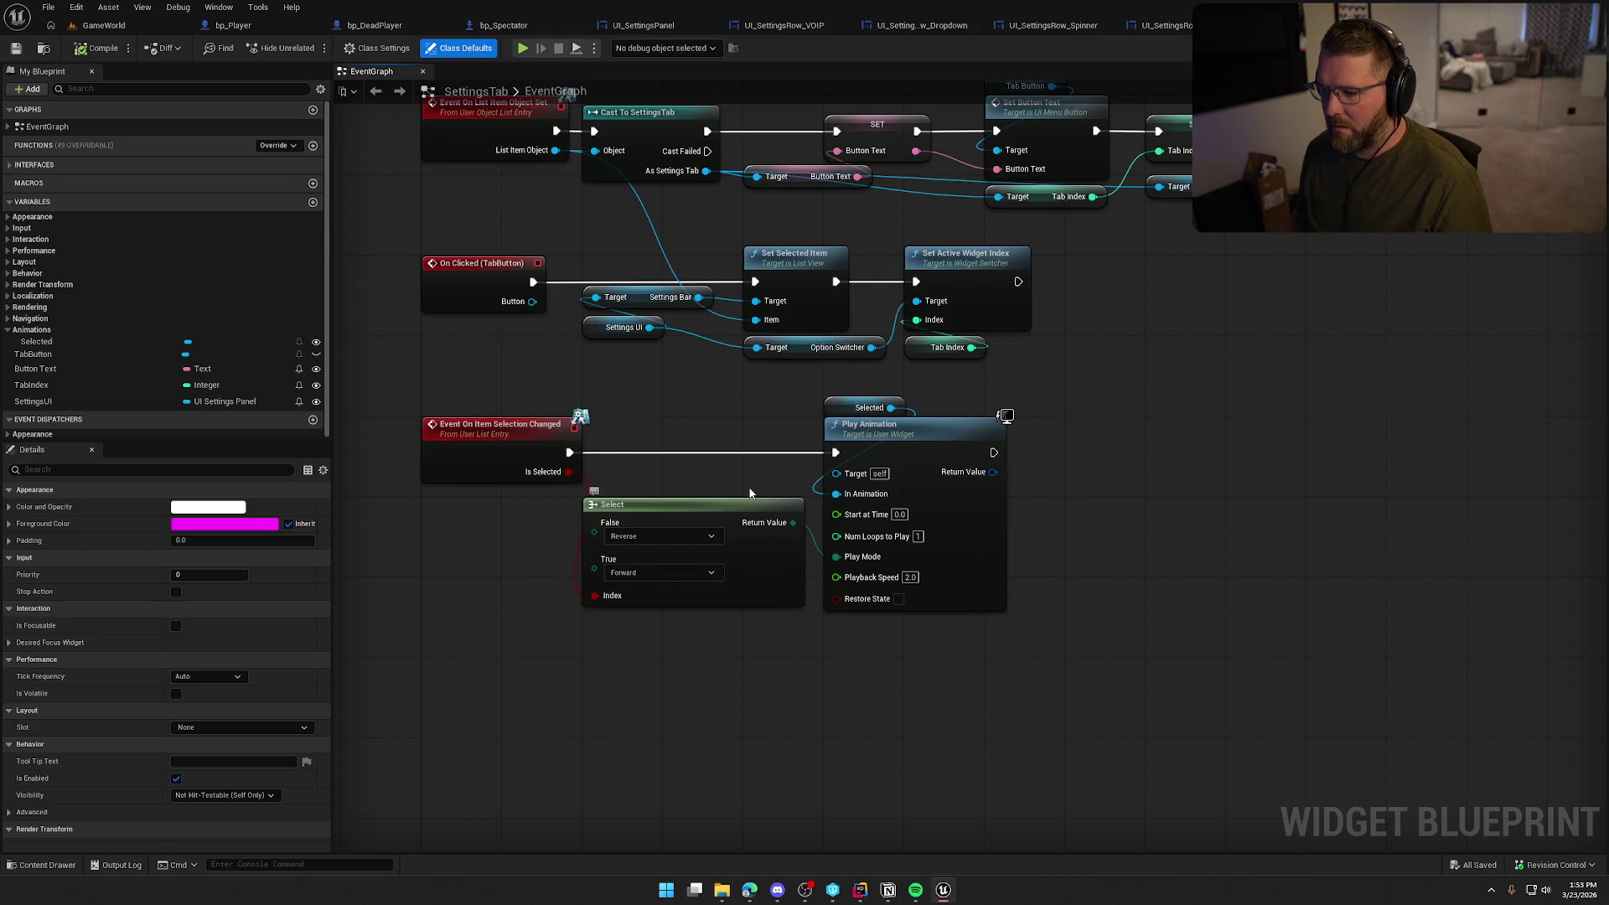
{"action": "left_click_drag", "start_coordinate": [739, 504], "coordinate": [677, 563]}
Disconnect Select from Play Mode and set Play Mode to Ping Pong
{"action": "left_click", "coordinate": [827, 557], "text": "alt"}
{"action": "left_click", "coordinate": [898, 567]}
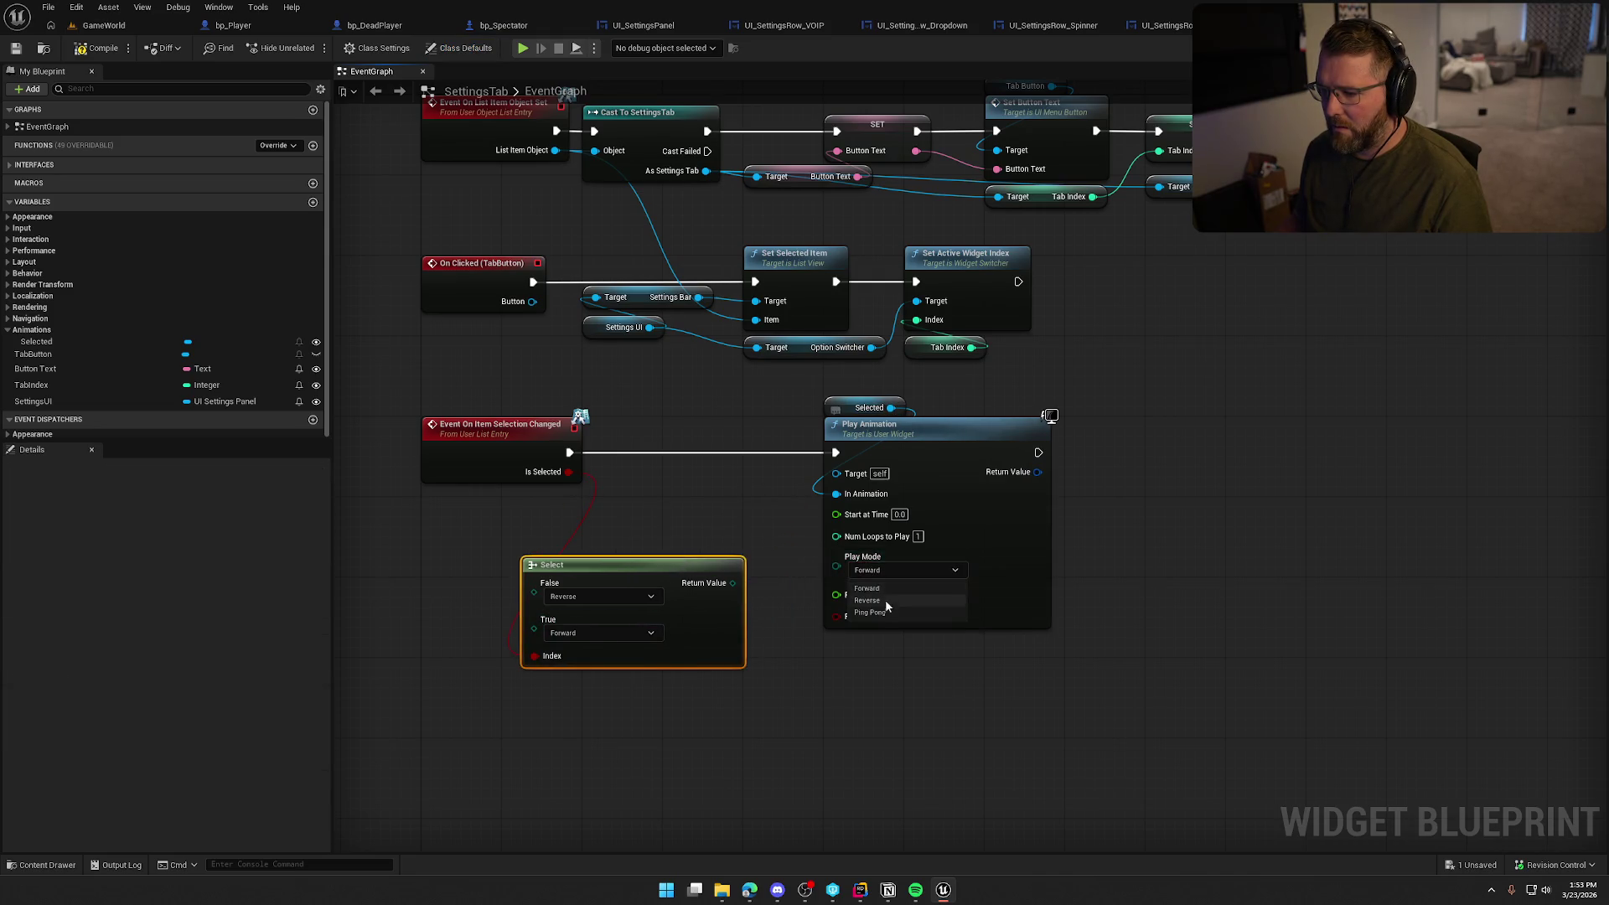
{"action": "left_click", "coordinate": [881, 612]}
{"action": "left_click", "coordinate": [489, 375]}
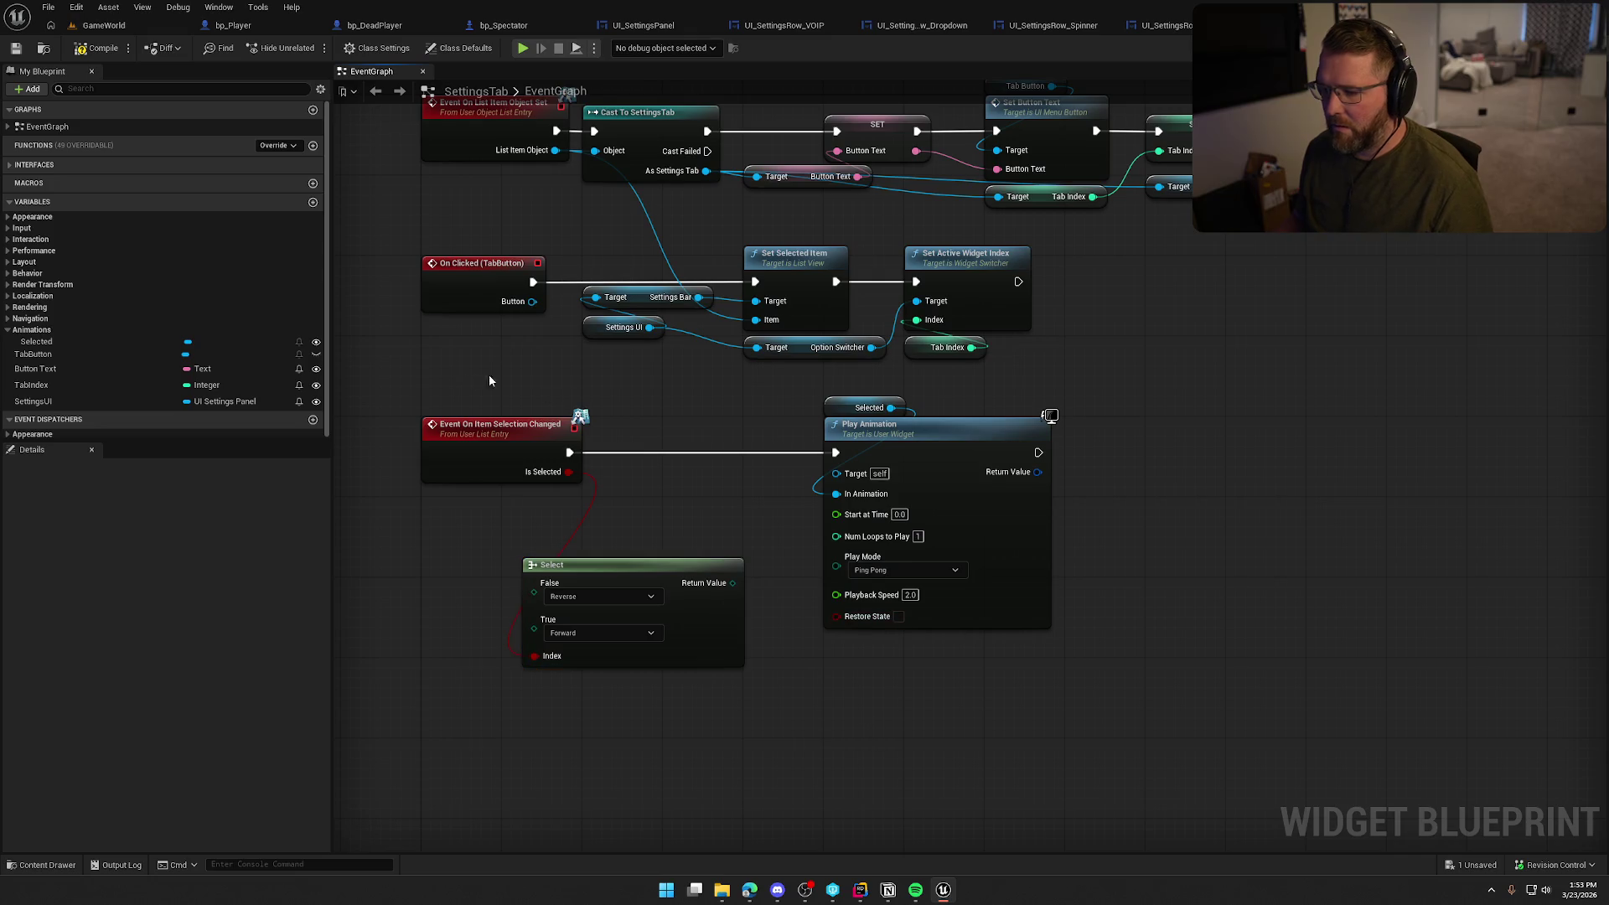
{"action": "left_click", "coordinate": [119, 32]}
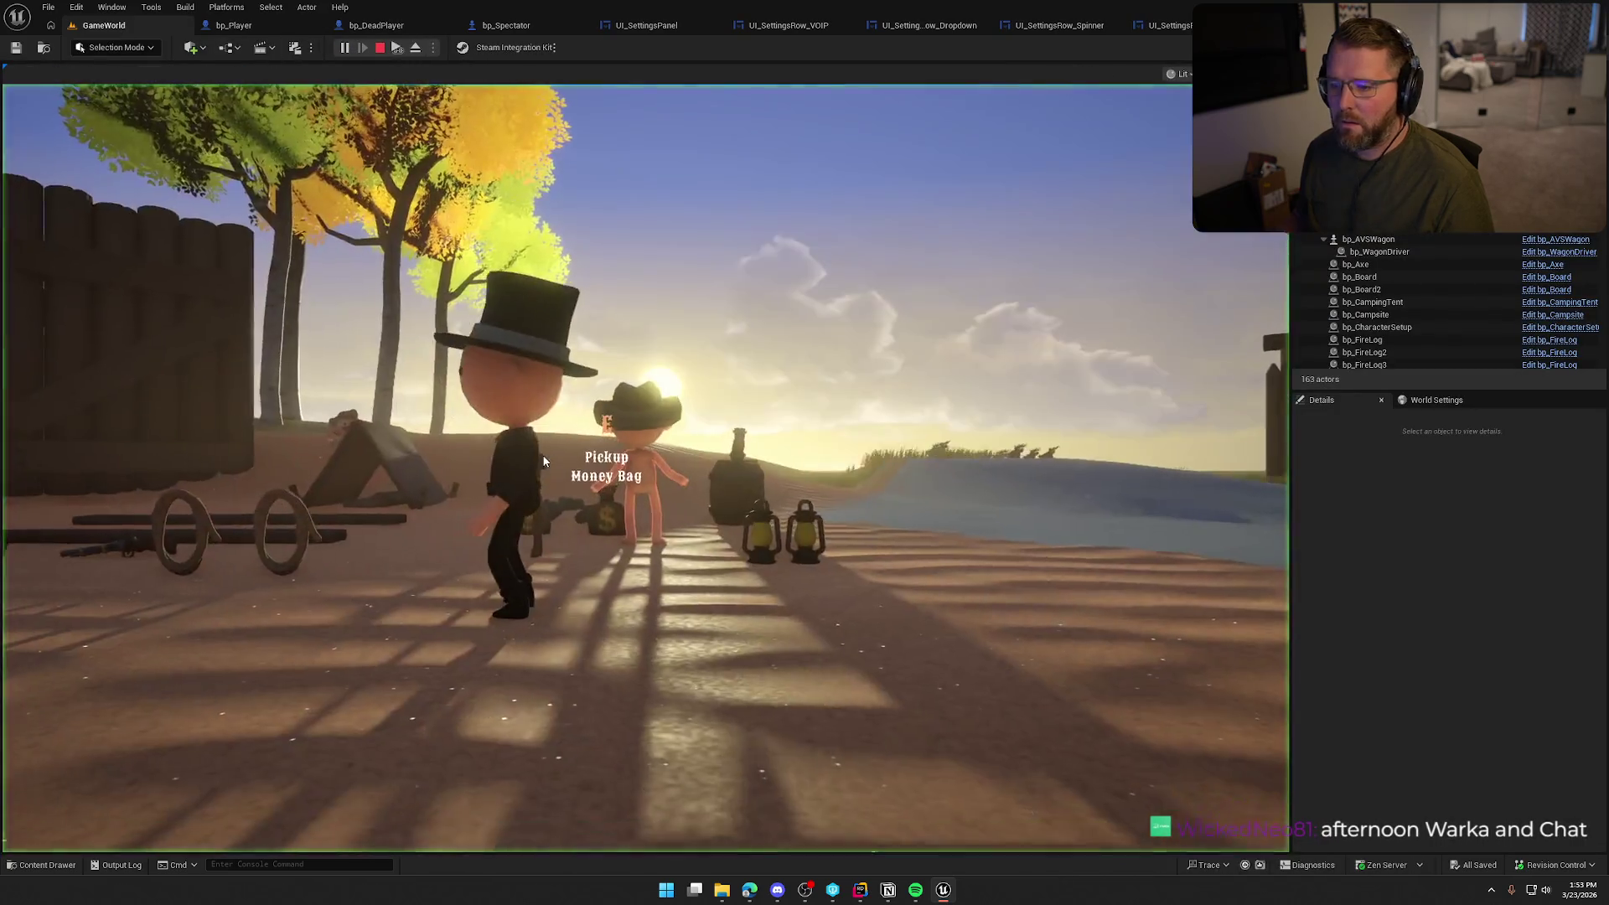
In the running game, open Settings, switch to the Graphics and Audio pages, then stop
{"action": "key", "text": "Escape"}
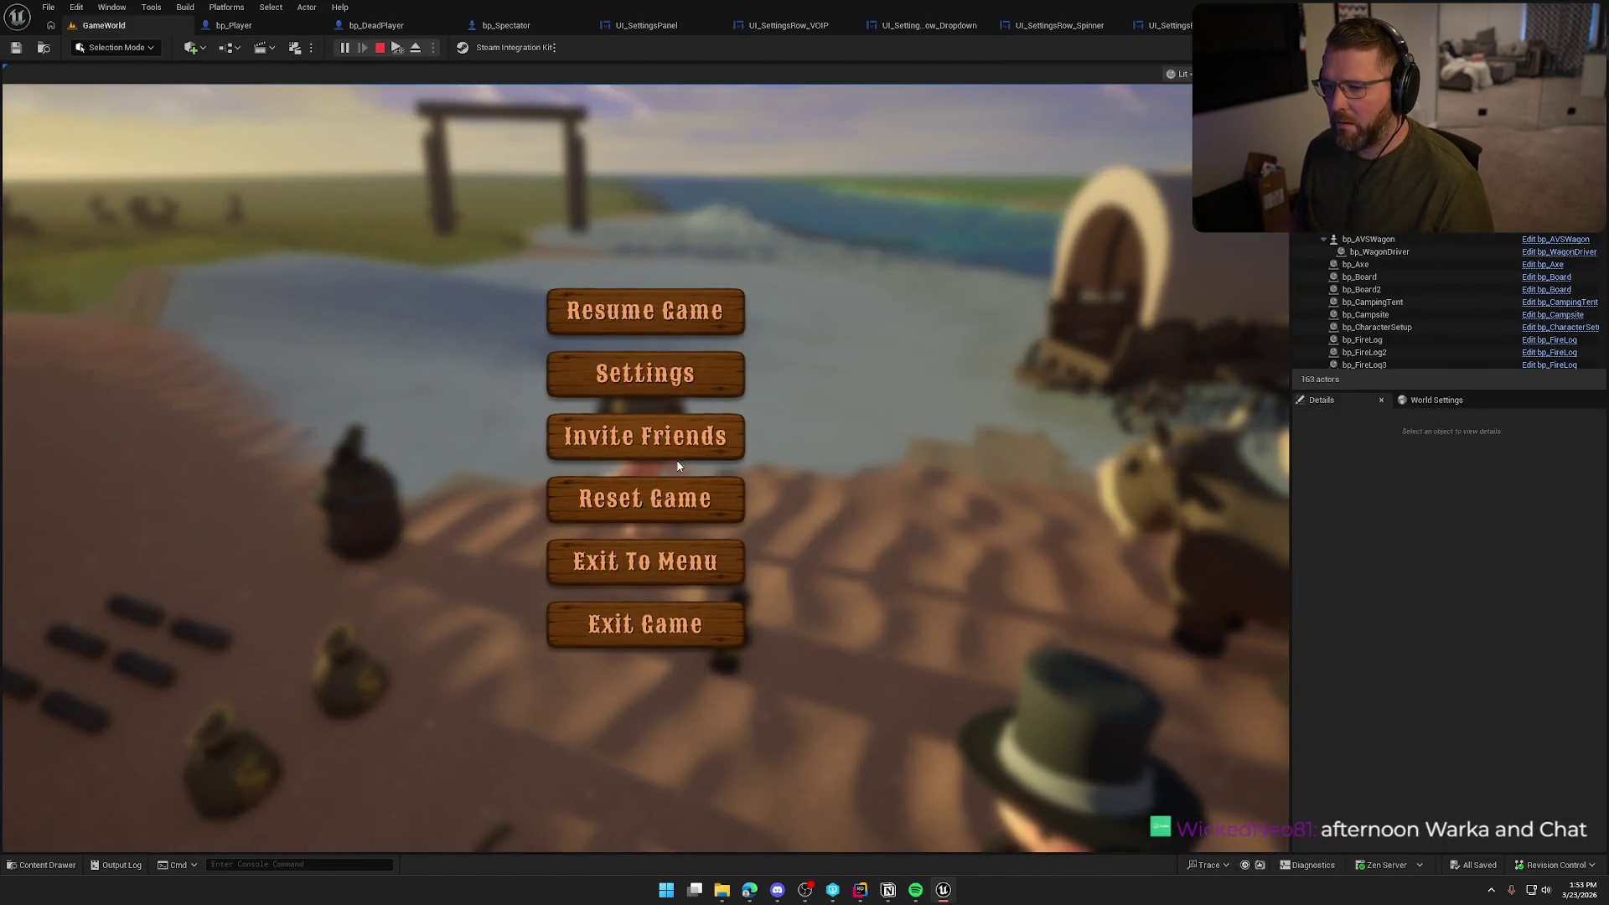
{"action": "left_click", "coordinate": [655, 380]}
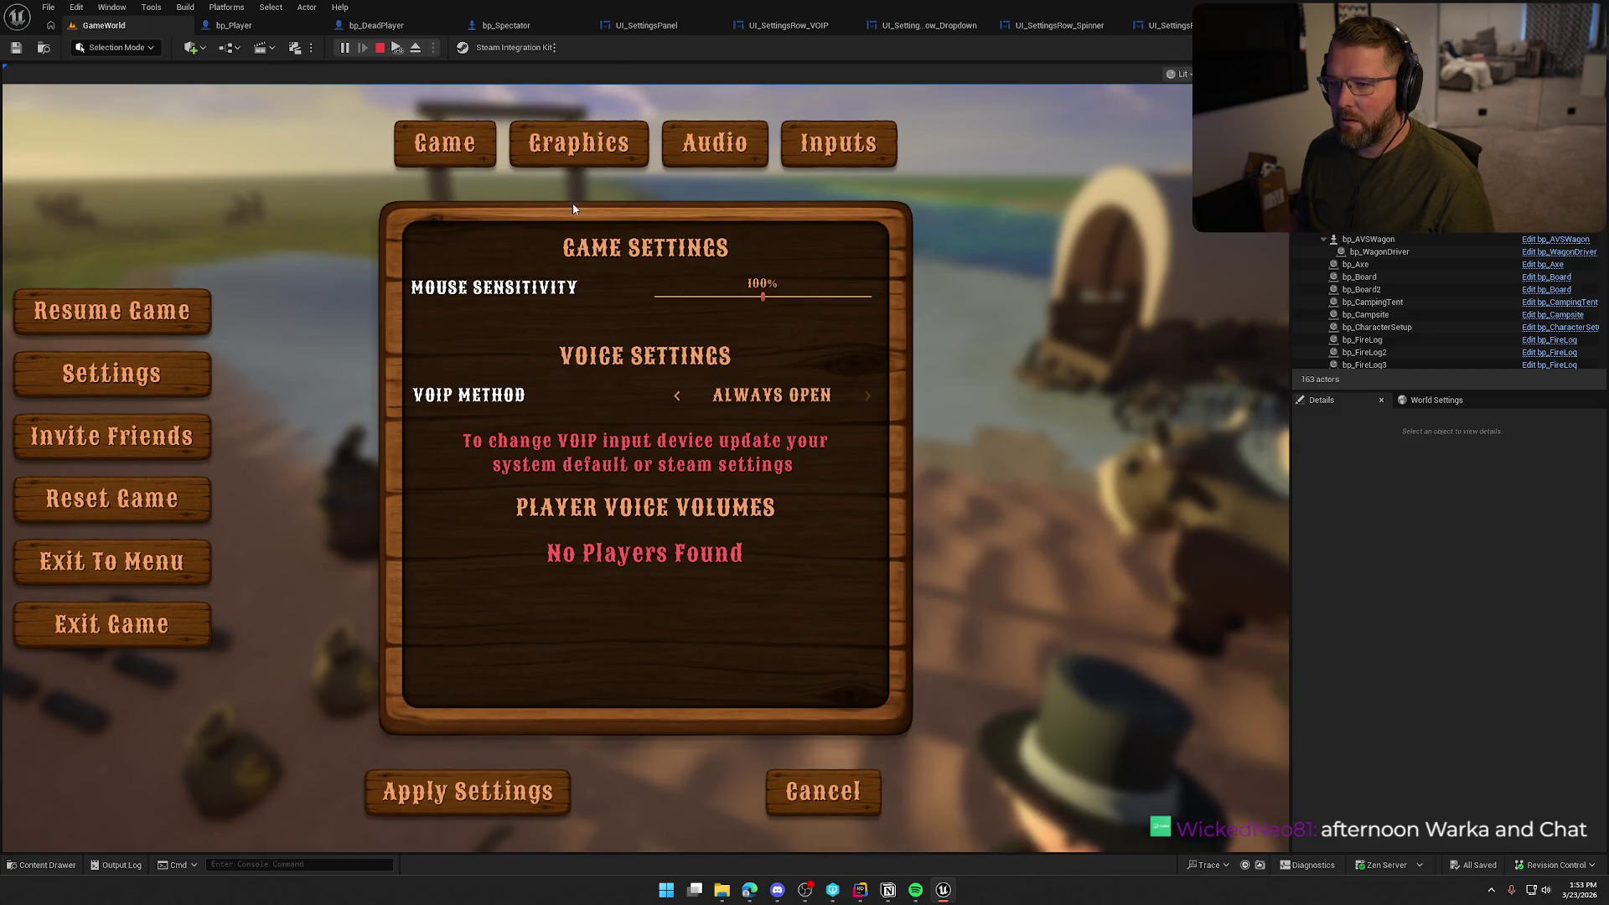
{"action": "left_click", "coordinate": [555, 183]}
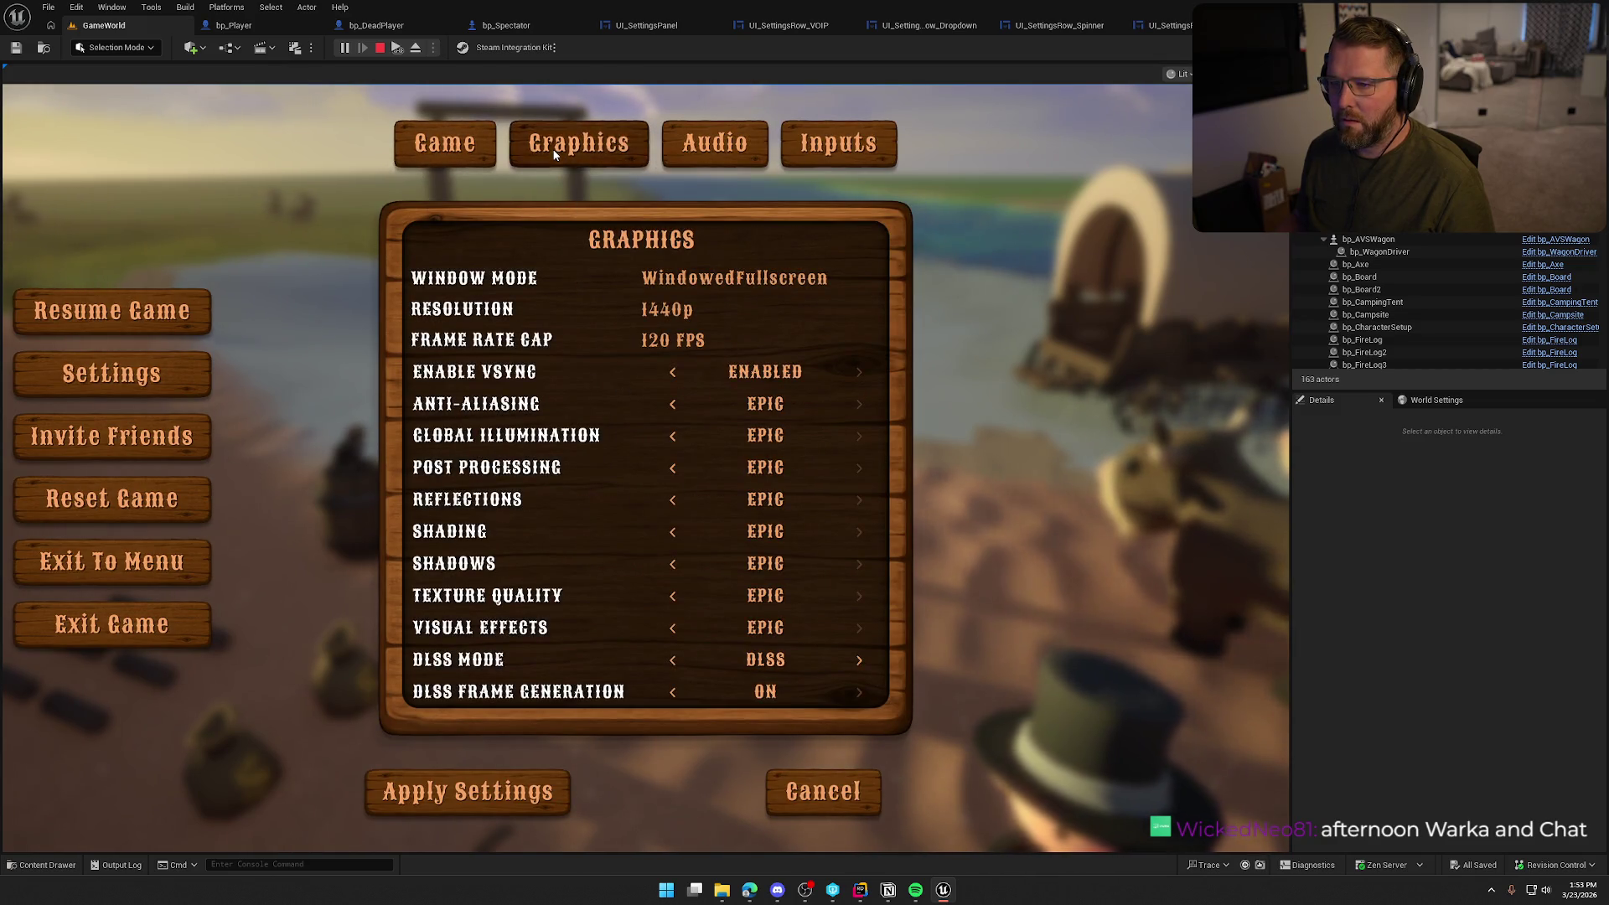
{"action": "left_click", "coordinate": [707, 156]}
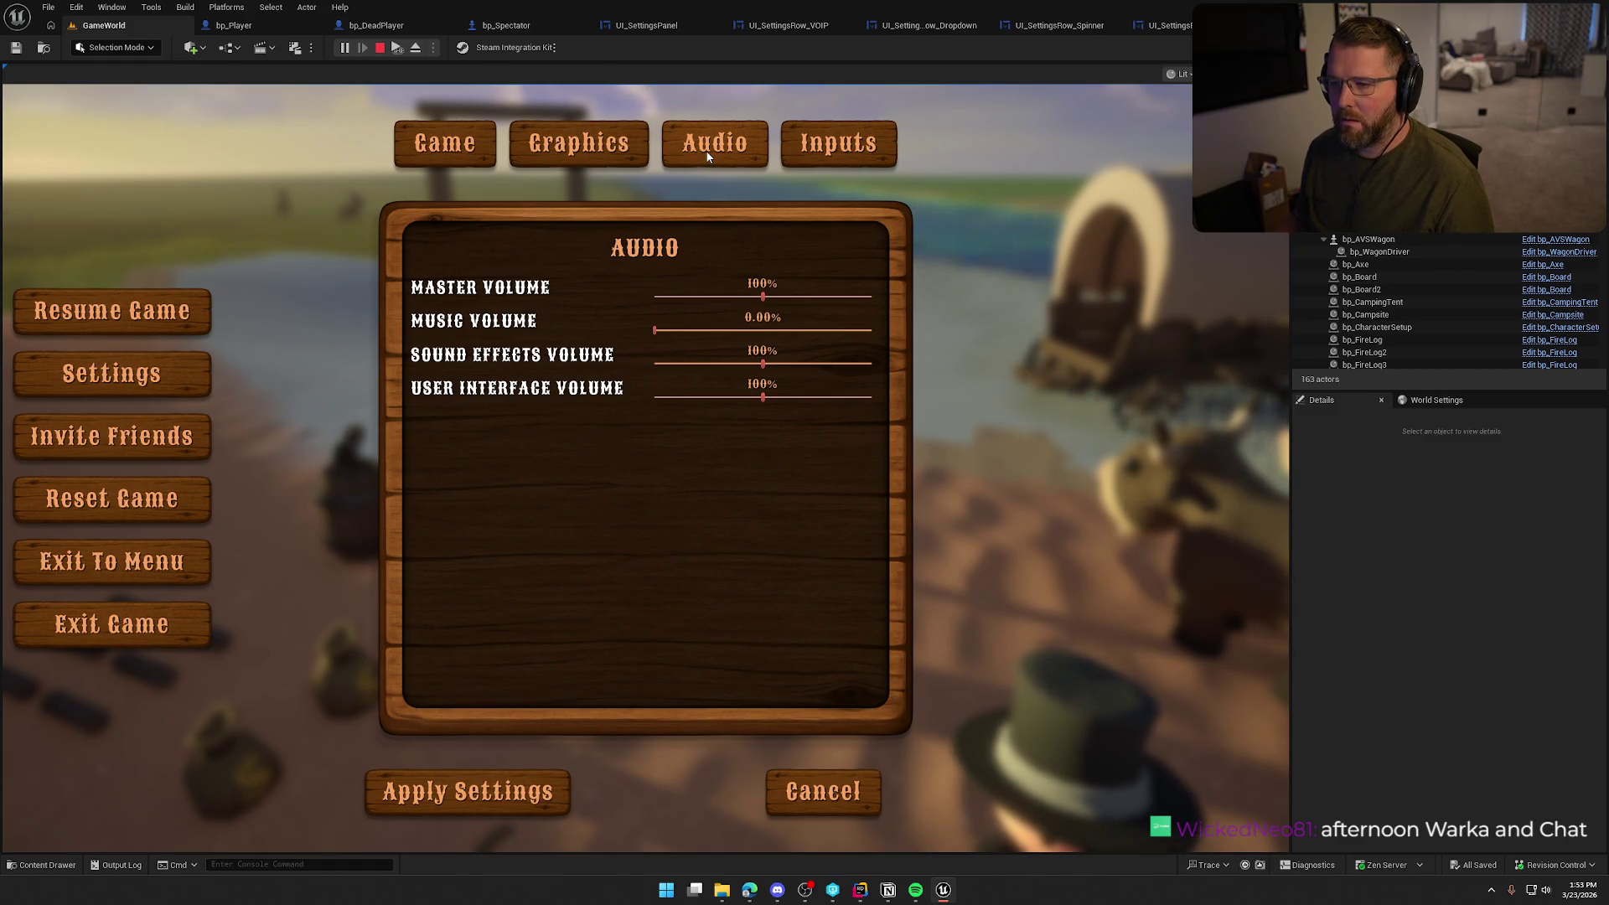
{"action": "key", "text": "Escape"}
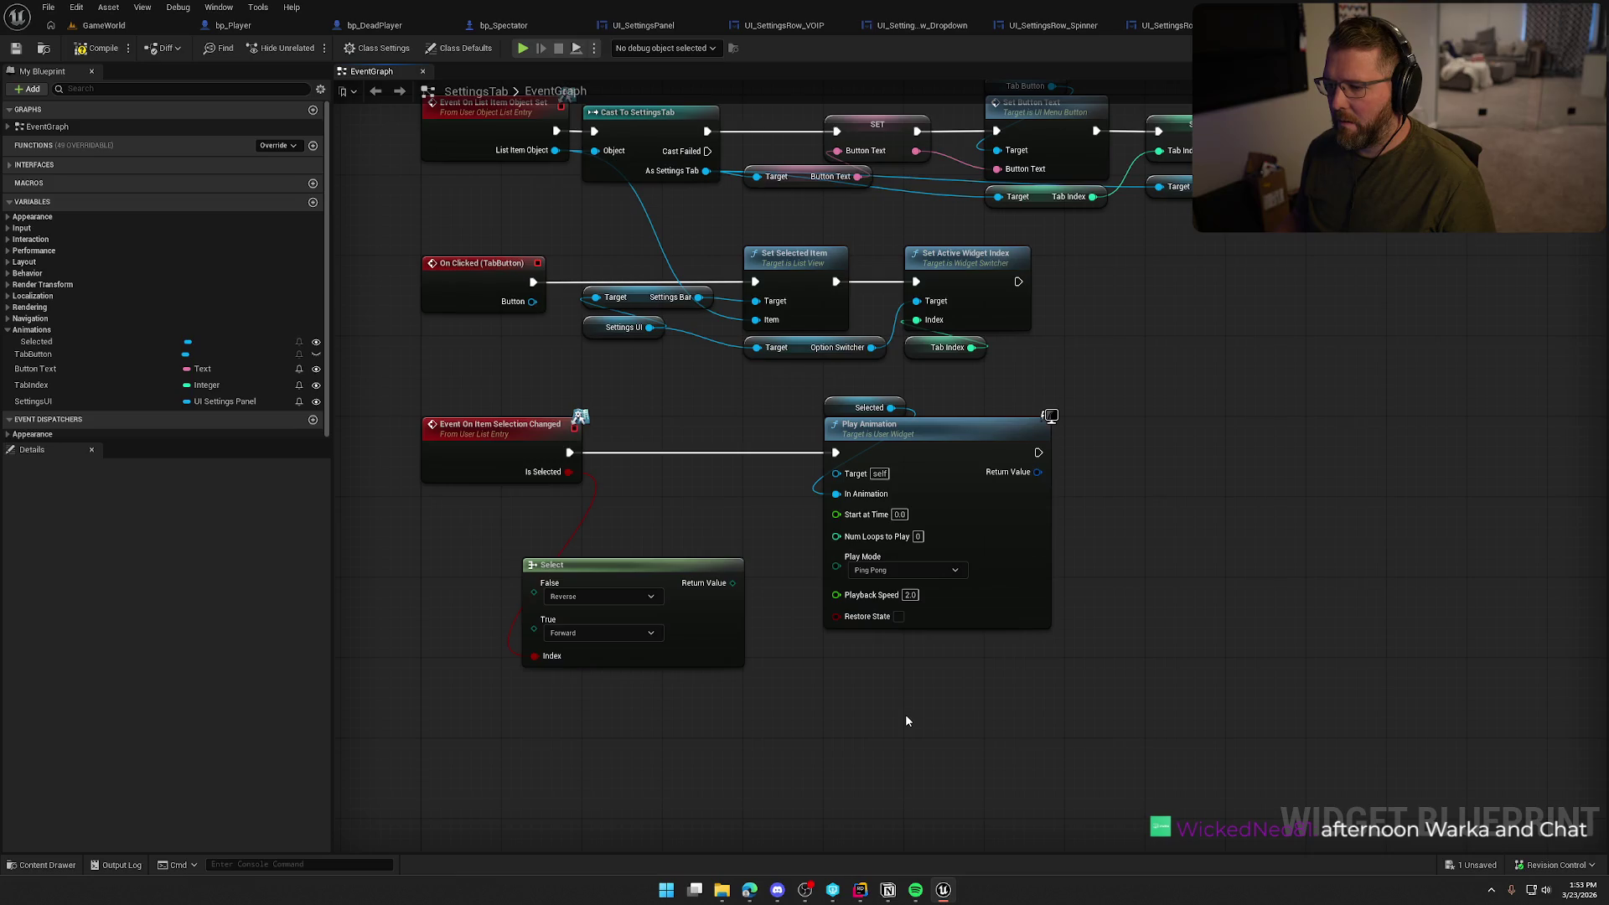
Relaunch the GameWorld level, open the settings panel again, and stop the session
{"action": "left_click", "coordinate": [109, 28]}
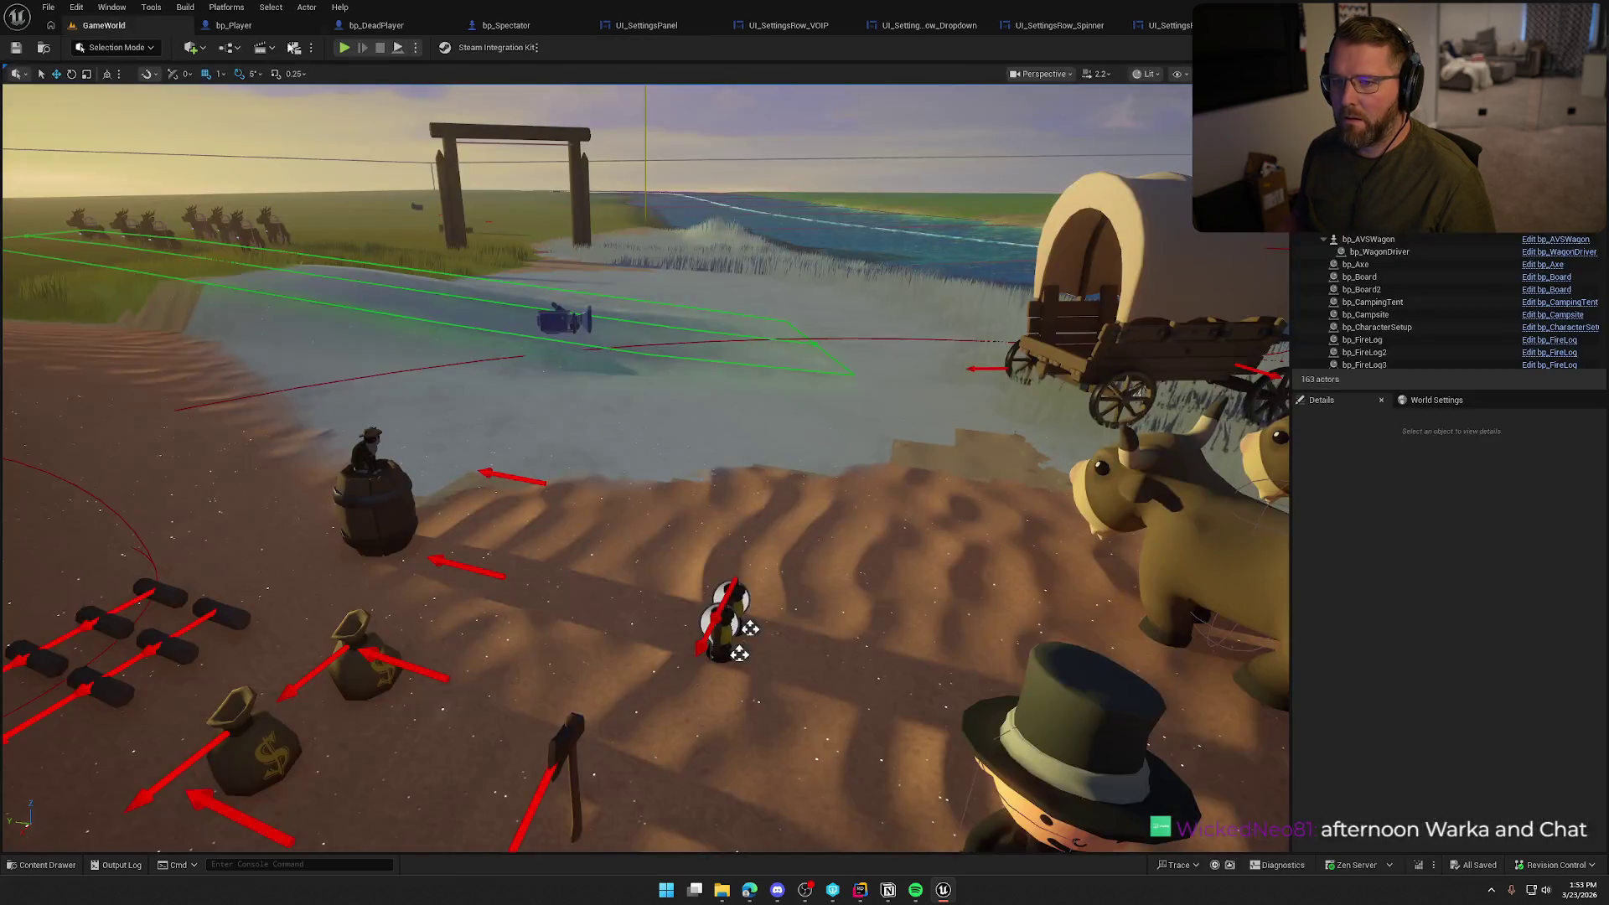
{"action": "left_click", "coordinate": [344, 49]}
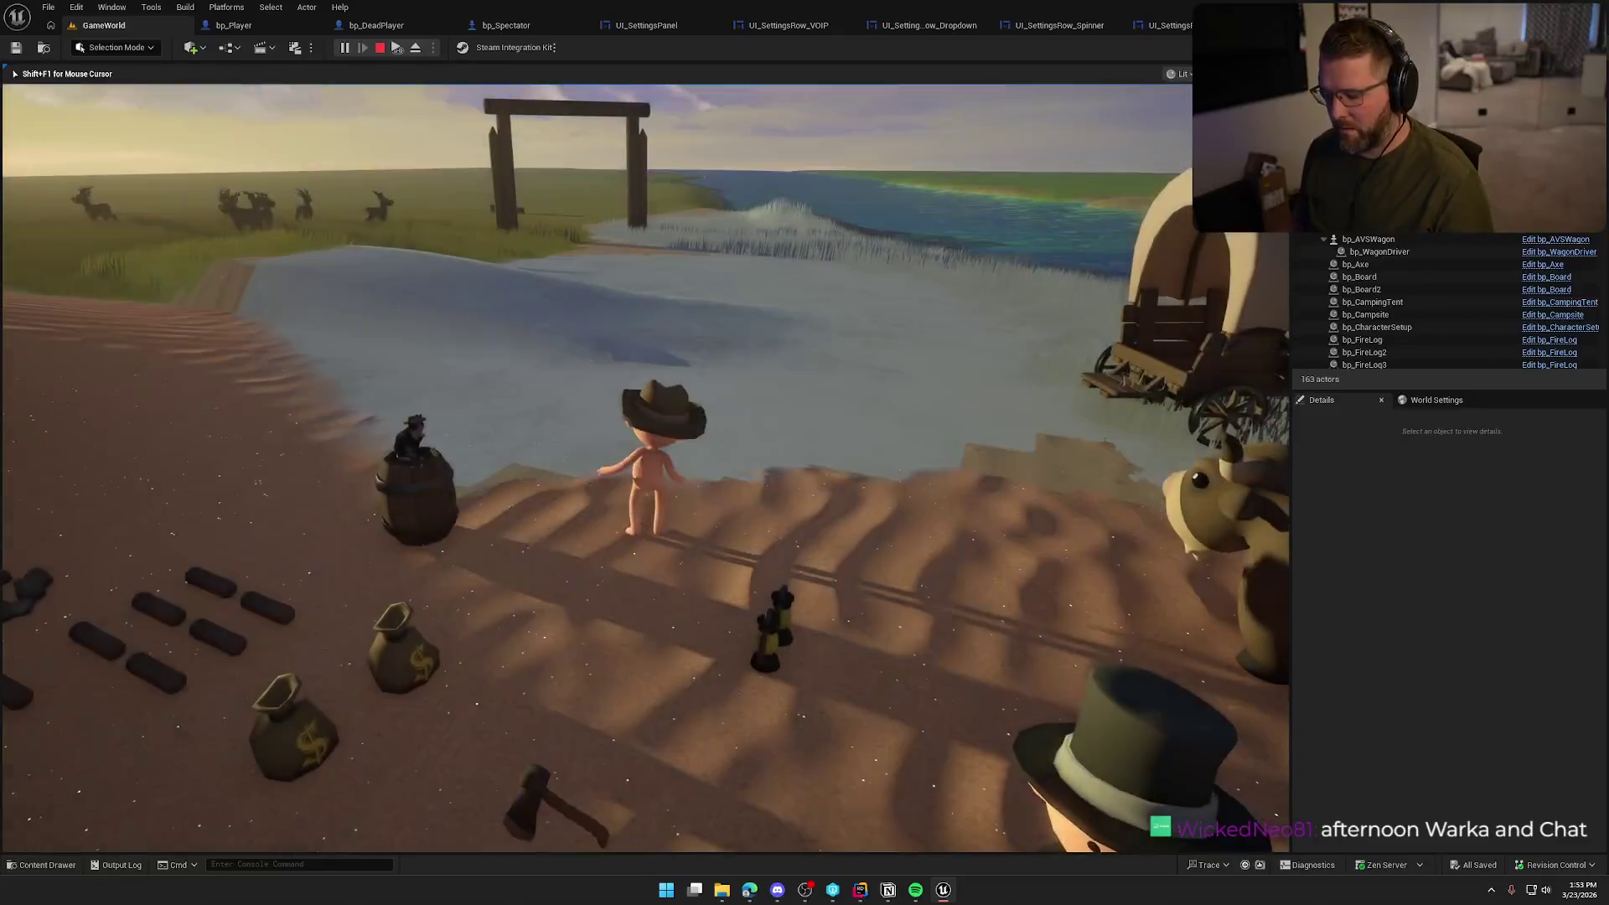
{"action": "key", "text": "Escape"}
{"action": "left_click", "coordinate": [675, 383]}
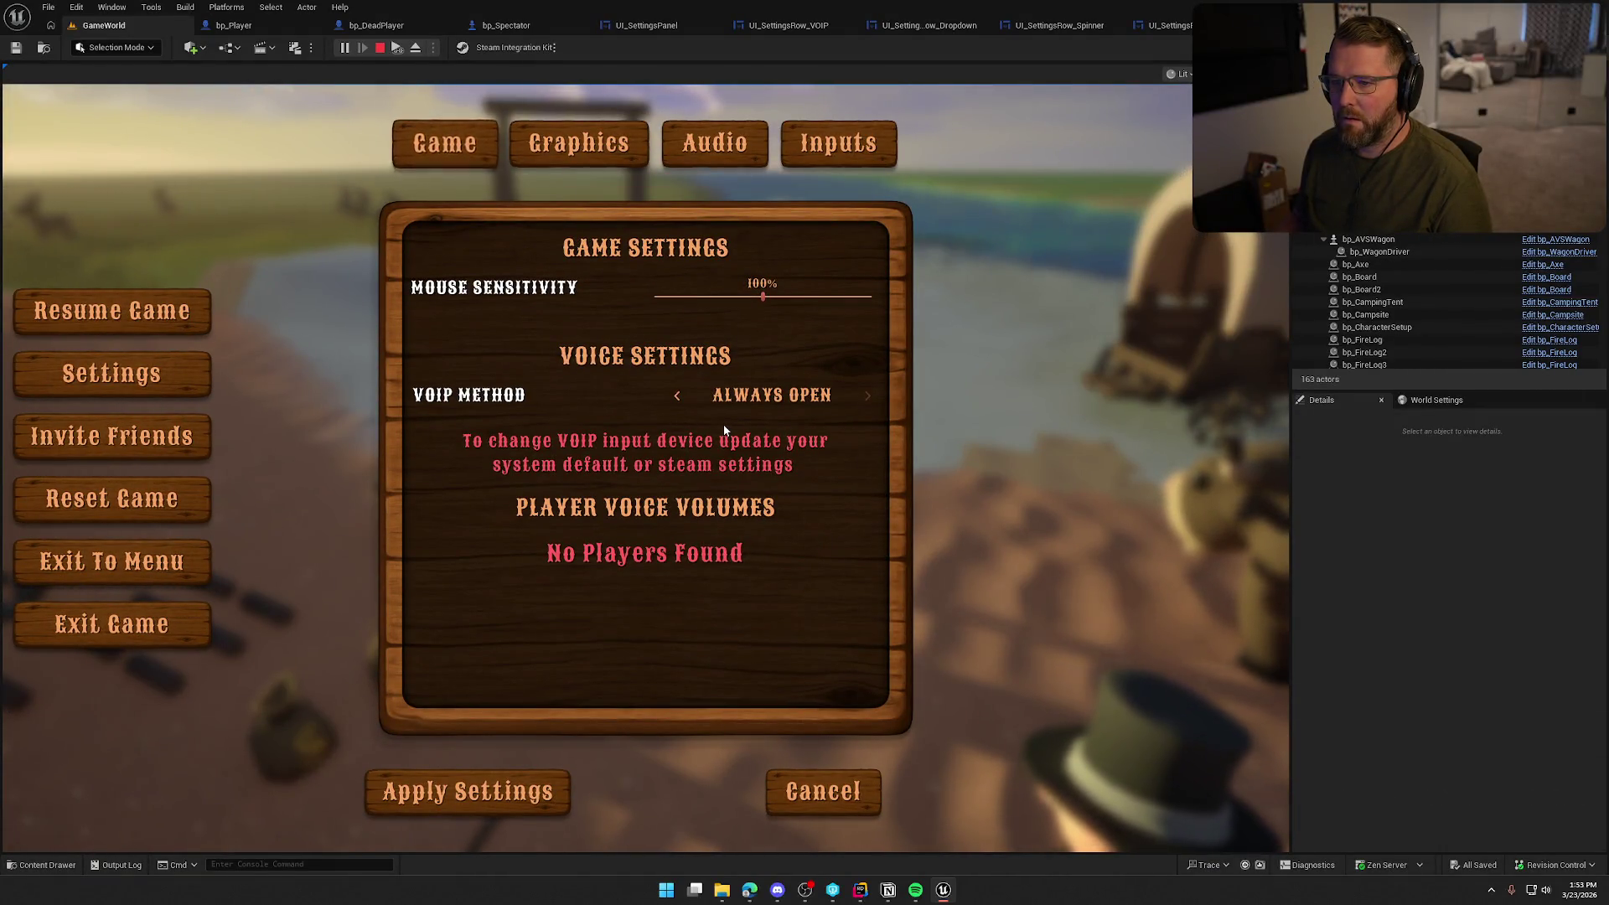
{"action": "key", "text": "Escape"}
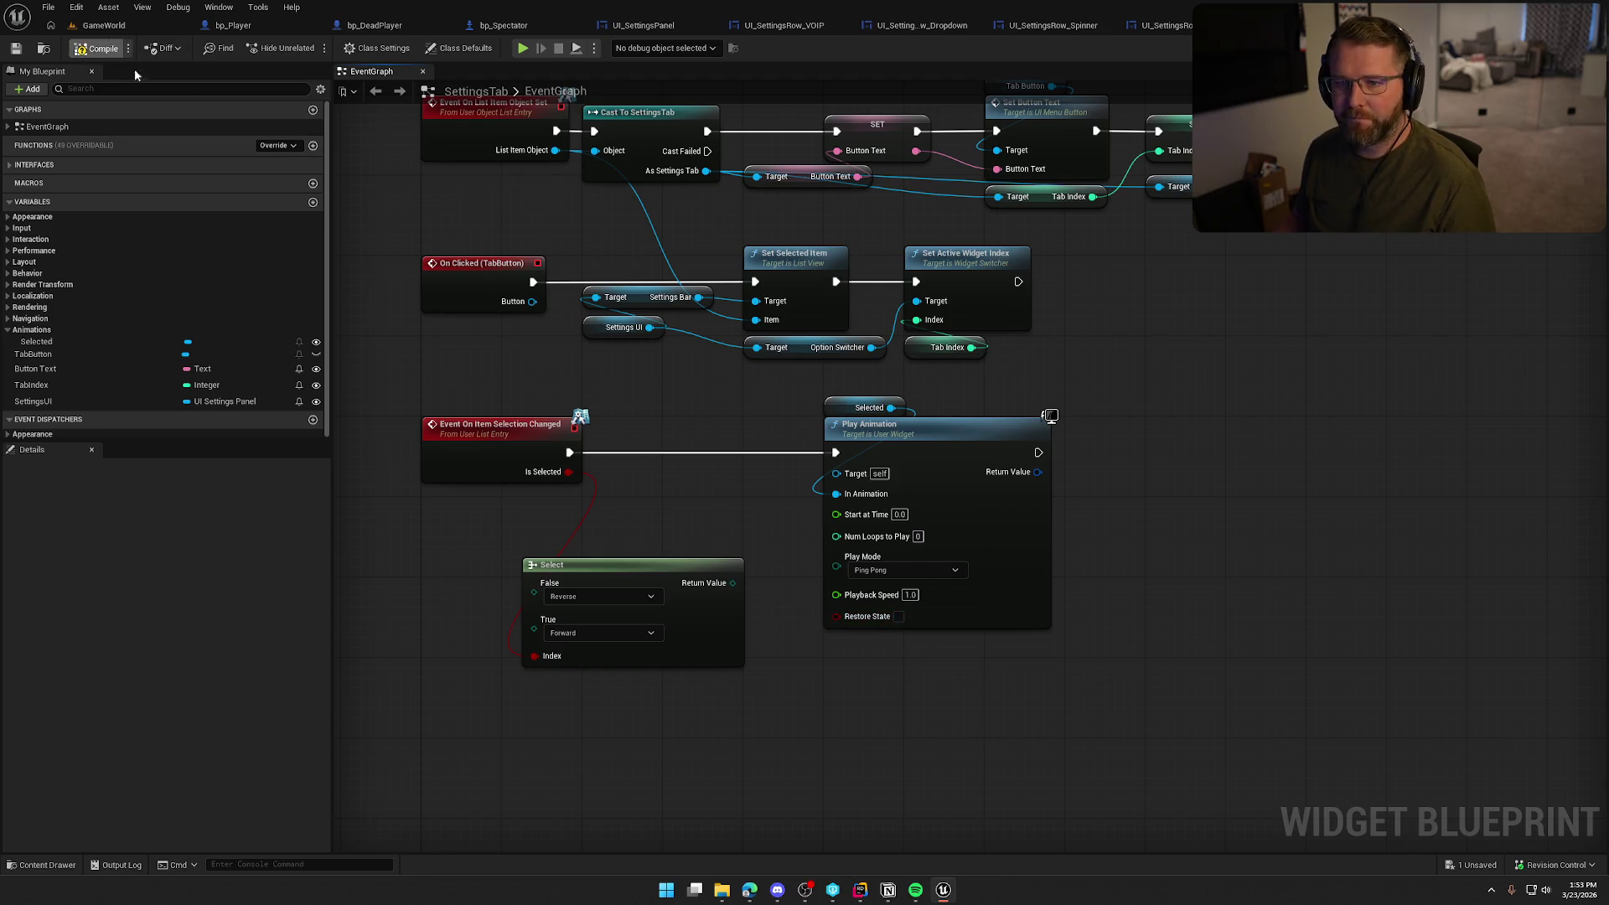
Preview the game, open Settings, switch to the Graphics page, then stop the preview
{"action": "left_click", "coordinate": [522, 49]}
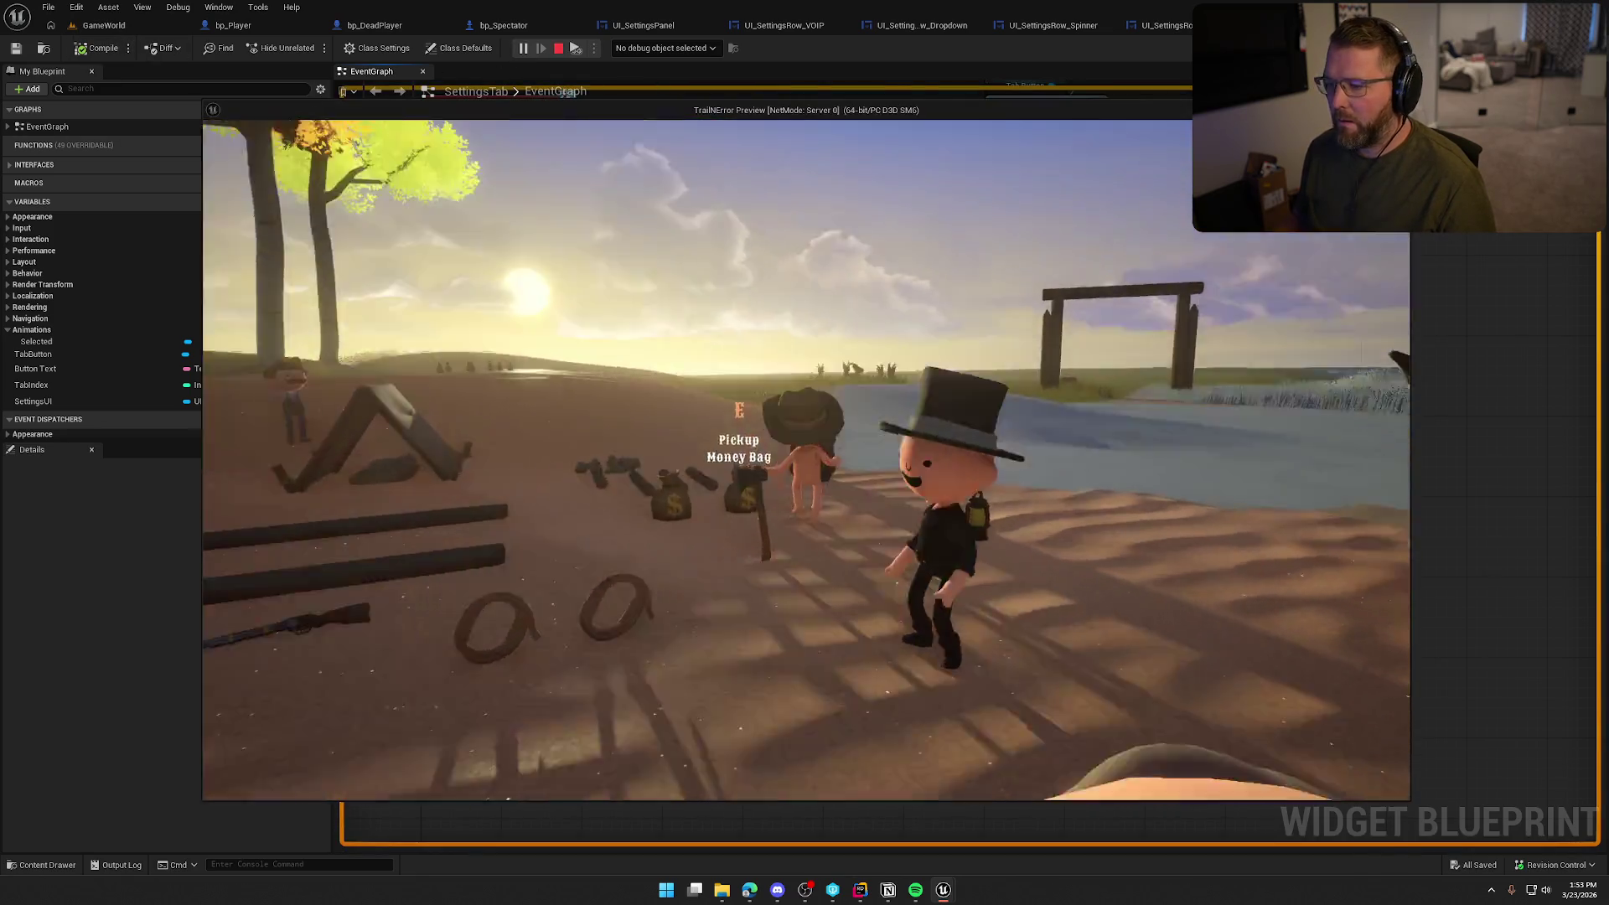
{"action": "key", "text": "Escape"}
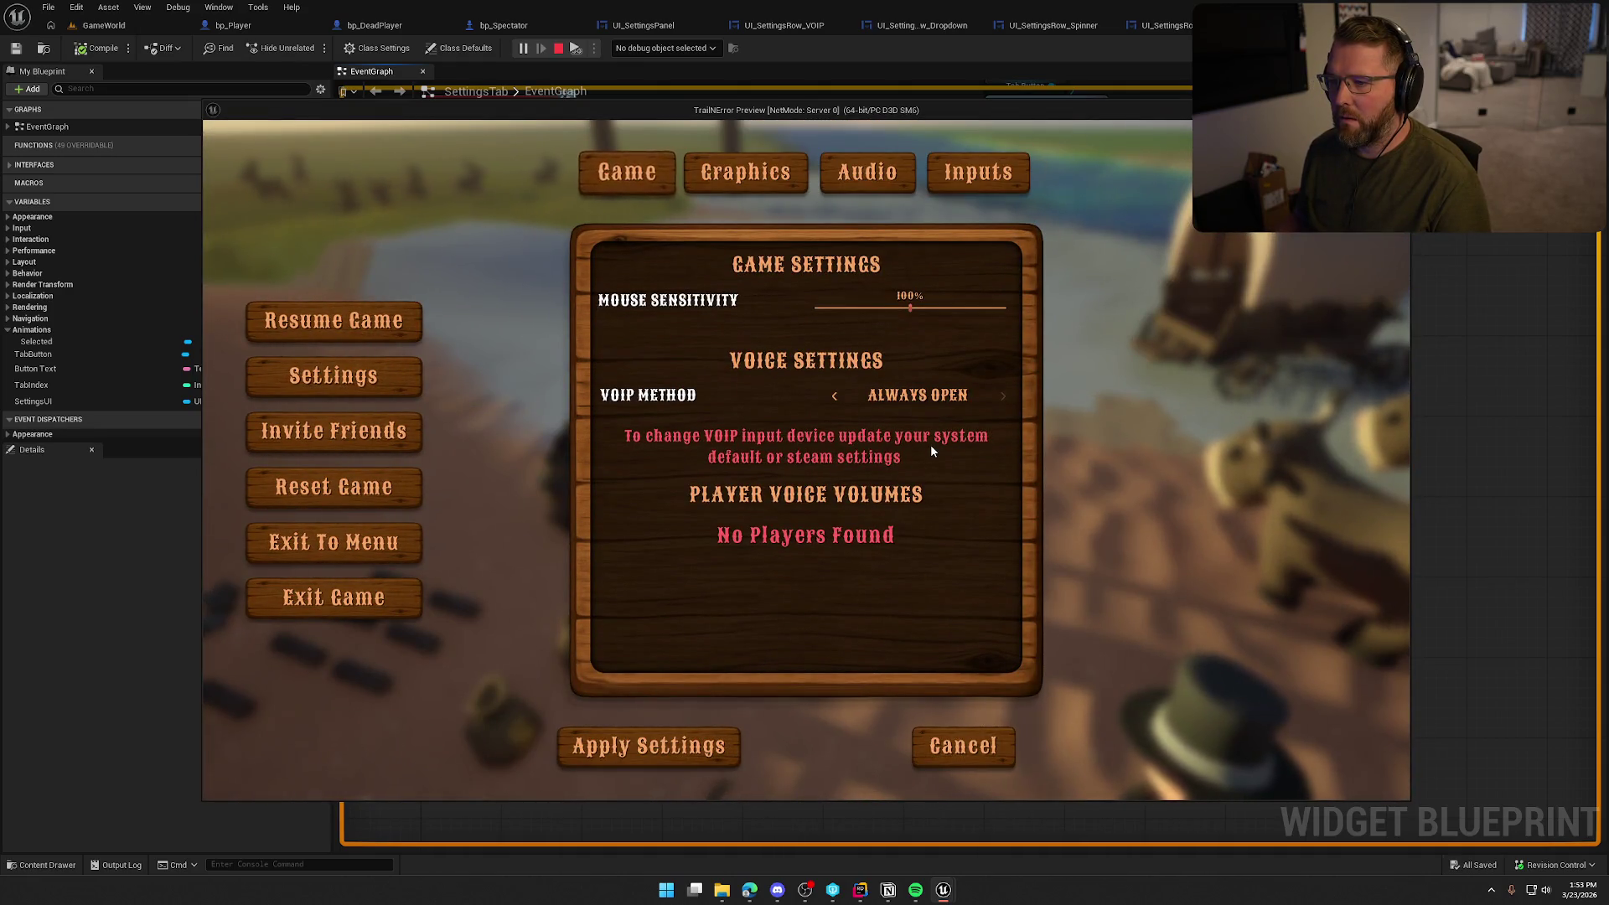
{"action": "left_click", "coordinate": [746, 172]}
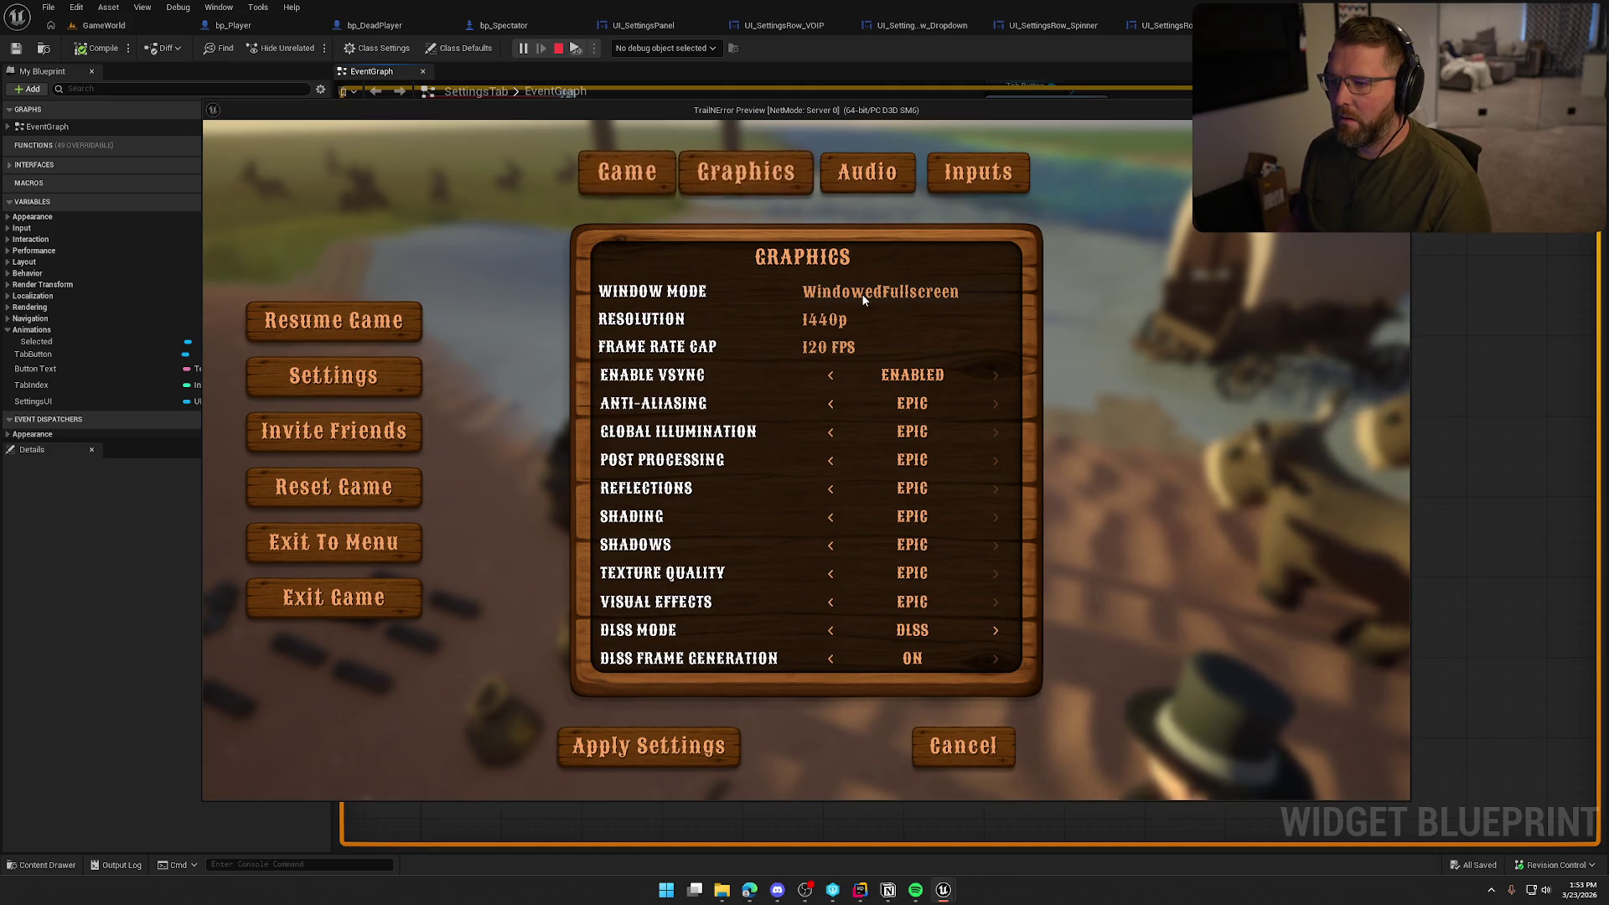
{"action": "key", "text": "Escape"}
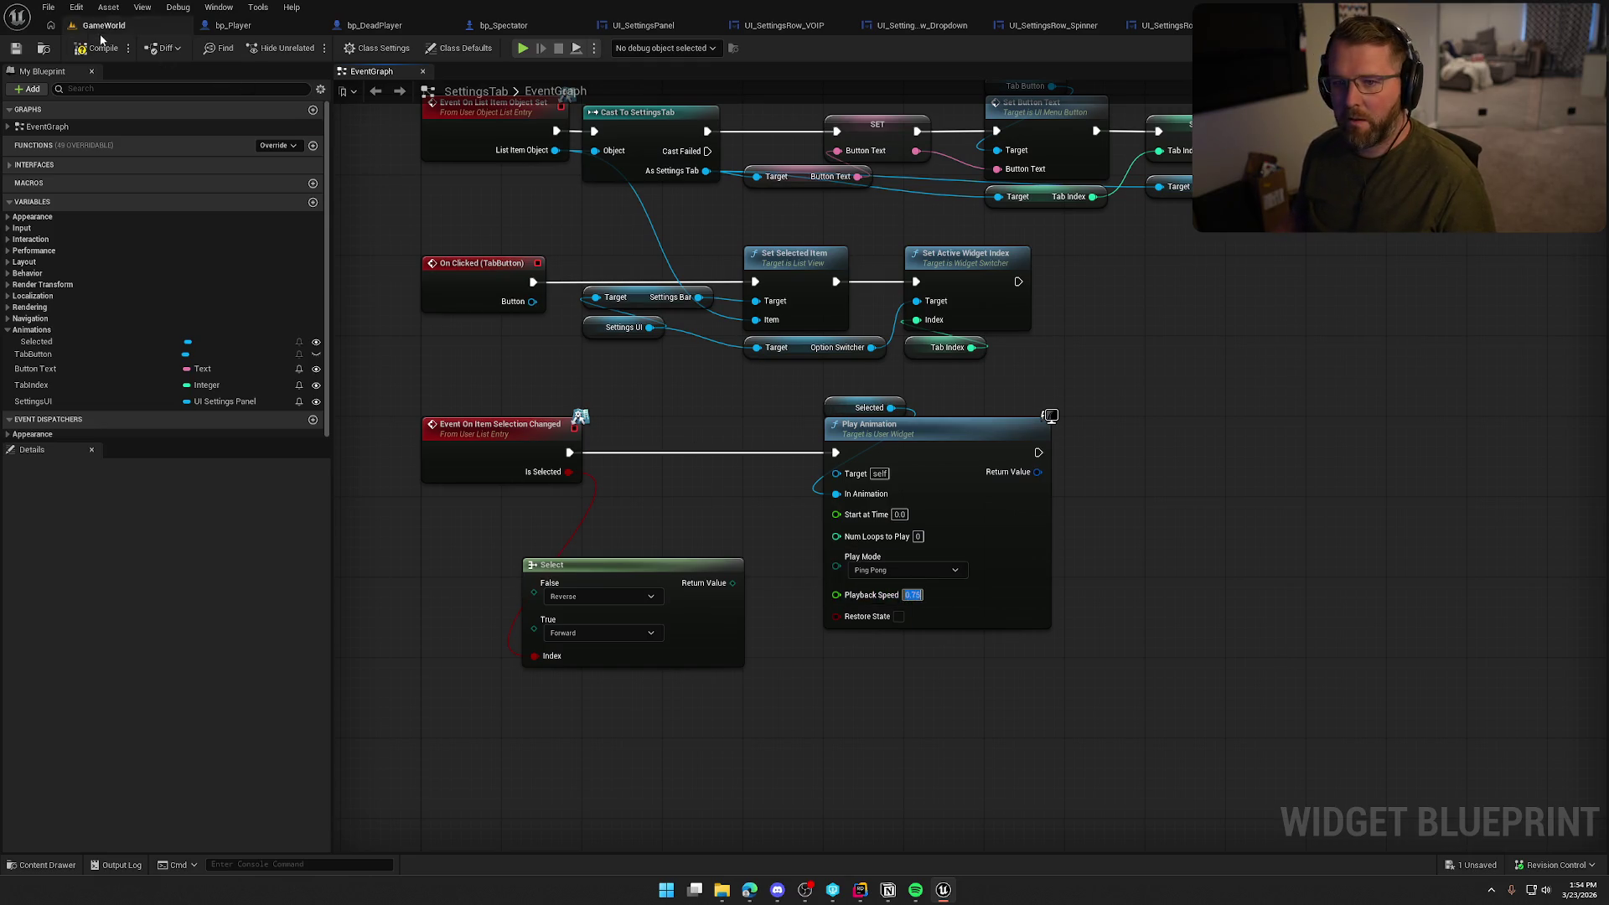
Replay the preview and retest the Graphics tab switch at playback speed 0.75
{"action": "left_click", "coordinate": [522, 48]}
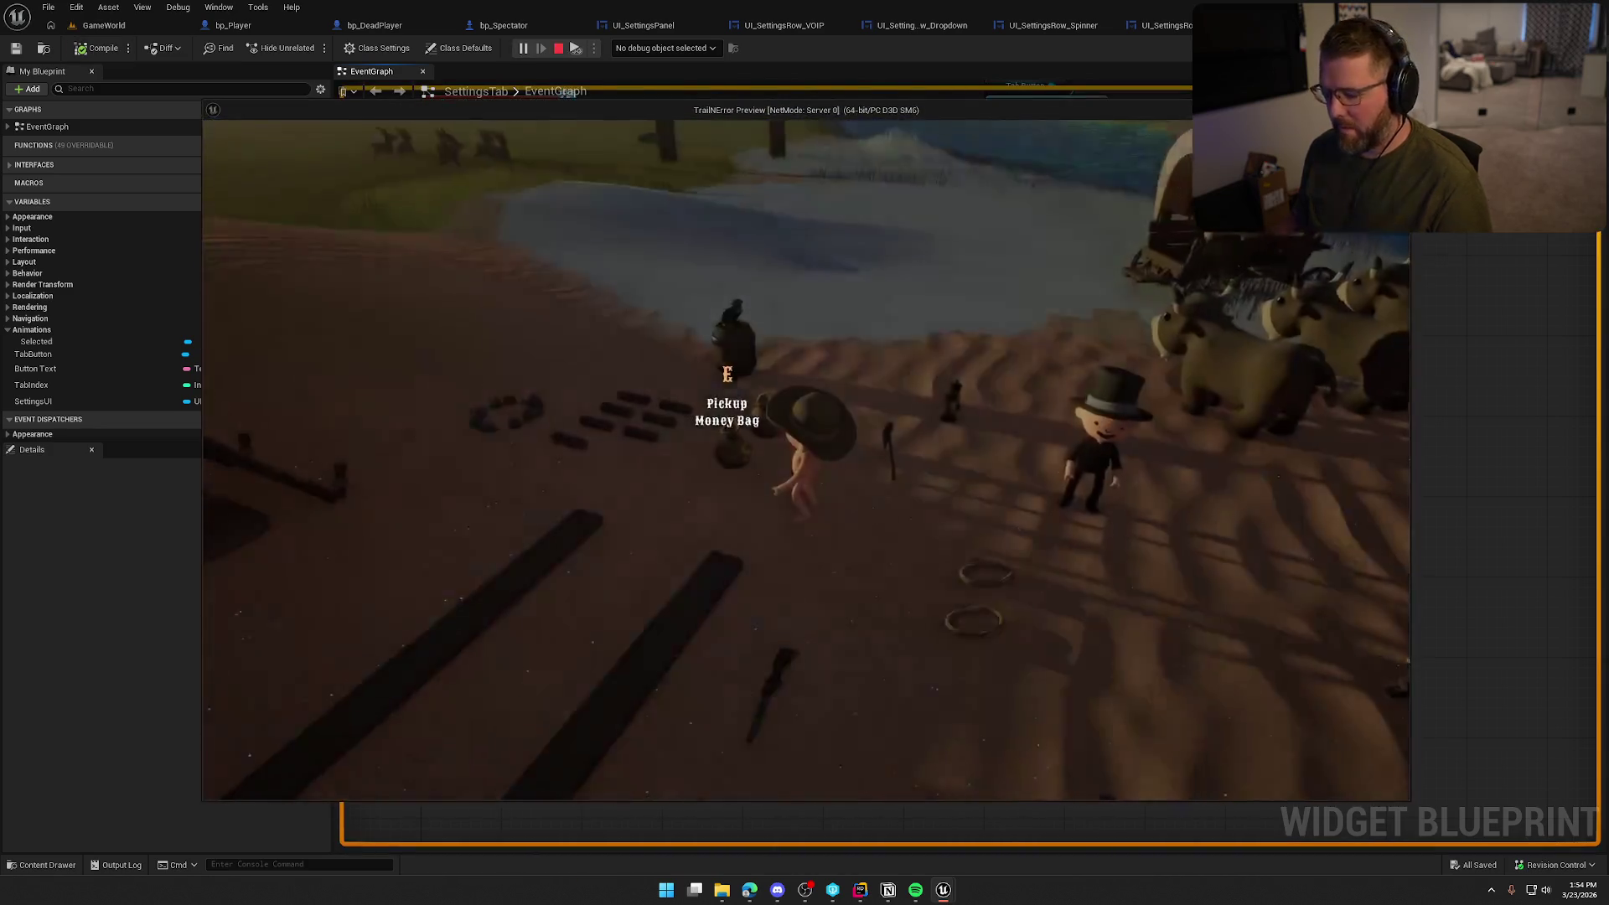
{"action": "key", "text": "Escape"}
{"action": "left_click", "coordinate": [805, 372]}
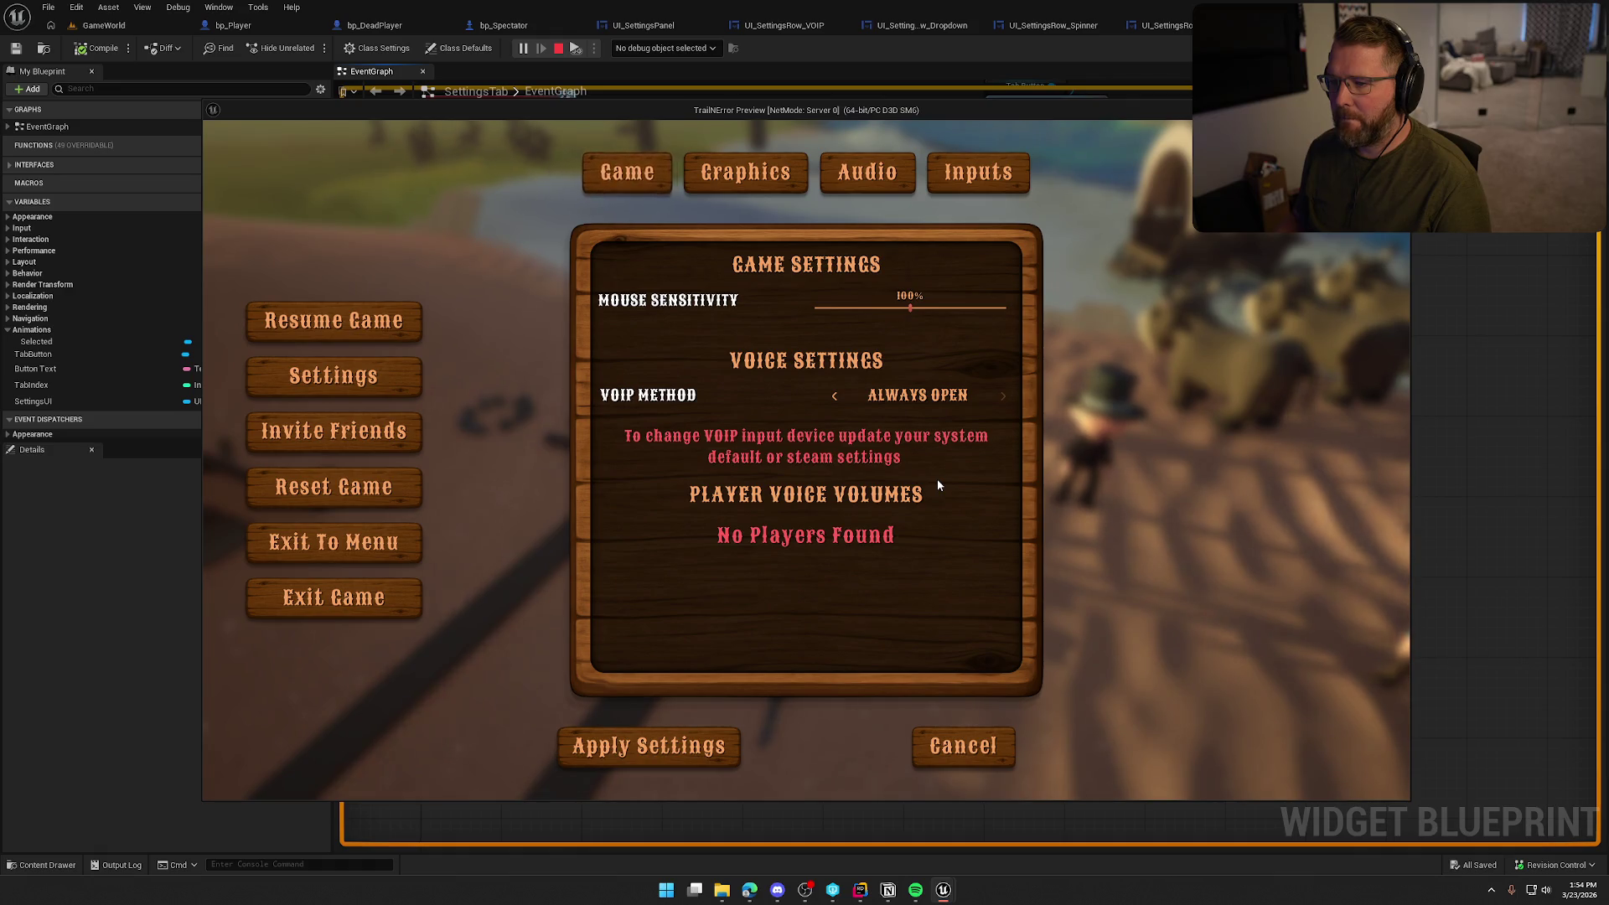
{"action": "key", "text": "e"}
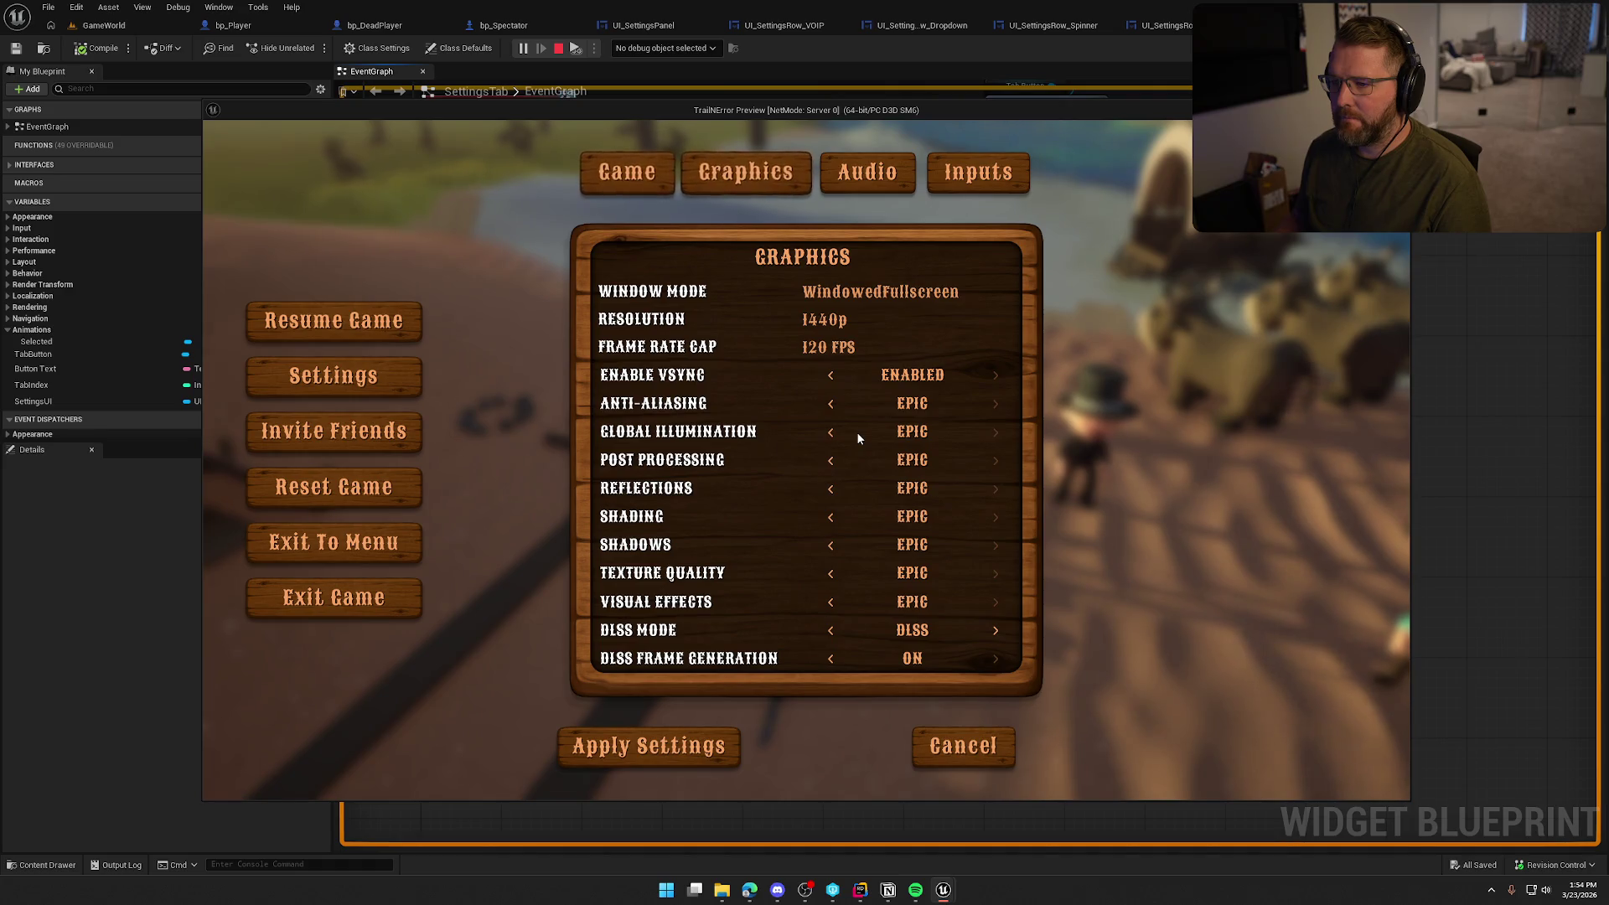
{"action": "key", "text": "Escape"}
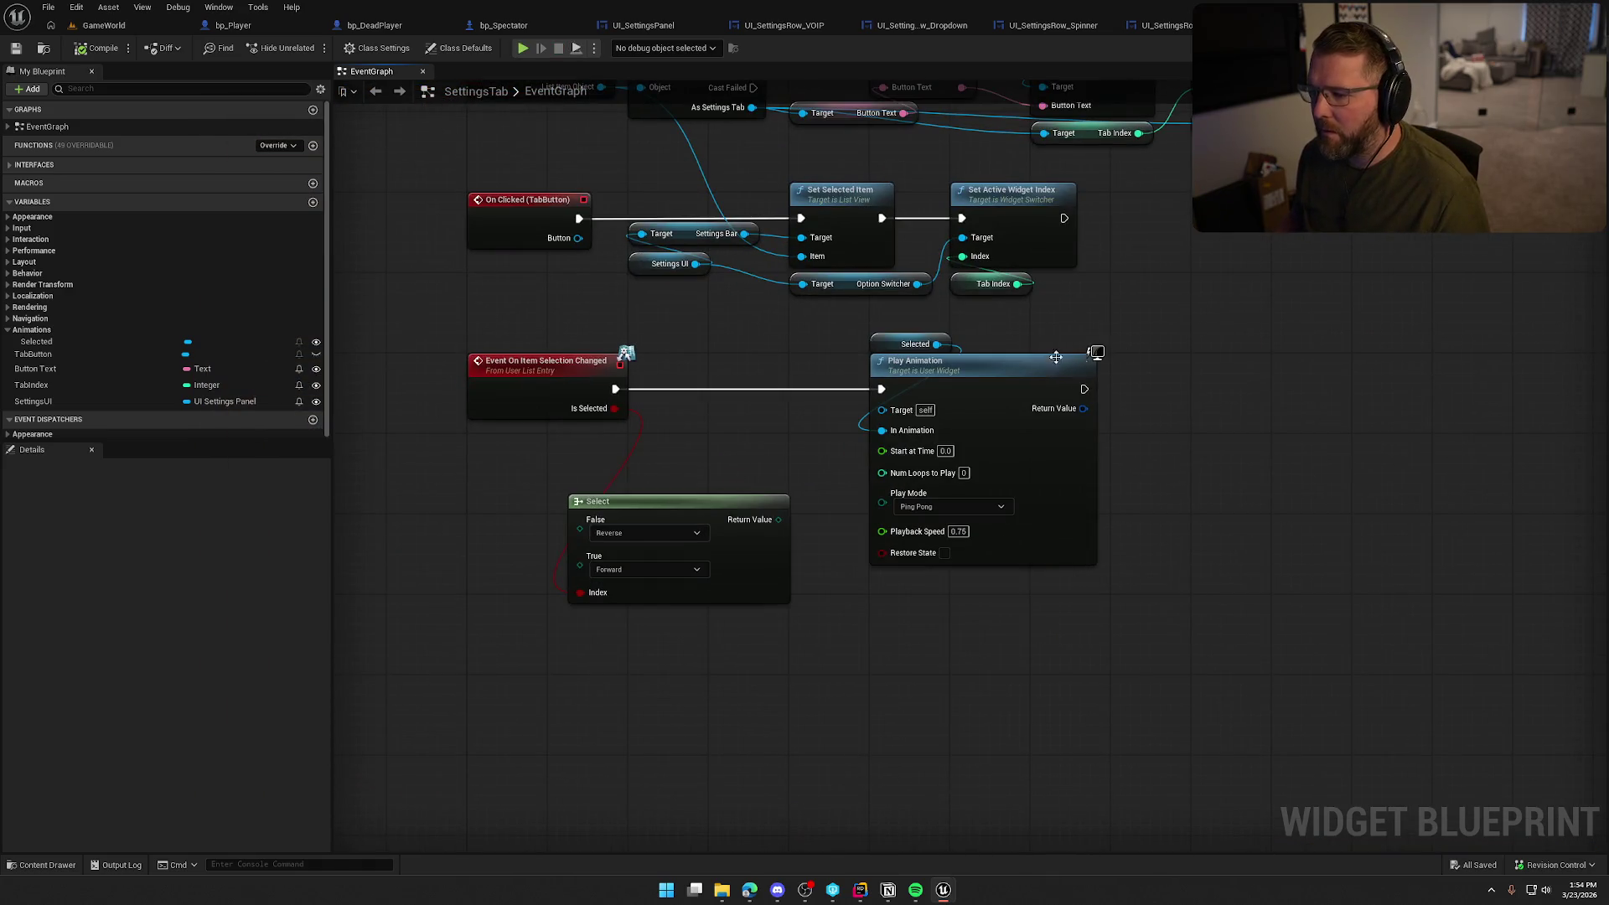
Set the Select node's True value to Ping Pong and wire its result into Play Mode
{"action": "mouse_move", "coordinate": [849, 332]}
{"action": "left_mouse_down"}
{"action": "mouse_move", "coordinate": [1002, 409]}
{"action": "mouse_move", "coordinate": [1158, 385]}
{"action": "left_mouse_up"}
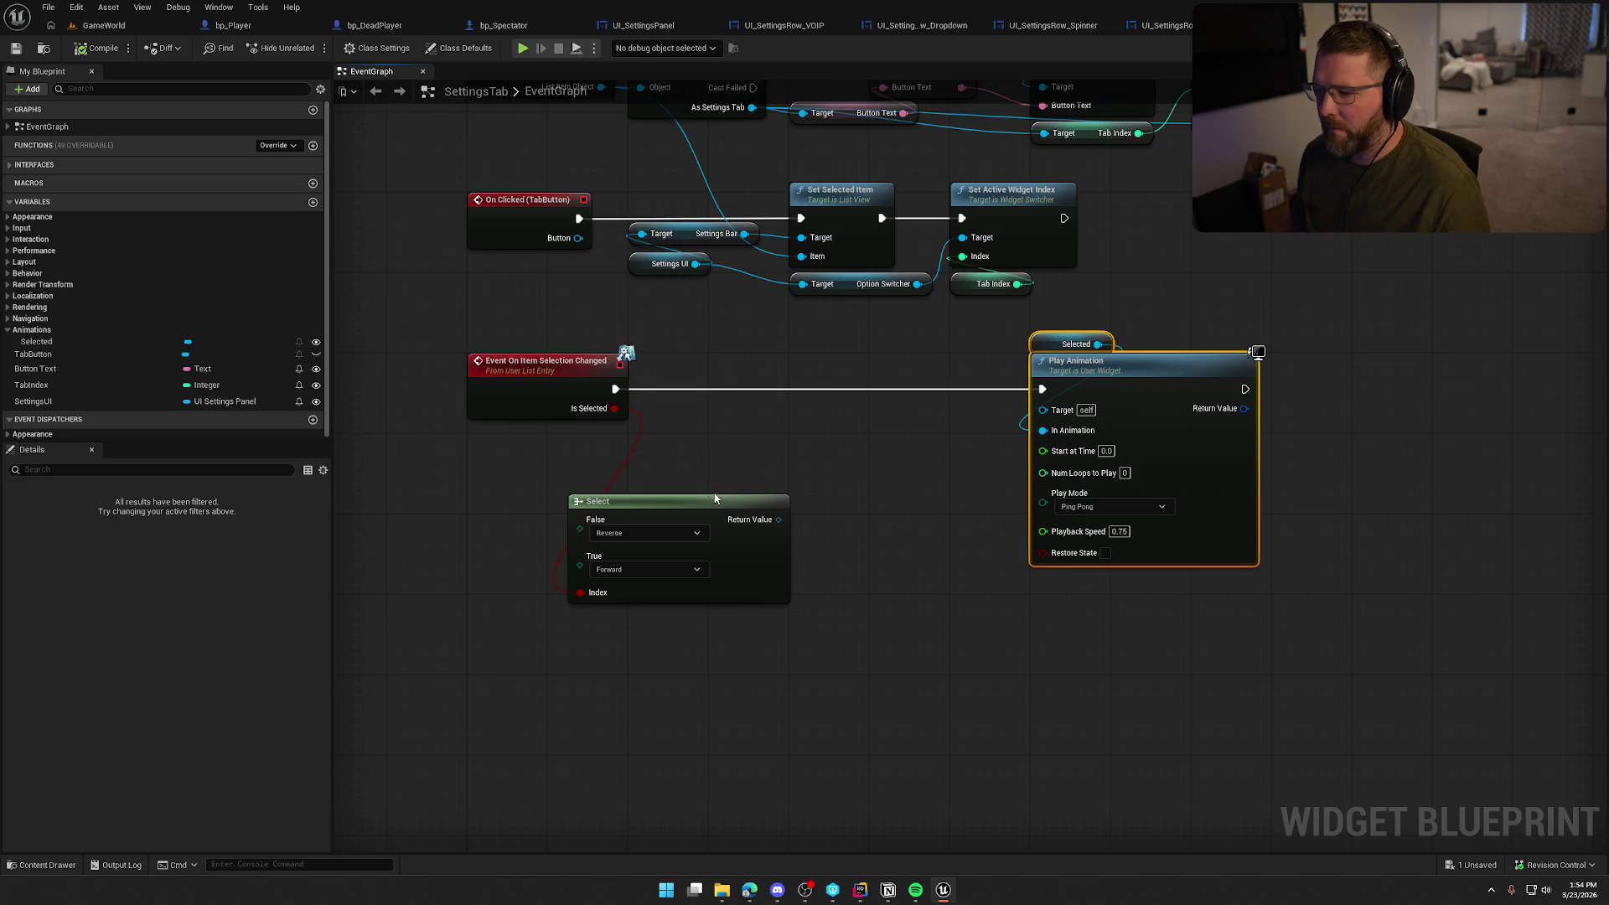
{"action": "left_click_drag", "start_coordinate": [714, 498], "coordinate": [802, 466]}
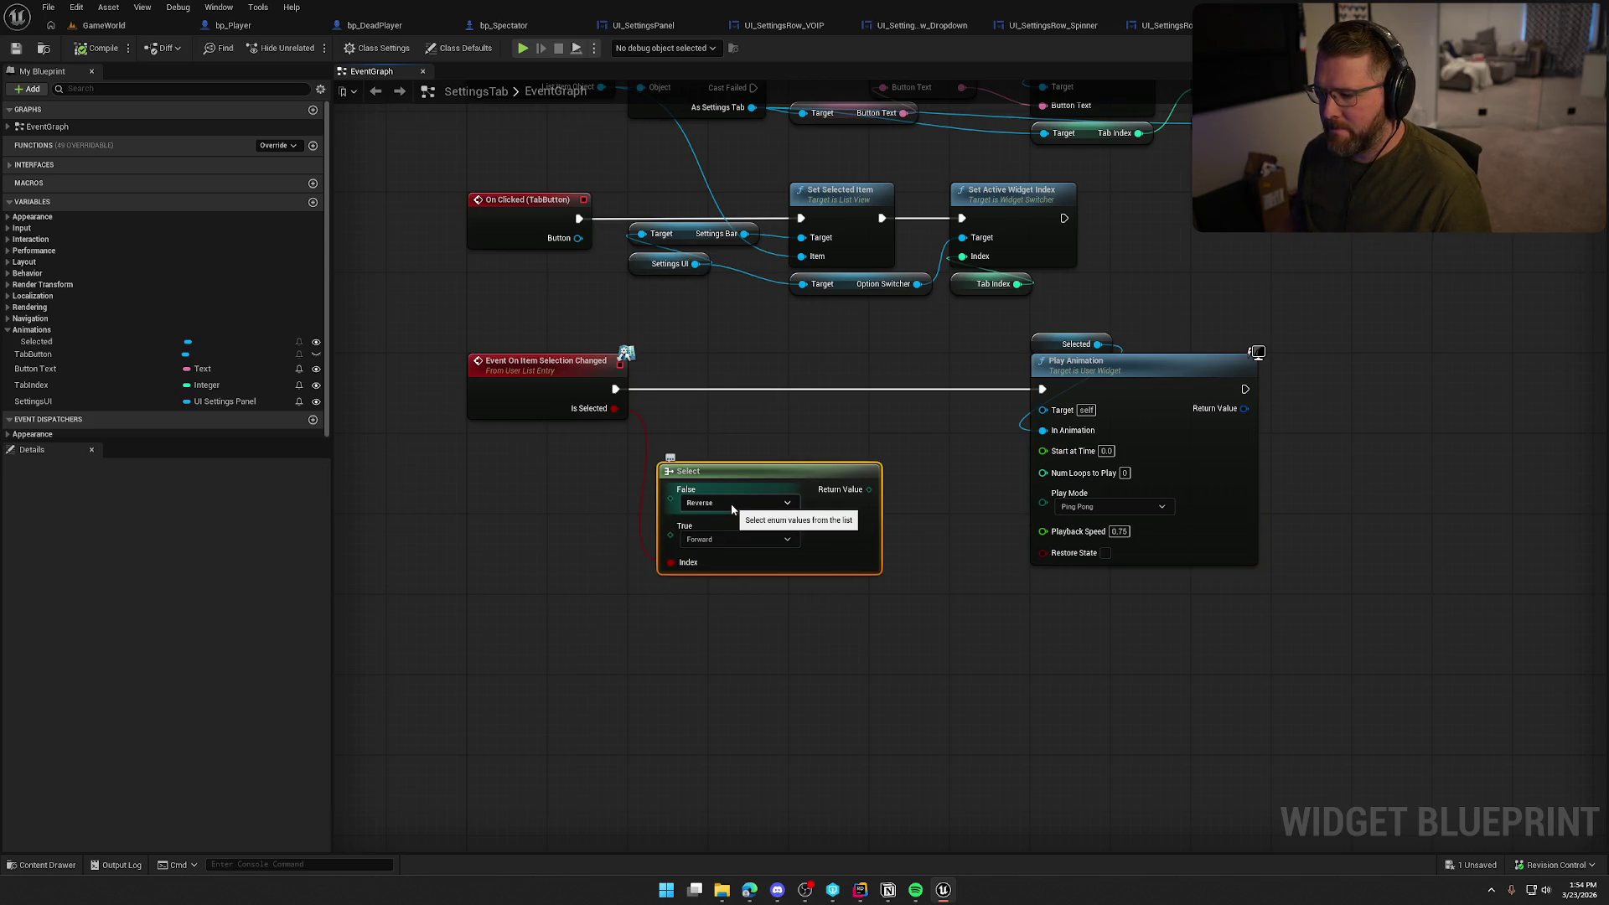
{"action": "left_click", "coordinate": [748, 540]}
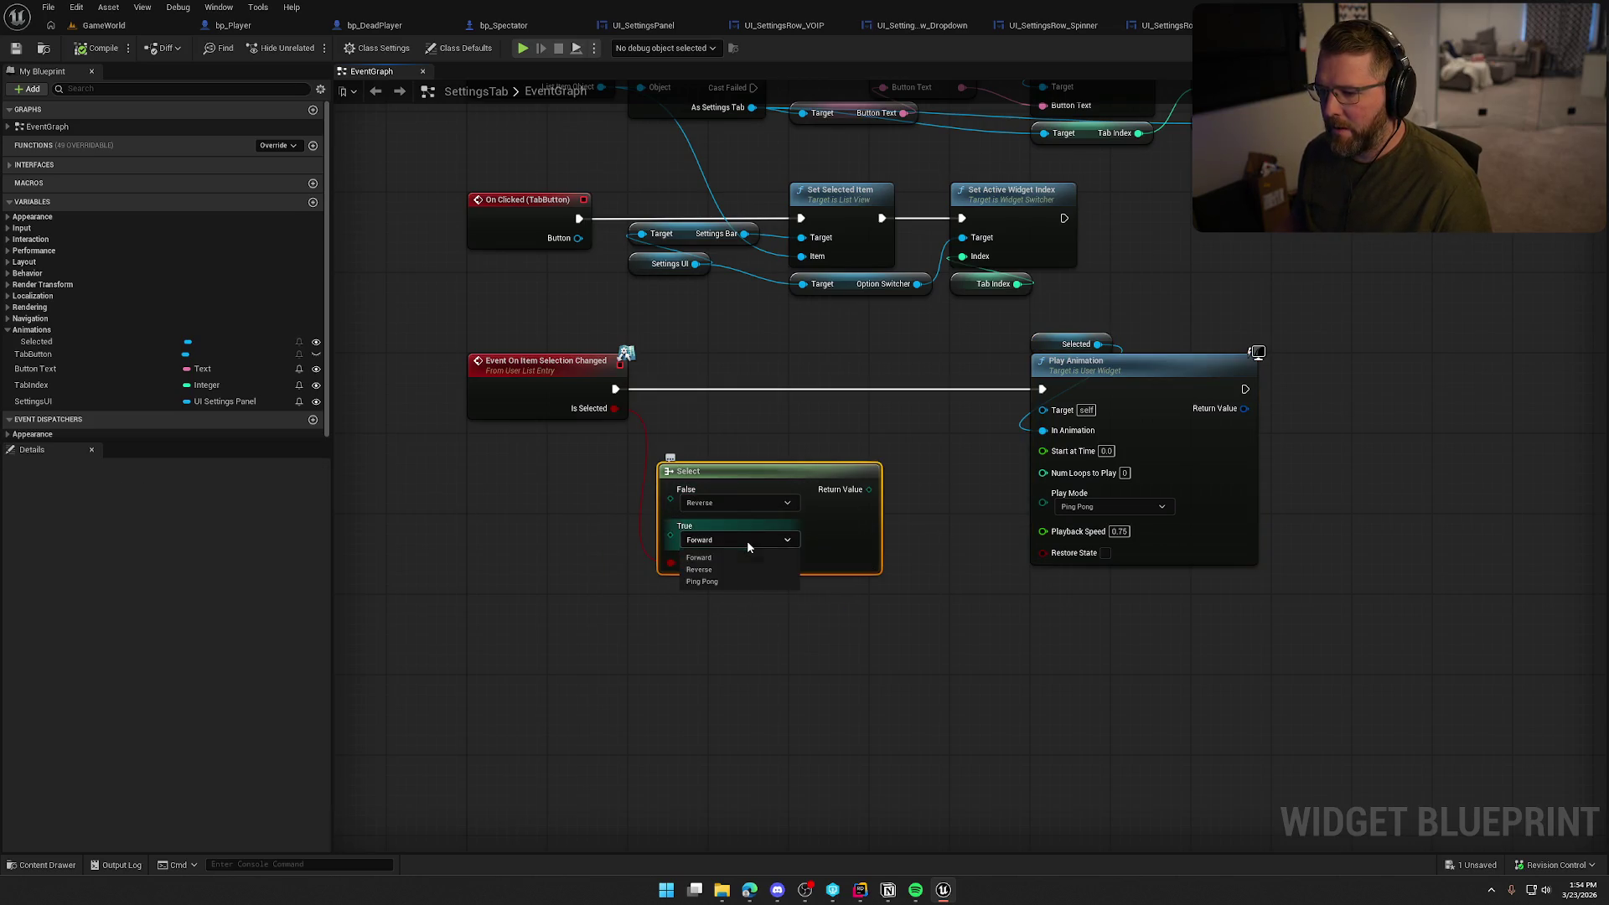
{"action": "left_click", "coordinate": [708, 581]}
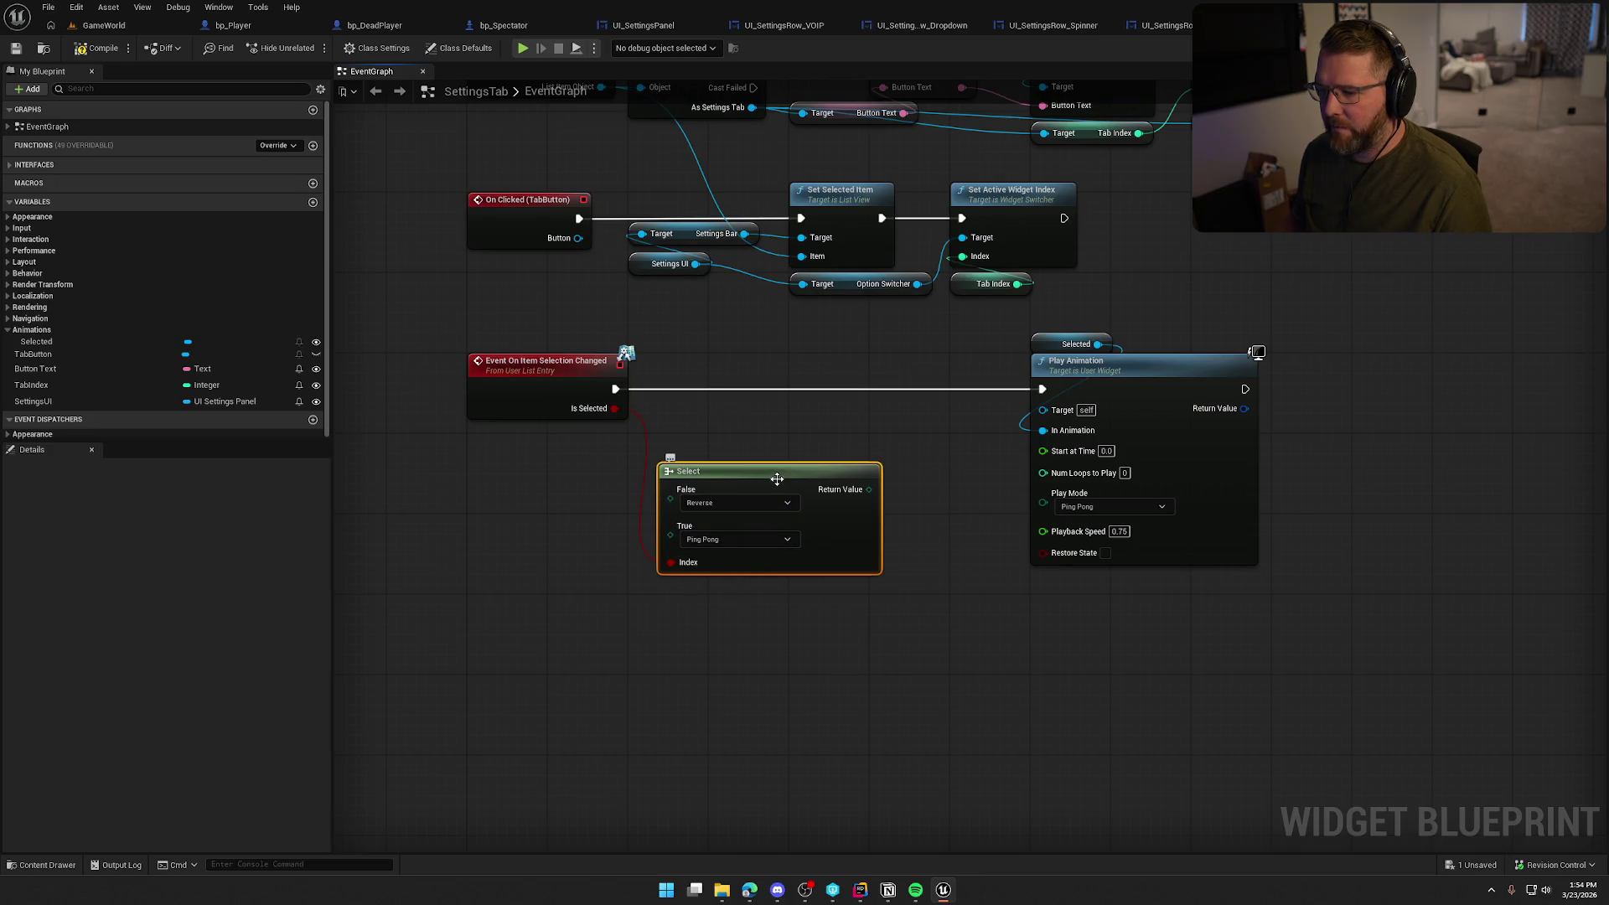
{"action": "mouse_move", "coordinate": [777, 478]}
{"action": "left_mouse_down"}
{"action": "mouse_move", "coordinate": [831, 453]}
{"action": "mouse_move", "coordinate": [920, 464]}
{"action": "left_mouse_up"}
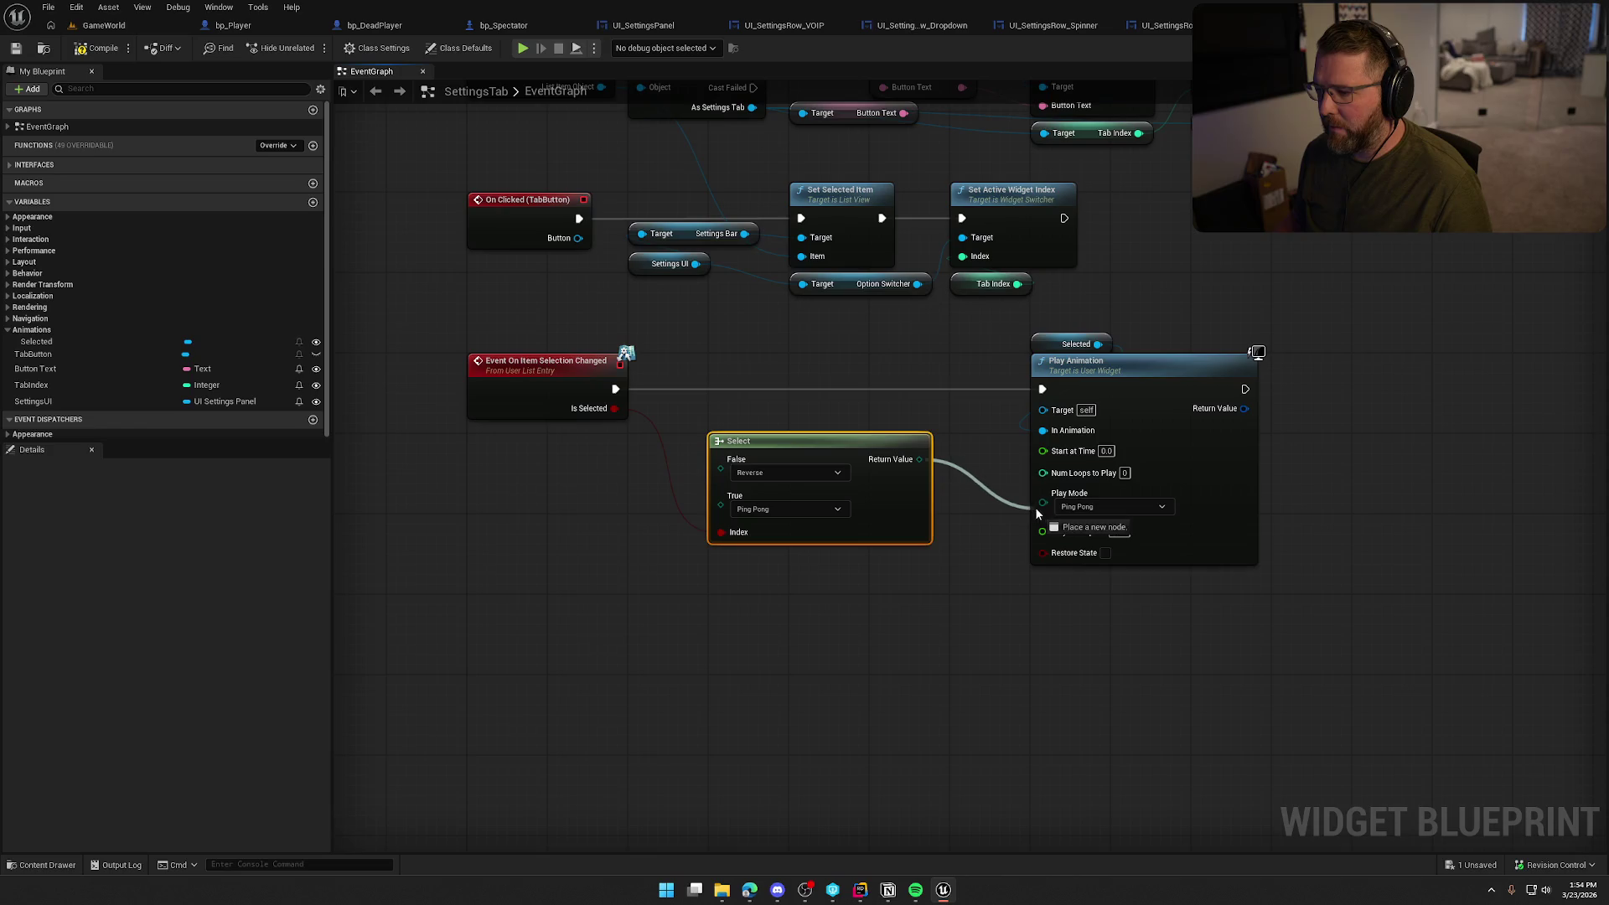
{"action": "left_click_drag", "start_coordinate": [1036, 509], "coordinate": [1043, 508]}
{"action": "left_click_drag", "start_coordinate": [831, 438], "coordinate": [751, 445]}
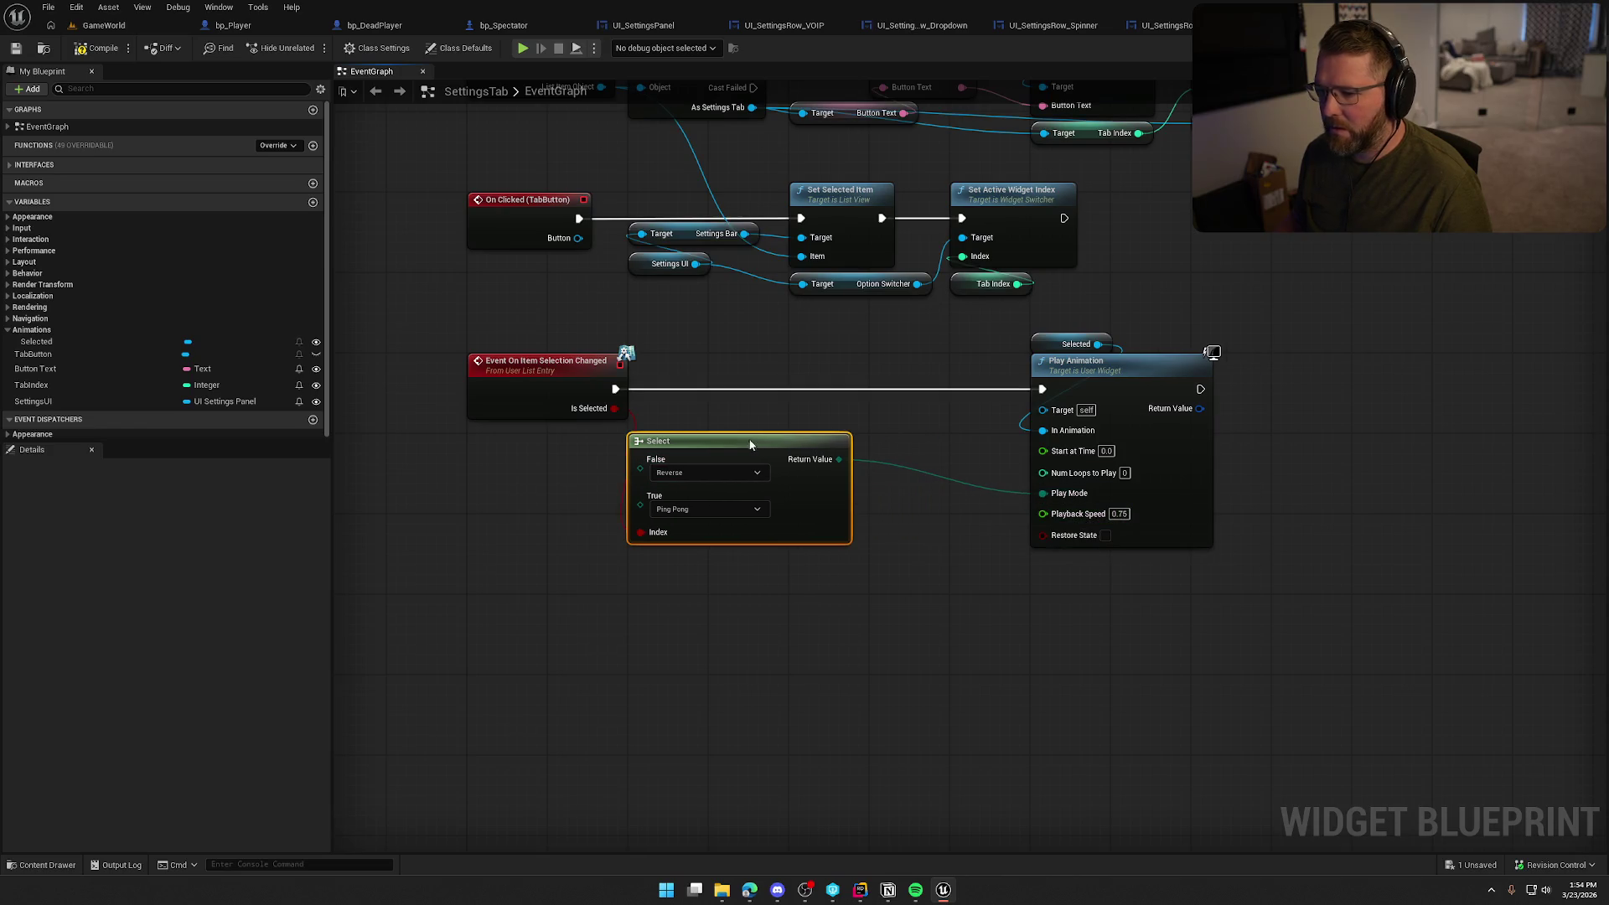
{"action": "left_click", "coordinate": [910, 596]}
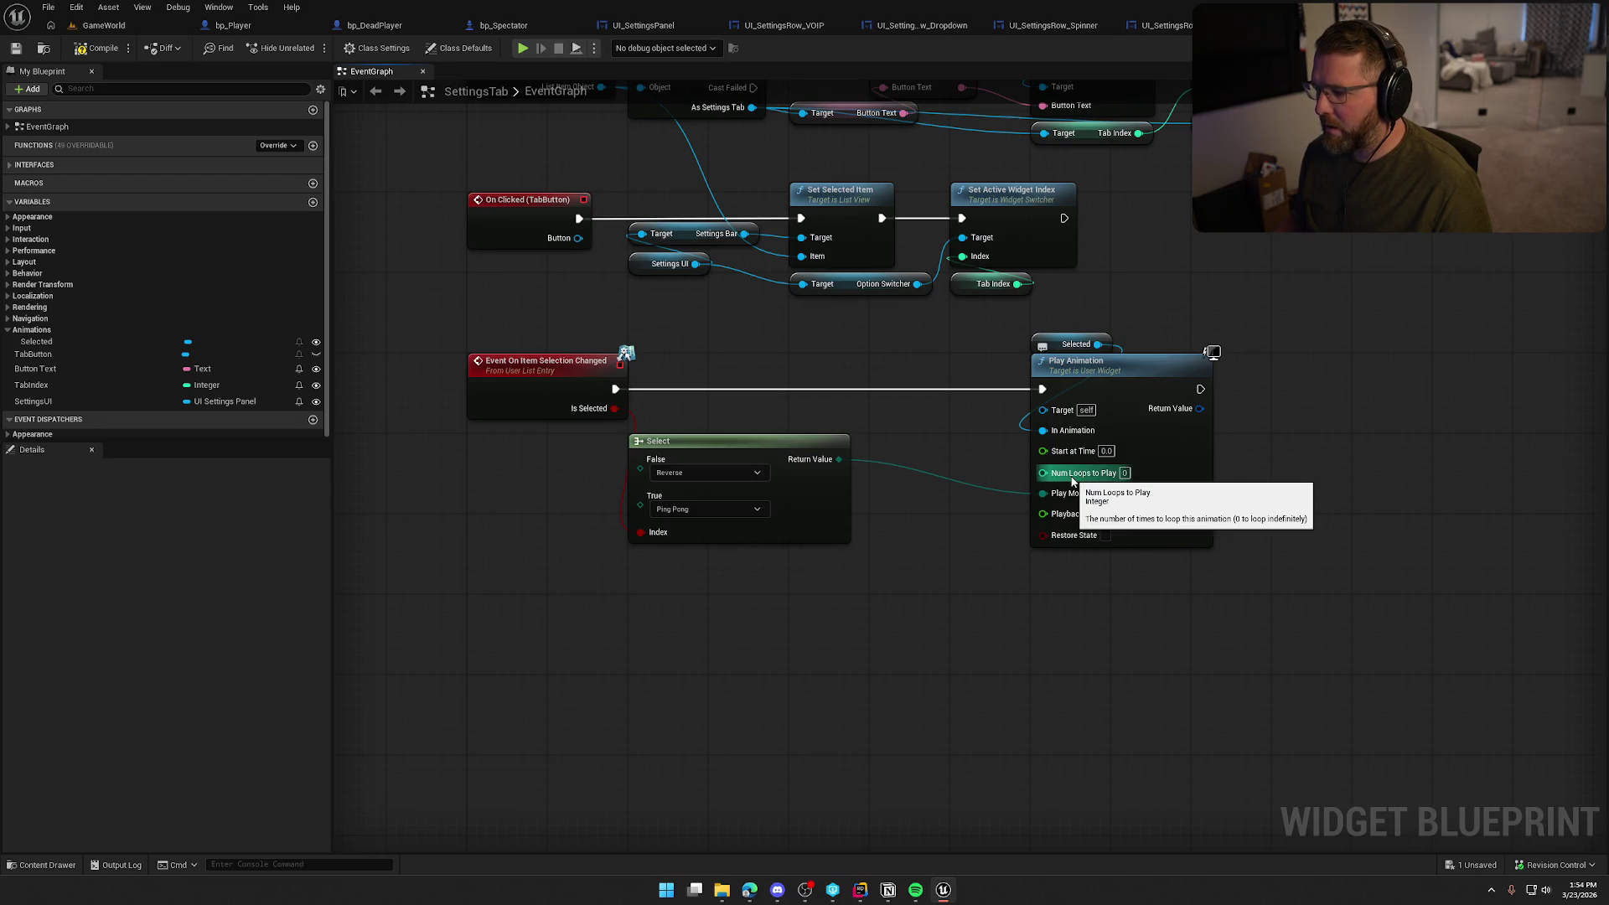
{"action": "left_click_drag", "start_coordinate": [743, 444], "coordinate": [741, 474]}
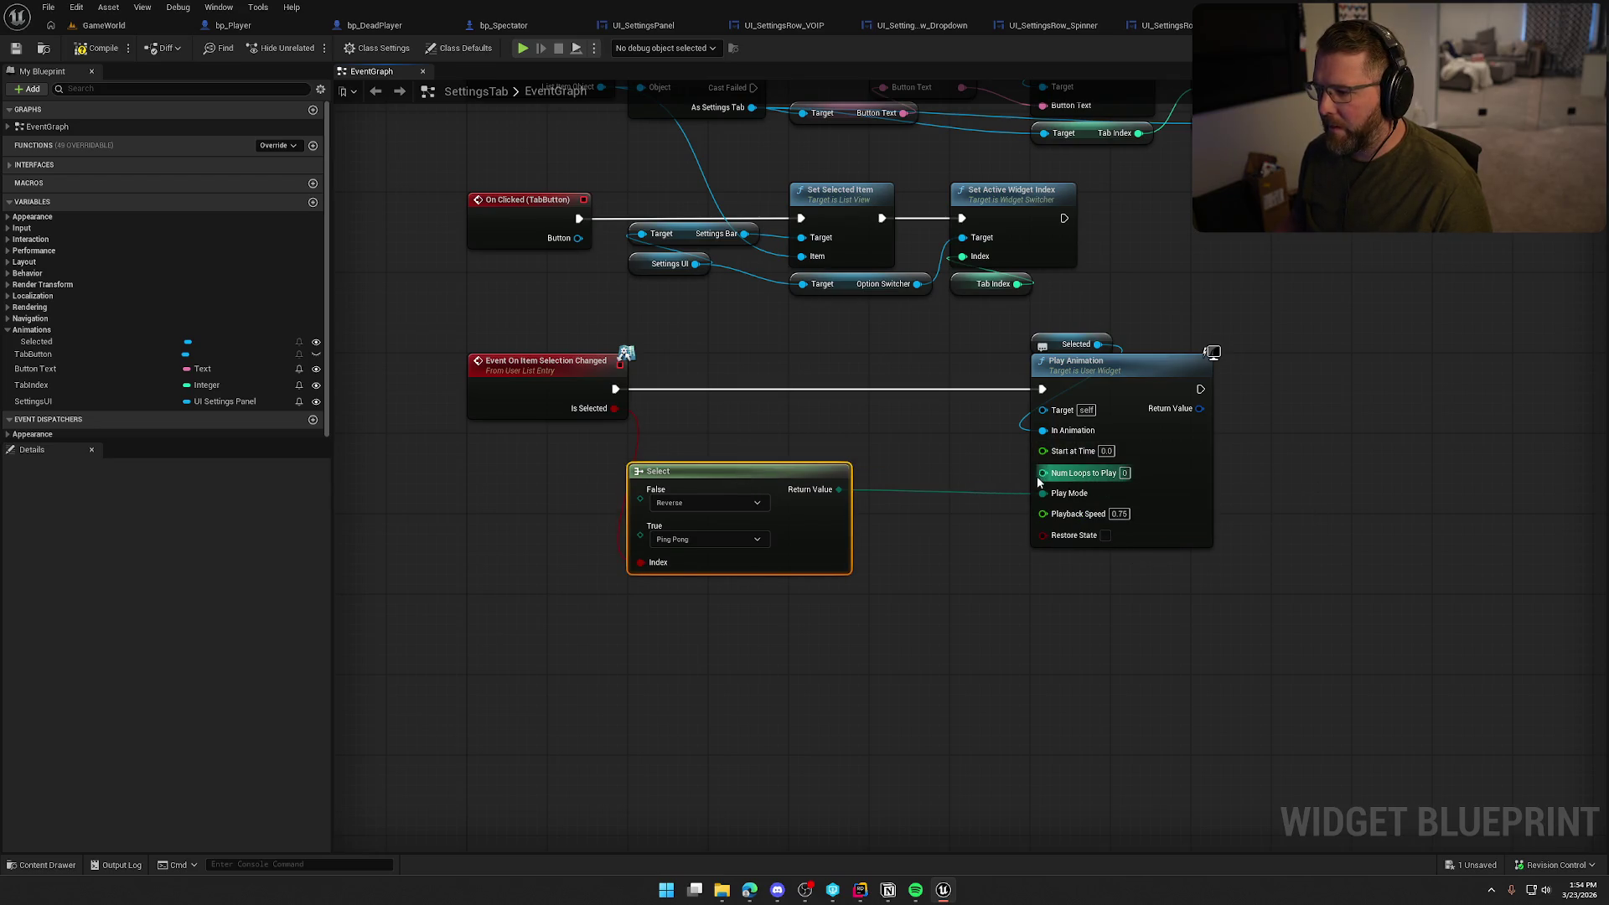
Drive Num Loops to Play with a Select Int (A 0, B 1) picked by Is Selected, and compile
{"action": "left_click_drag", "start_coordinate": [1038, 476], "coordinate": [985, 550]}
{"action": "type", "text": "sle"}
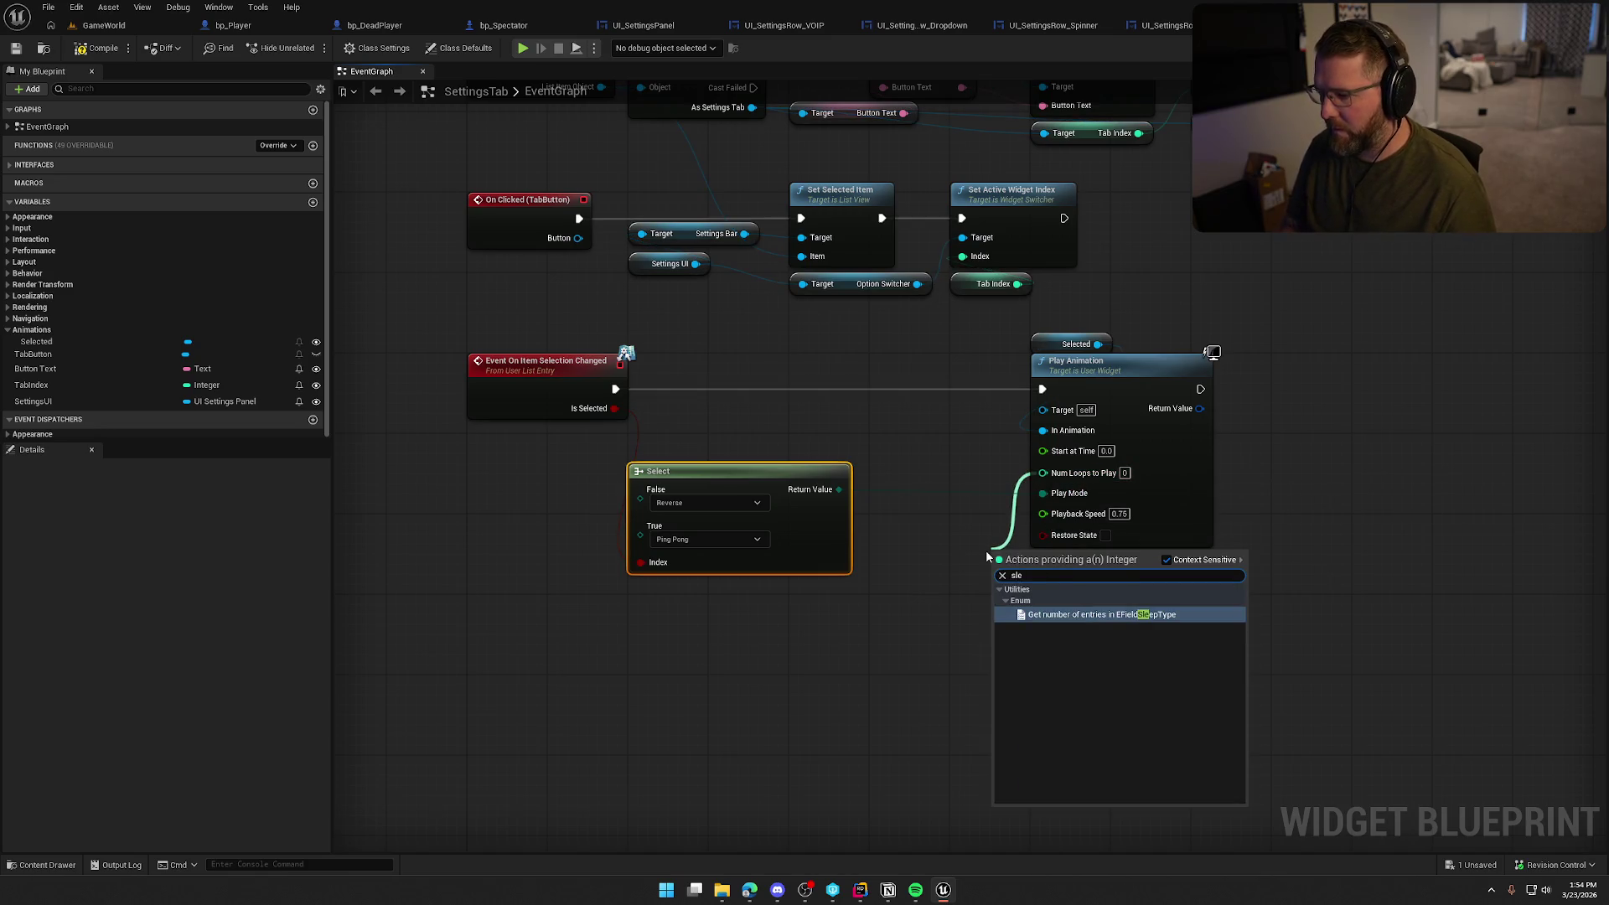
{"action": "key", "text": "BackSpace"}
{"action": "key", "text": "BackSpace"}
{"action": "type", "text": "elect"}
{"action": "key", "text": "Return"}
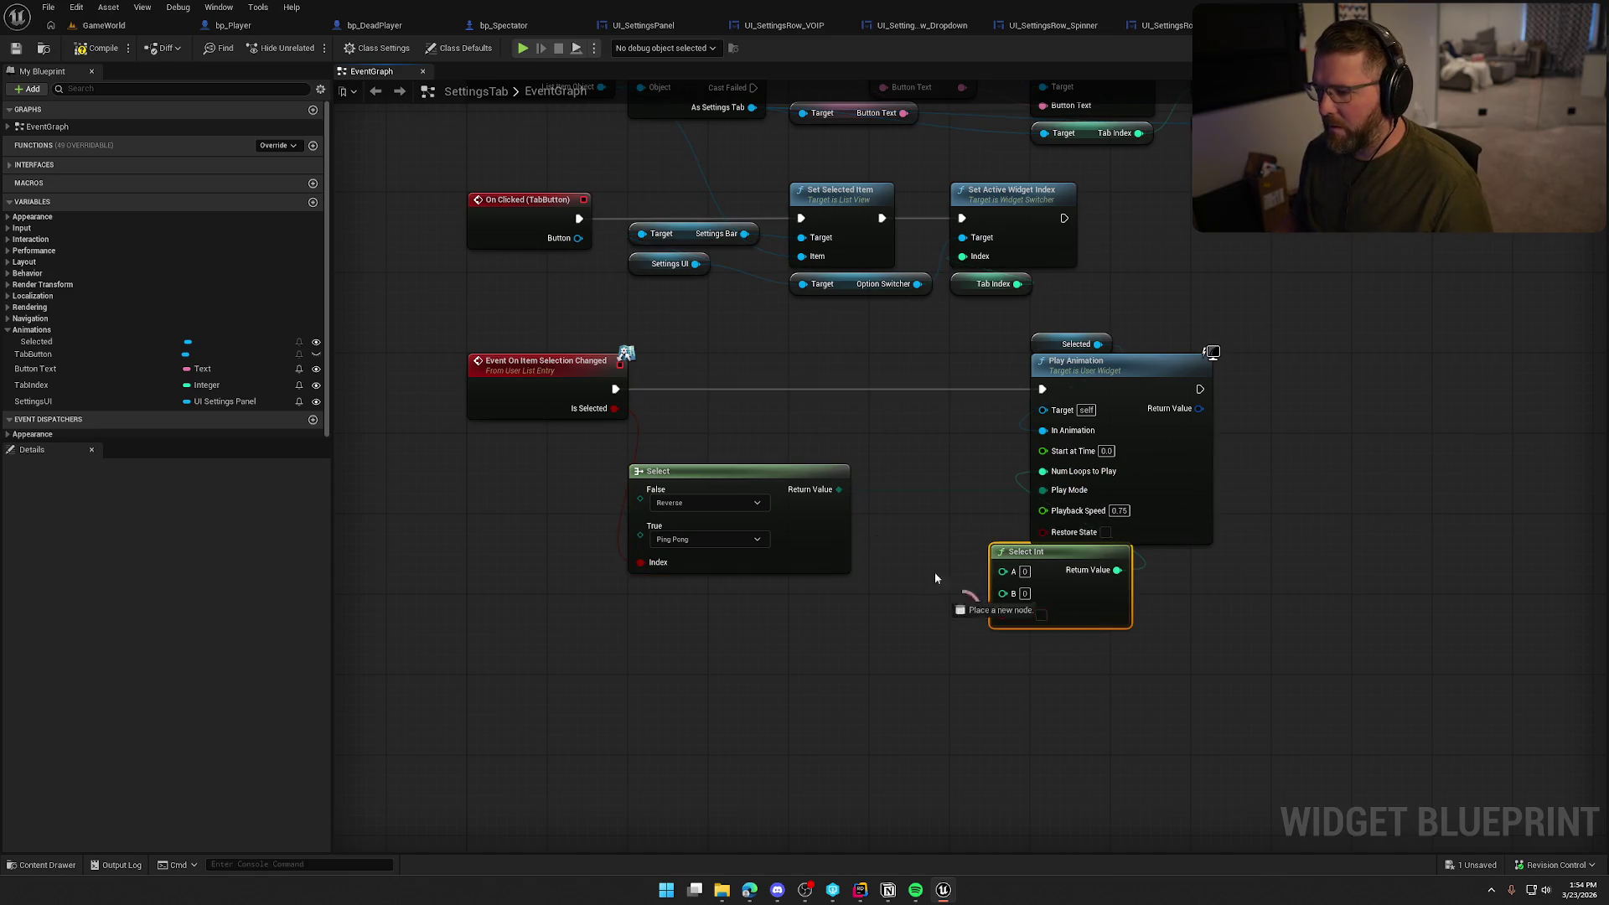
{"action": "left_click_drag", "start_coordinate": [614, 408], "coordinate": [1002, 615]}
{"action": "left_click_drag", "start_coordinate": [1013, 555], "coordinate": [892, 405]}
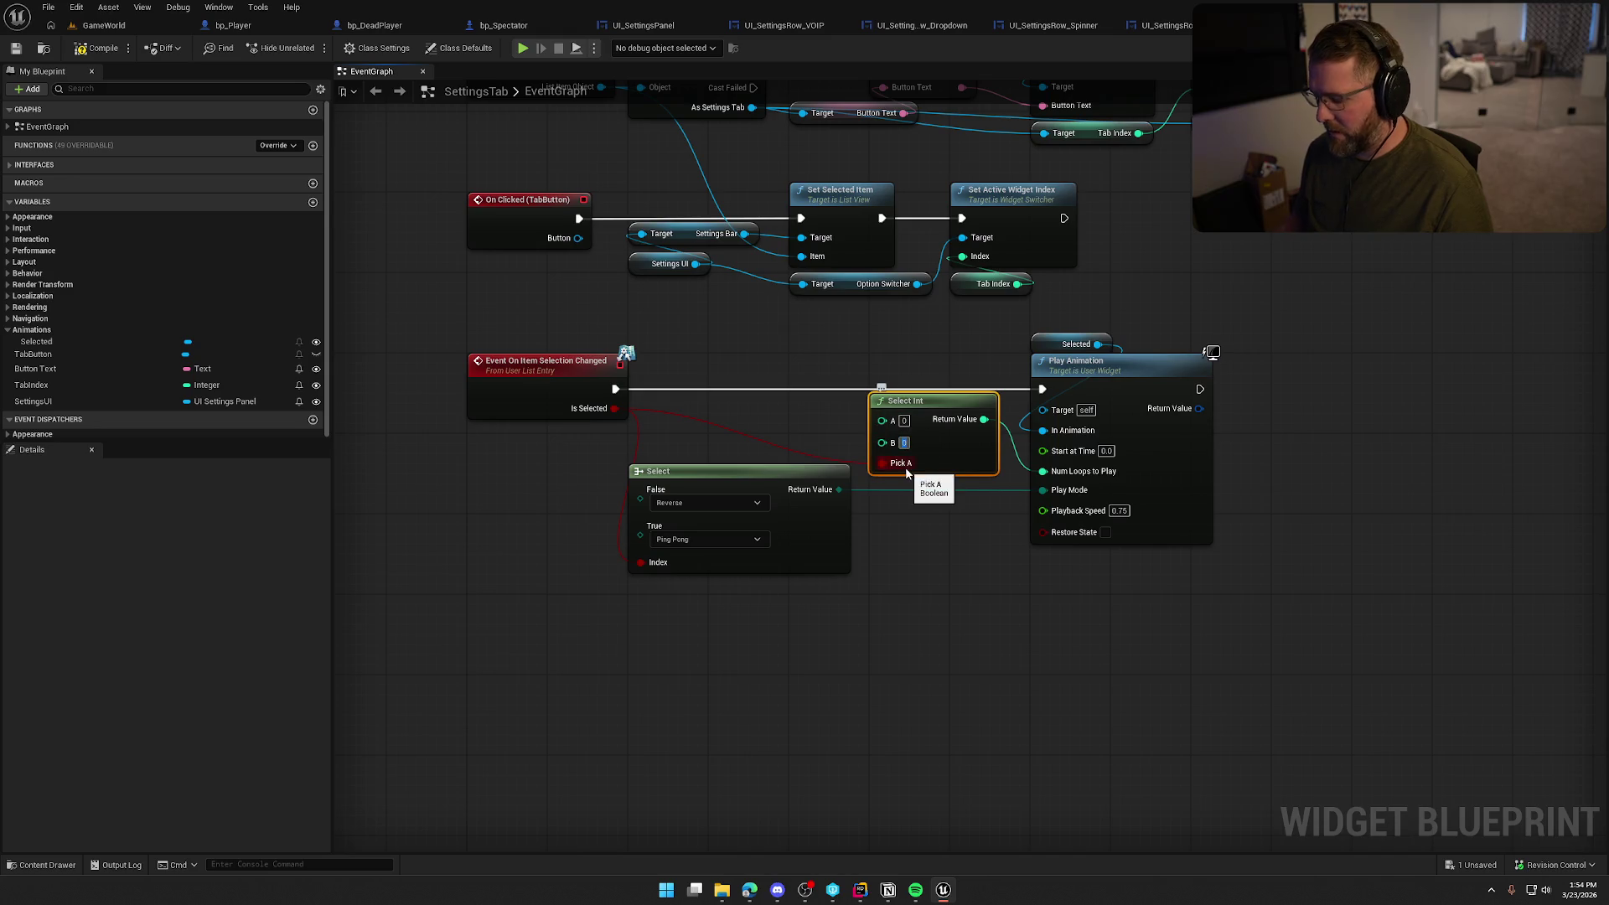
{"action": "type", "text": "1"}
{"action": "left_click", "coordinate": [876, 570]}
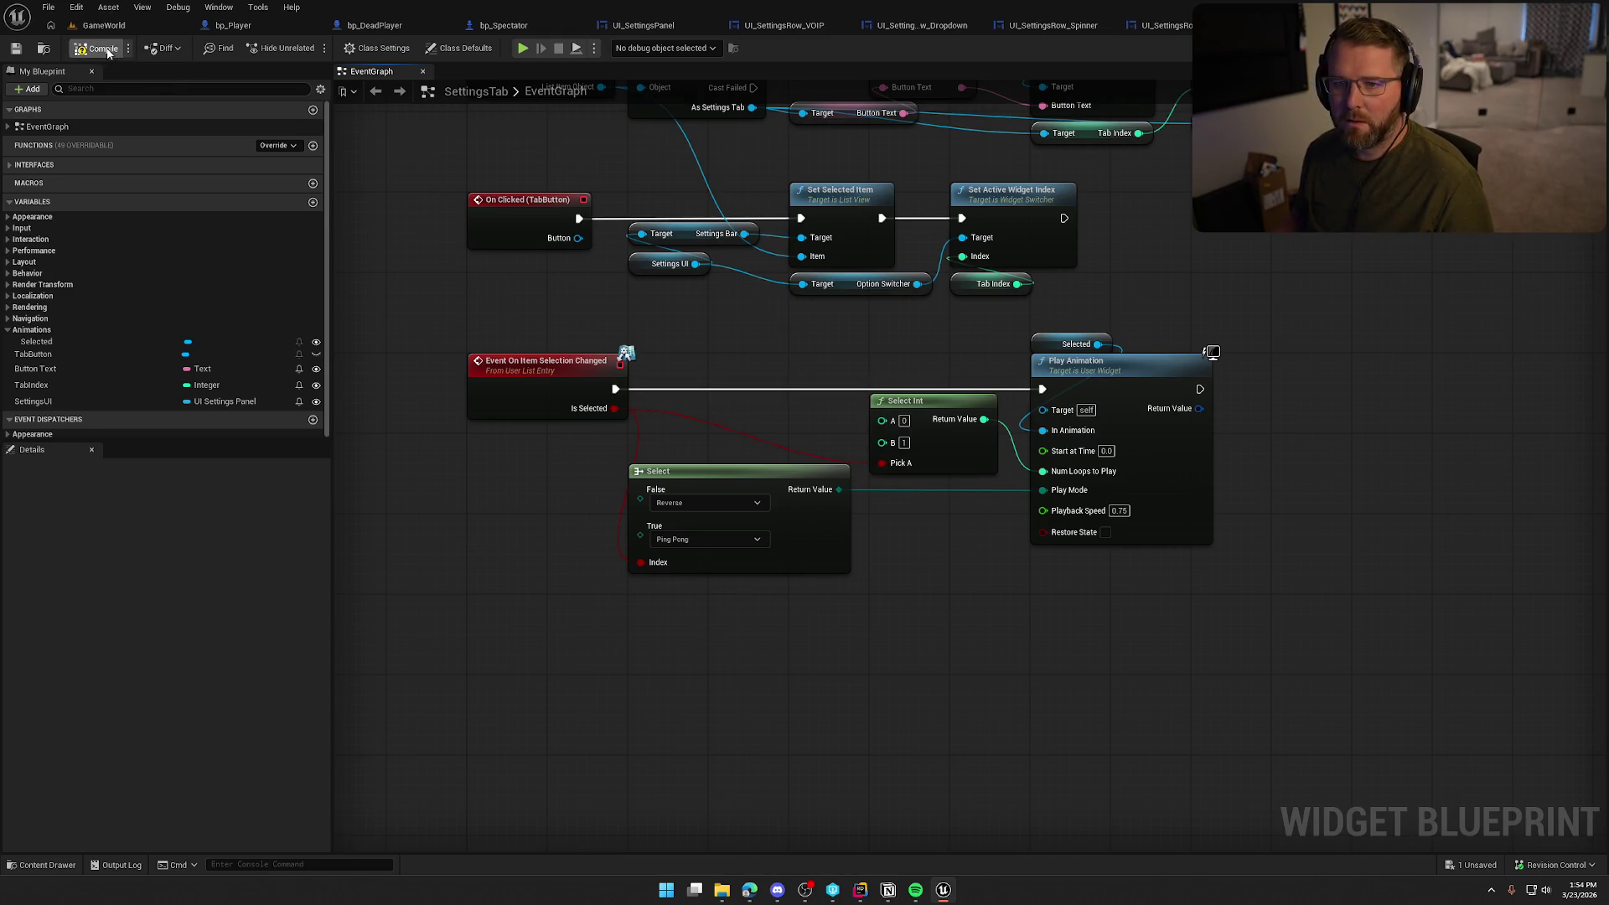
{"action": "left_click", "coordinate": [110, 29]}
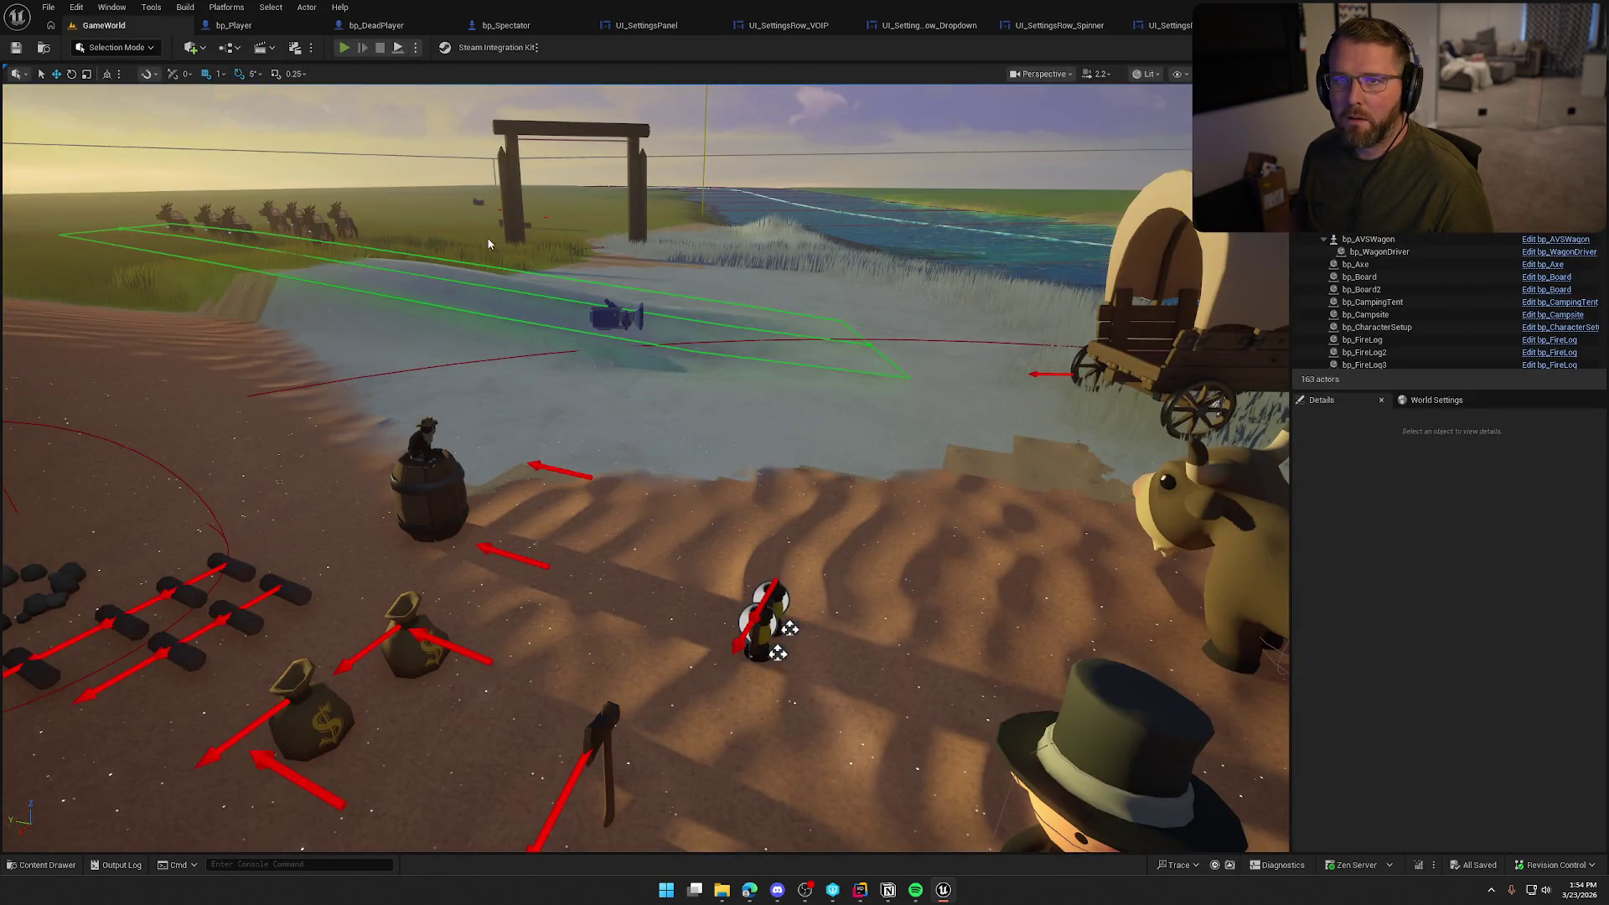
Play the level, open Settings, switch among Graphics, Audio, Game and Keybinds pages, then stop
{"action": "left_click", "coordinate": [846, 737]}
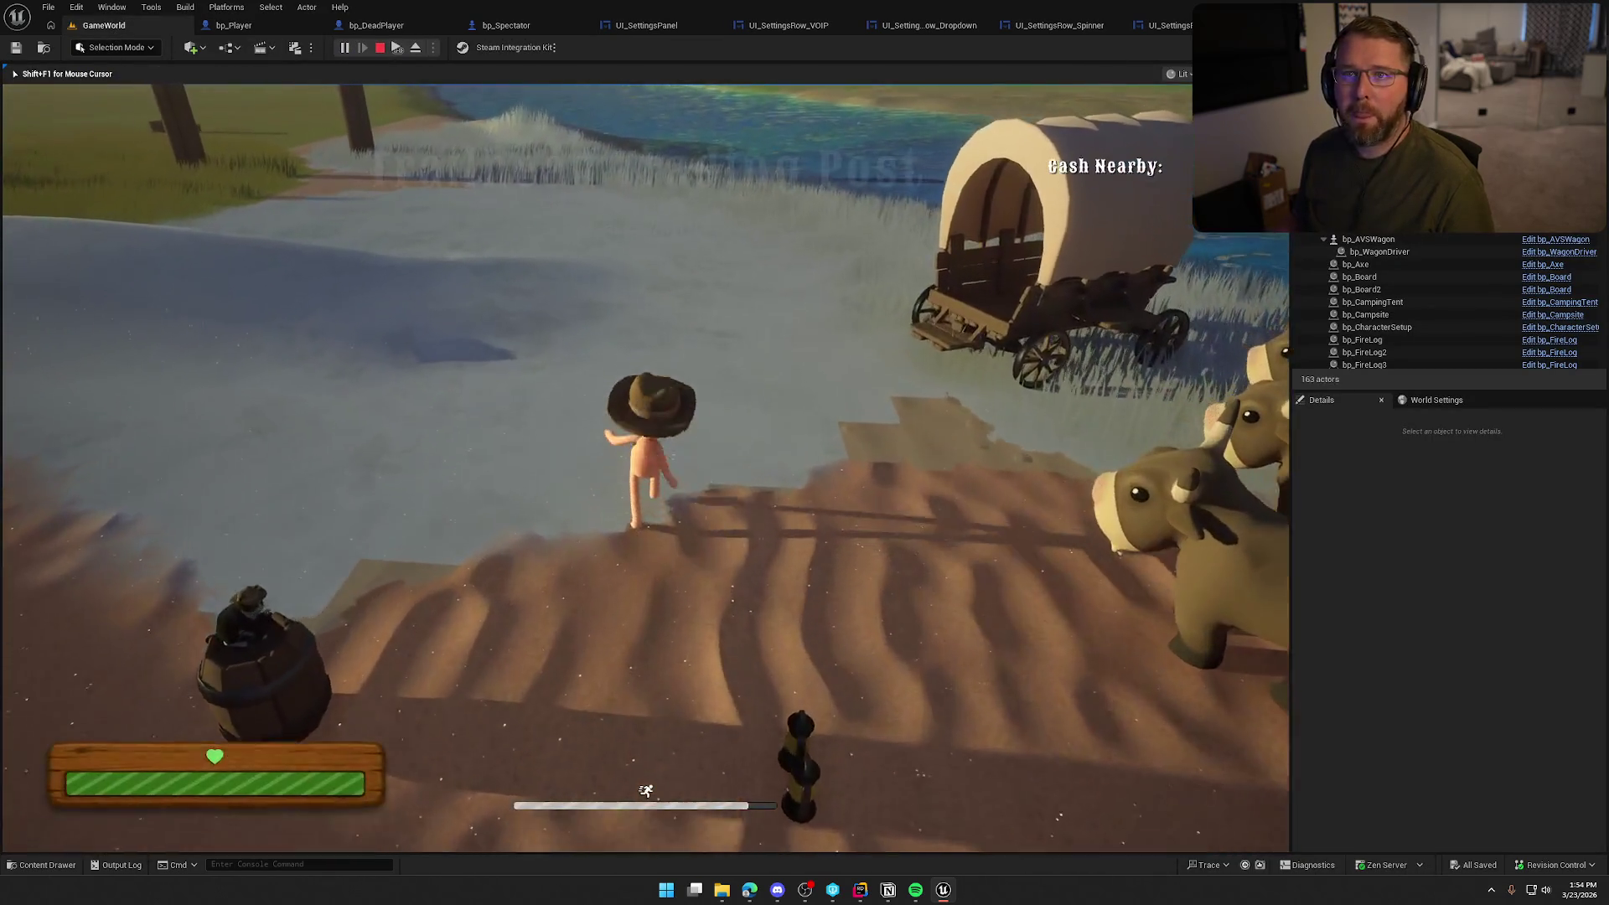
{"action": "key", "text": "Escape"}
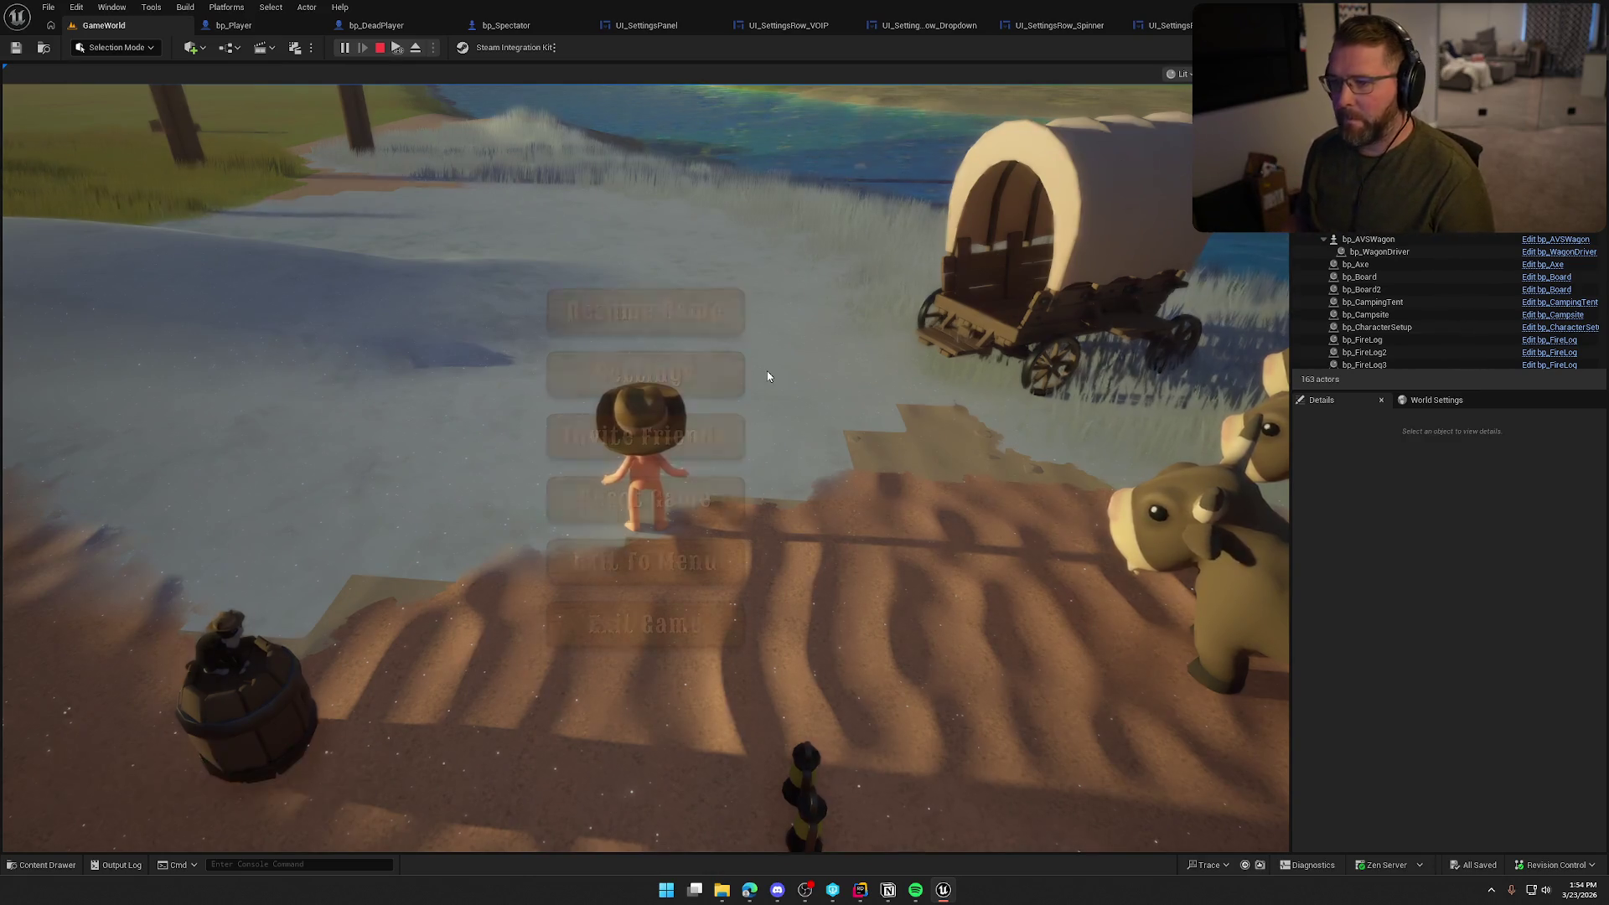
{"action": "left_click", "coordinate": [691, 386]}
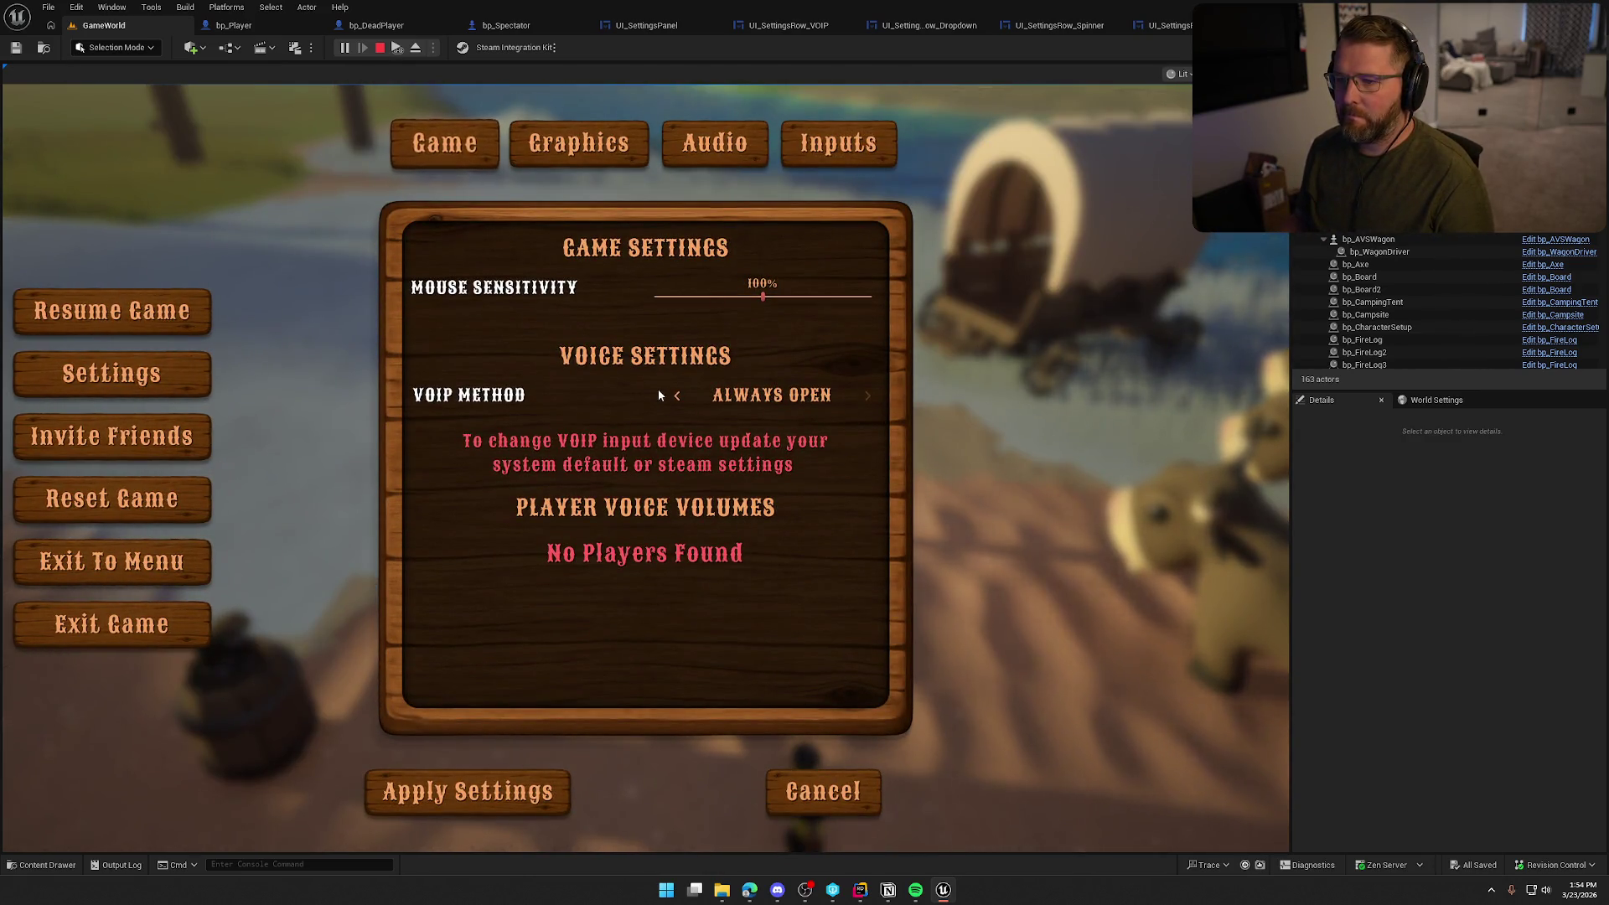
{"action": "left_click", "coordinate": [595, 154]}
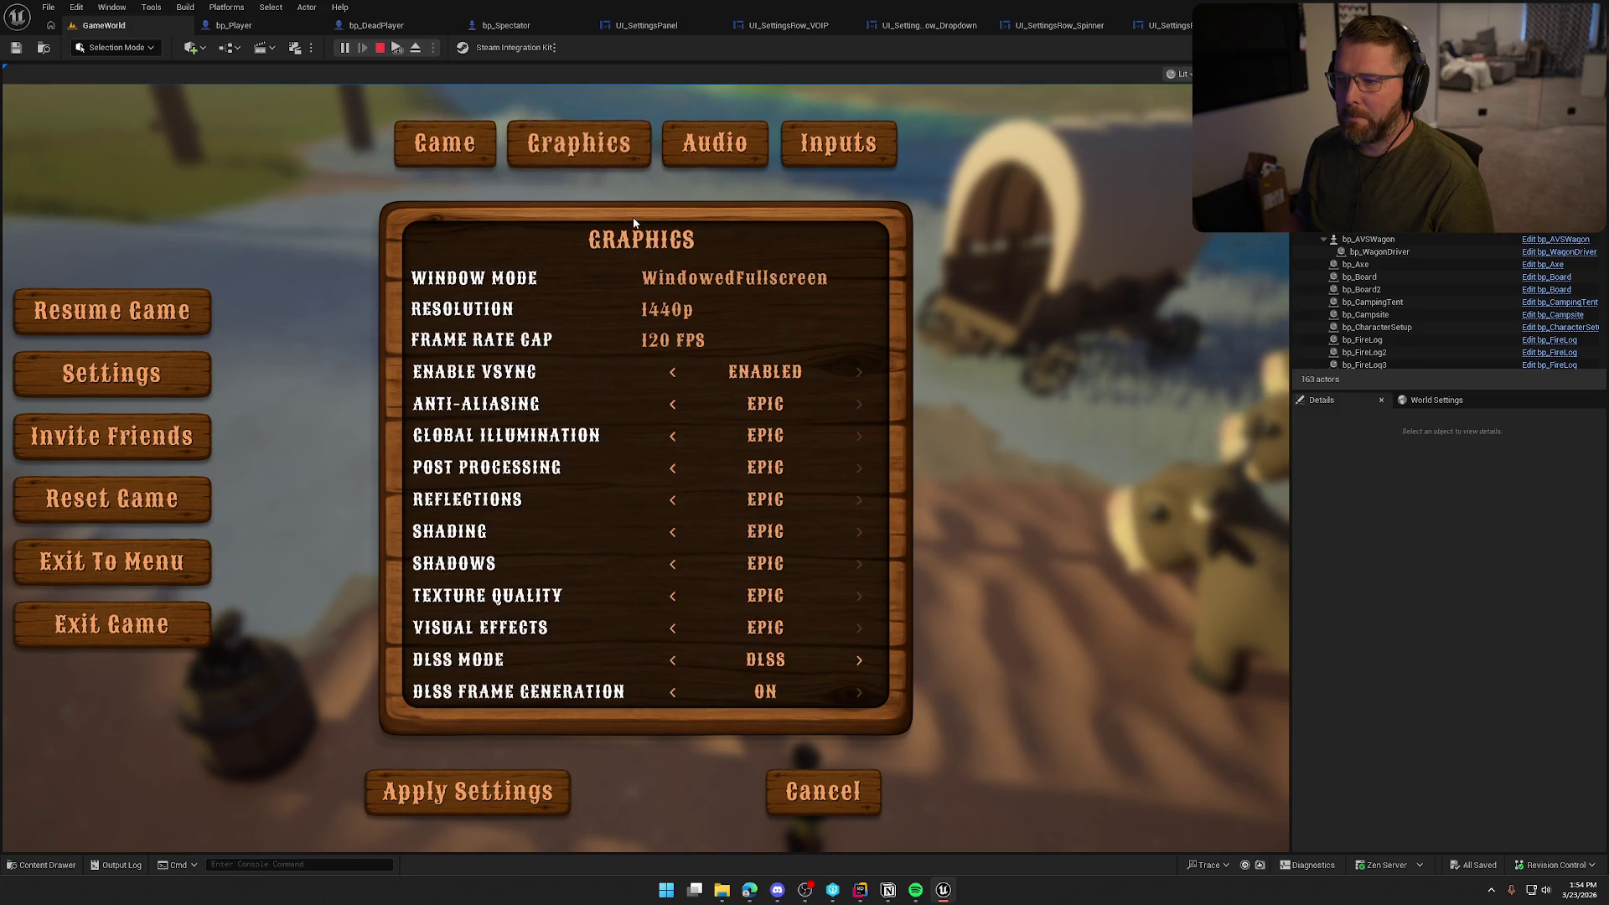
{"action": "left_click", "coordinate": [727, 153]}
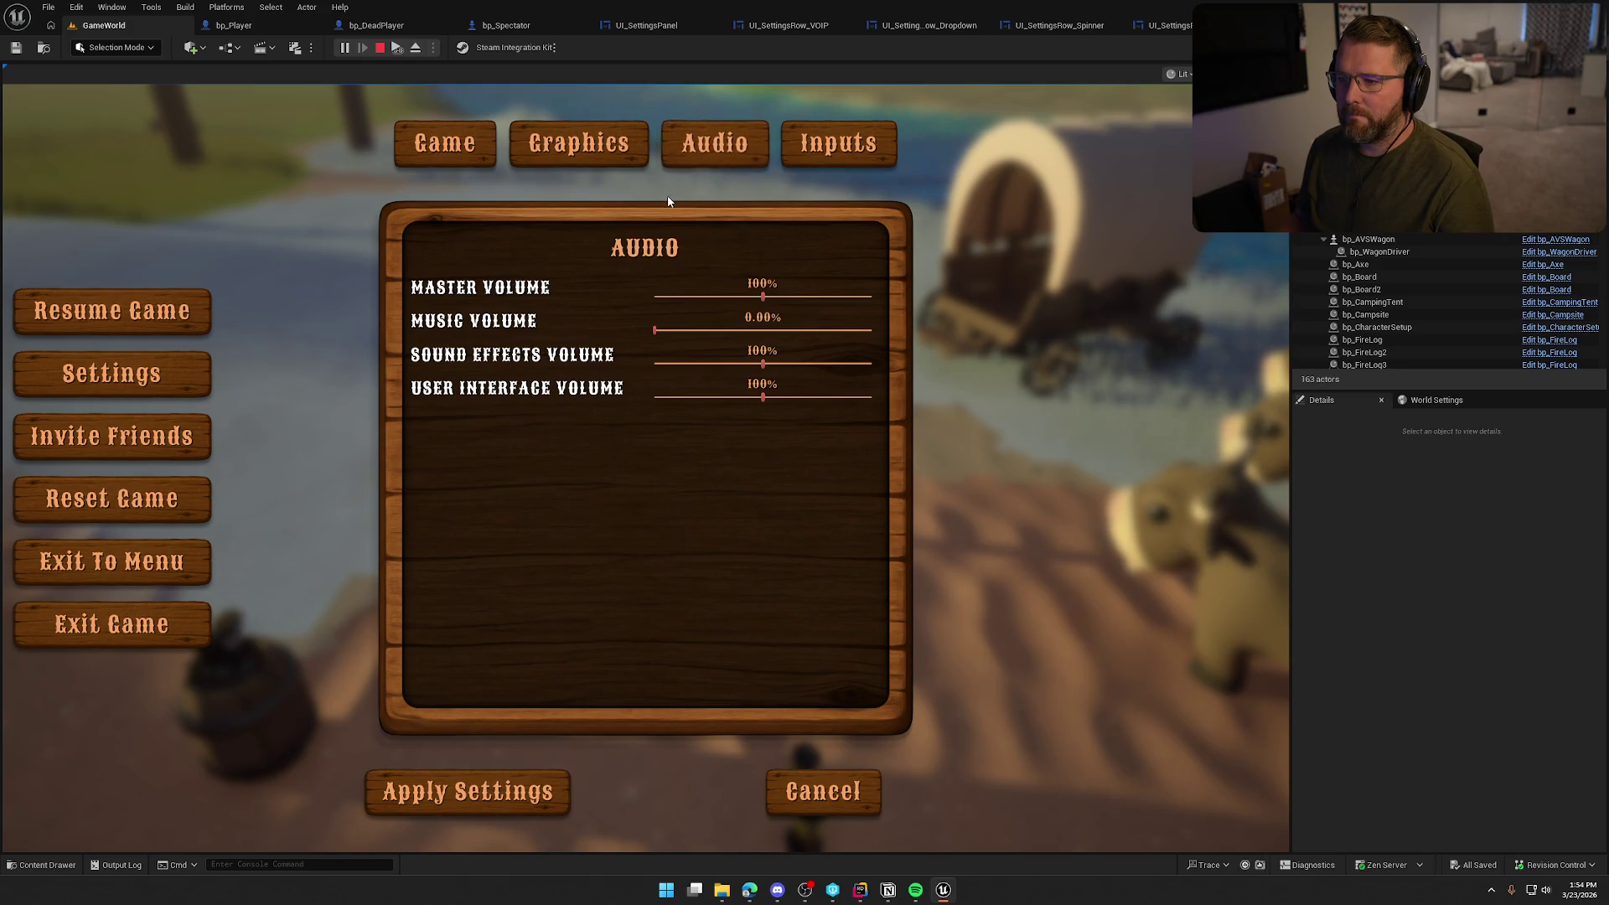
{"action": "left_click", "coordinate": [578, 150]}
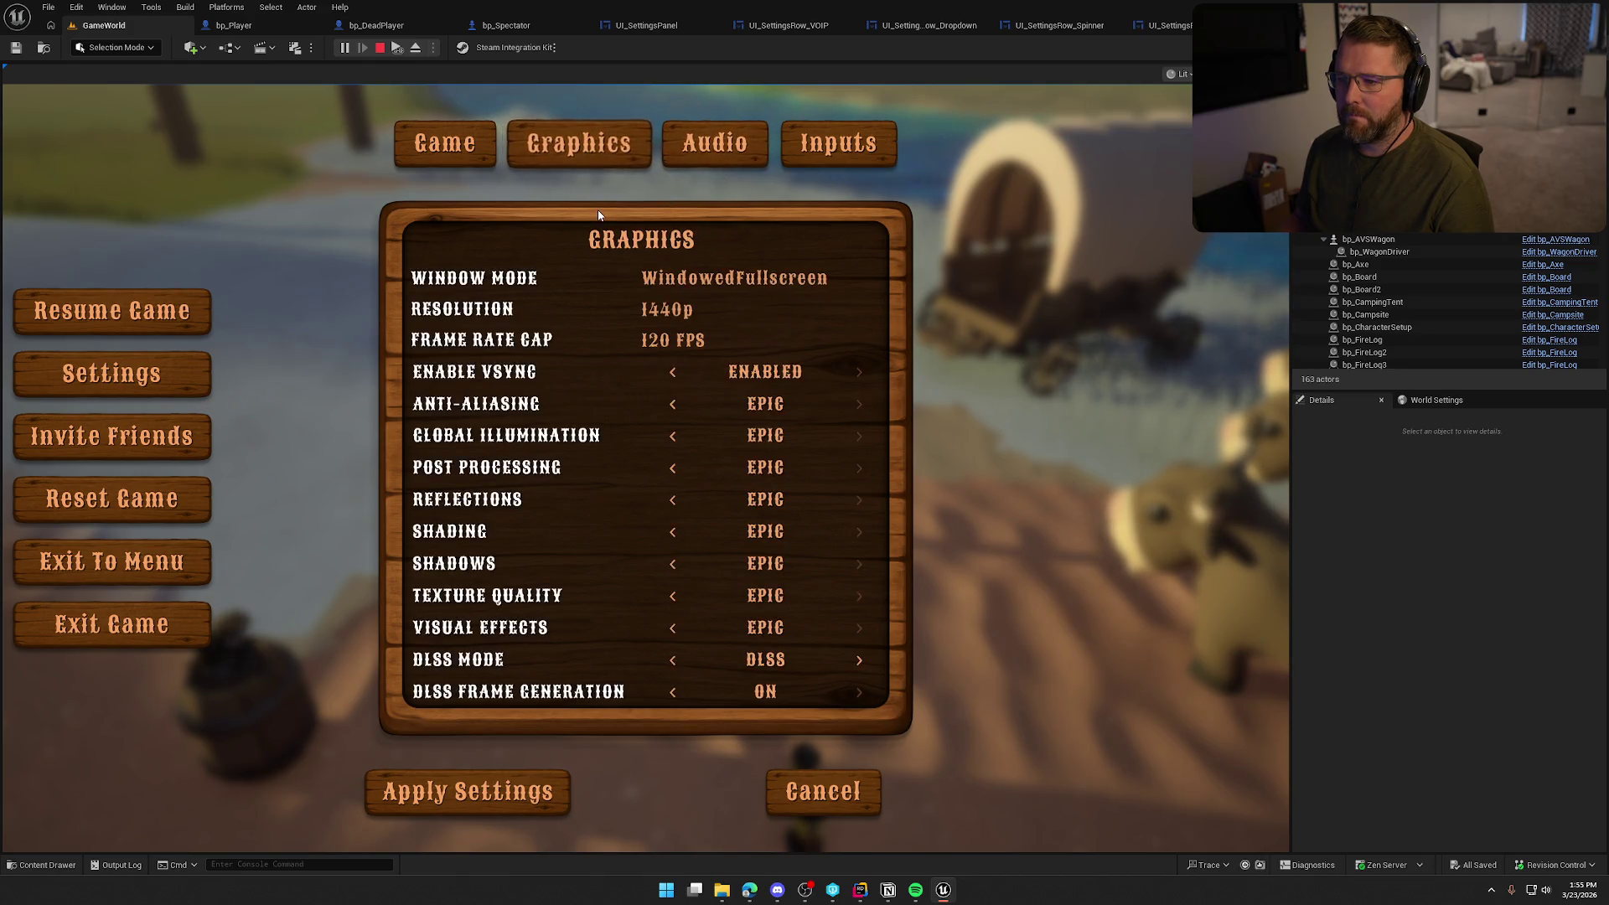
{"action": "left_click", "coordinate": [430, 147]}
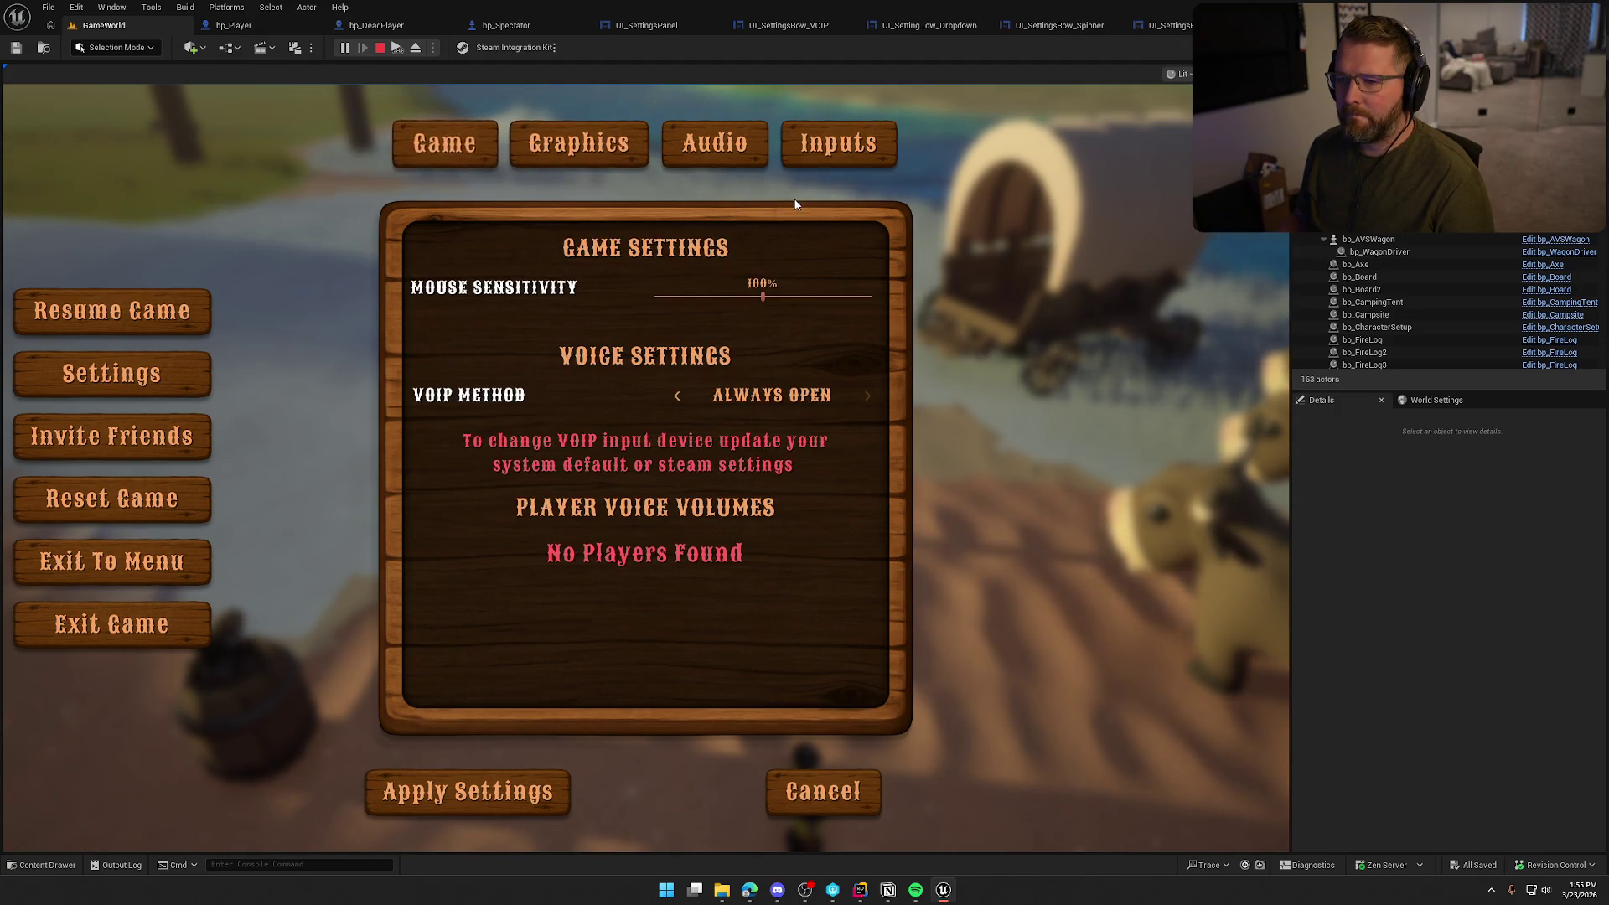
{"action": "left_click", "coordinate": [832, 145]}
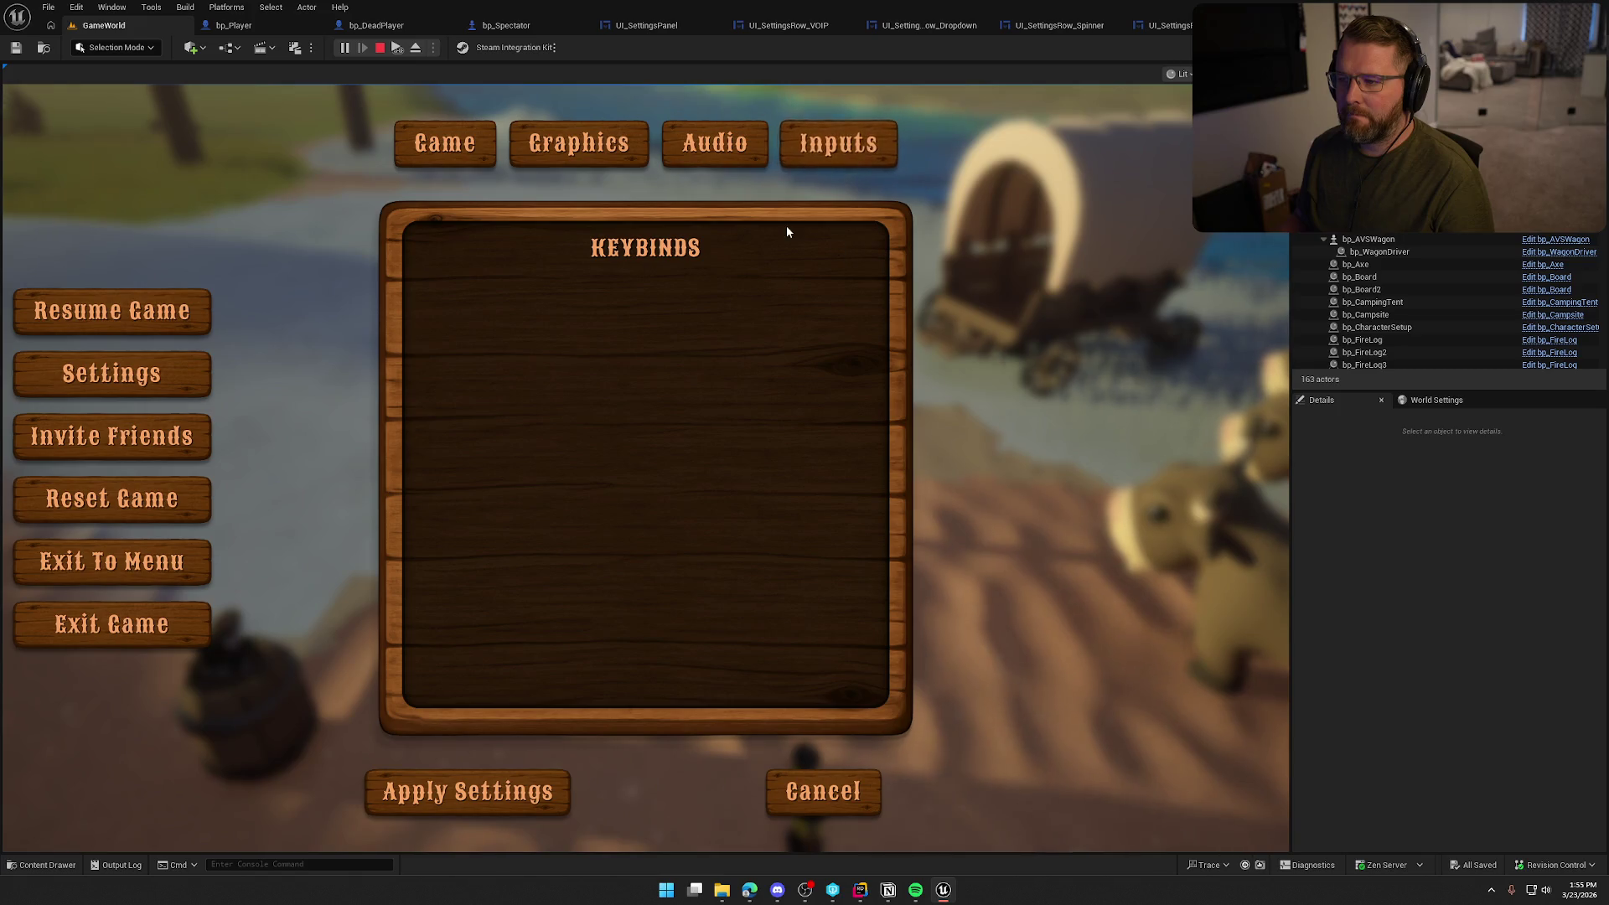
{"action": "left_click", "coordinate": [726, 145]}
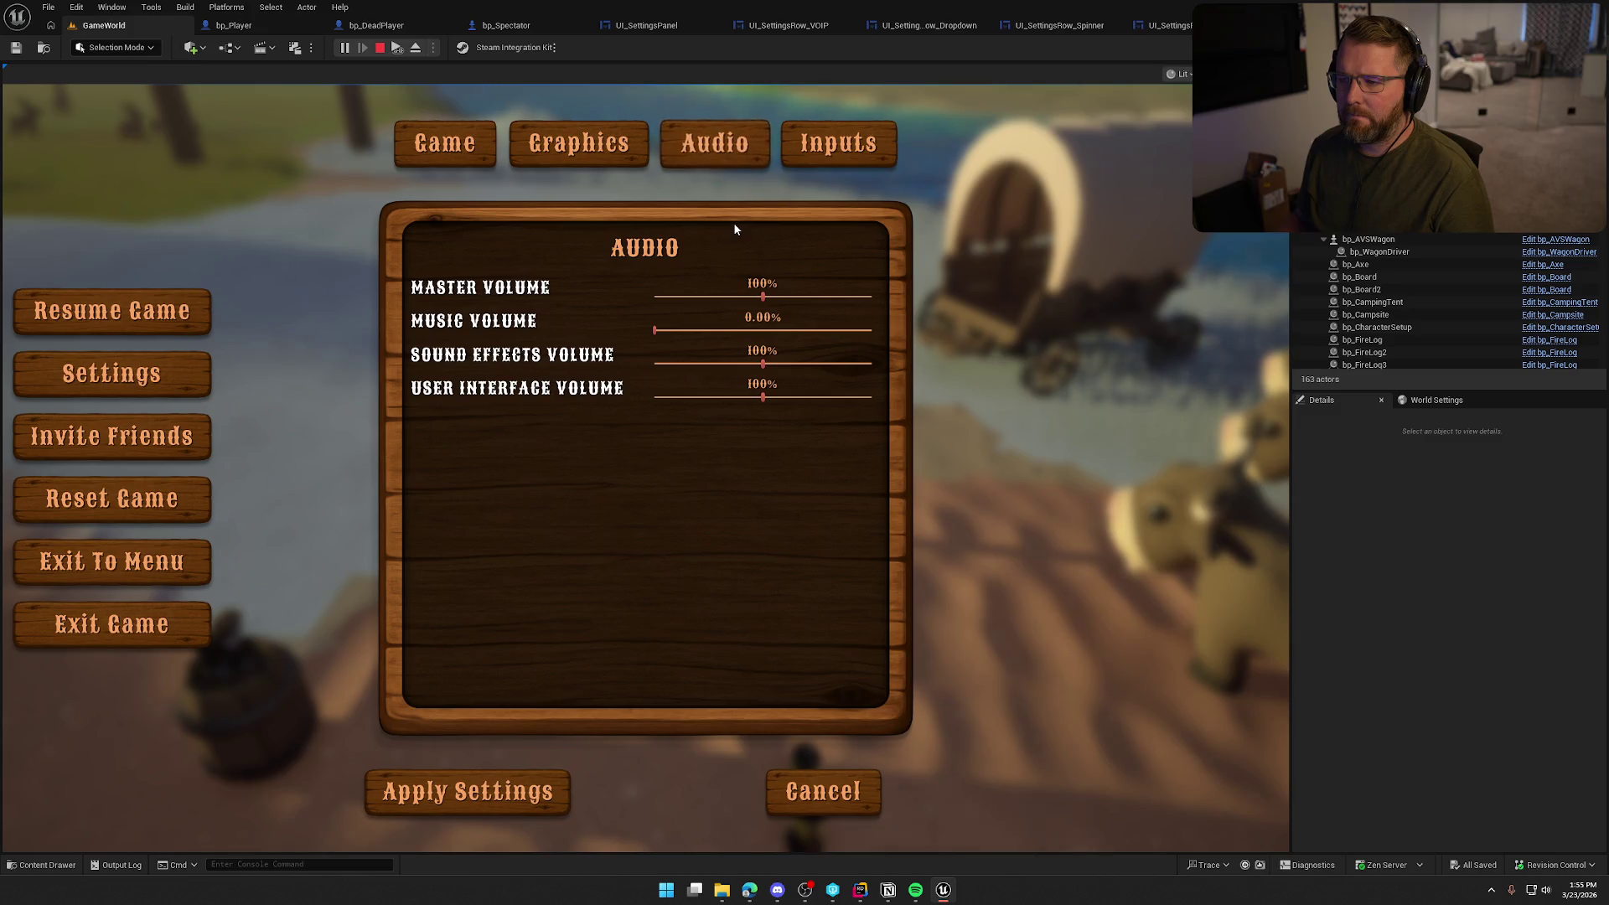
{"action": "left_click", "coordinate": [540, 144]}
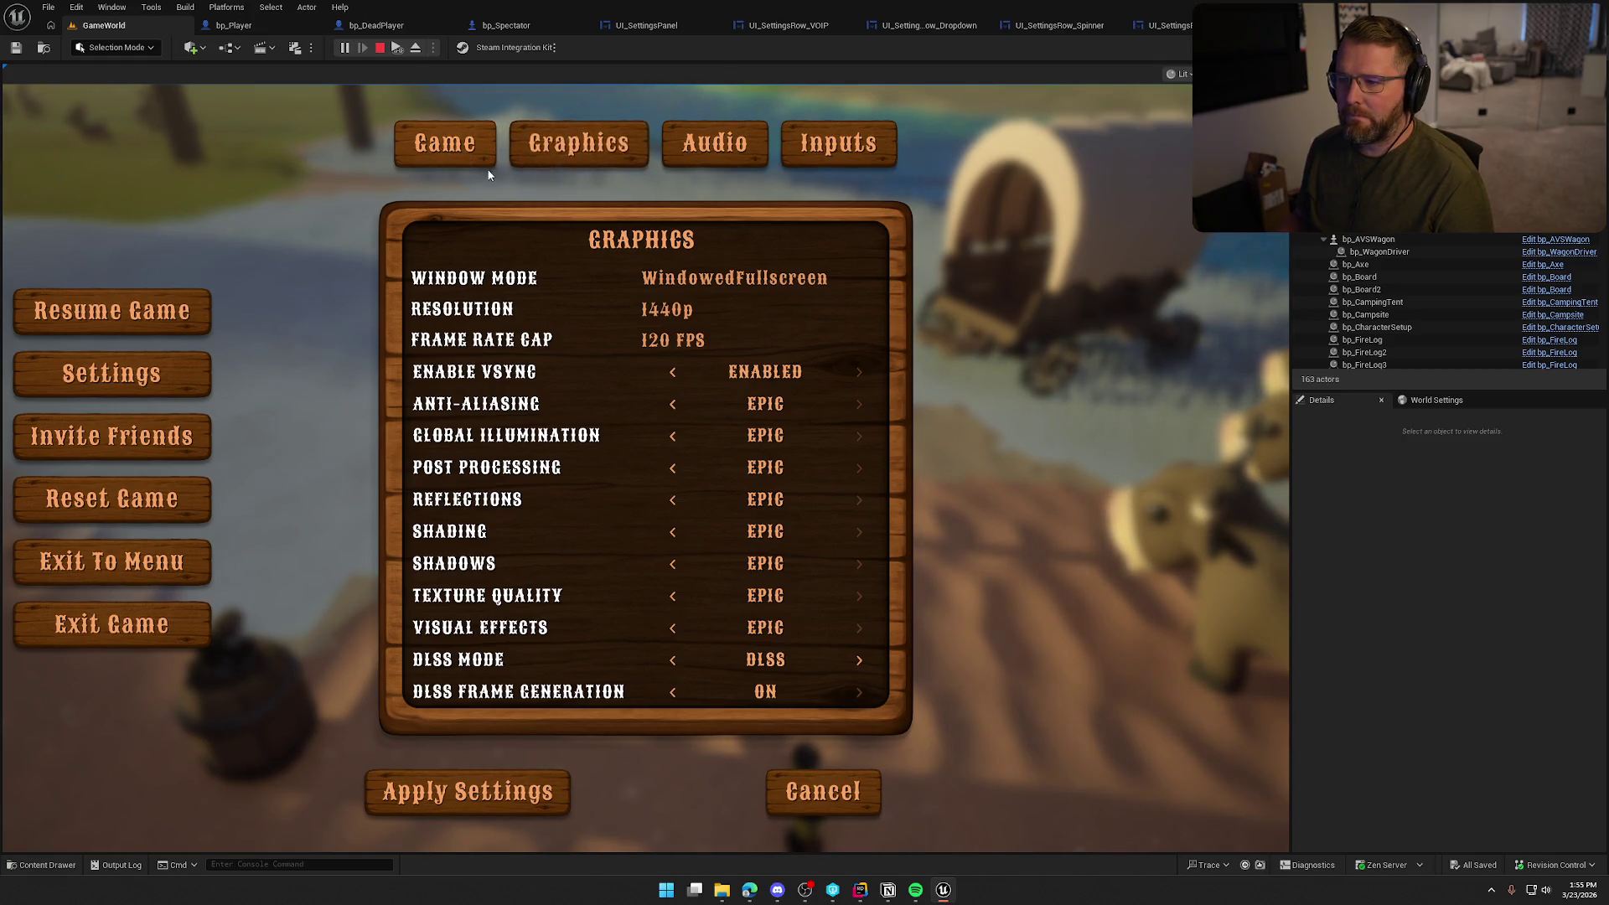
{"action": "key", "text": "Escape"}
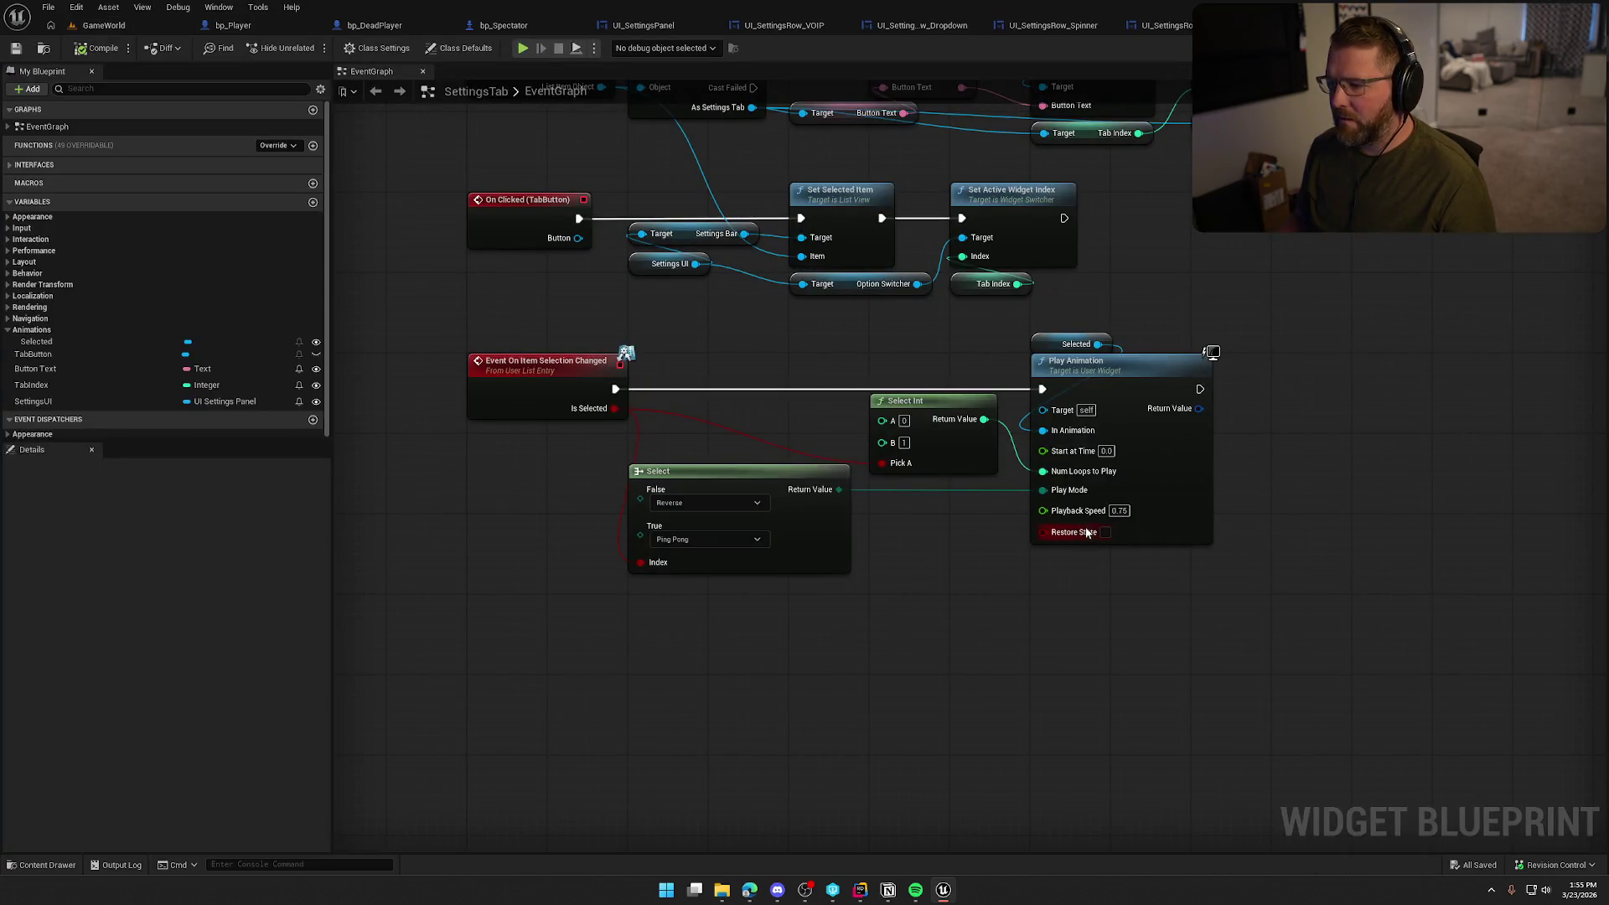
Set Playback Speed to 0.5, then play and open the in-game settings panel
{"action": "type", "text": "0.5"}
{"action": "key", "text": "Return"}
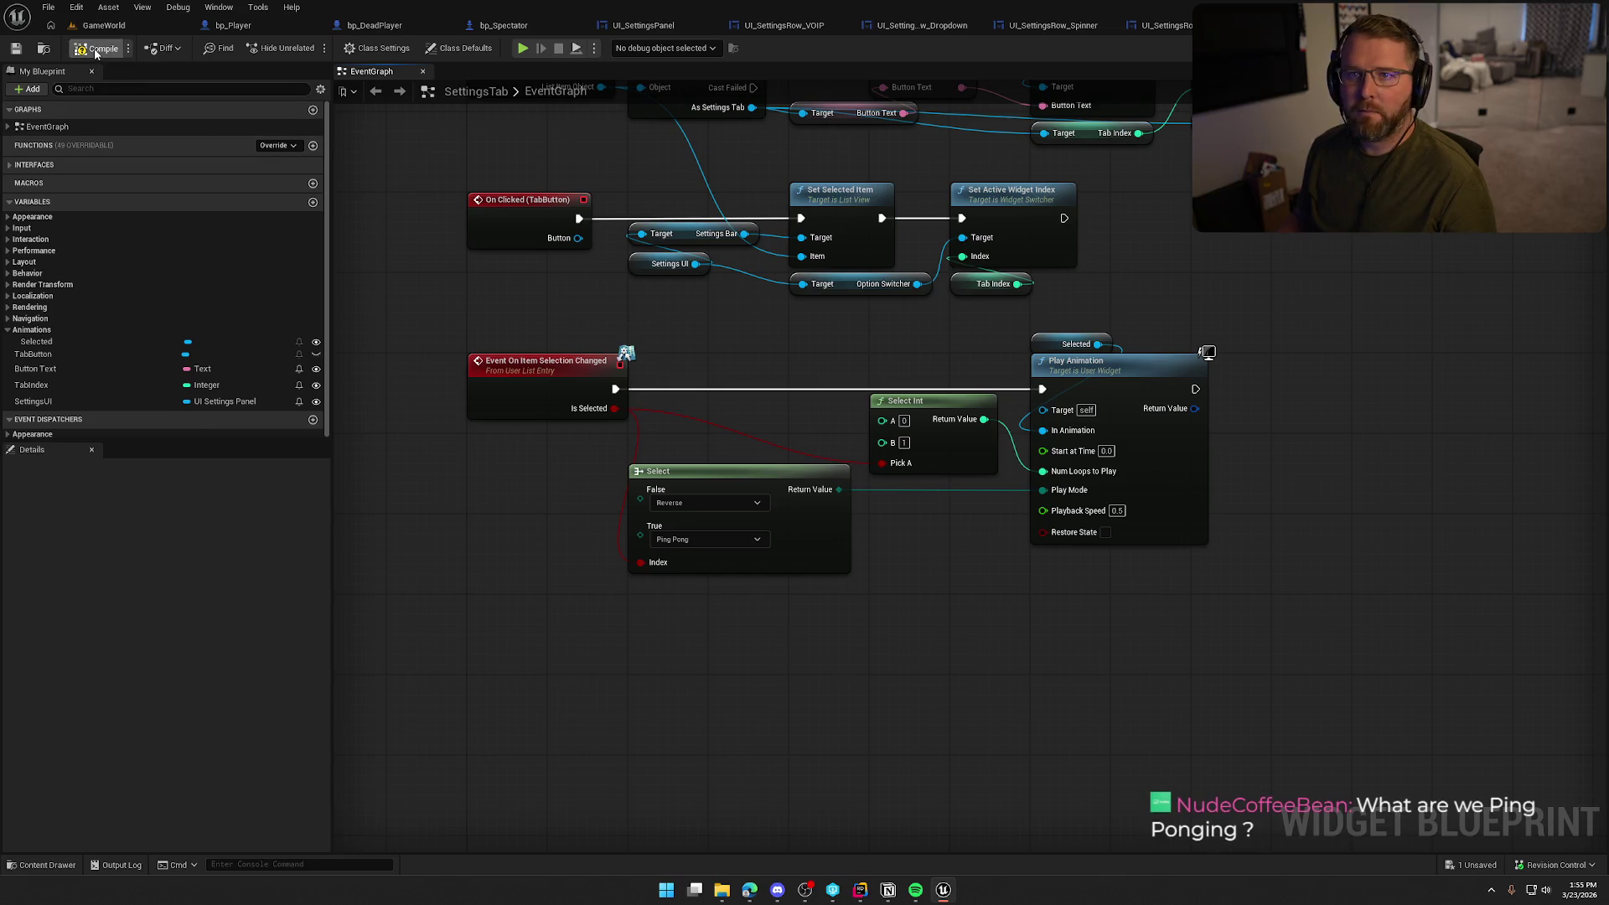
{"action": "left_click", "coordinate": [522, 48]}
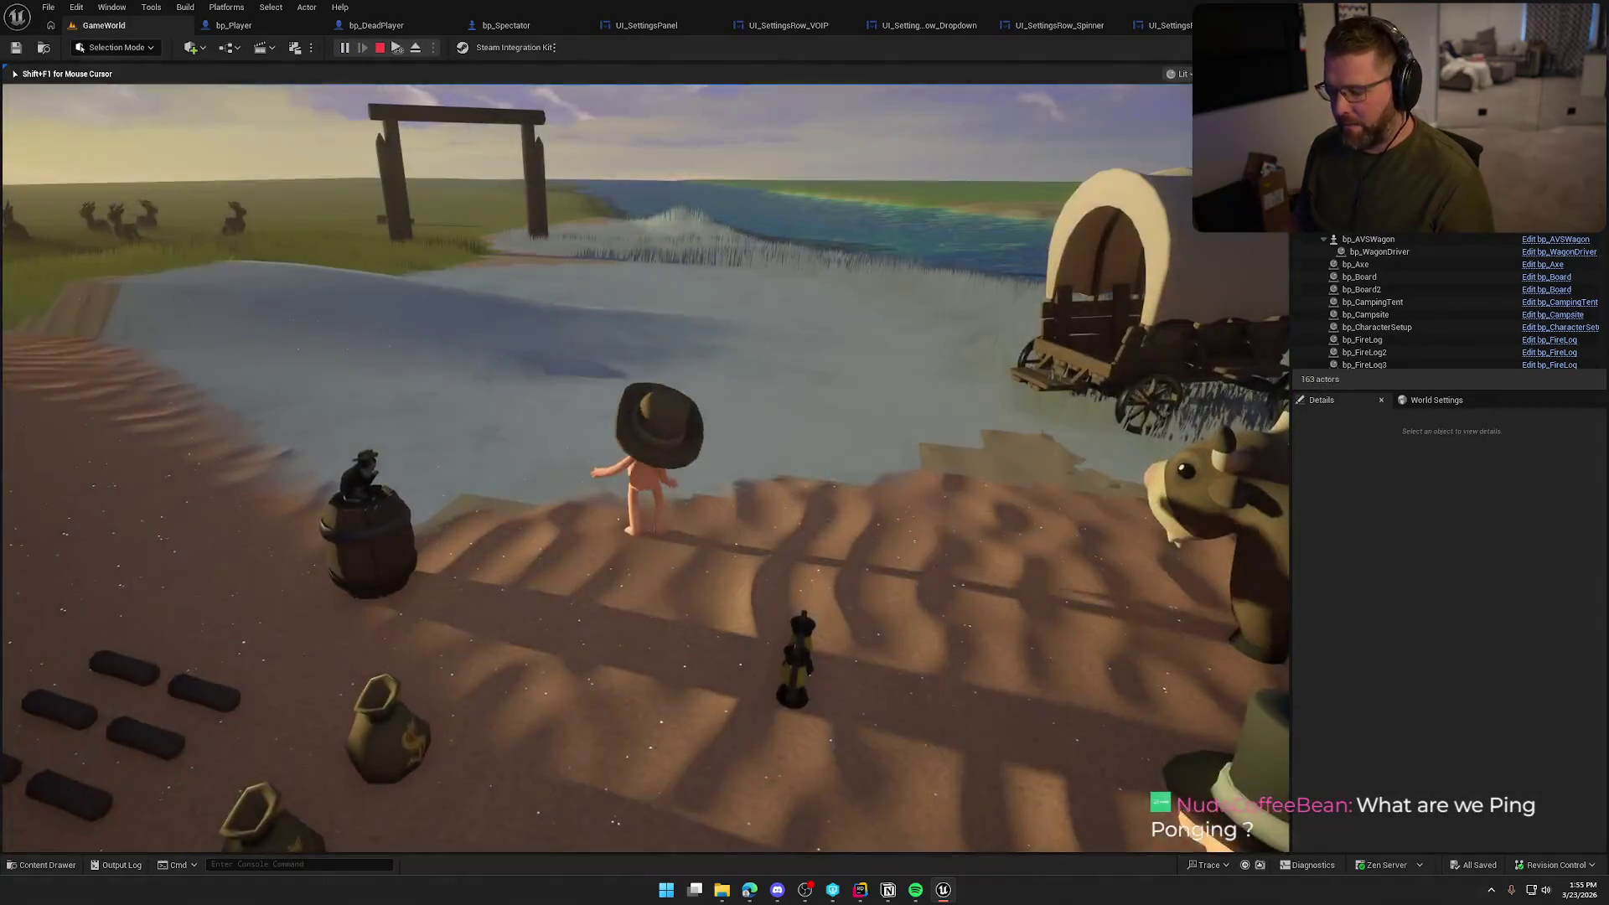
{"action": "key", "text": "Escape"}
{"action": "left_click", "coordinate": [637, 373]}
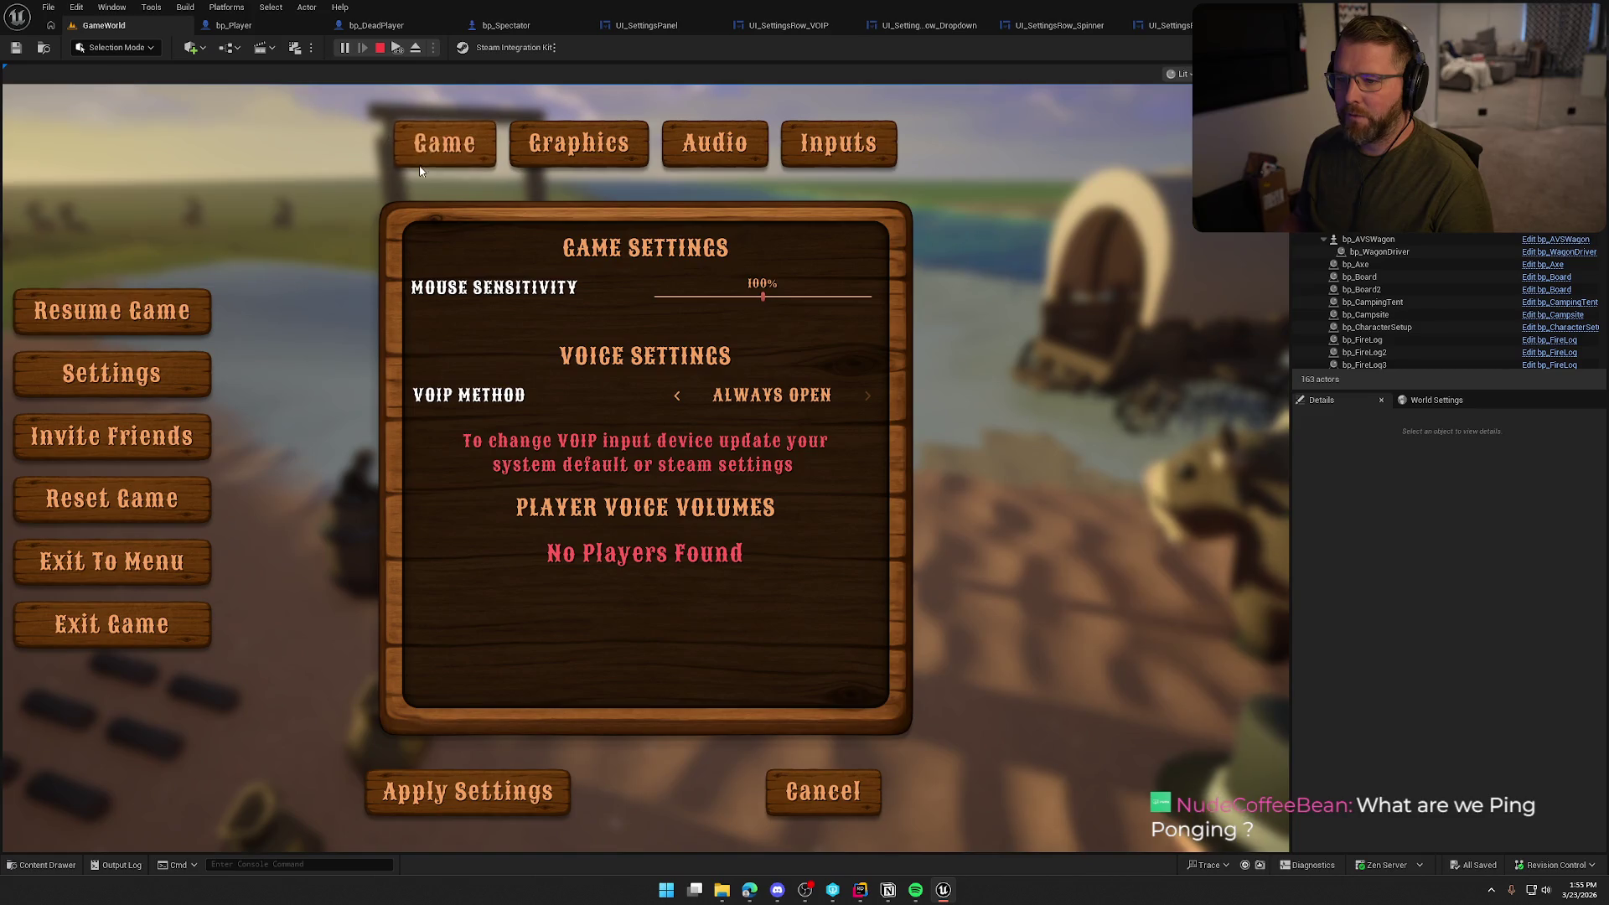
Click through the Graphics, Audio, Game and Keybinds pages, then stop play
{"action": "left_click", "coordinate": [591, 154]}
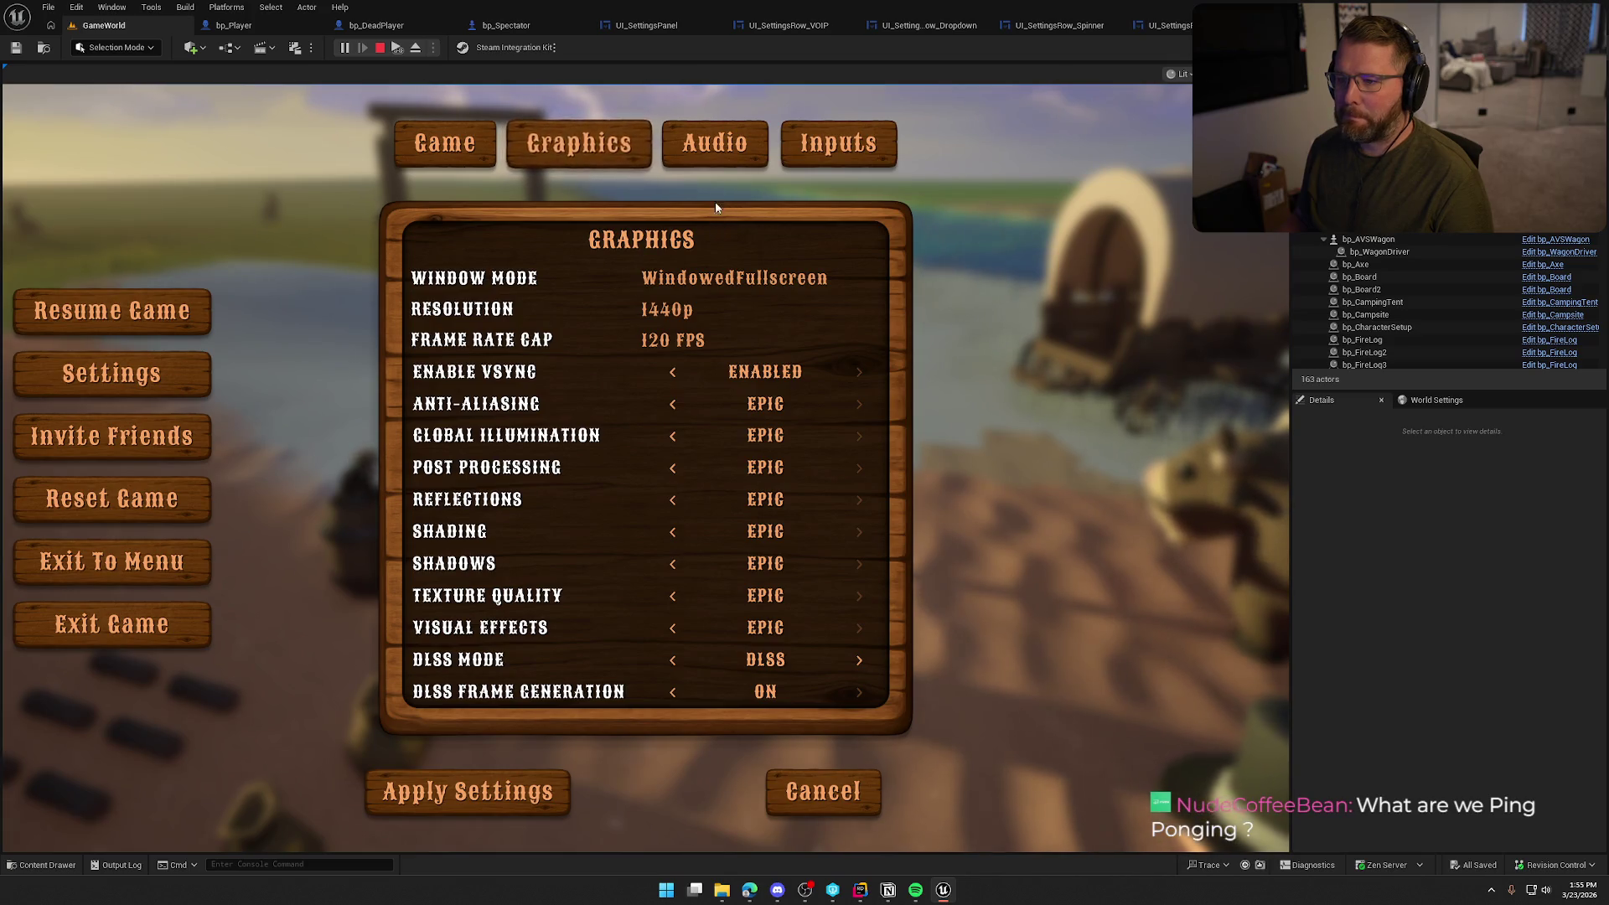
{"action": "left_click", "coordinate": [715, 150]}
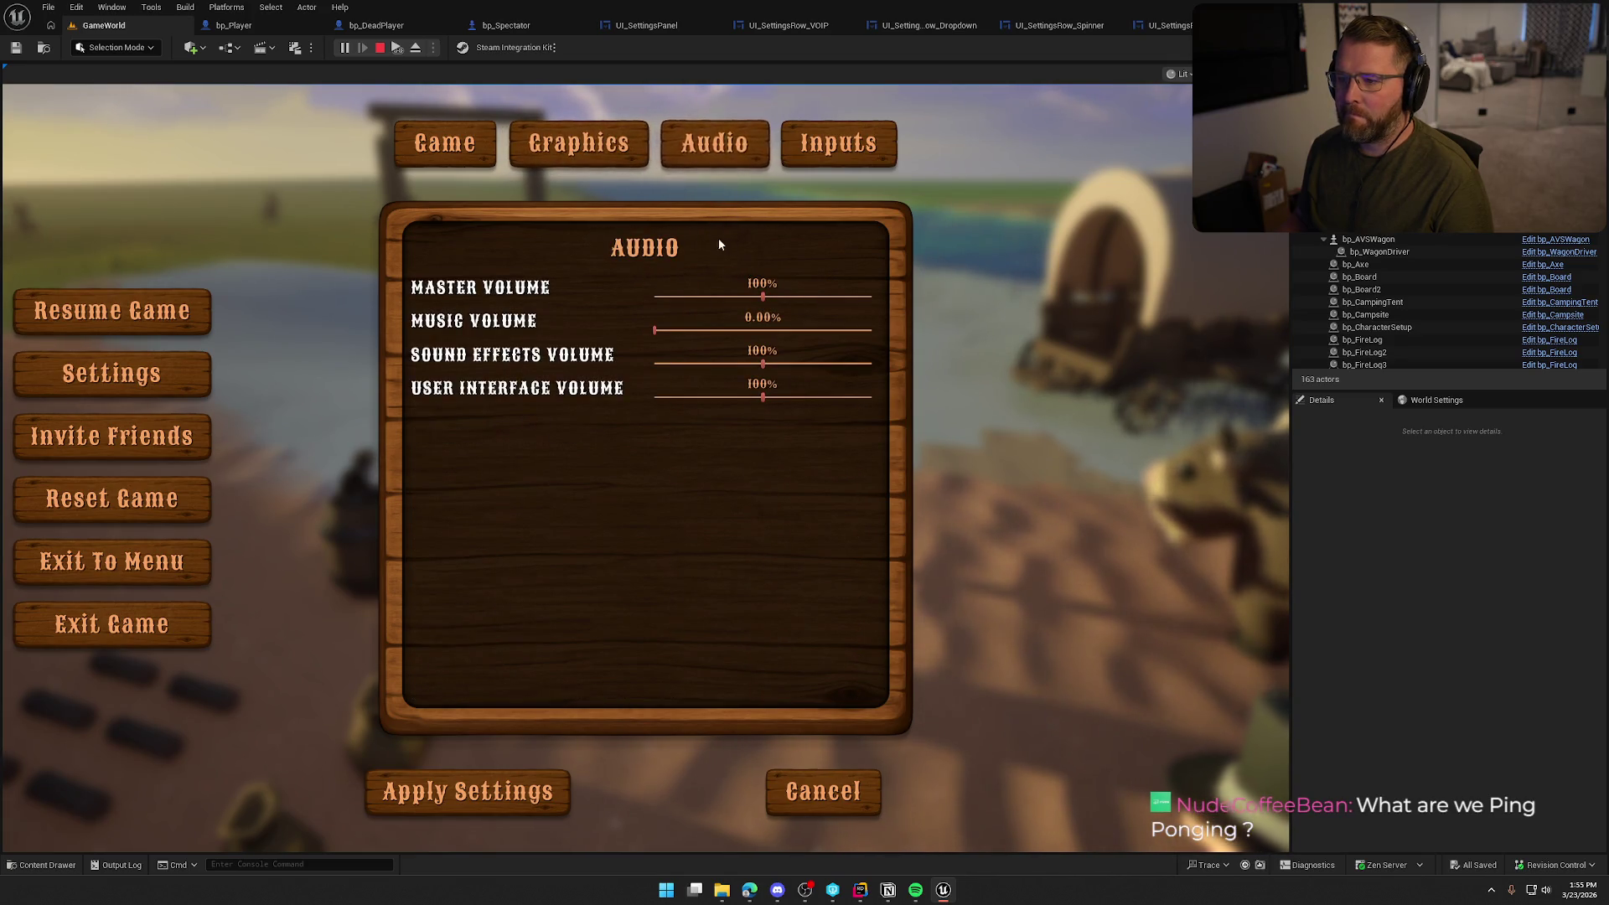
{"action": "left_click", "coordinate": [586, 149]}
{"action": "left_click", "coordinate": [450, 151]}
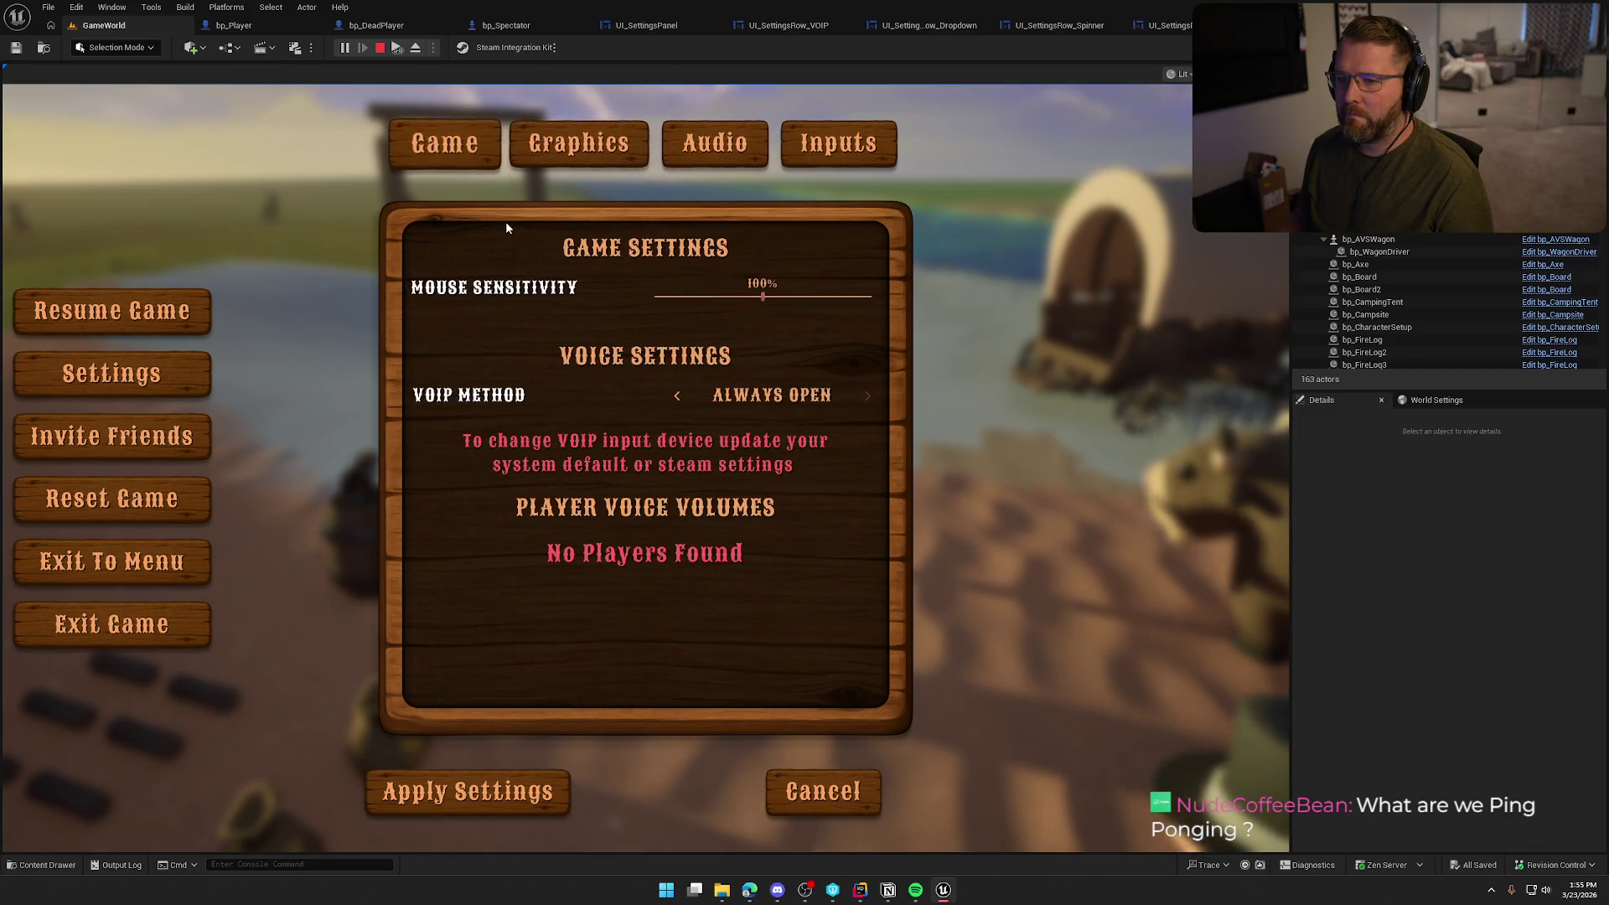
{"action": "left_click", "coordinate": [576, 144]}
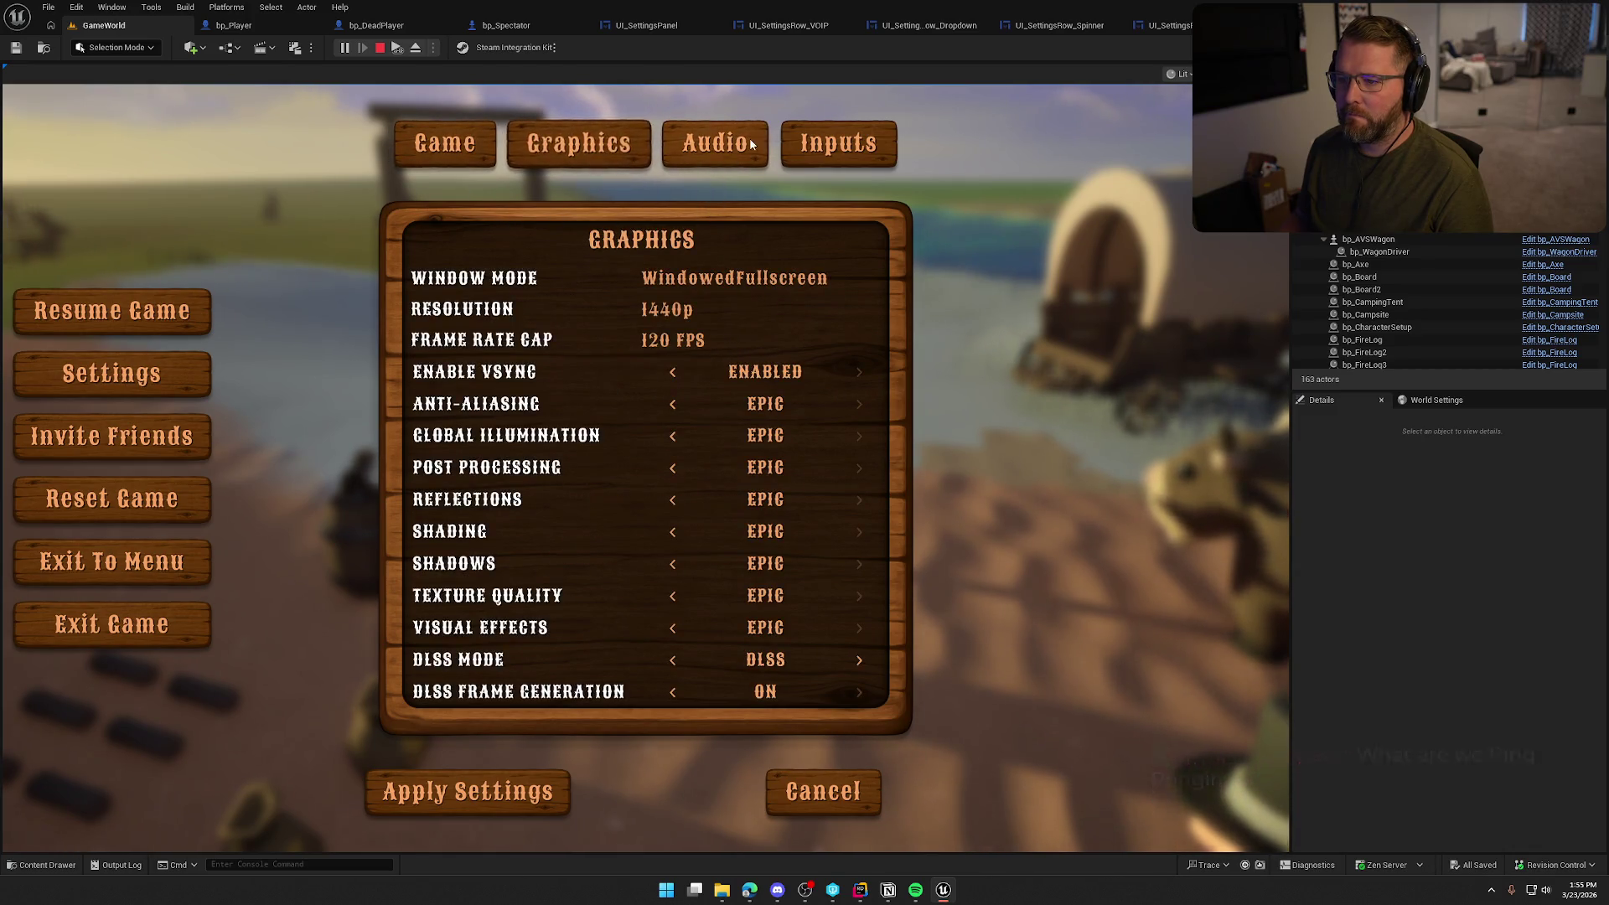
{"action": "left_click", "coordinate": [838, 144]}
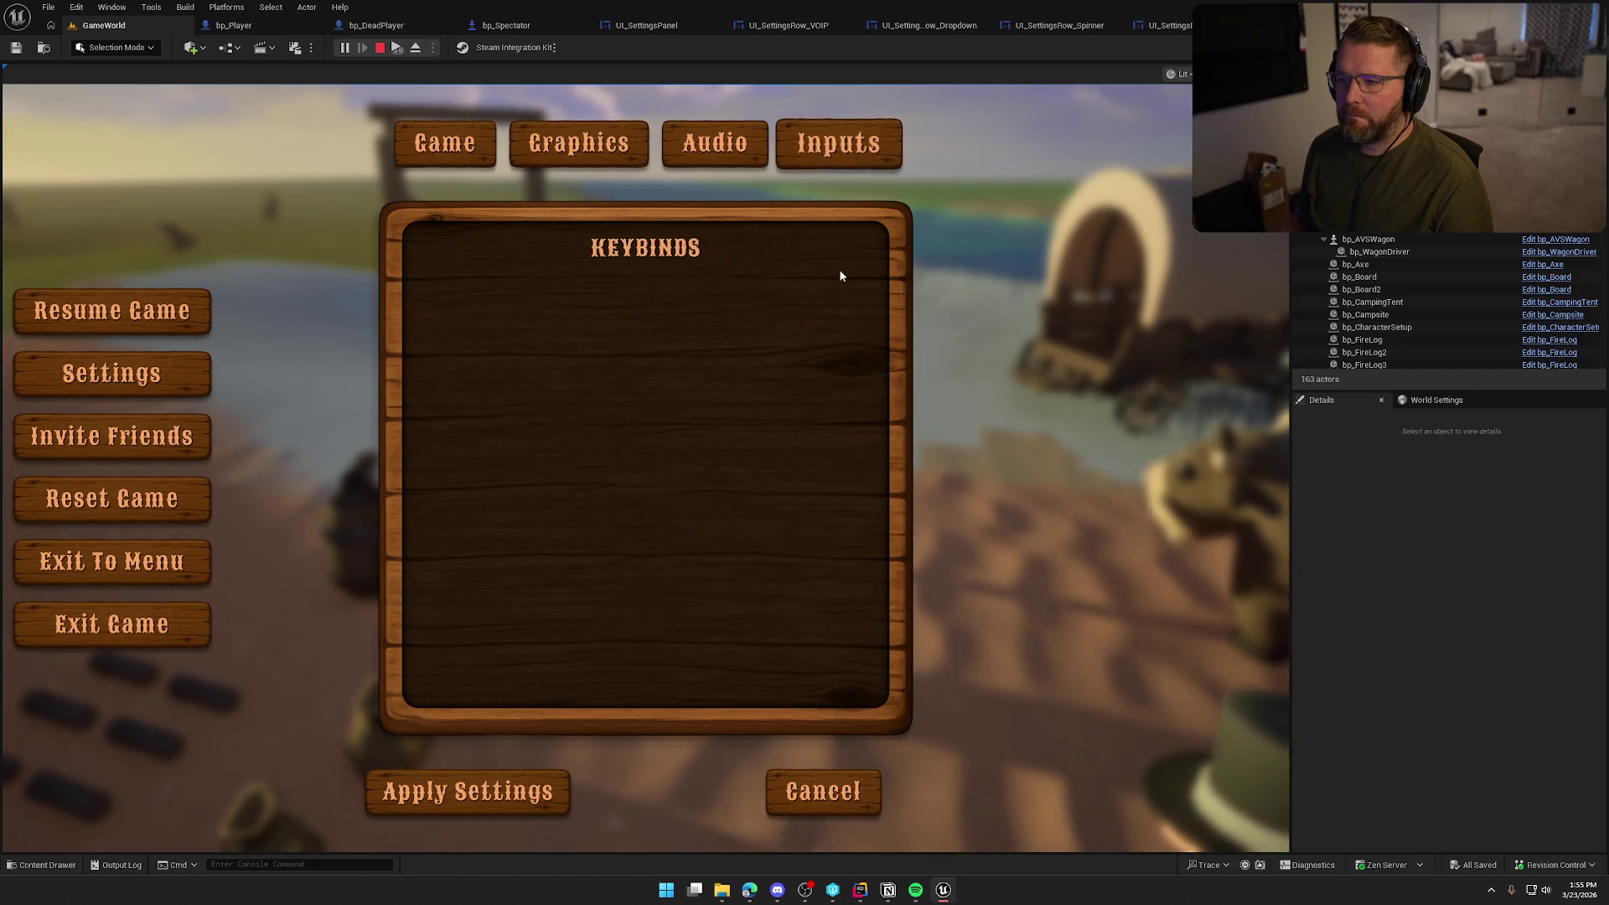
{"action": "left_click", "coordinate": [578, 144]}
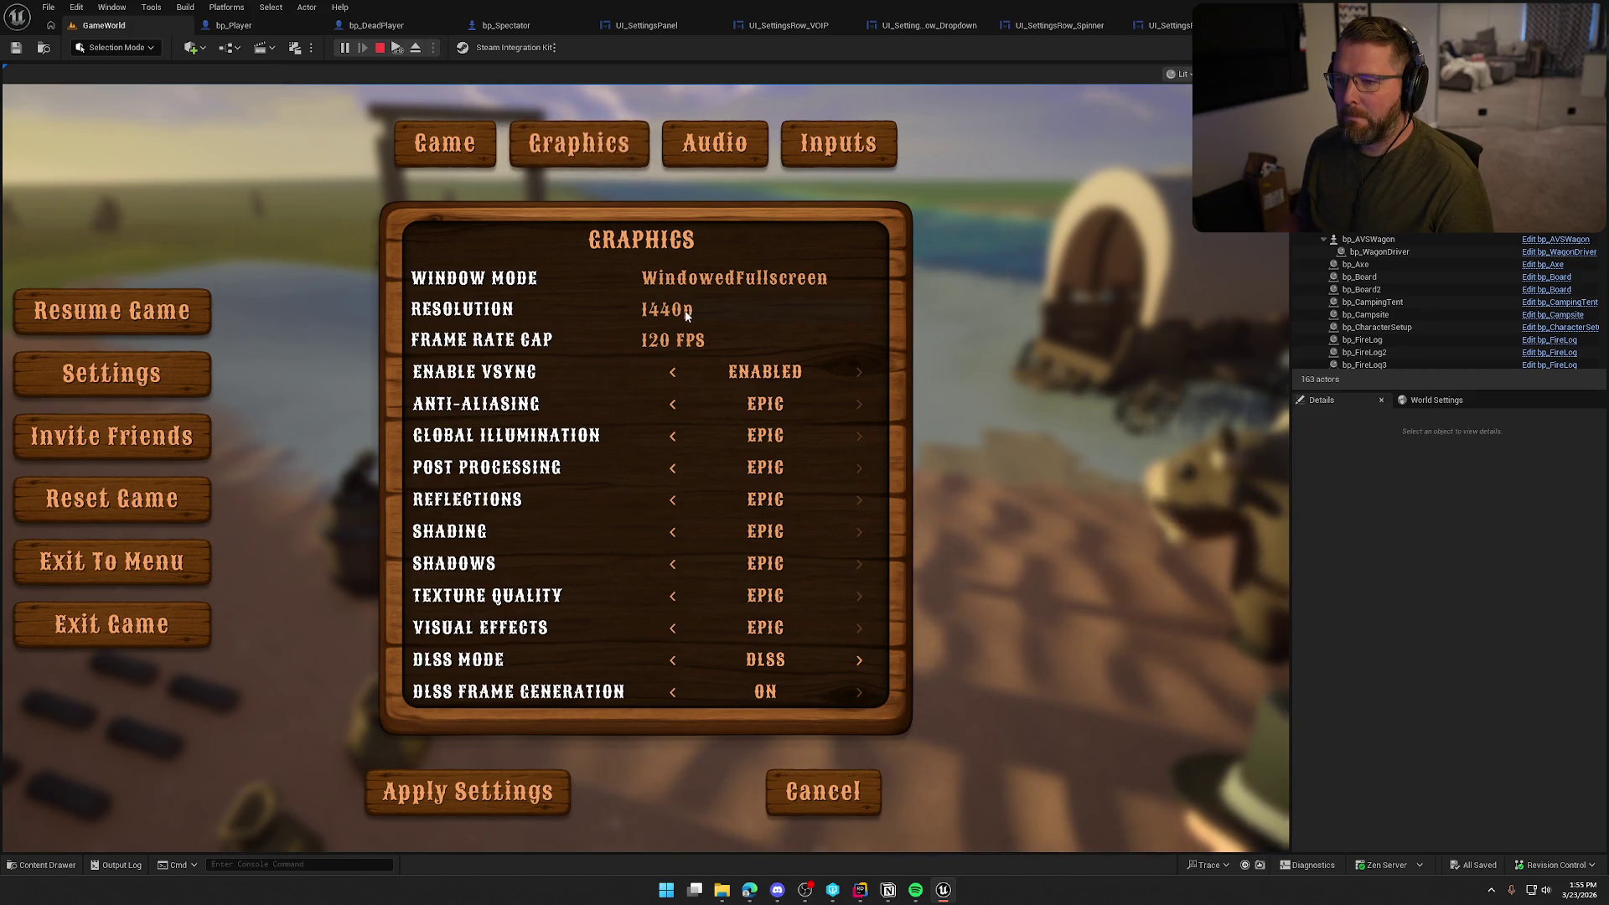
{"action": "left_click", "coordinate": [444, 143]}
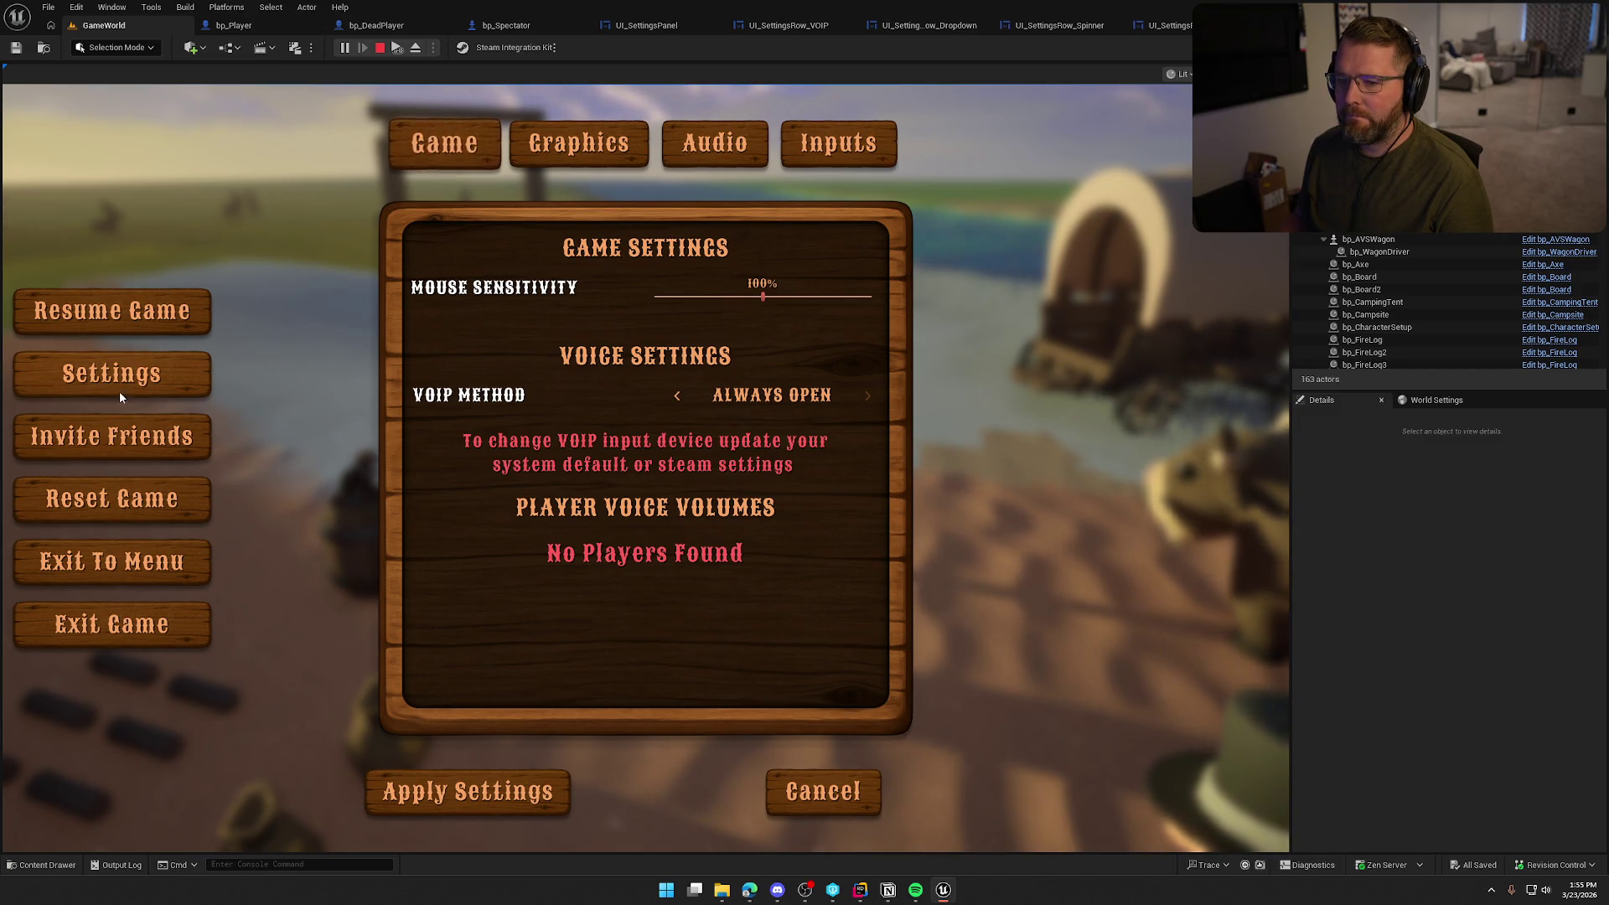
{"action": "left_click", "coordinate": [143, 501]}
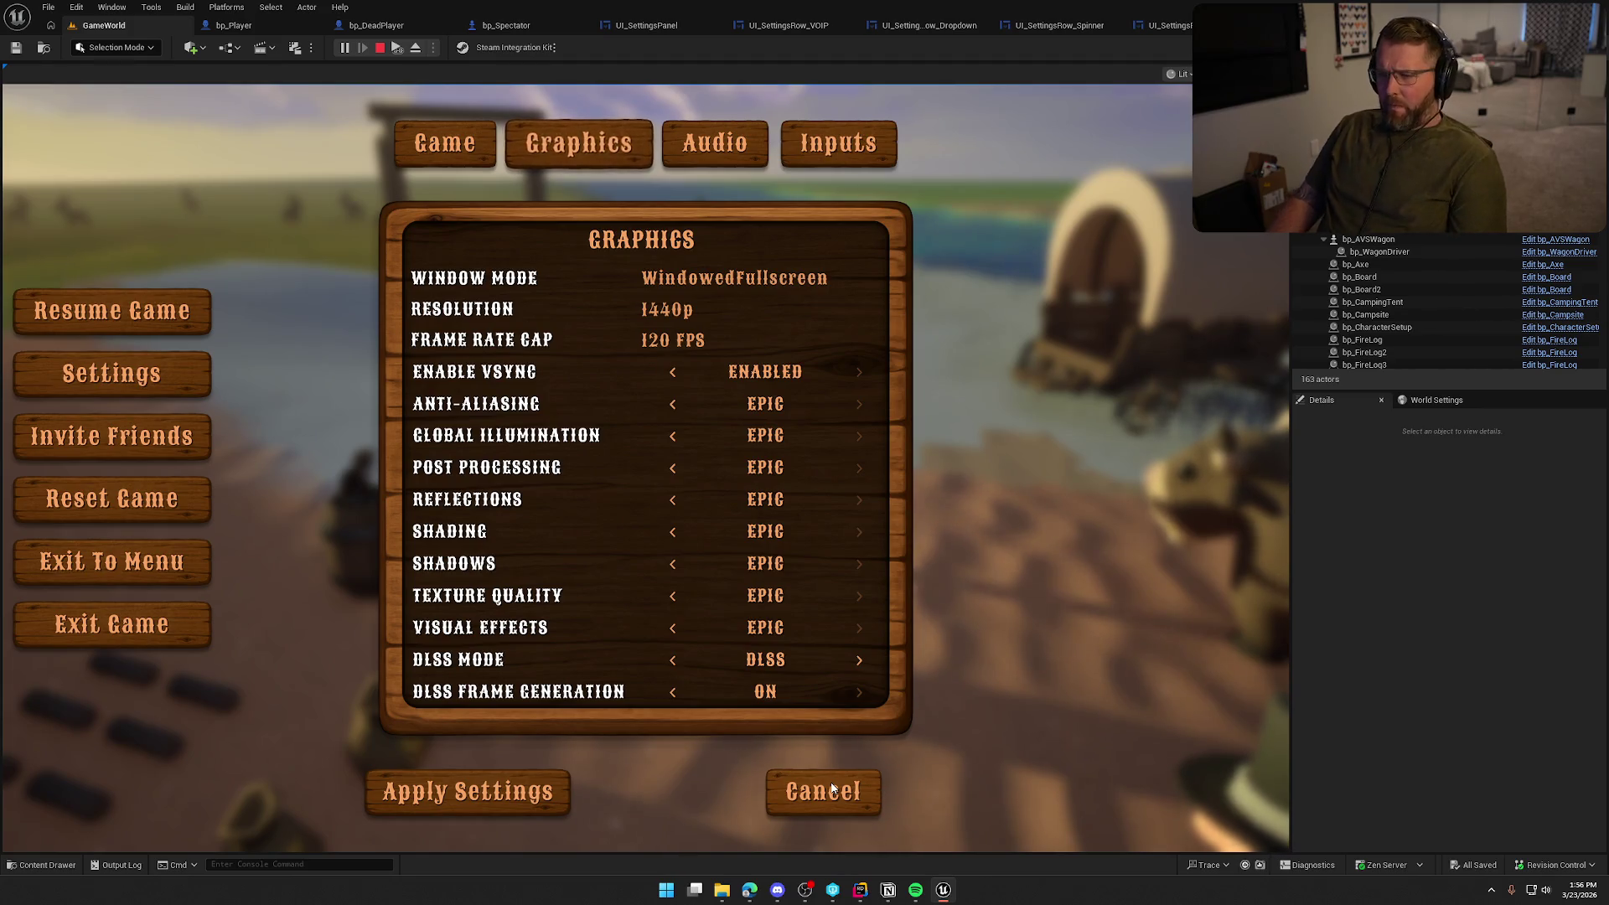
{"action": "key", "text": "Escape"}
{"action": "left_click", "coordinate": [646, 24]}
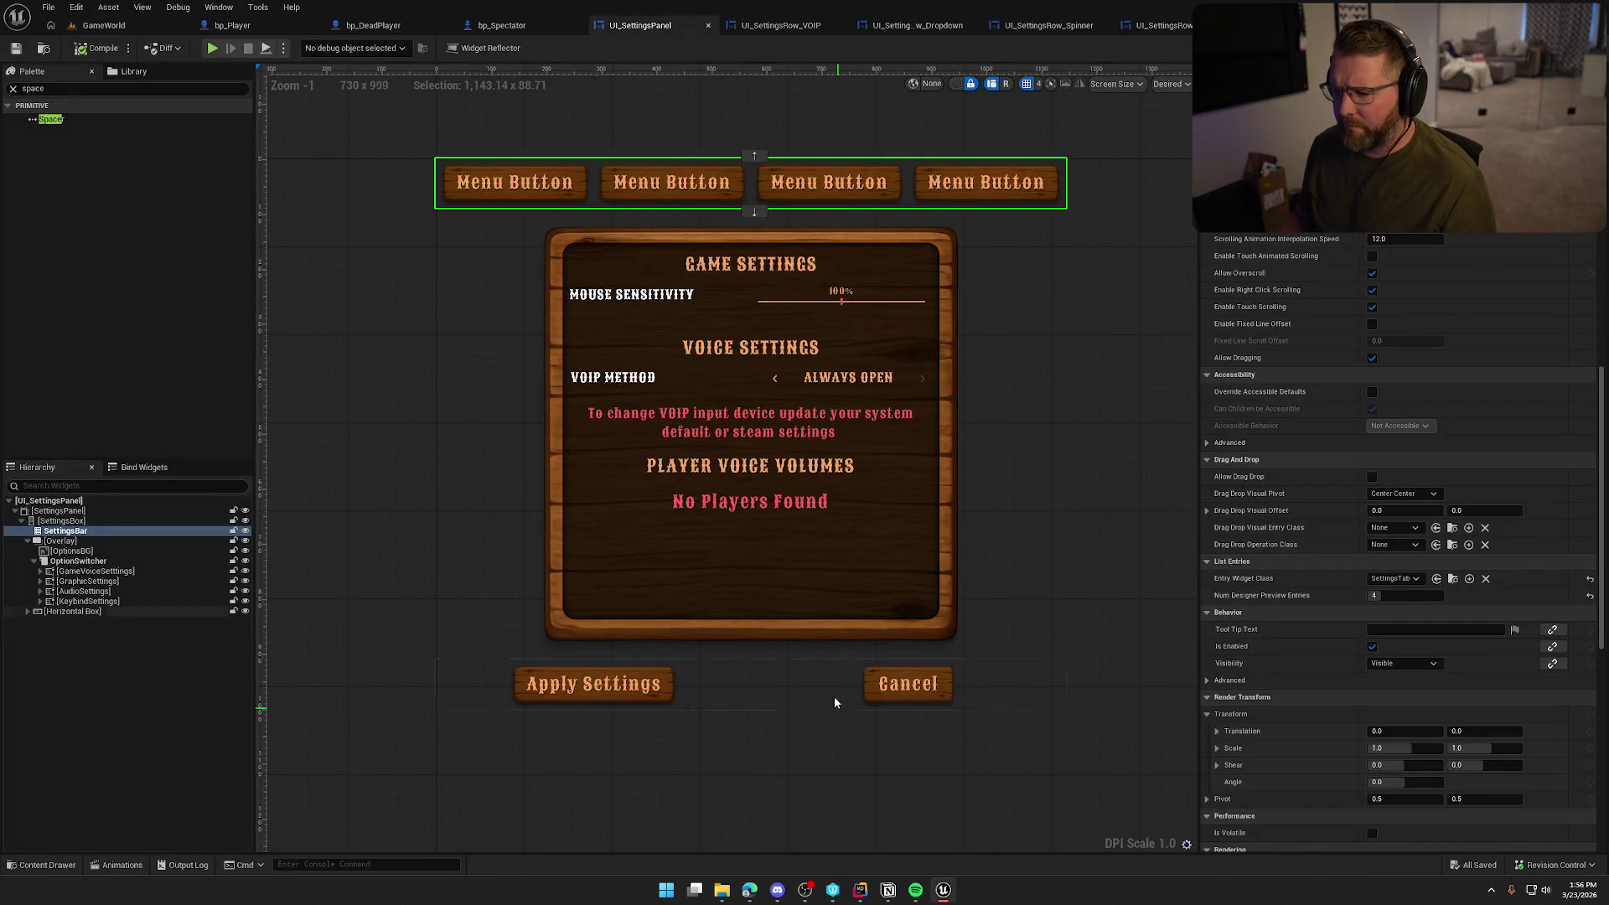
Set both the settings overlay and its option switcher to Fill horizontal alignment
{"action": "left_click", "coordinate": [813, 675]}
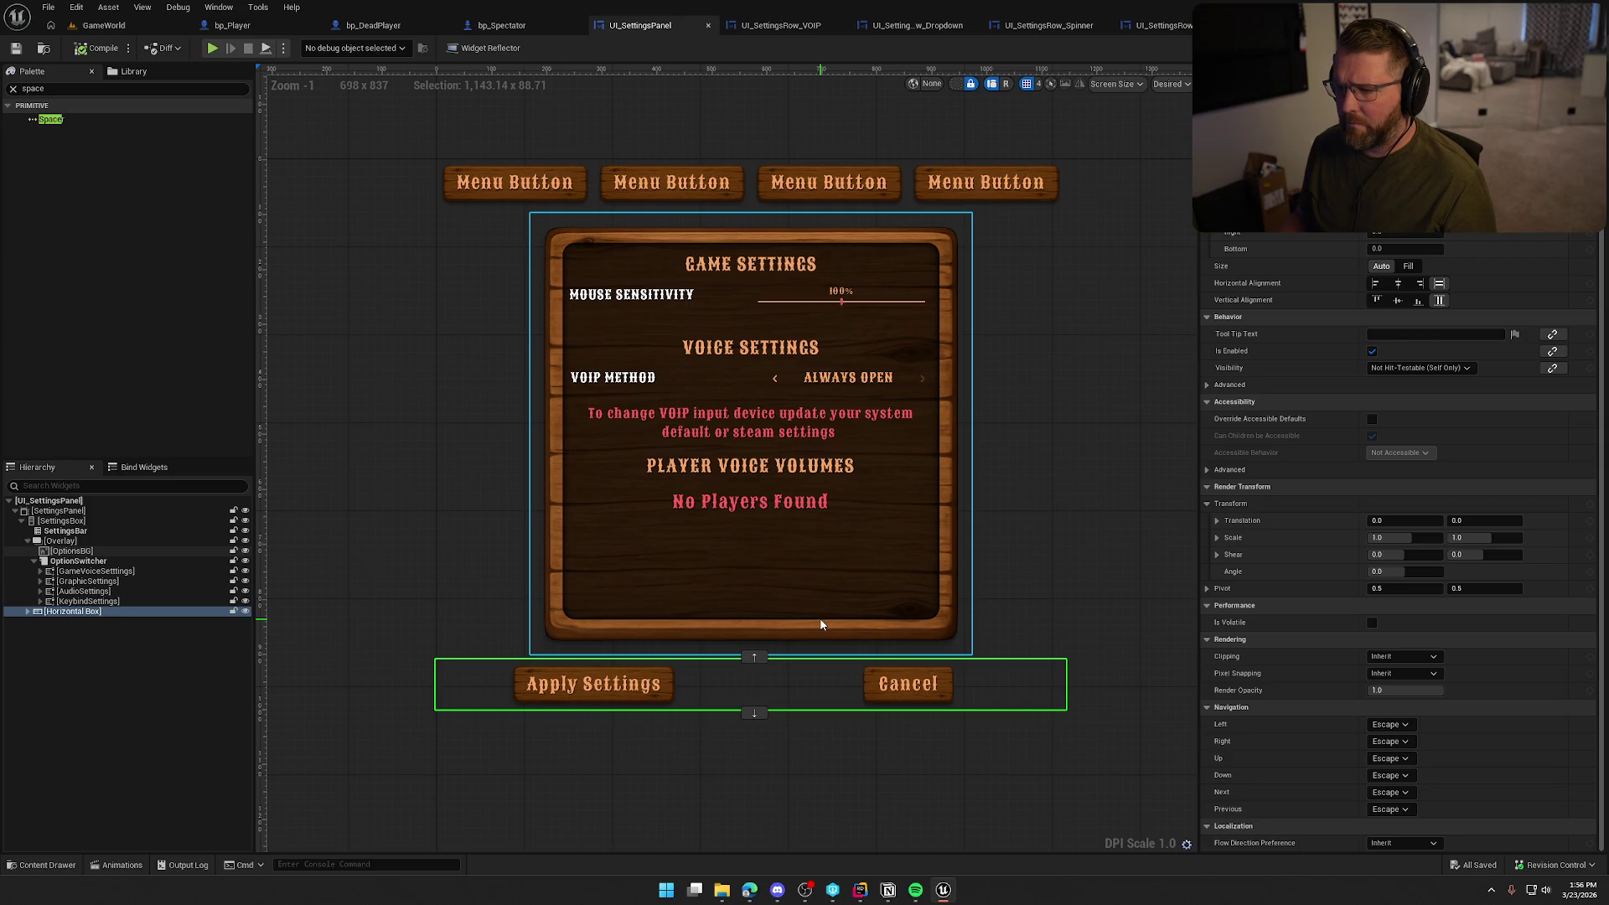
{"action": "left_click", "coordinate": [67, 543]}
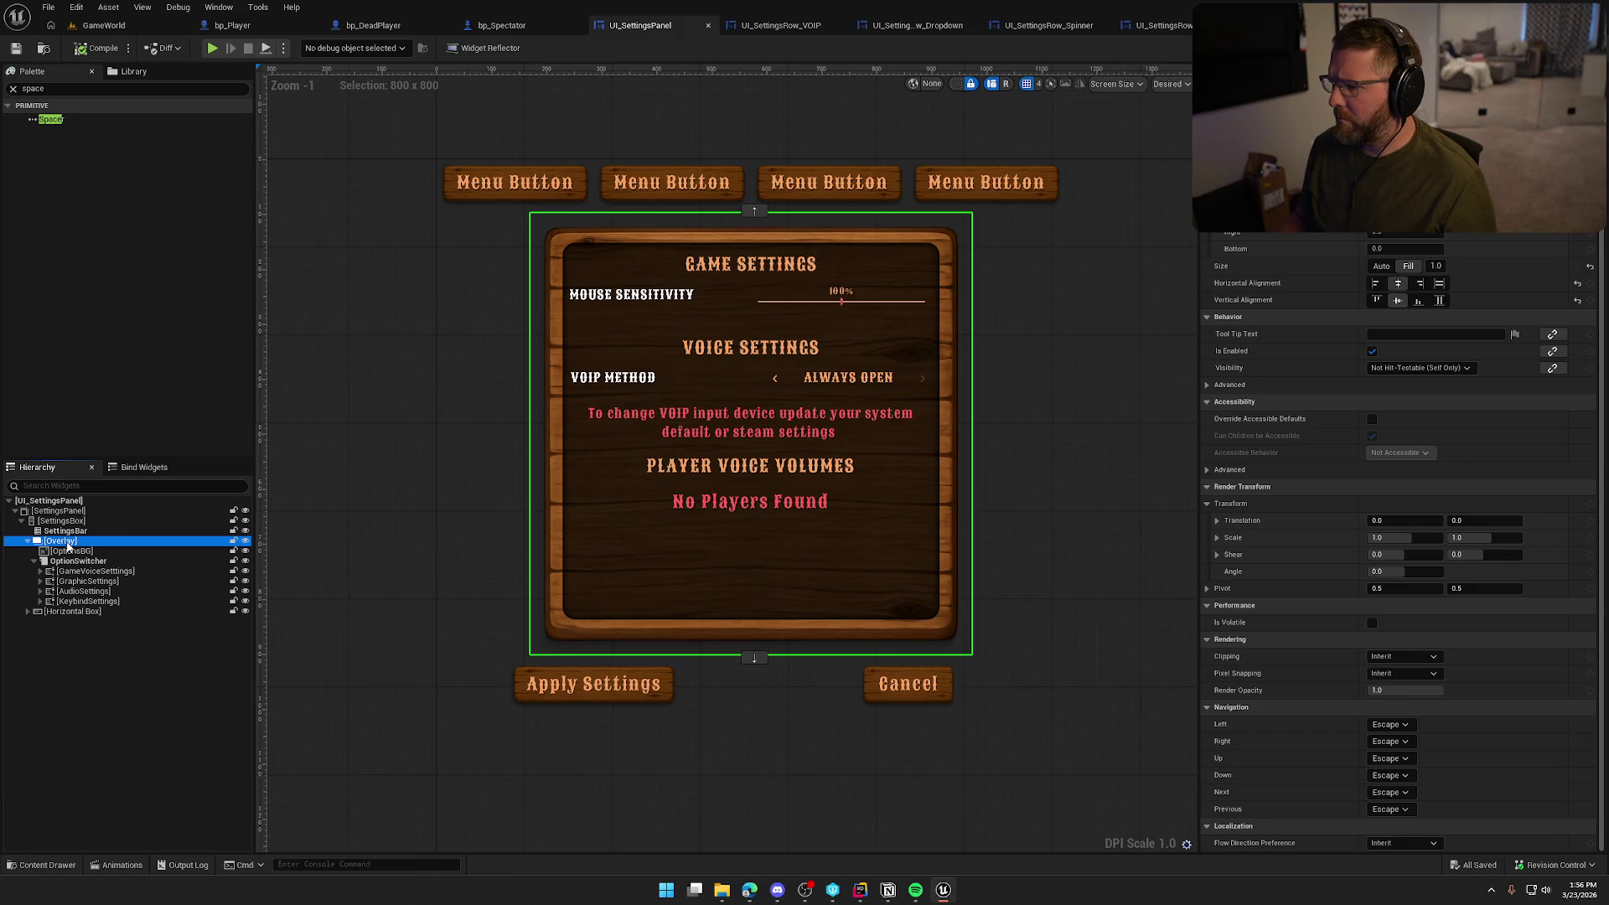
{"action": "left_click", "coordinate": [1439, 285]}
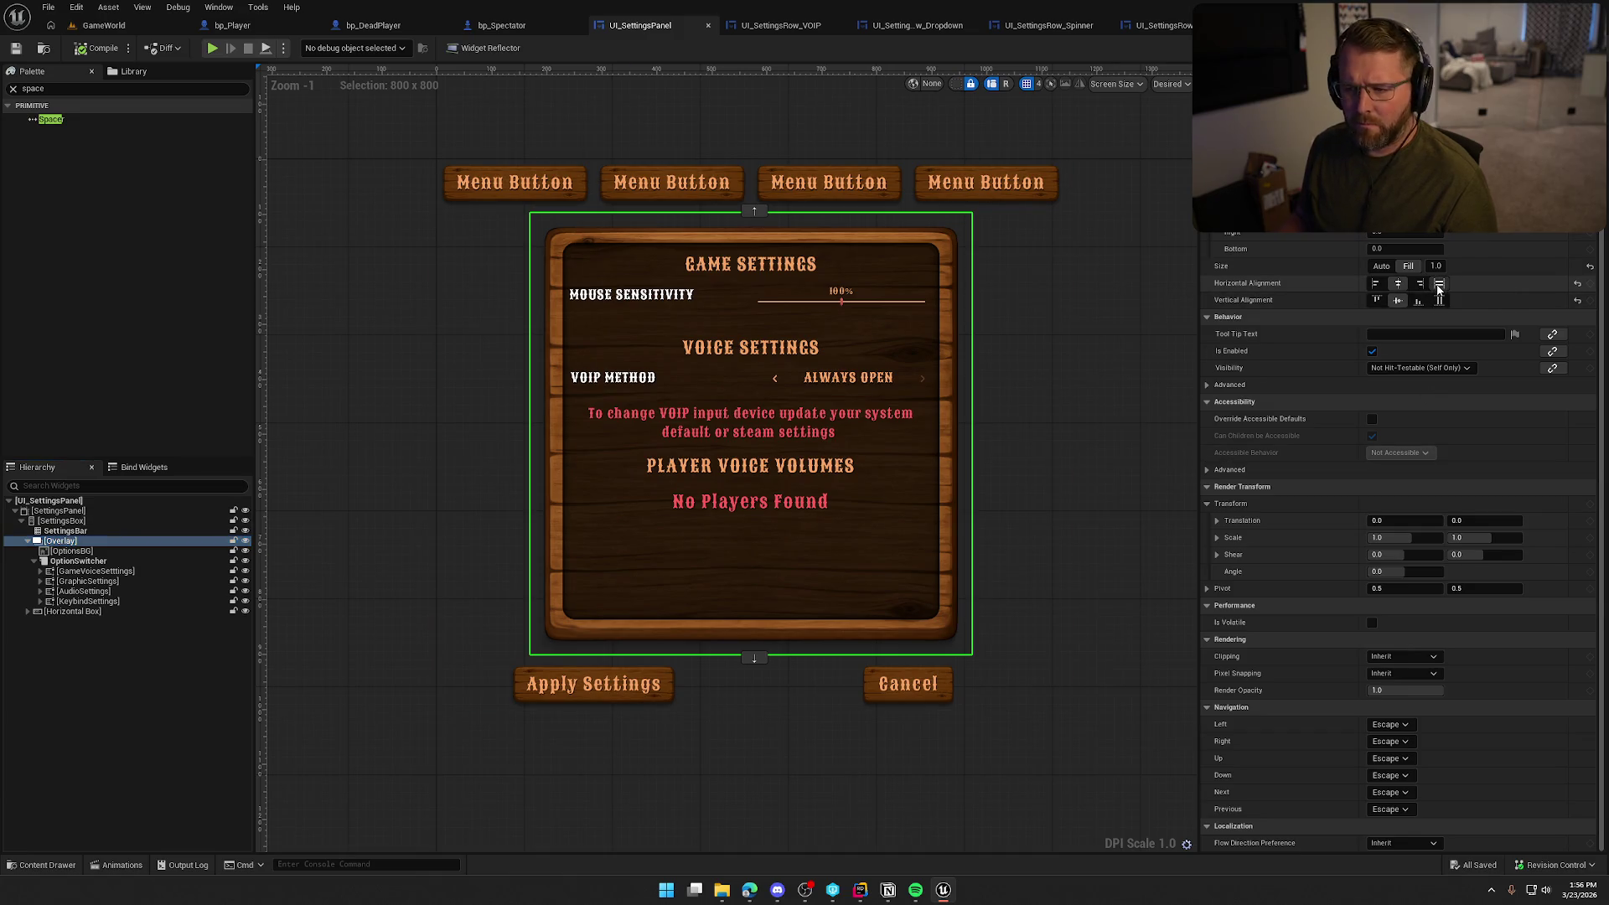
{"action": "left_click", "coordinate": [74, 562]}
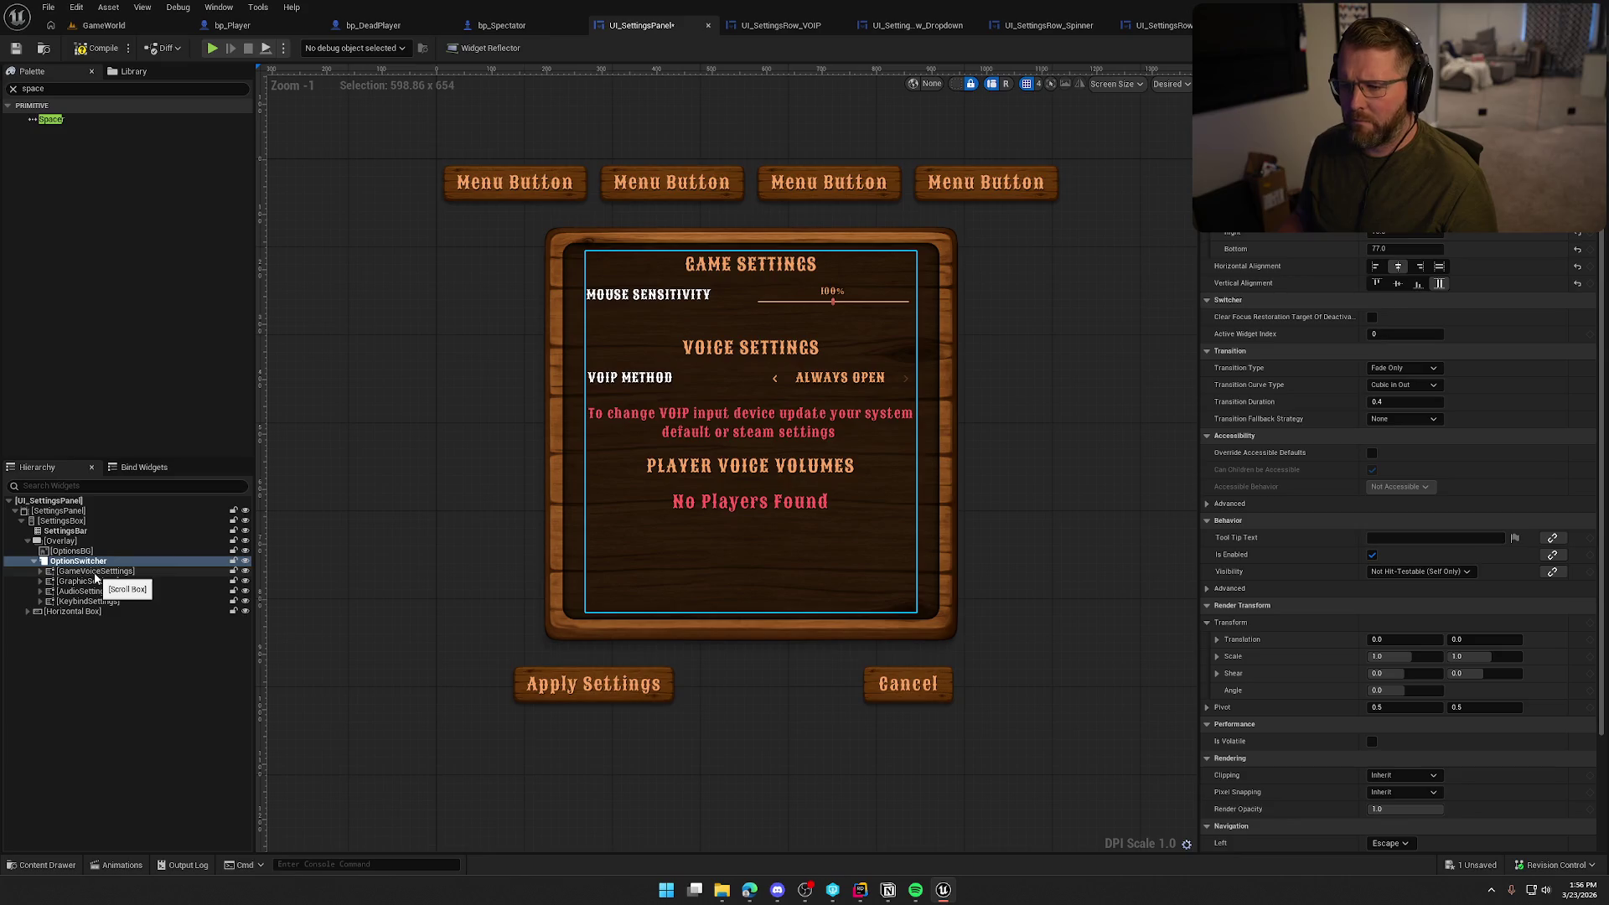
{"action": "left_click", "coordinate": [1438, 266]}
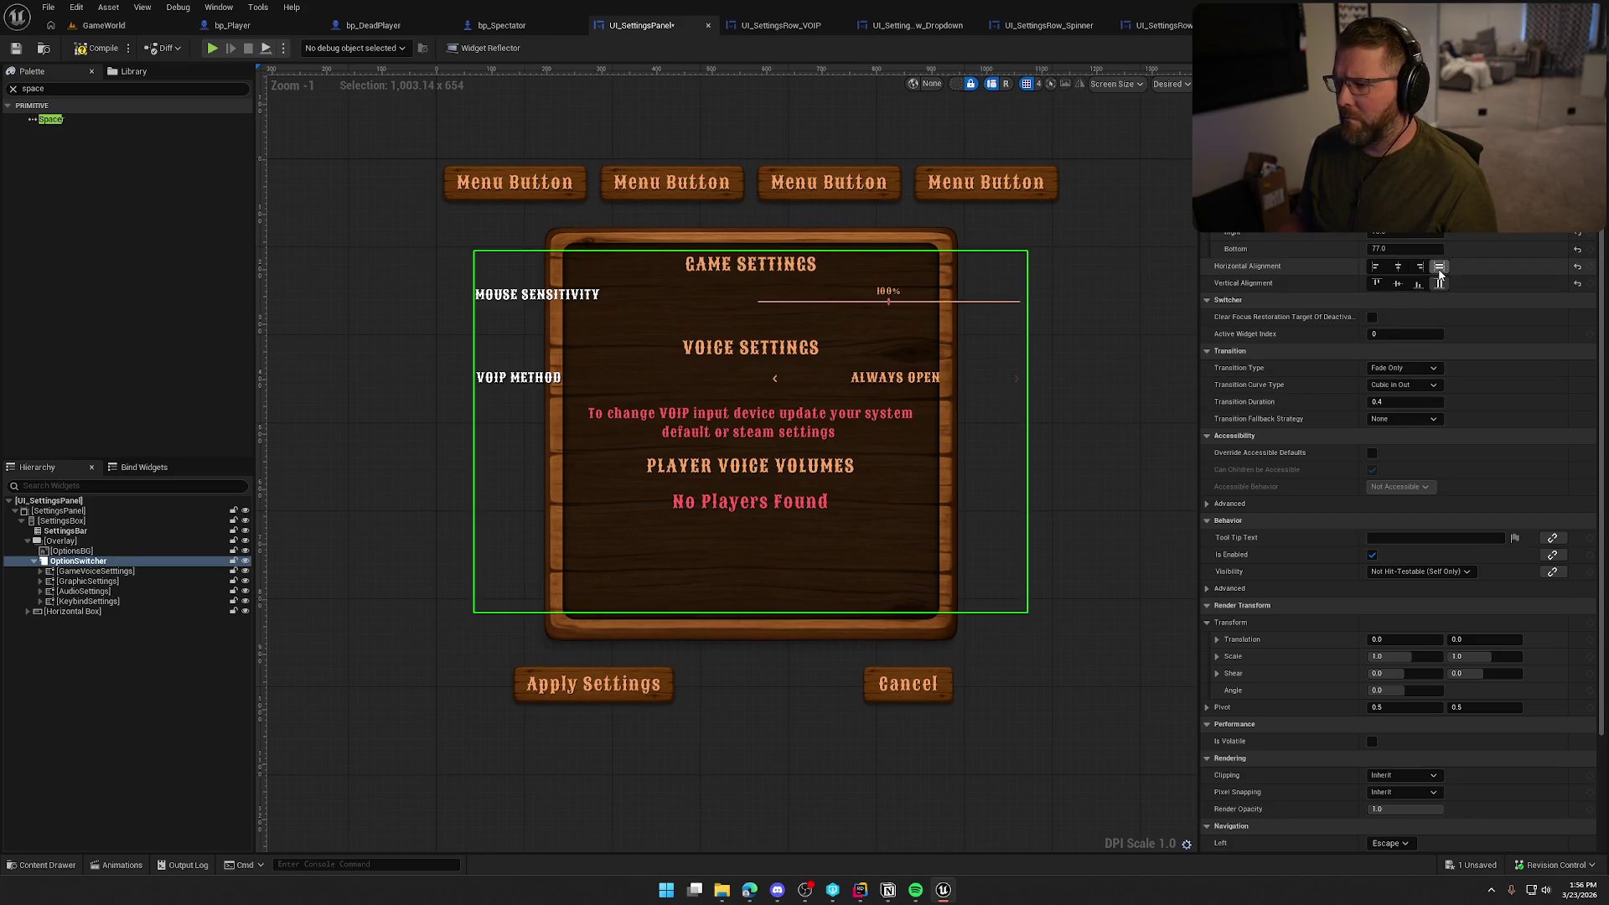
Switch the settings overlay back to Center horizontal alignment and collapse its children
{"action": "left_click", "coordinate": [74, 541]}
{"action": "left_click", "coordinate": [1398, 283]}
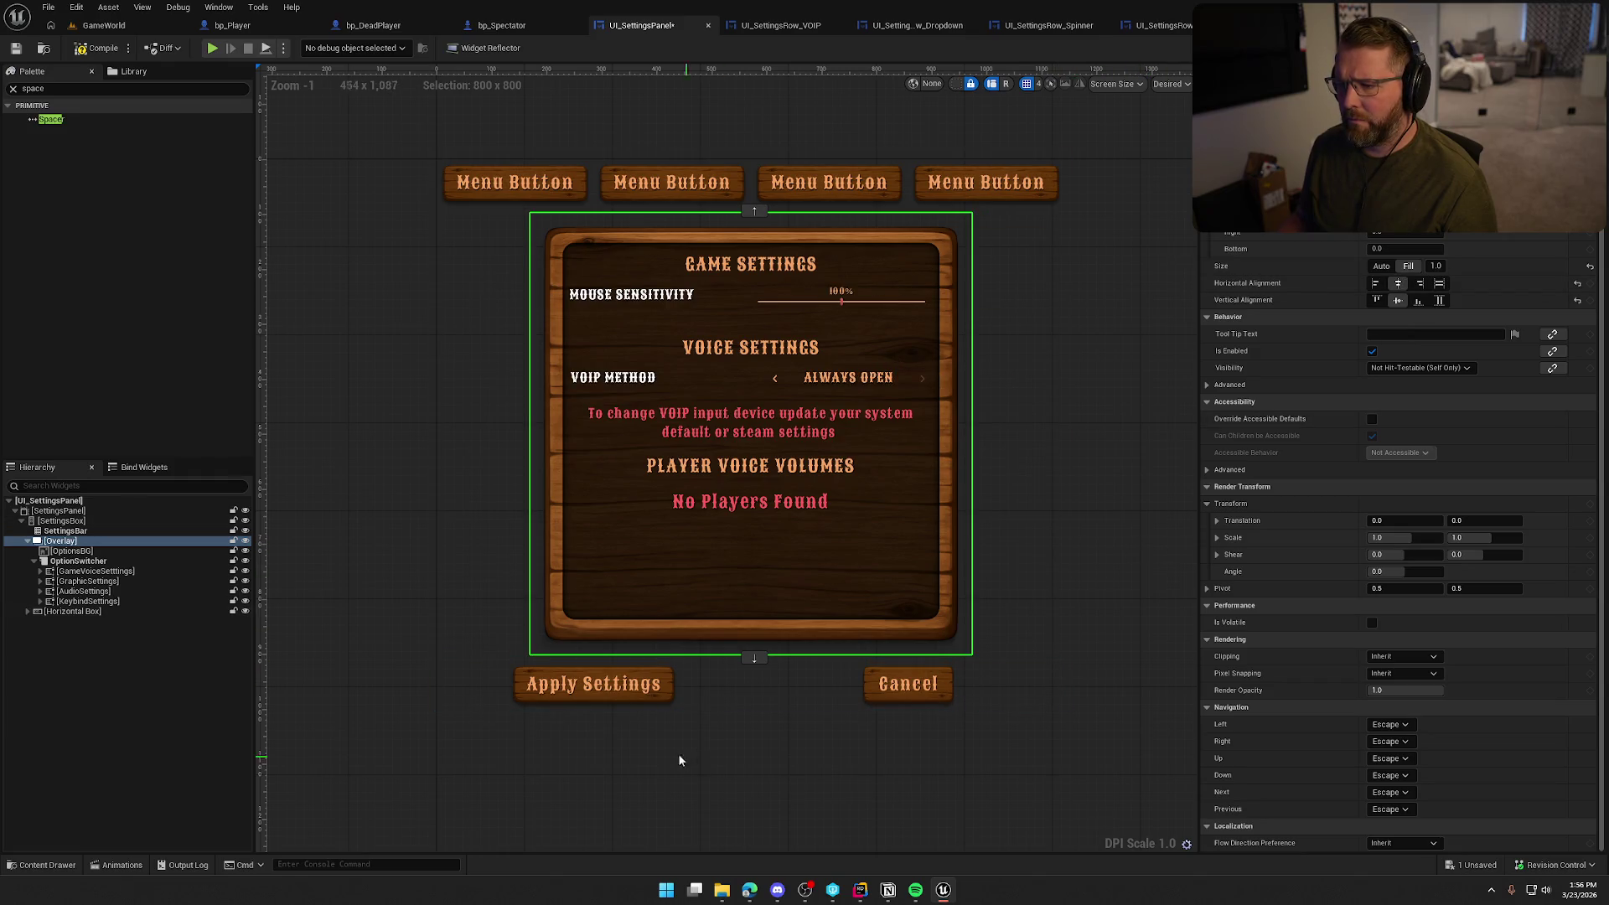
{"action": "left_click", "coordinate": [27, 541]}
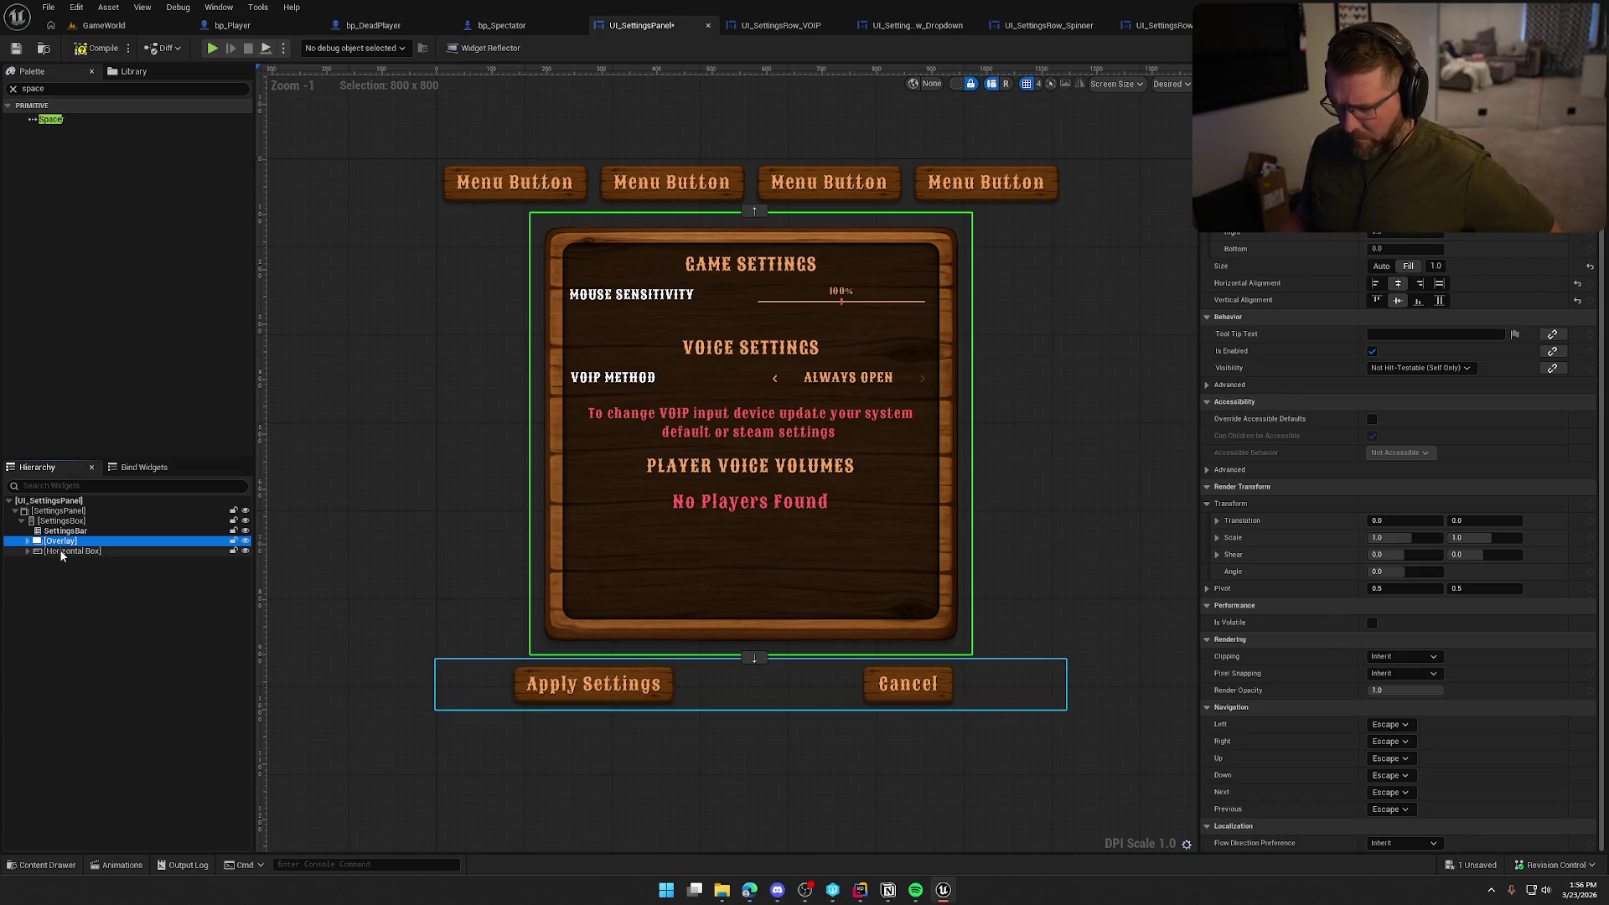
{"action": "left_click", "coordinate": [62, 551]}
Try Fill, then Center horizontal alignment on the Apply Settings and Cancel buttons
{"action": "left_click", "coordinate": [27, 551]}
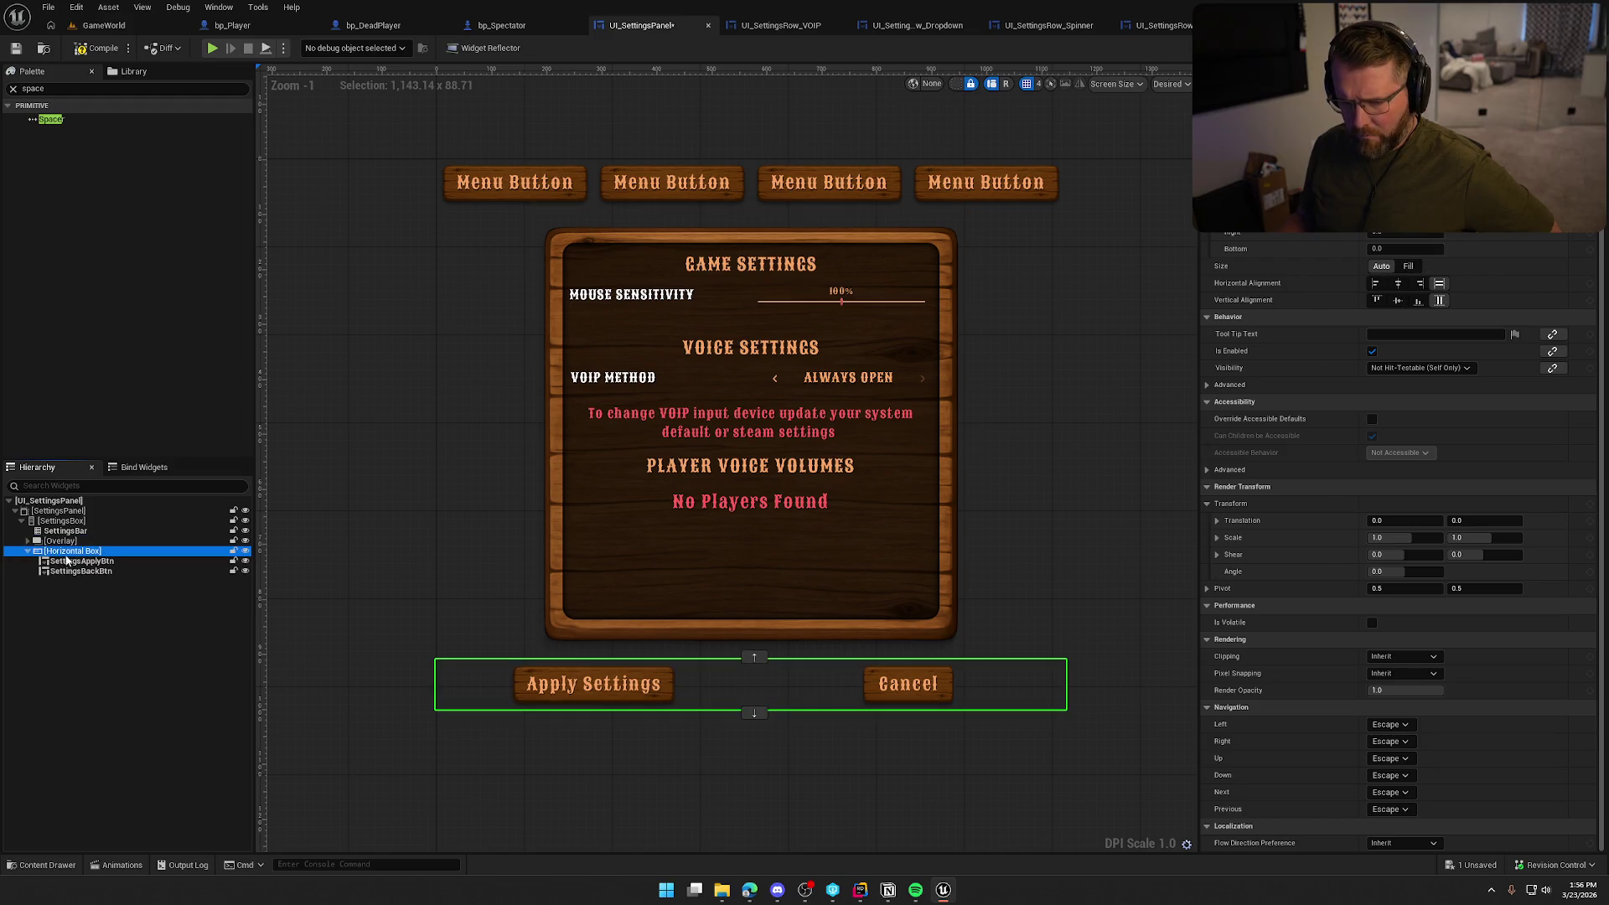
{"action": "left_click", "coordinate": [77, 561]}
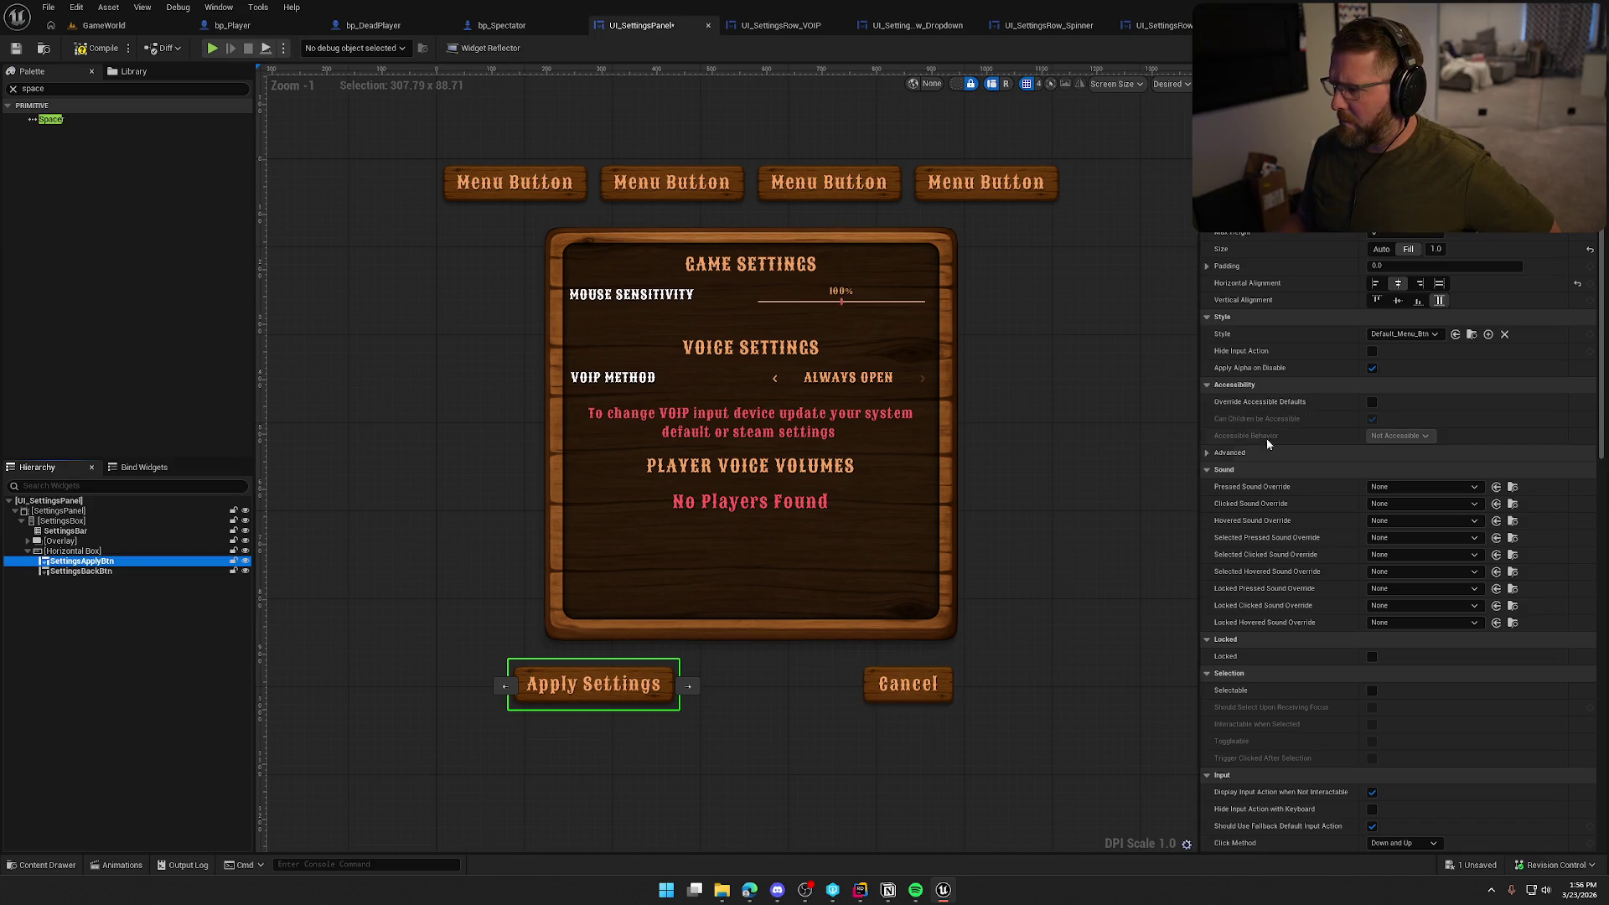
{"action": "left_click", "coordinate": [1440, 284]}
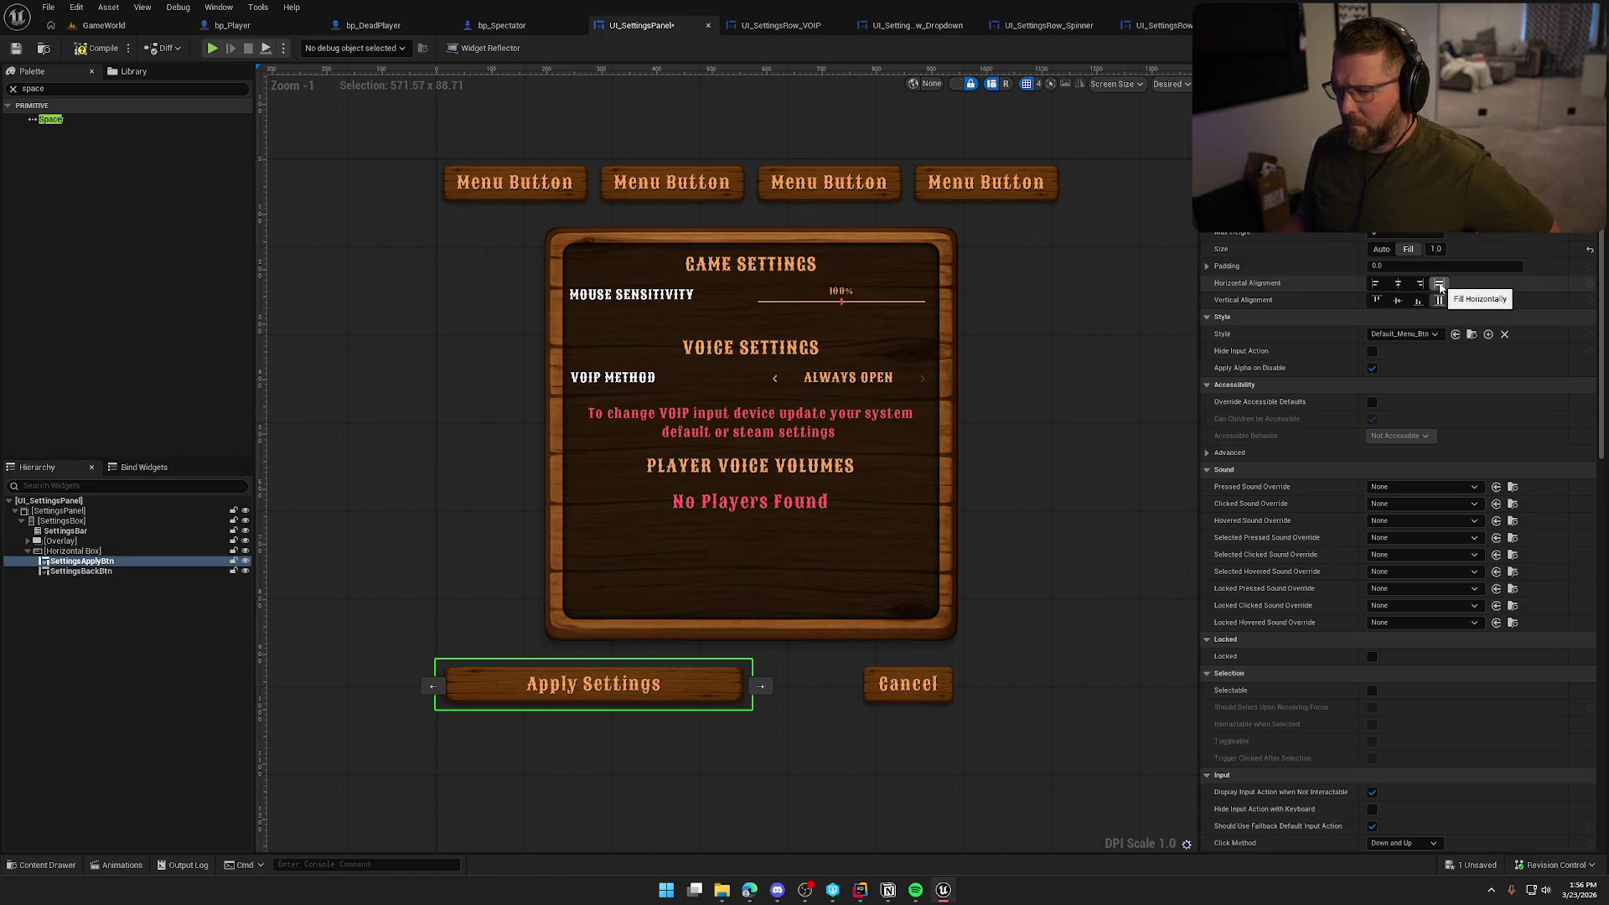
{"action": "left_click", "coordinate": [927, 692]}
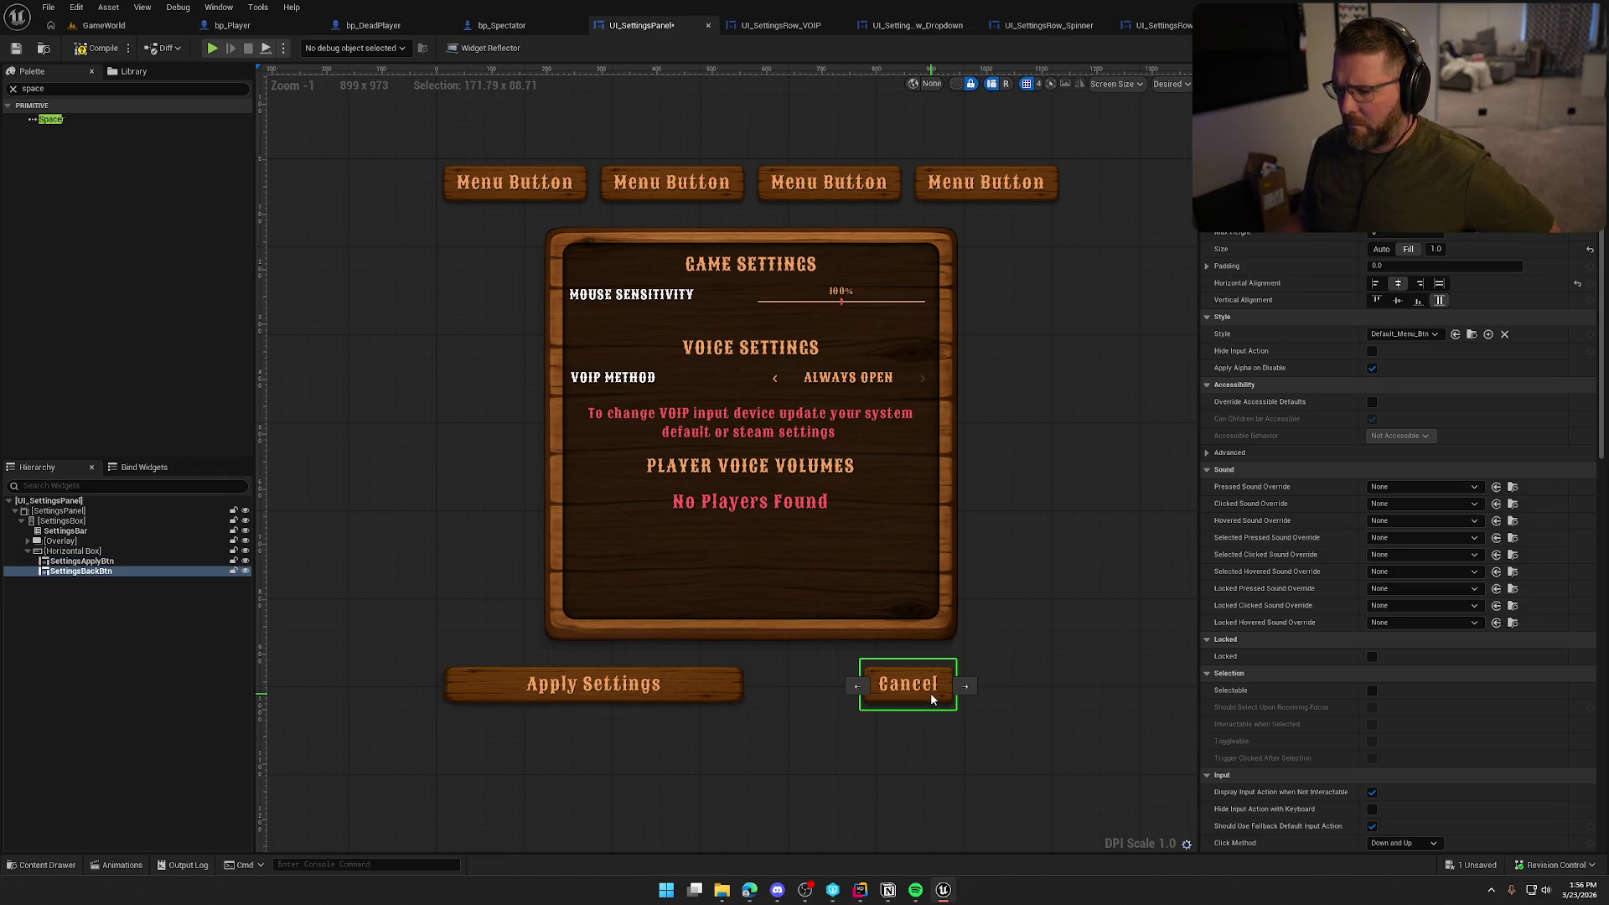
{"action": "left_click", "coordinate": [1440, 285]}
{"action": "left_click", "coordinate": [925, 793]}
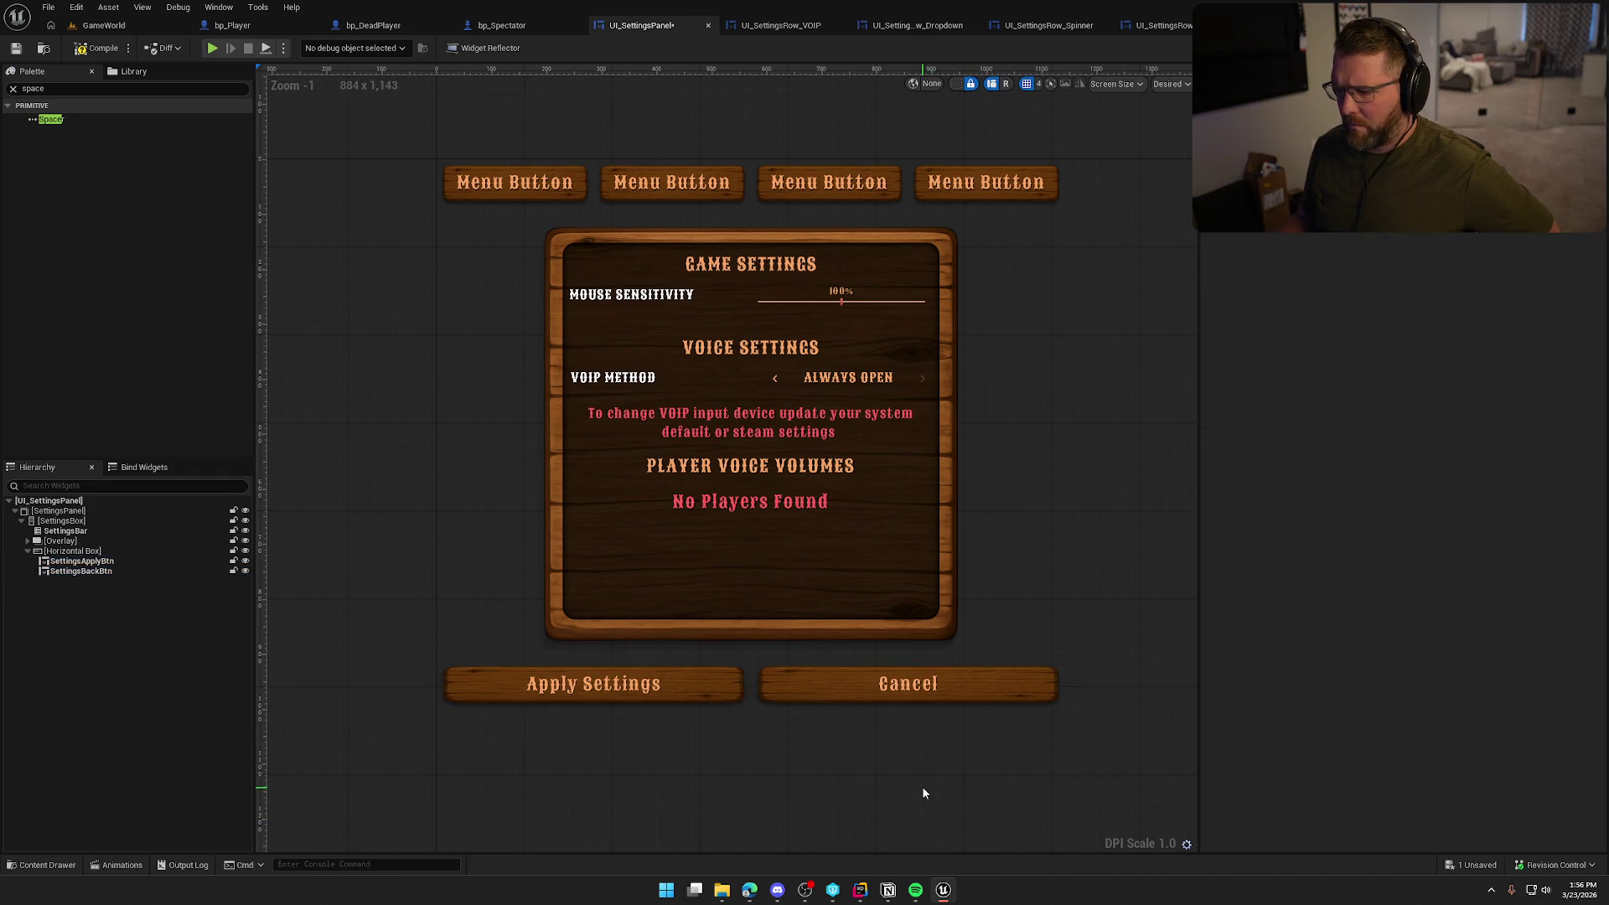
{"action": "left_click", "coordinate": [830, 691]}
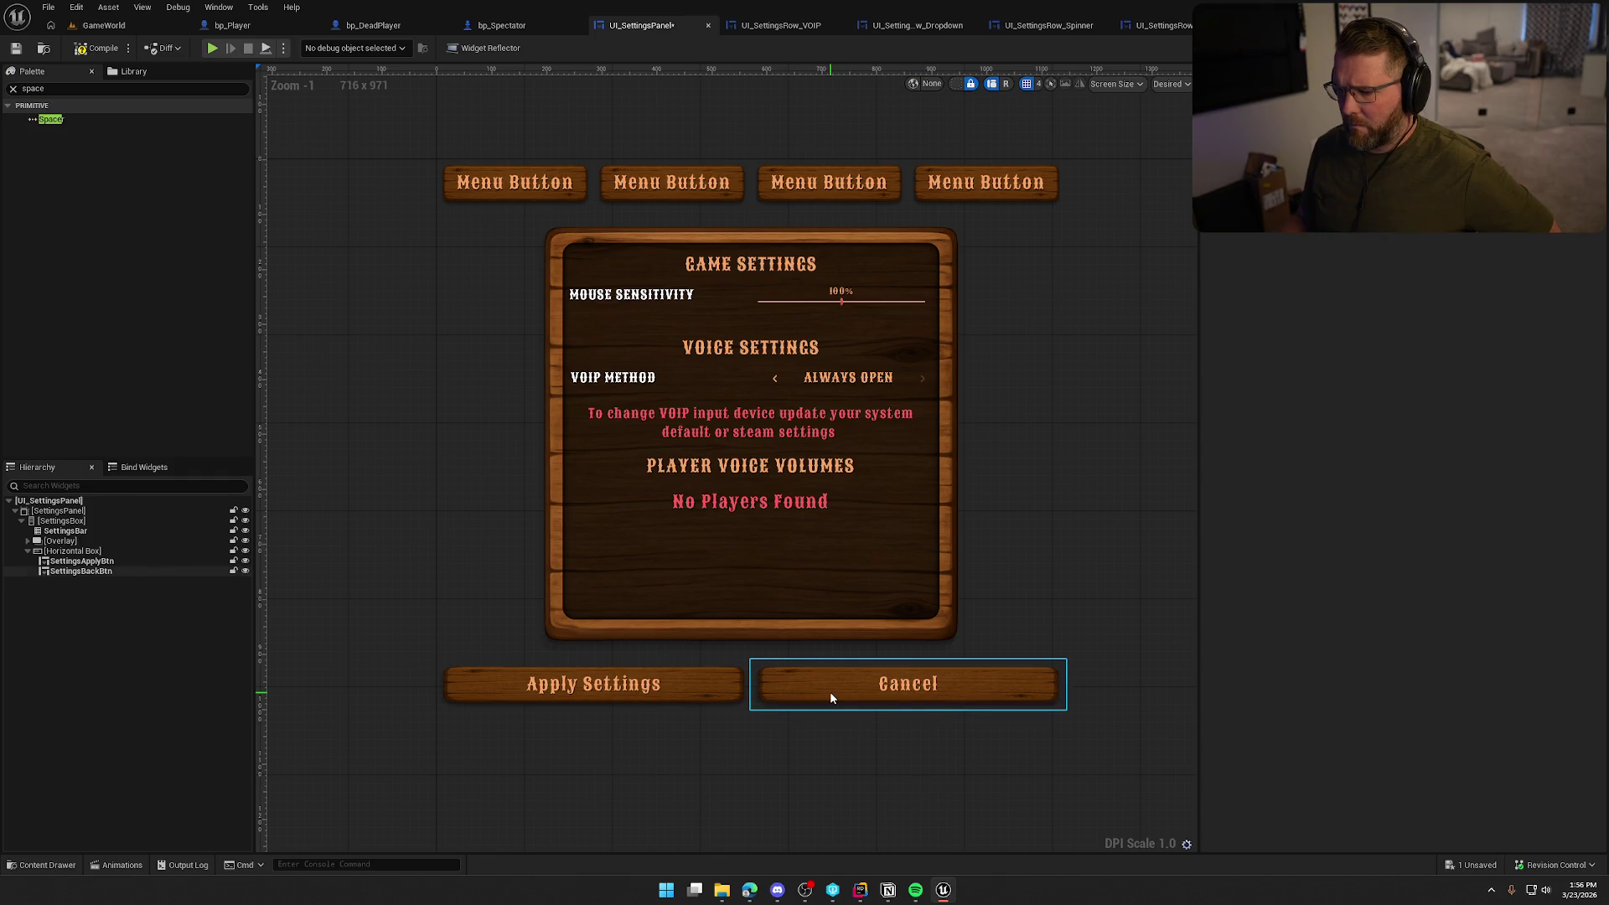
{"action": "left_click", "coordinate": [1398, 311]}
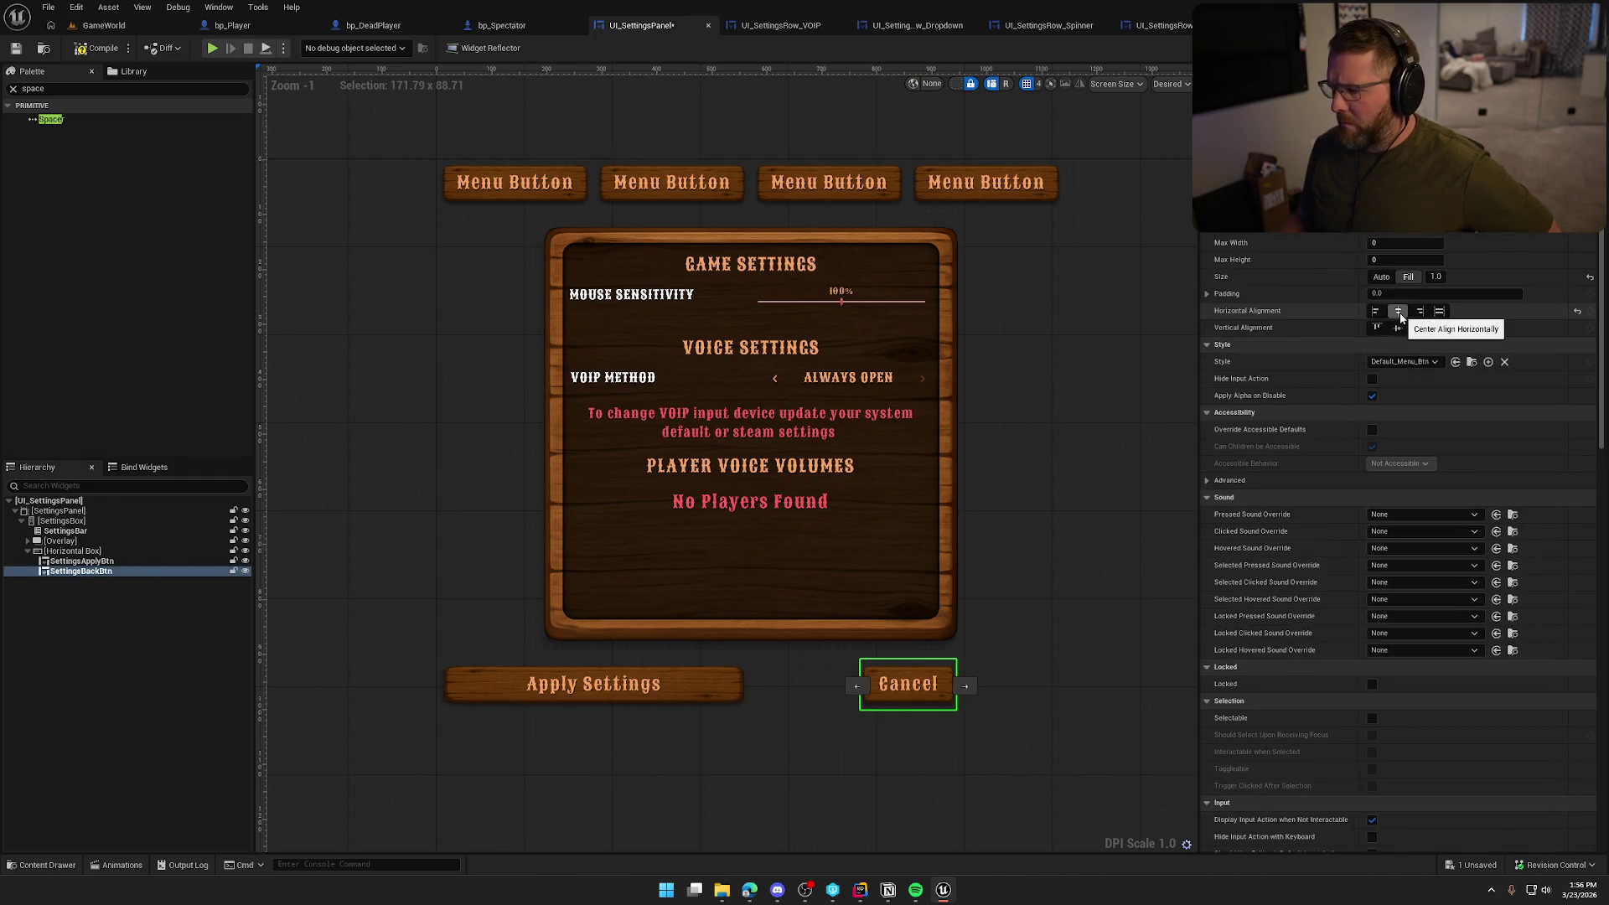
{"action": "left_click", "coordinate": [692, 691]}
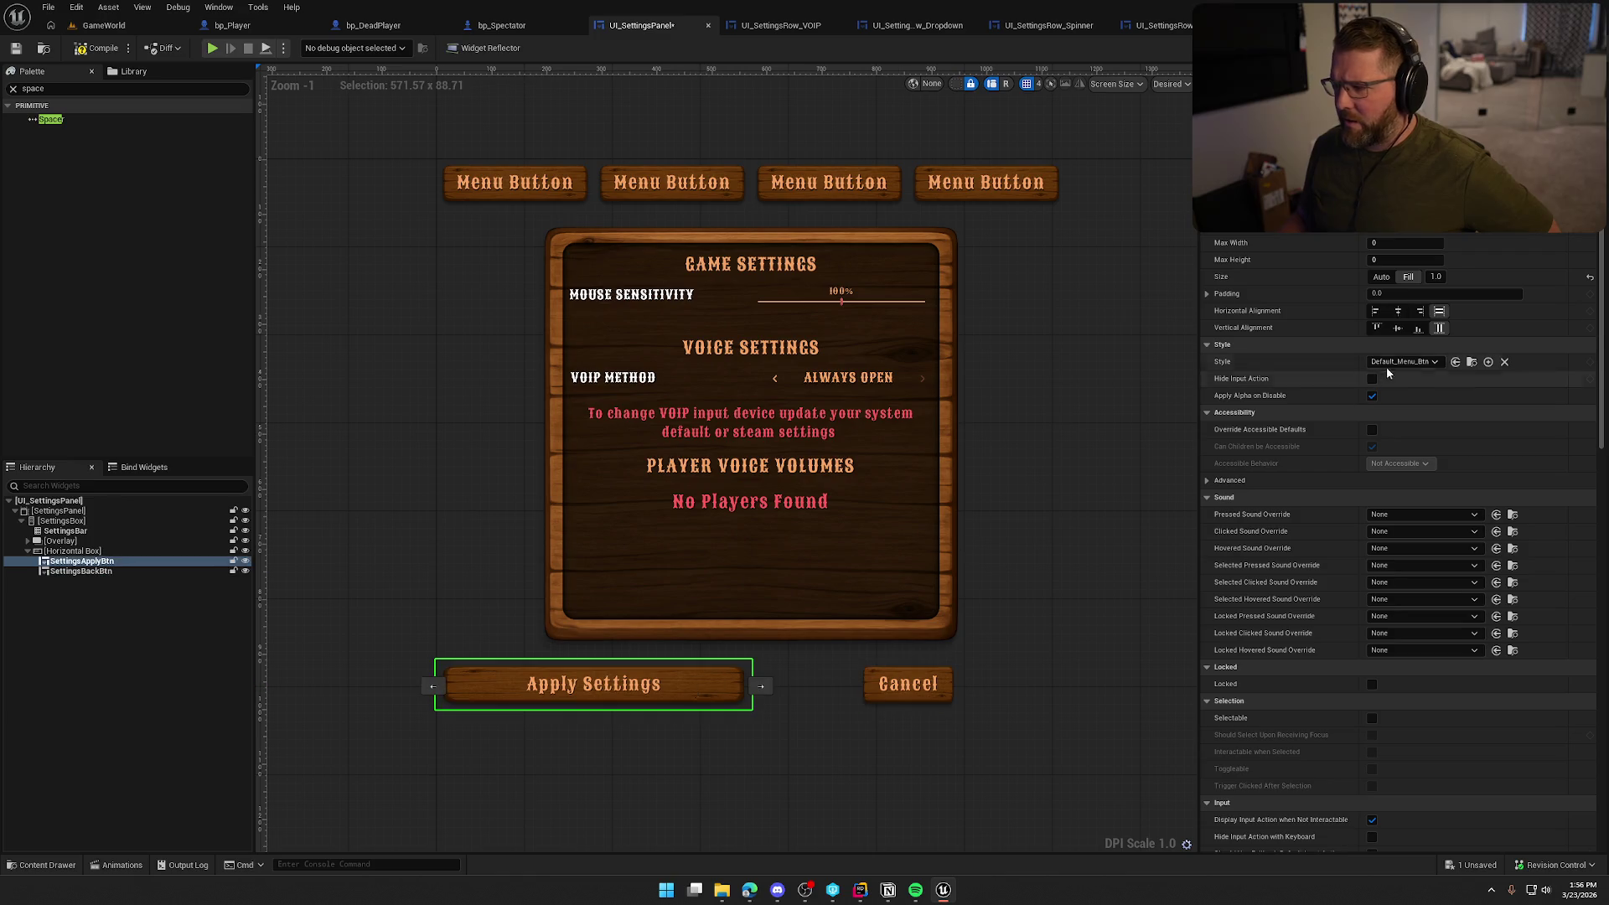
{"action": "left_click", "coordinate": [1398, 311]}
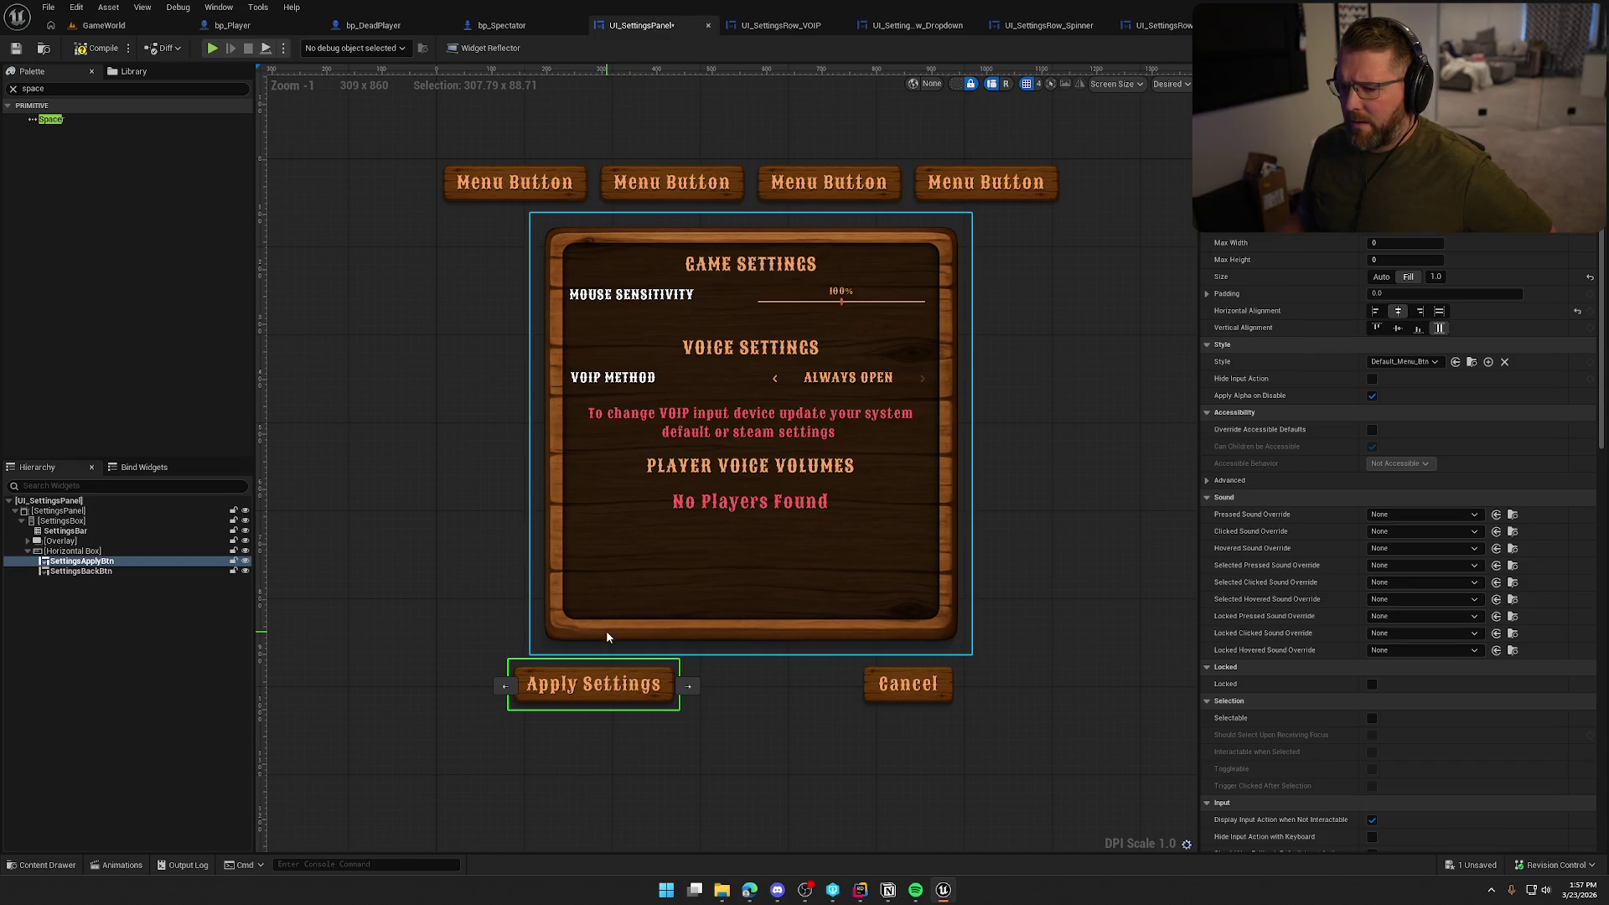
Keep the button row on Fill, with Apply Settings aligned Right and Cancel aligned Left
{"action": "left_click", "coordinate": [83, 553]}
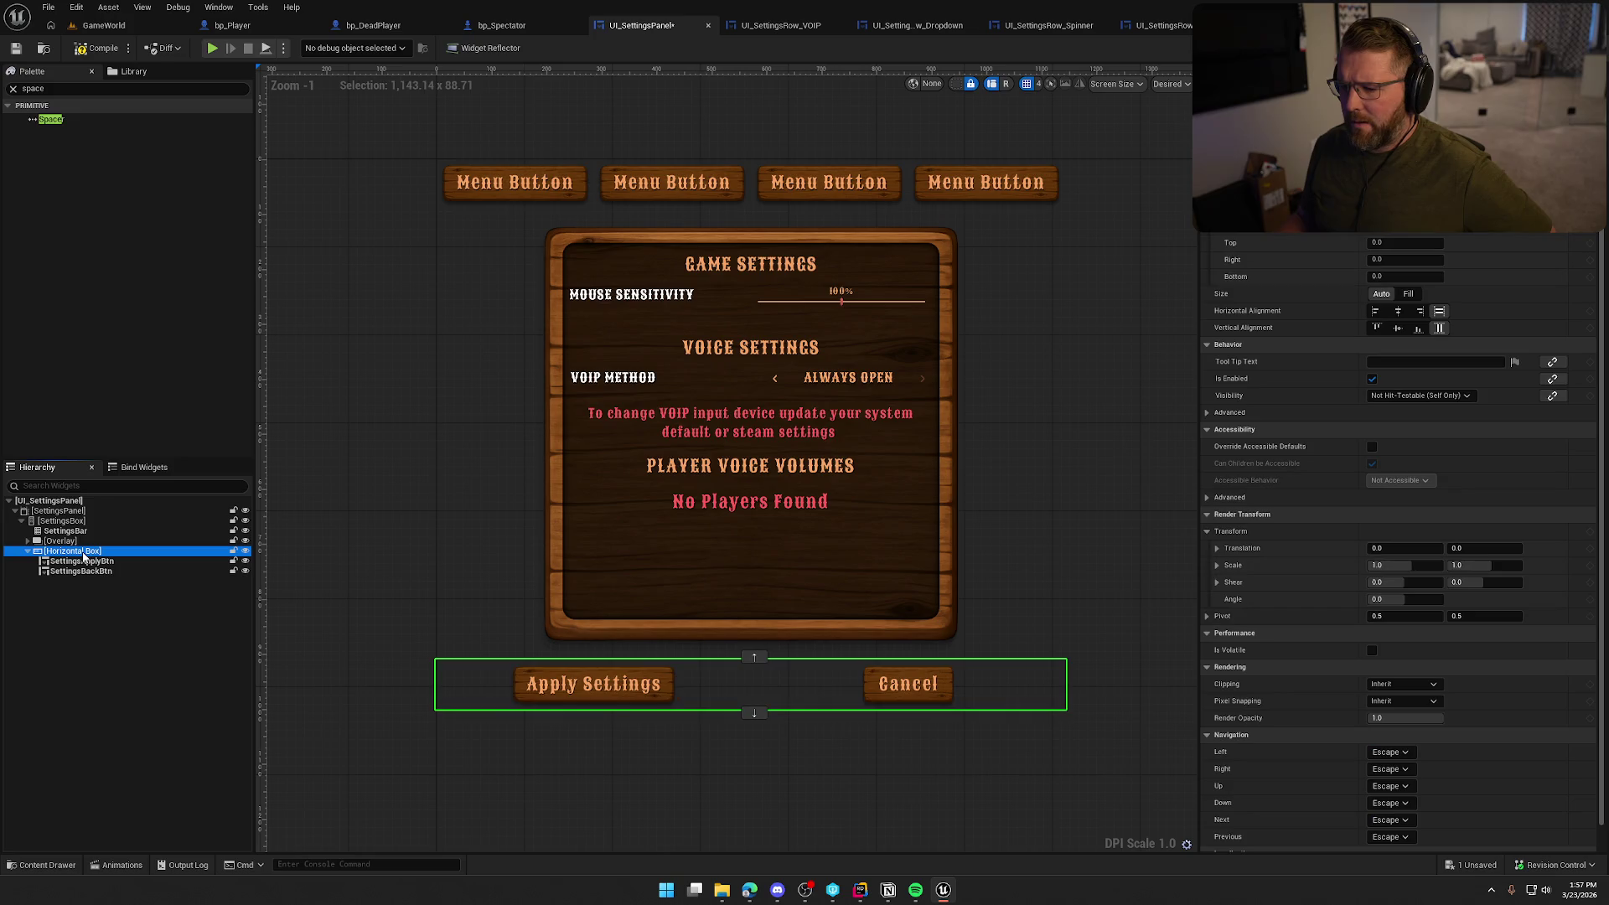
{"action": "left_click", "coordinate": [1398, 311]}
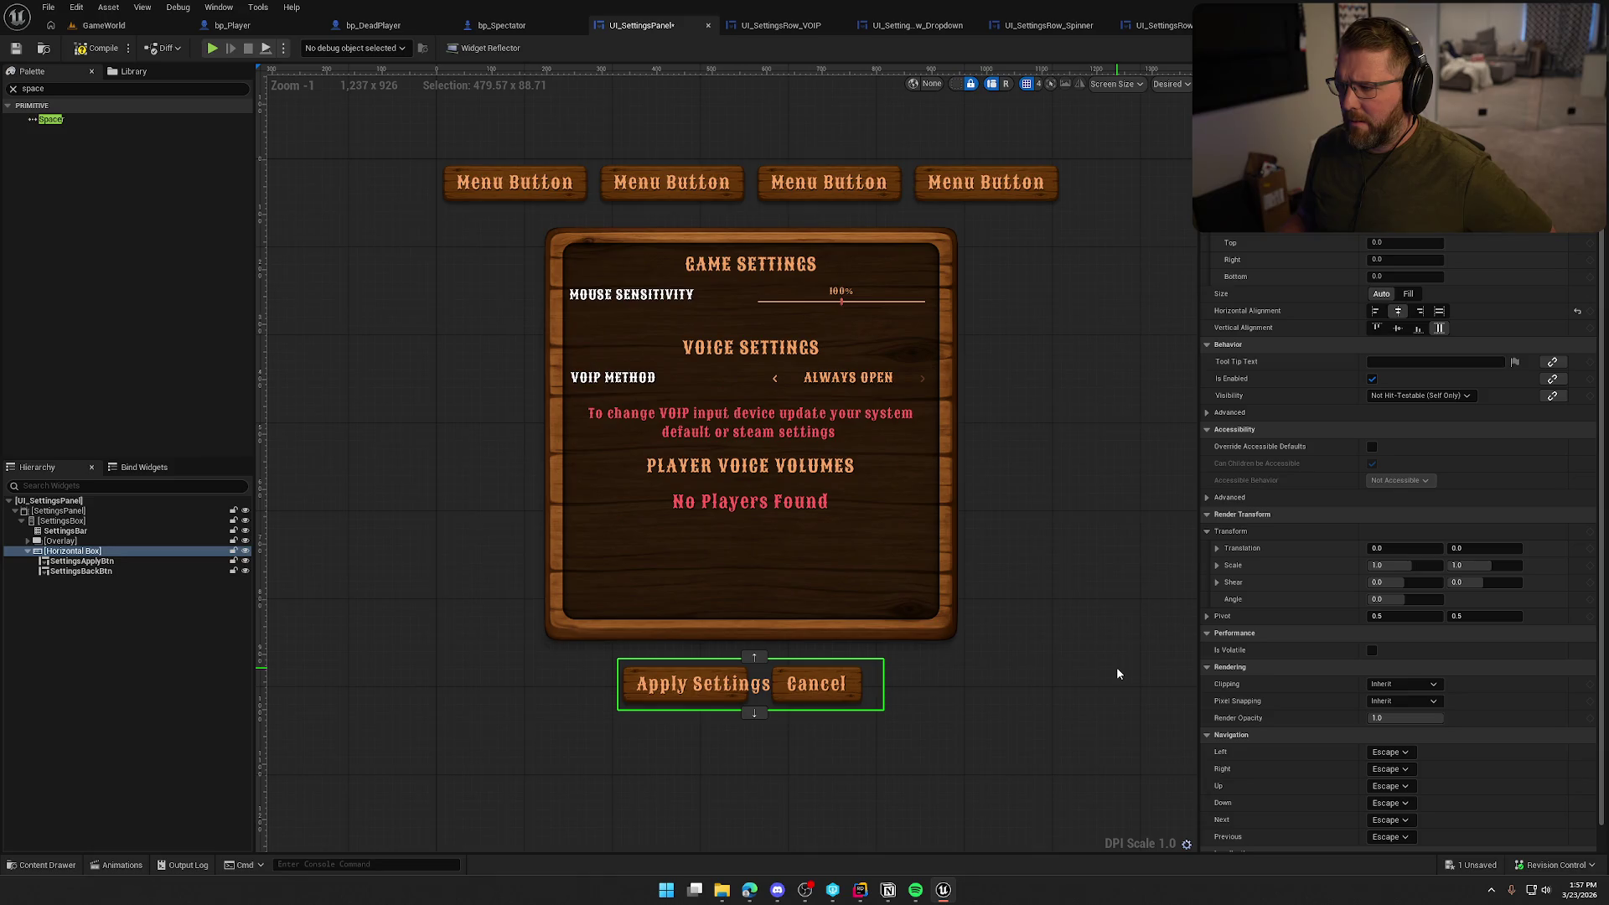
{"action": "left_click", "coordinate": [1439, 311]}
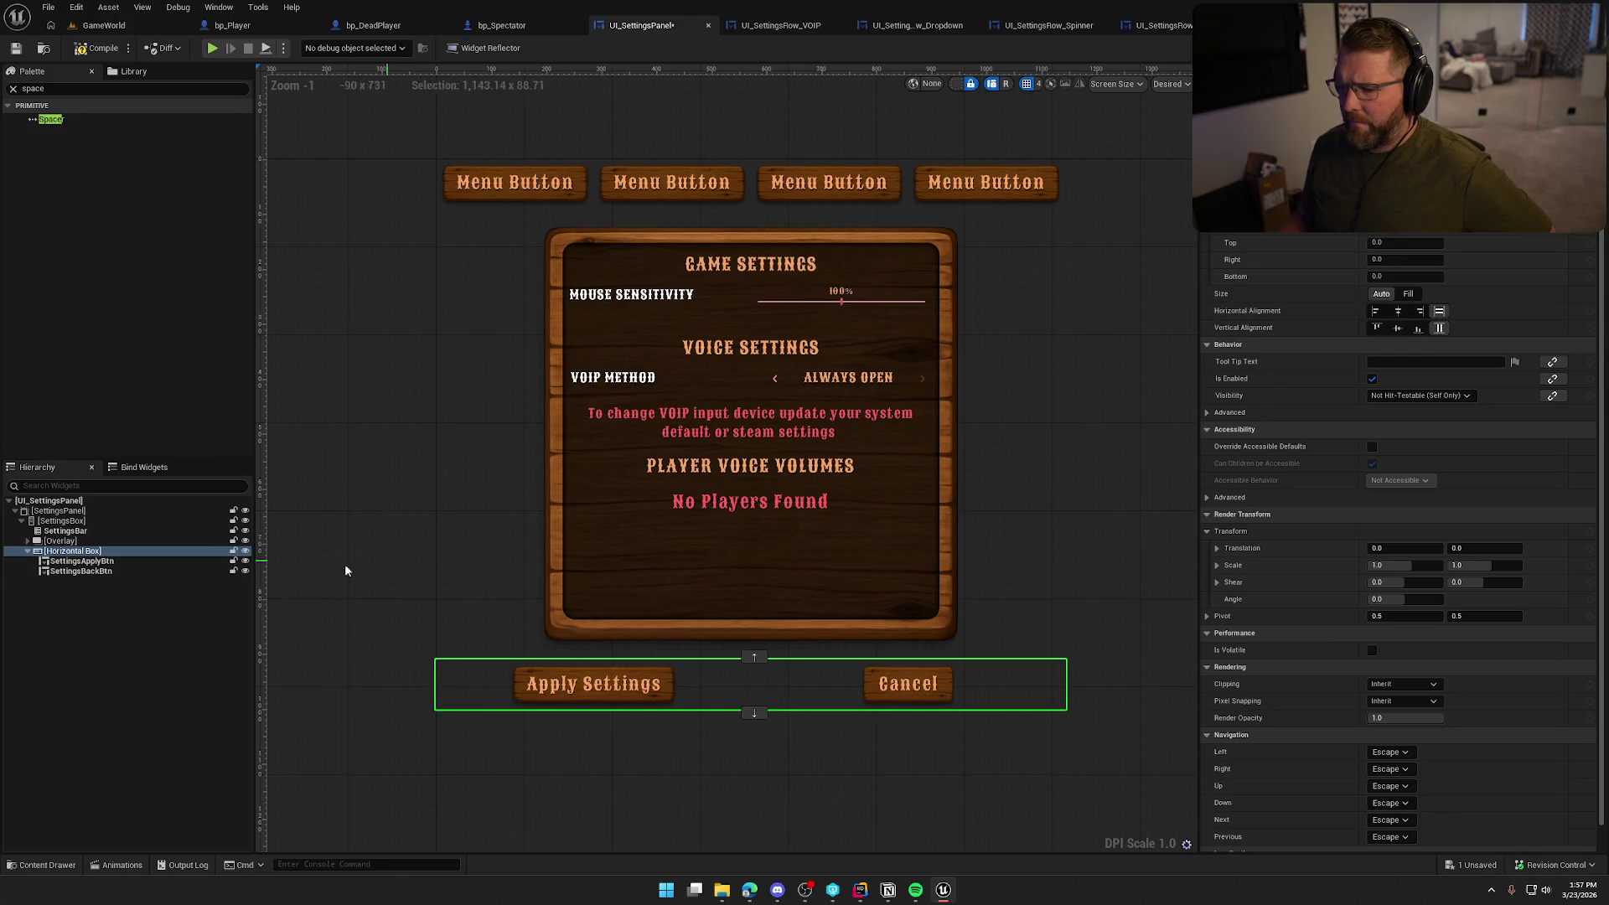
{"action": "left_click", "coordinate": [81, 560]}
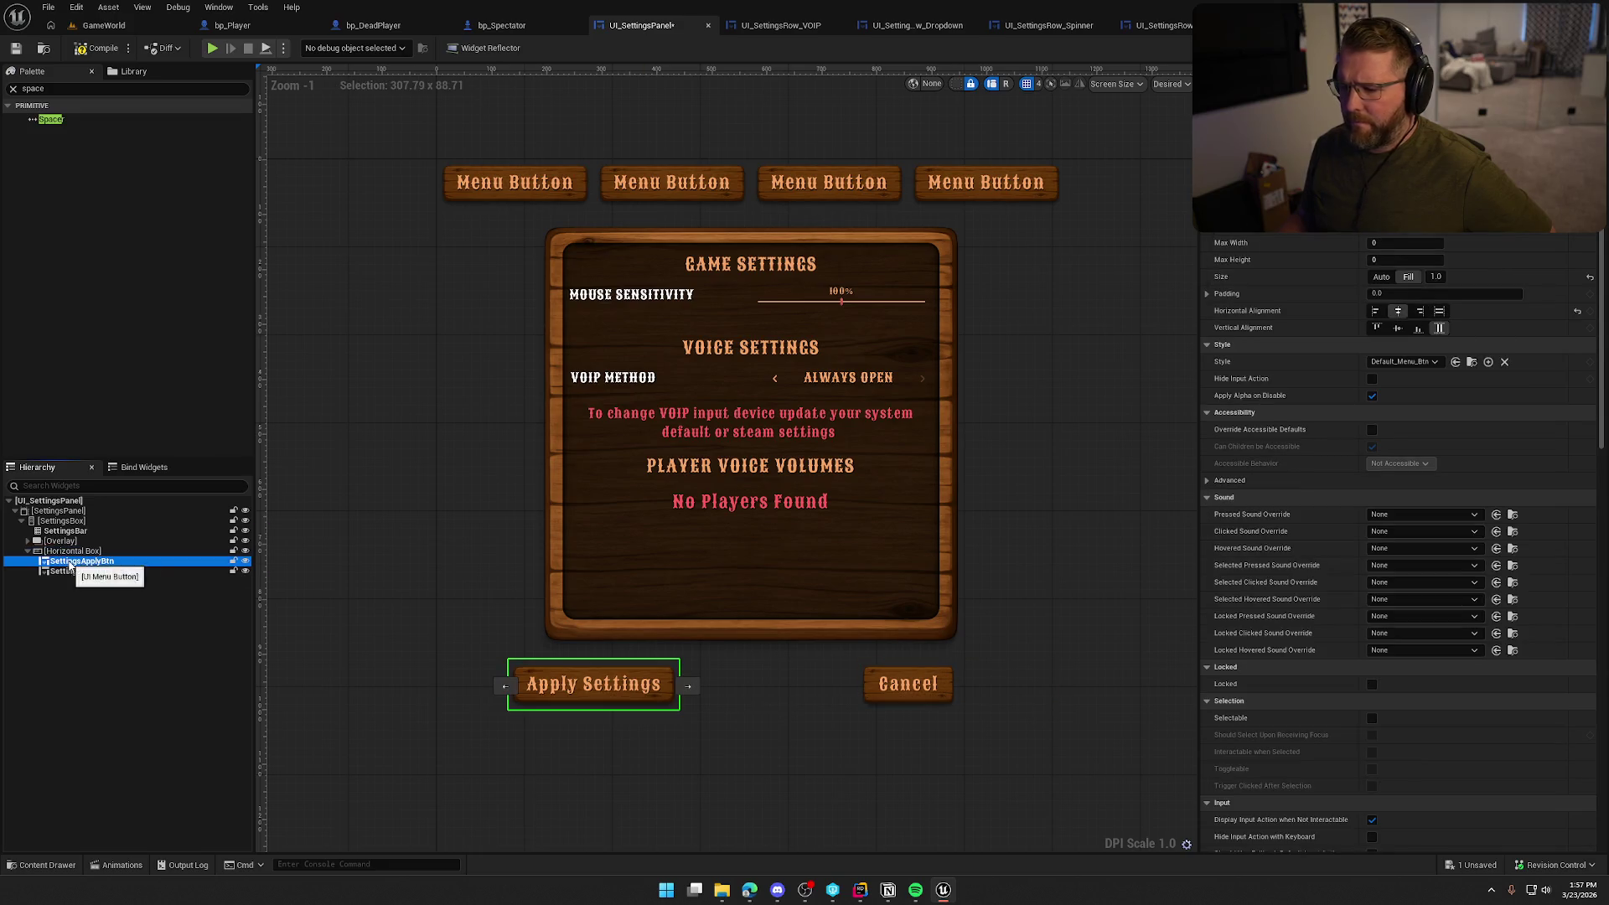
{"action": "left_click", "coordinate": [1420, 310]}
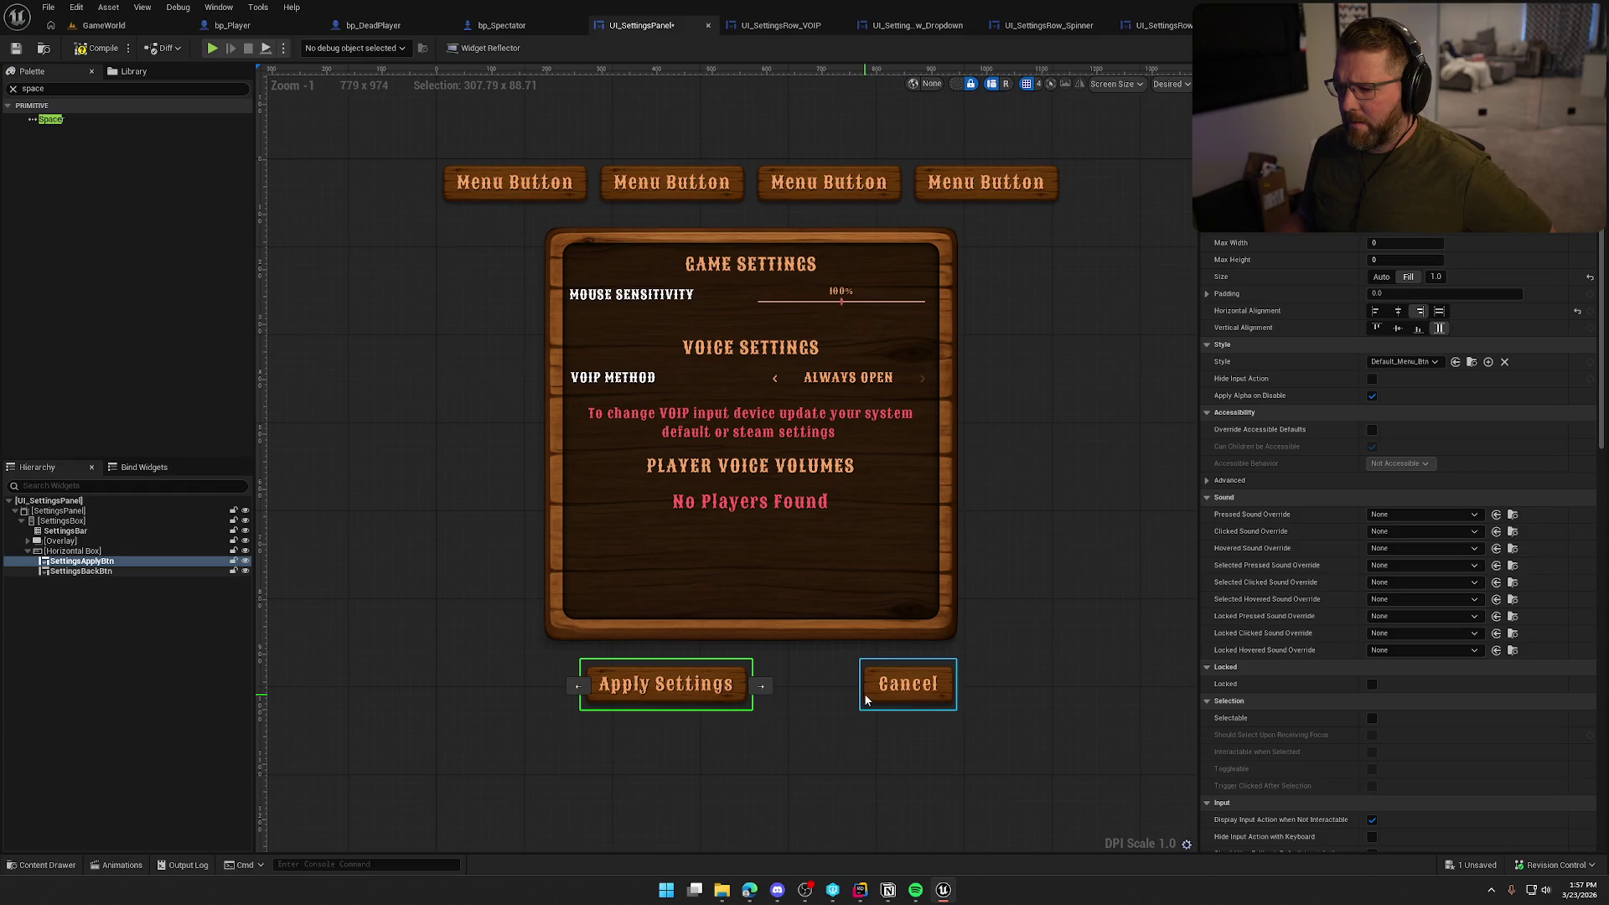
{"action": "left_click", "coordinate": [81, 571]}
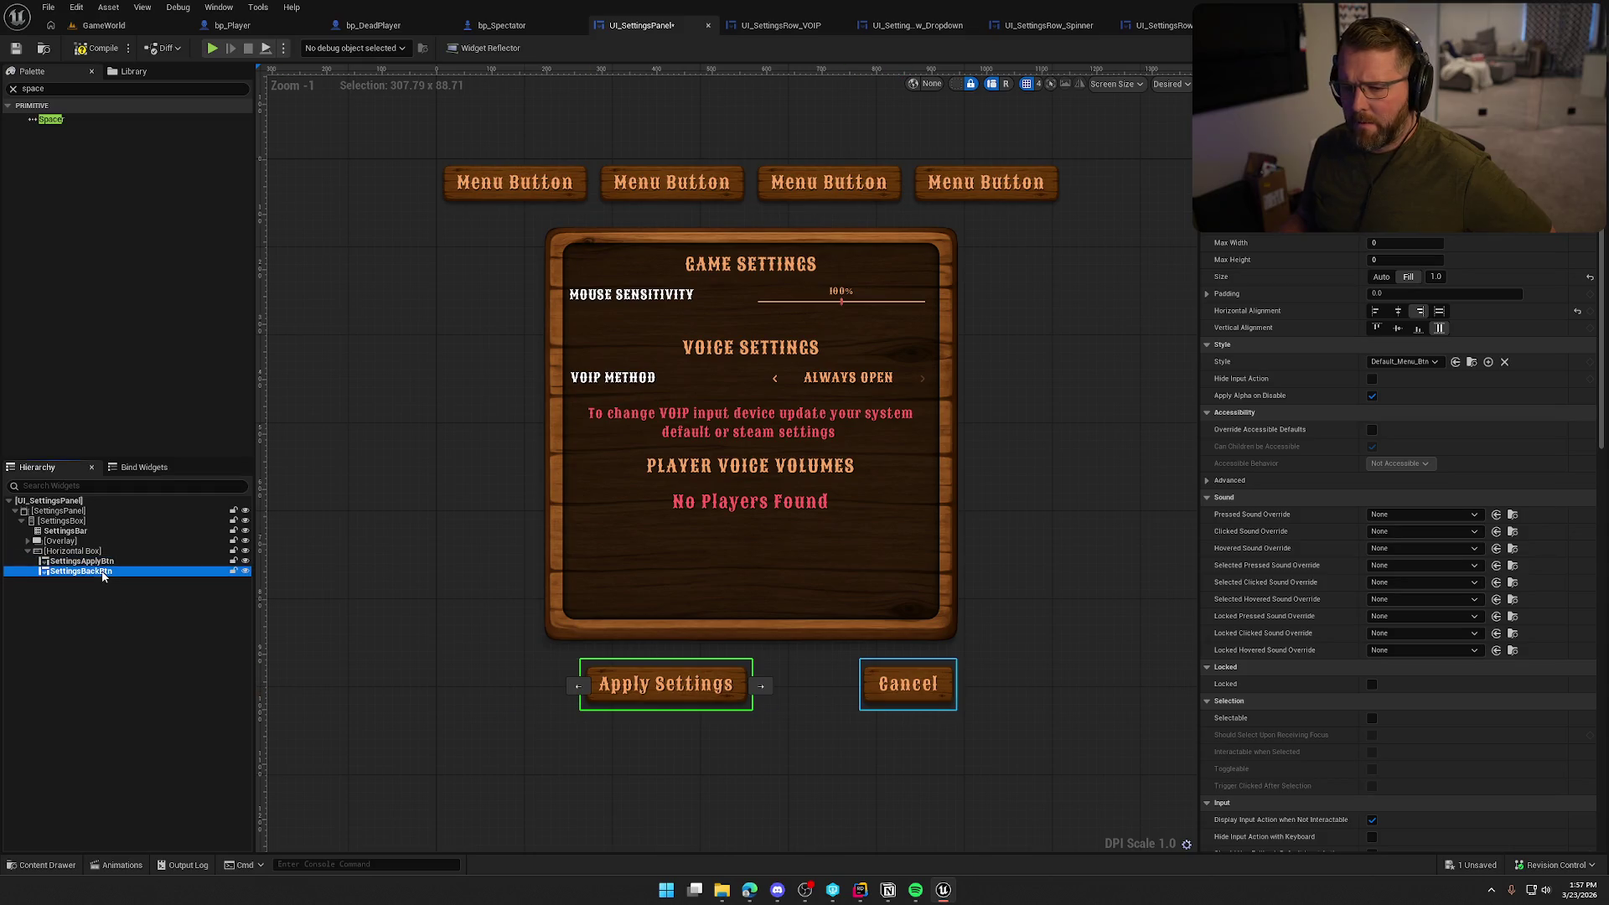
{"action": "left_click", "coordinate": [1375, 311]}
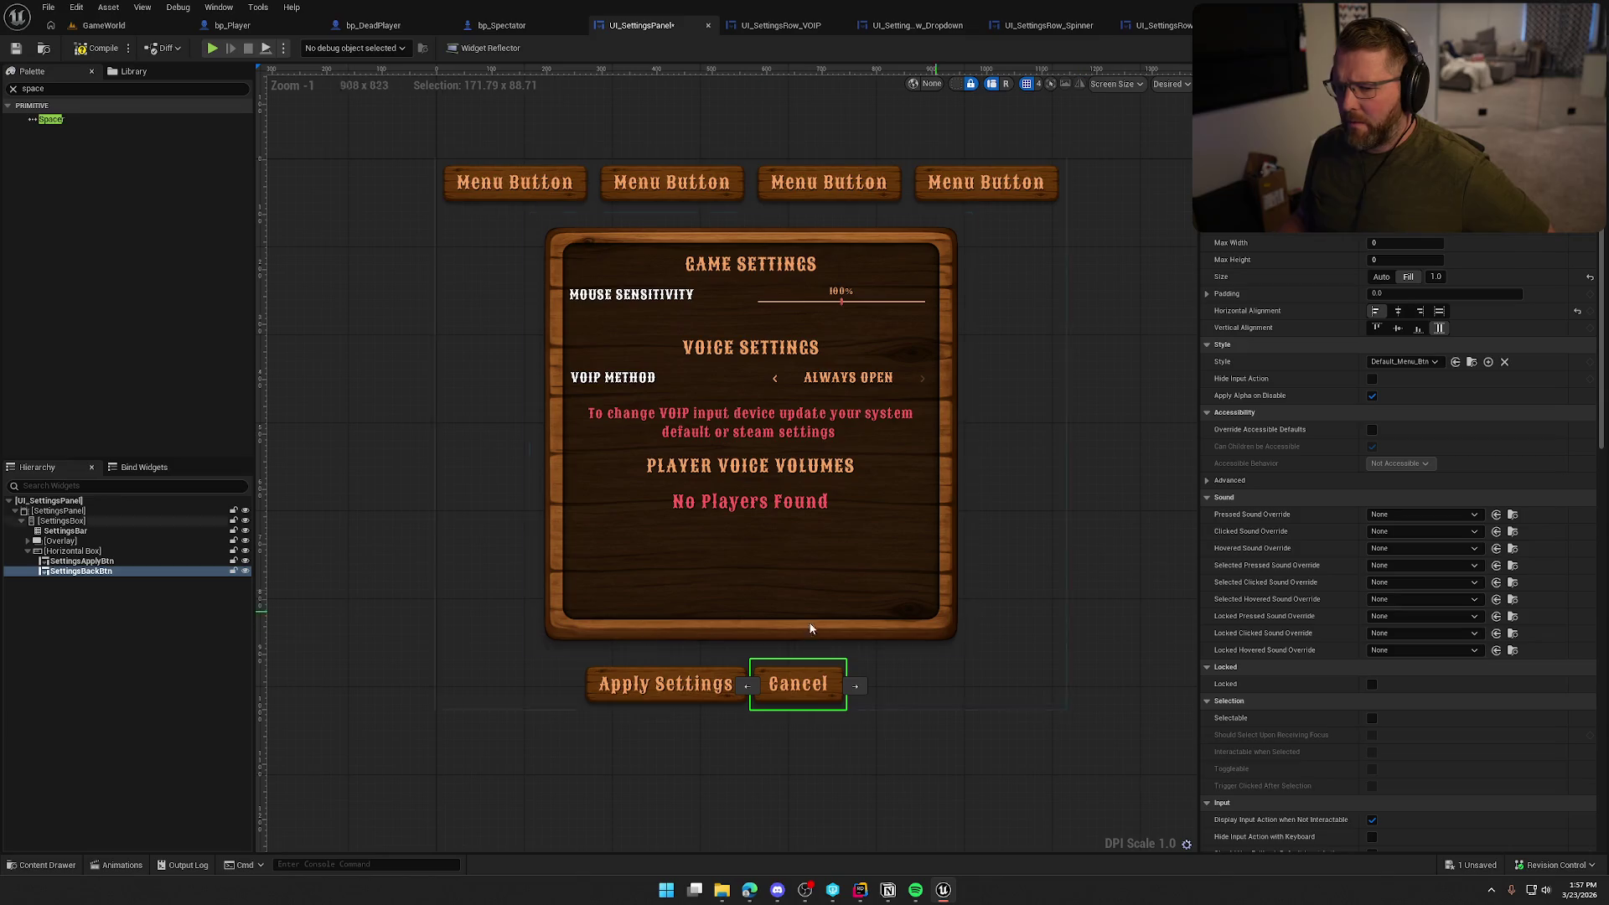
{"action": "left_click", "coordinate": [81, 560]}
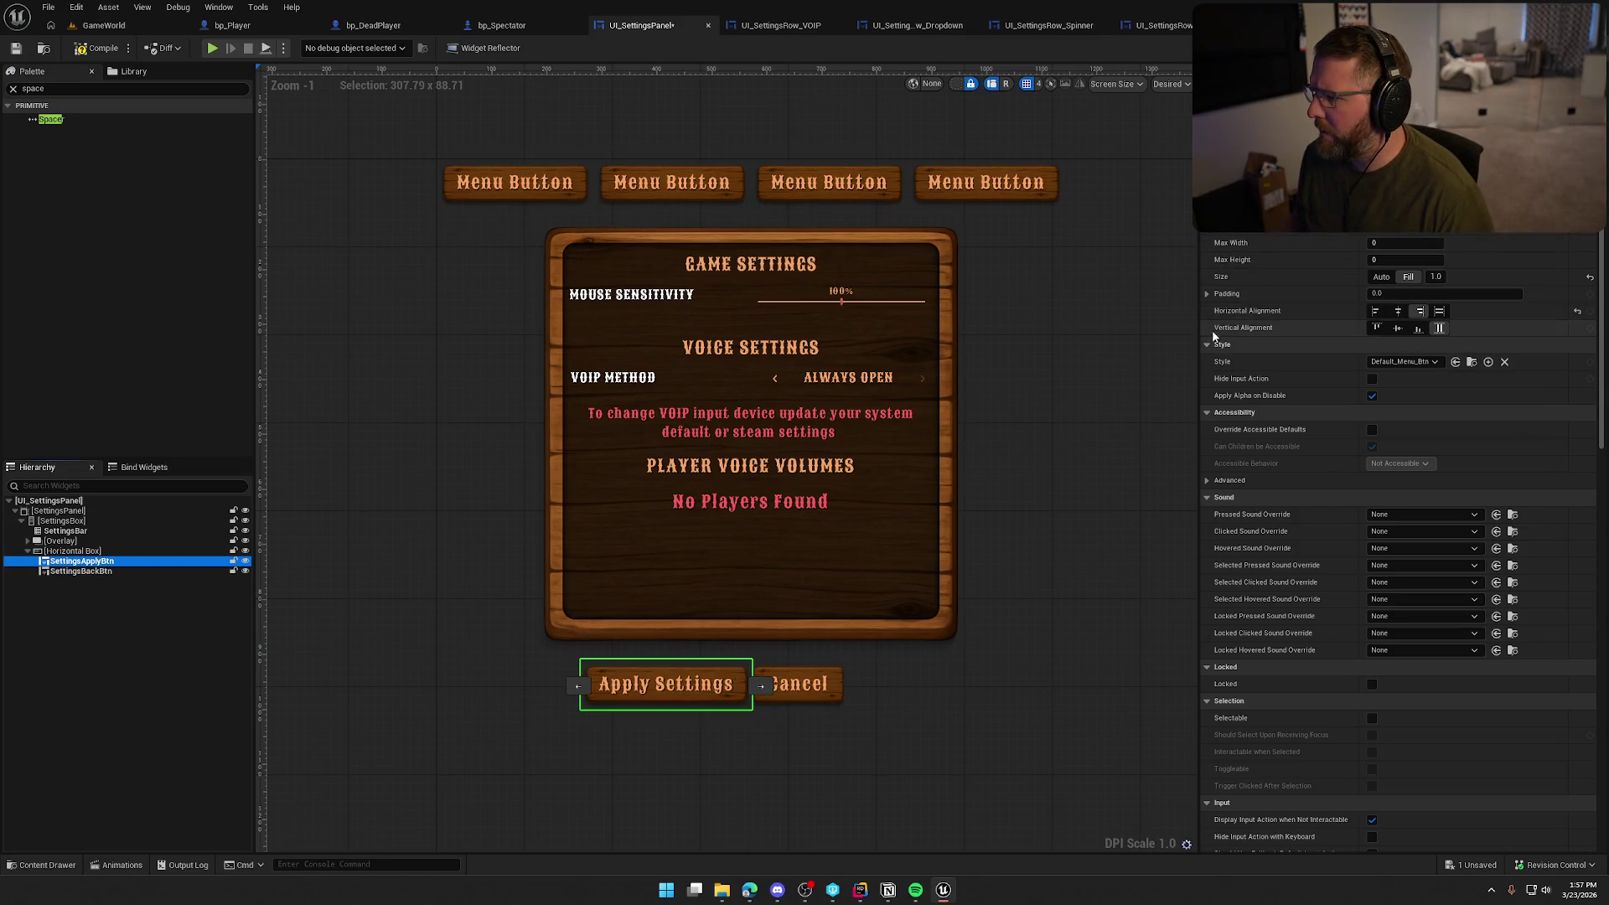
{"action": "left_click", "coordinate": [1207, 293]}
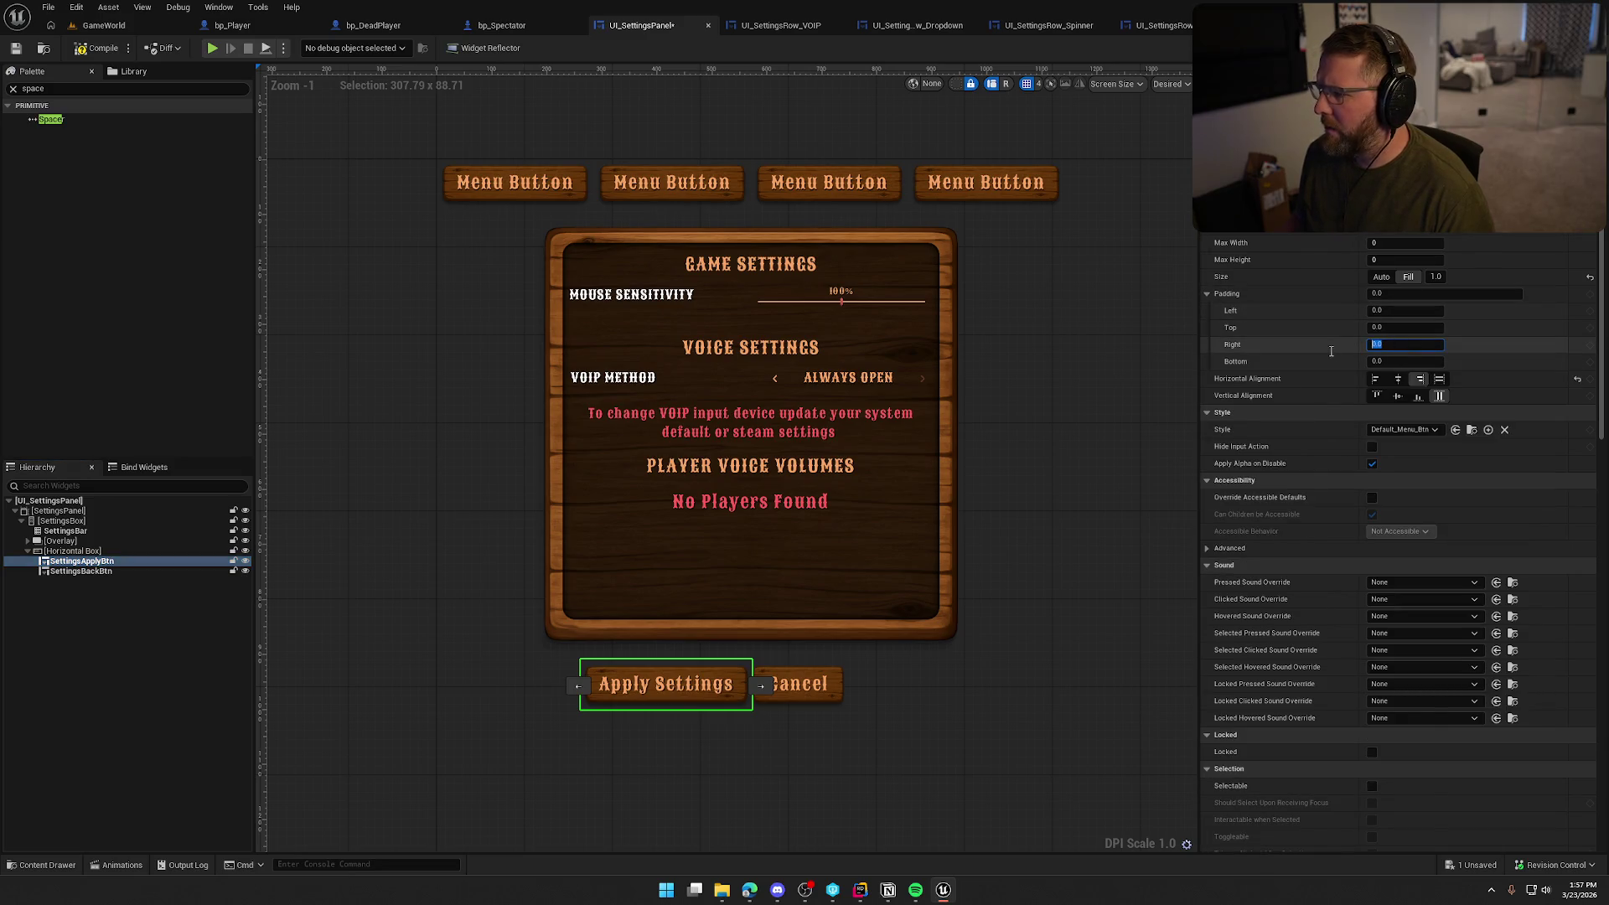
Give Apply Settings 100 right padding and Cancel 50 left padding
{"action": "key", "text": "Return"}
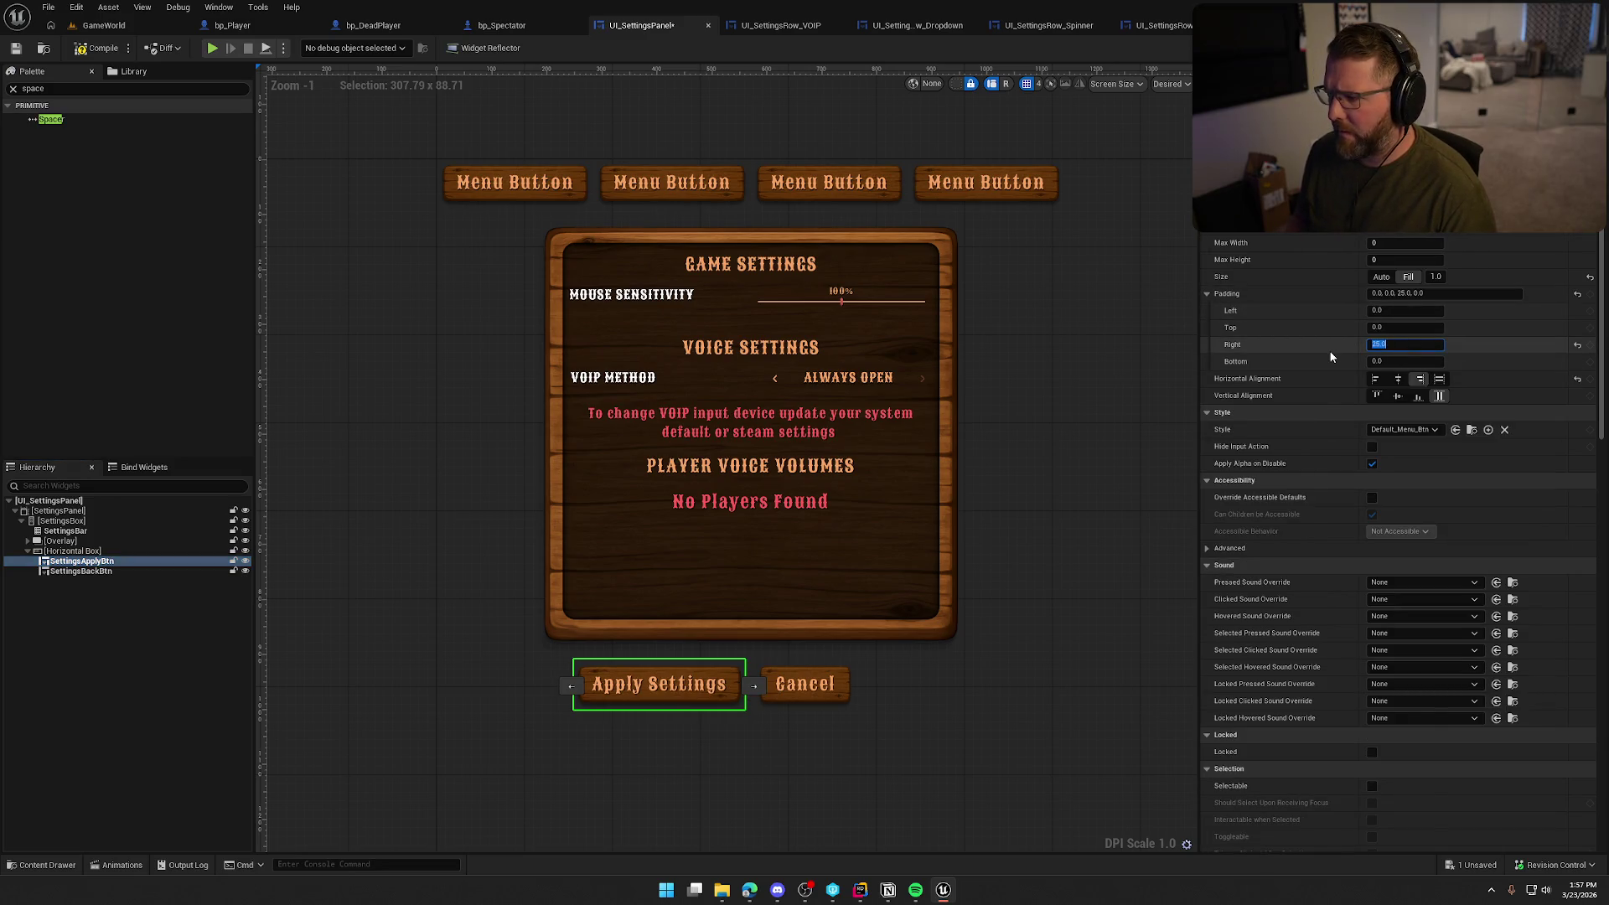
{"action": "key", "text": "Return"}
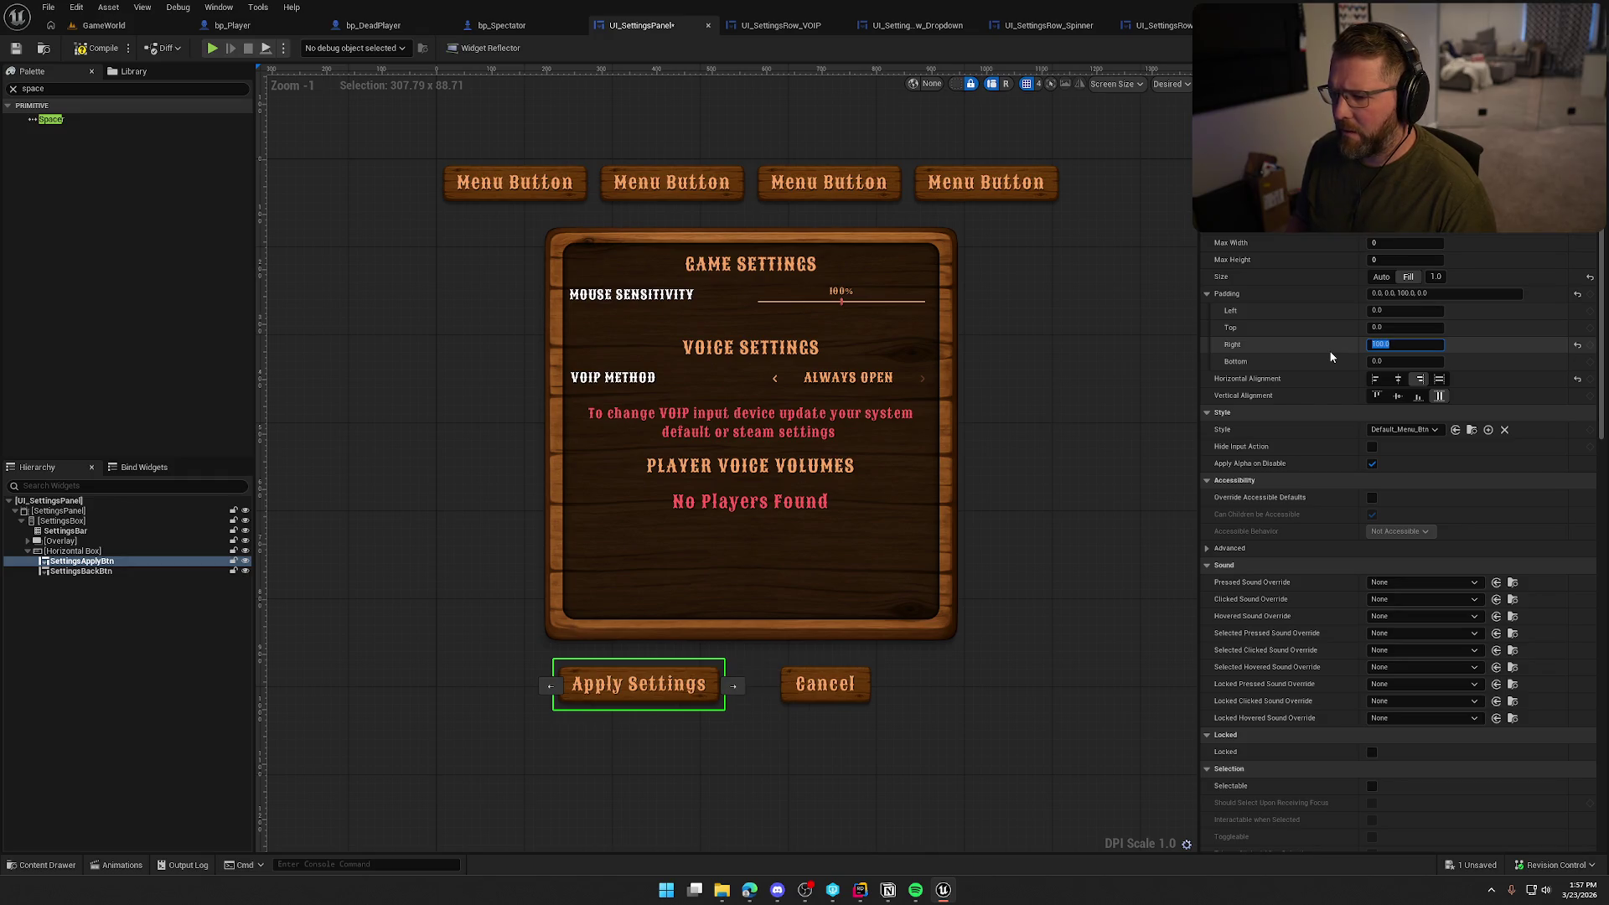
{"action": "left_click", "coordinate": [101, 571]}
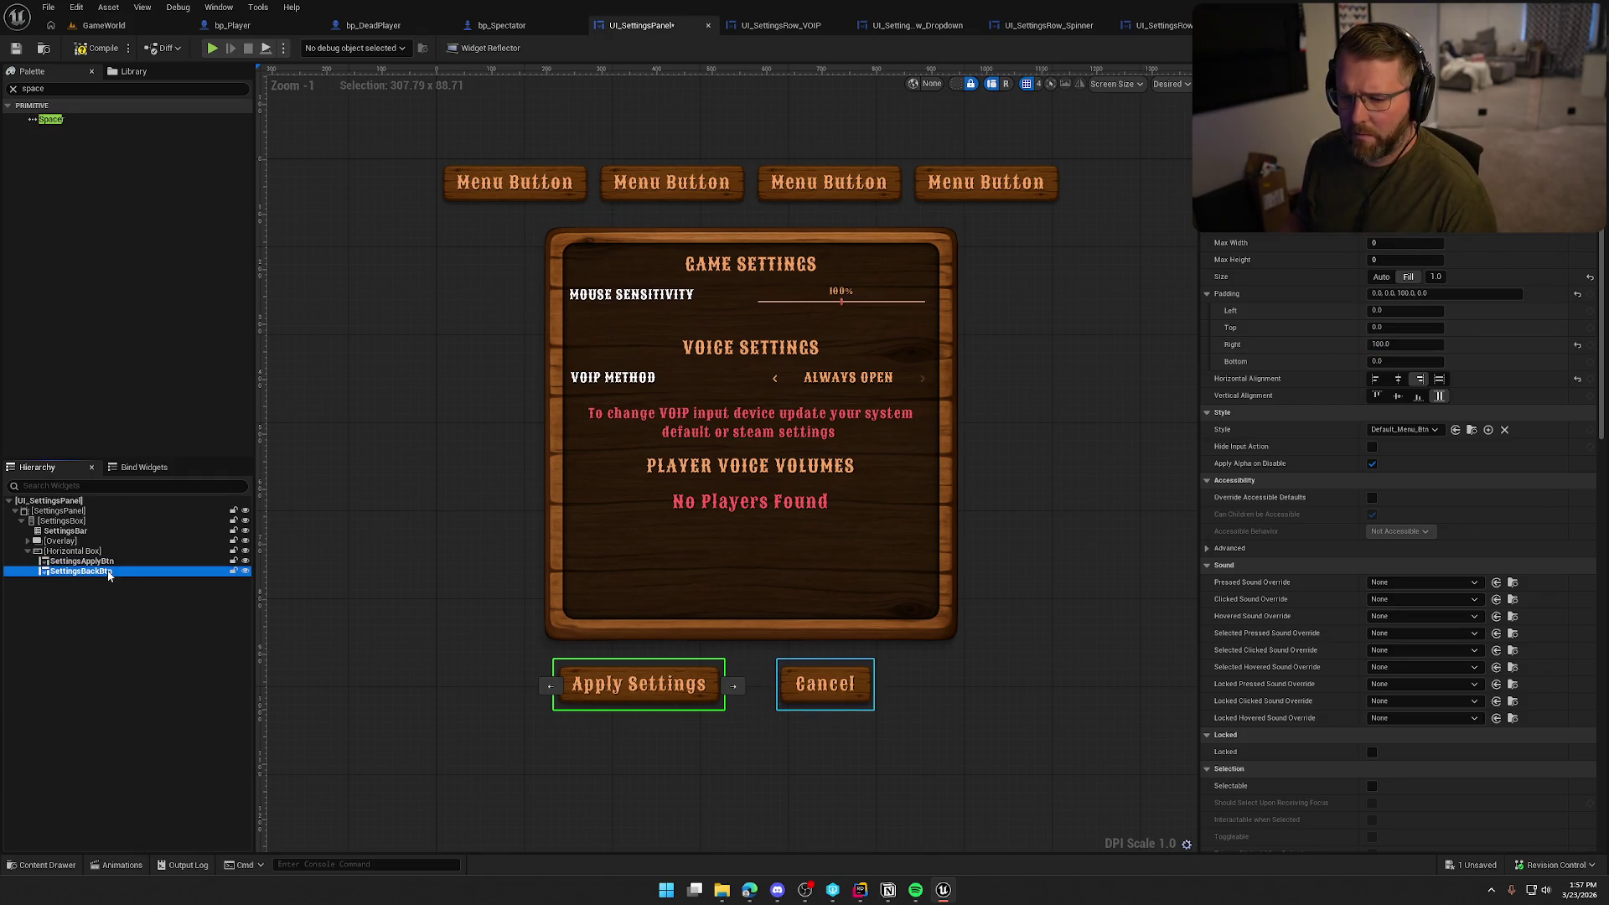
{"action": "left_click", "coordinate": [1389, 309]}
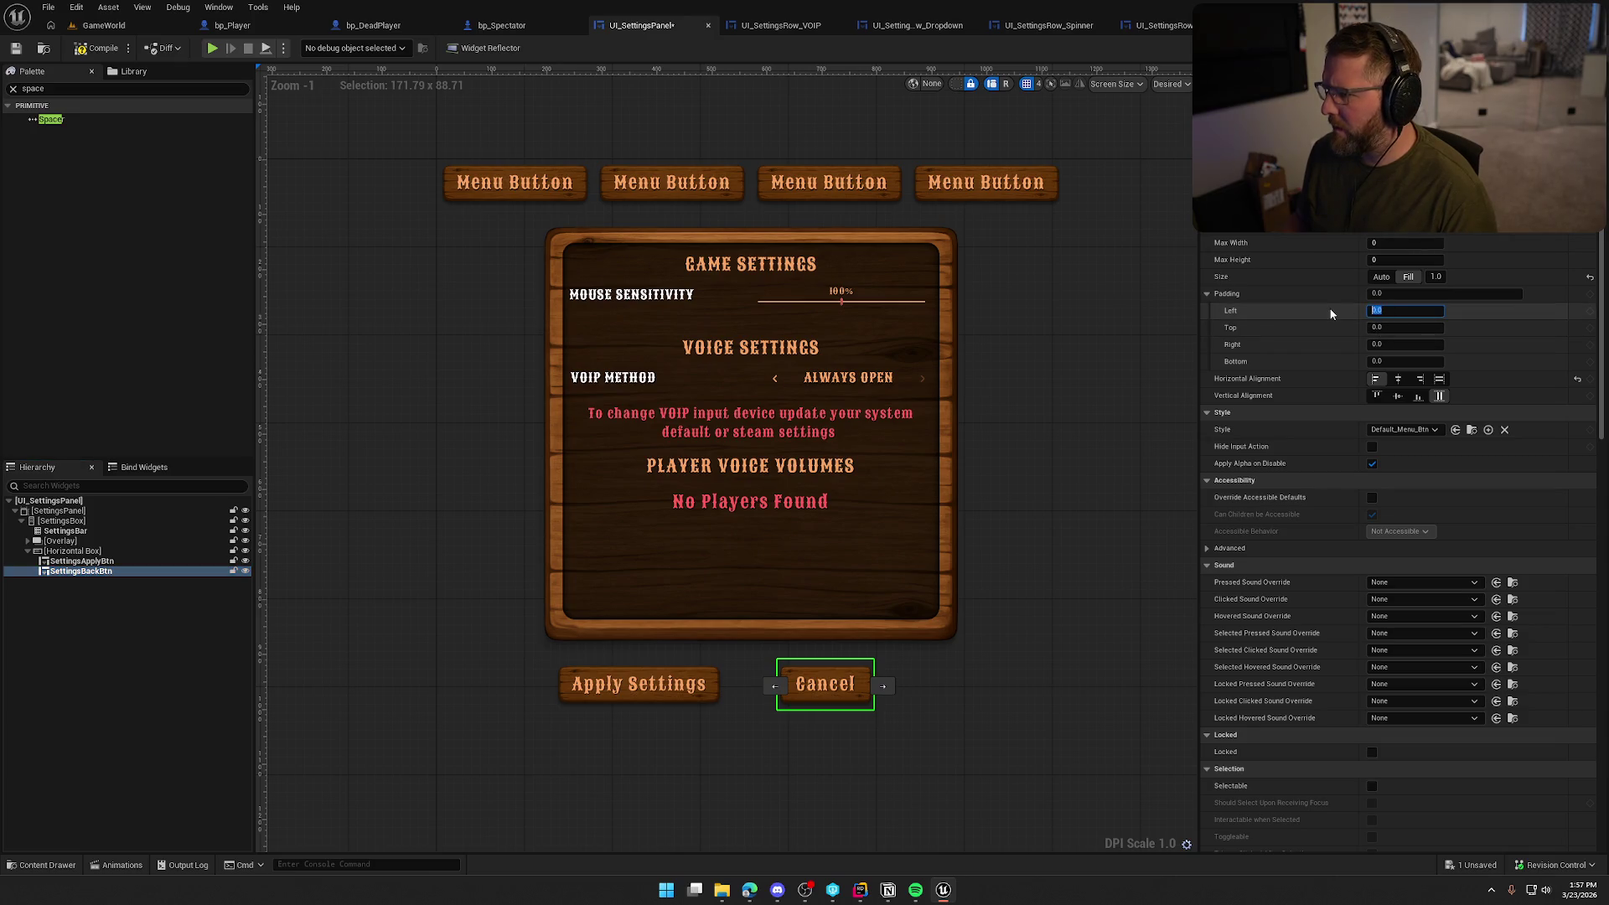
{"action": "type", "text": "100"}
{"action": "key", "text": "Return"}
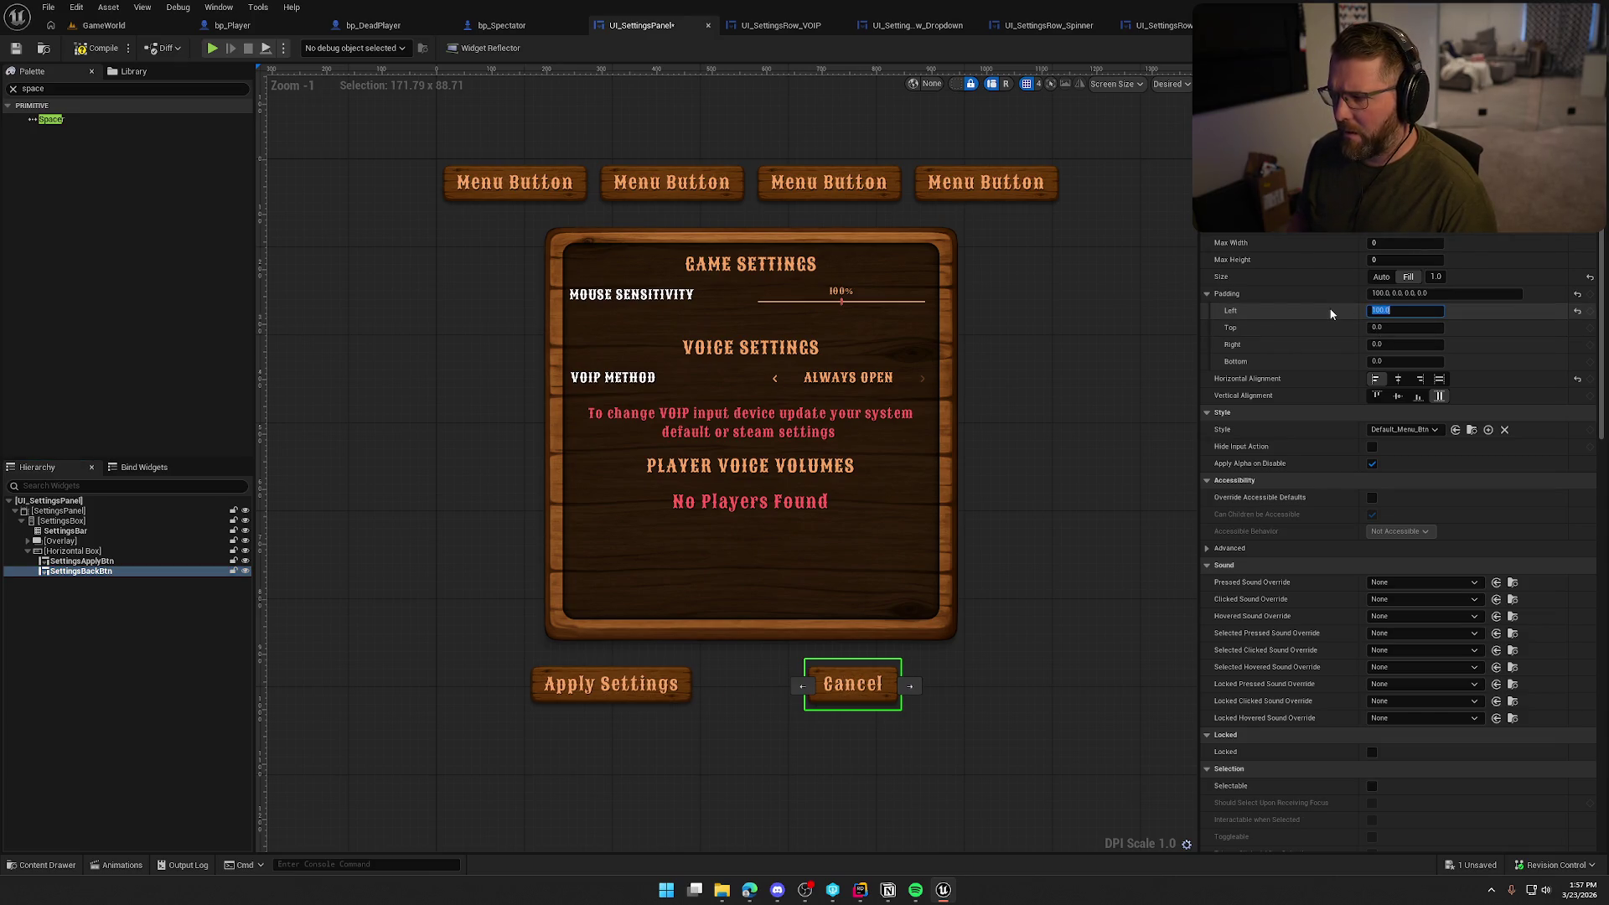
{"action": "type", "text": "50"}
{"action": "key", "text": "Return"}
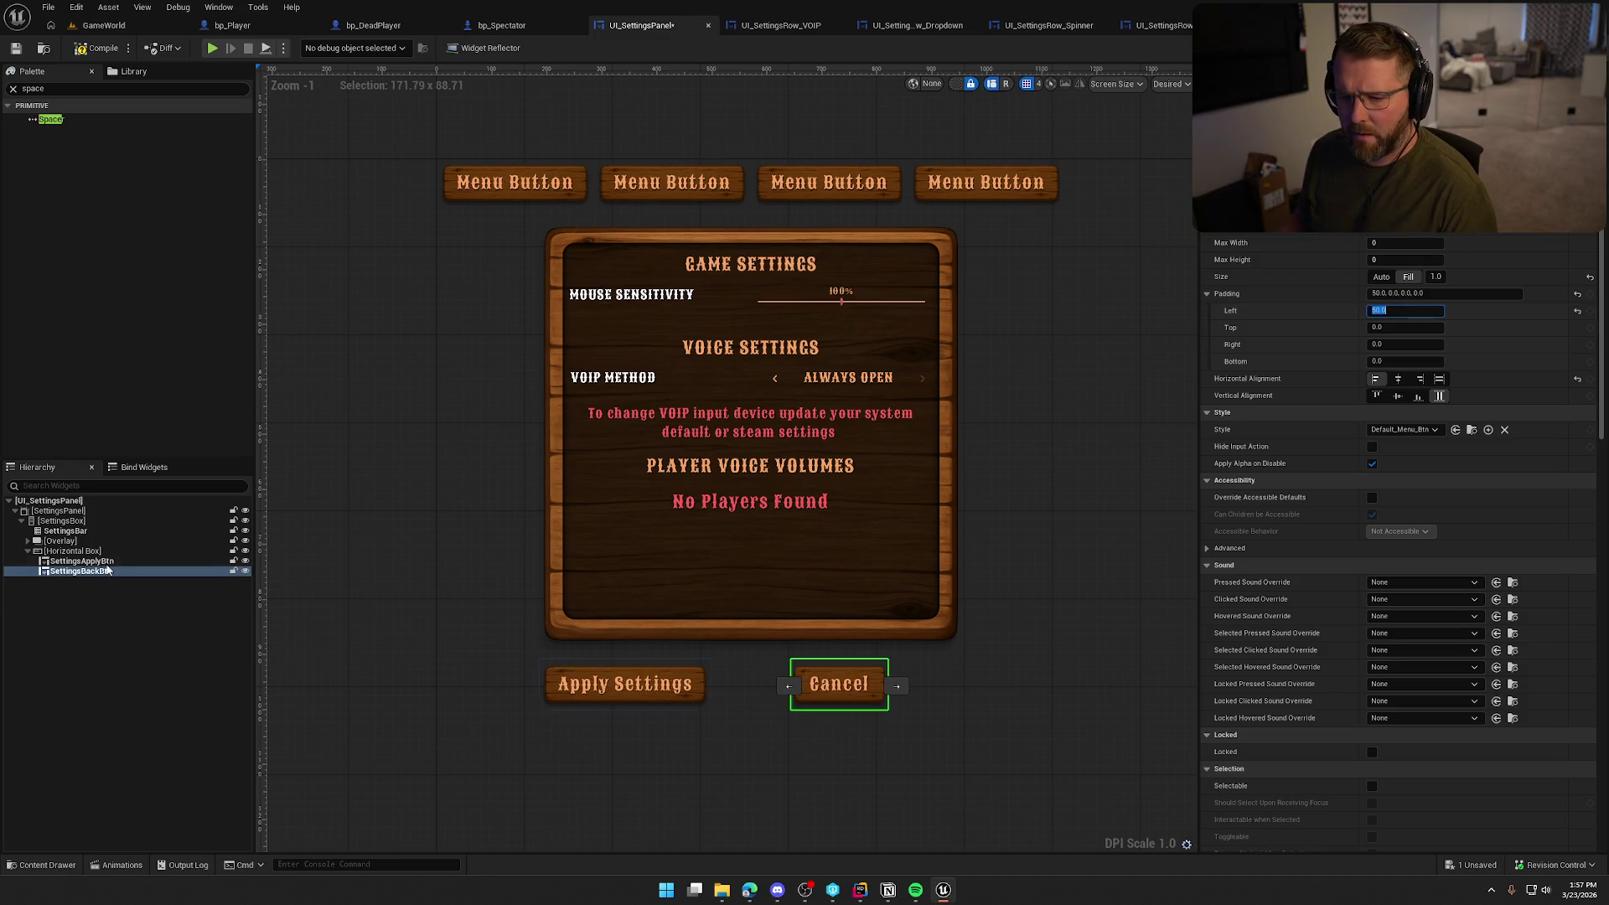
Reduce the Apply Settings button's right padding to 50
{"action": "left_click", "coordinate": [81, 561]}
{"action": "left_click", "coordinate": [1400, 345]}
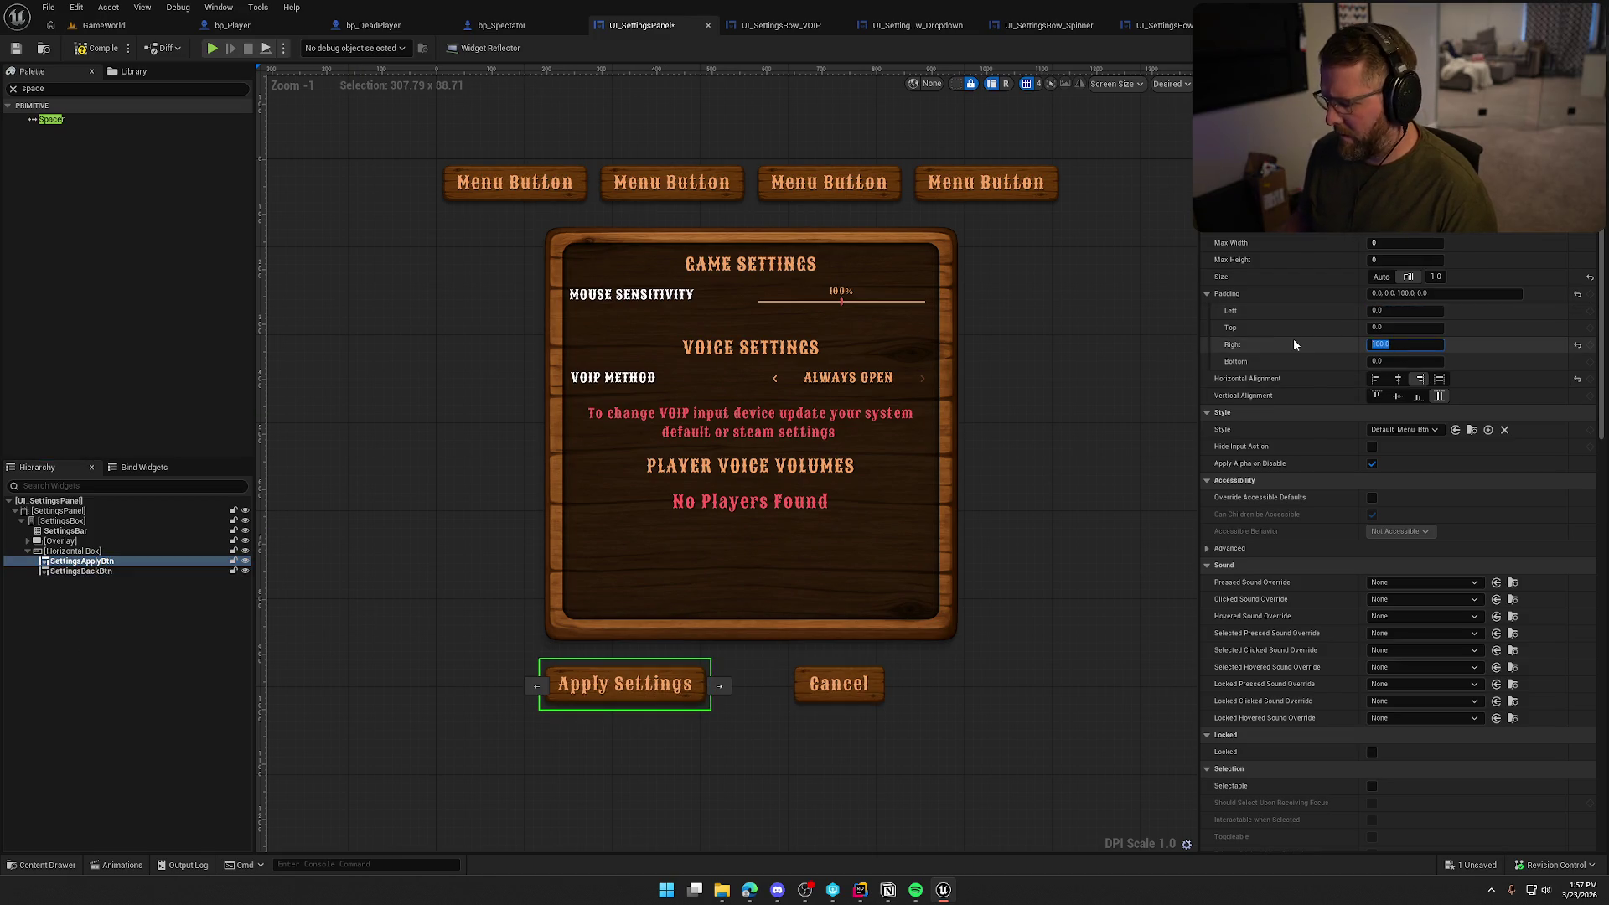
{"action": "type", "text": "50"}
{"action": "key", "text": "Return"}
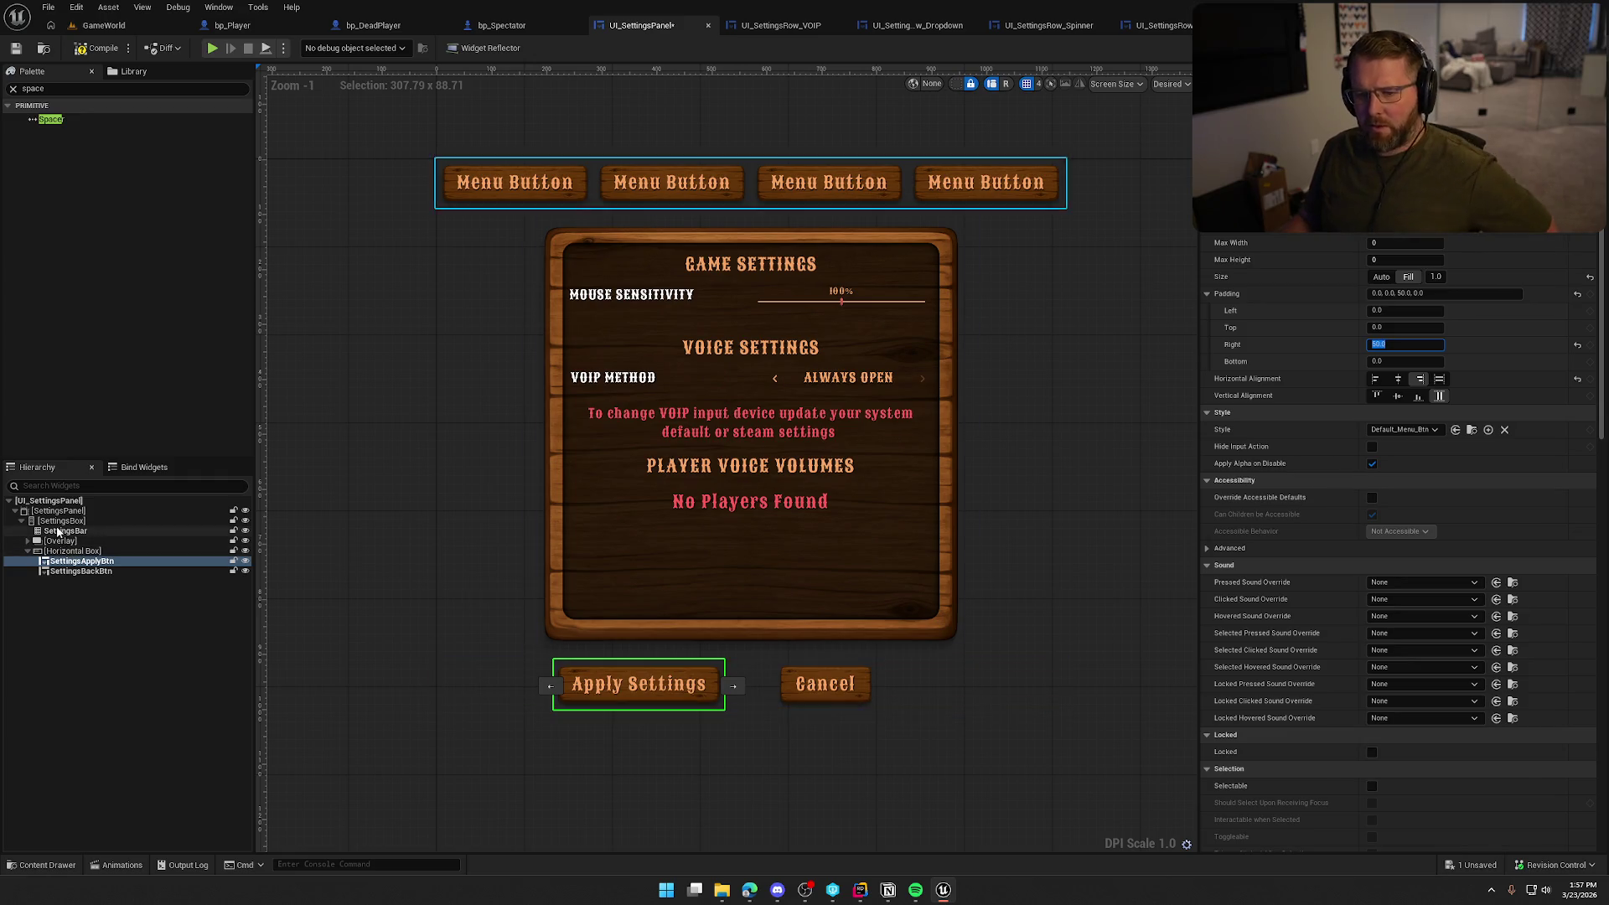
{"action": "left_click", "coordinate": [66, 523]}
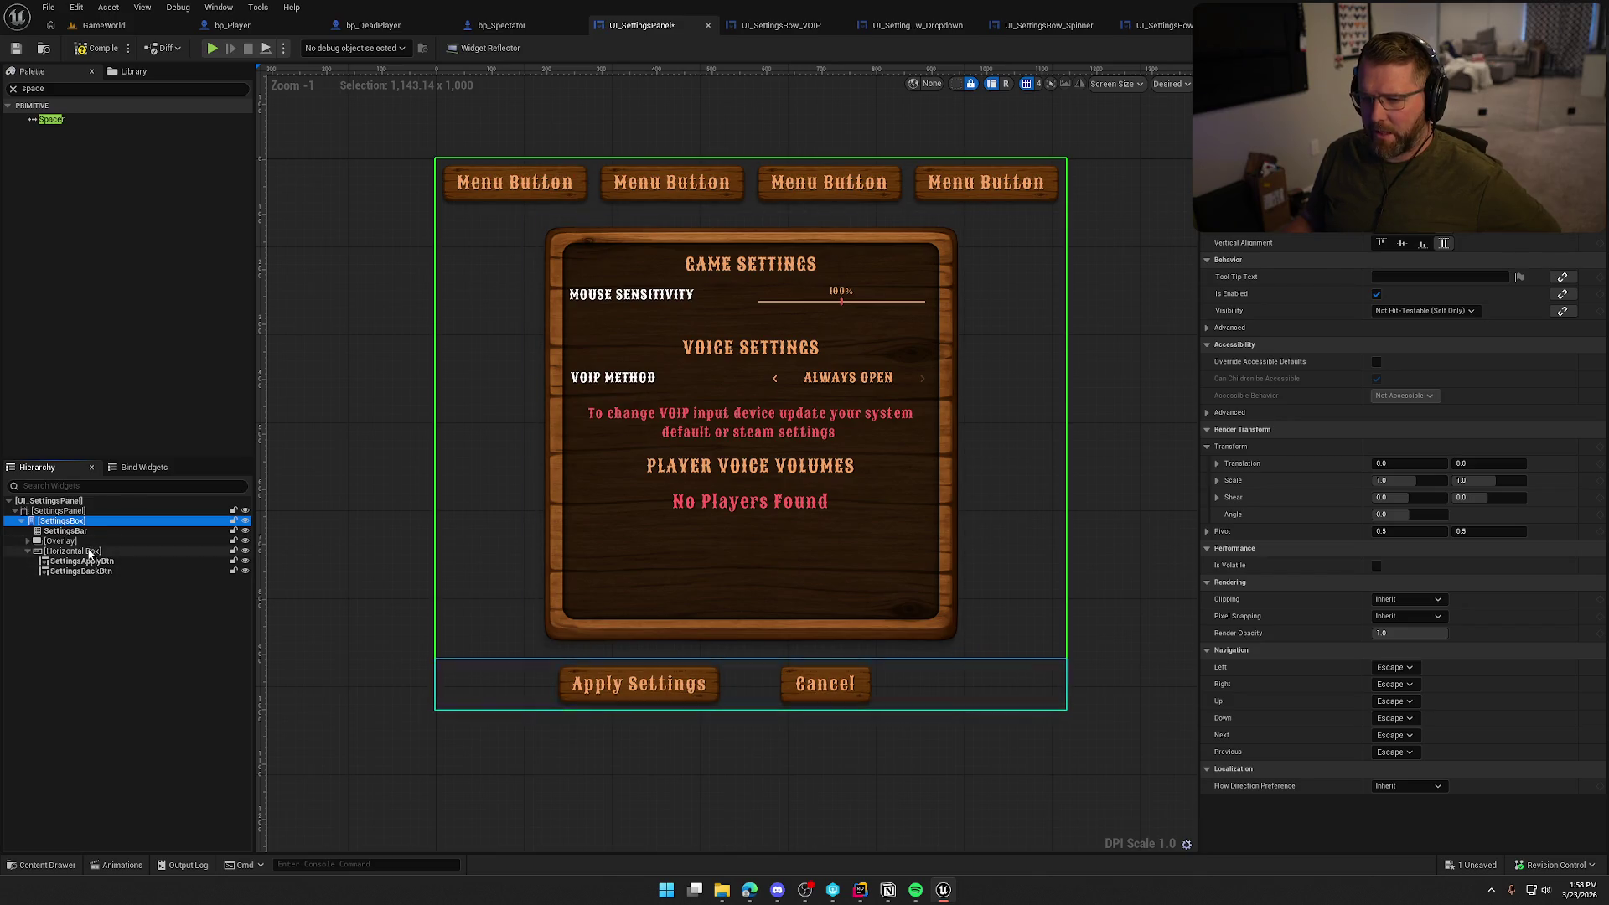
Wrap the Overlay in a new Vertical Box and move the button Horizontal Box into it
{"action": "left_click", "coordinate": [62, 541]}
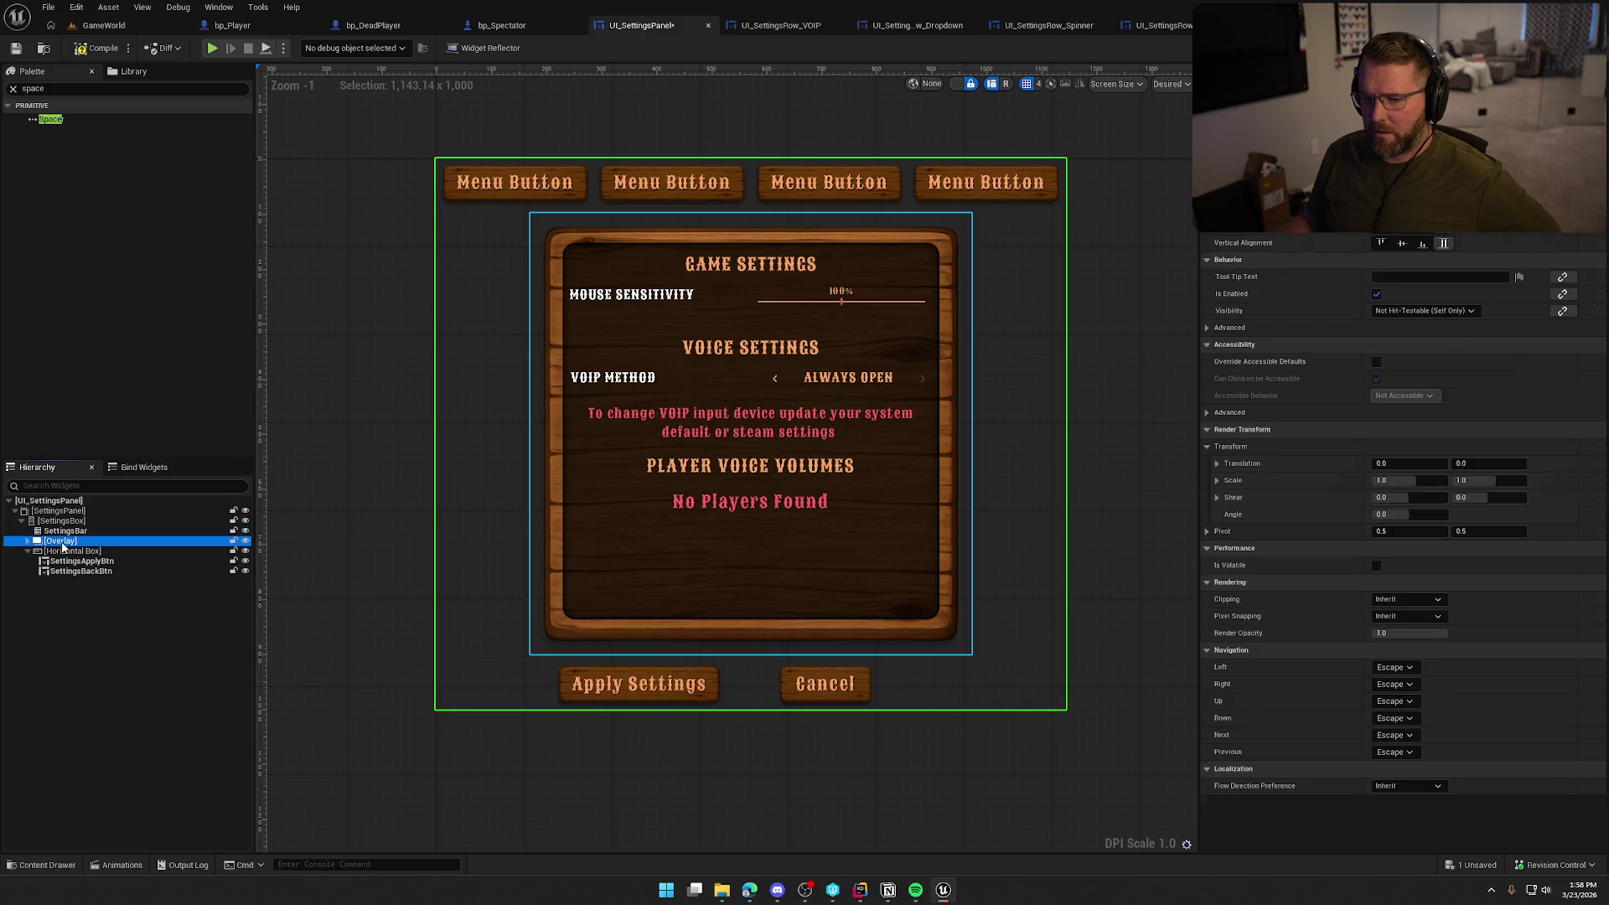
{"action": "right_click", "coordinate": [62, 545]}
{"action": "mouse_move", "coordinate": [117, 676]}
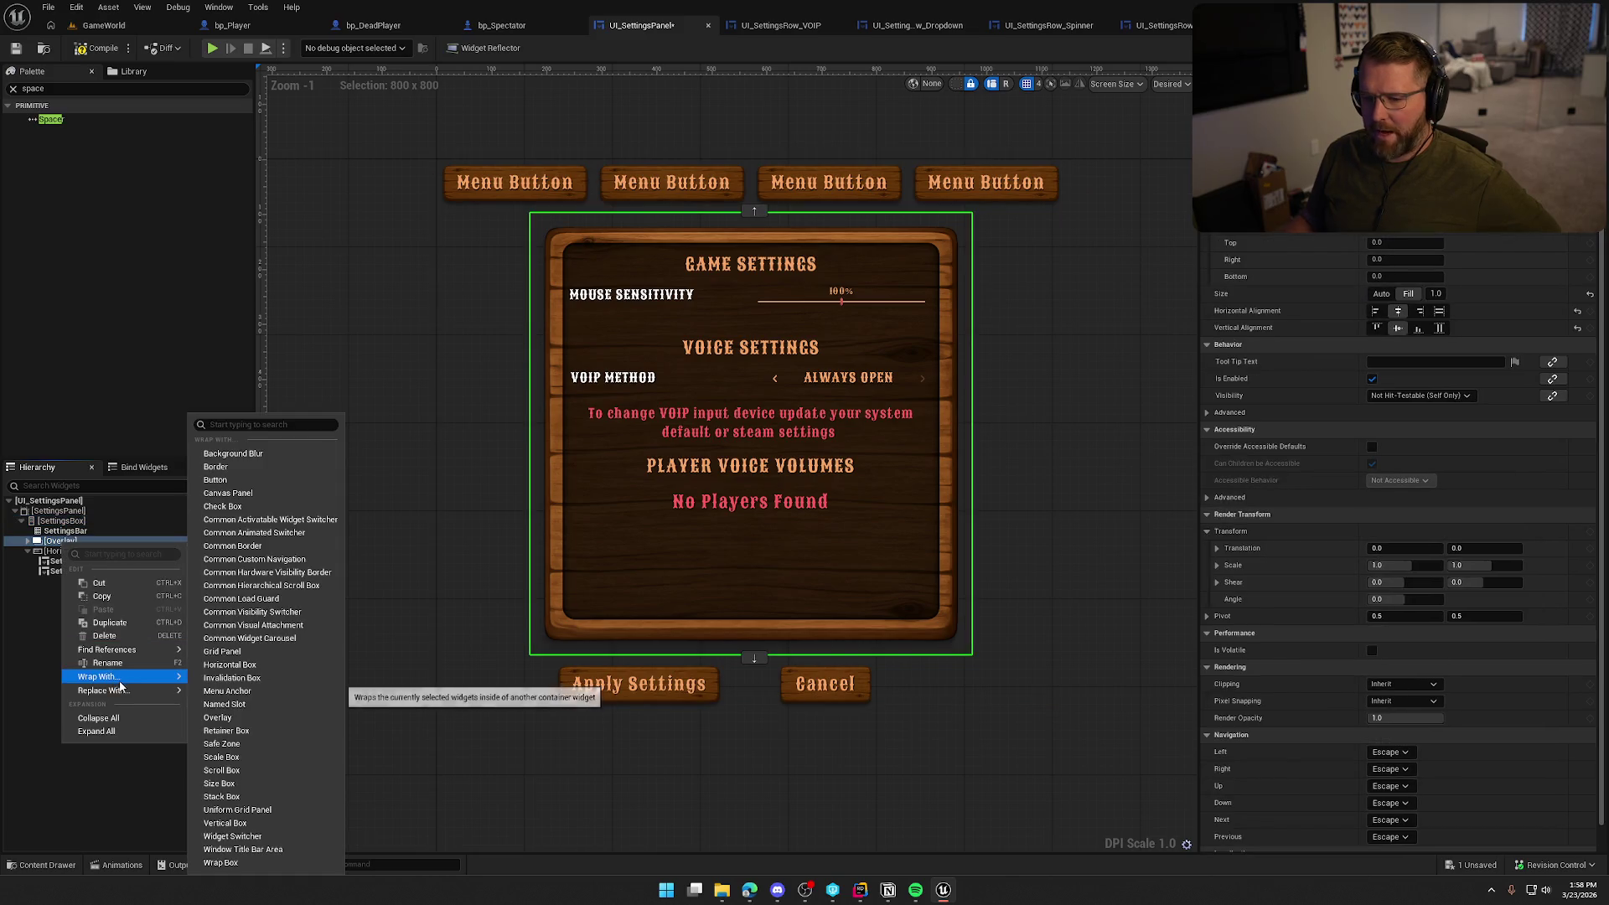
{"action": "left_click", "coordinate": [249, 823]}
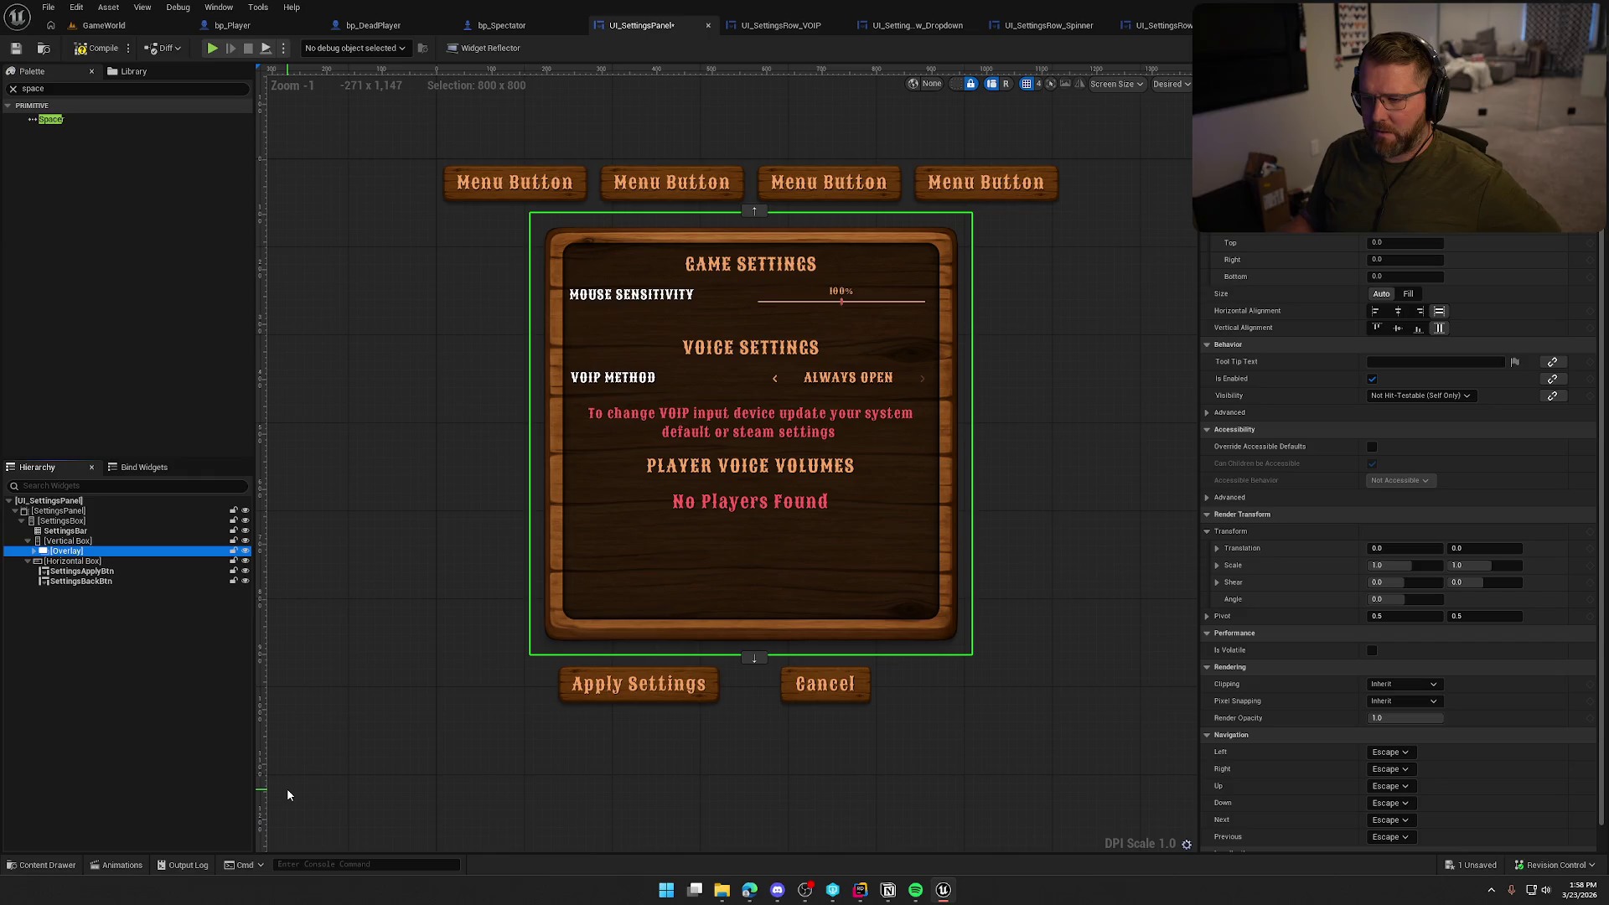
{"action": "left_click_drag", "start_coordinate": [62, 562], "coordinate": [73, 544]}
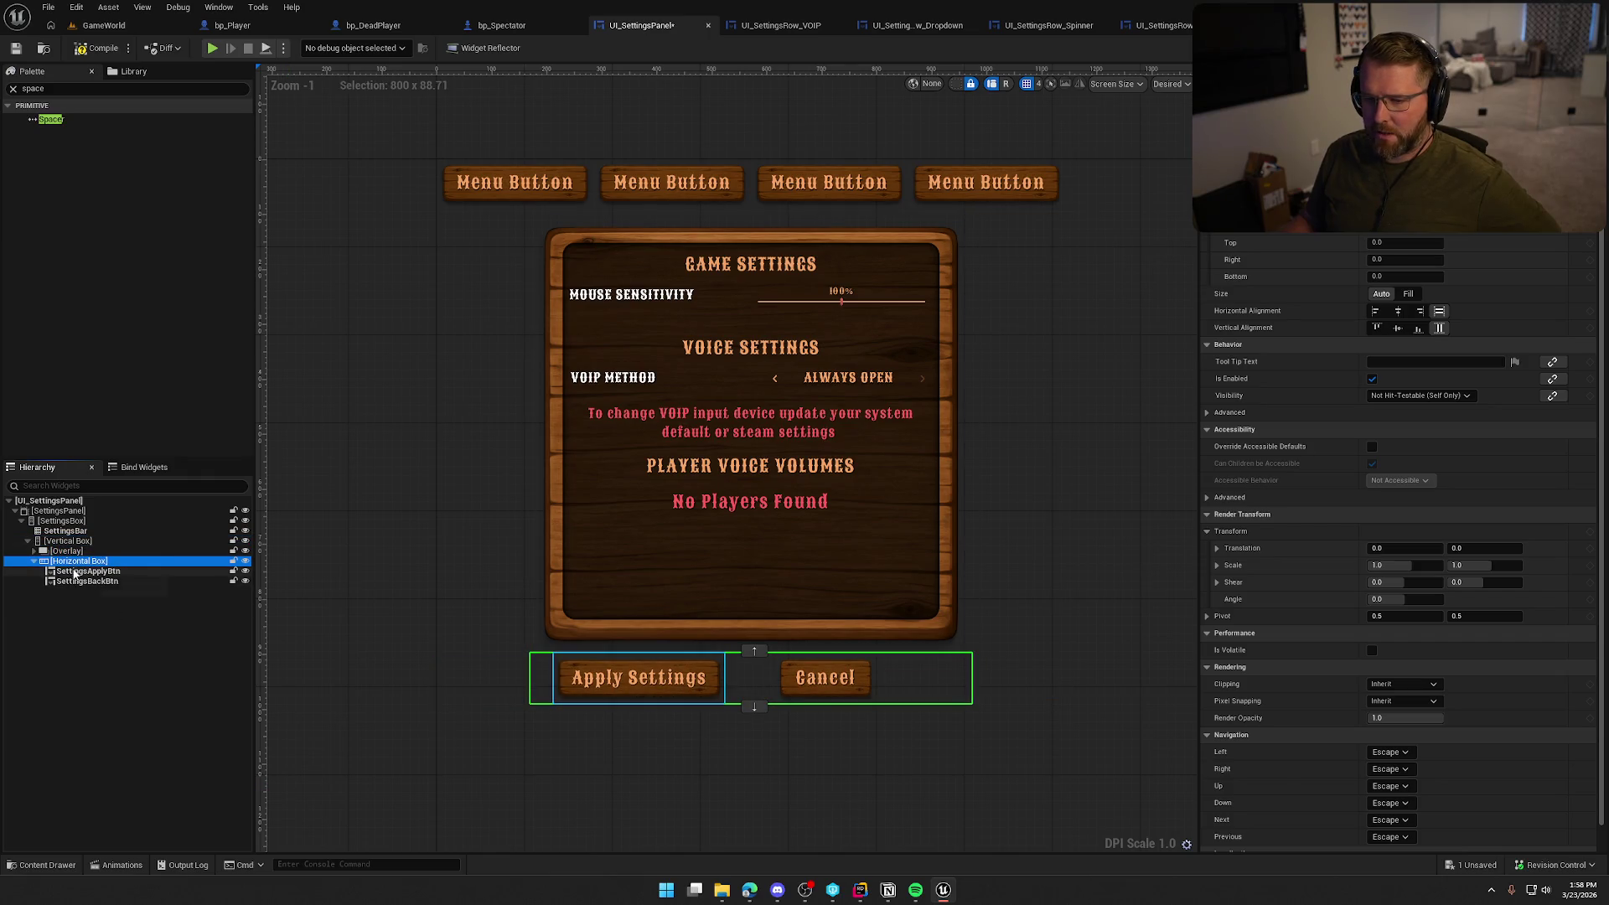
{"action": "left_click", "coordinate": [106, 572]}
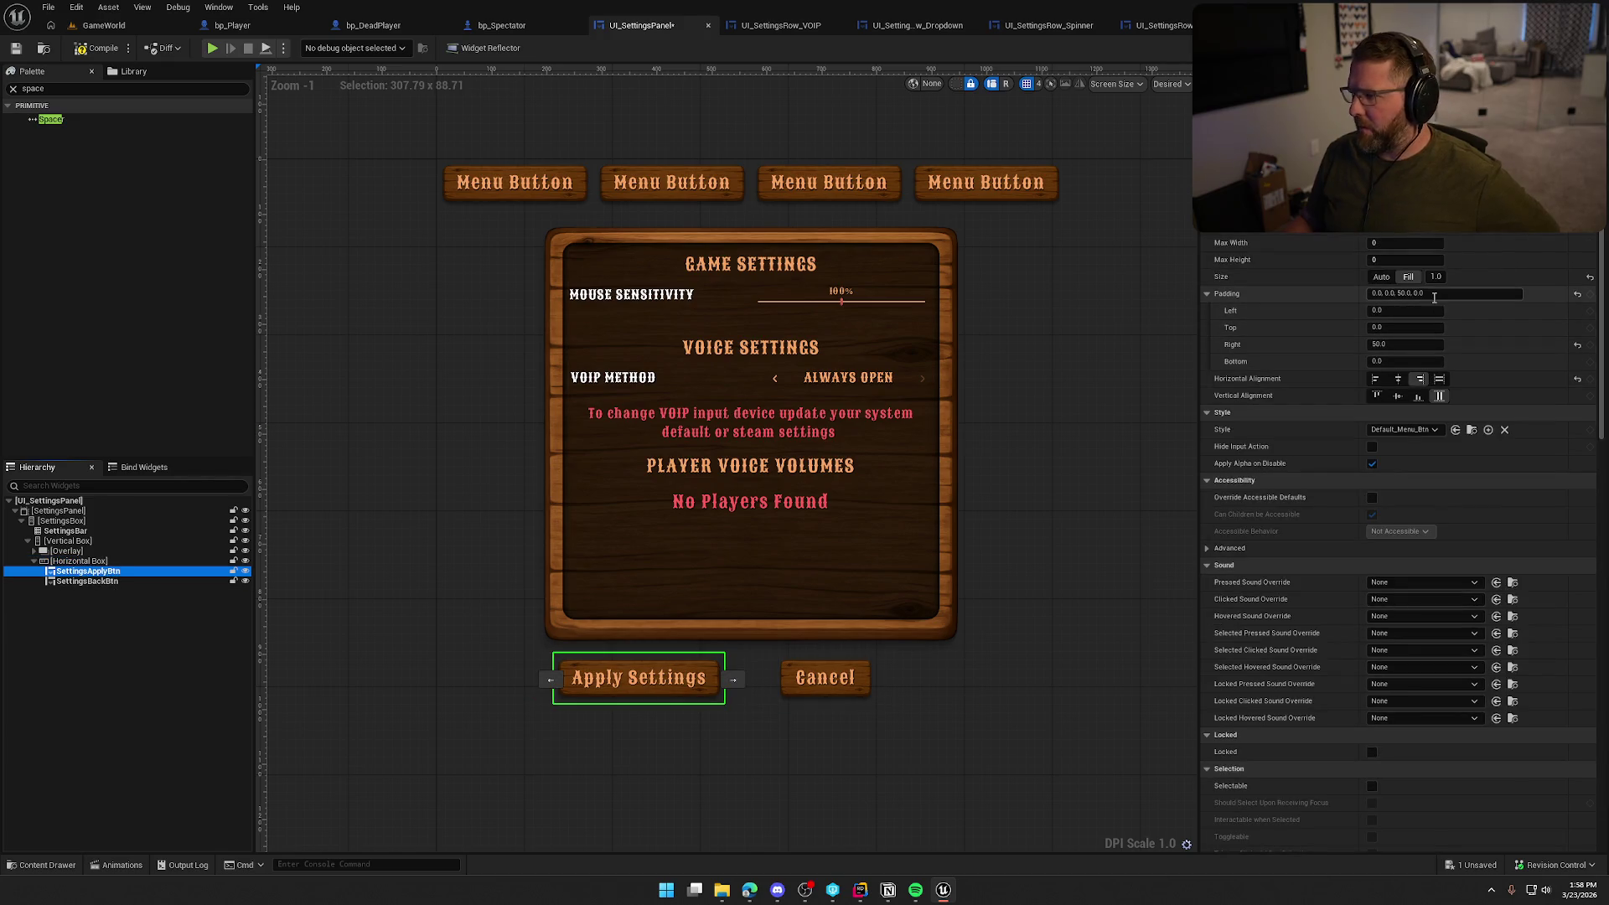
Set the padding of both the Apply Settings and Cancel buttons to 0
{"action": "left_click", "coordinate": [1424, 293]}
{"action": "type", "text": "0"}
{"action": "key", "text": "Return"}
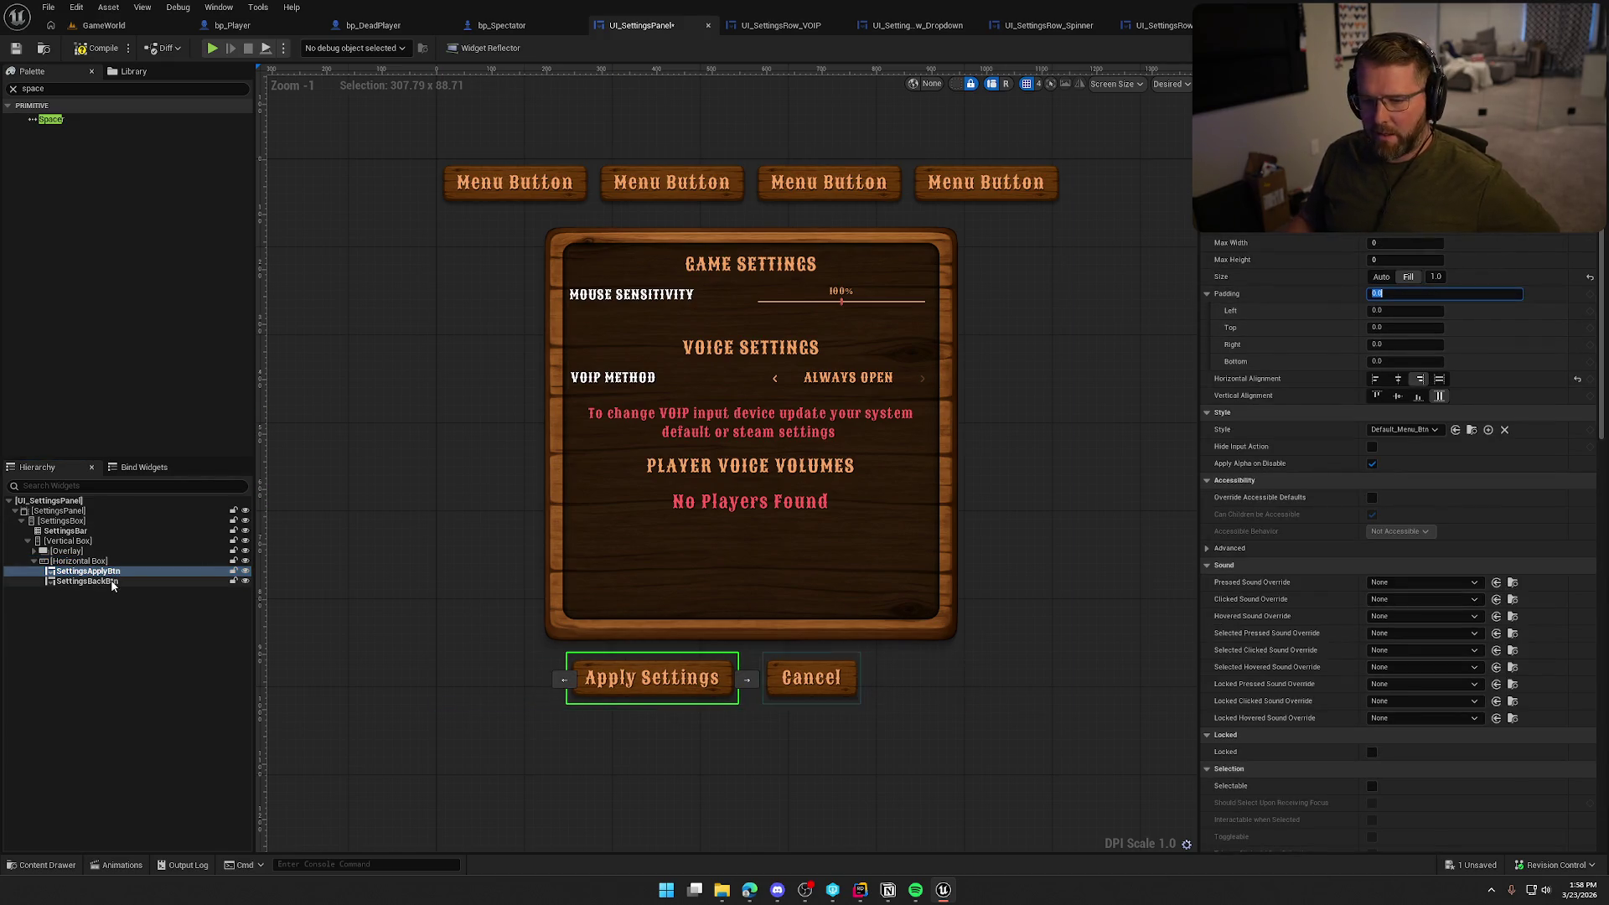
{"action": "left_click", "coordinate": [101, 581]}
{"action": "left_click", "coordinate": [1427, 293]}
{"action": "type", "text": "0.0,0.0,0.0"}
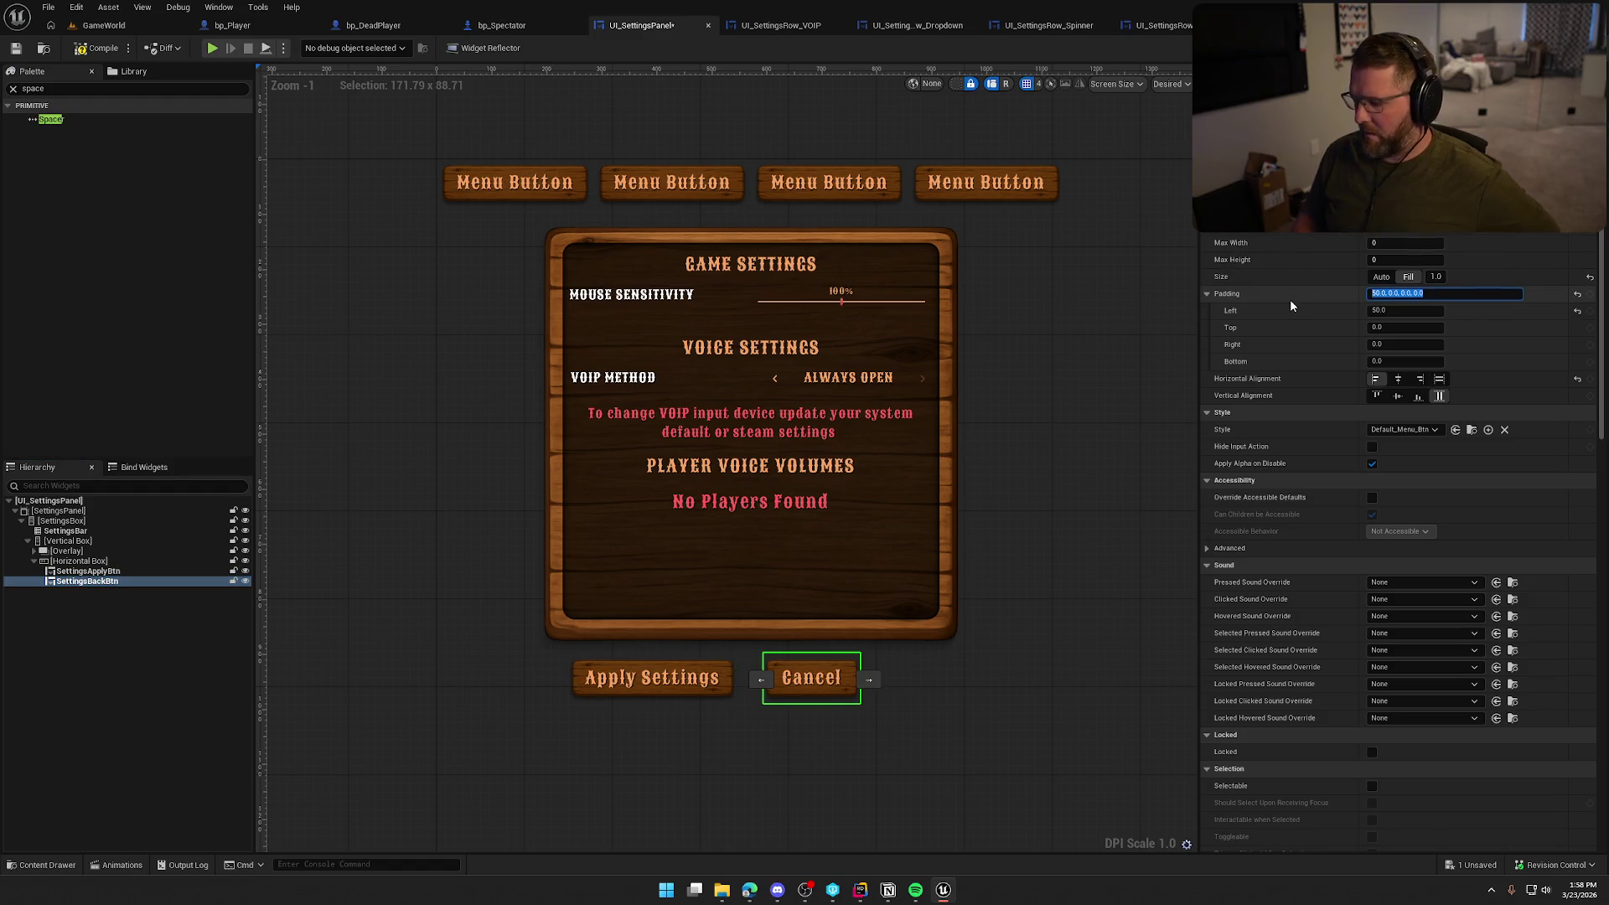
{"action": "key", "text": "Return"}
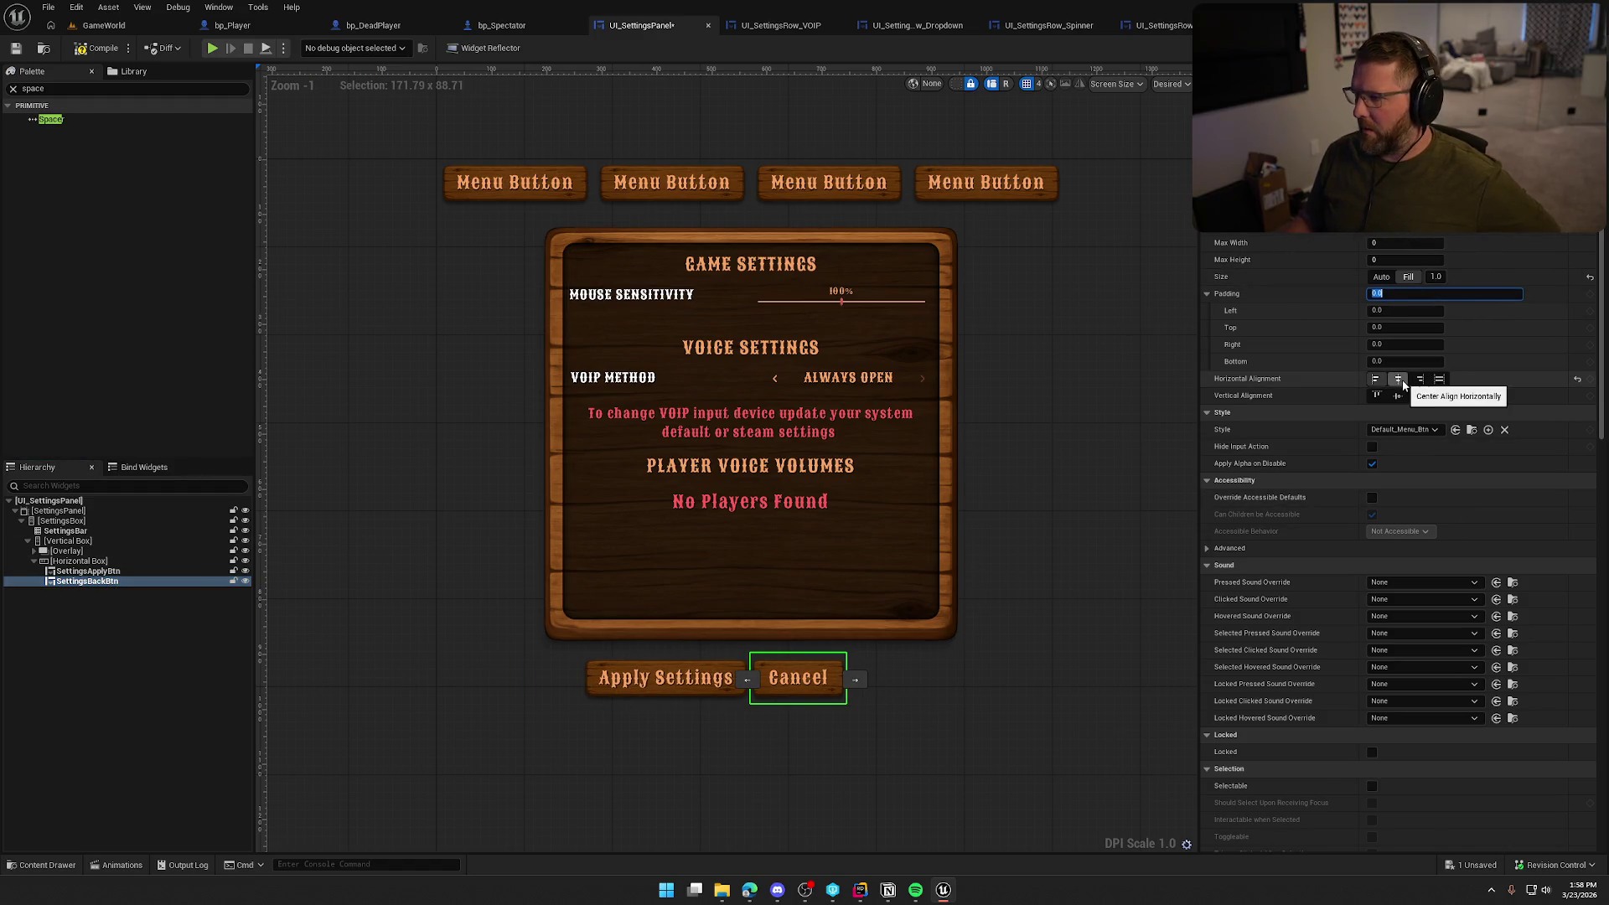
Try centring both buttons, then align Cancel Right and Apply Settings Left
{"action": "left_click", "coordinate": [1398, 378]}
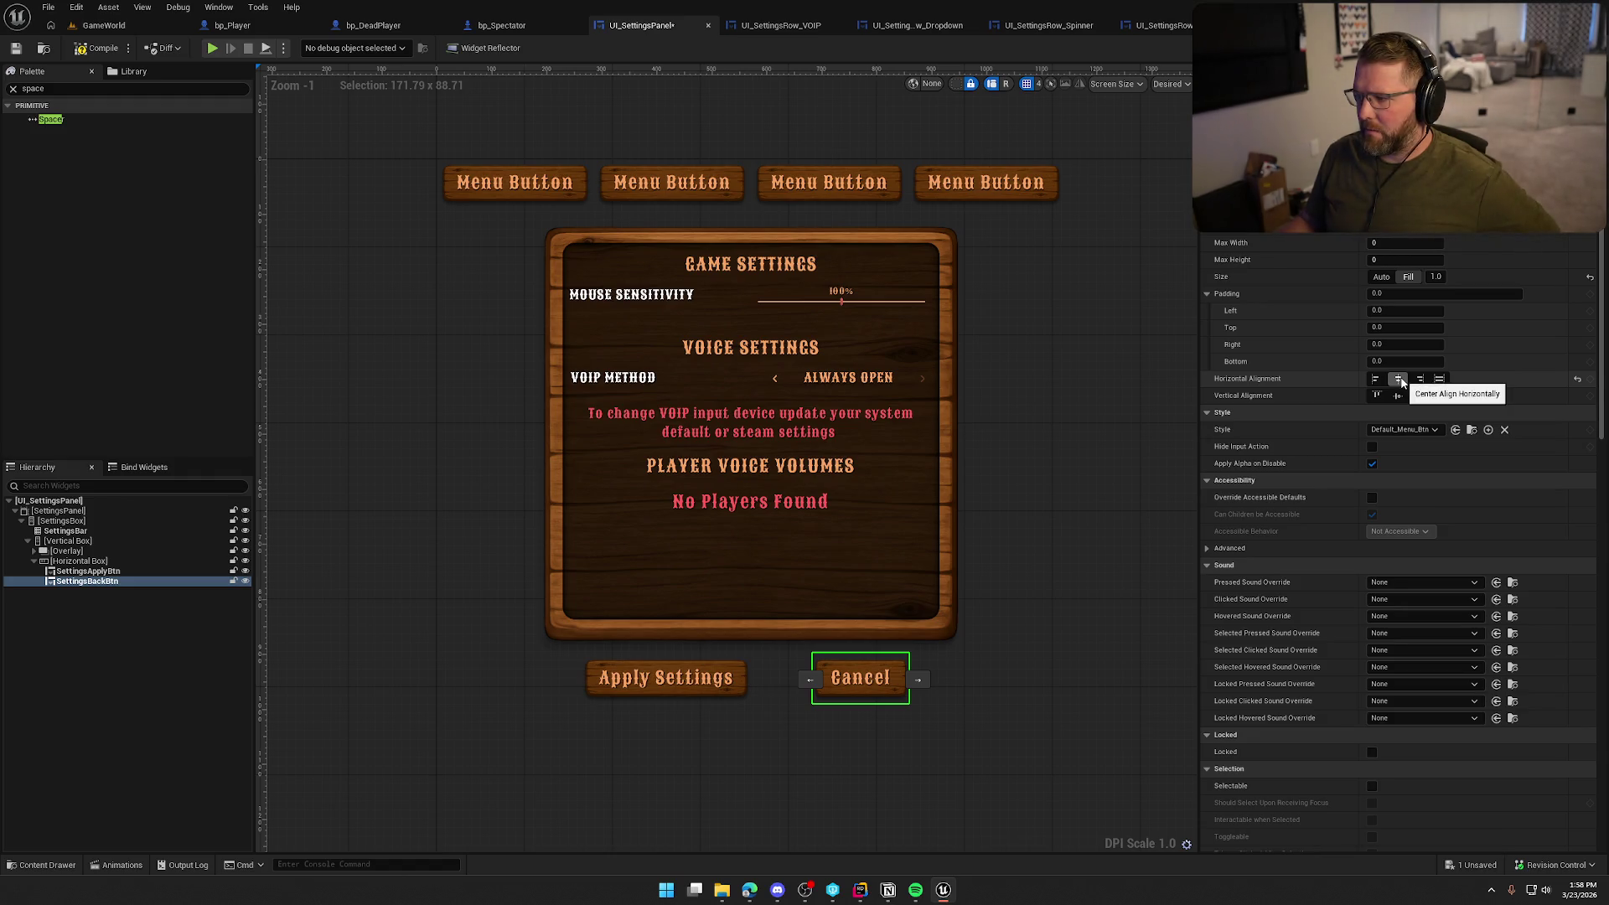
{"action": "left_click", "coordinate": [88, 570]}
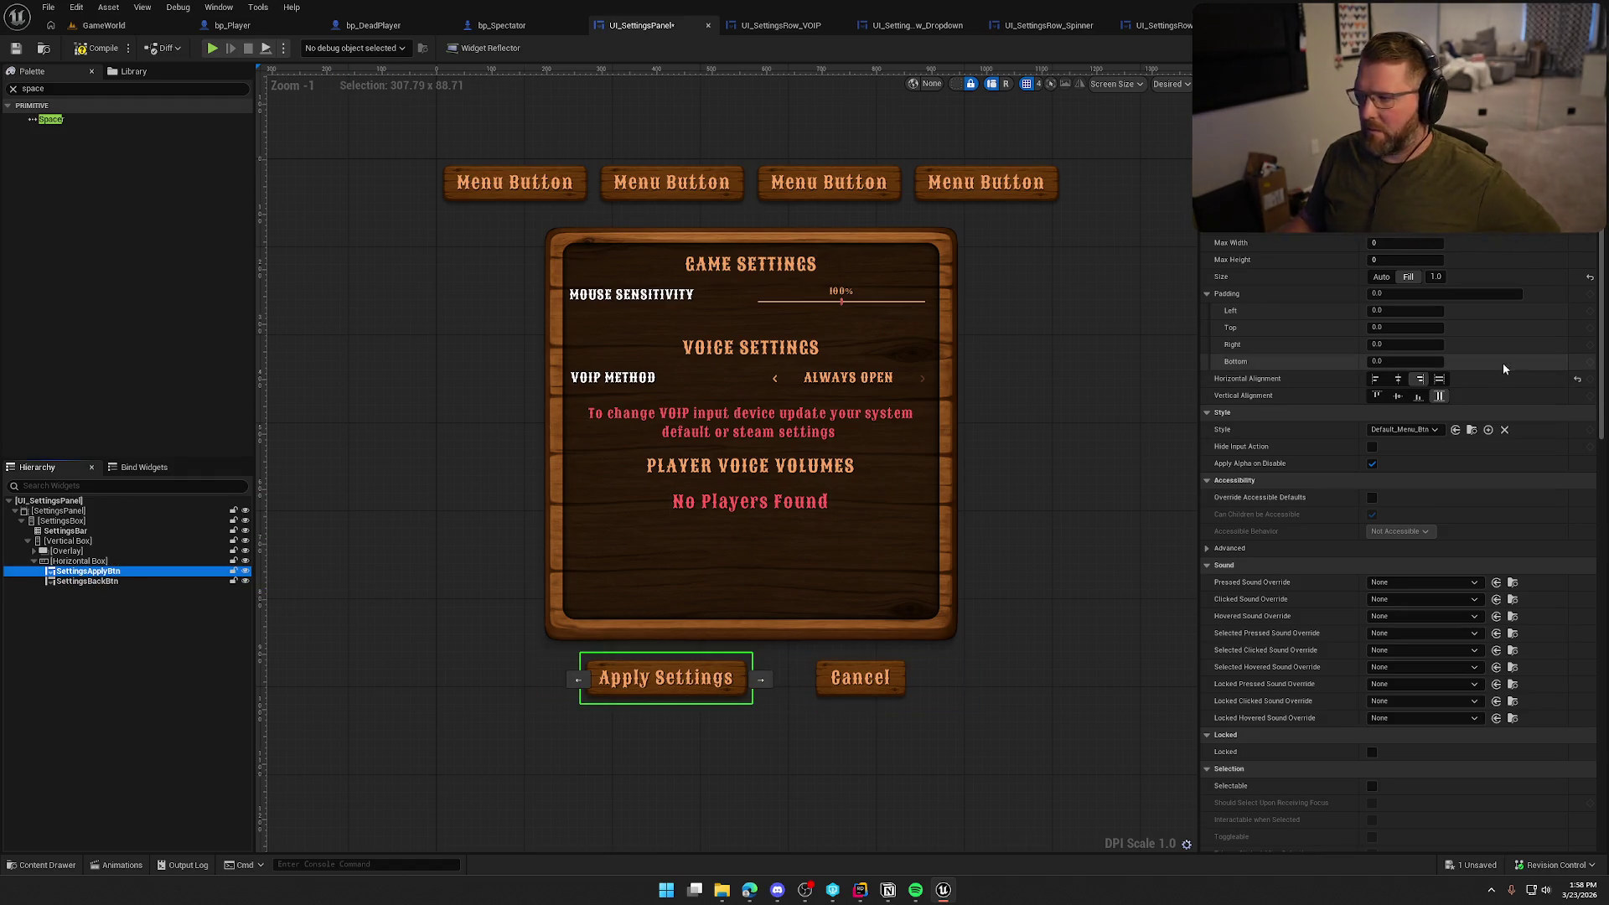
{"action": "left_click", "coordinate": [1397, 379]}
{"action": "left_click", "coordinate": [888, 785]}
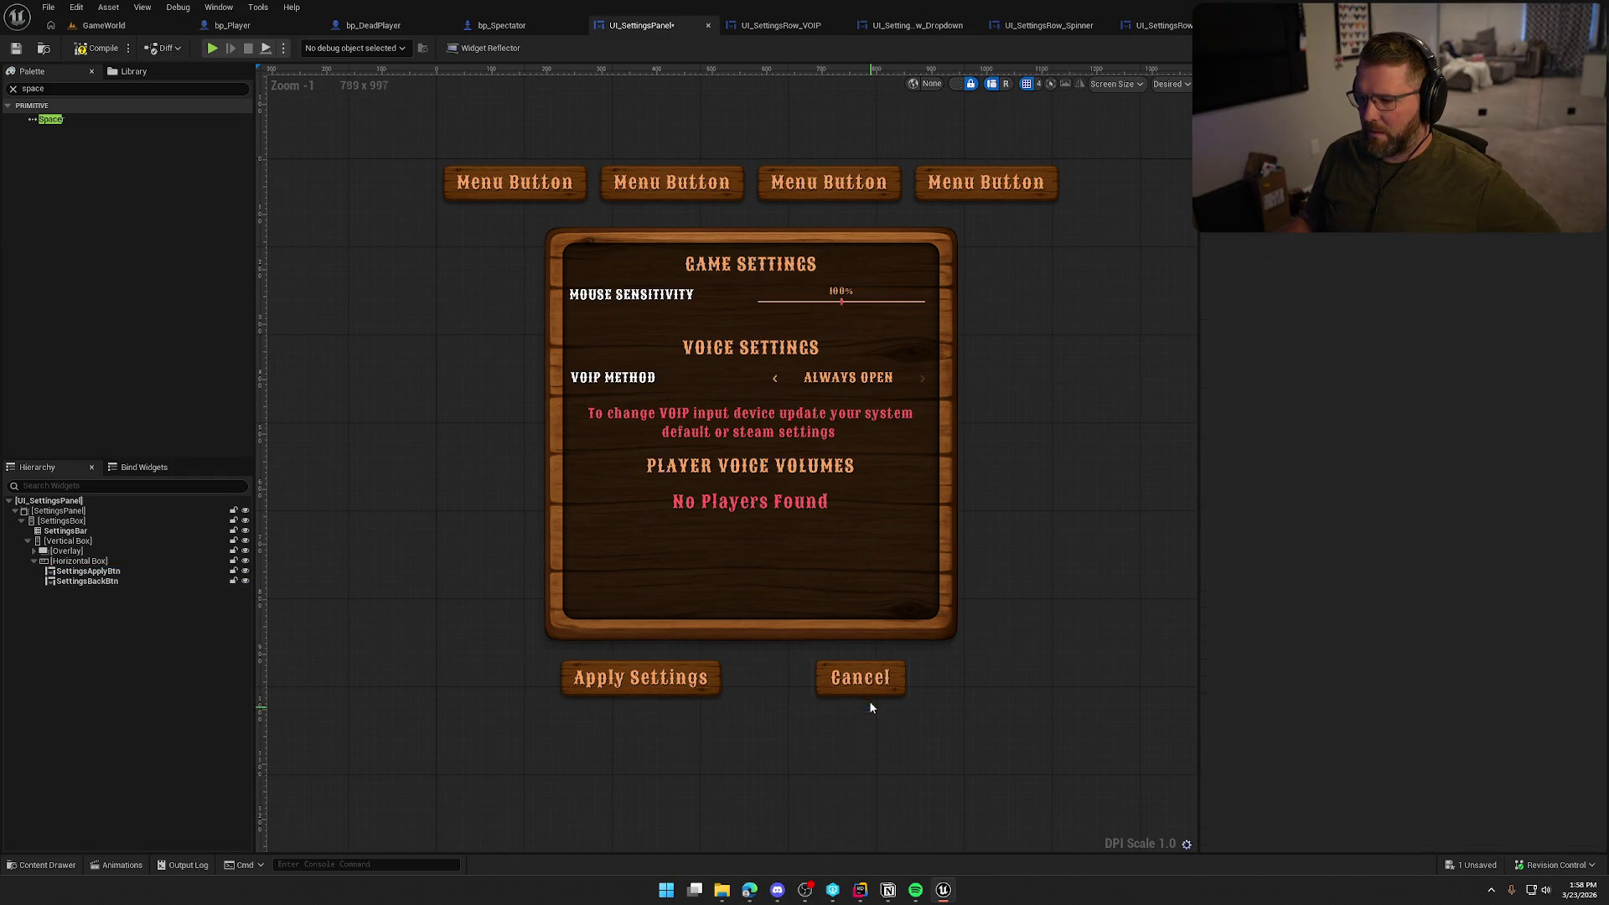
{"action": "left_click", "coordinate": [870, 697]}
{"action": "left_click", "coordinate": [1419, 378]}
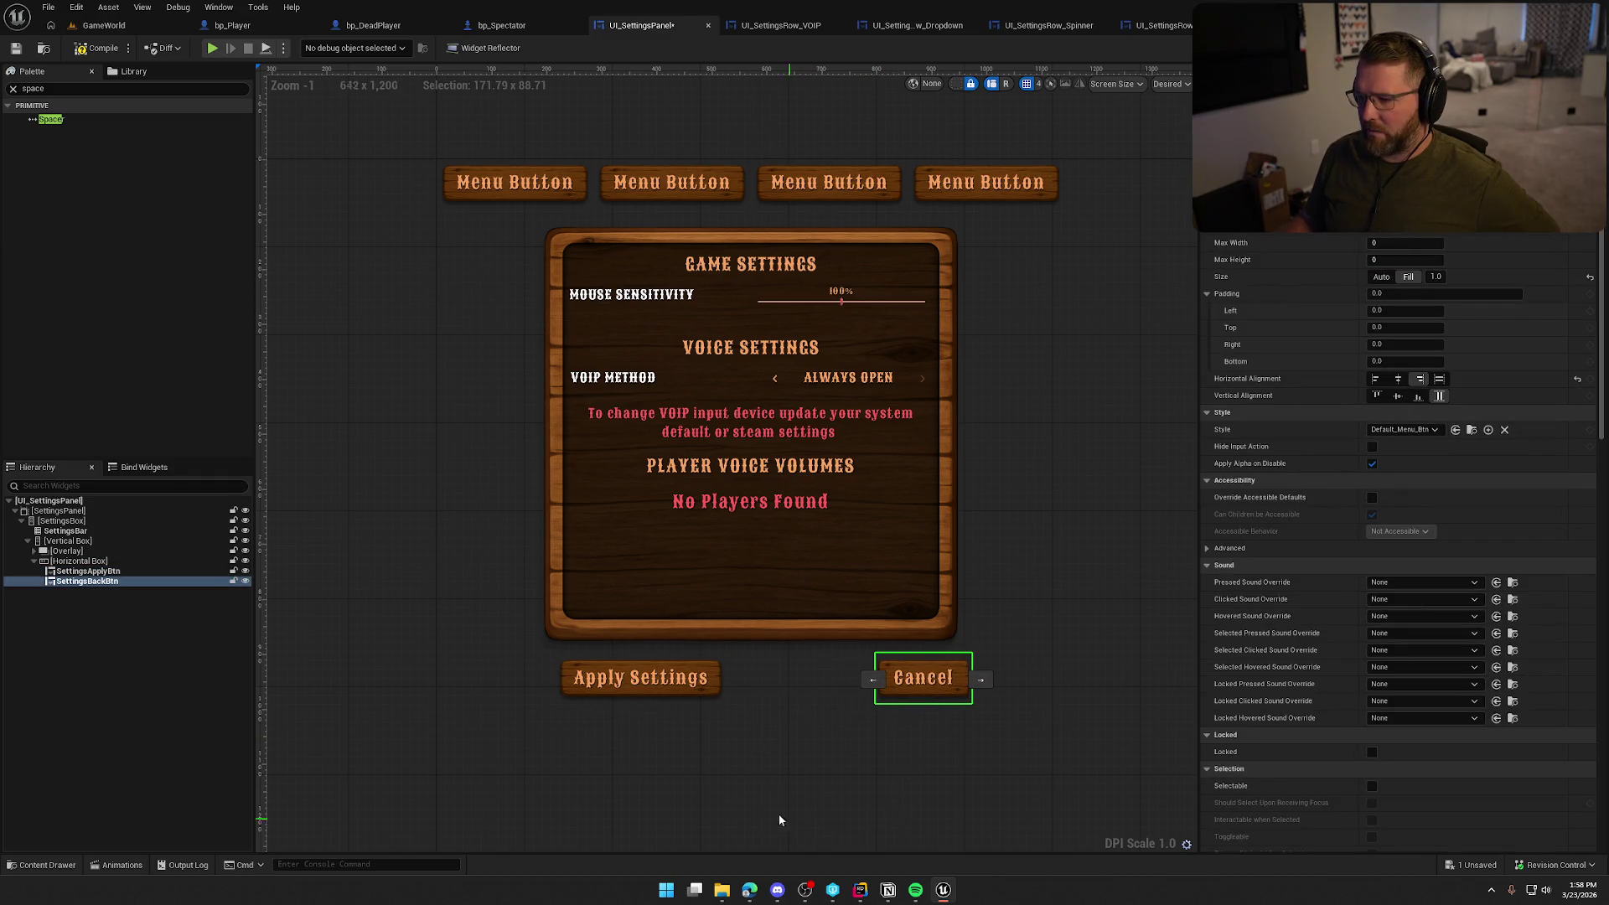
{"action": "left_click", "coordinate": [641, 692]}
{"action": "left_click", "coordinate": [1375, 379]}
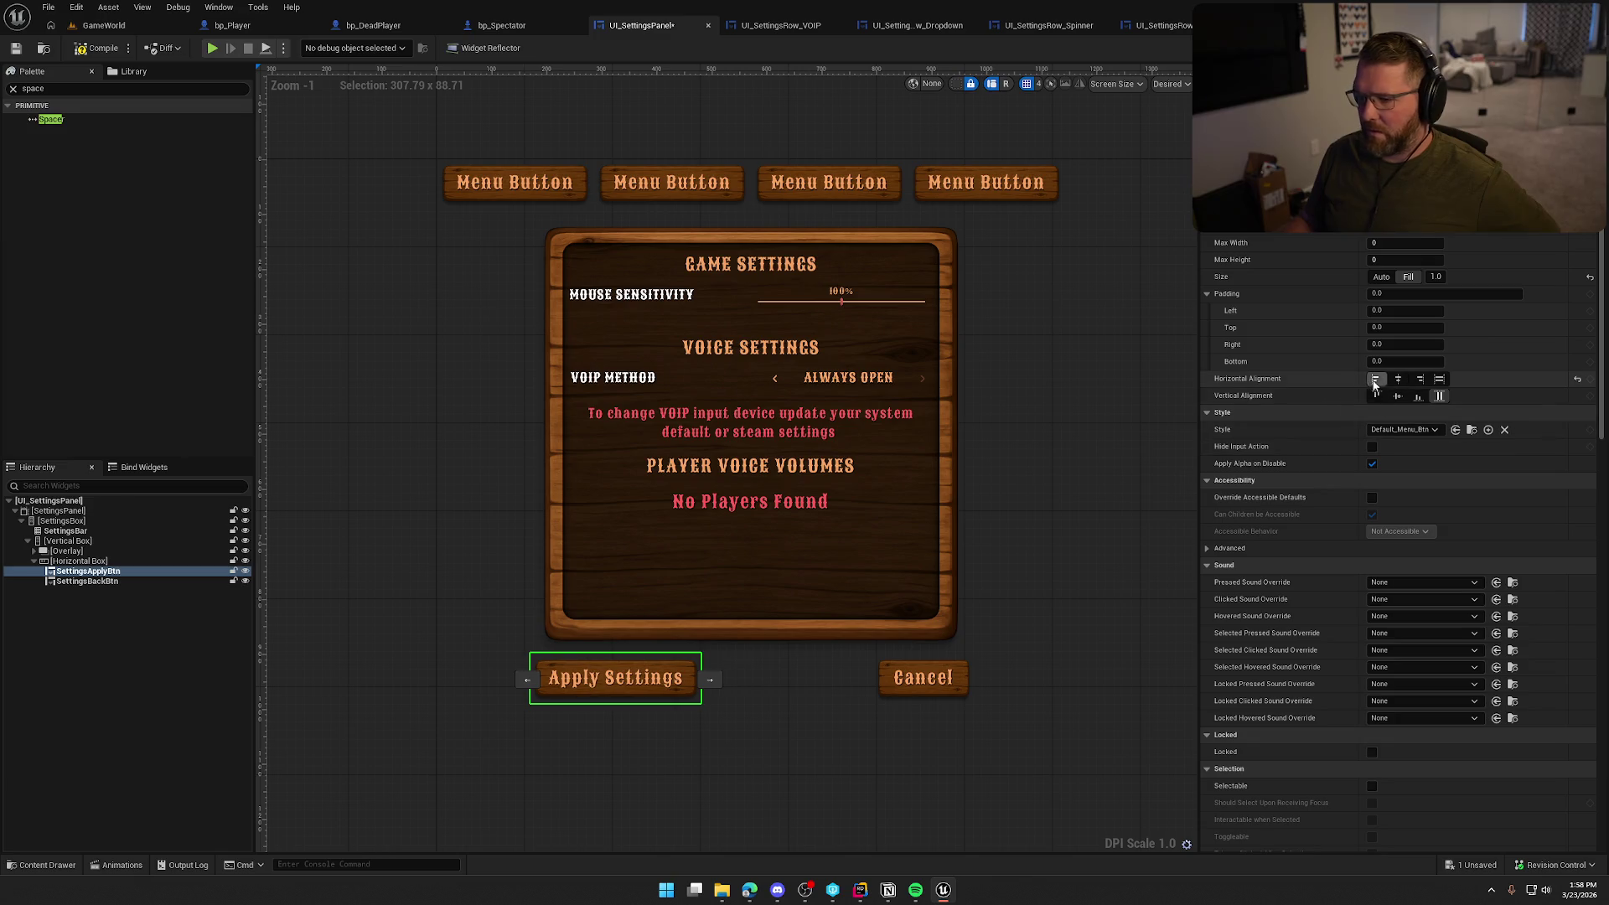
{"action": "left_click", "coordinate": [808, 789]}
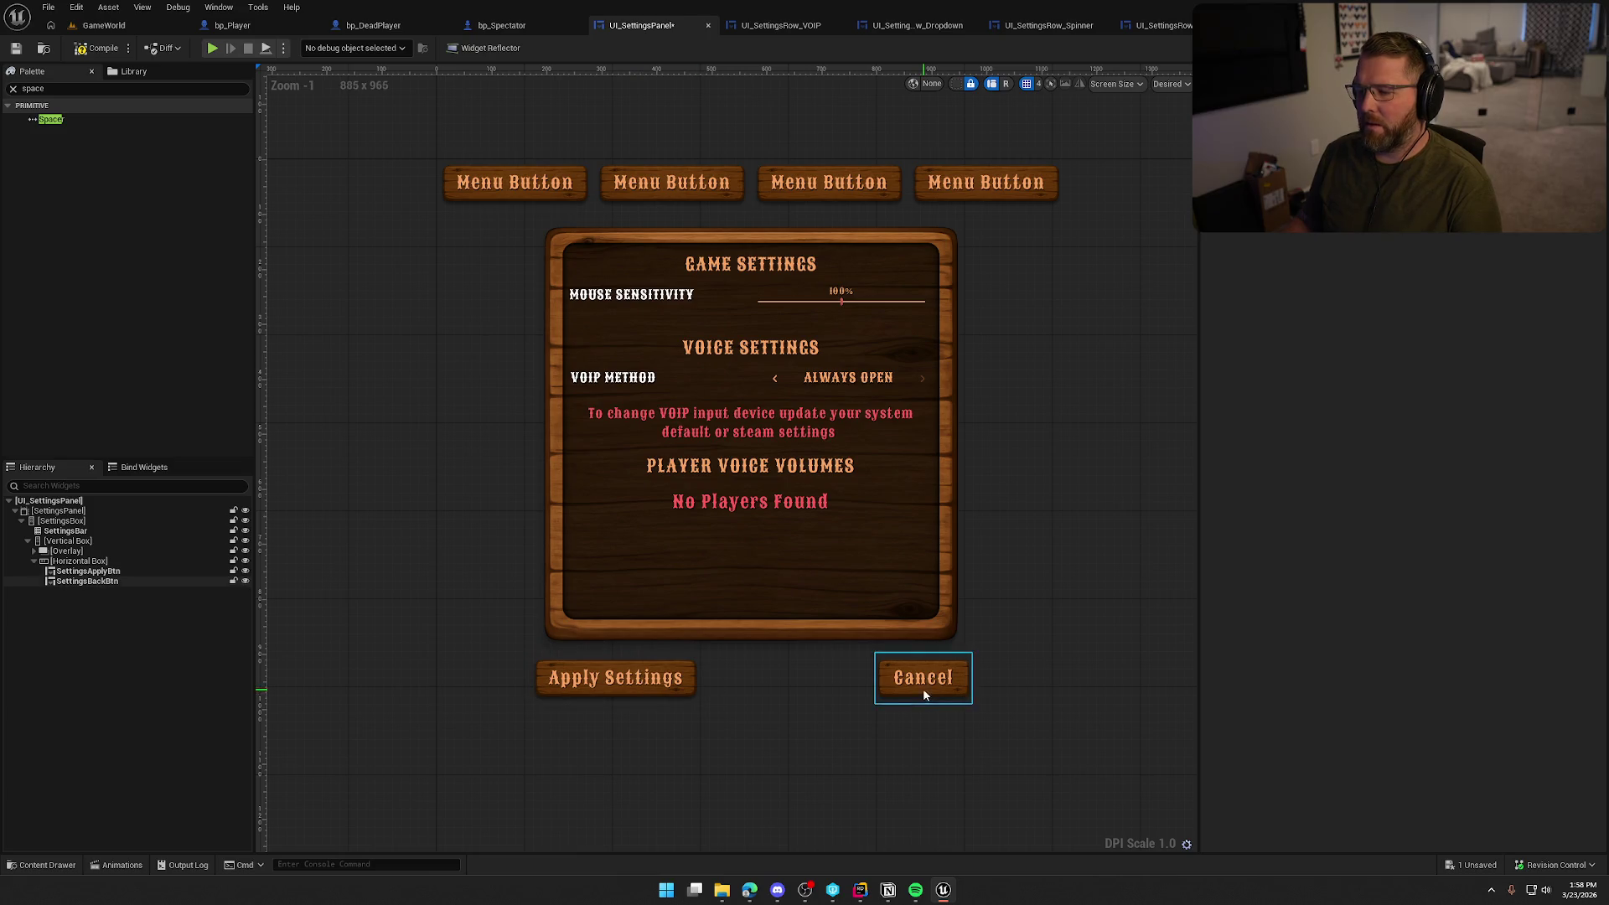
Shorten the button label to 'Apply' and centre both buttons horizontally in their slots
{"action": "left_click", "coordinate": [641, 682]}
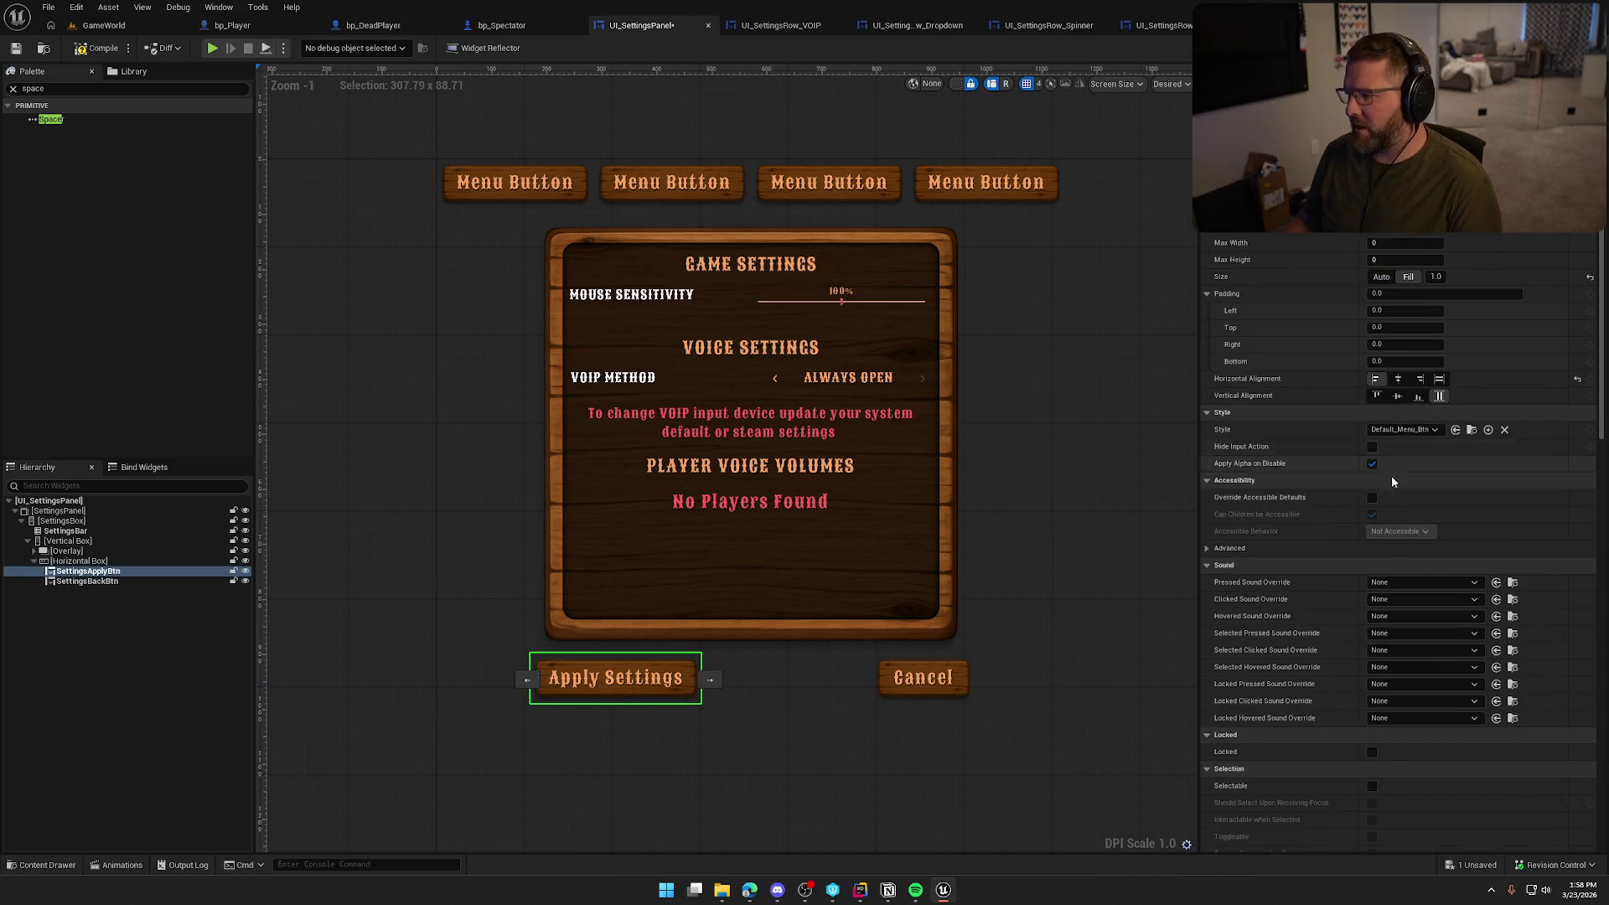
{"action": "scroll", "coordinate": [1408, 545], "scroll_direction": "down", "scroll_amount": 6}
{"action": "scroll", "coordinate": [1421, 637], "scroll_direction": "down", "scroll_amount": 6}
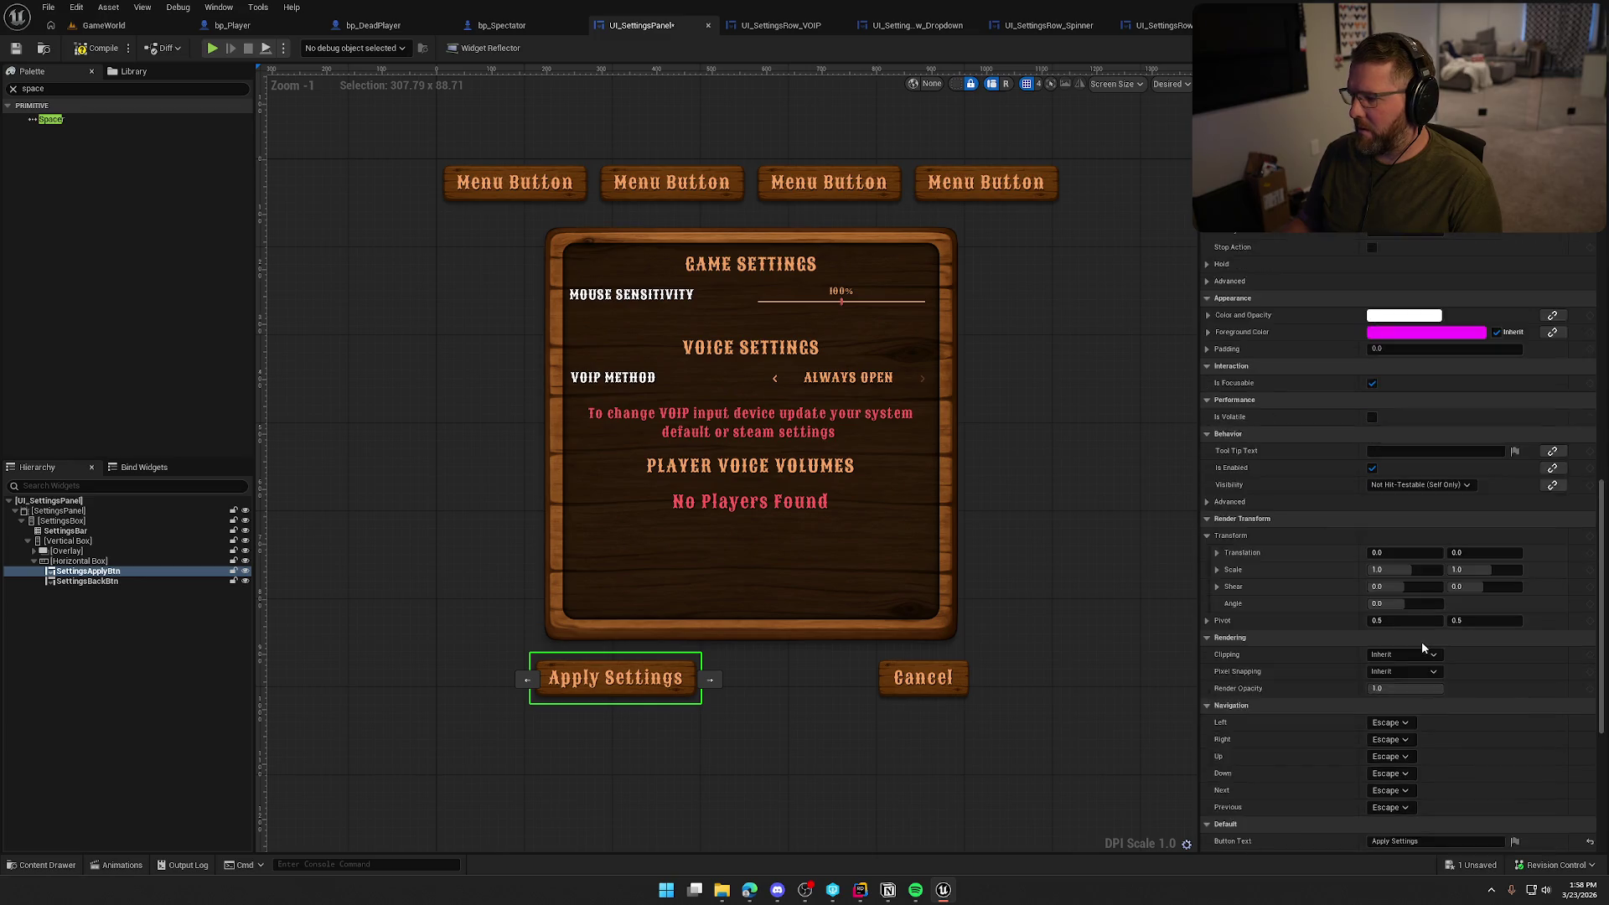
{"action": "left_click_drag", "start_coordinate": [1388, 580], "coordinate": [1517, 591]}
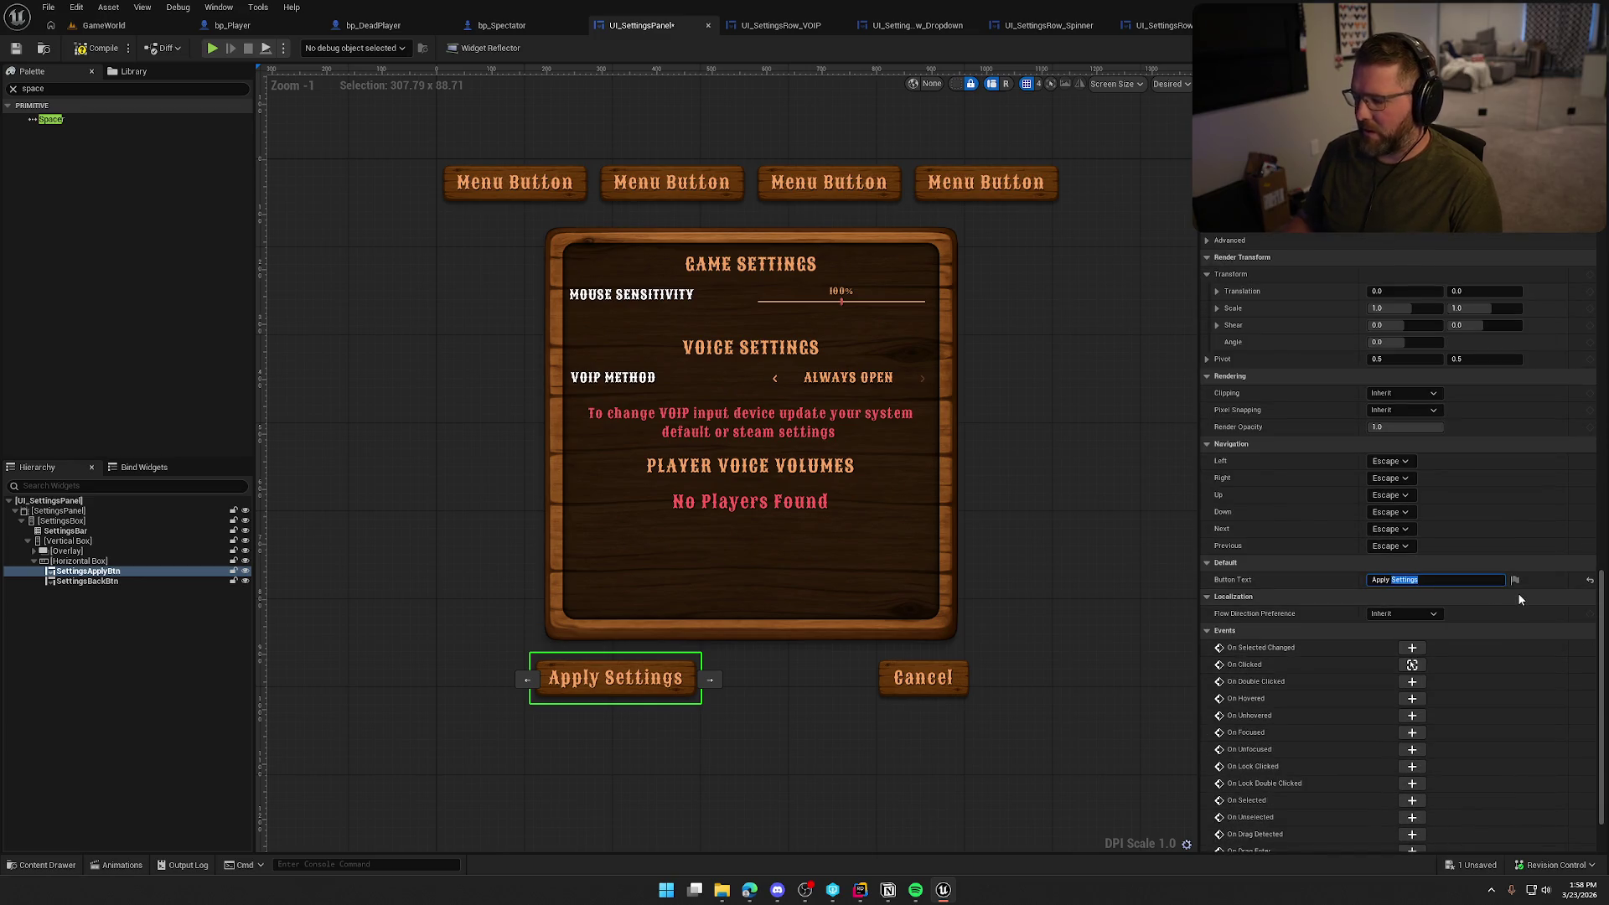
{"action": "key", "text": "BackSpace"}
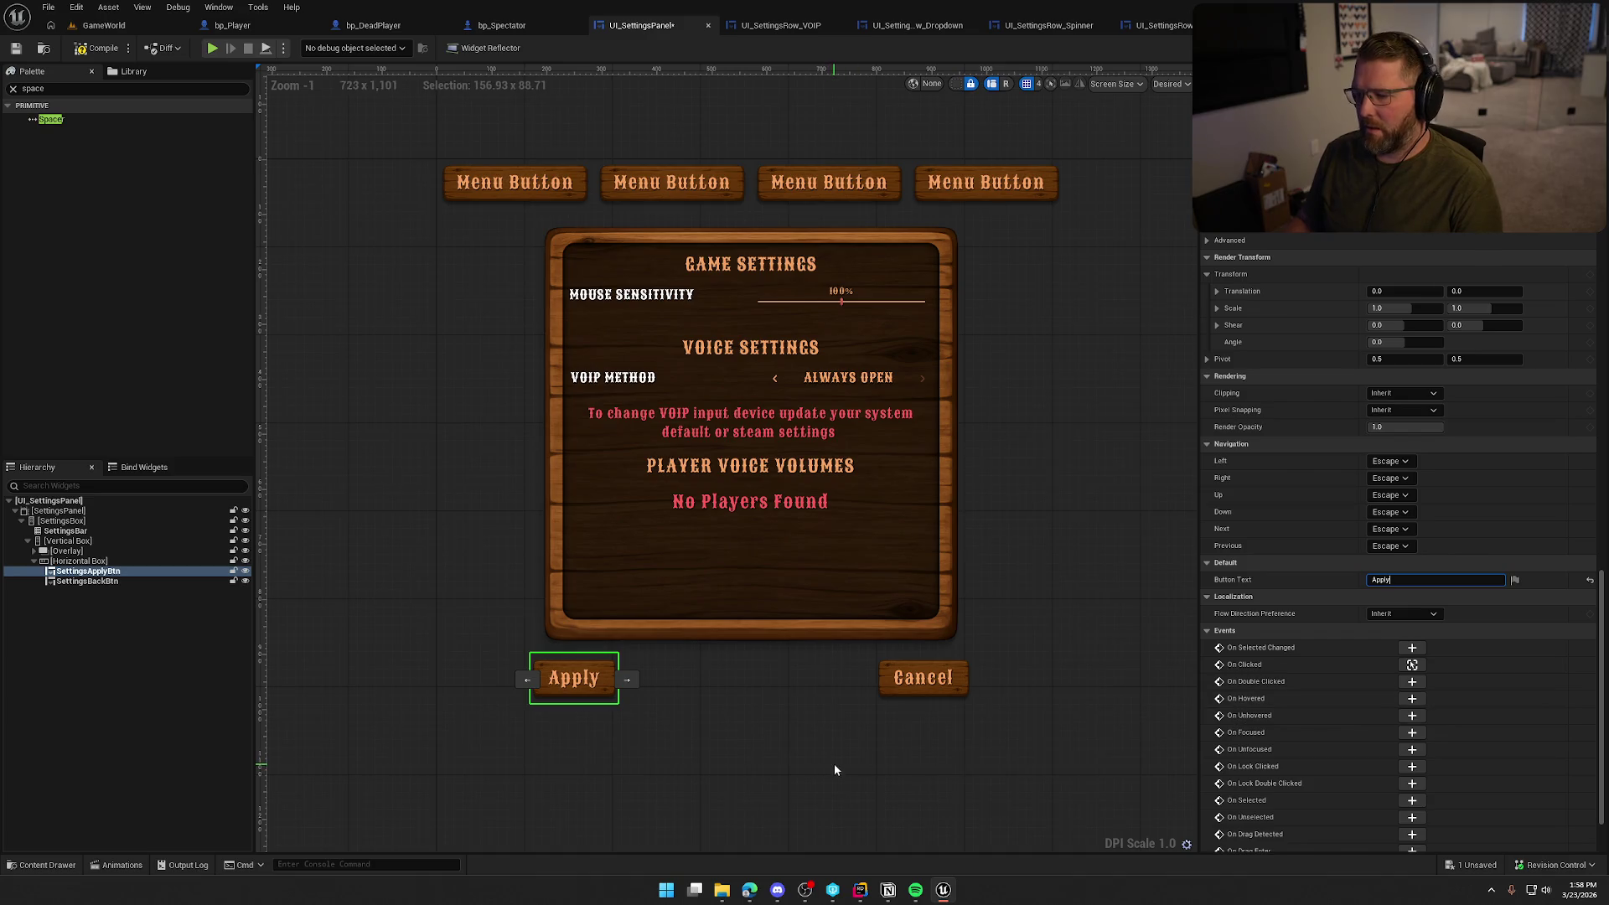
{"action": "left_click", "coordinate": [87, 580], "text": "ctrl"}
{"action": "scroll", "coordinate": [1412, 385], "scroll_direction": "up", "scroll_amount": 10}
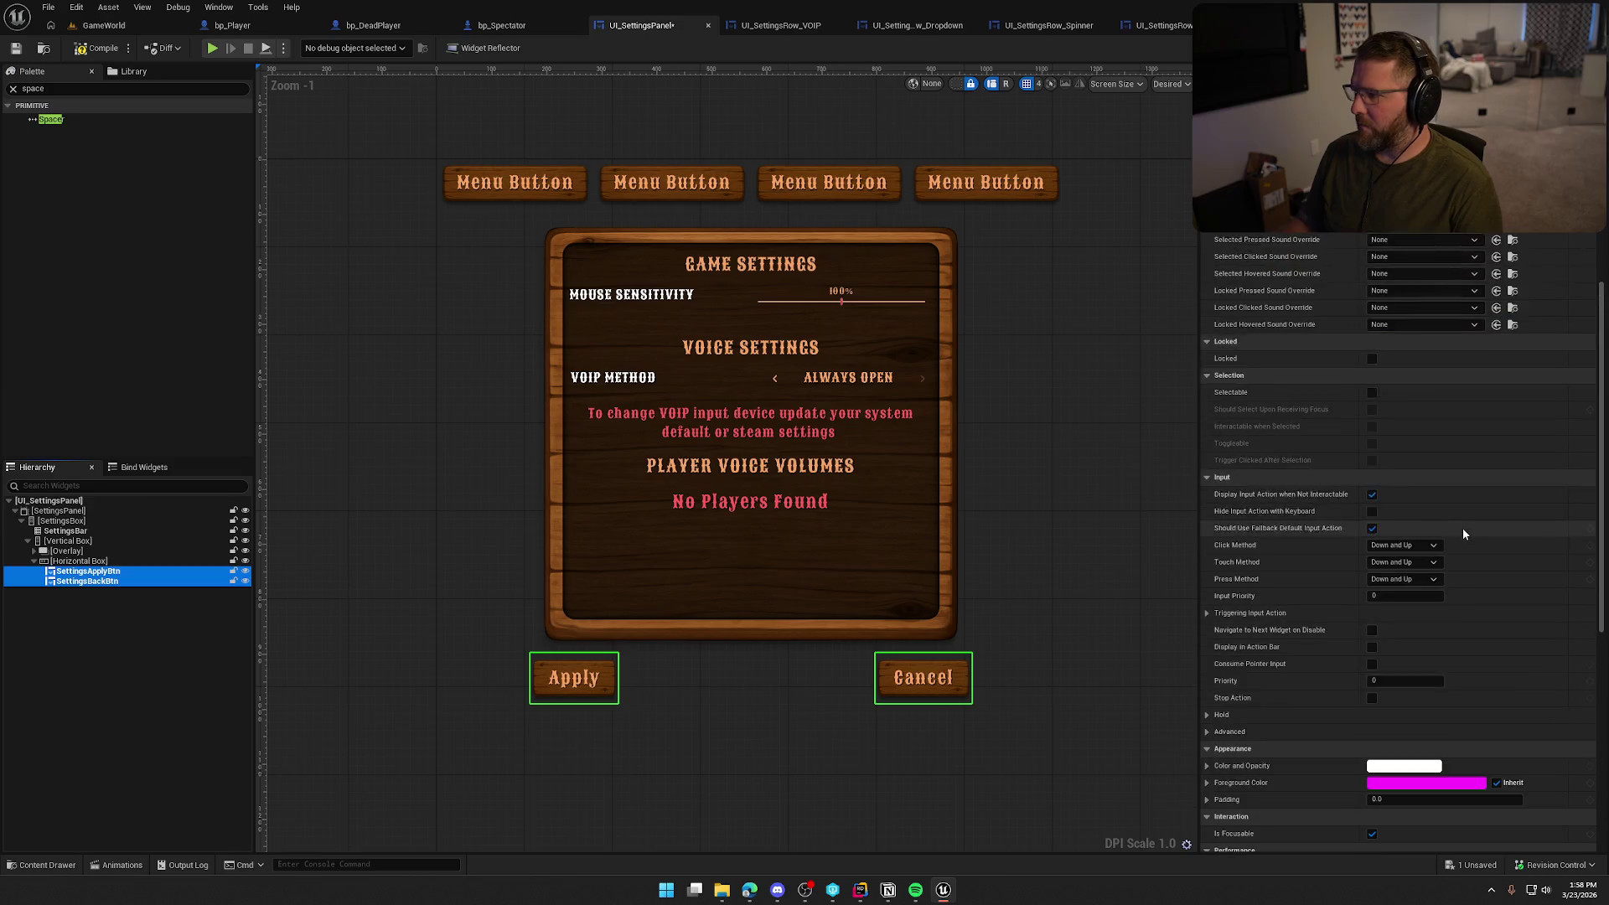
{"action": "left_click", "coordinate": [1398, 323]}
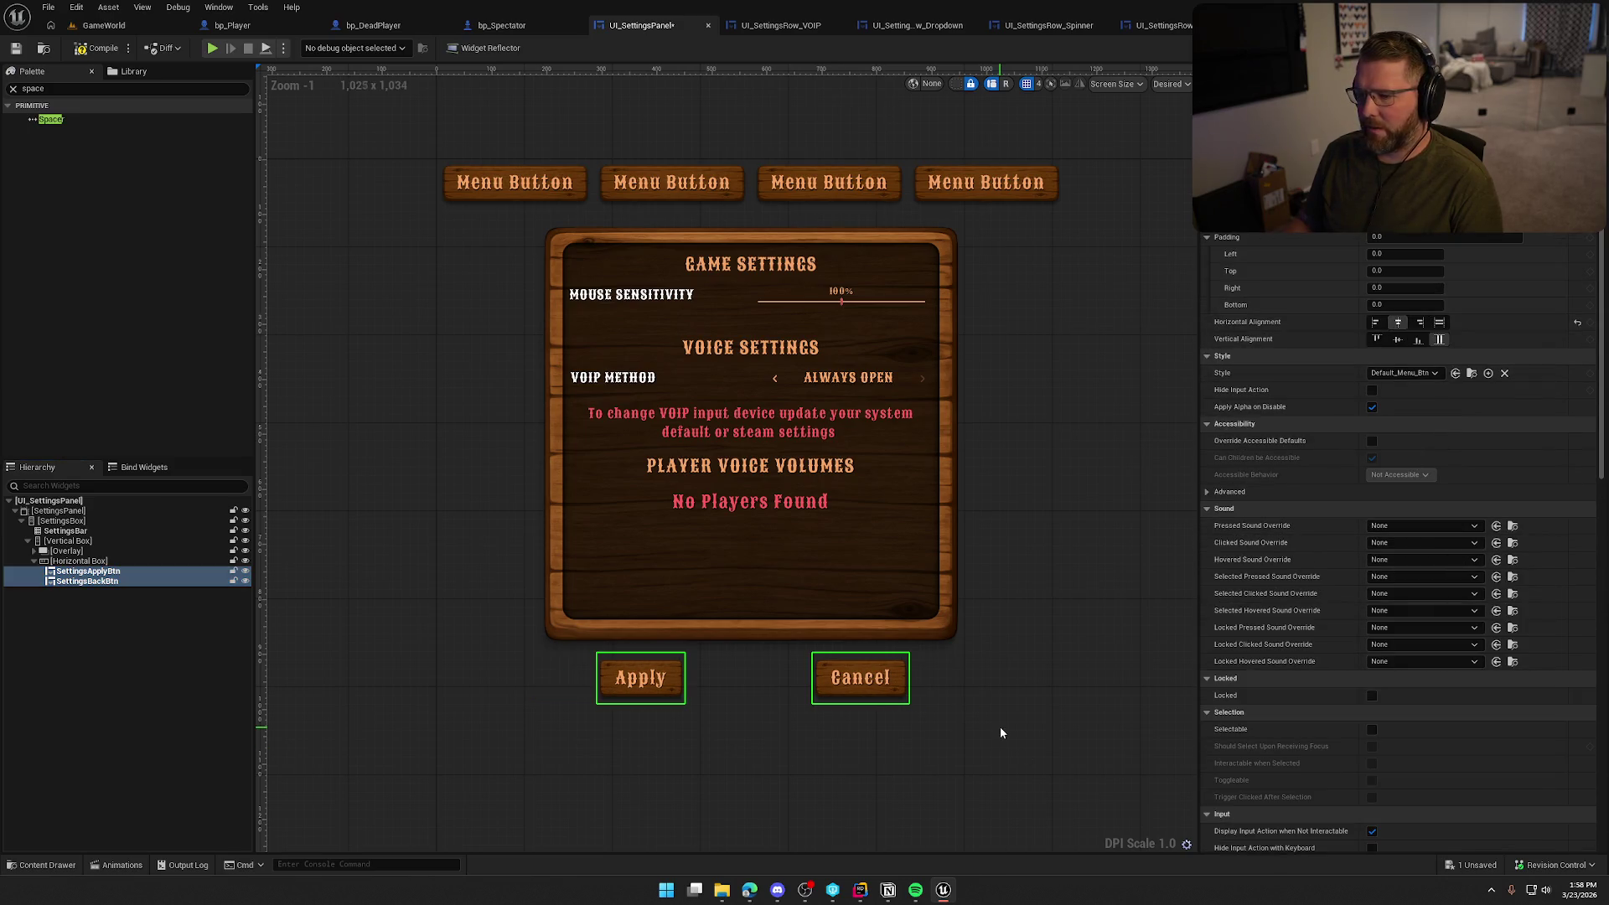
{"action": "left_click", "coordinate": [806, 802]}
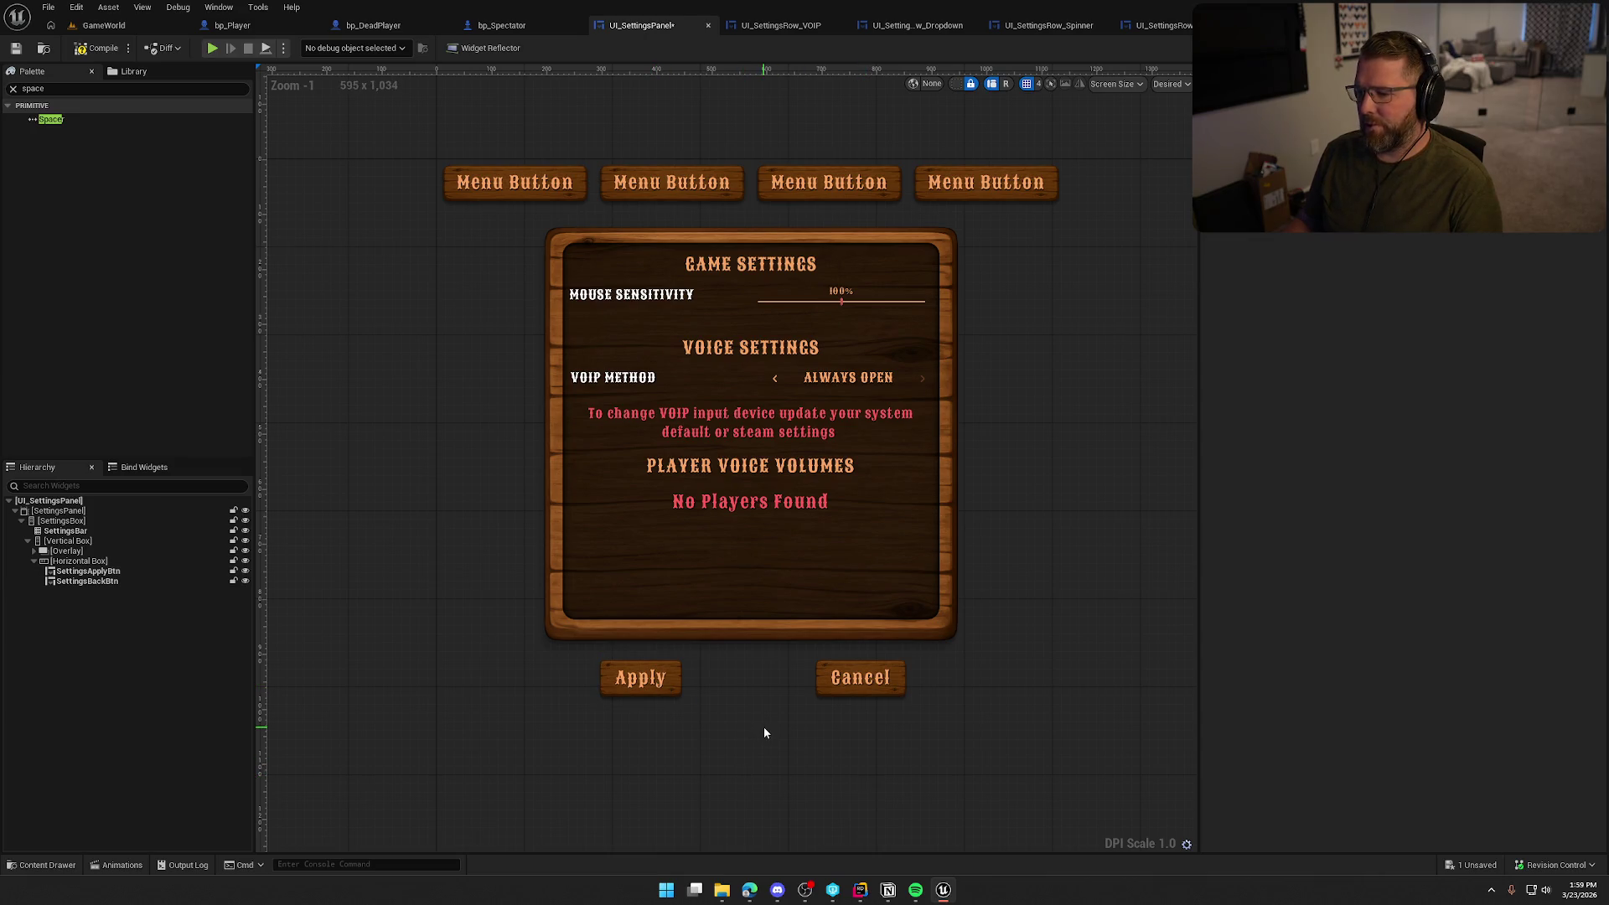
Try Fill on the Apply button, then return it to Center alignment
{"action": "left_click", "coordinate": [648, 685]}
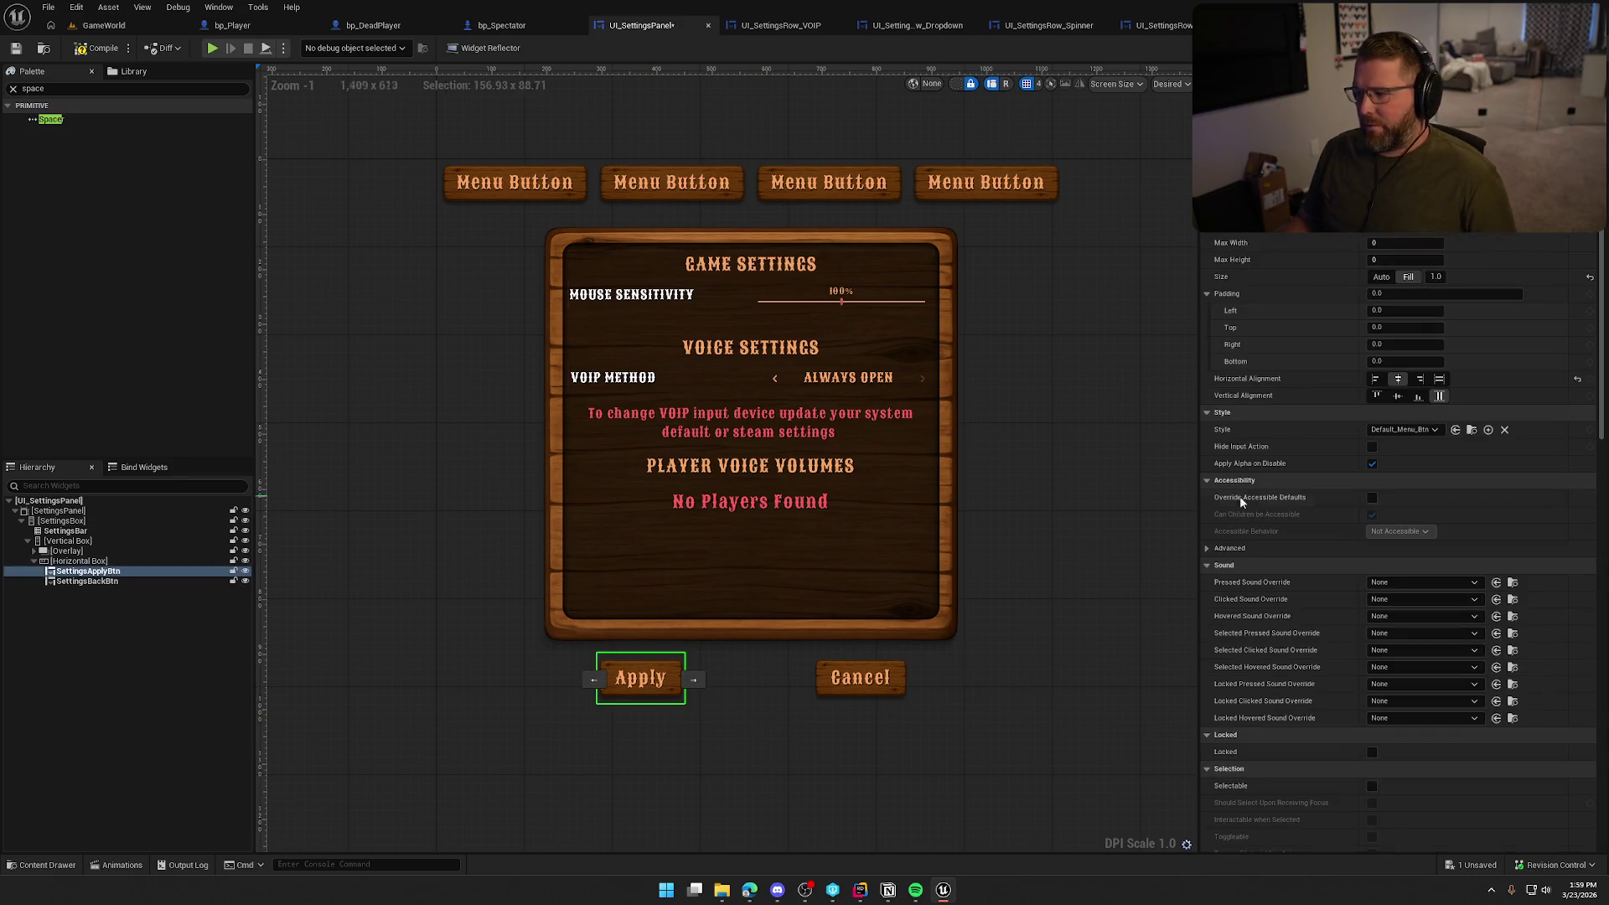
{"action": "left_click", "coordinate": [1439, 379]}
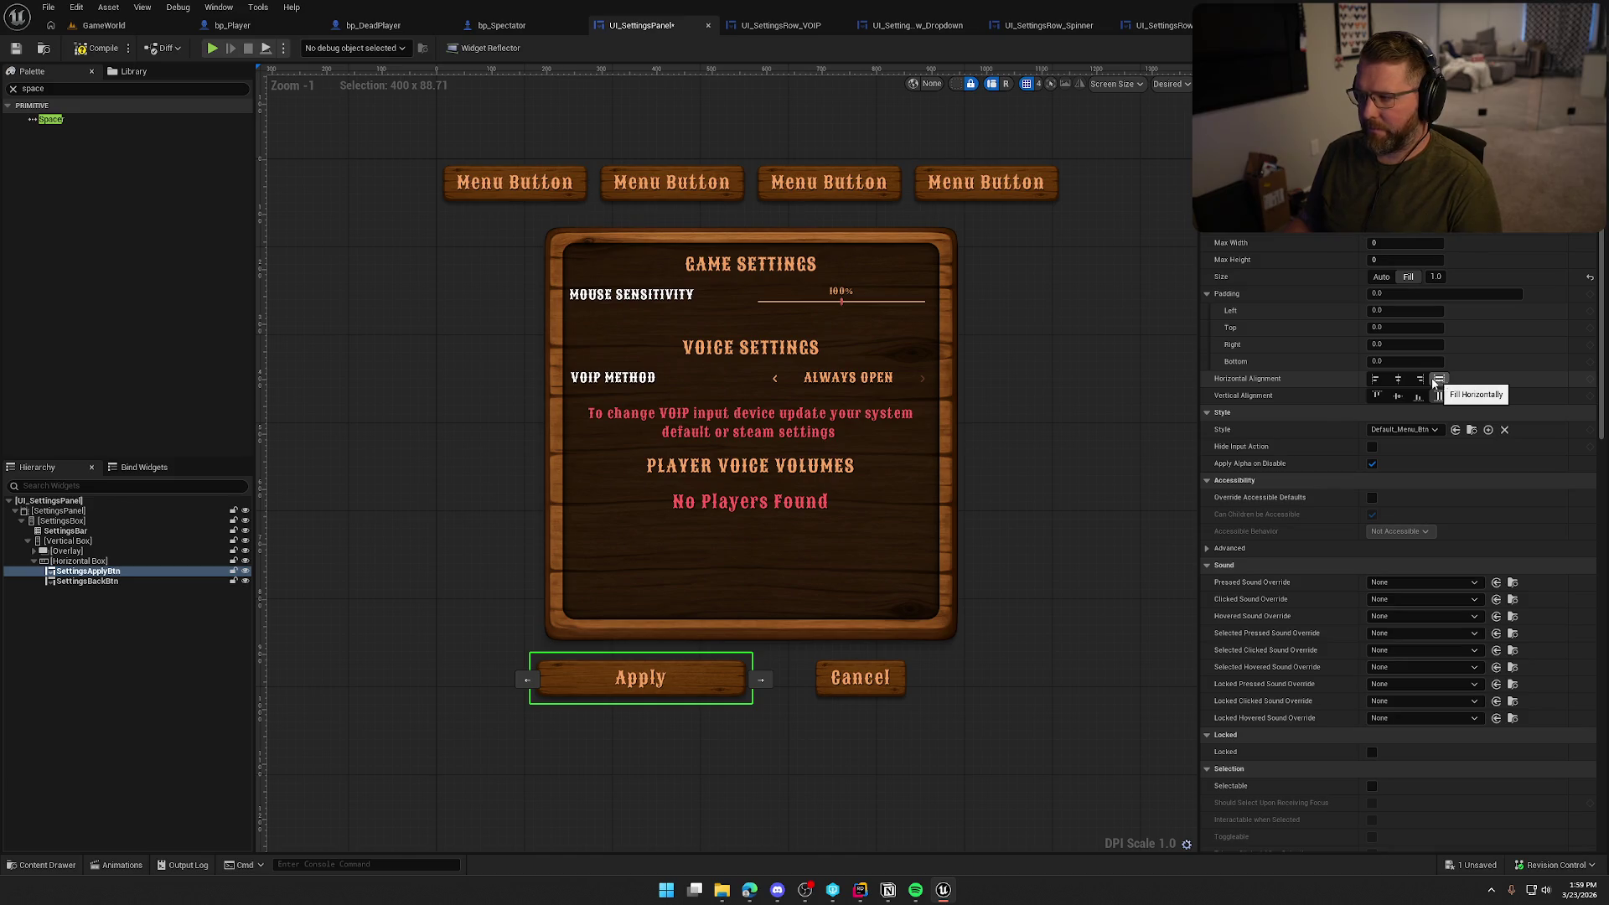
{"action": "left_click", "coordinate": [1398, 379]}
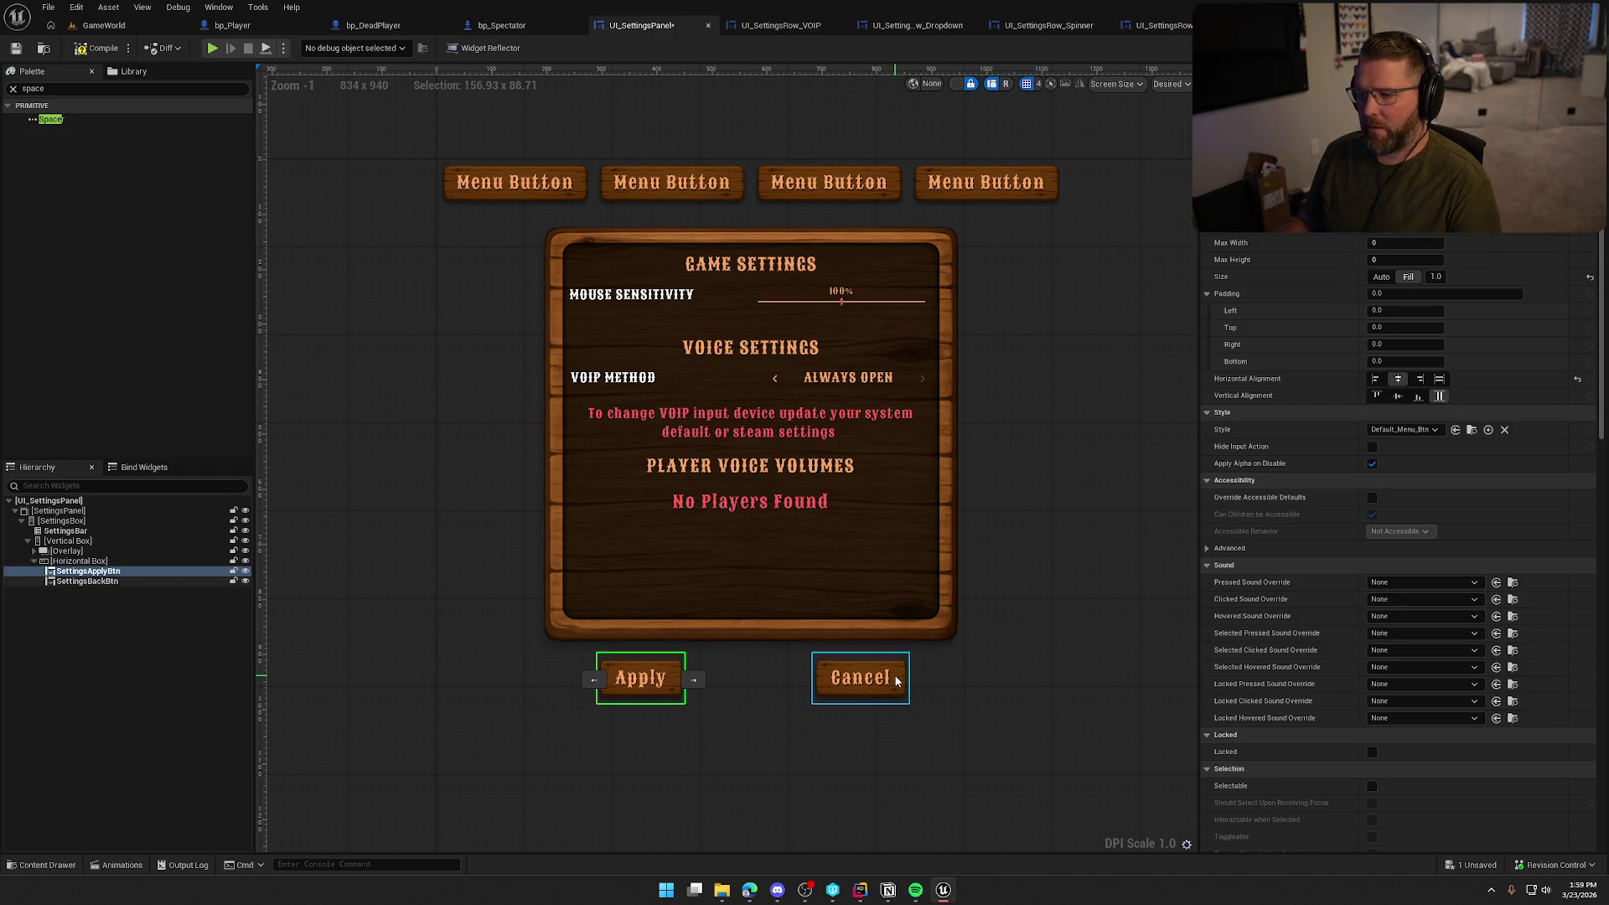
Inspect the Apply and Cancel buttons in turn and zoom the canvas to review the layout
{"action": "left_click", "coordinate": [859, 683]}
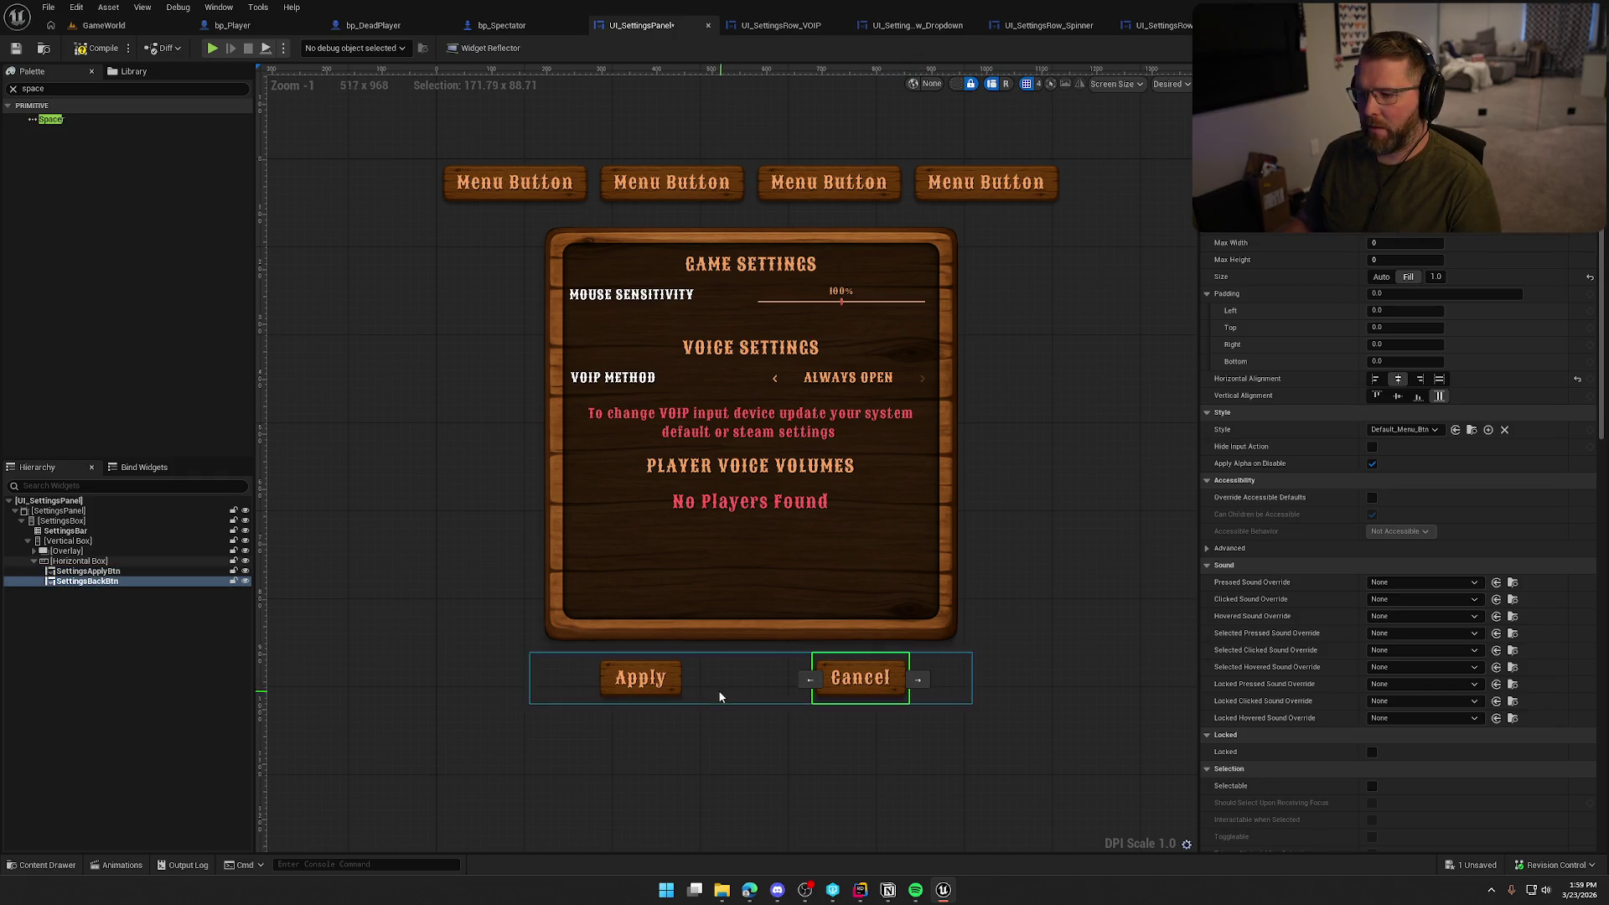
{"action": "left_click", "coordinate": [650, 686]}
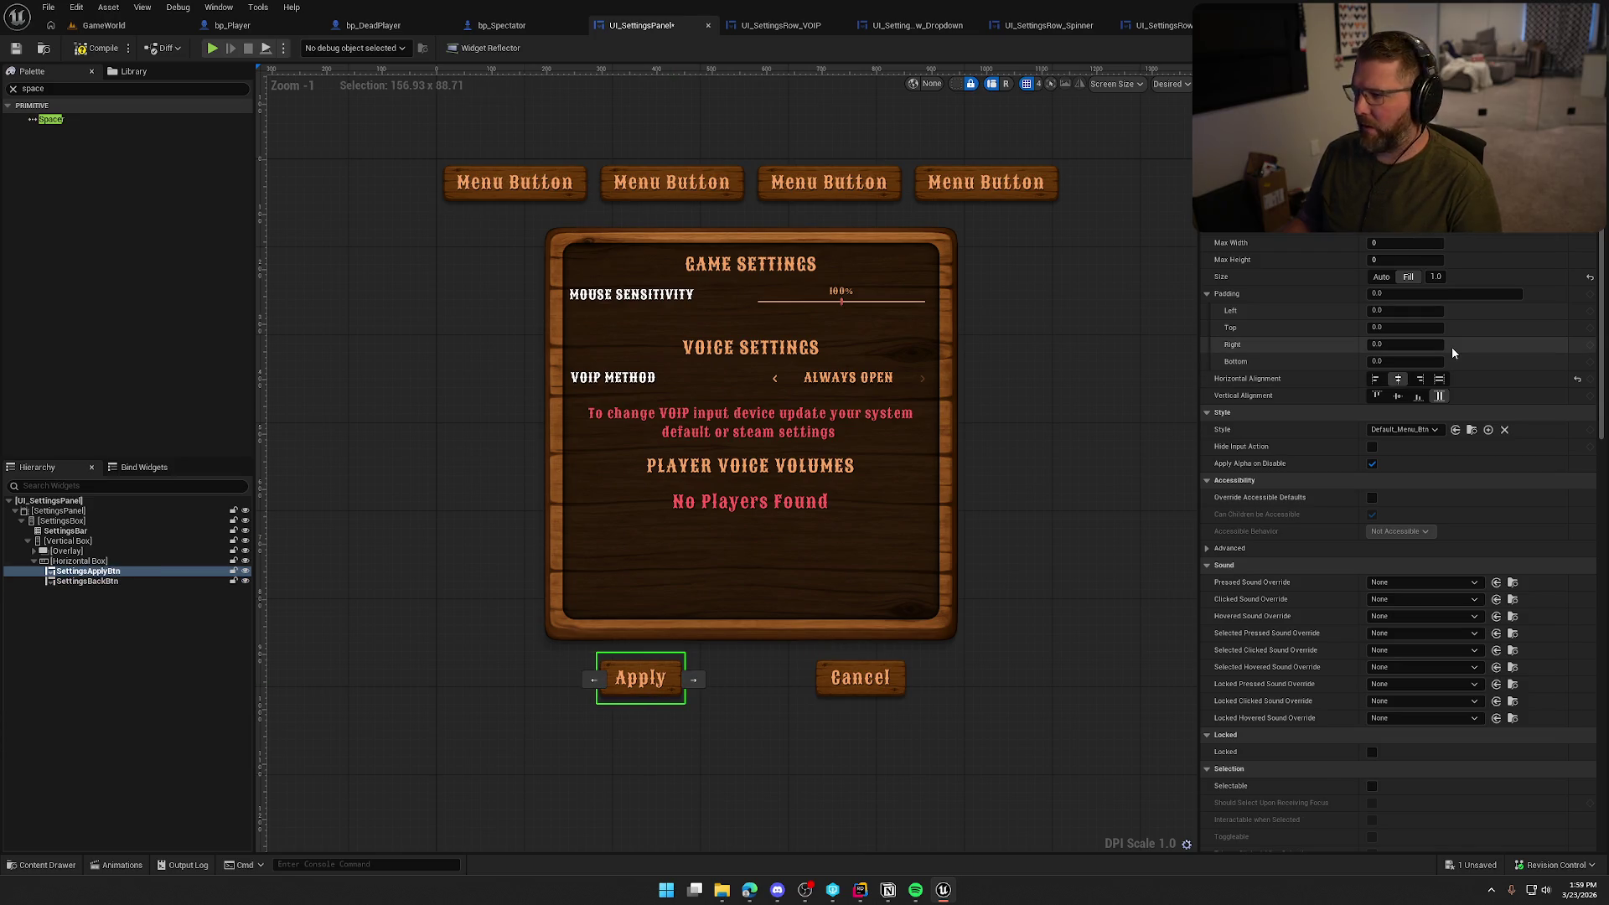
{"action": "left_click", "coordinate": [830, 677]}
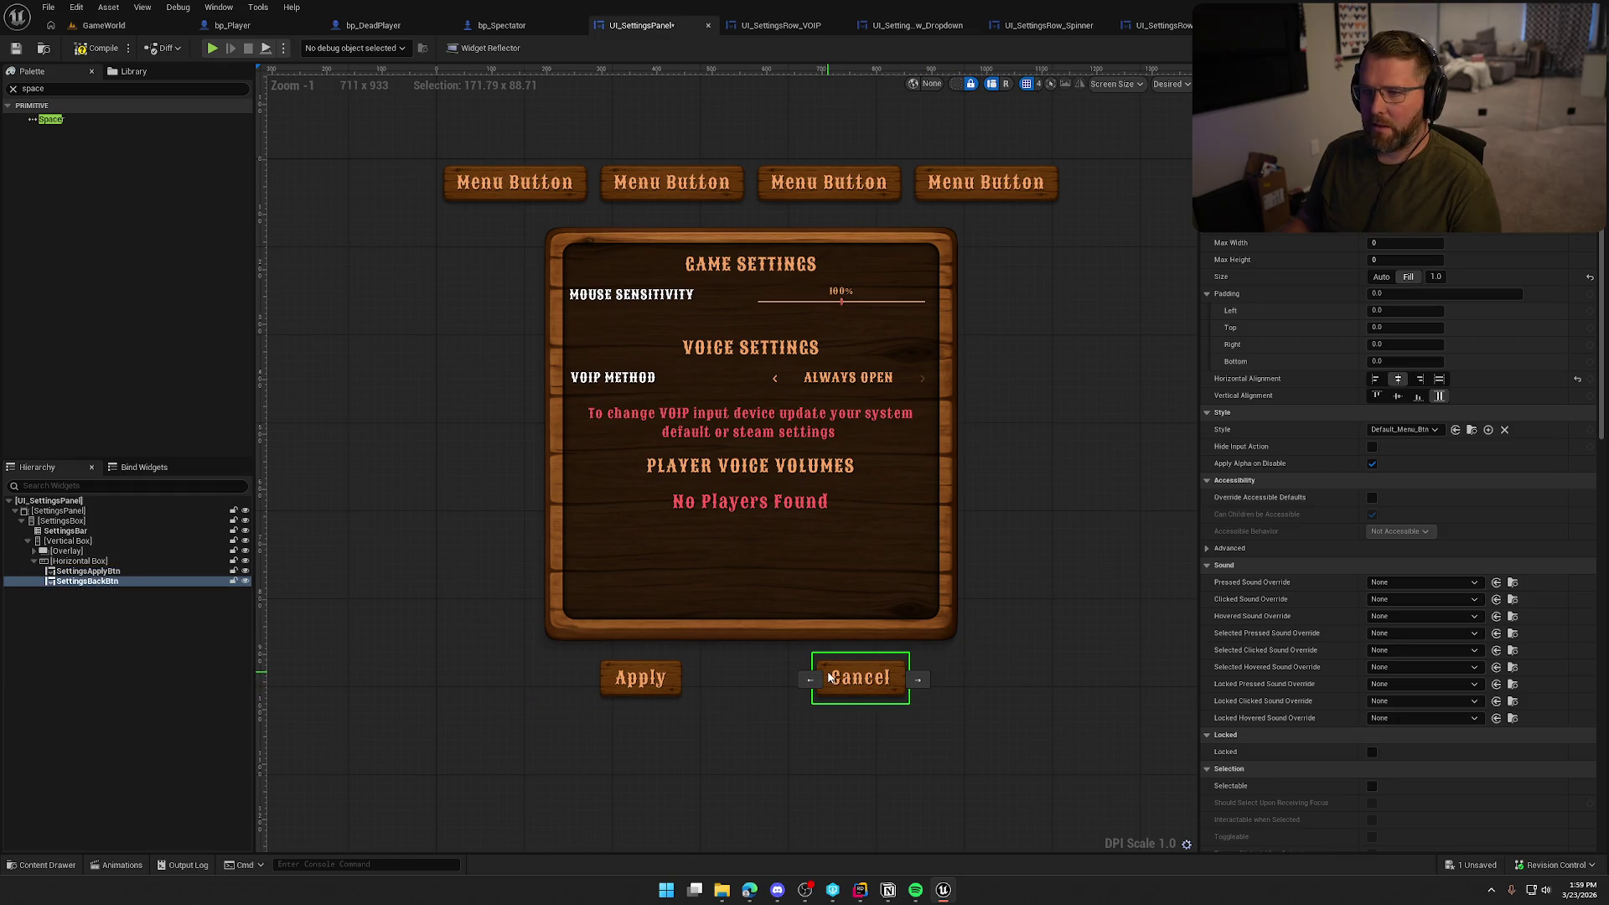
{"action": "left_click", "coordinate": [630, 681]}
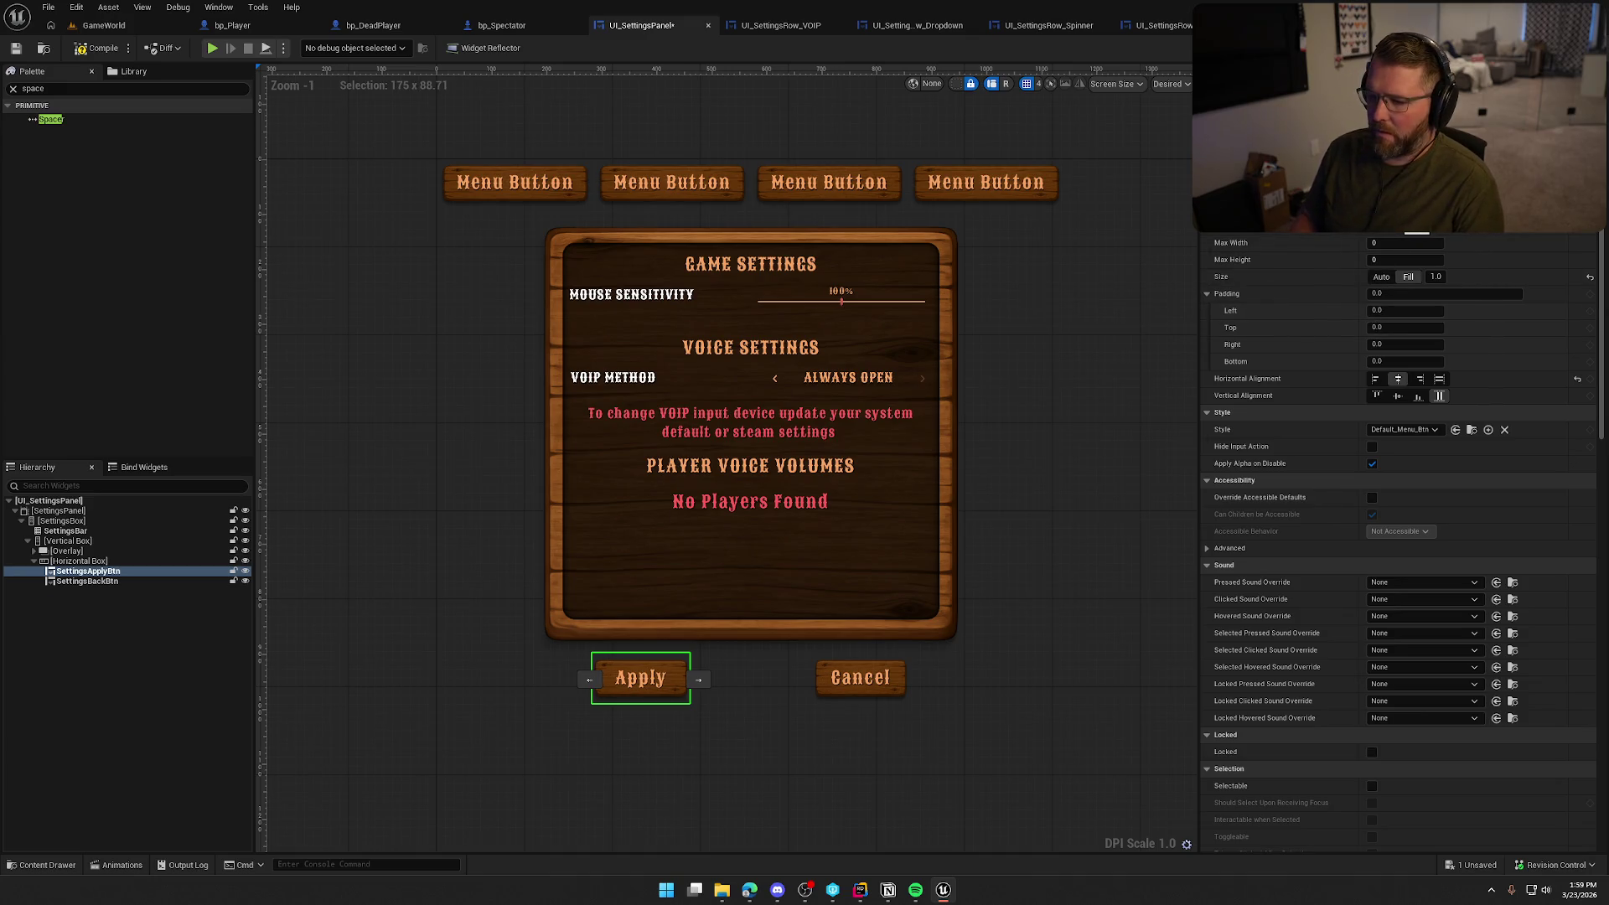
{"action": "left_click", "coordinate": [849, 684]}
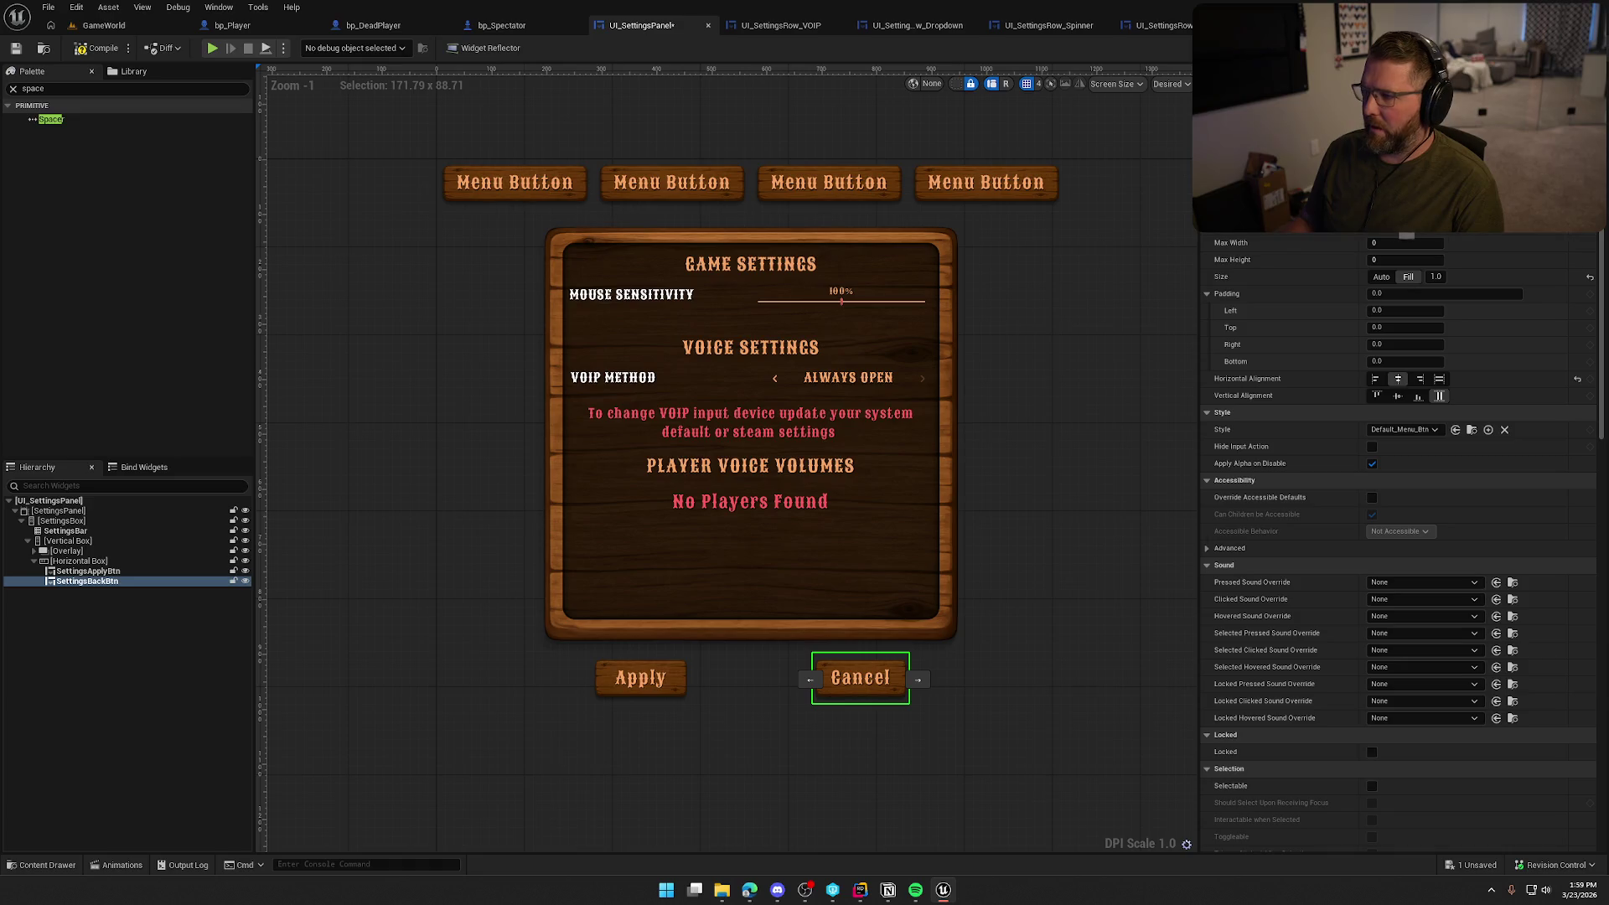
{"action": "left_click", "coordinate": [853, 800]}
{"action": "scroll", "coordinate": [888, 796], "scroll_direction": "down", "scroll_amount": 4}
{"action": "scroll", "coordinate": [830, 738], "scroll_direction": "up", "scroll_amount": 4}
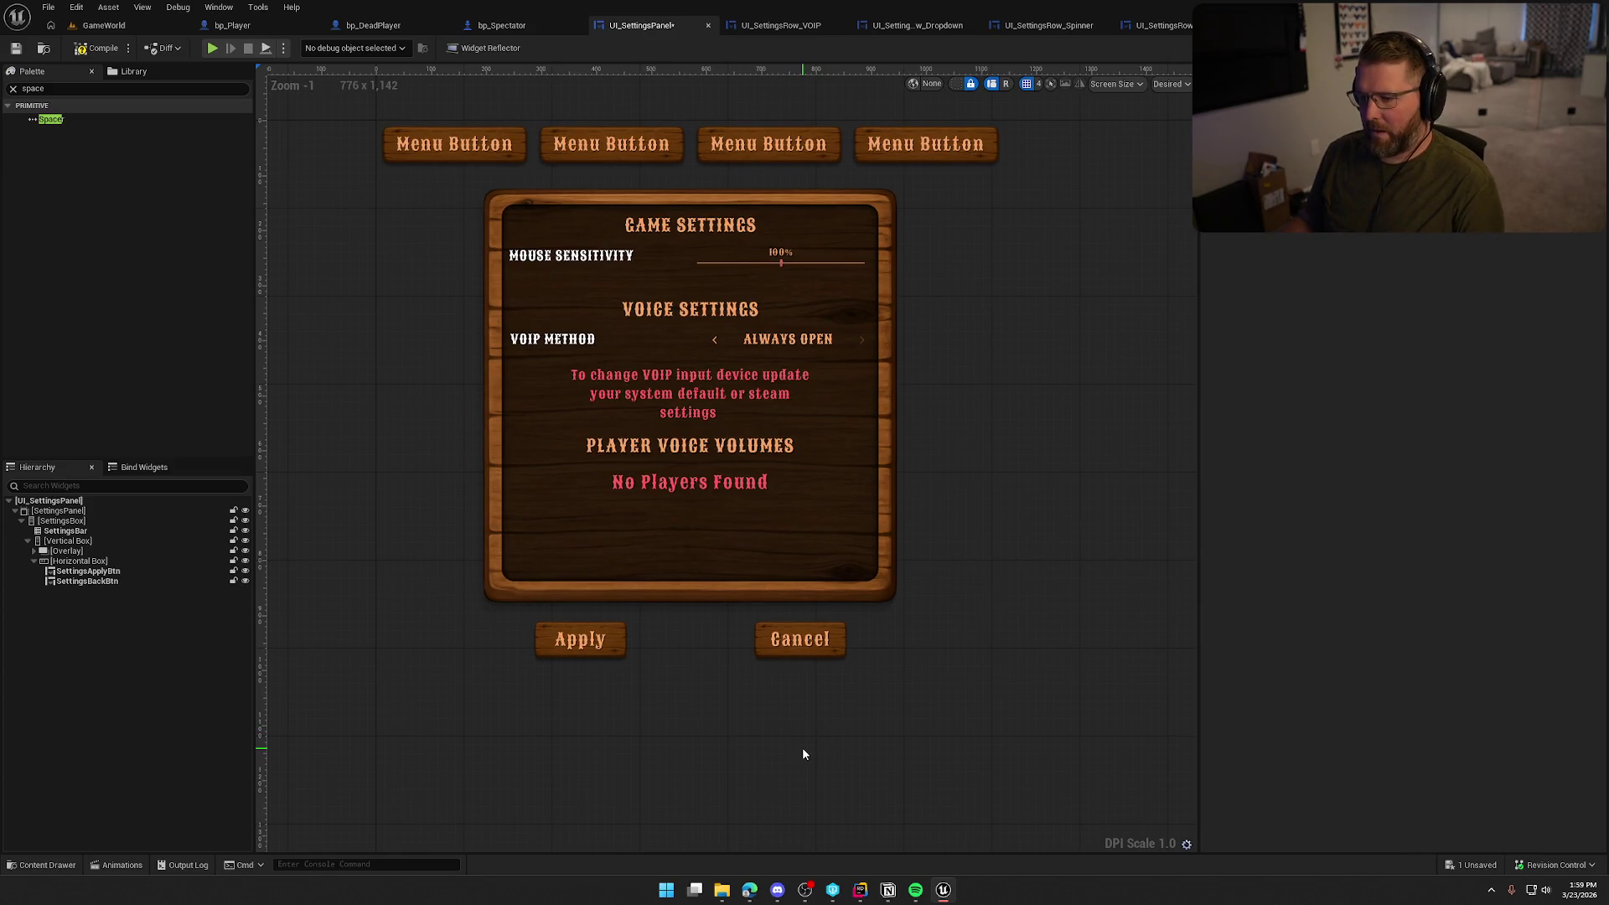
{"action": "scroll", "coordinate": [802, 753], "scroll_direction": "down", "scroll_amount": 1}
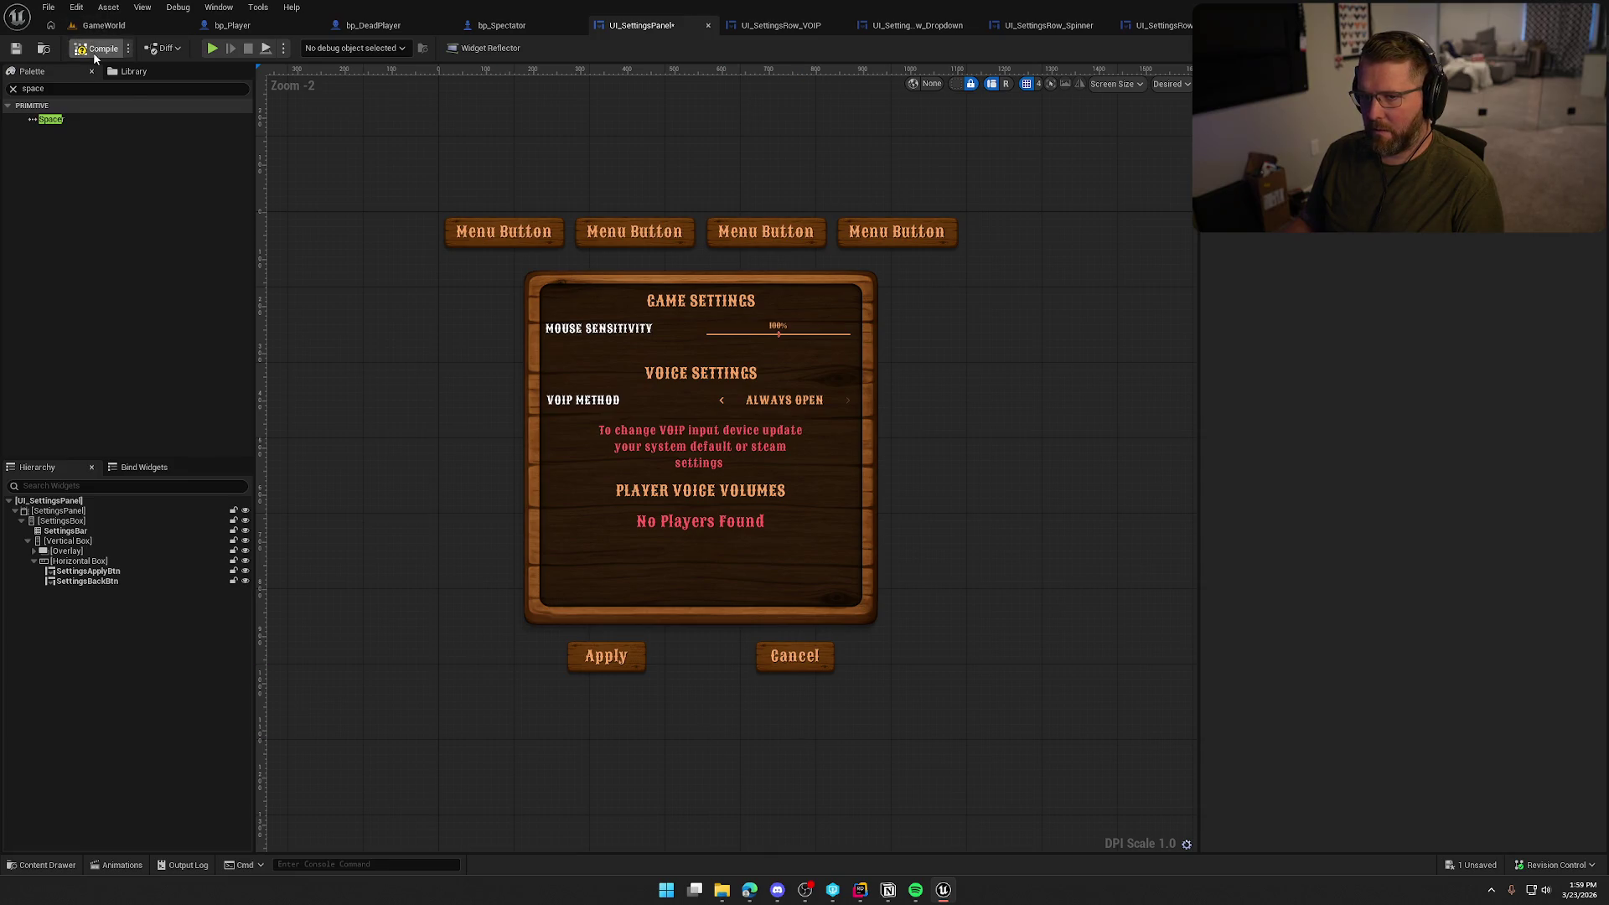
Play GameWorld and browse the Game, Graphics, Audio and Keybinds settings tabs
{"action": "left_click", "coordinate": [107, 26]}
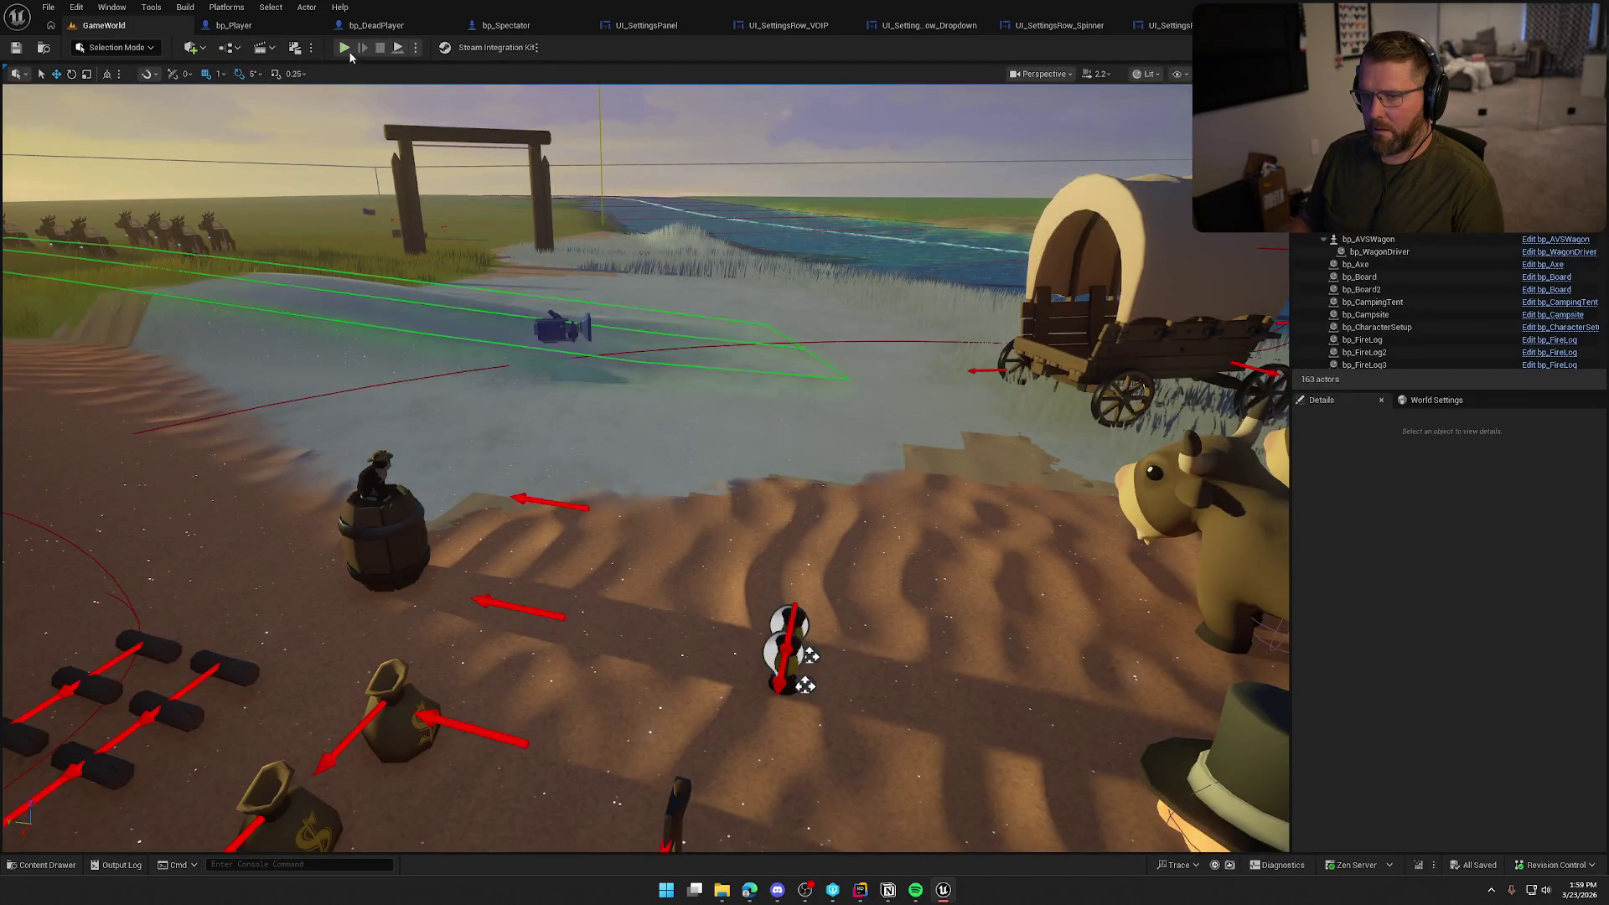
{"action": "key", "text": "alt+p"}
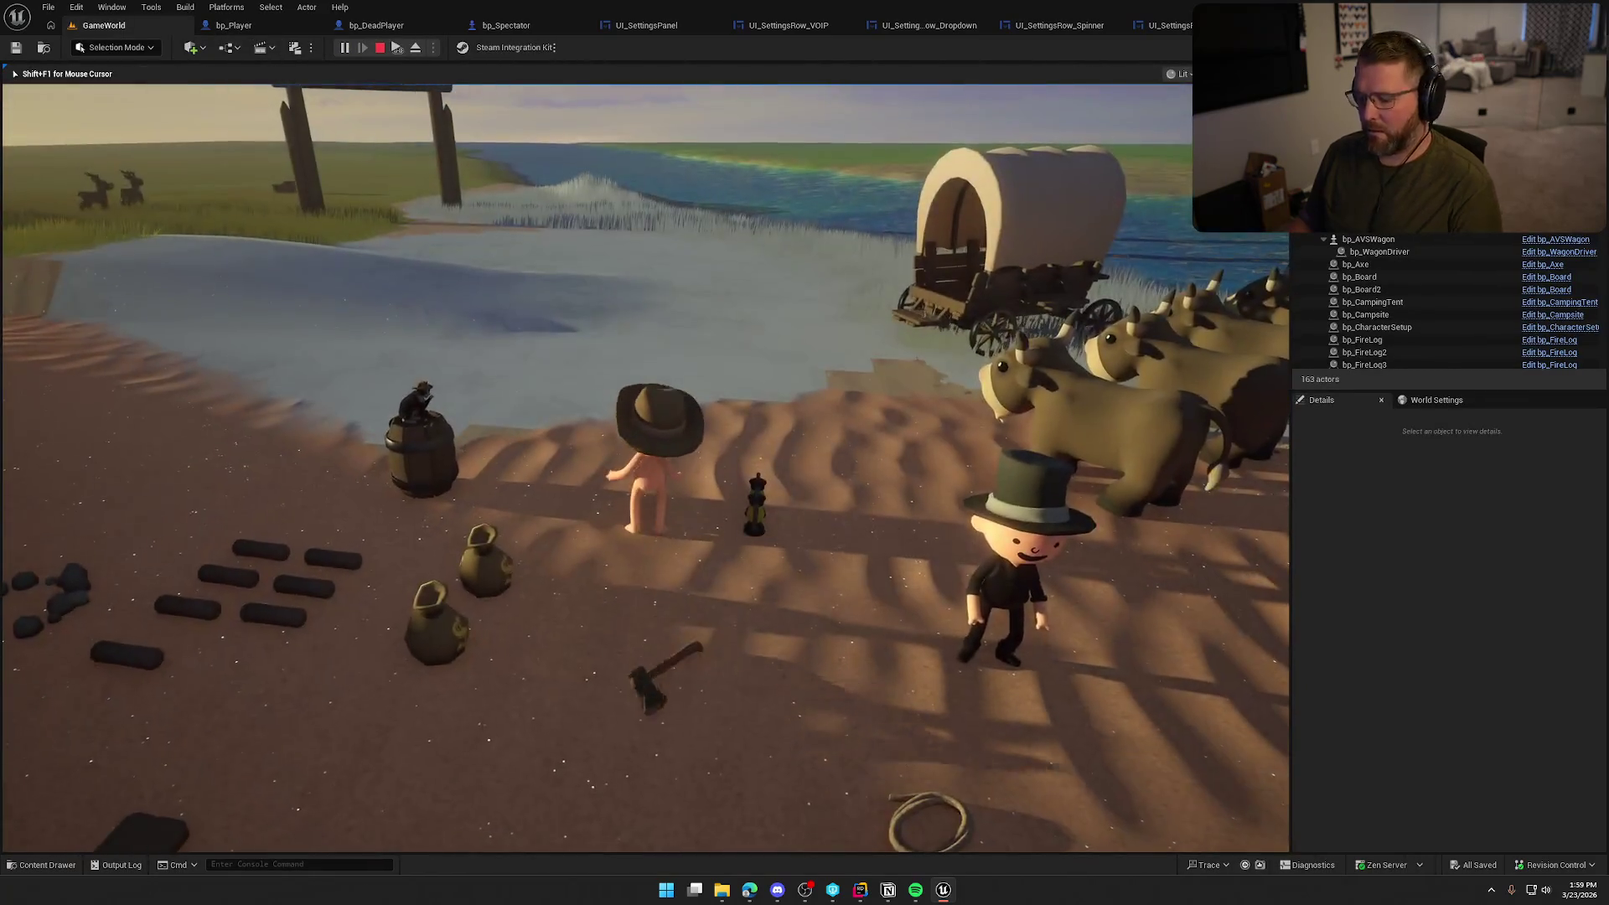
{"action": "key", "text": "Escape"}
{"action": "left_click", "coordinate": [645, 374]}
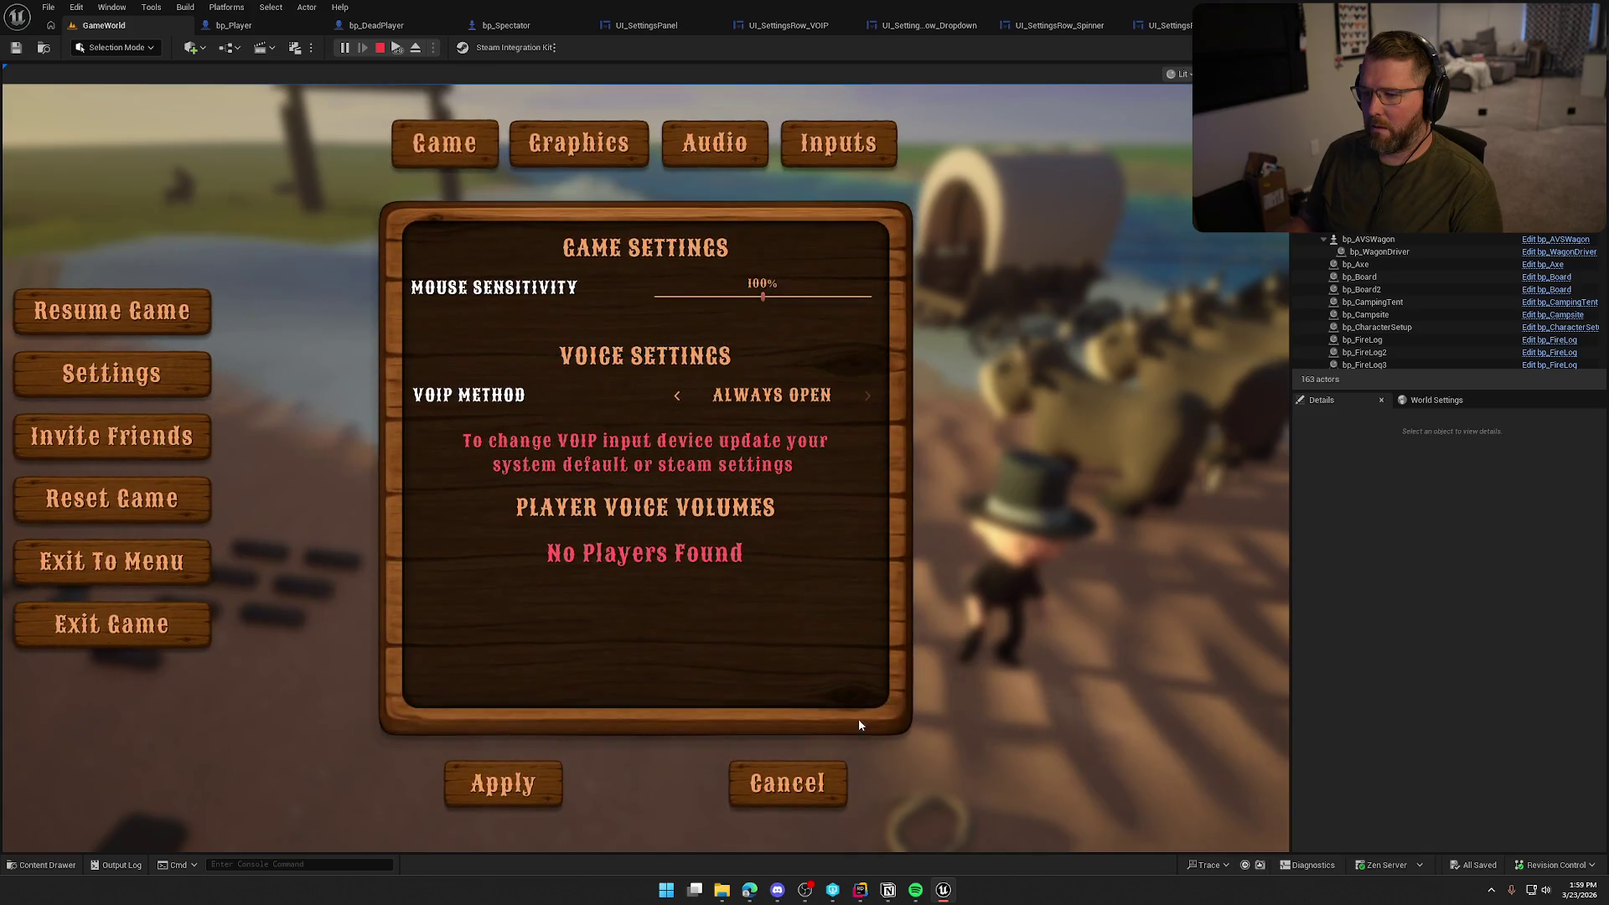
{"action": "left_click", "coordinate": [589, 158]}
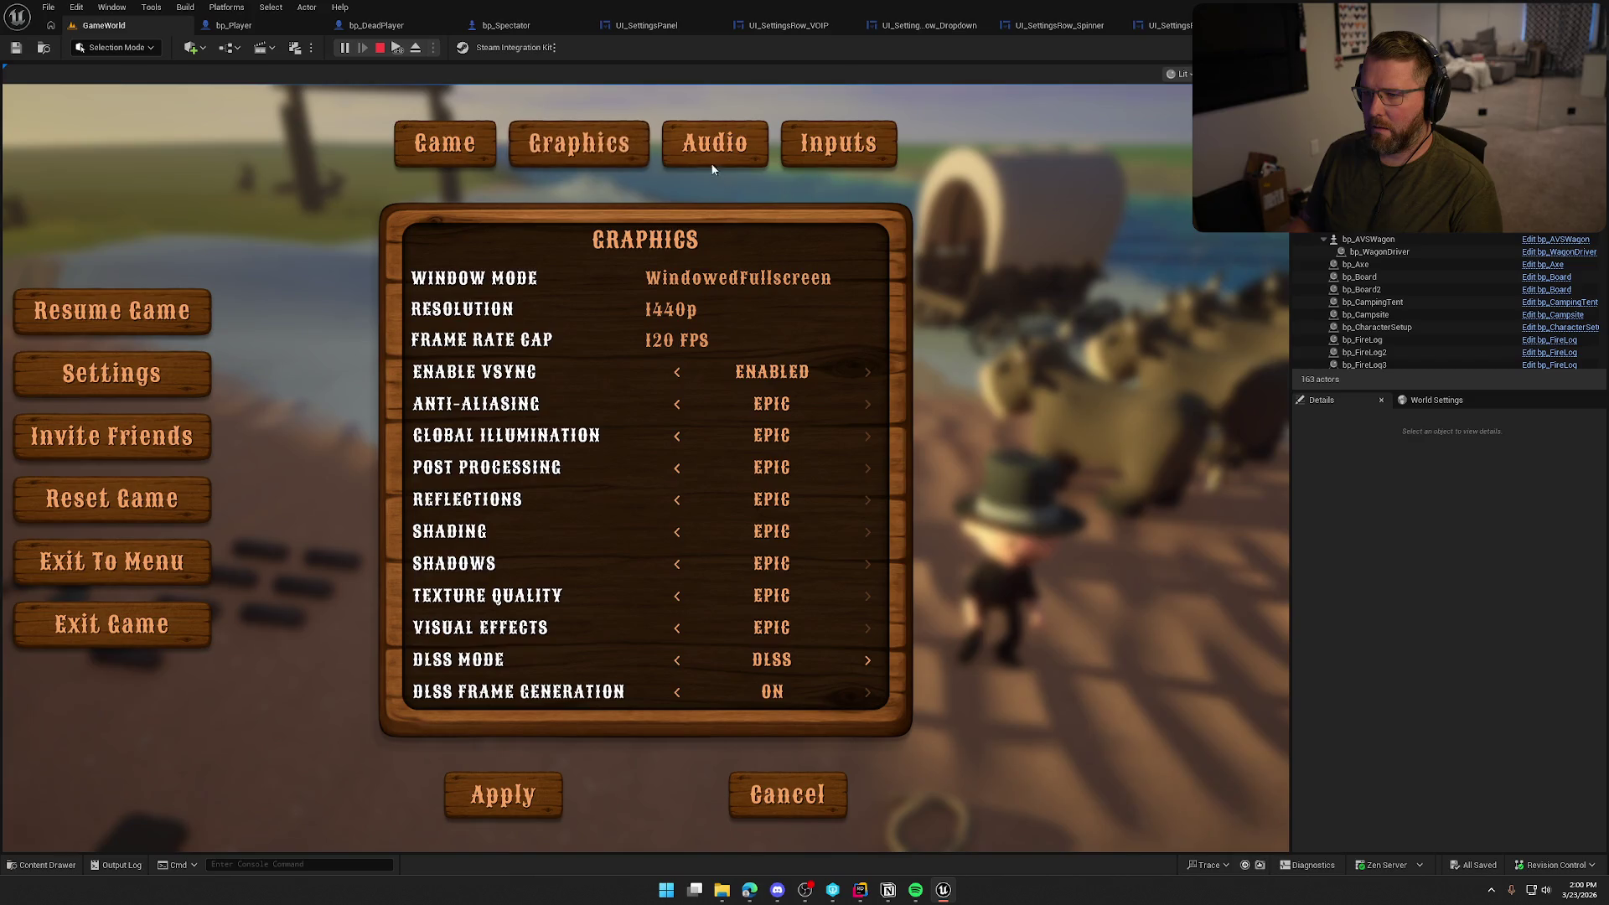
{"action": "left_click", "coordinate": [692, 149]}
{"action": "left_click", "coordinate": [628, 144]}
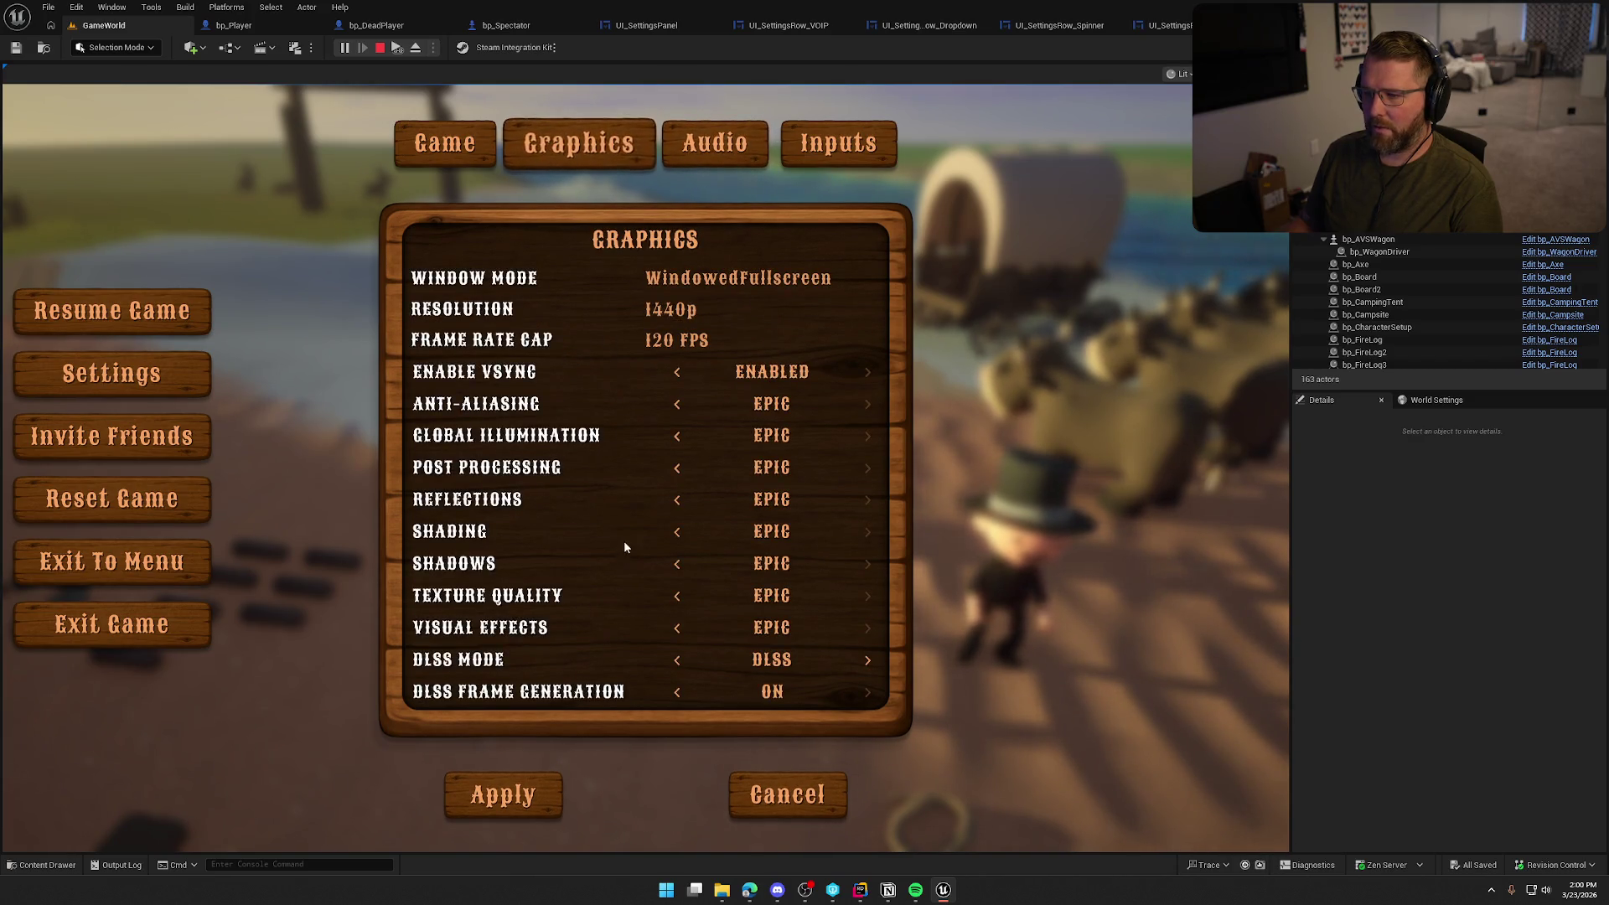
{"action": "left_click", "coordinate": [444, 144]}
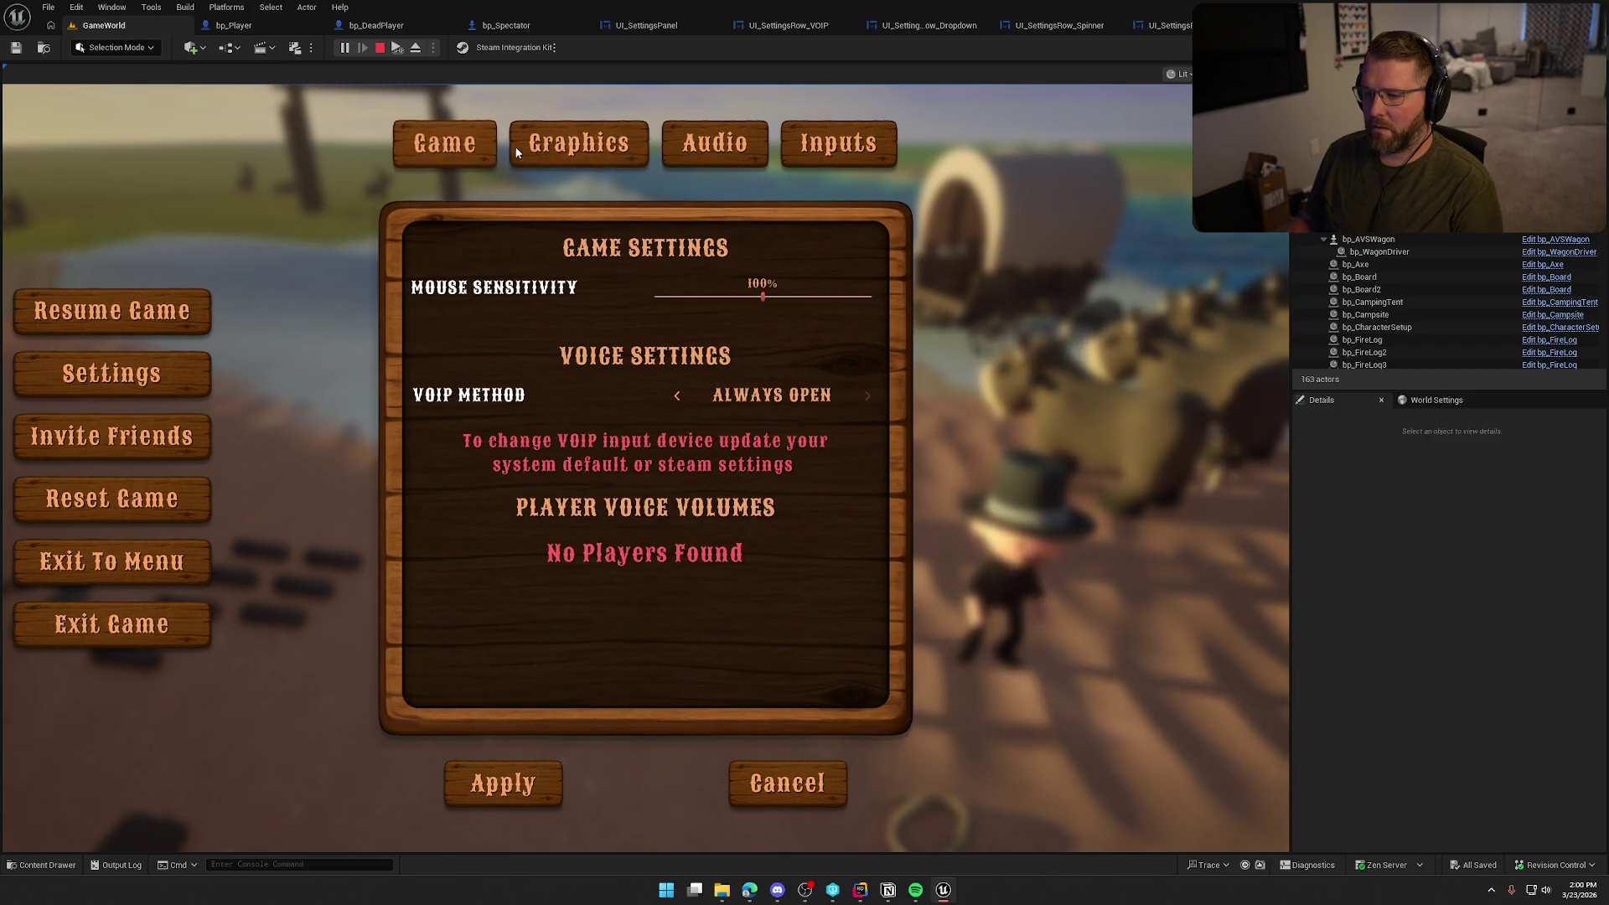
{"action": "left_click", "coordinate": [724, 154]}
{"action": "left_click", "coordinate": [838, 145]}
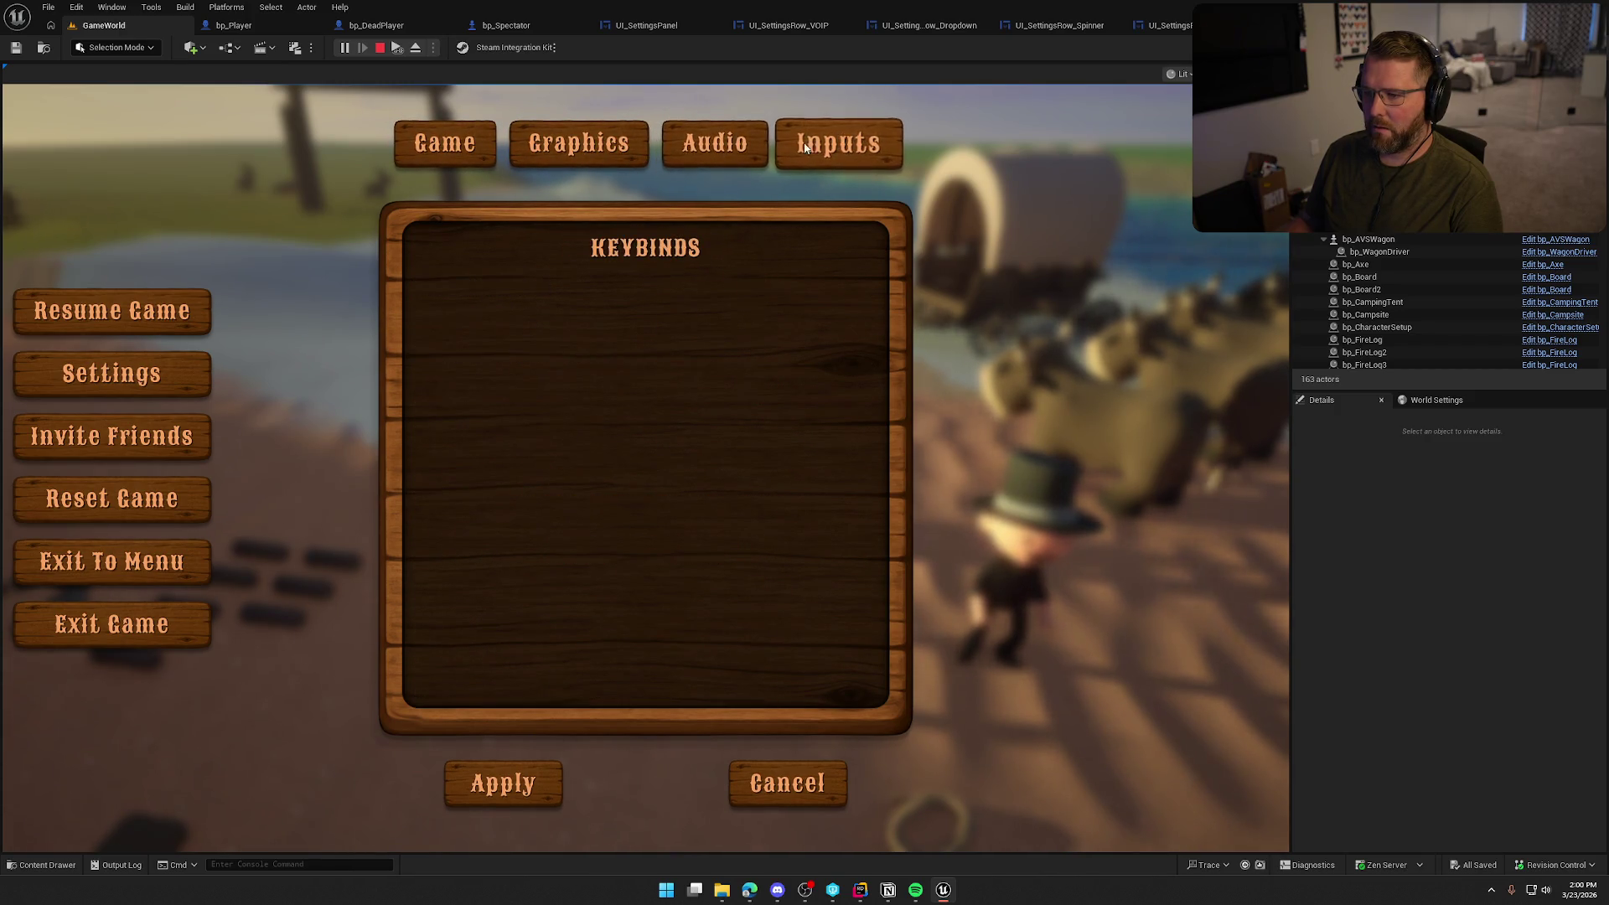
{"action": "left_click", "coordinate": [585, 149]}
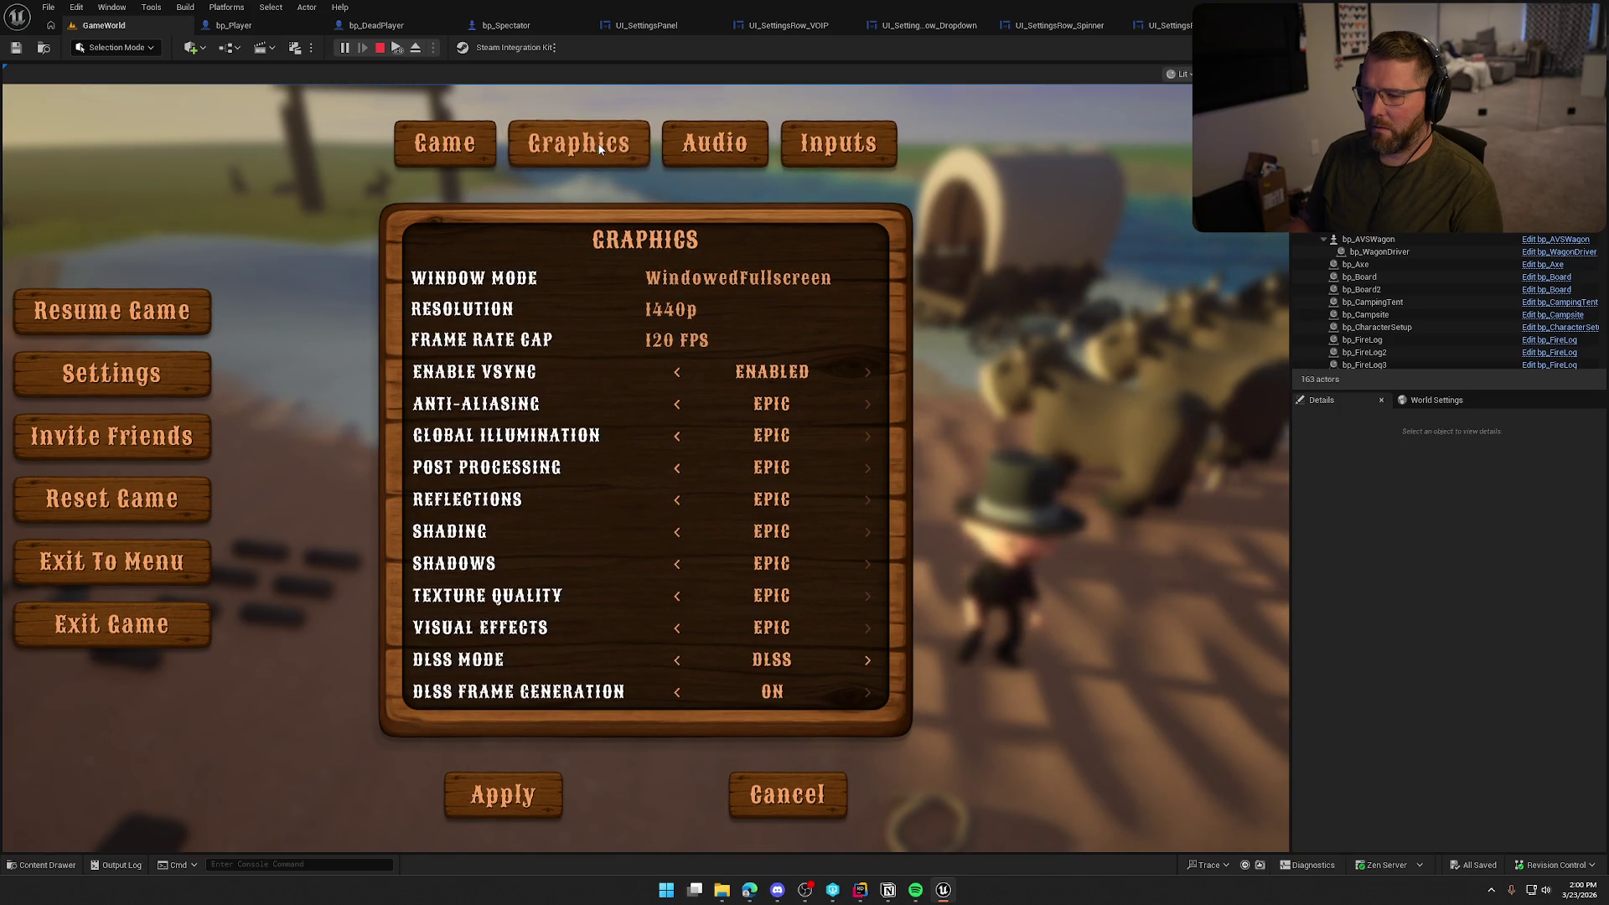
Set DLSS Mode to Image Scaling, stop playing and return to UI_SettingsPanel
{"action": "left_click", "coordinate": [866, 658]}
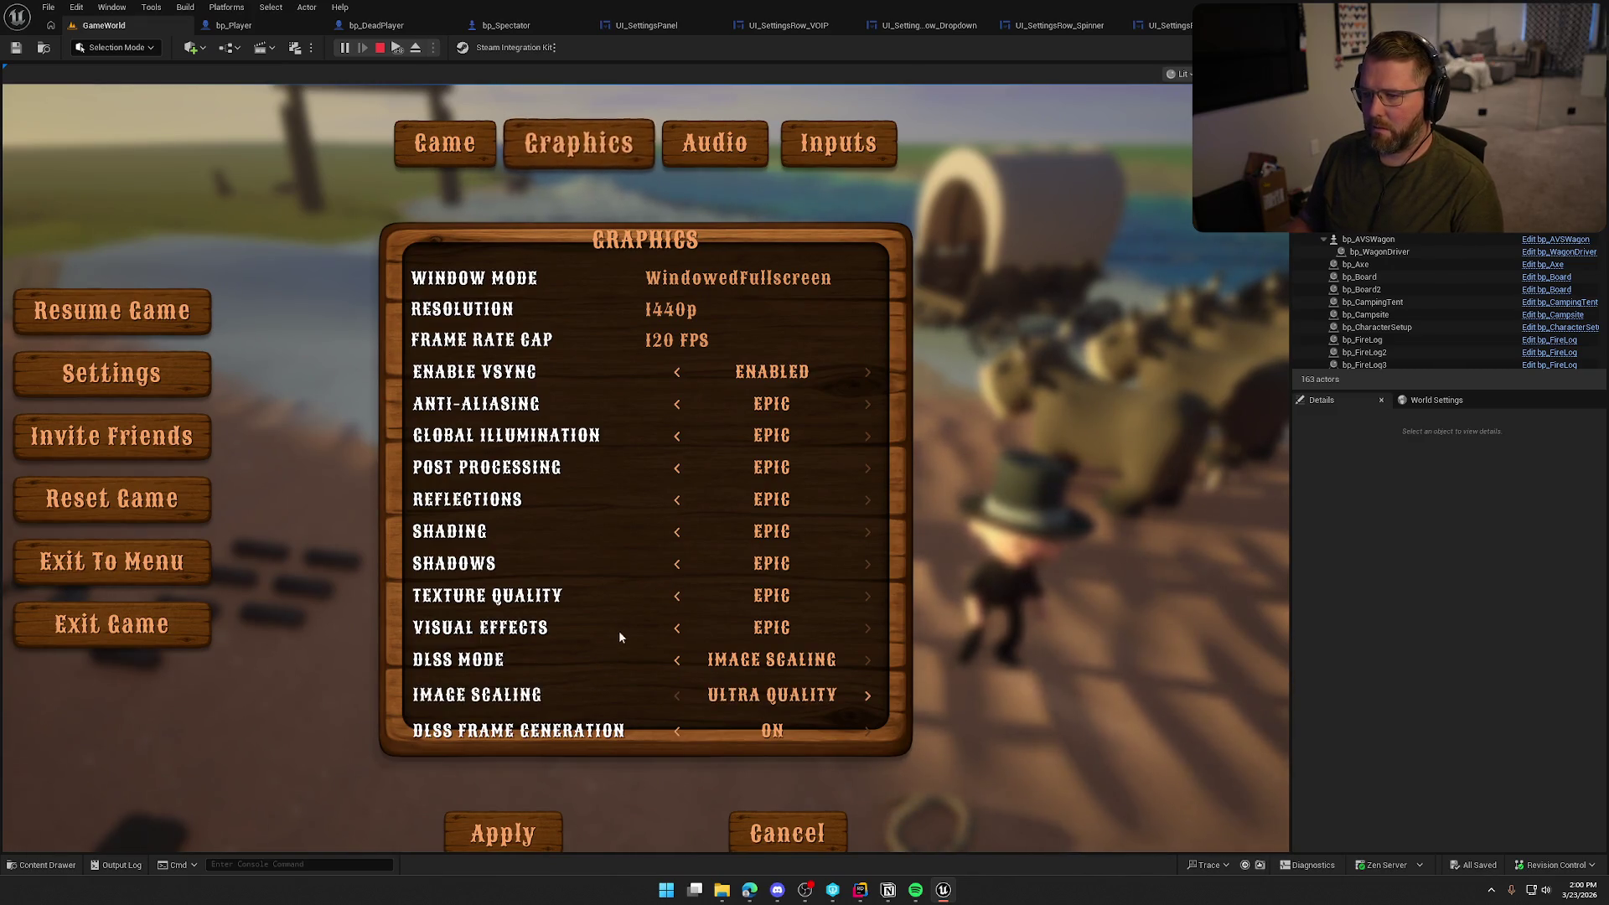
{"action": "key", "text": "Escape"}
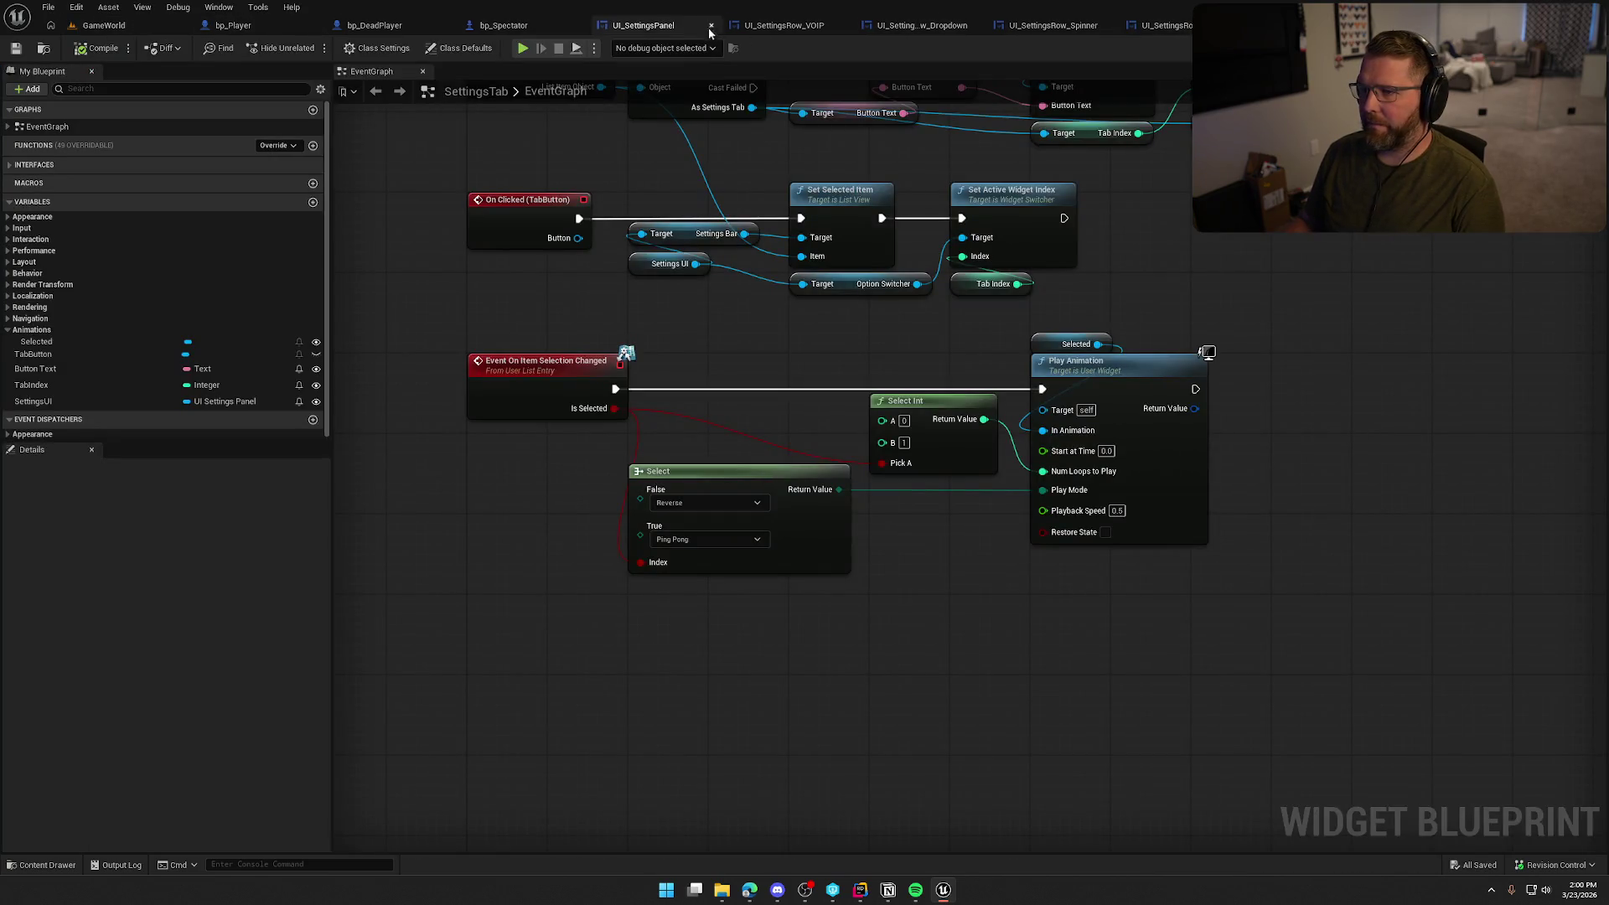
{"action": "left_click", "coordinate": [674, 27]}
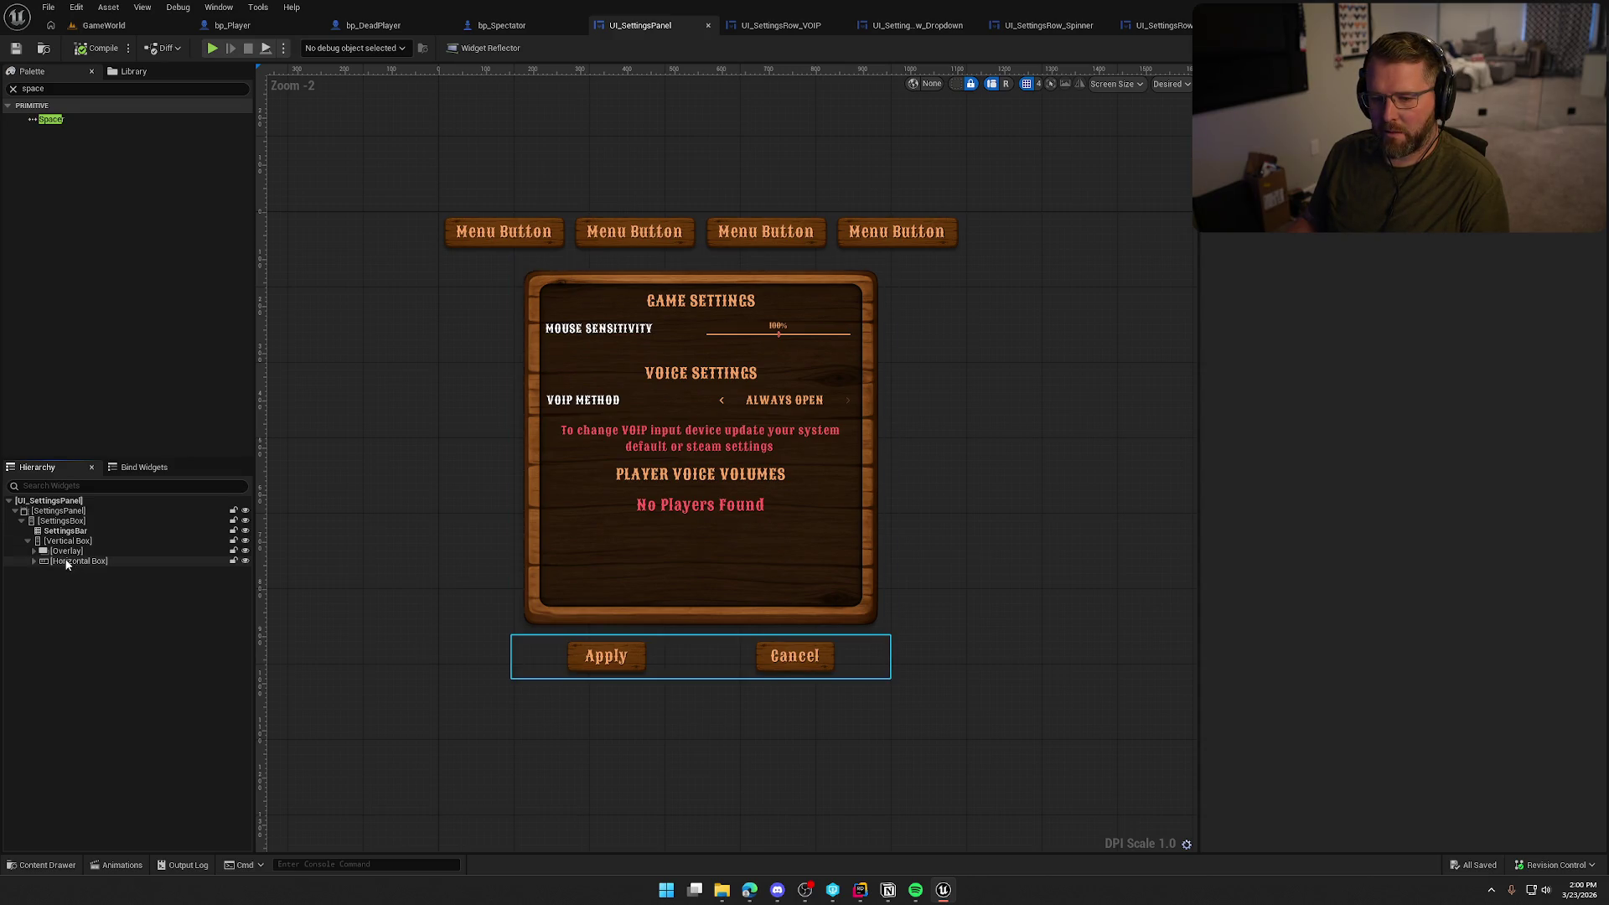
Move the Horizontal Box out of the Vertical Box, then replace the Vertical Box with its Overlay child
{"action": "left_click_drag", "start_coordinate": [67, 562], "coordinate": [39, 545]}
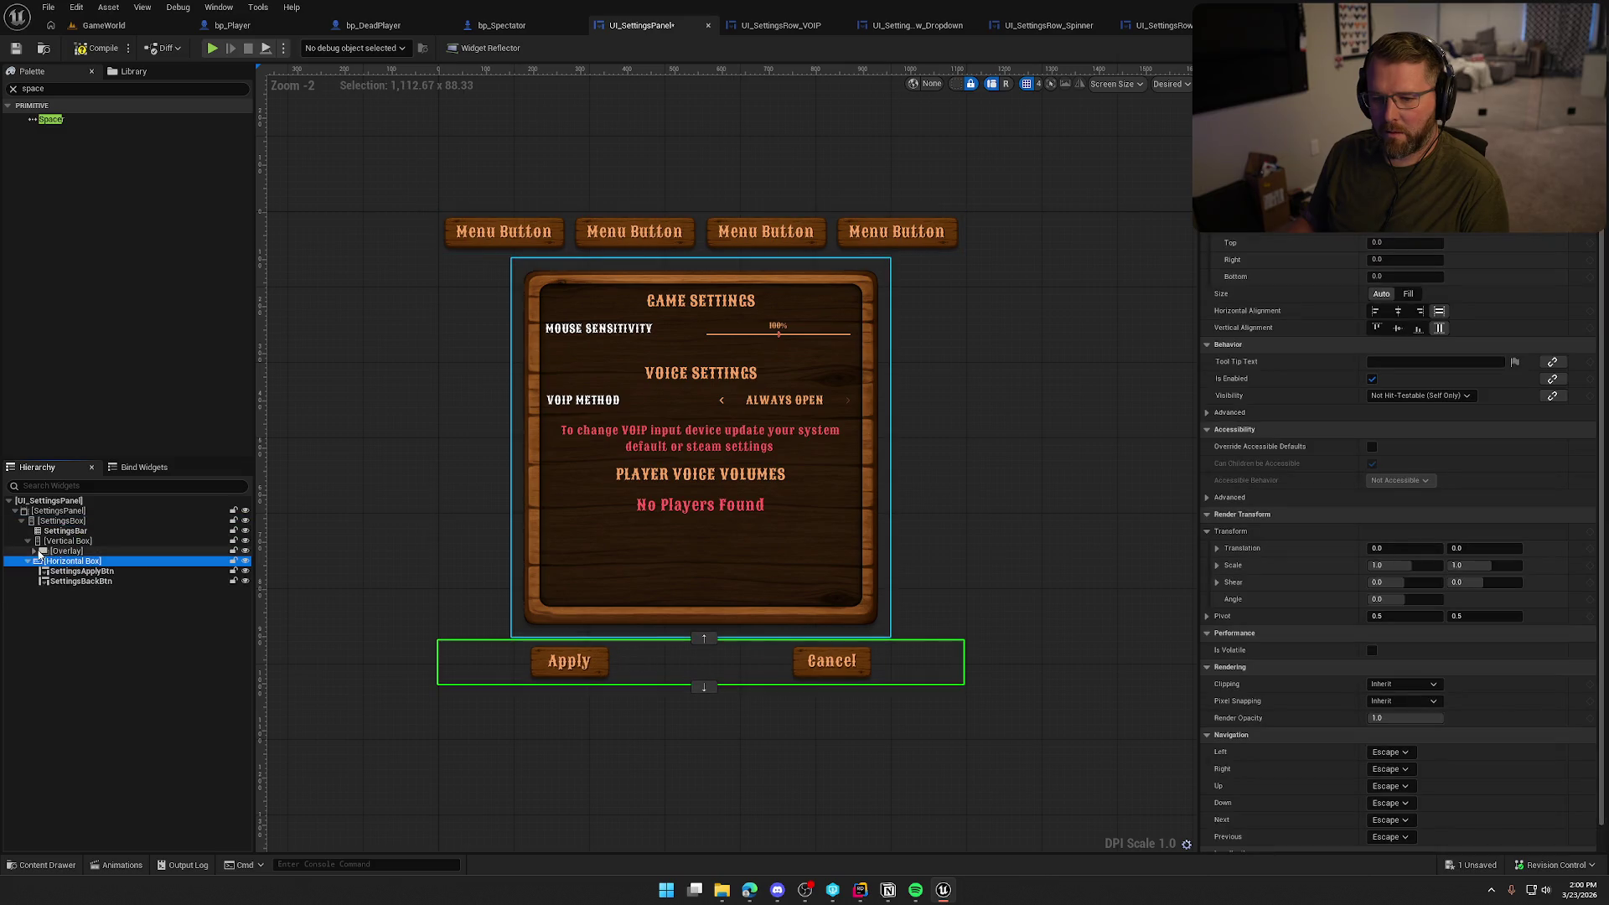
{"action": "left_click", "coordinate": [29, 560]}
{"action": "left_click", "coordinate": [56, 542]}
{"action": "right_click", "coordinate": [56, 545]}
{"action": "mouse_move", "coordinate": [134, 689]}
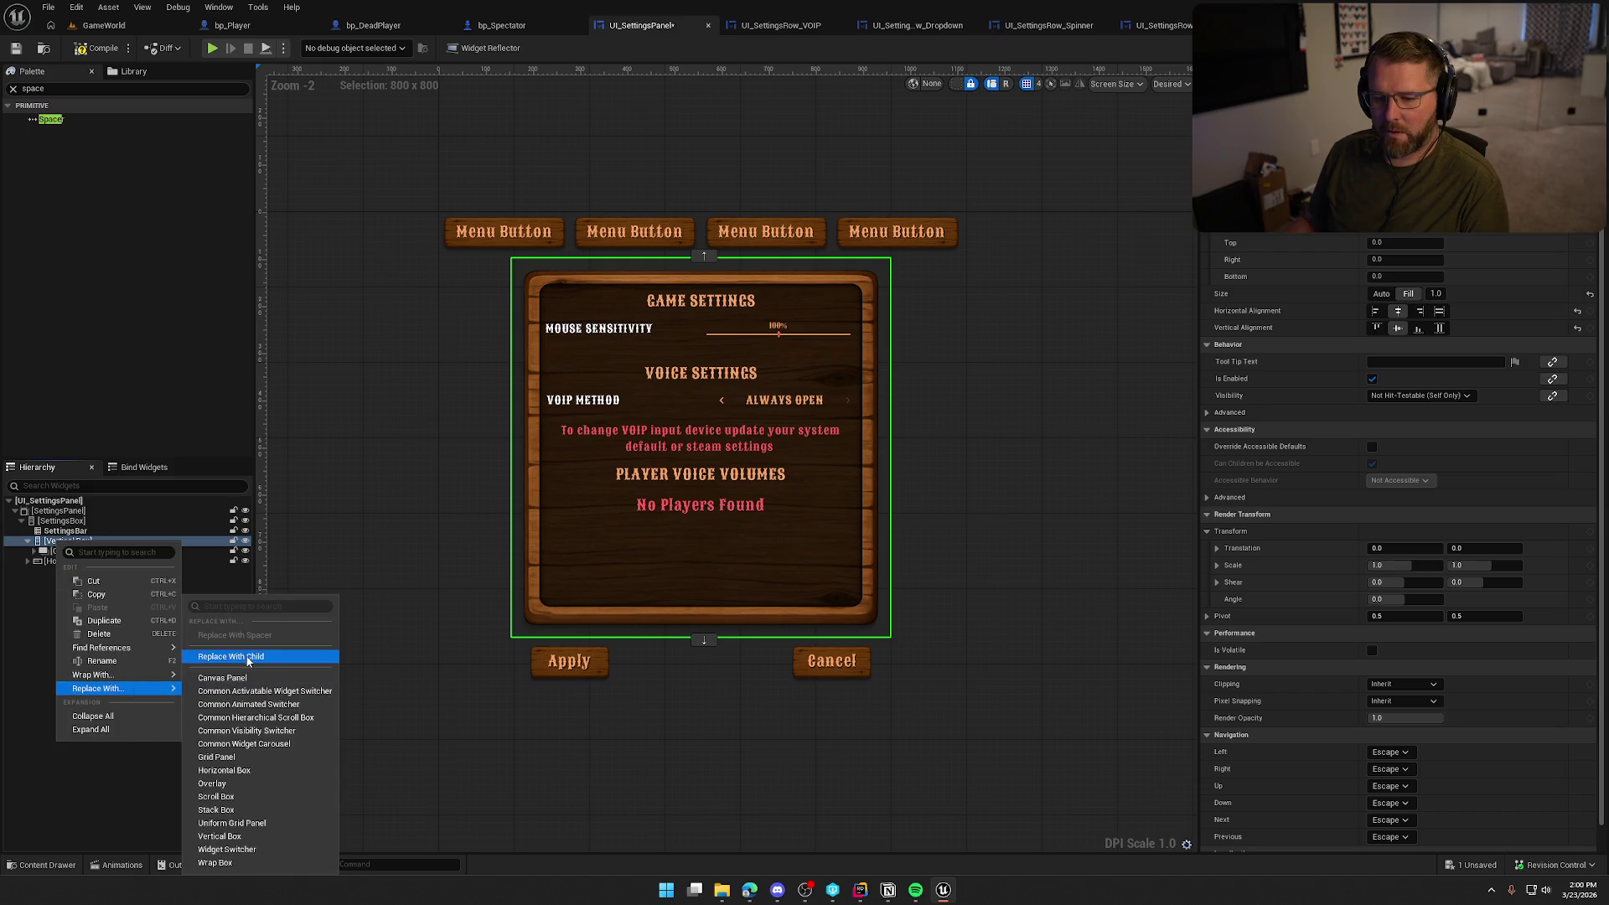
{"action": "left_click", "coordinate": [248, 657]}
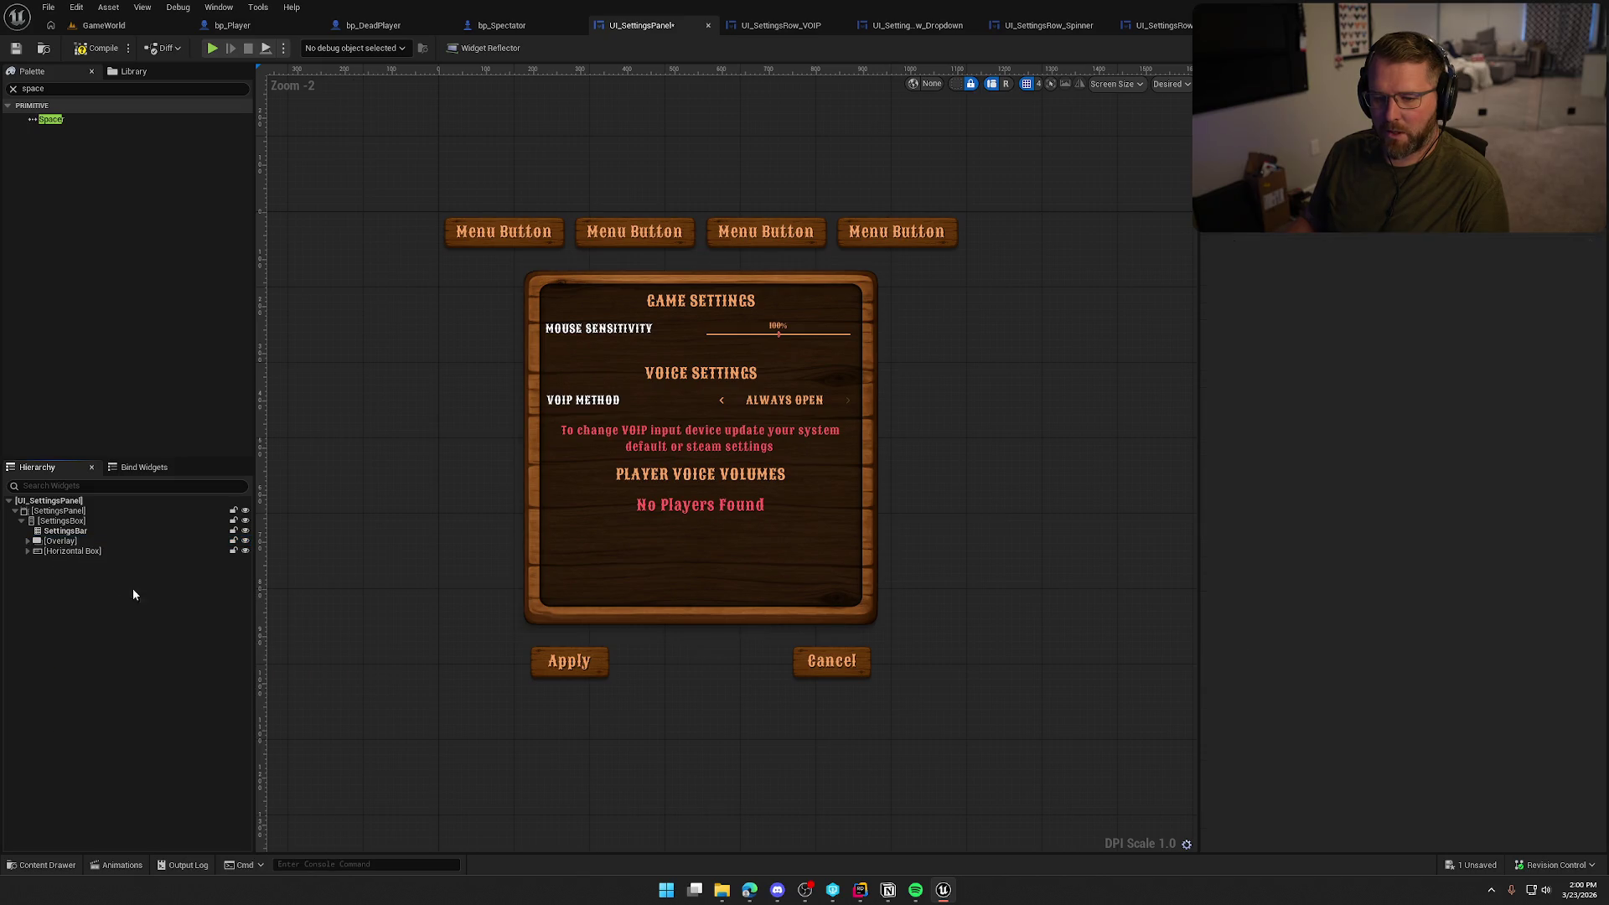
Check the Overlay and Horizontal Box, then compile and save UI_SettingsPanel
{"action": "left_click", "coordinate": [64, 545]}
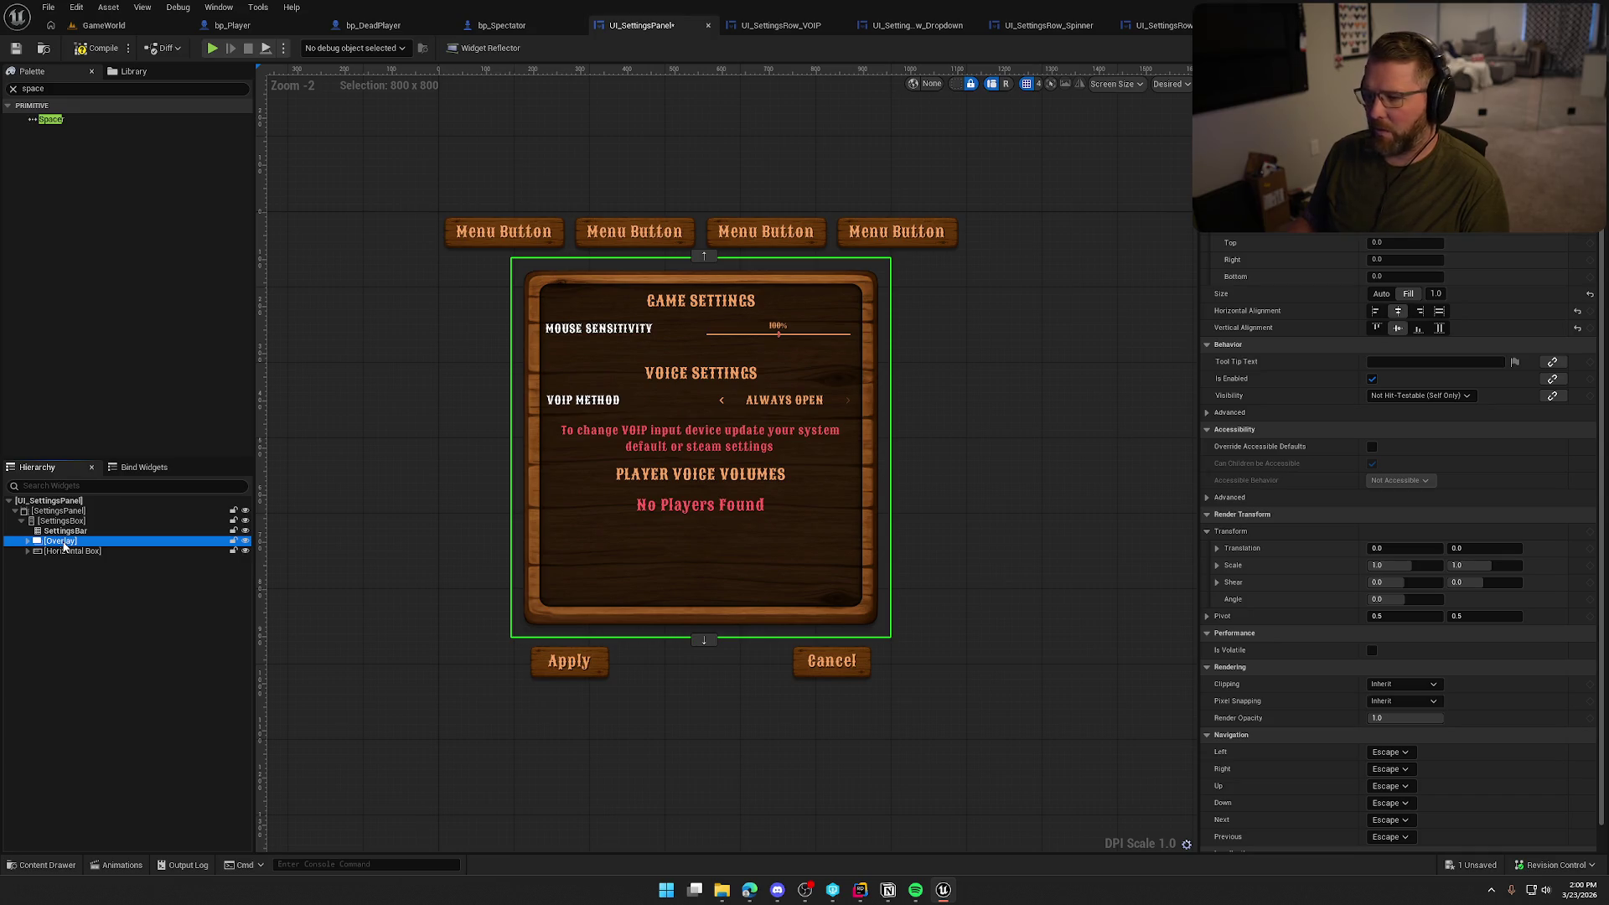
{"action": "left_click", "coordinate": [70, 552]}
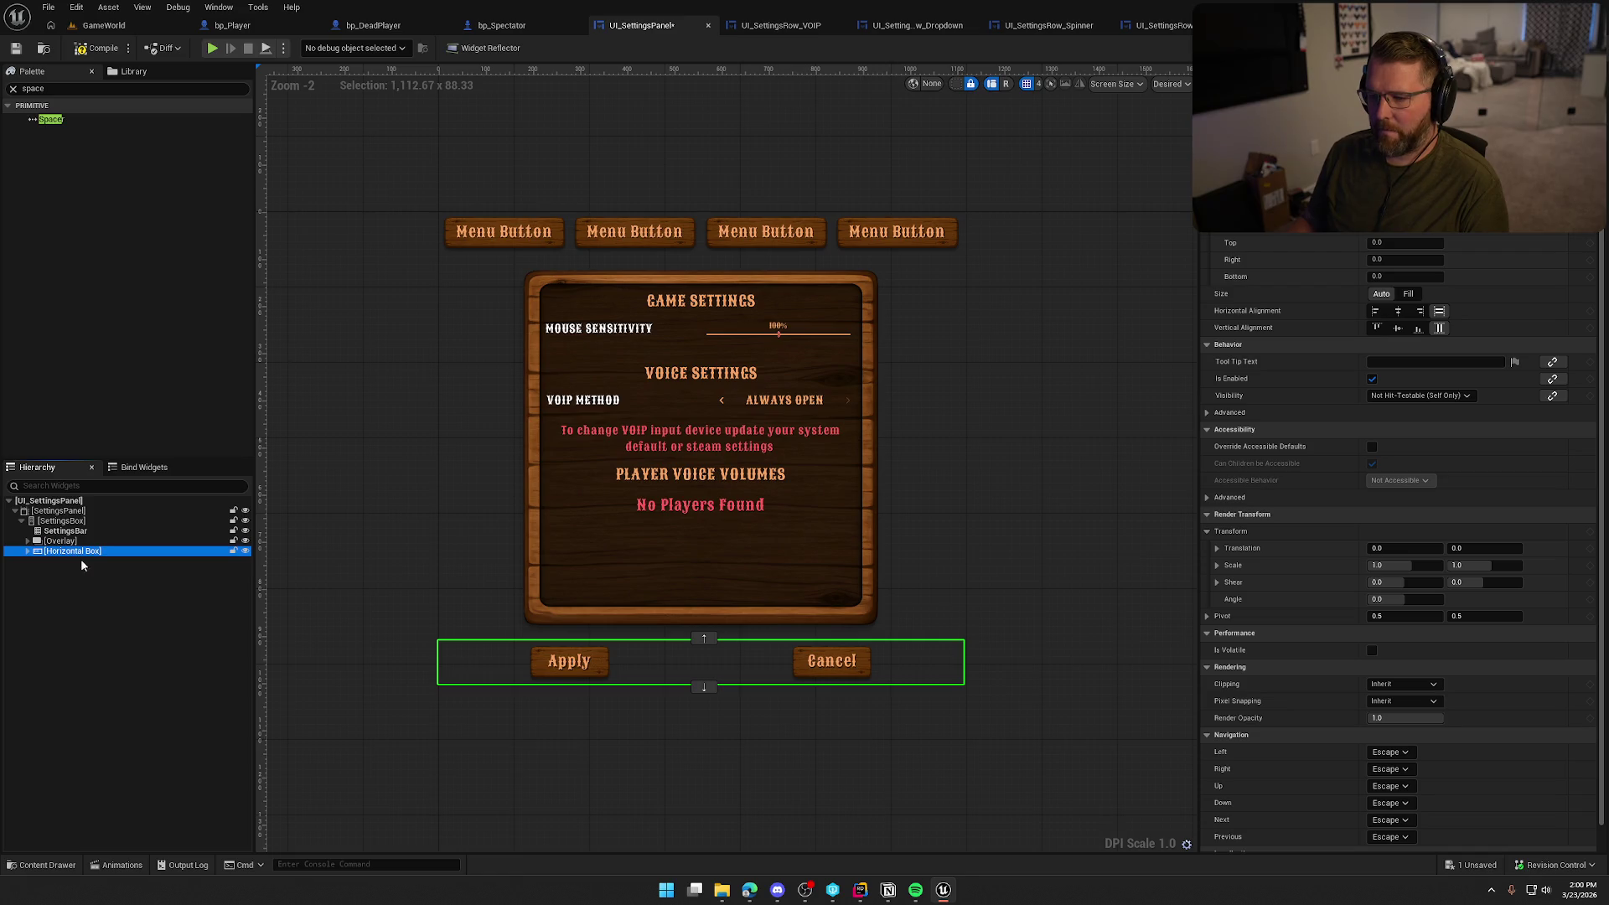
{"action": "left_click", "coordinate": [101, 48]}
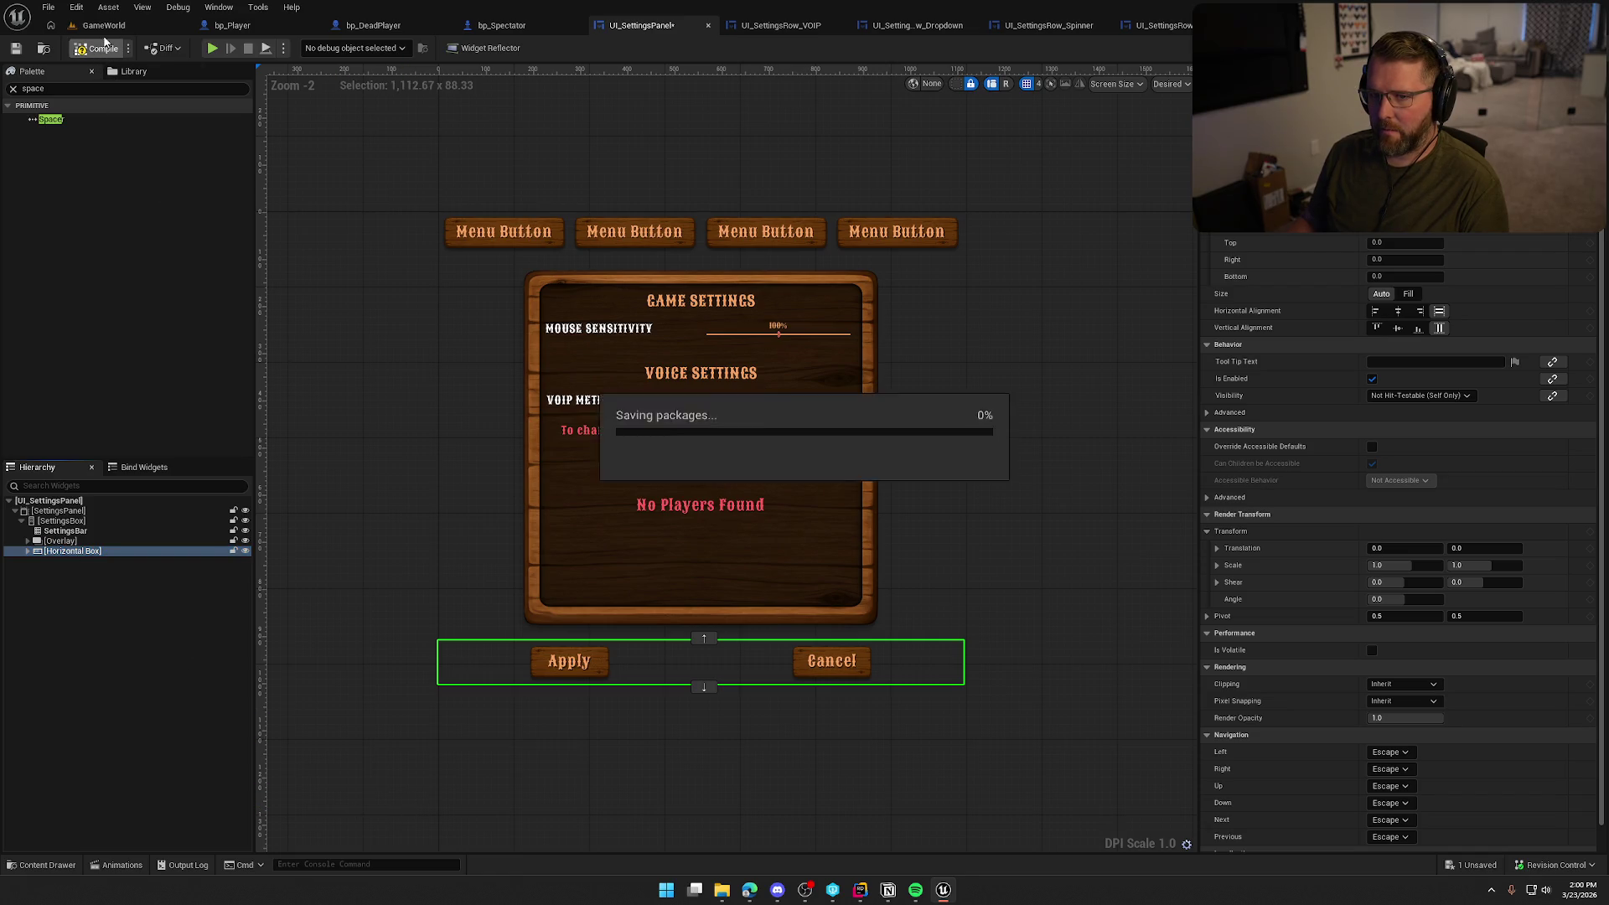
{"action": "left_click", "coordinate": [113, 30]}
Play the game and set DLSS Mode back to DLSS in the Graphics settings
{"action": "left_click", "coordinate": [346, 50]}
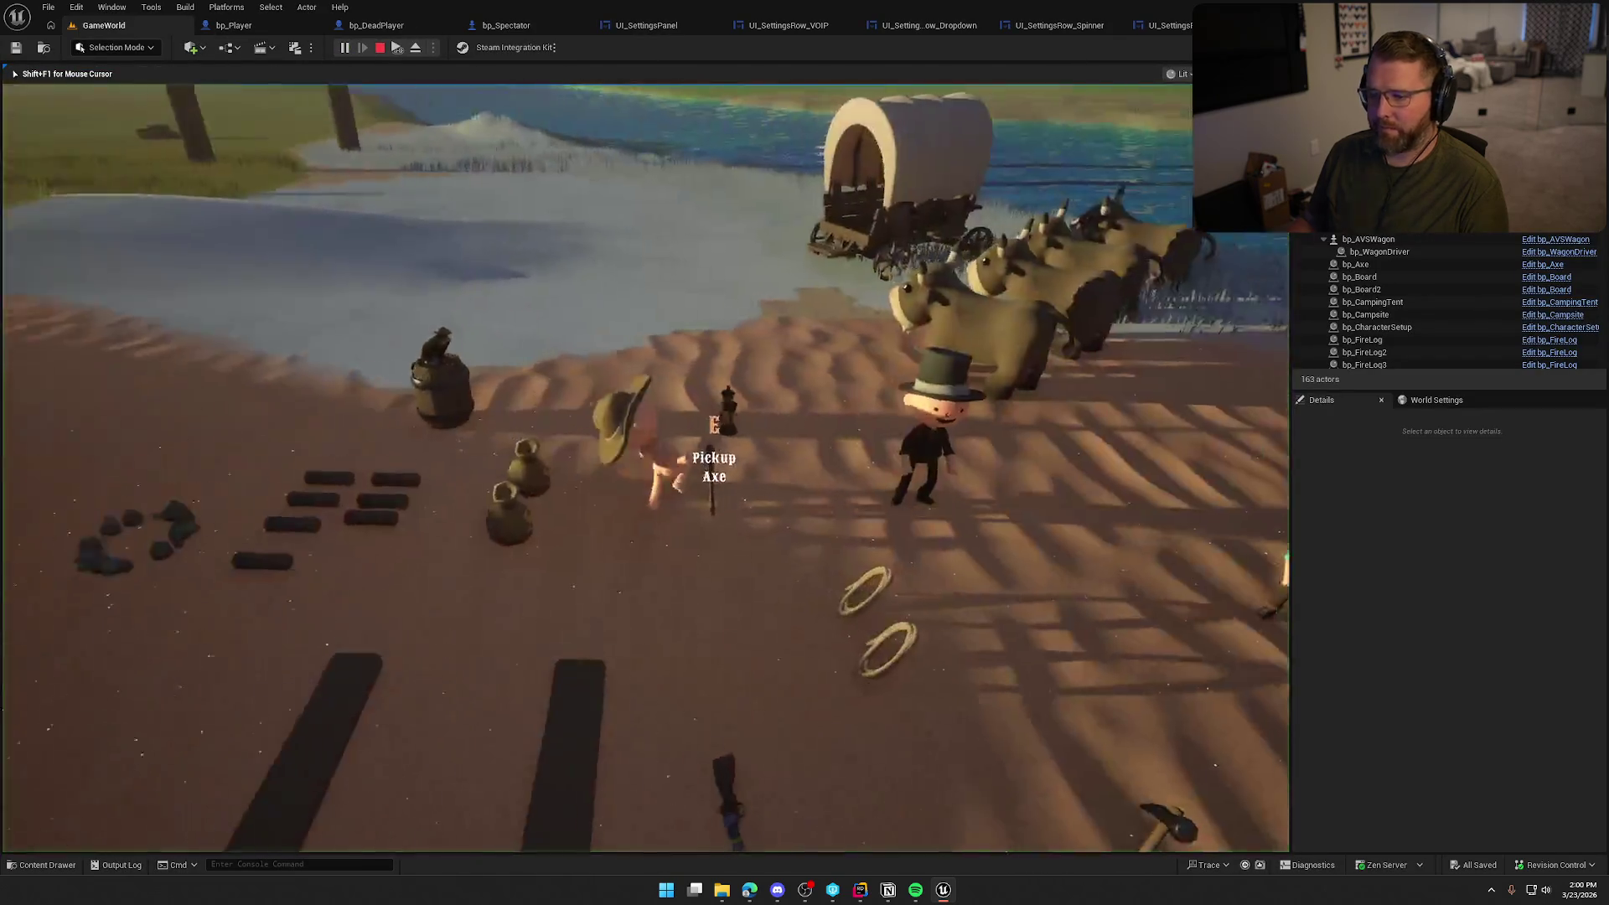
{"action": "key", "text": "Escape"}
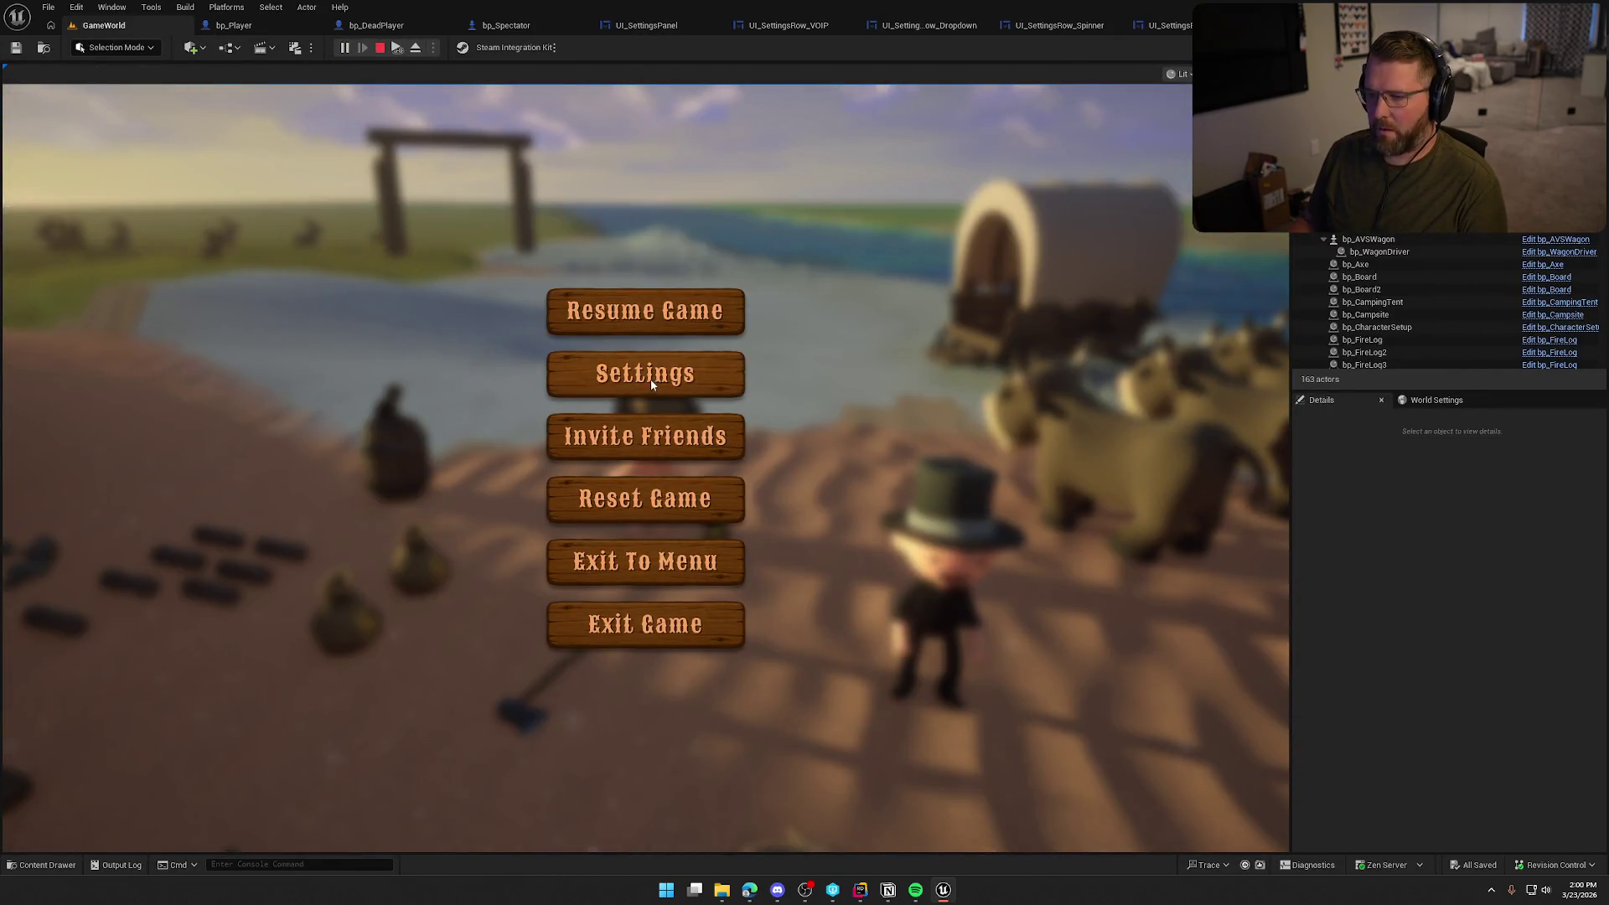
{"action": "left_click", "coordinate": [650, 377]}
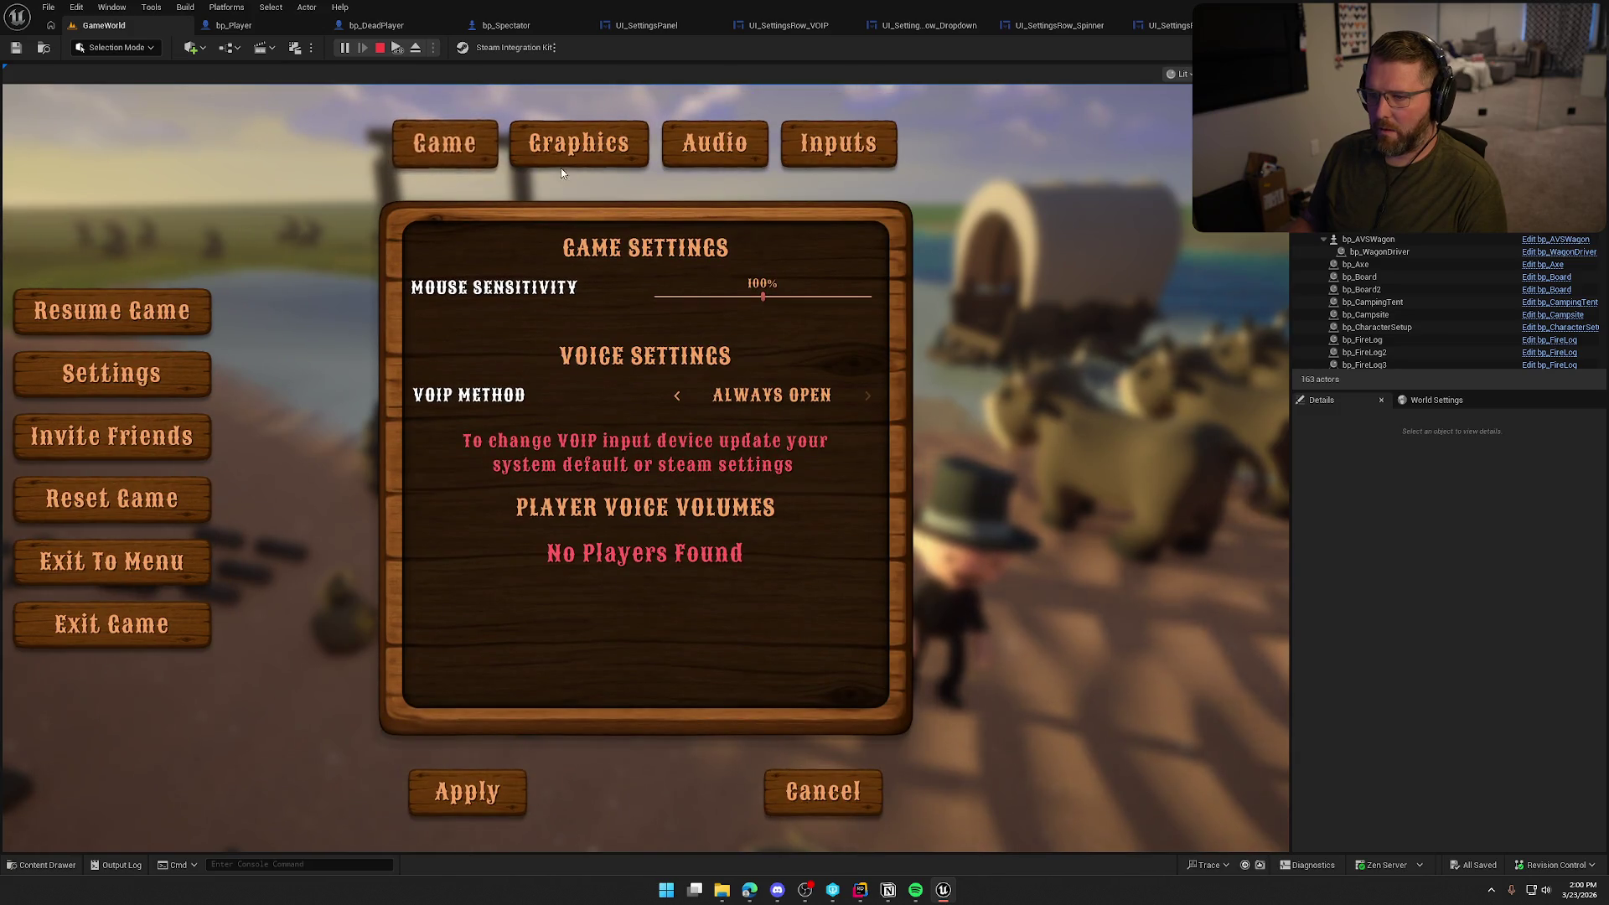
{"action": "left_click", "coordinate": [564, 152]}
{"action": "left_click", "coordinate": [564, 151]}
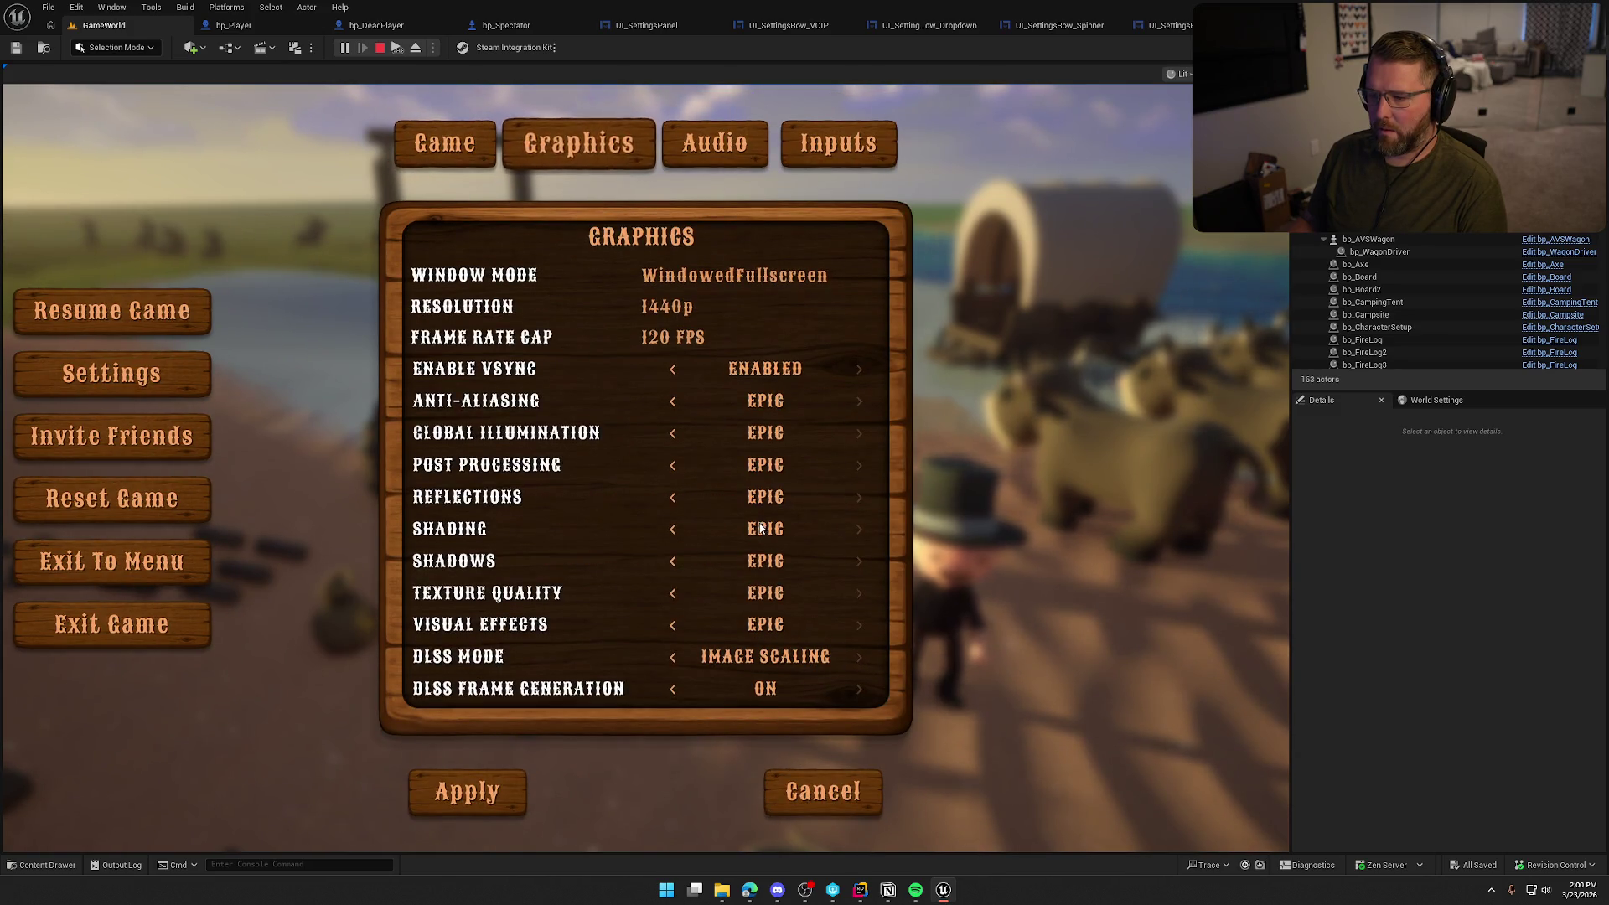
{"action": "left_click", "coordinate": [672, 656]}
Scroll the Graphics list up and down, then stop playing and return to UI_SettingsPanel
{"action": "scroll", "coordinate": [747, 627], "scroll_direction": "down", "scroll_amount": 1}
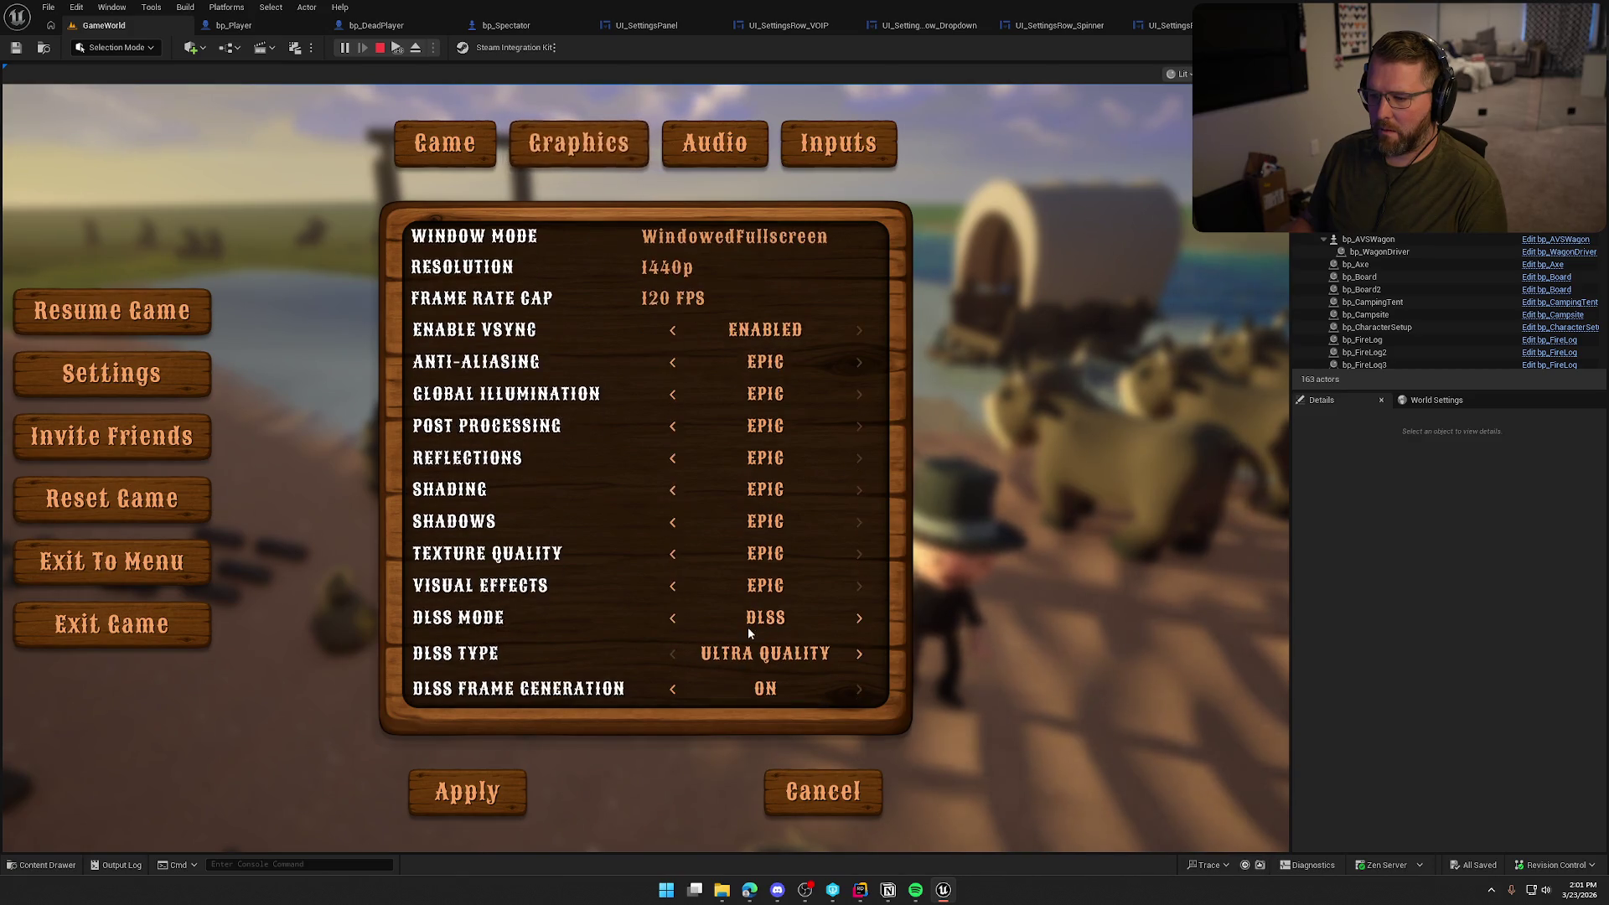
{"action": "scroll", "coordinate": [748, 627], "scroll_direction": "up", "scroll_amount": 1}
{"action": "scroll", "coordinate": [747, 627], "scroll_direction": "down", "scroll_amount": 1}
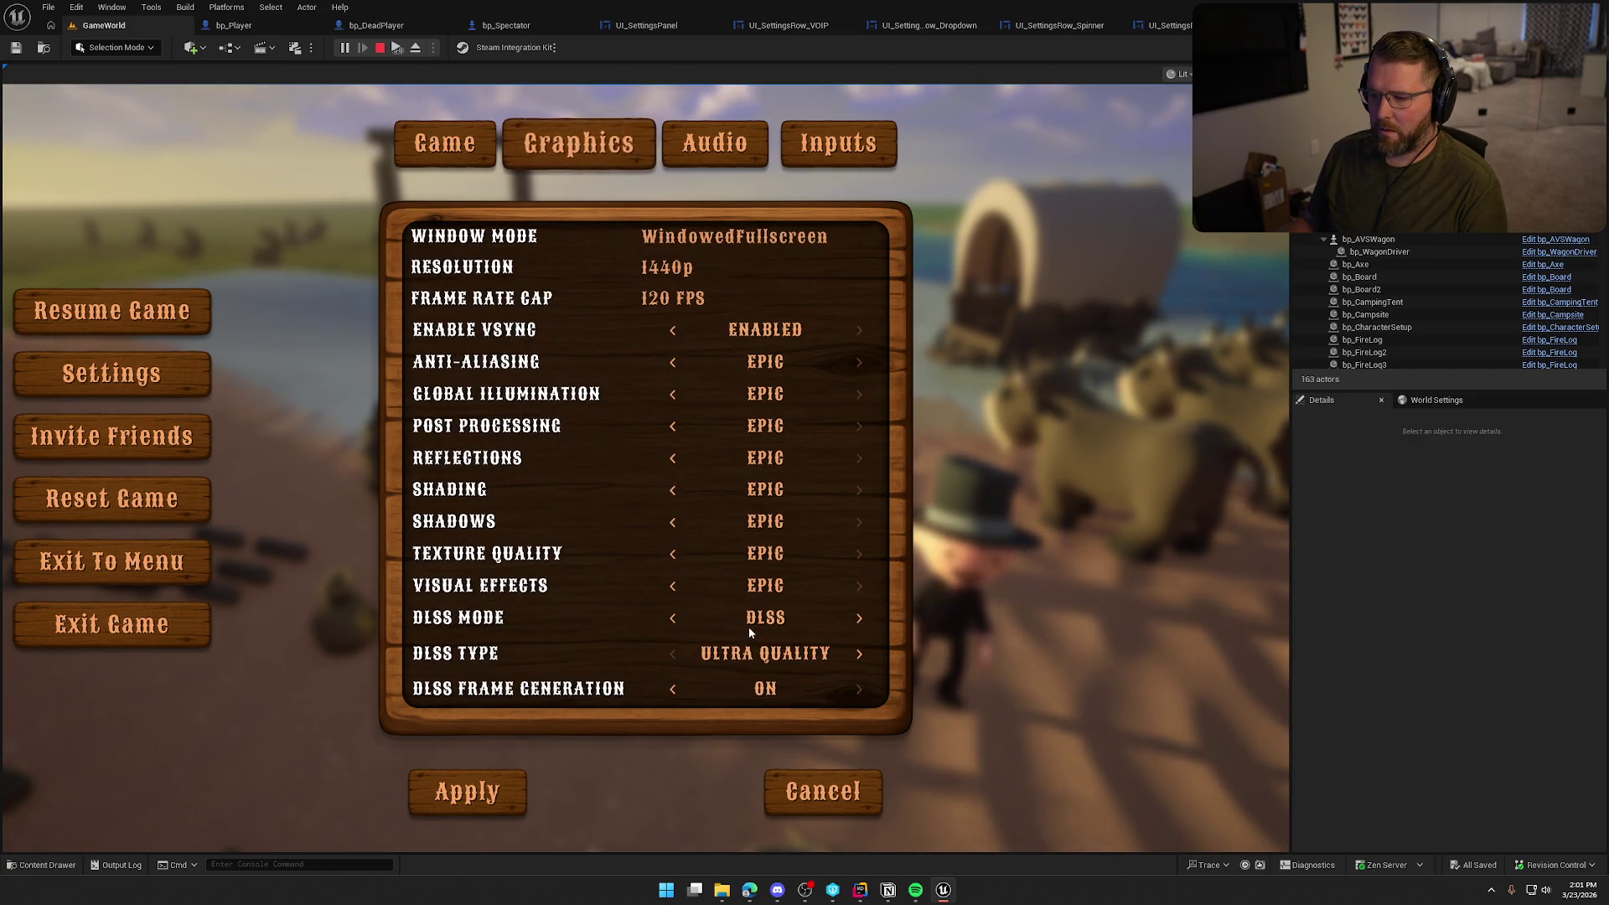
{"action": "scroll", "coordinate": [577, 656], "scroll_direction": "up", "scroll_amount": 1}
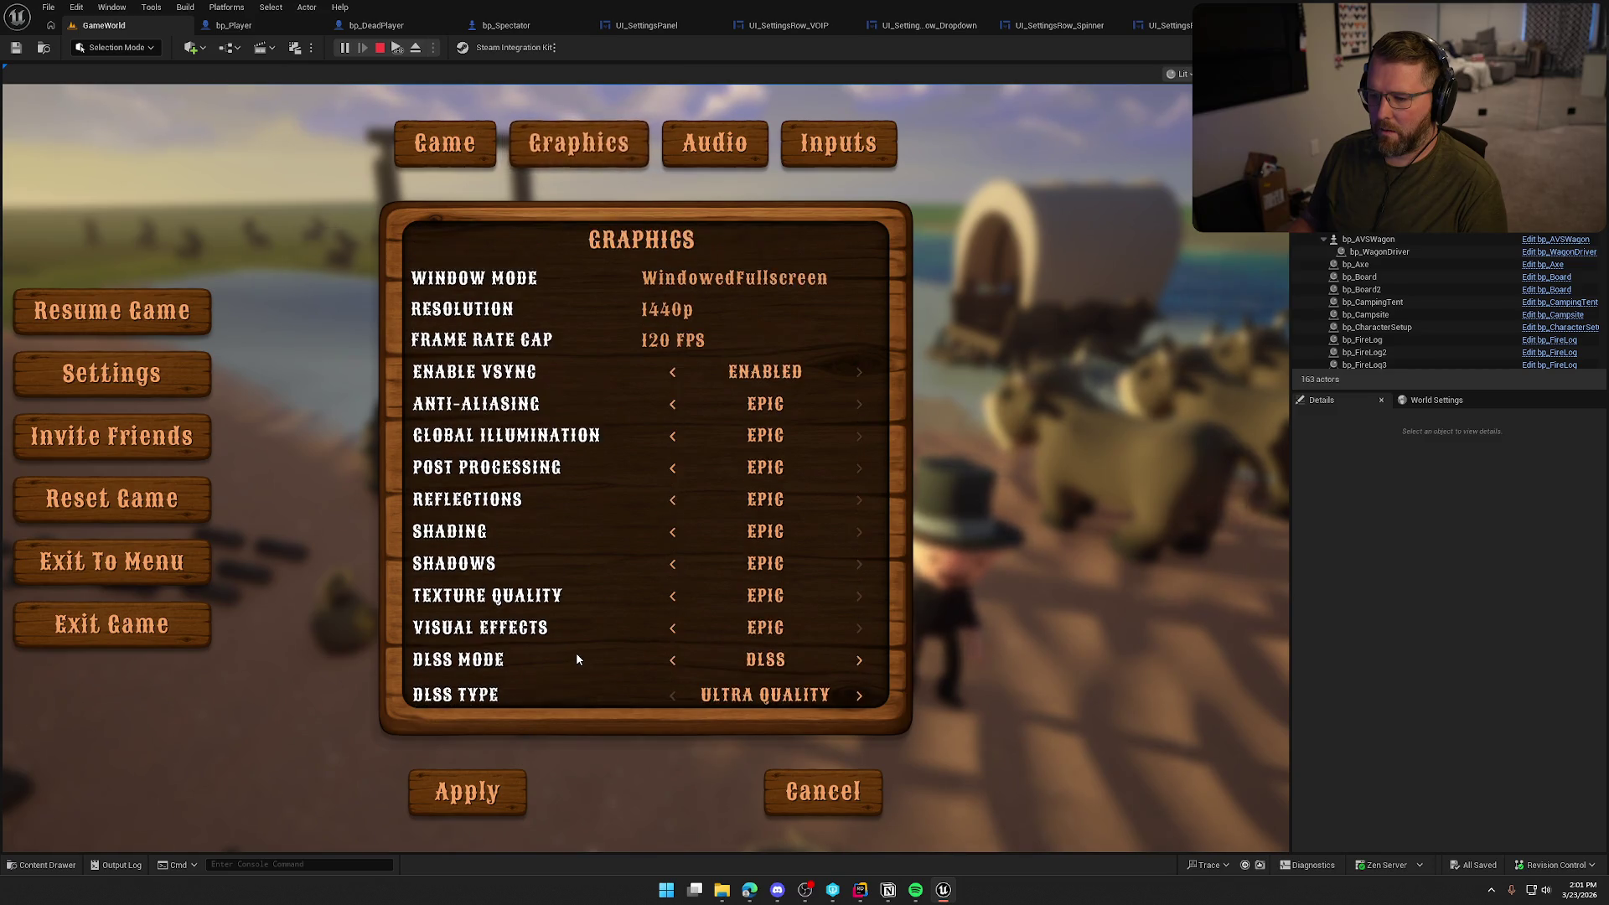
{"action": "scroll", "coordinate": [576, 655], "scroll_direction": "down", "scroll_amount": 1}
{"action": "scroll", "coordinate": [577, 656], "scroll_direction": "up", "scroll_amount": 1}
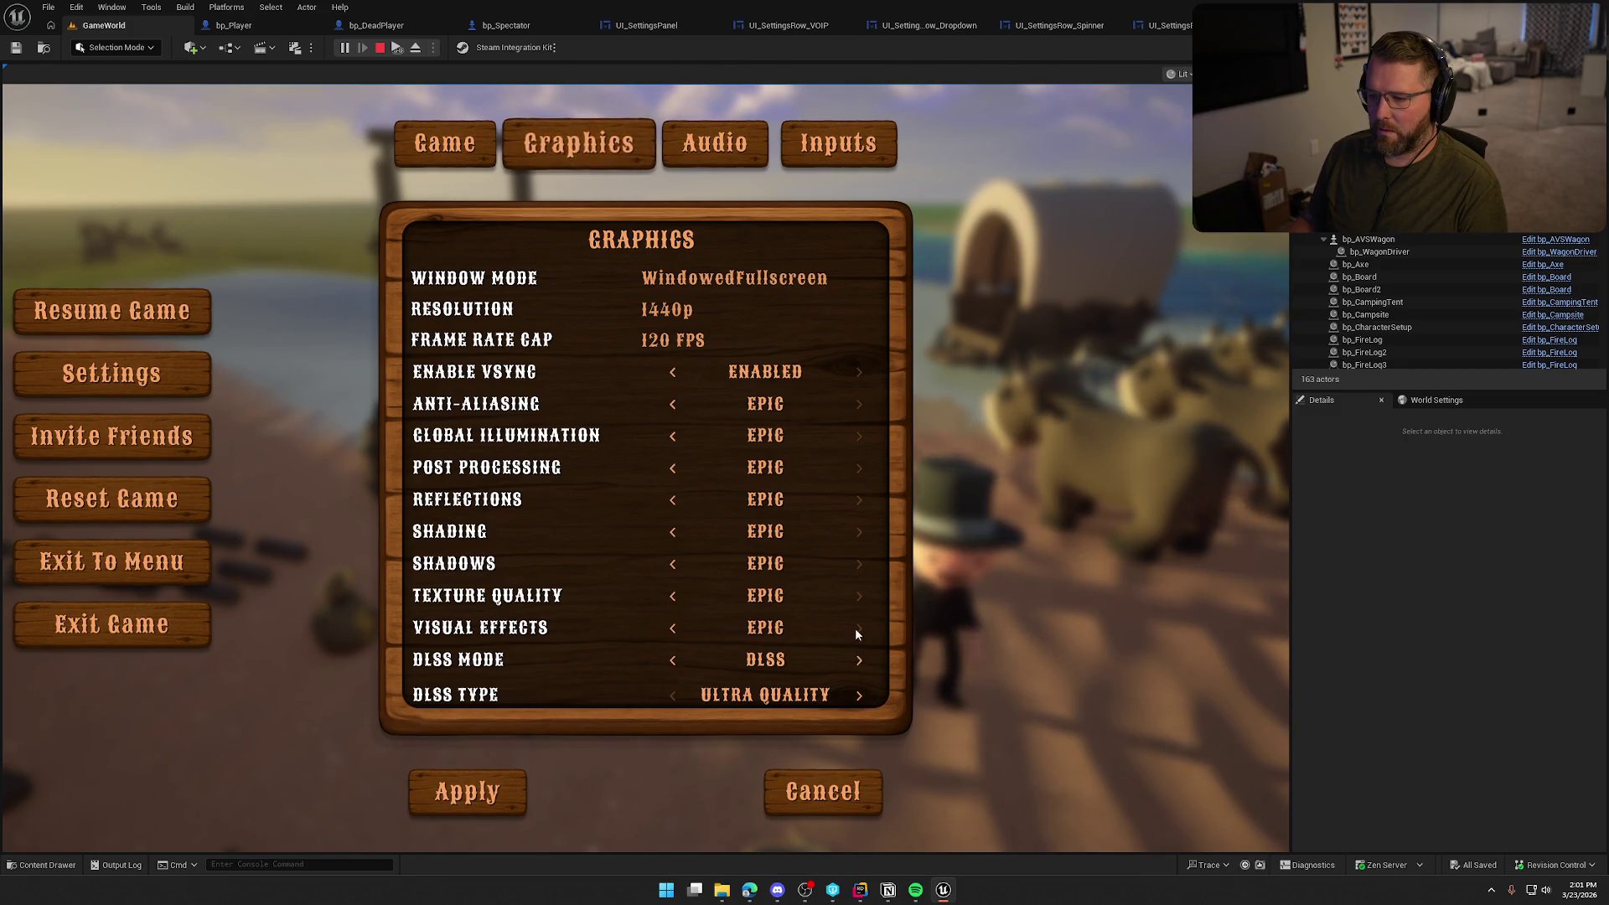
{"action": "scroll", "coordinate": [877, 695], "scroll_direction": "down", "scroll_amount": 1}
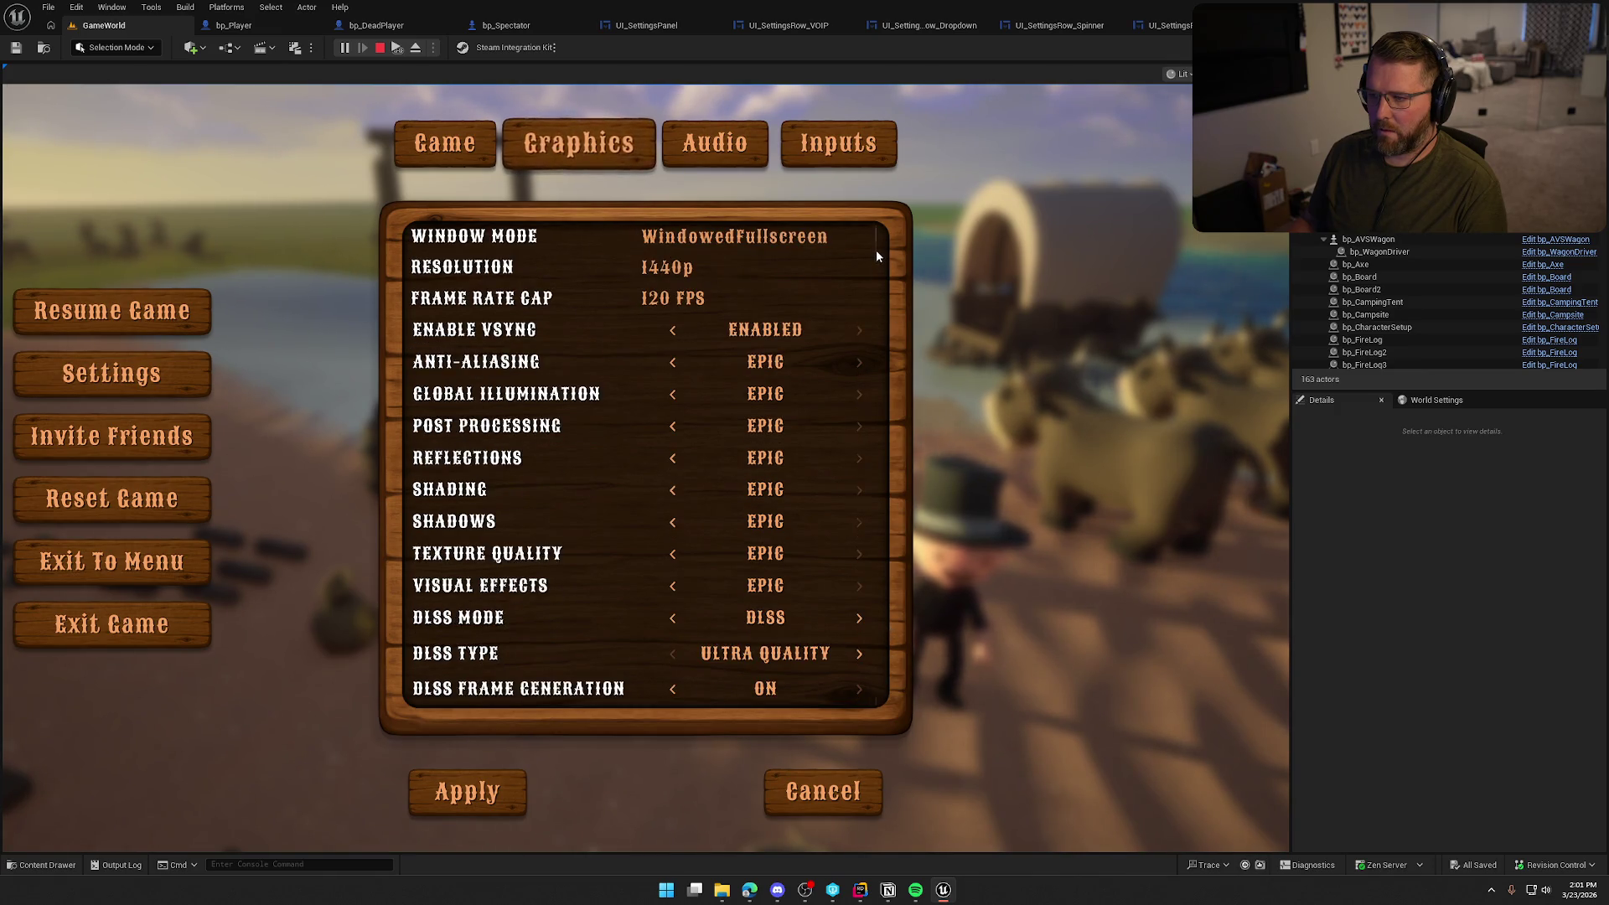
{"action": "scroll", "coordinate": [877, 253], "scroll_direction": "up", "scroll_amount": 1}
{"action": "key", "text": "Escape"}
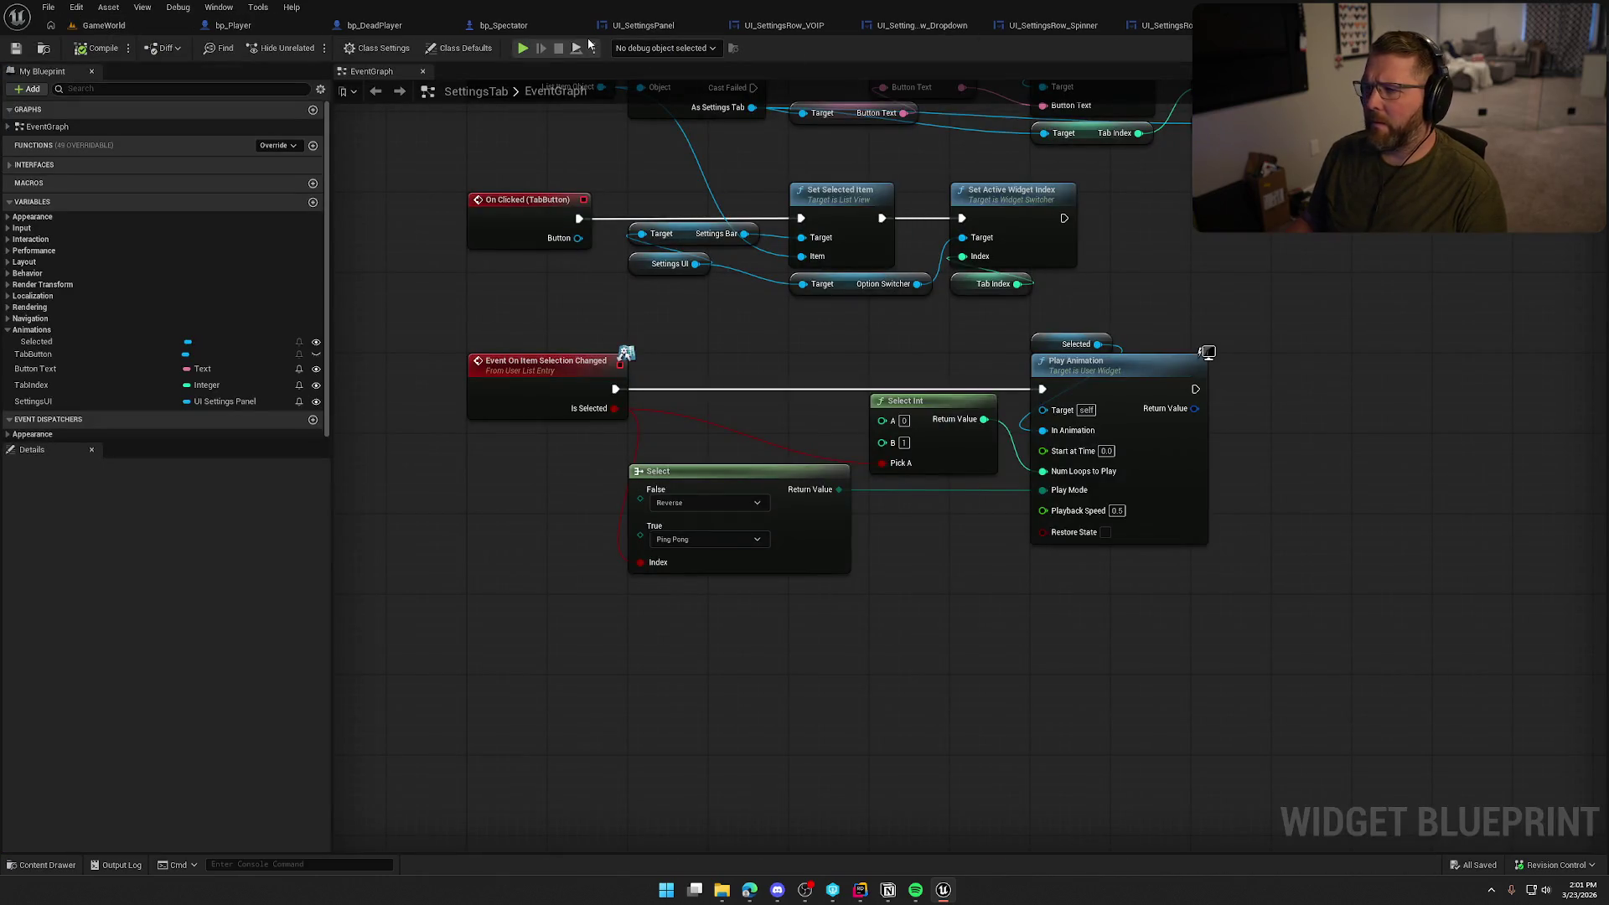
{"action": "left_click", "coordinate": [625, 26]}
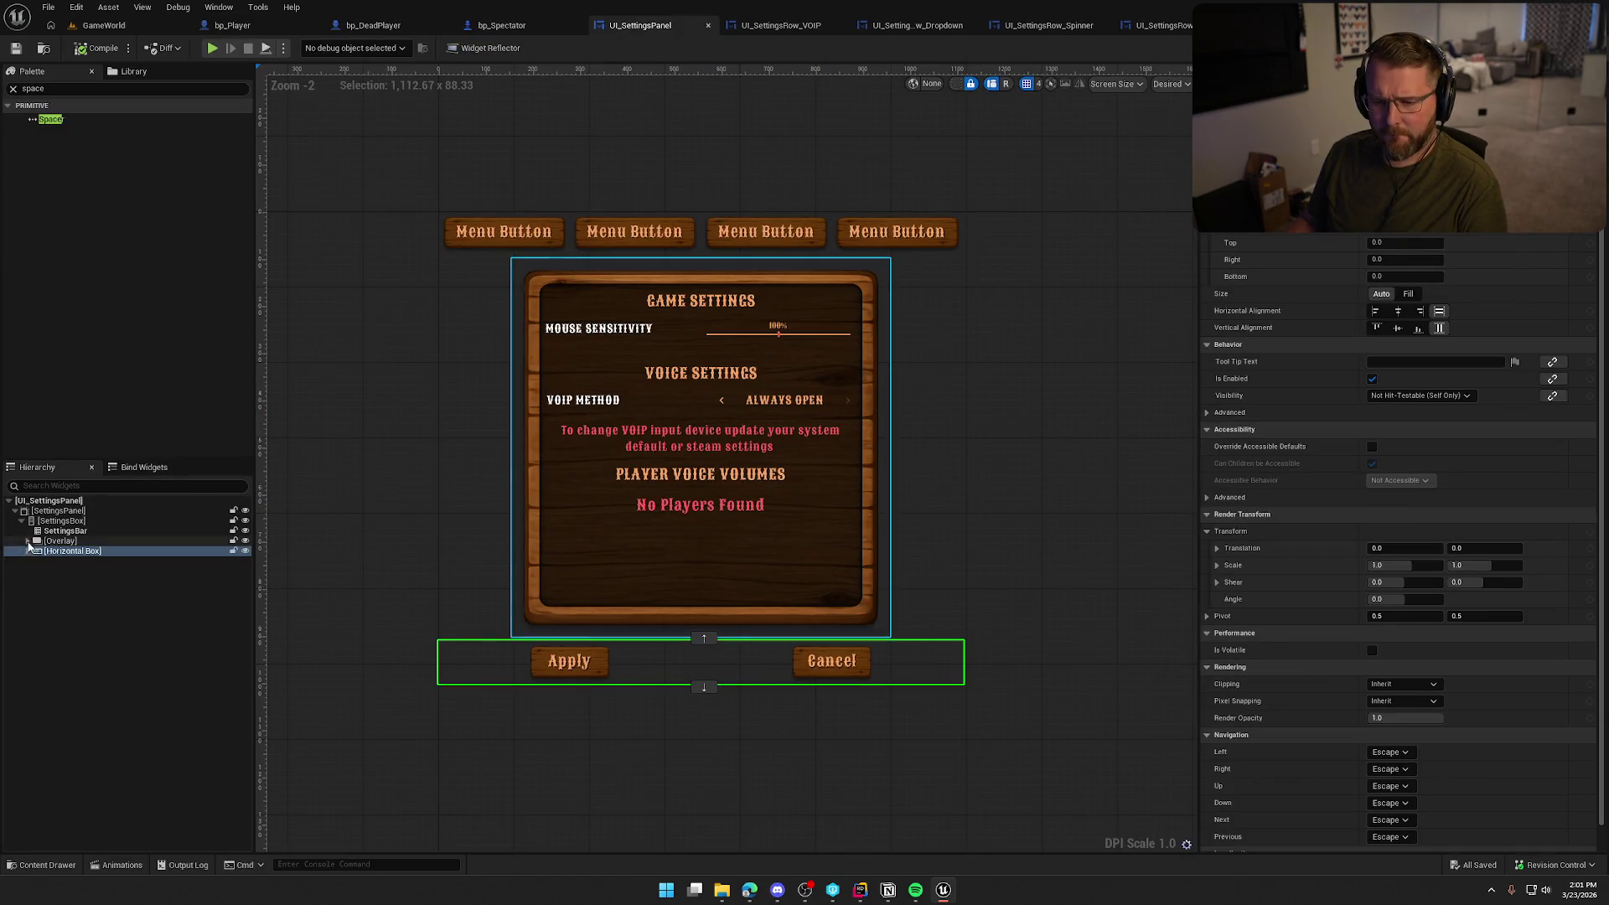
Set GraphicSettings' Scroll Bar Visibility to Collapsed, then compile and save UI_SettingsPanel
{"action": "left_click", "coordinate": [27, 540]}
{"action": "left_click", "coordinate": [90, 581]}
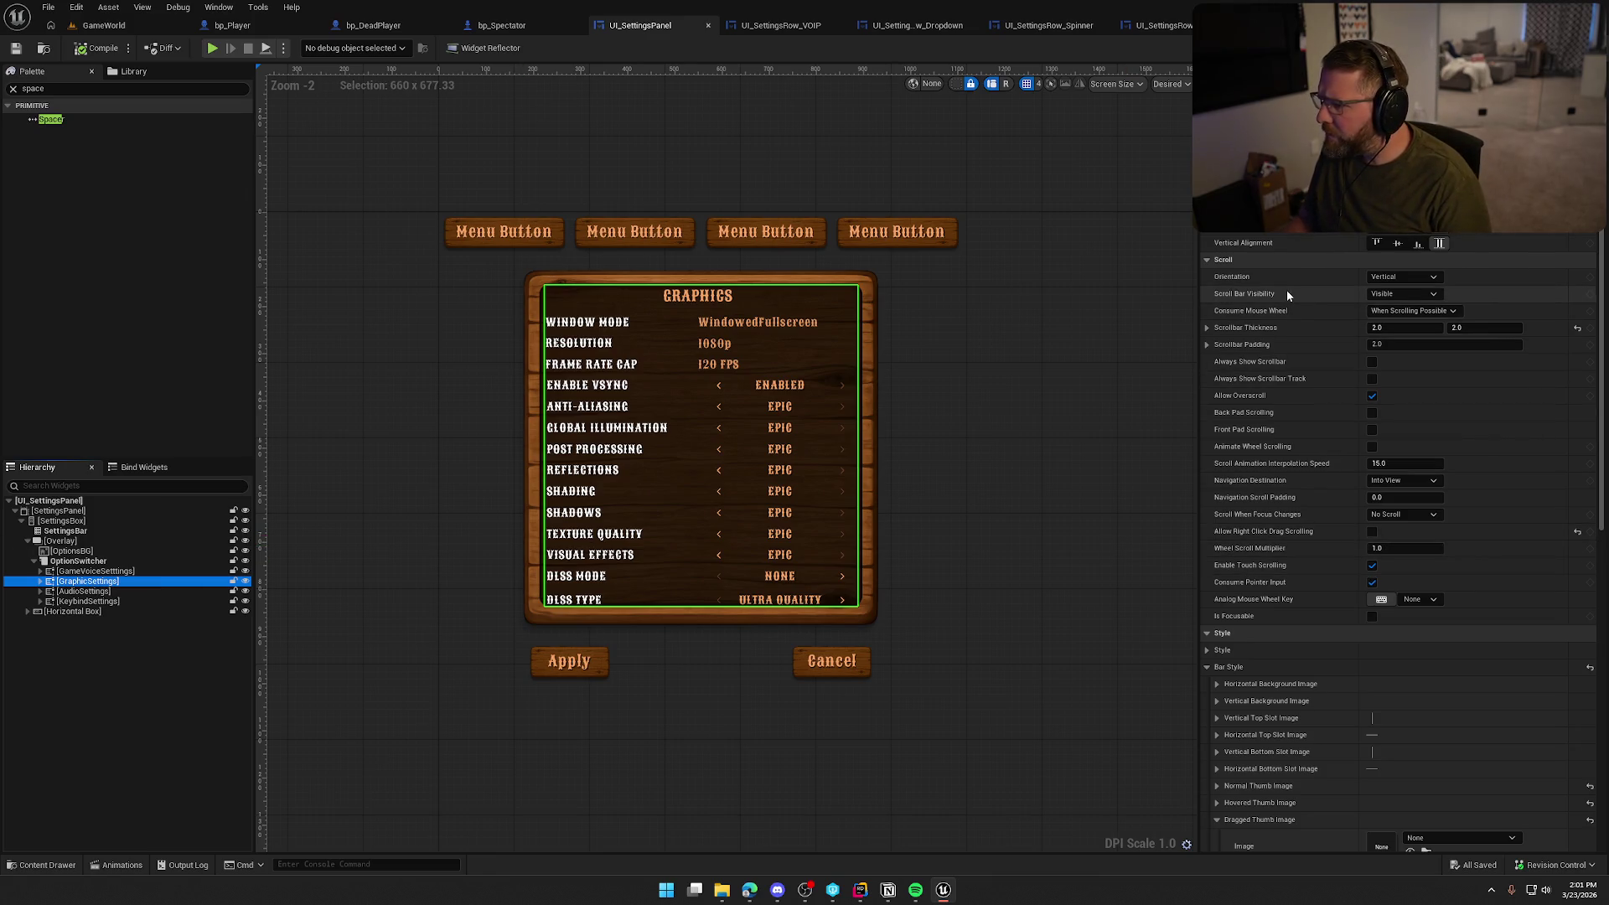
{"action": "left_click", "coordinate": [1386, 296]}
{"action": "left_click", "coordinate": [1399, 319]}
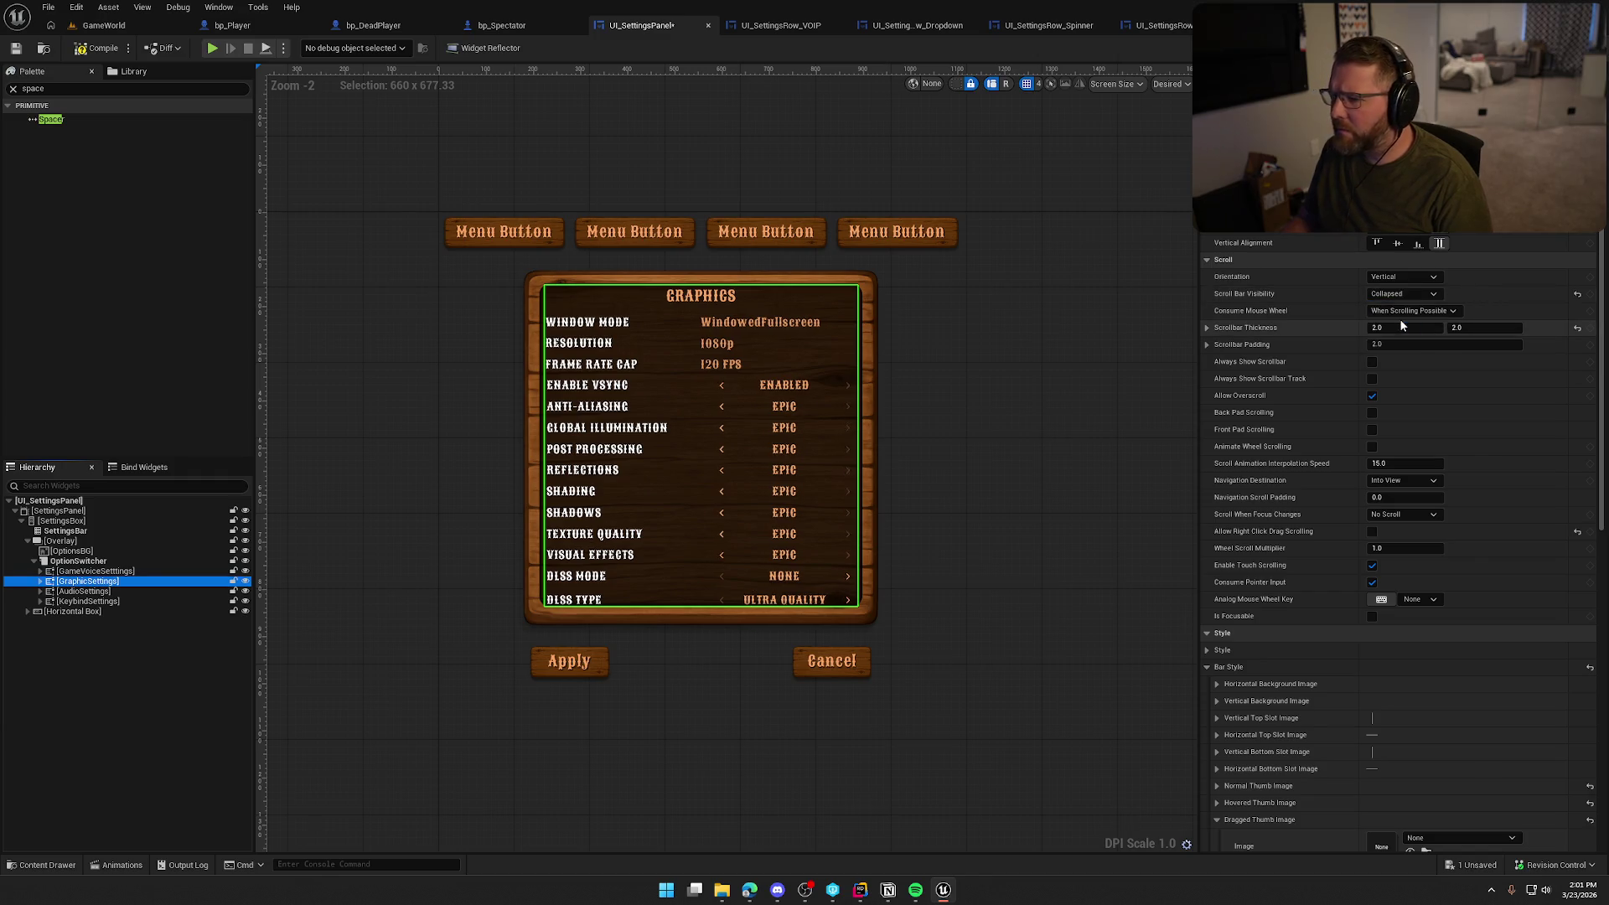
{"action": "left_click", "coordinate": [97, 47]}
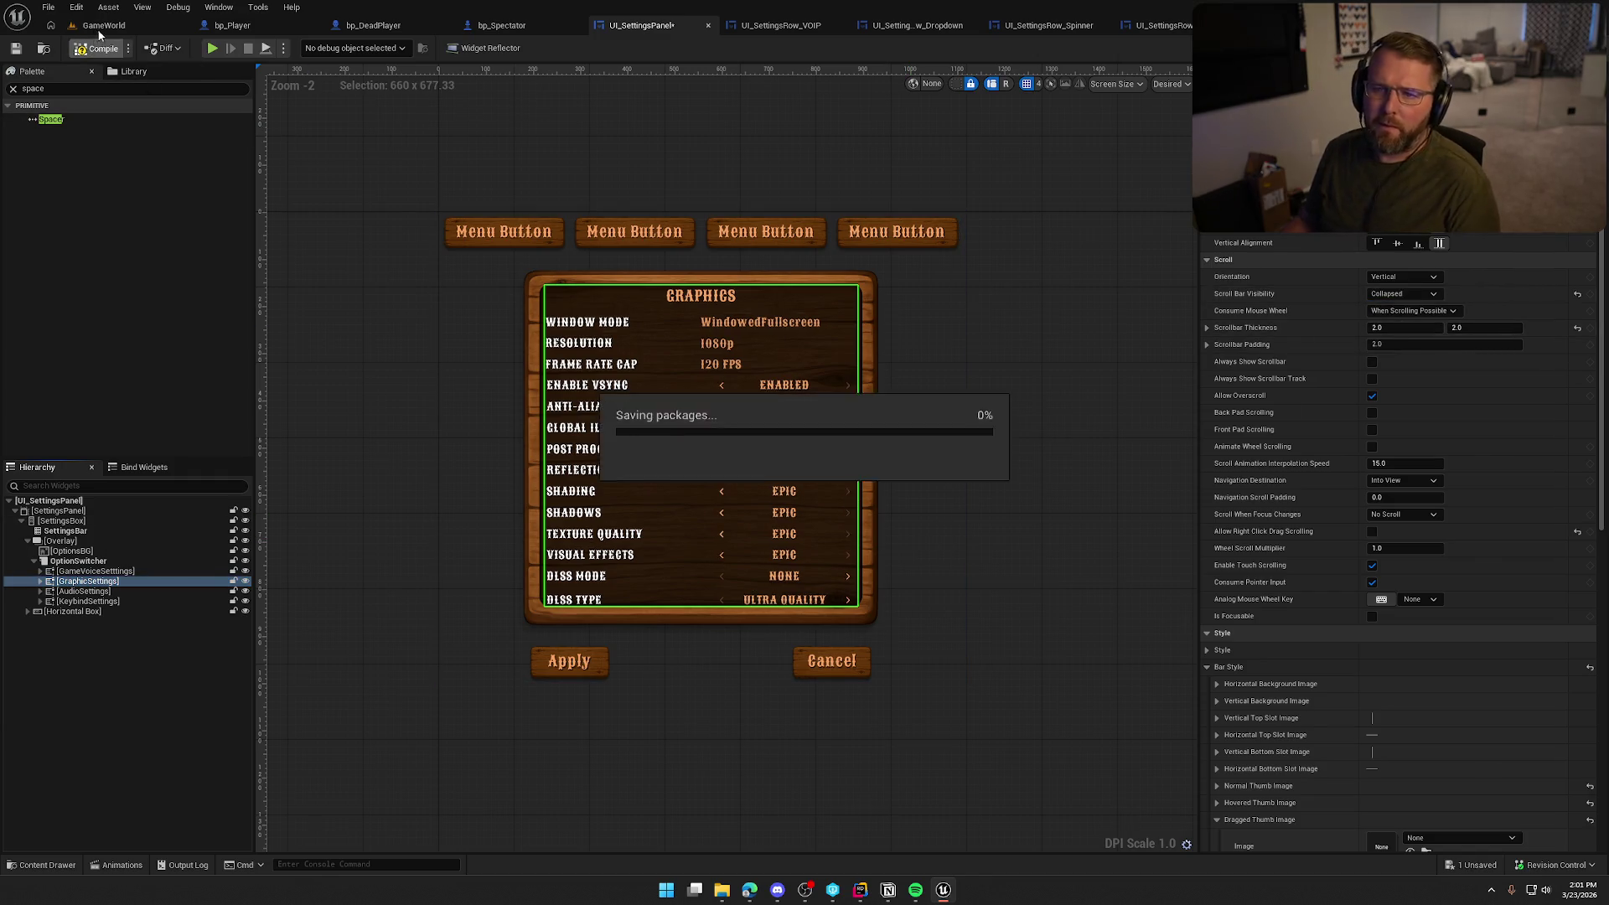
Start Play In Editor and open the Settings panel from the pause menu
{"action": "left_click", "coordinate": [103, 25]}
{"action": "left_click", "coordinate": [343, 48]}
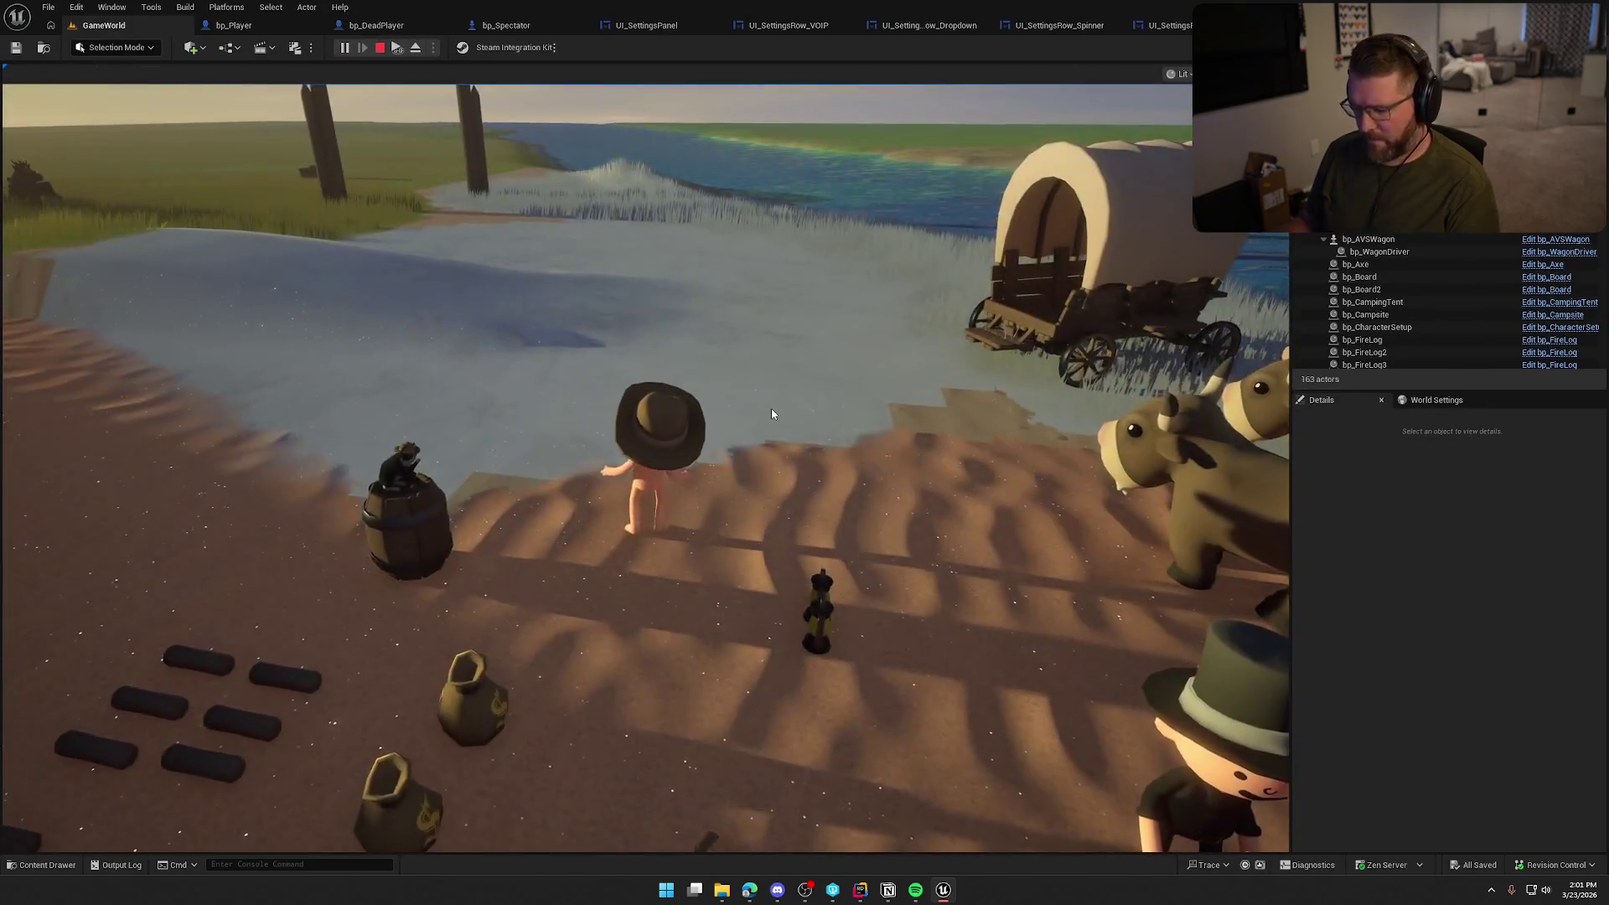
{"action": "key", "text": "Escape"}
{"action": "left_click", "coordinate": [654, 369]}
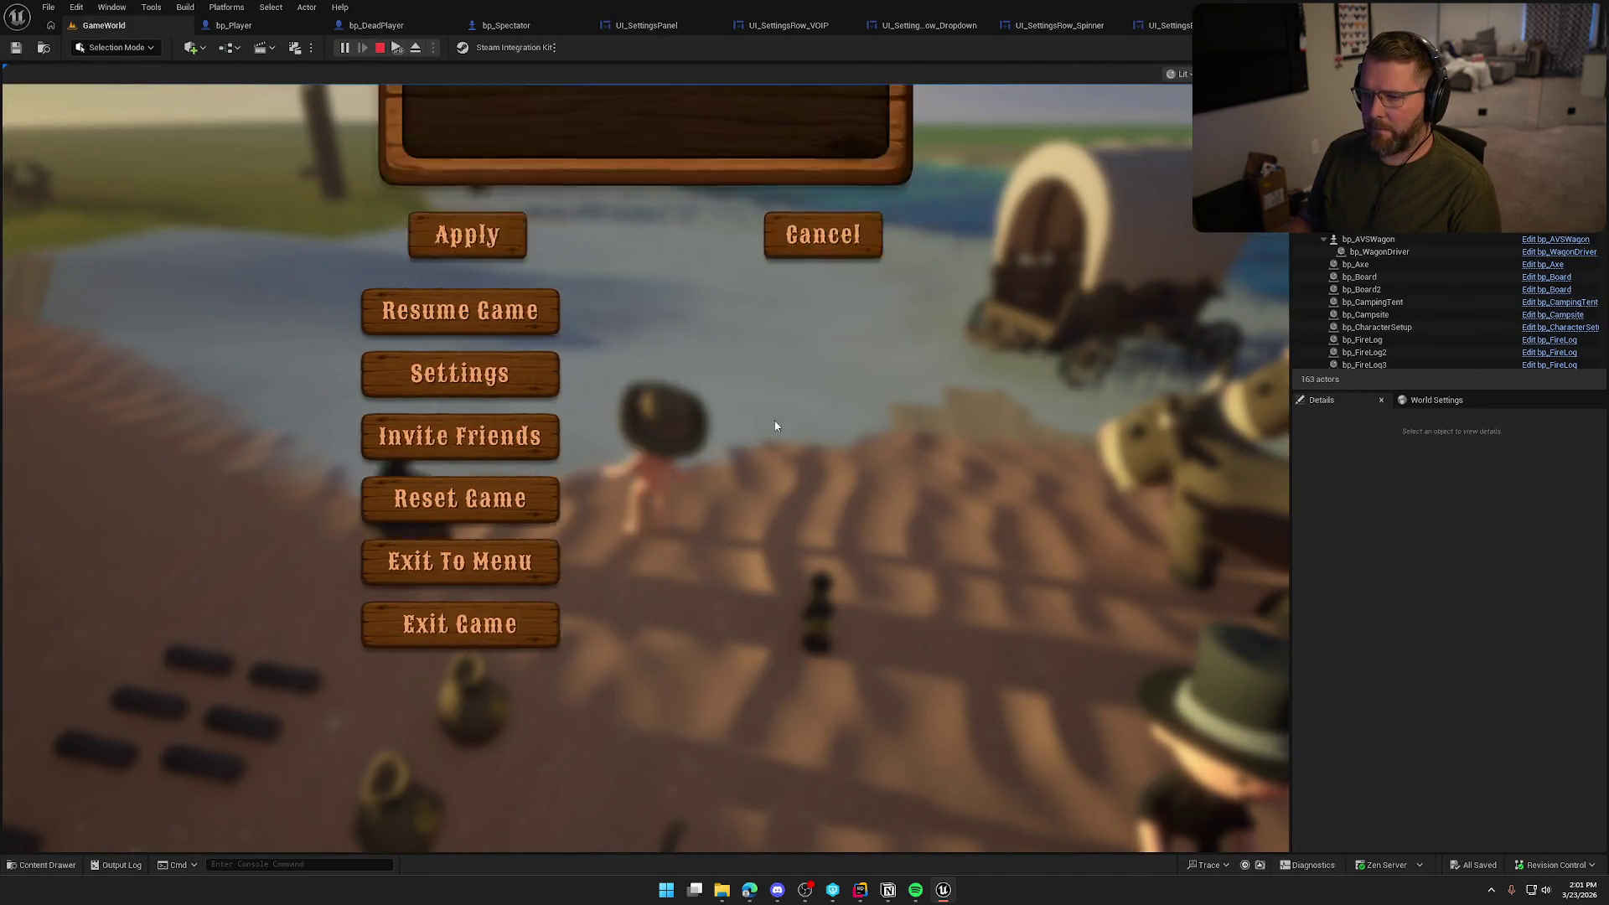
Browse the Graphics, Game, Audio and Keybinds settings pages
{"action": "left_click", "coordinate": [599, 144]}
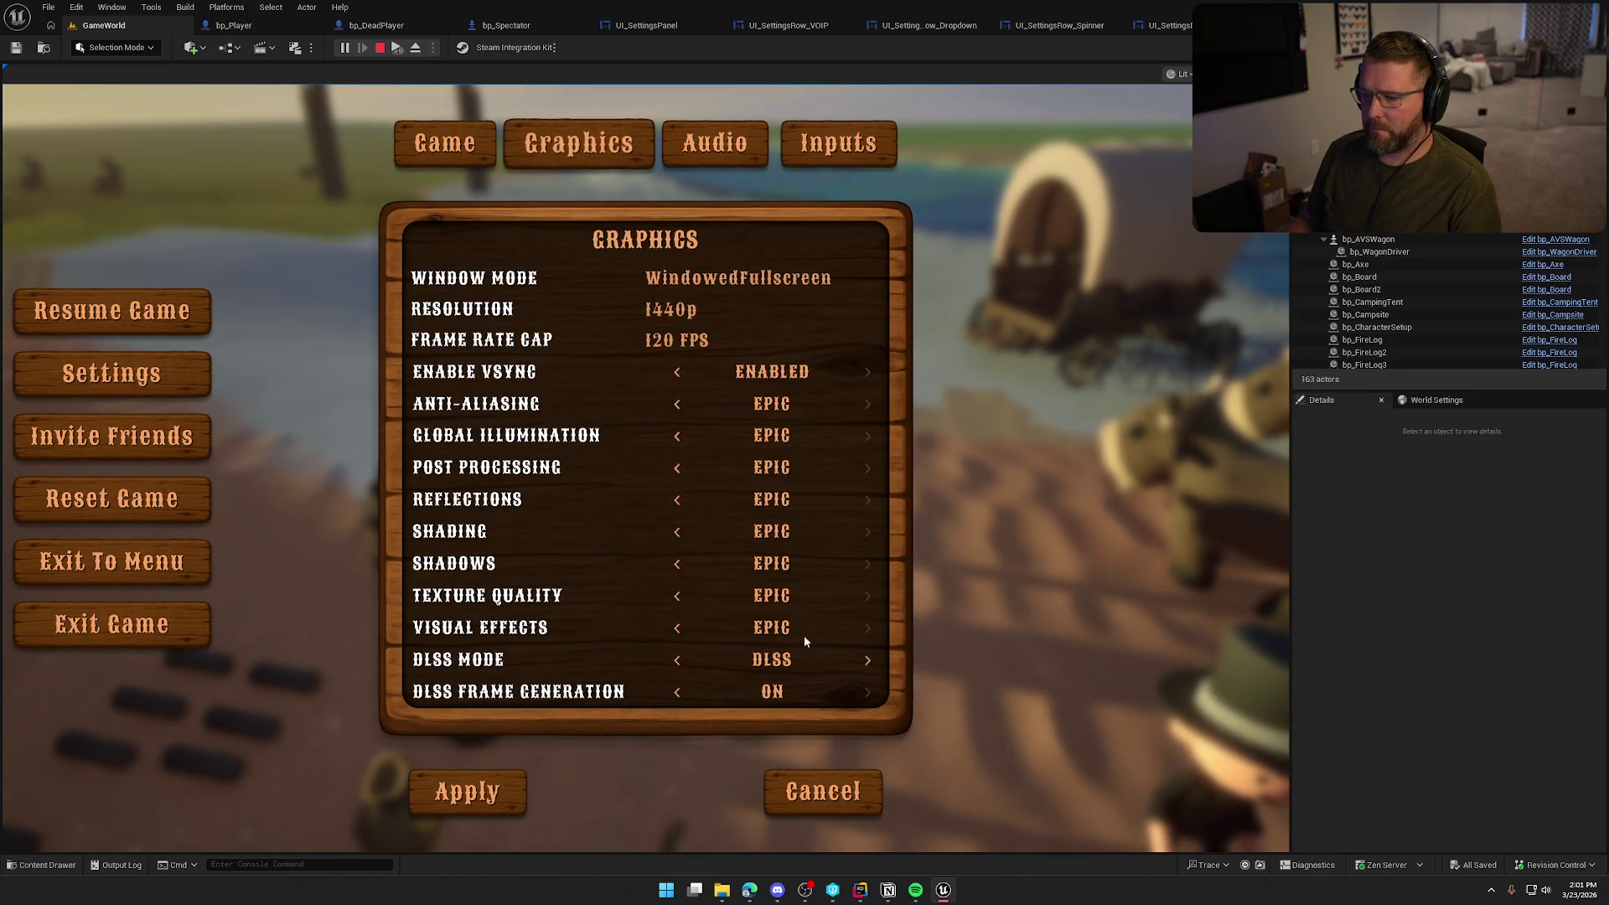
{"action": "scroll", "coordinate": [737, 570], "scroll_direction": "down", "scroll_amount": 1}
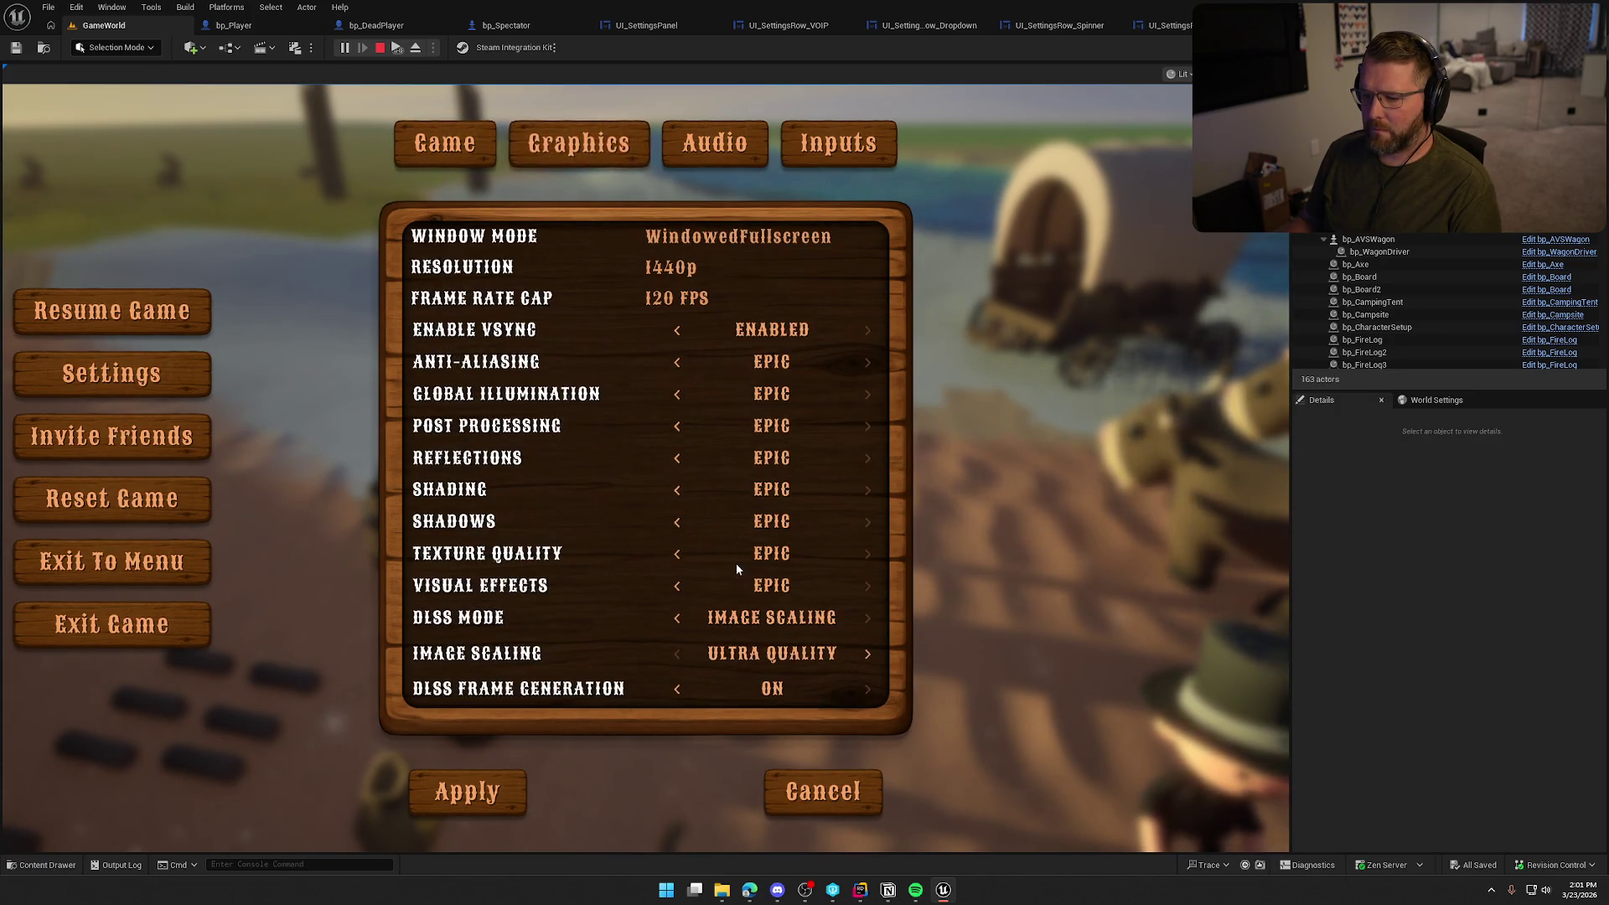
{"action": "scroll", "coordinate": [736, 568], "scroll_direction": "up", "scroll_amount": 1}
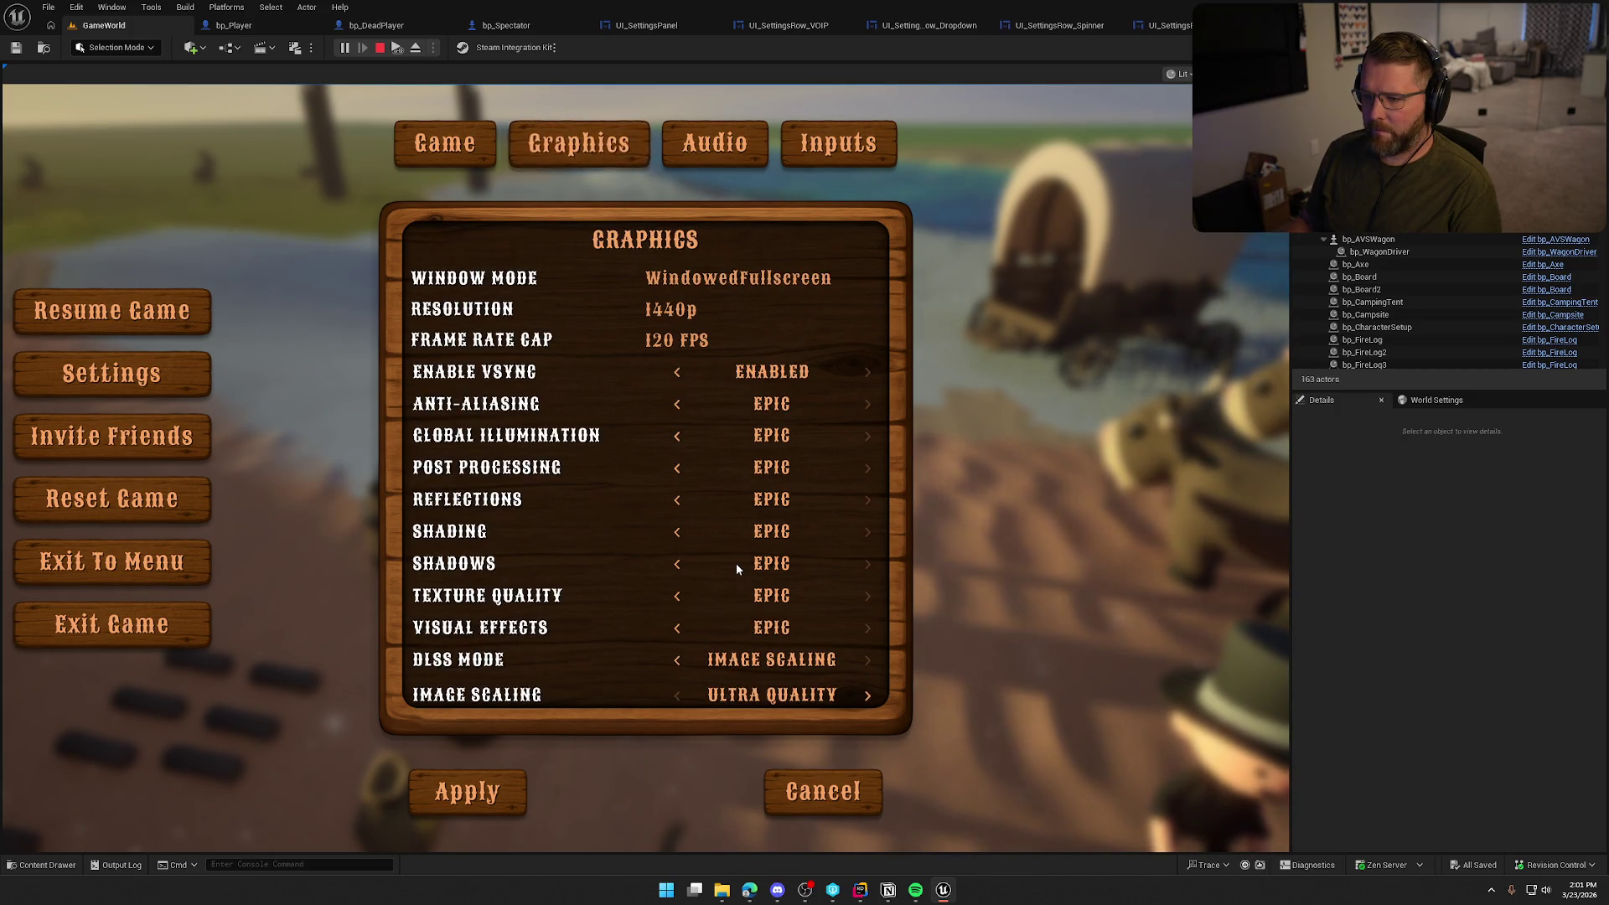
{"action": "scroll", "coordinate": [836, 580], "scroll_direction": "down", "scroll_amount": 1}
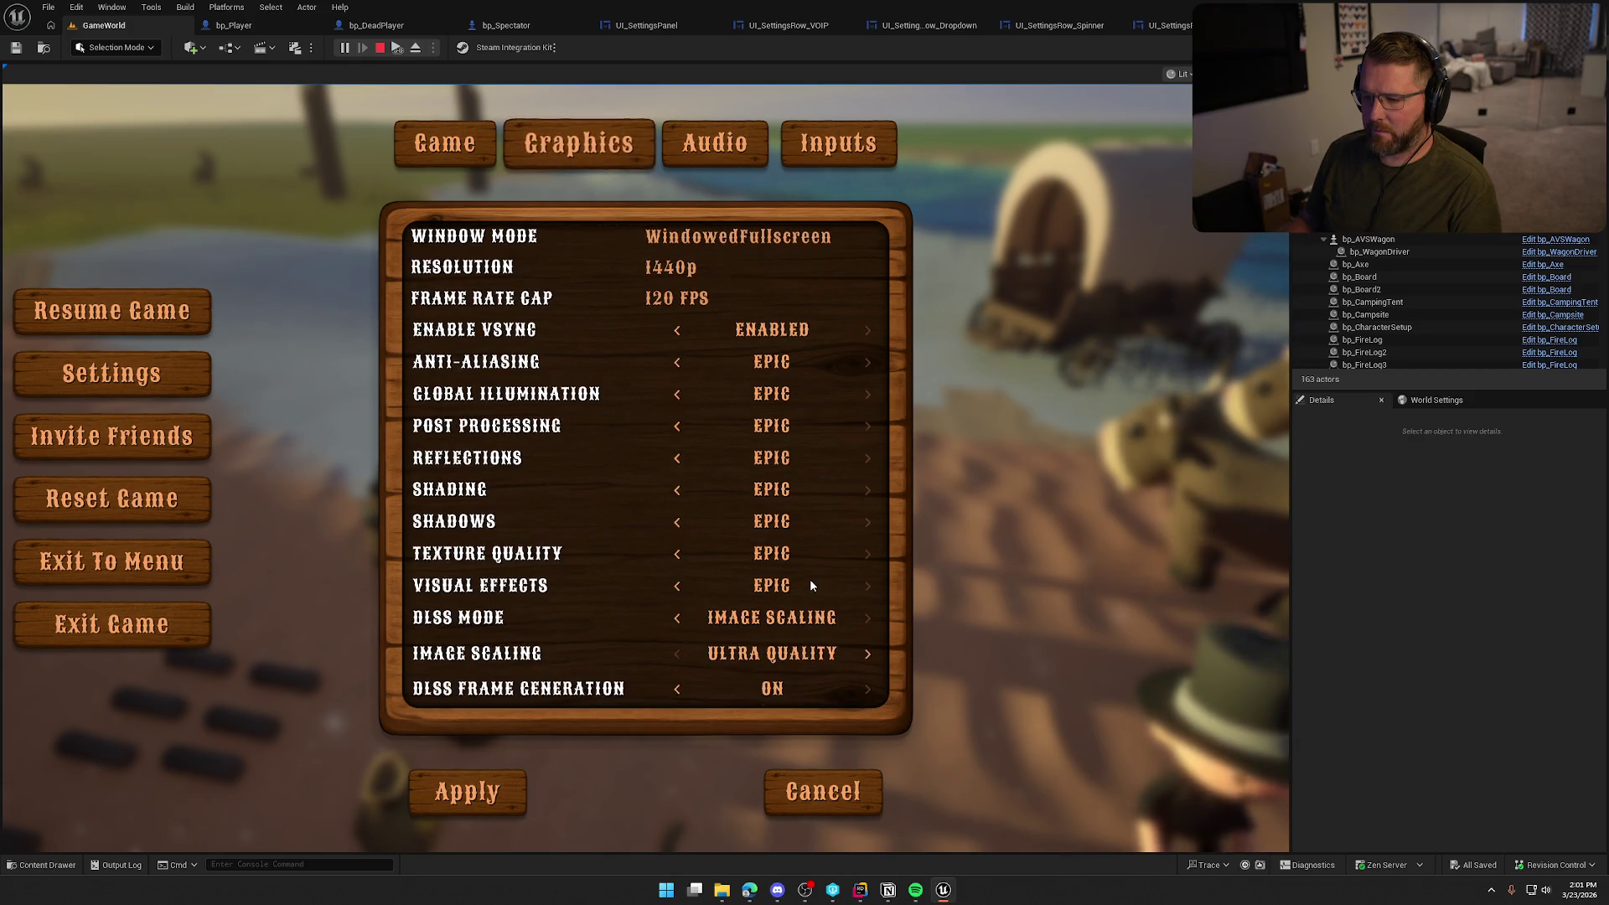
{"action": "scroll", "coordinate": [809, 578], "scroll_direction": "up", "scroll_amount": 1}
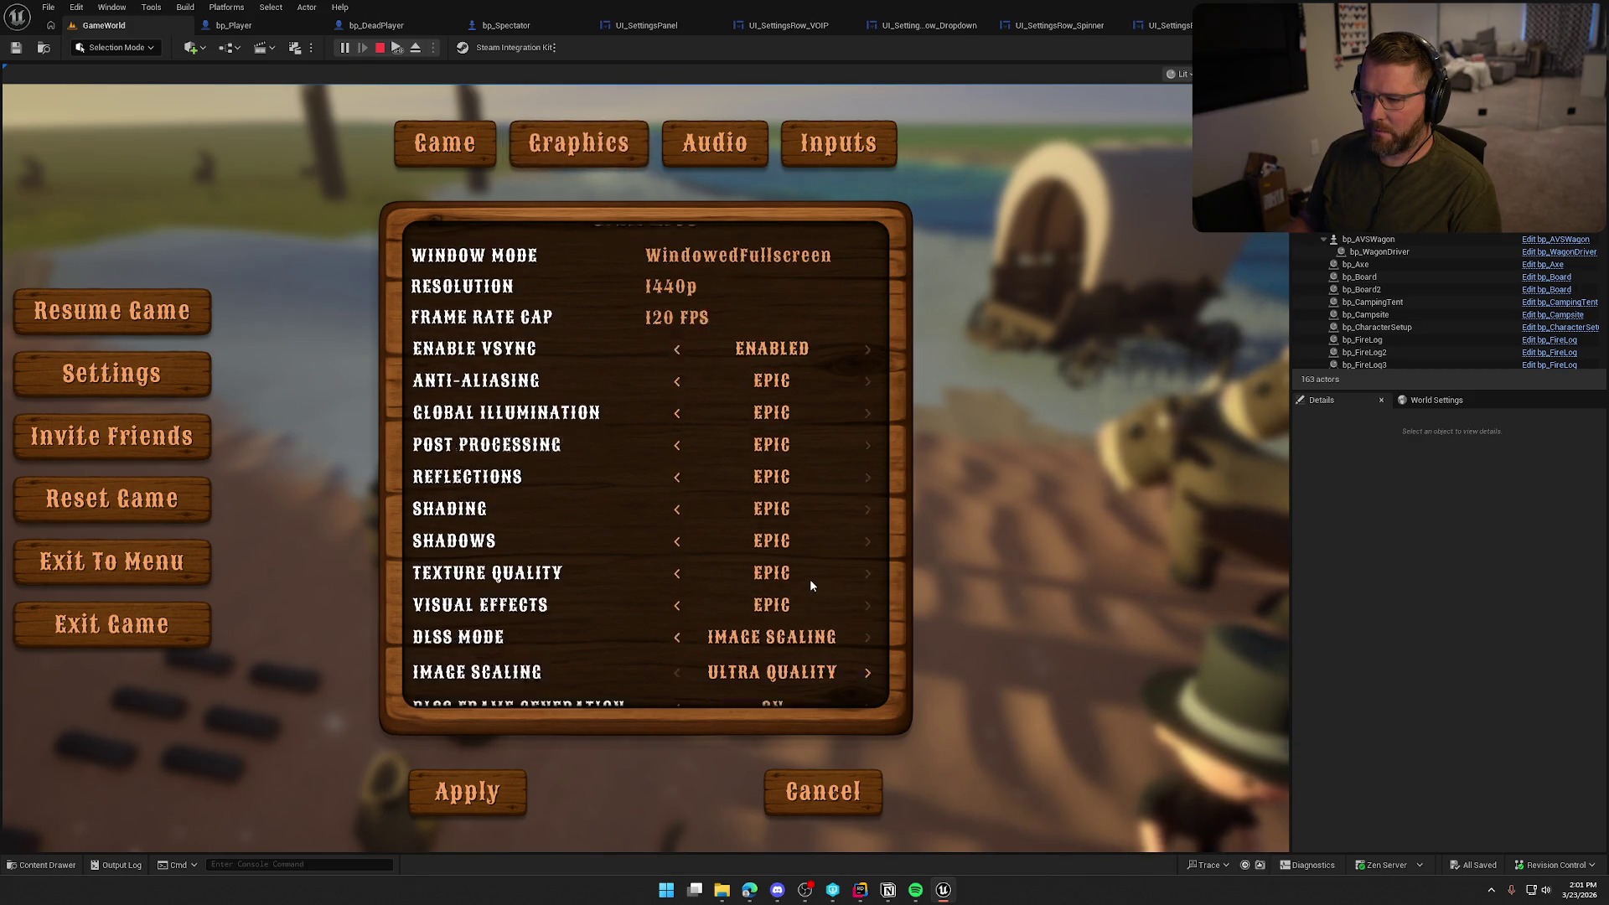
{"action": "left_click", "coordinate": [444, 144]}
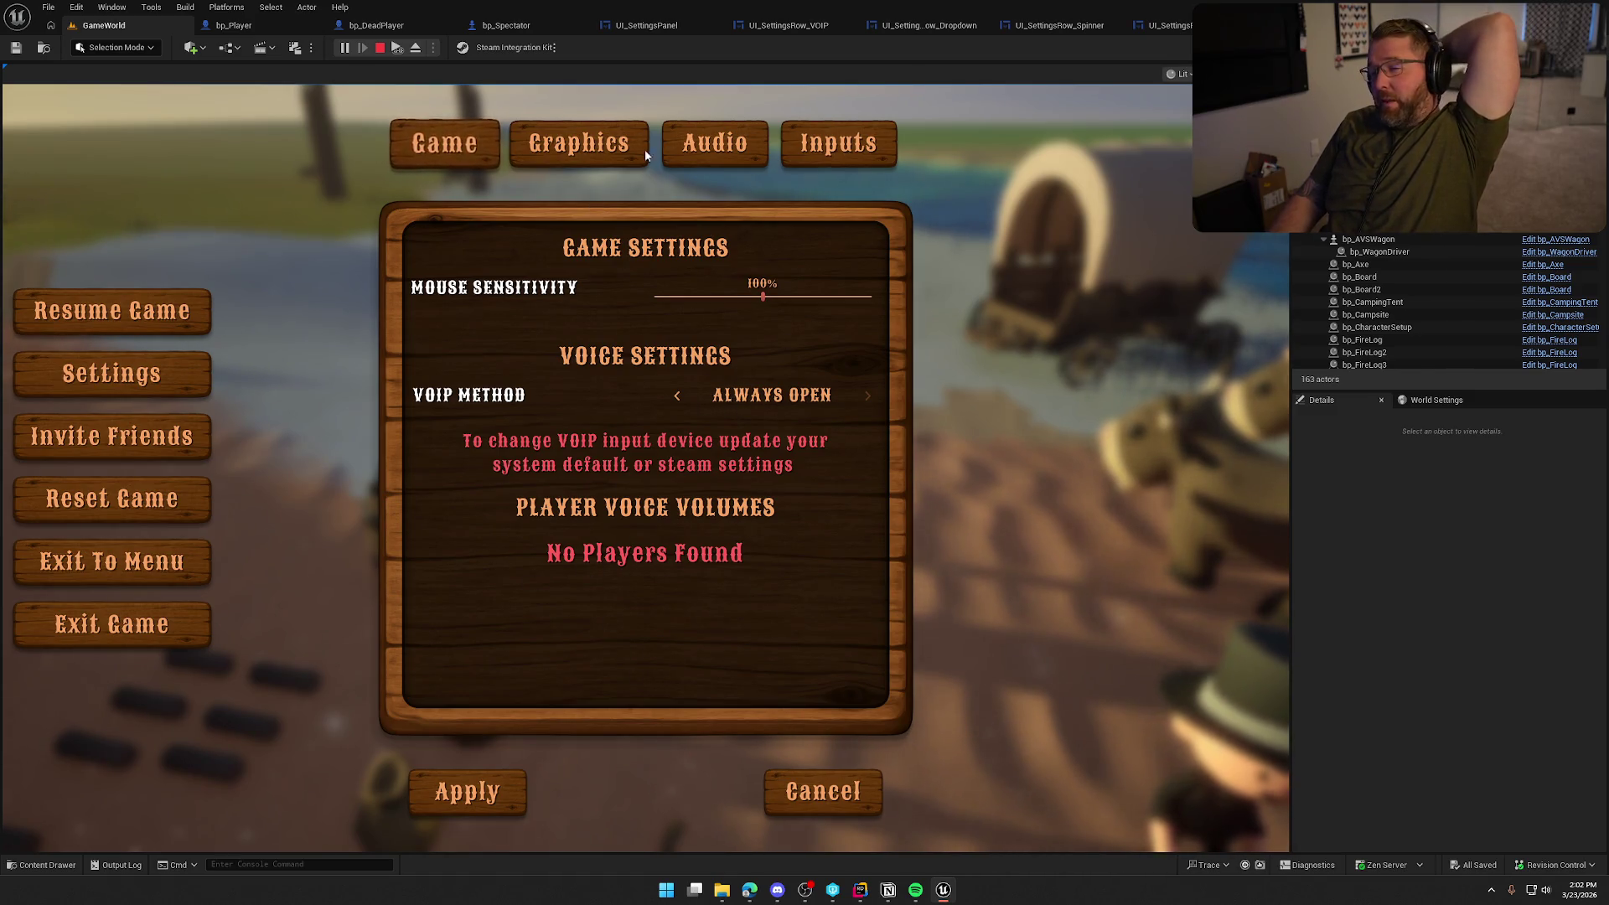
{"action": "left_click", "coordinate": [597, 146]}
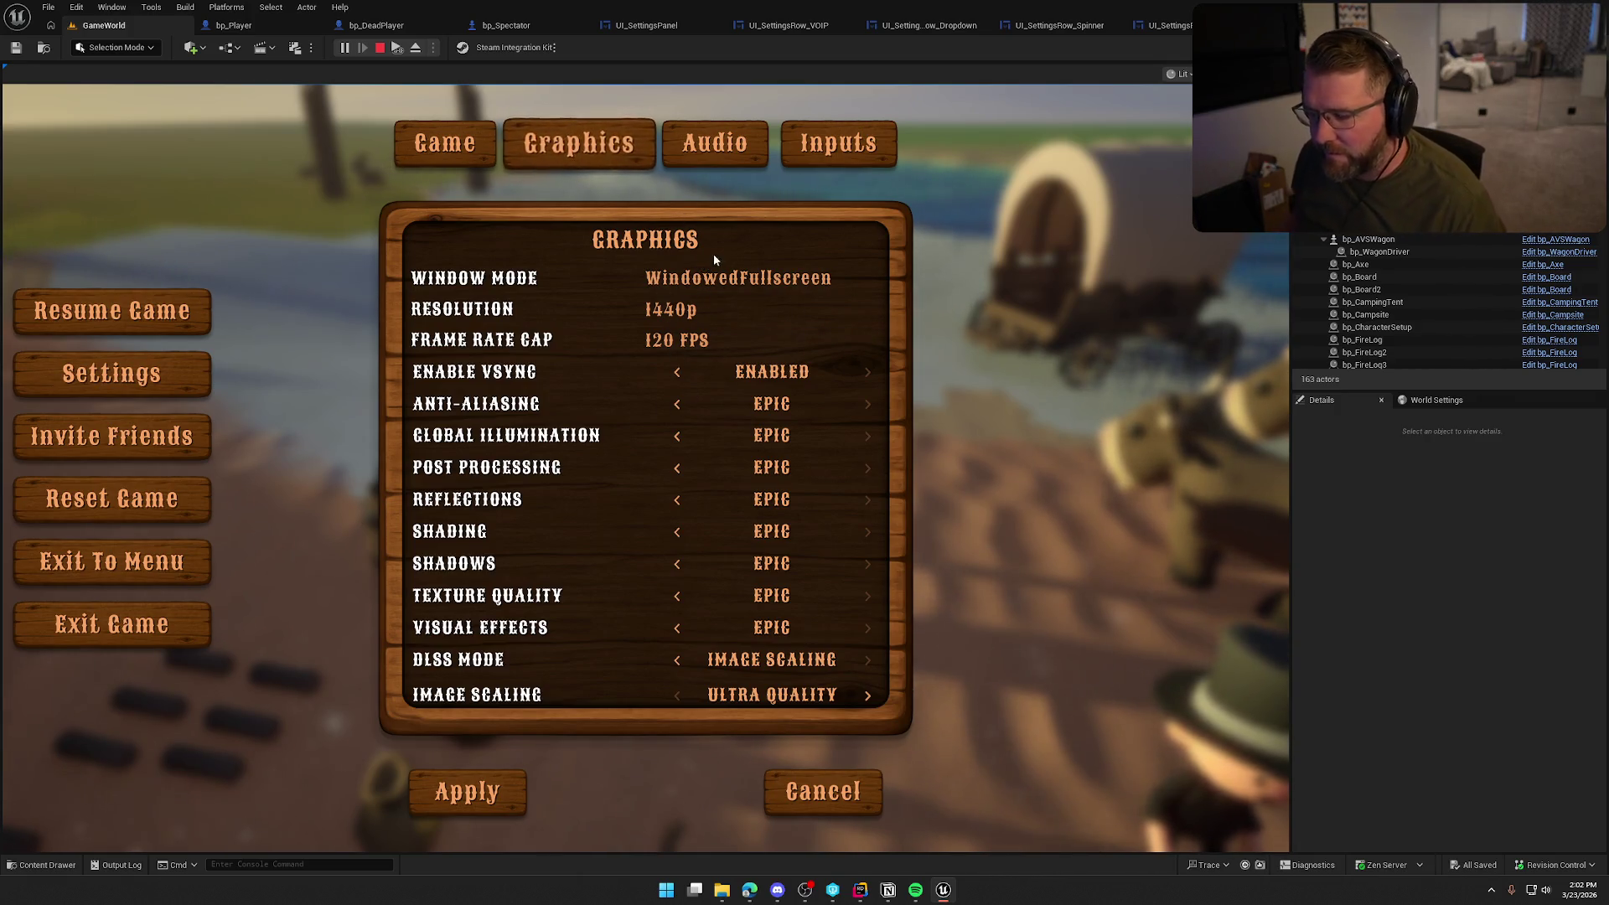
{"action": "left_click", "coordinate": [734, 146]}
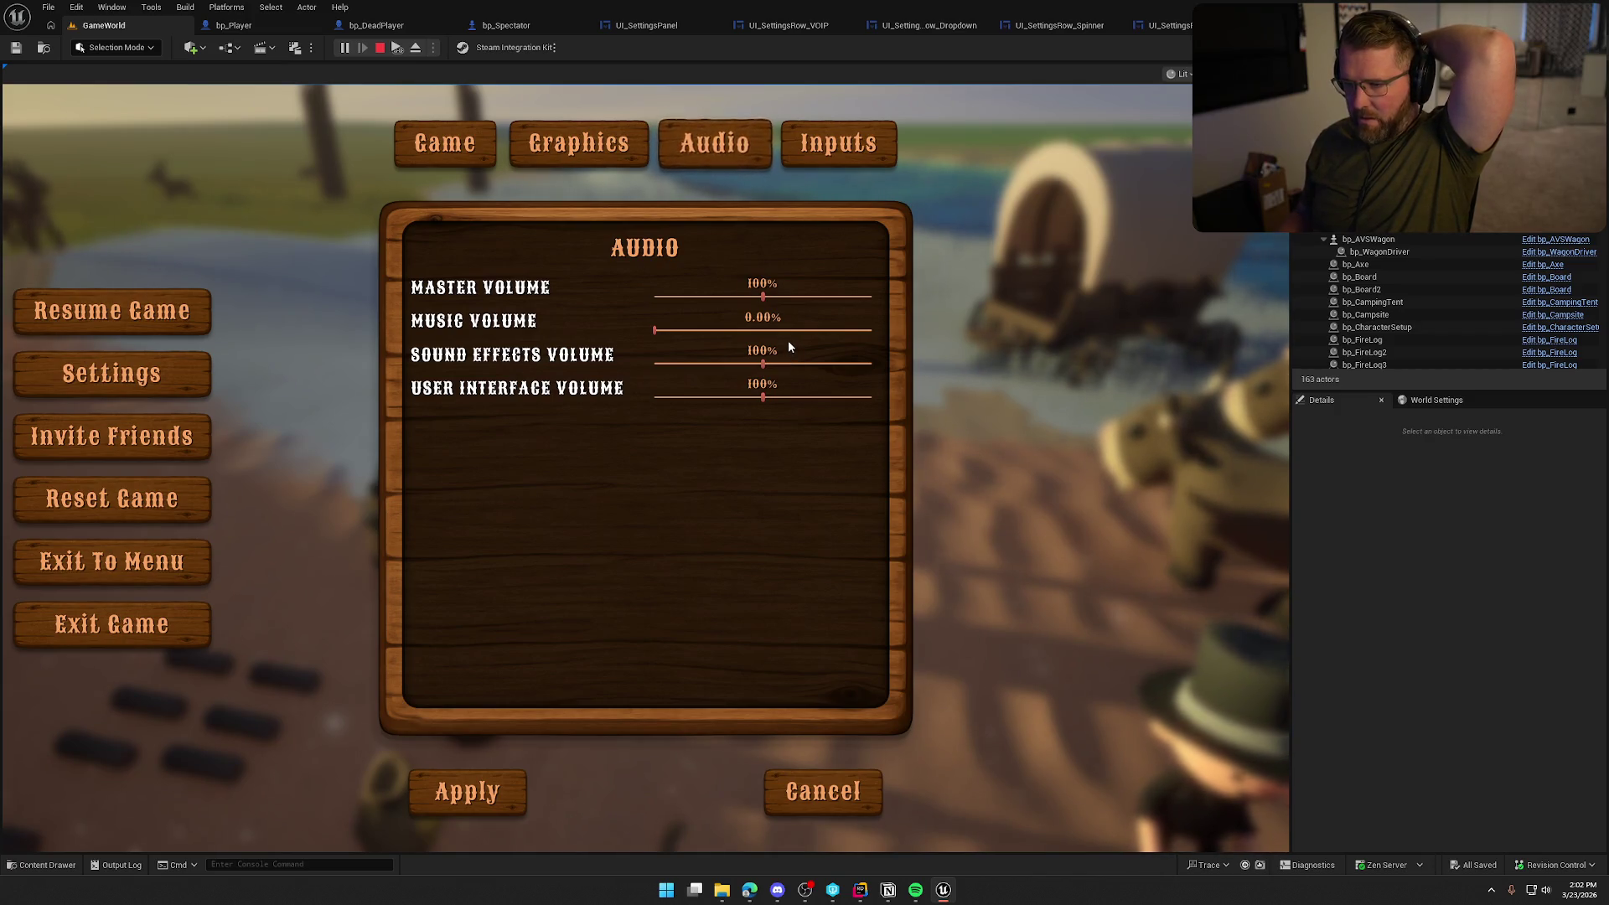
{"action": "left_click", "coordinate": [846, 159]}
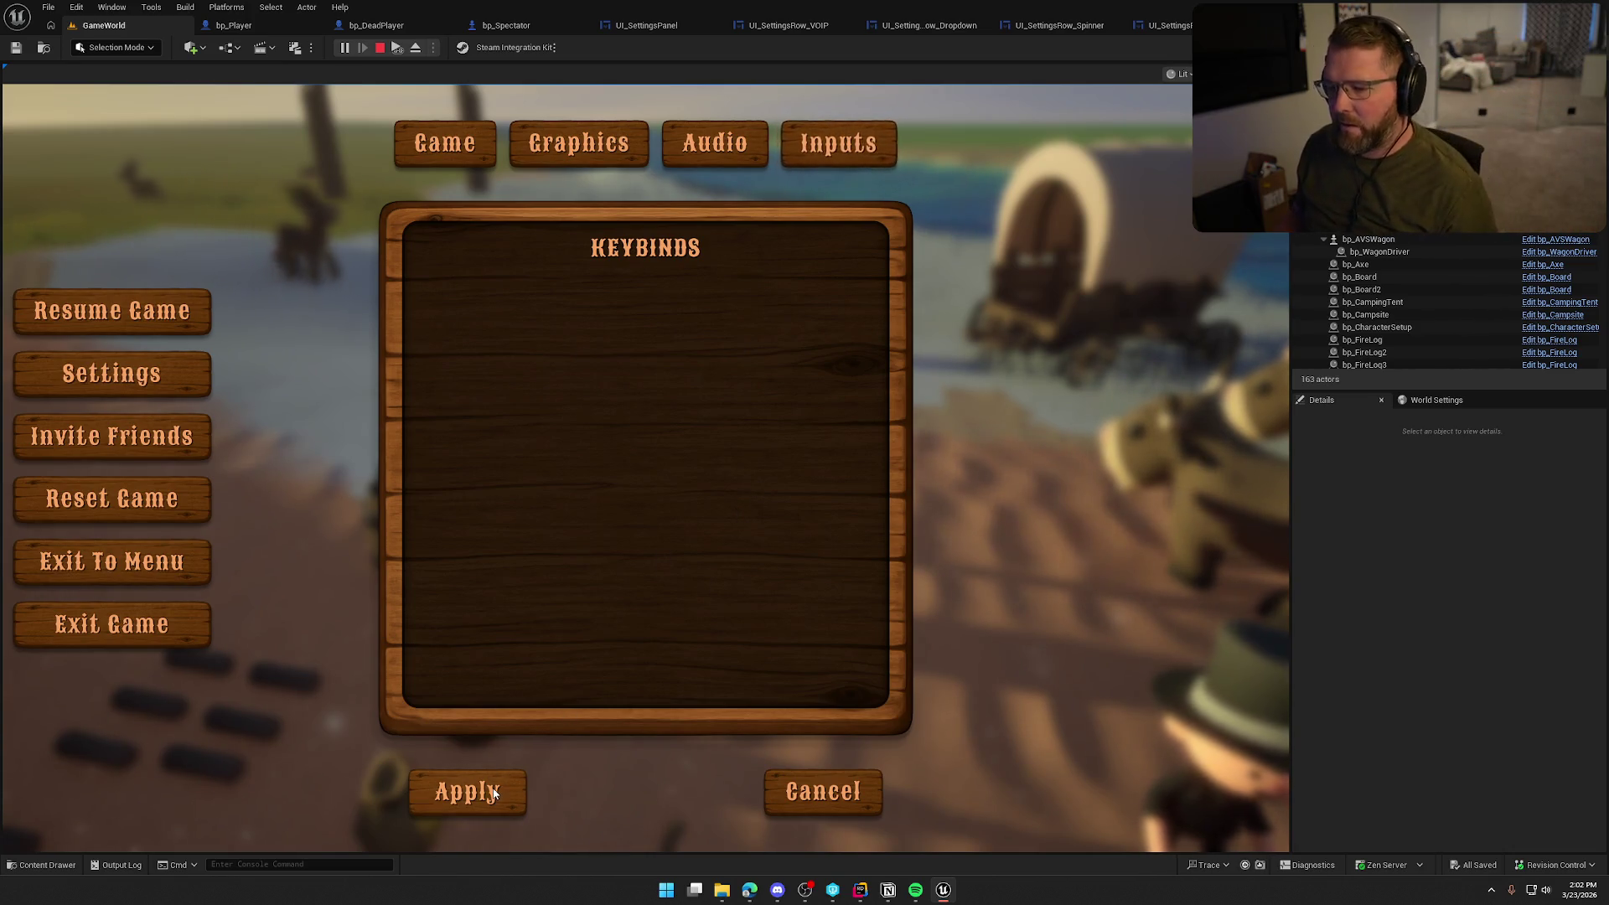
Close the settings panel and pause menu, then switch to the task board
{"action": "key", "text": "Escape"}
{"action": "key", "text": "Escape"}
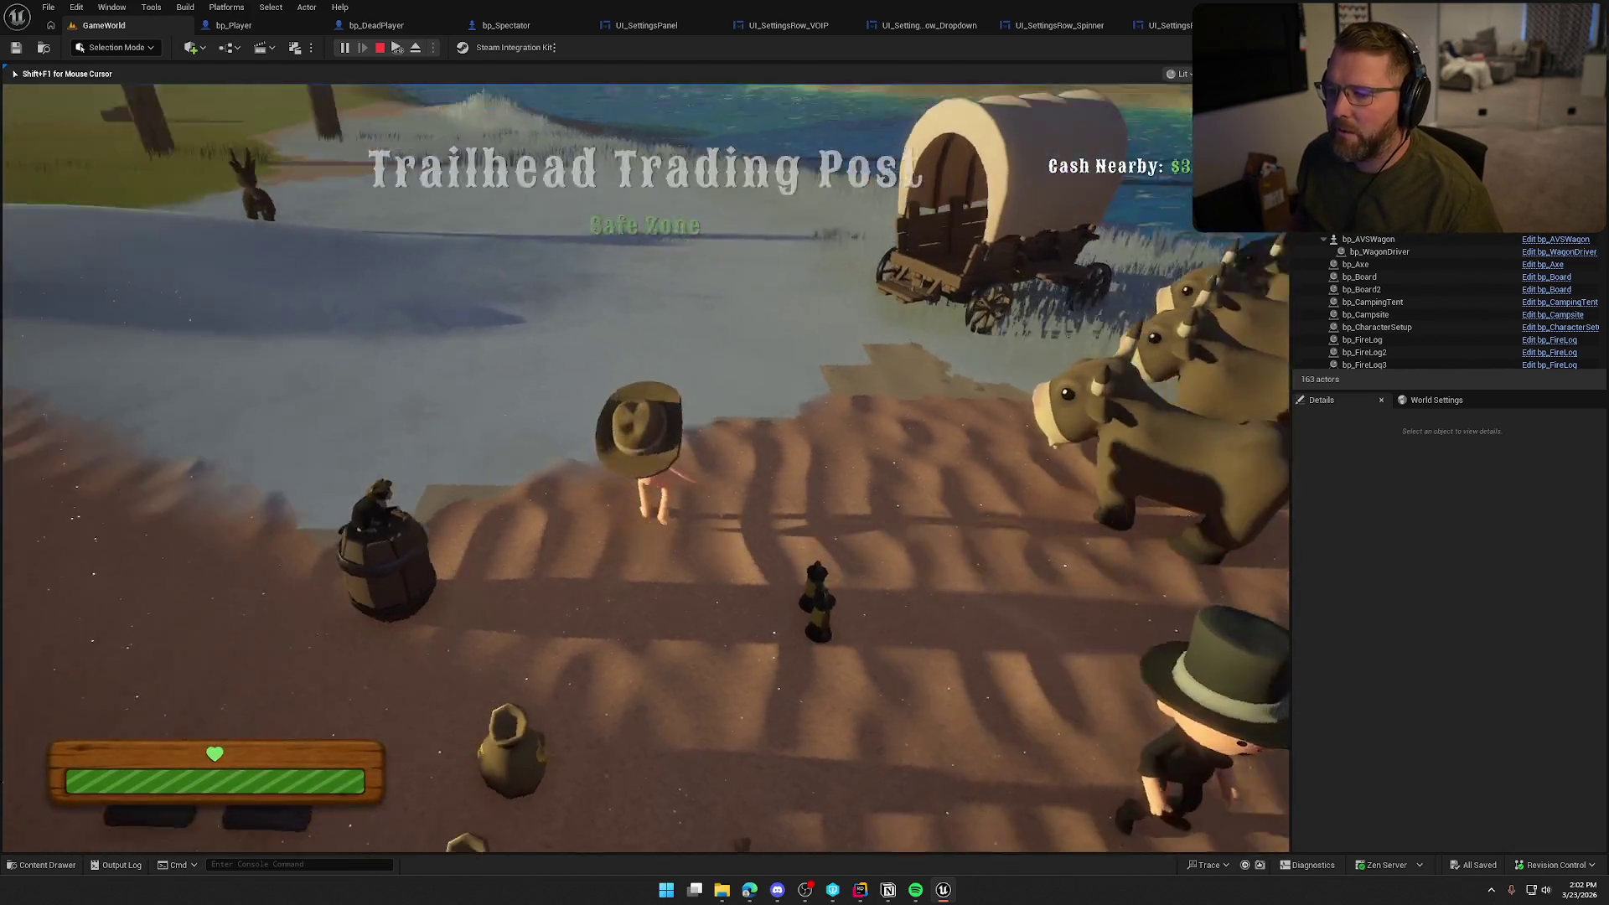
{"action": "key", "text": "Escape"}
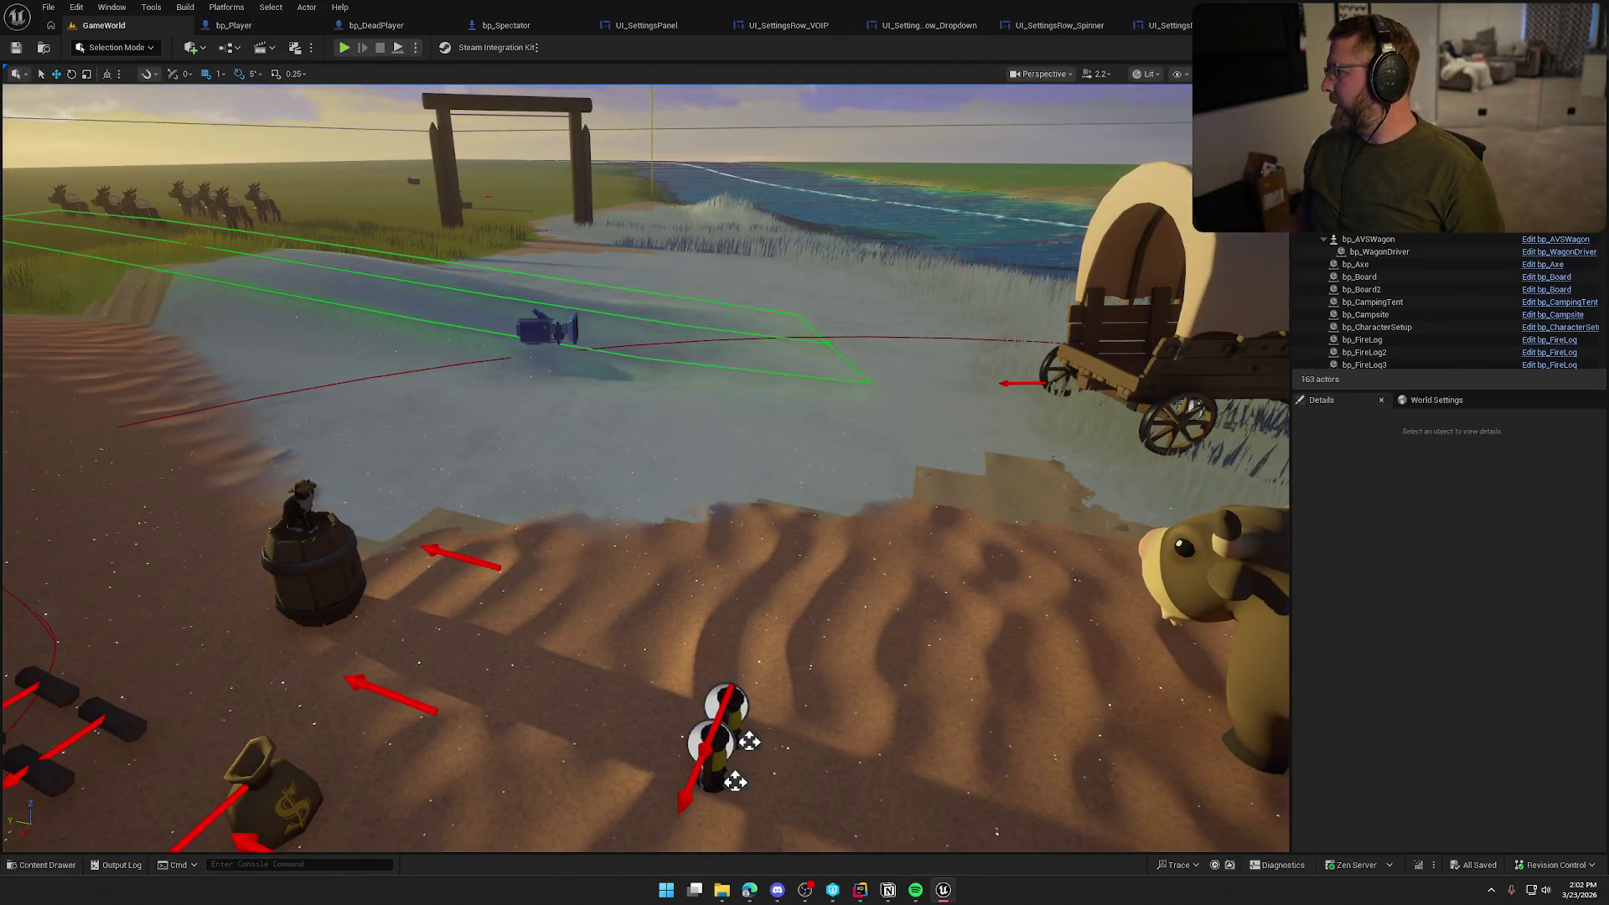
{"action": "key", "text": "alt+Tab"}
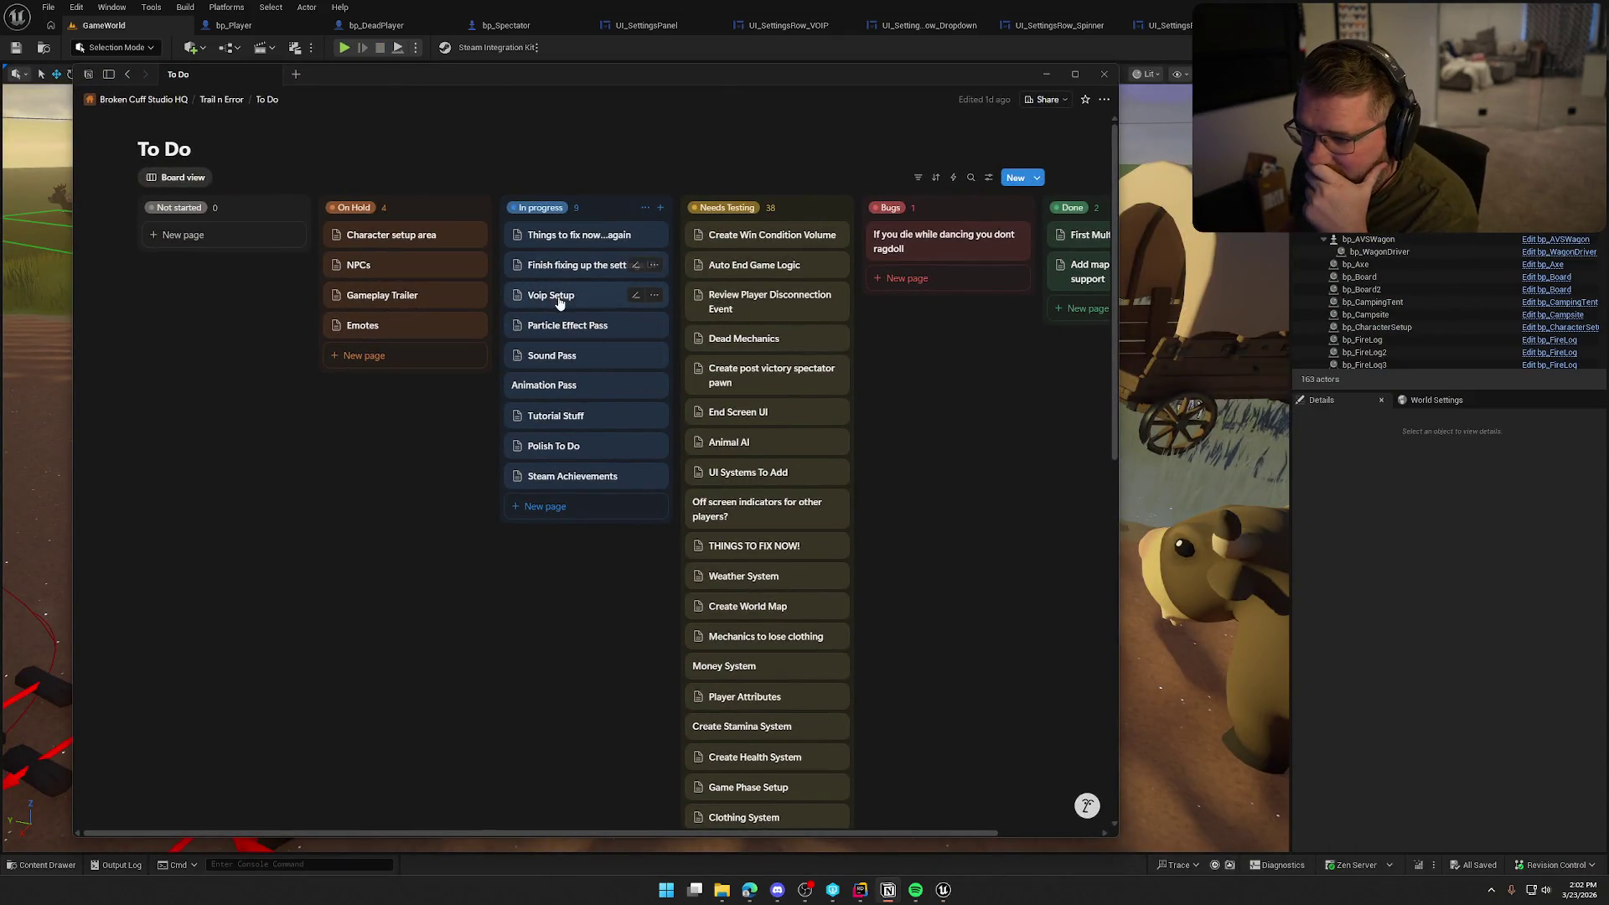
Open the 'Finish fixing up the settings UI' task card
{"action": "left_click", "coordinate": [560, 299]}
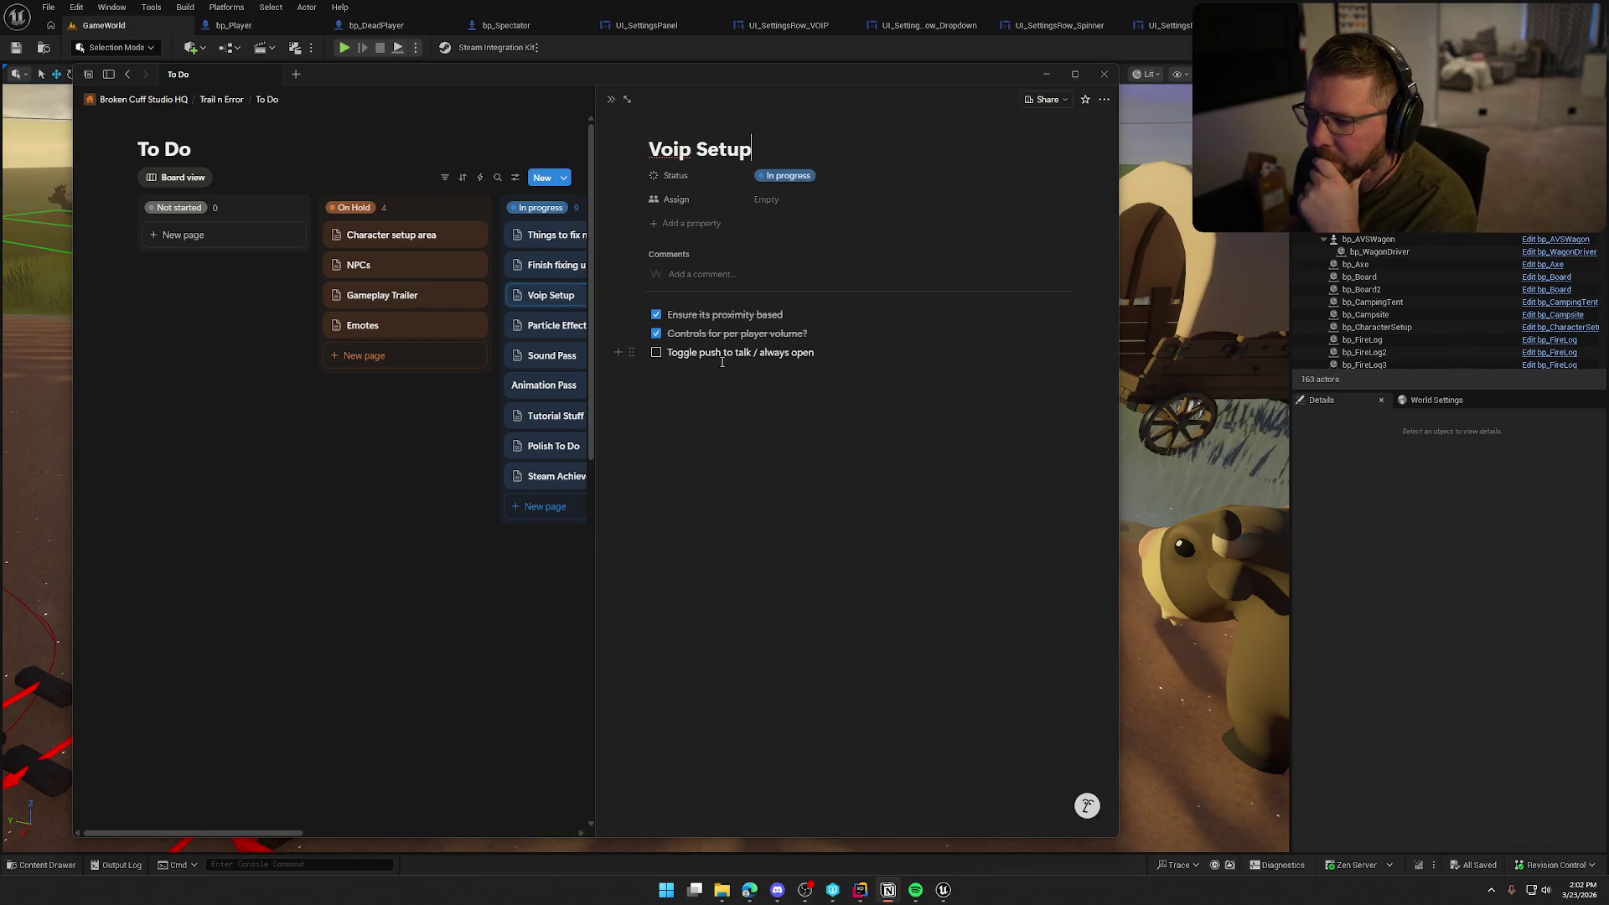
{"action": "left_click", "coordinate": [400, 480]}
{"action": "left_click", "coordinate": [557, 264]}
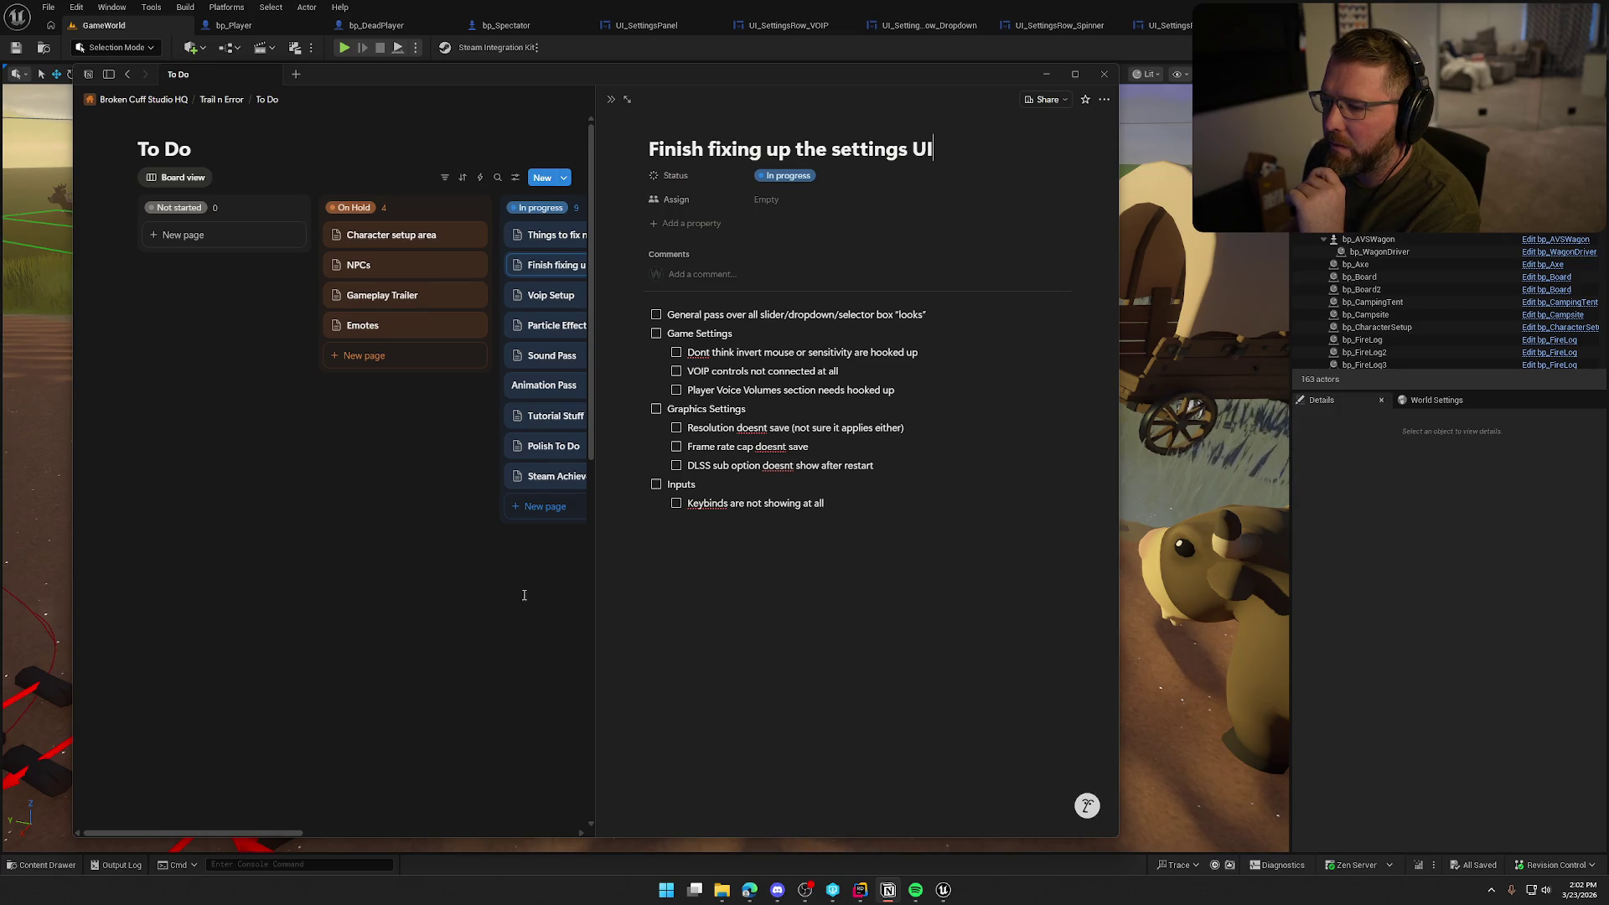
Add indented Sliders, Dropdown and Selector to-dos under the looks line
{"action": "key", "text": "Return"}
{"action": "key", "text": "Tab"}
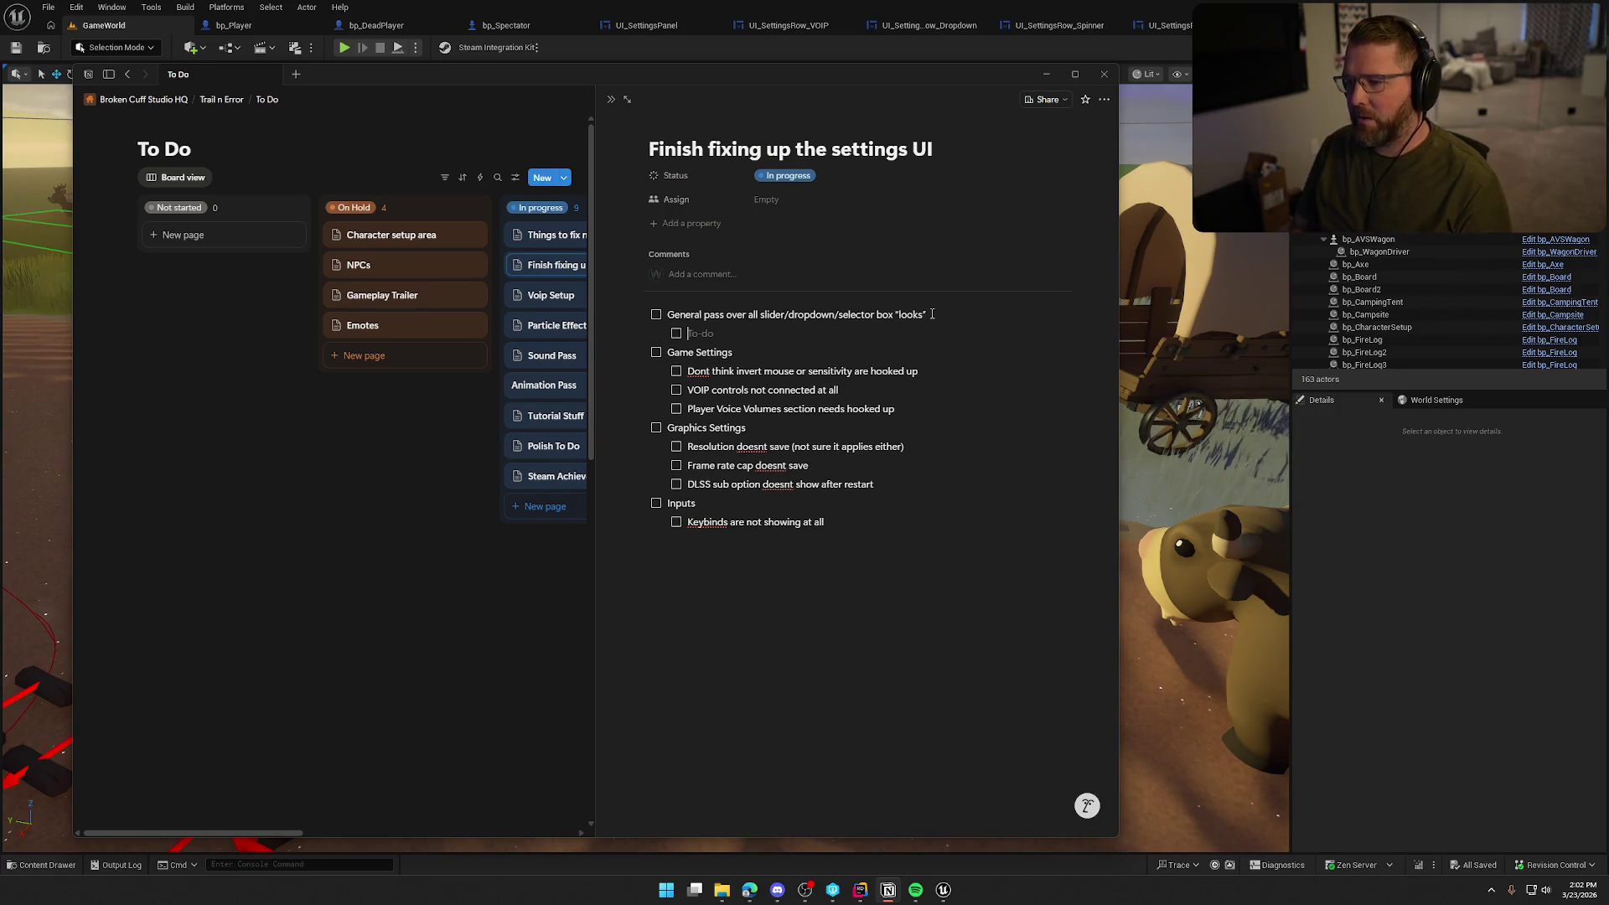
{"action": "type", "text": "Sliders"}
{"action": "key", "text": "Return"}
{"action": "type", "text": "Dropdown"}
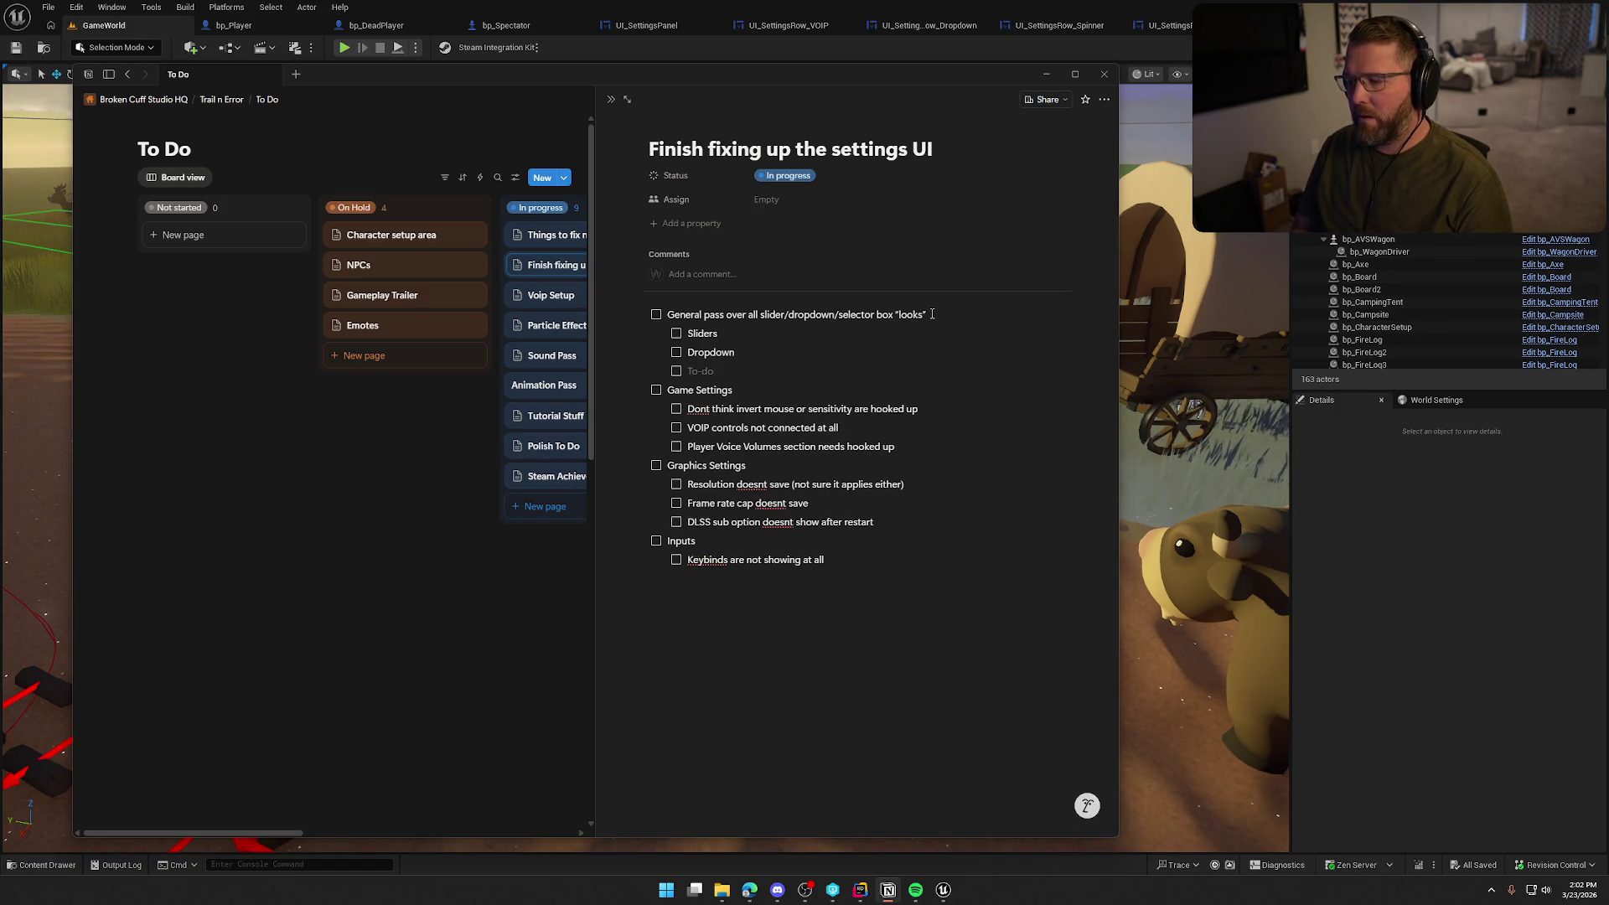
{"action": "type", "text": "Selector"}
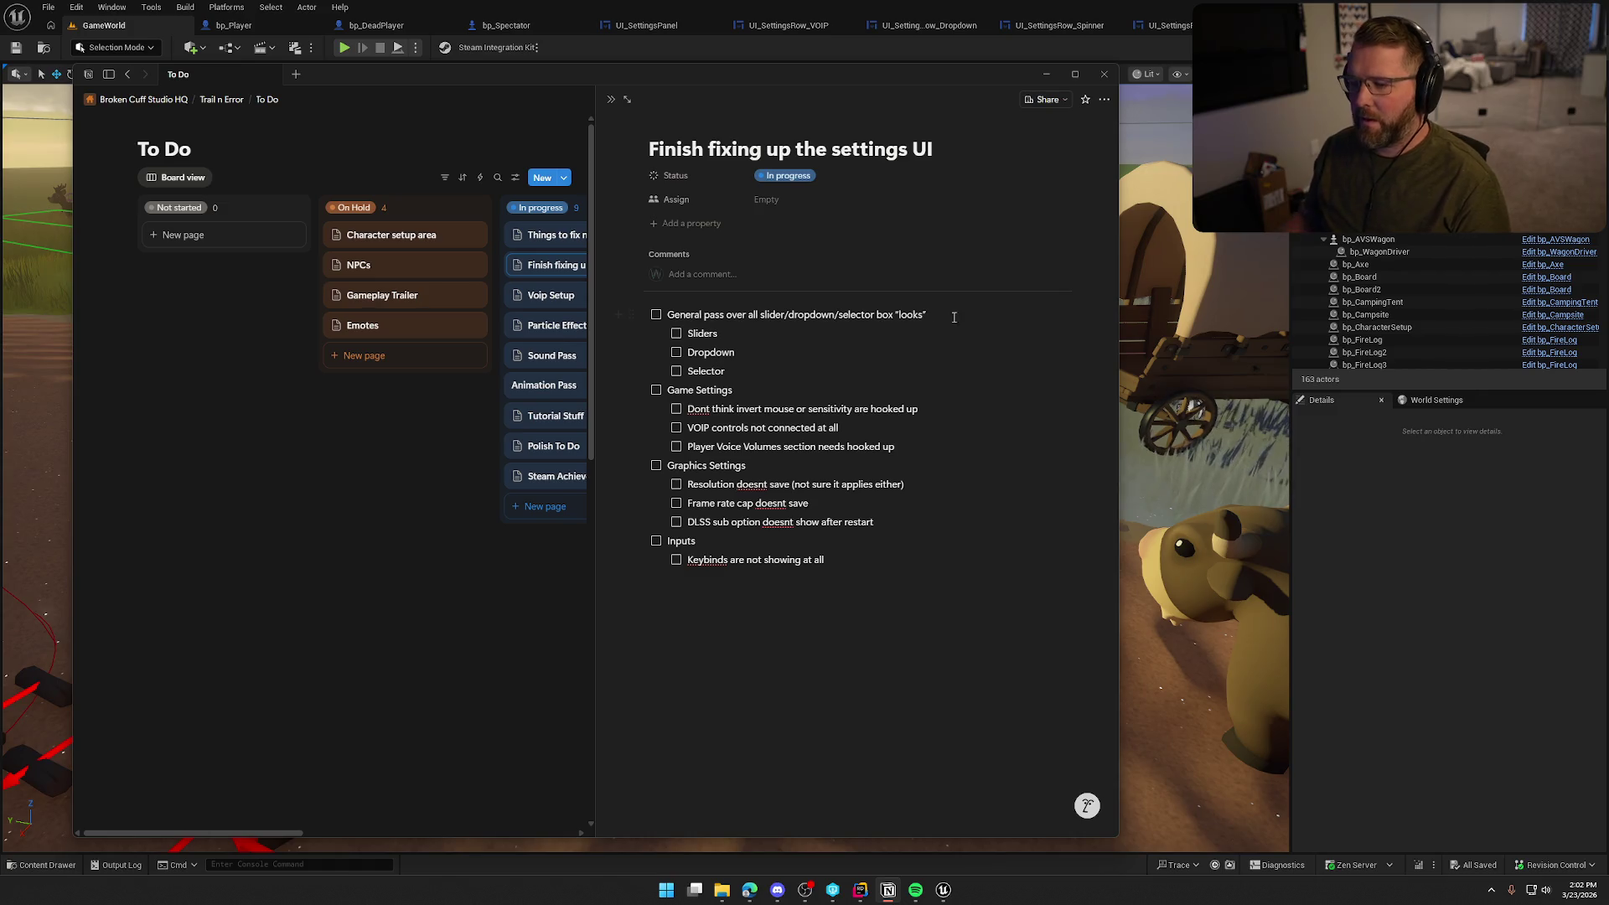
Tick Sliders and Selector, and reword the slider/dropdown/selector box line to 'widget'
{"action": "left_click", "coordinate": [676, 371]}
{"action": "left_click", "coordinate": [676, 332]}
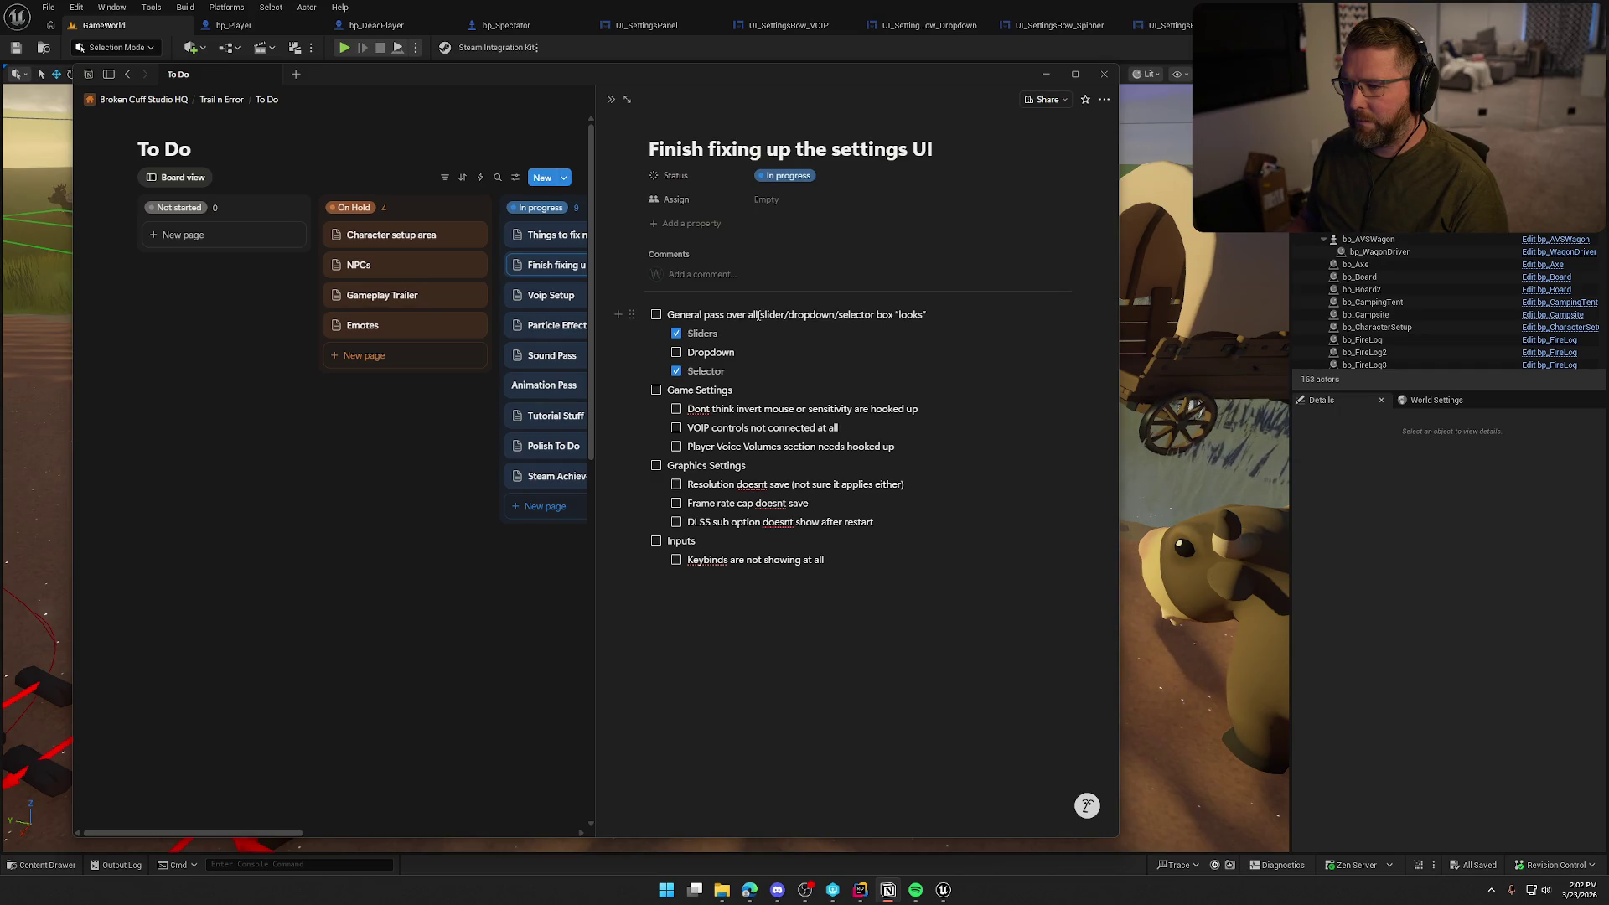
{"action": "left_click_drag", "start_coordinate": [760, 314], "coordinate": [894, 310]}
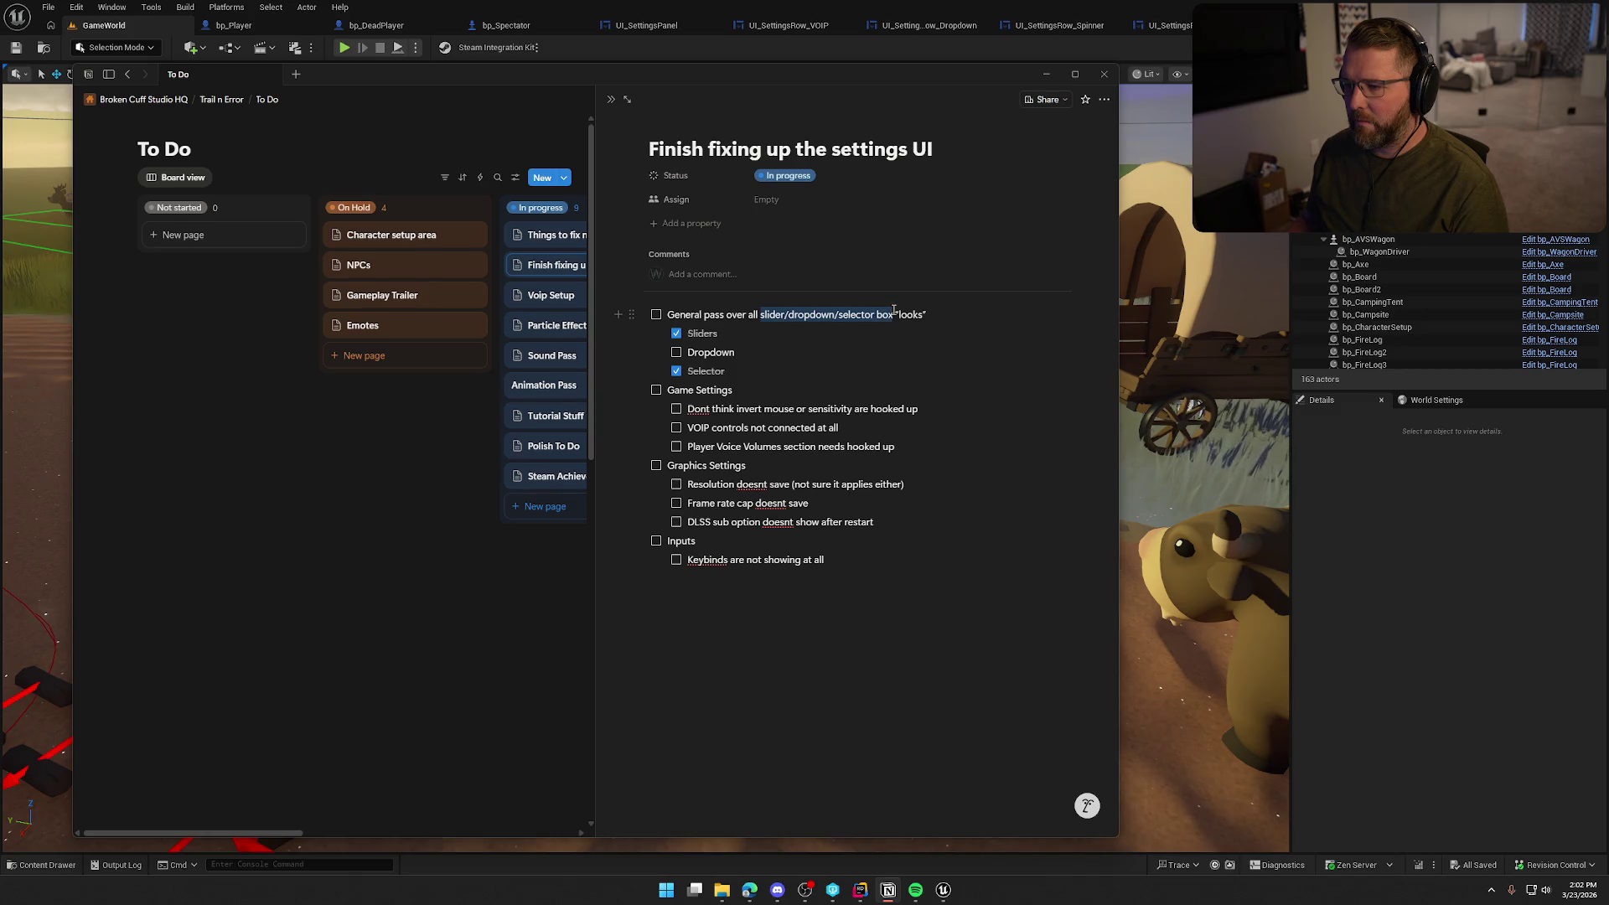
{"action": "type", "text": "widget"}
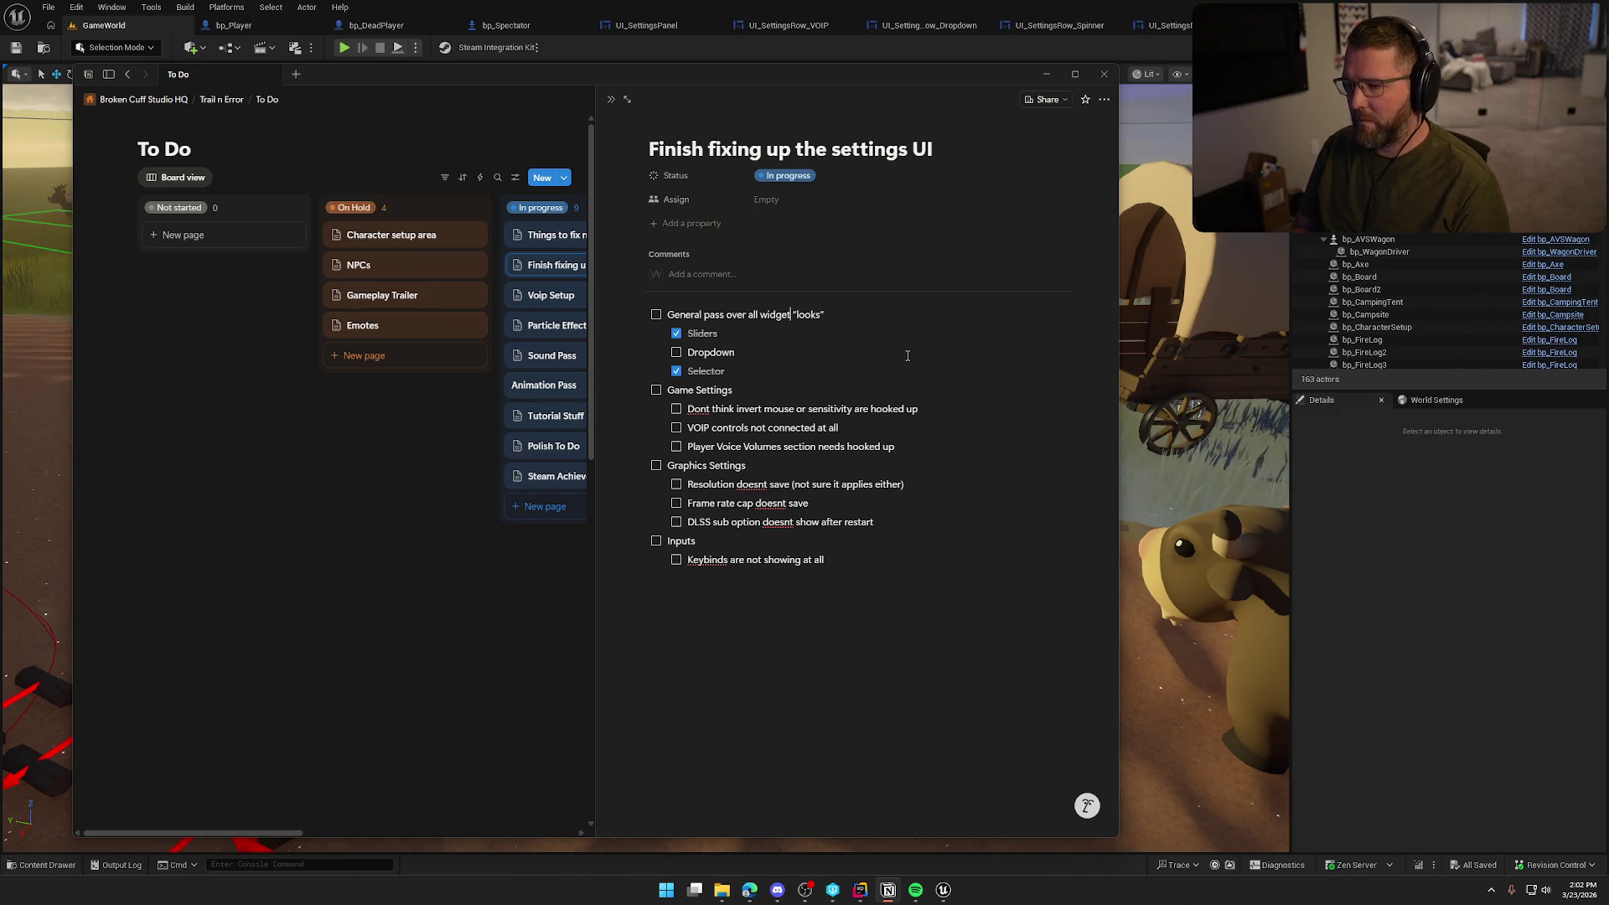
Delete the words 'invert mouse or' from the Game Settings sensitivity row
{"action": "left_click", "coordinate": [776, 390]}
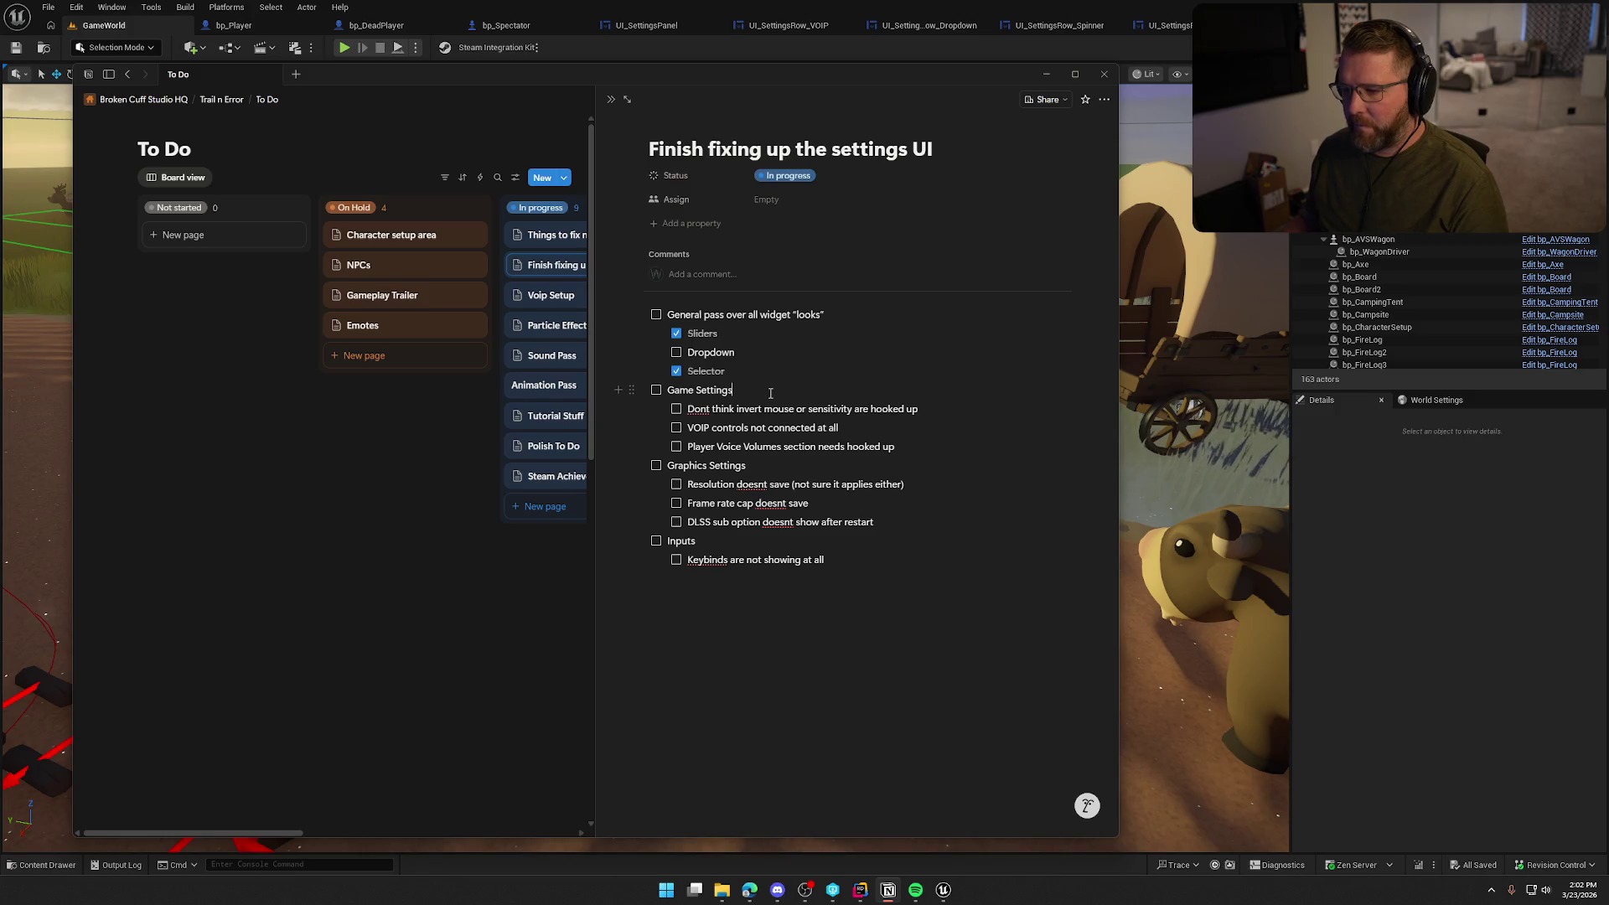
{"action": "left_click", "coordinate": [651, 408]}
{"action": "key", "text": "Escape"}
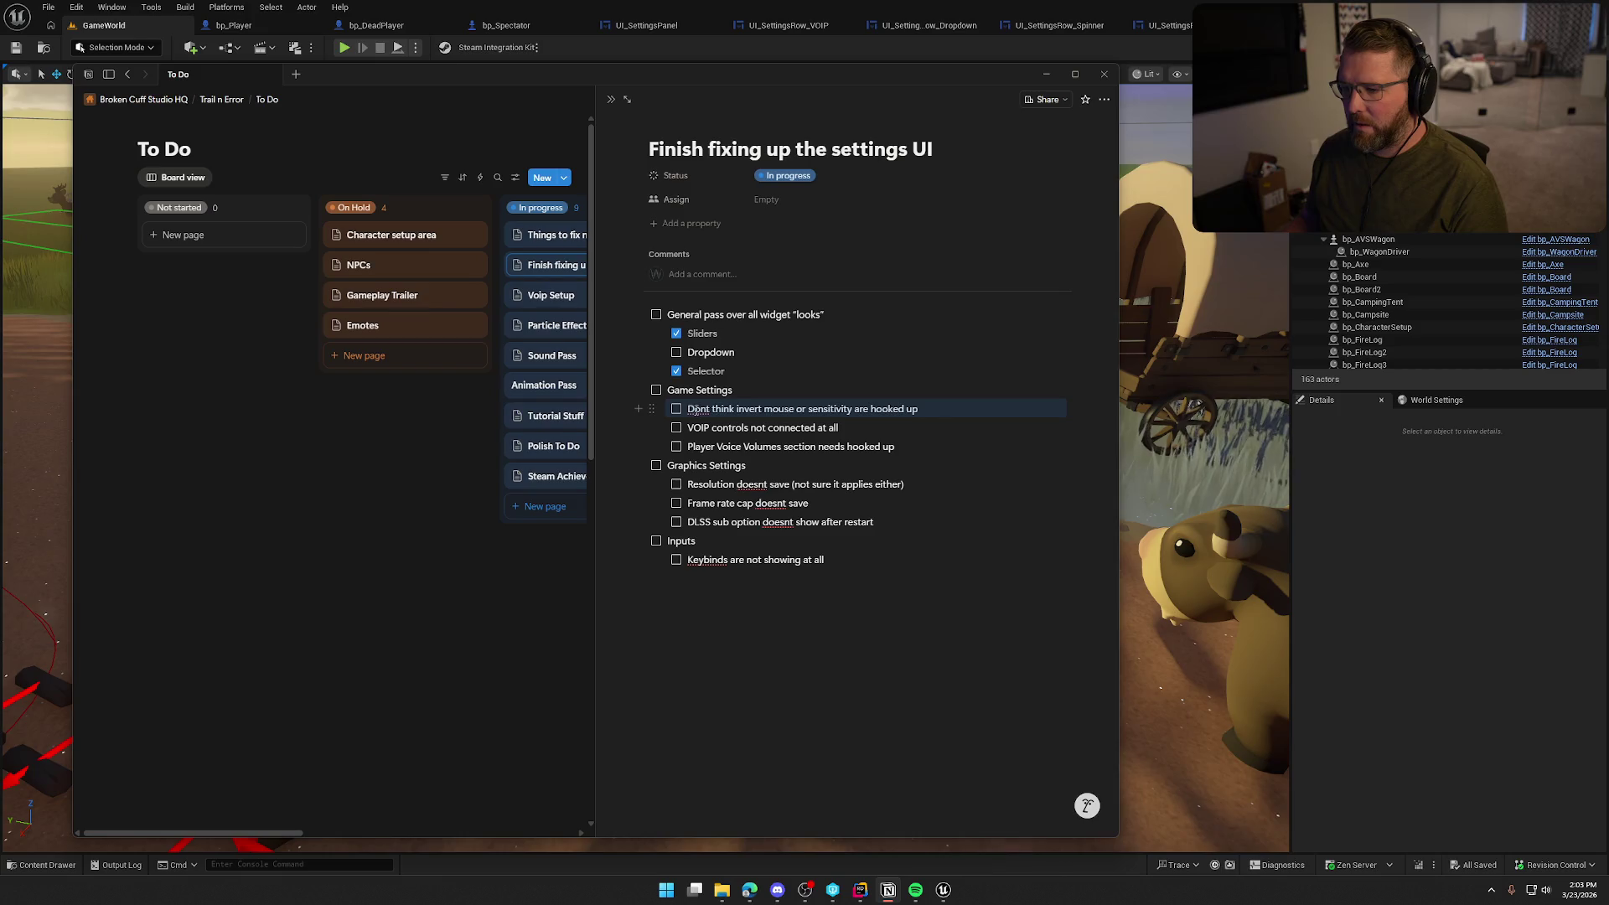
{"action": "left_click", "coordinate": [687, 409]}
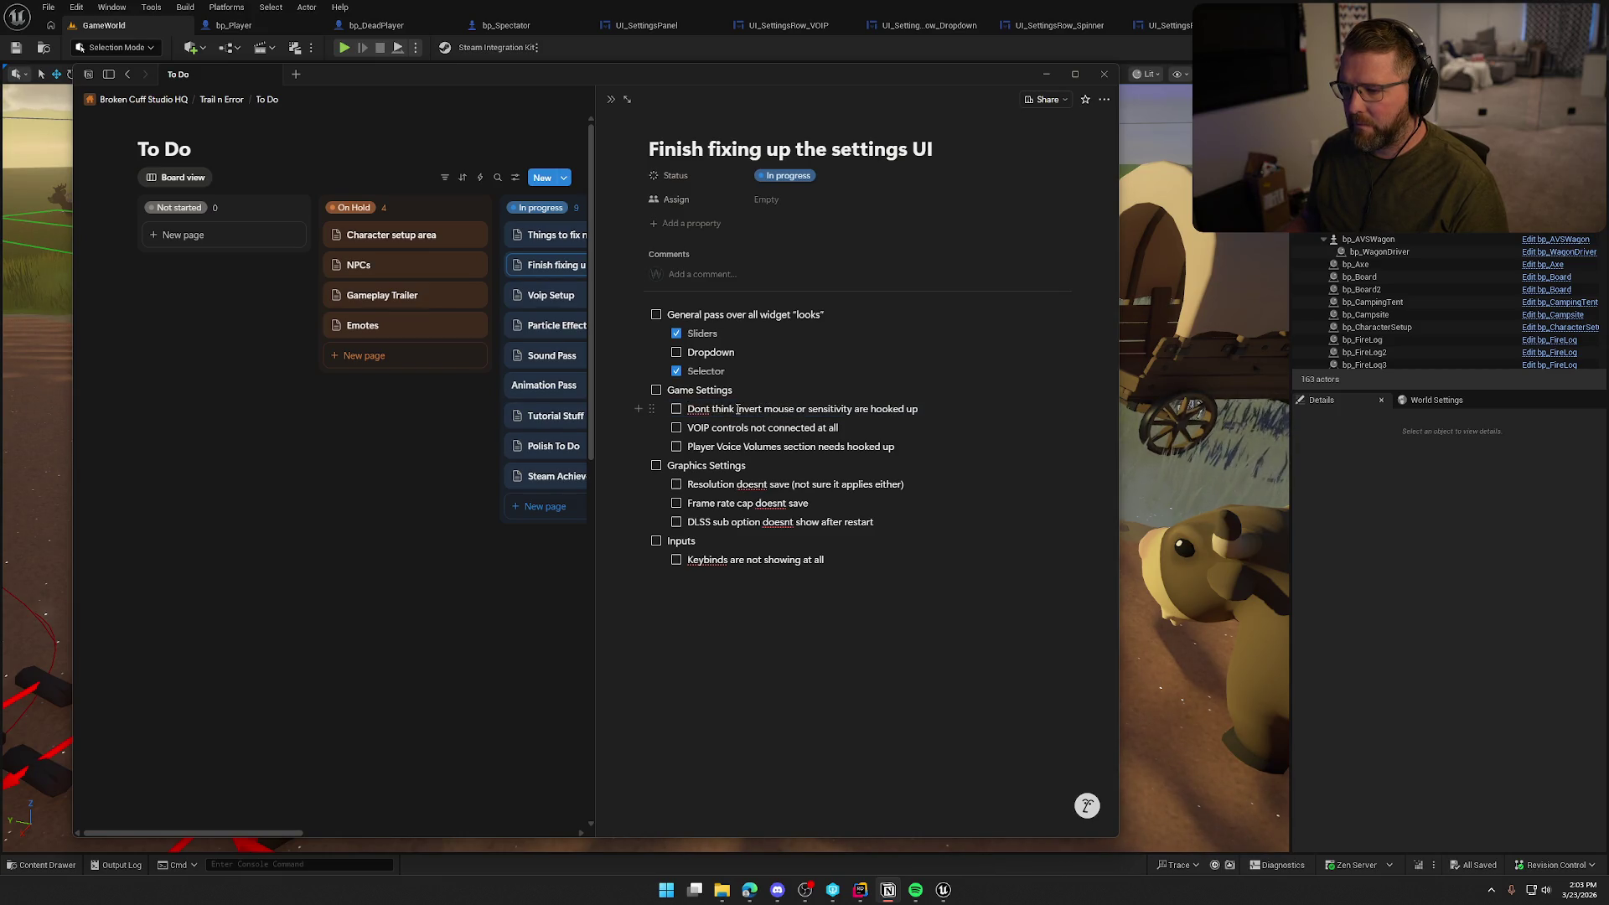
{"action": "left_click_drag", "start_coordinate": [738, 408], "coordinate": [811, 409]}
{"action": "key", "text": "BackSpace"}
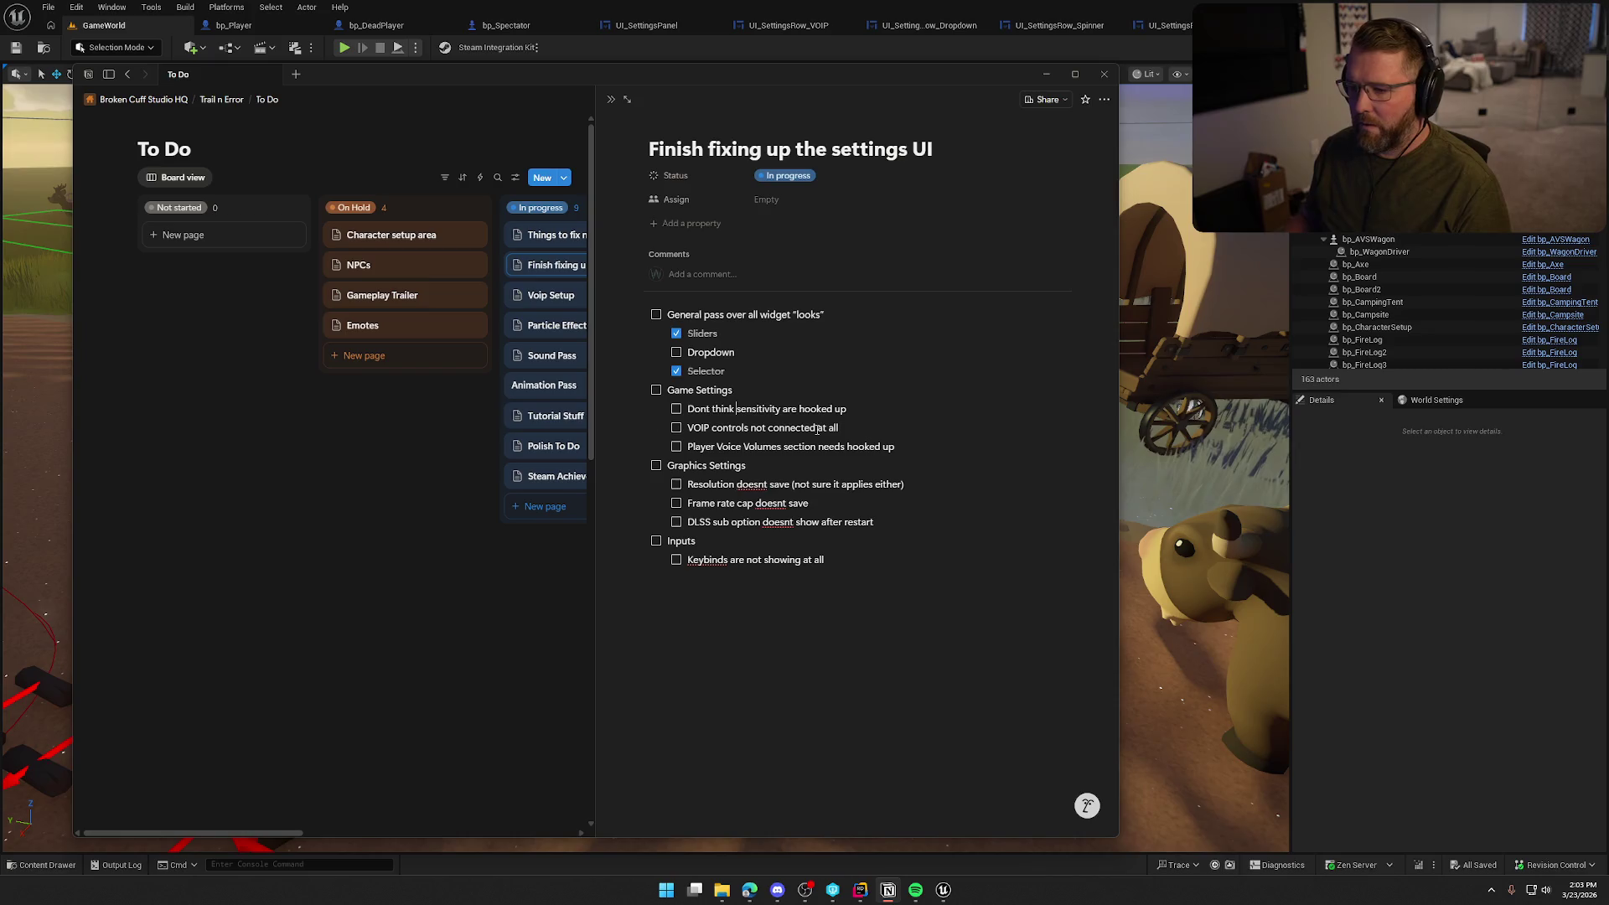
Tick the sensitivity and Player Voice Volumes items, then reopen the Voip Setup page
{"action": "left_click", "coordinate": [676, 409]}
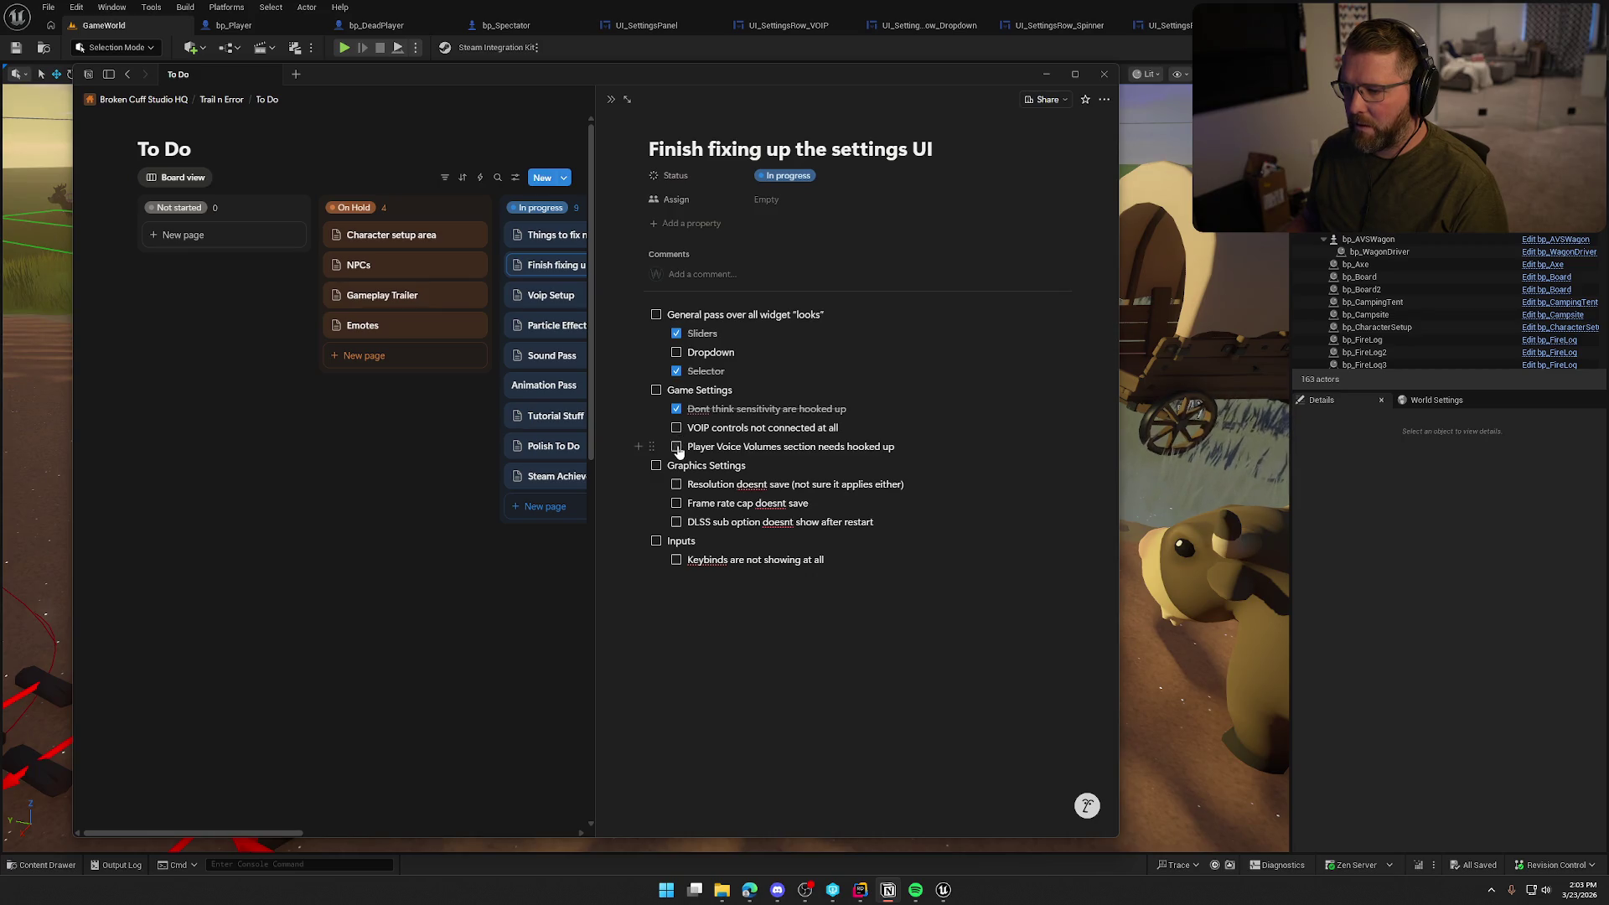
{"action": "left_click", "coordinate": [677, 448]}
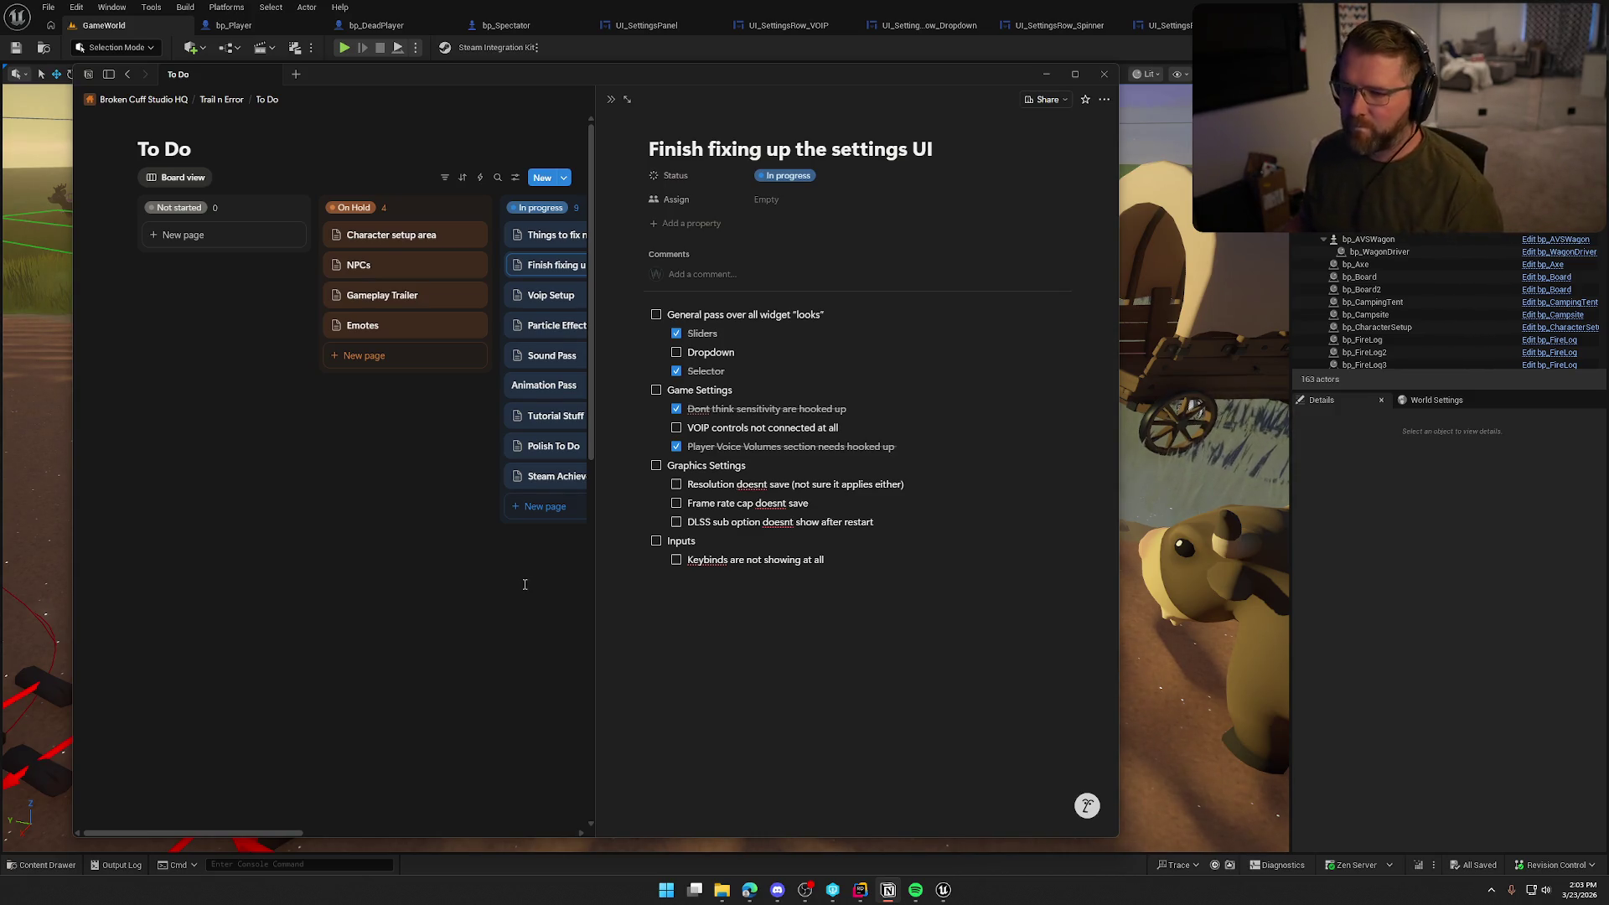
{"action": "left_click", "coordinate": [551, 296]}
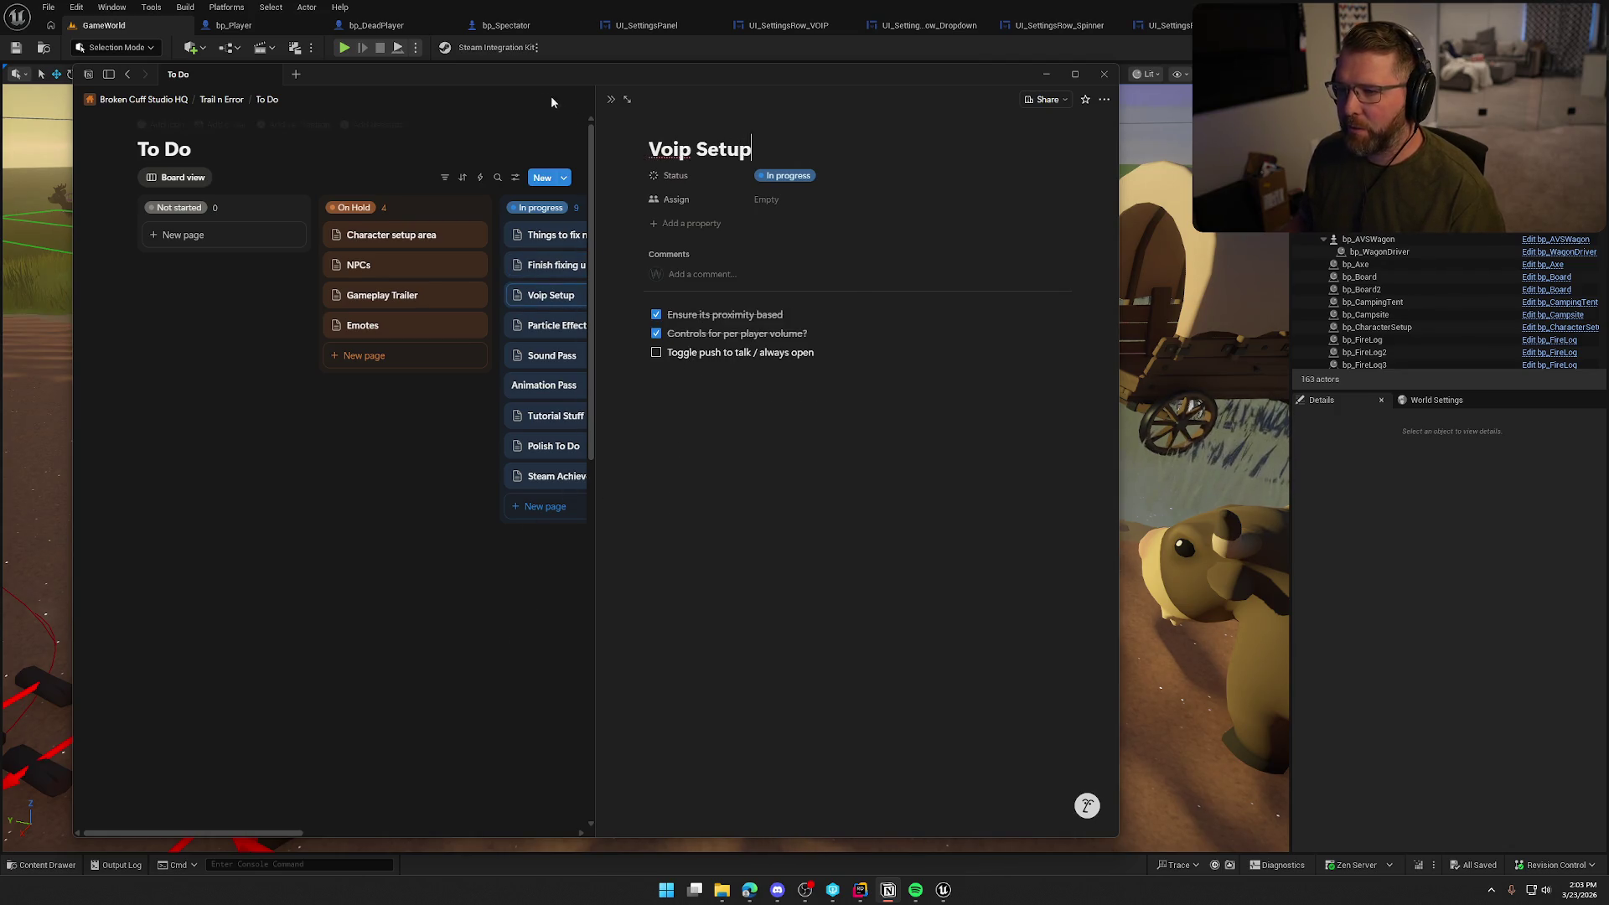
{"action": "left_click", "coordinate": [888, 889]}
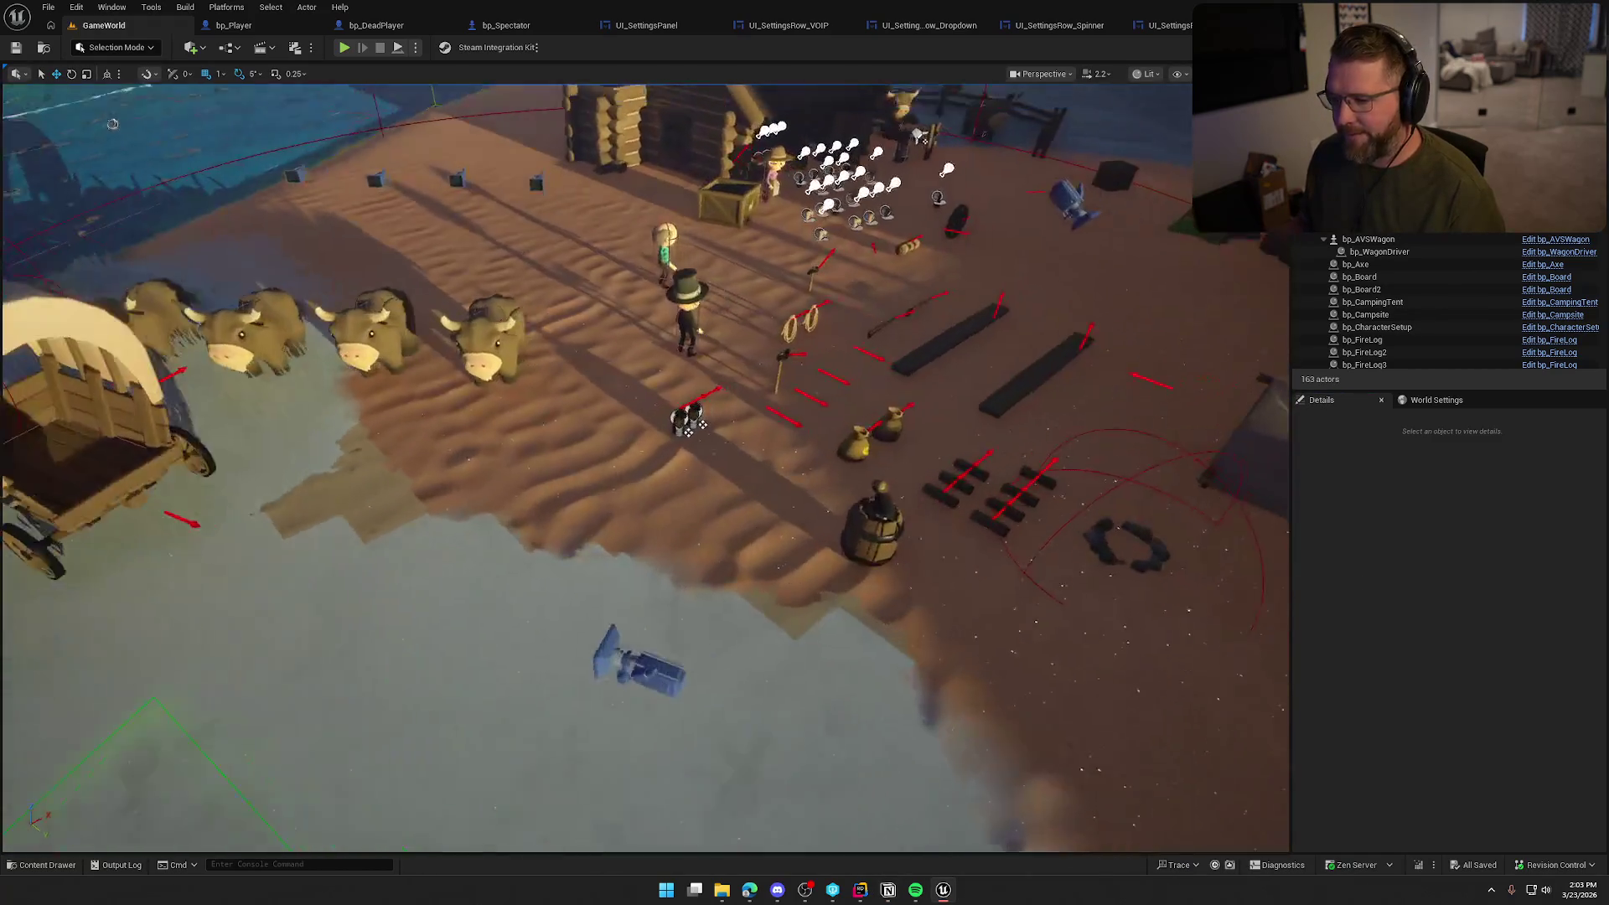
Select the VOIPInputType selector under GameVoiceSettings and open its Selection Changed event graph
{"action": "left_click", "coordinate": [646, 25]}
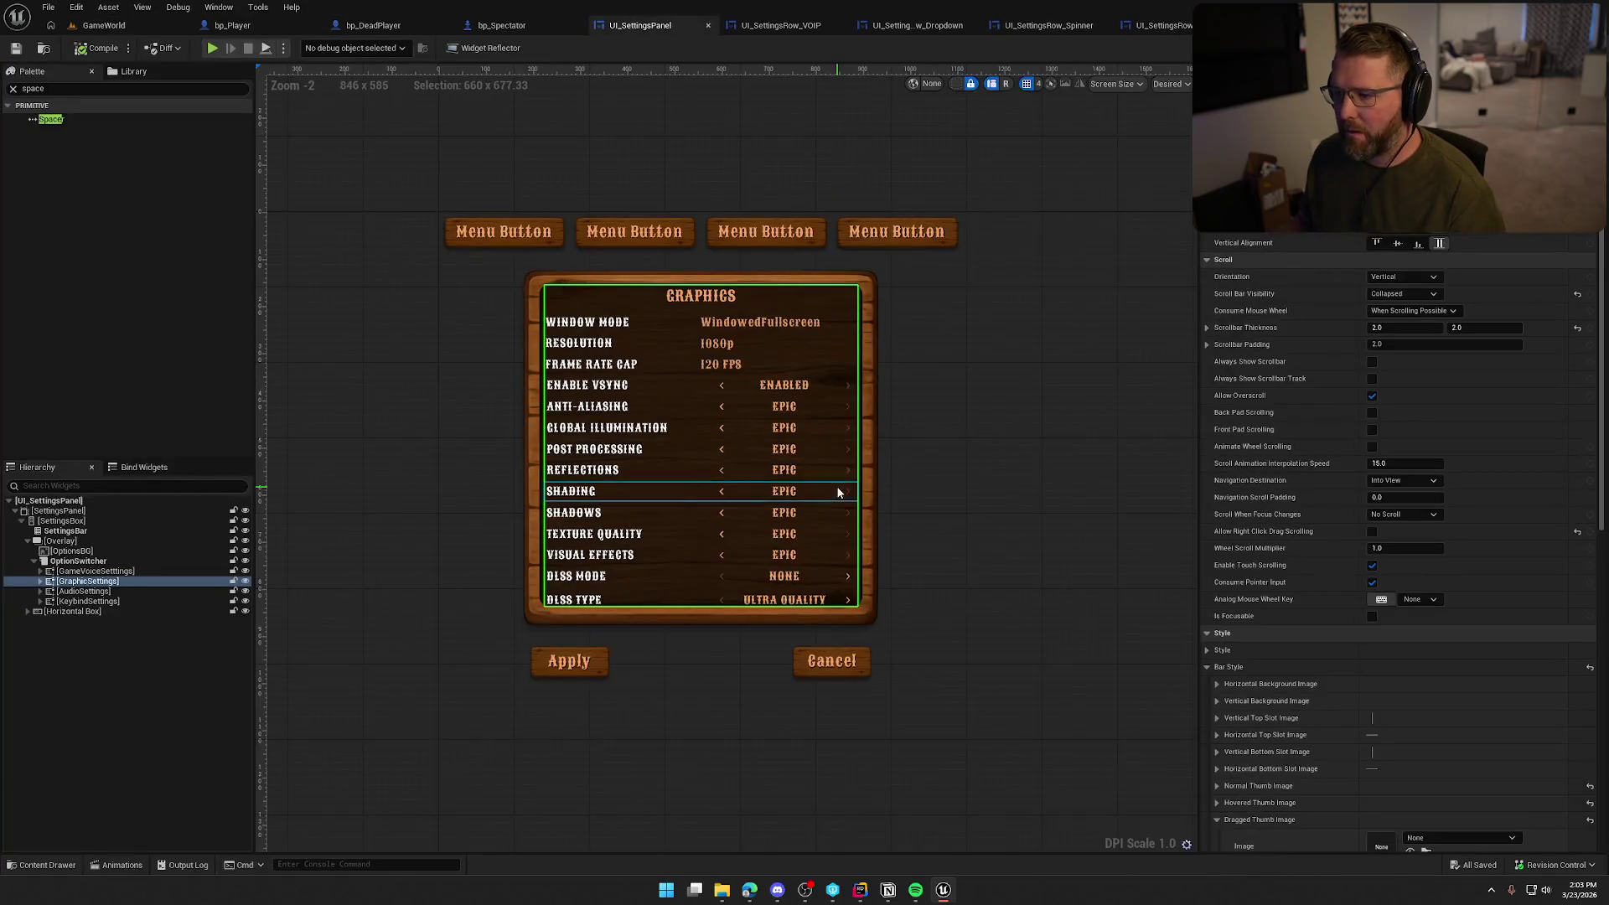
{"action": "left_click", "coordinate": [95, 571]}
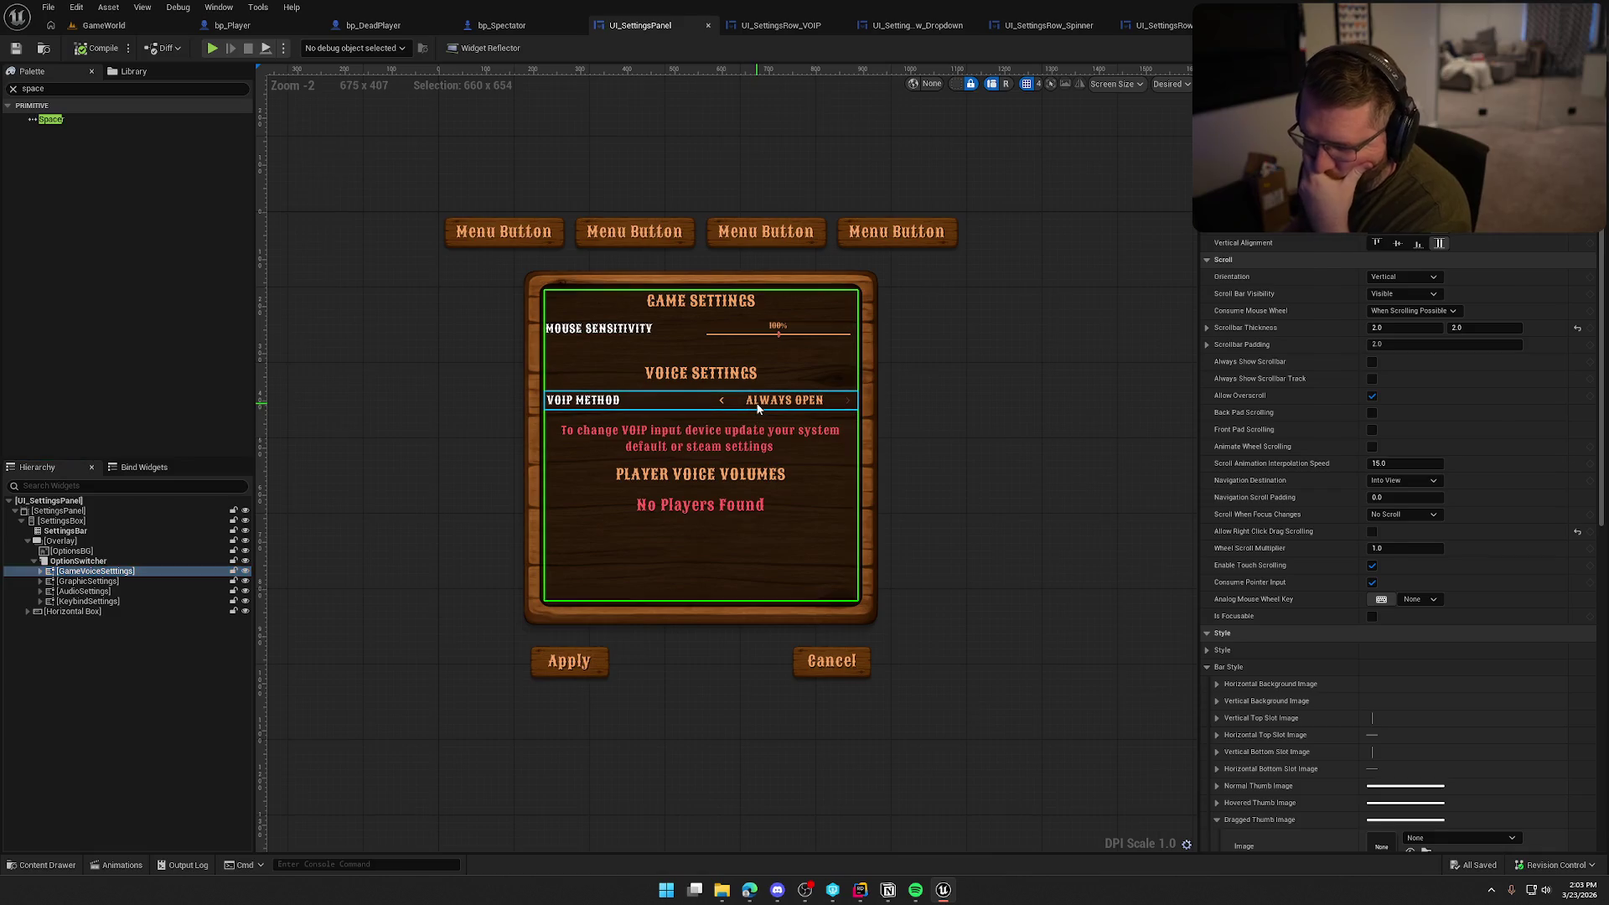
{"action": "left_click", "coordinate": [620, 401]}
{"action": "scroll", "coordinate": [1570, 652], "scroll_direction": "down", "scroll_amount": 5}
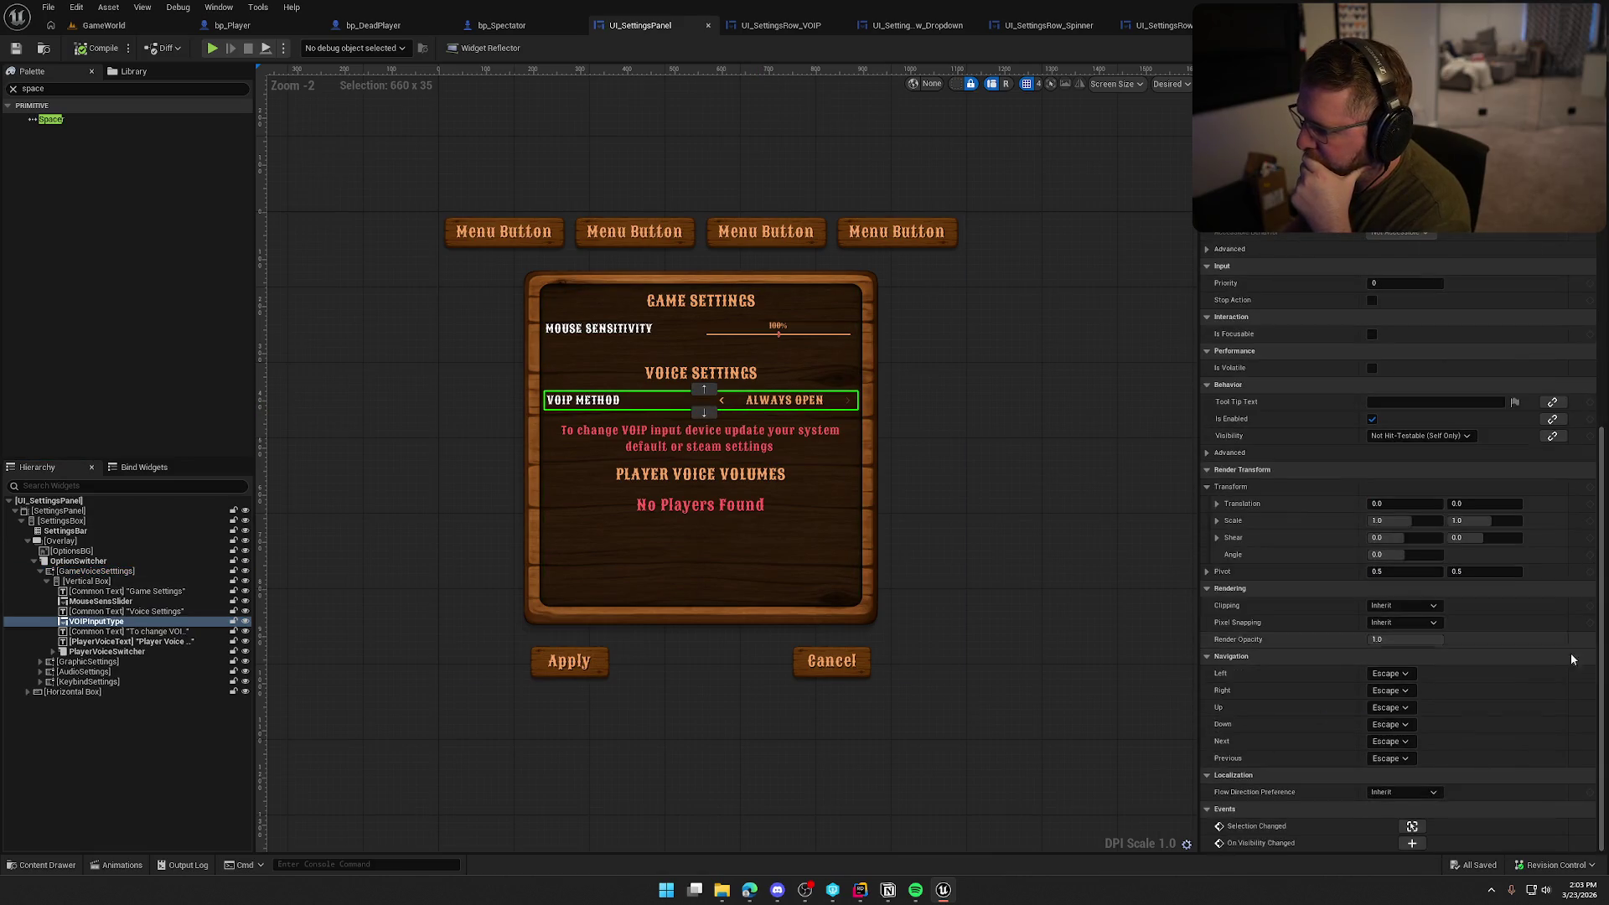
{"action": "left_click", "coordinate": [1411, 827]}
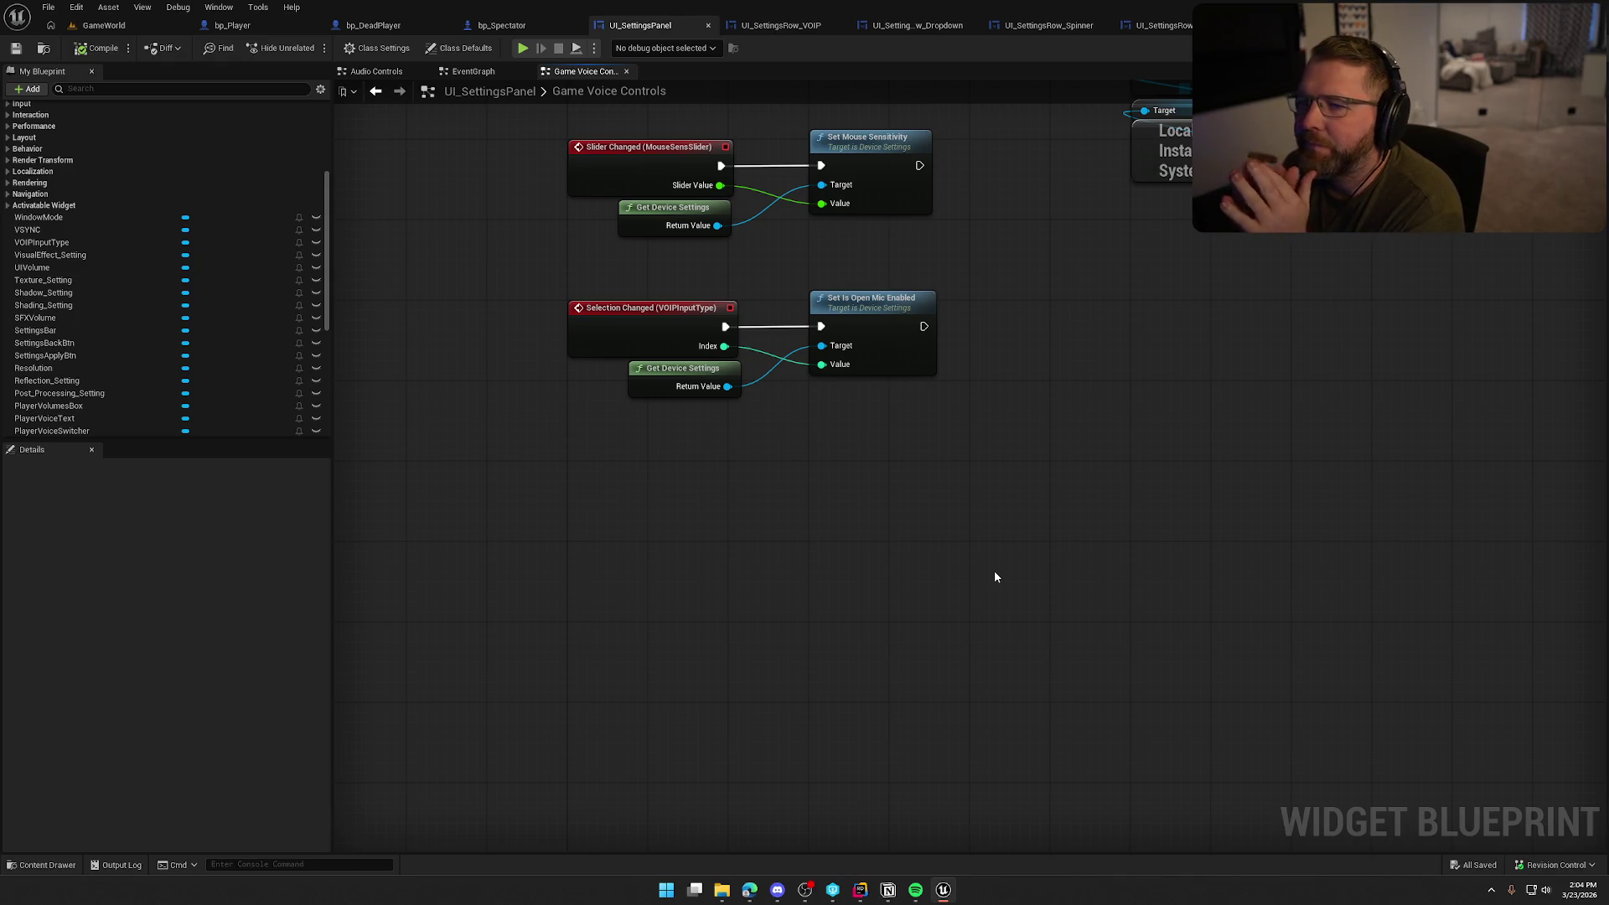
Cut the ToggleSpeaking 1 node from InitVOIP, compile bp_Player, and paste it into UI_SettingsPanel
{"action": "left_click", "coordinate": [230, 25]}
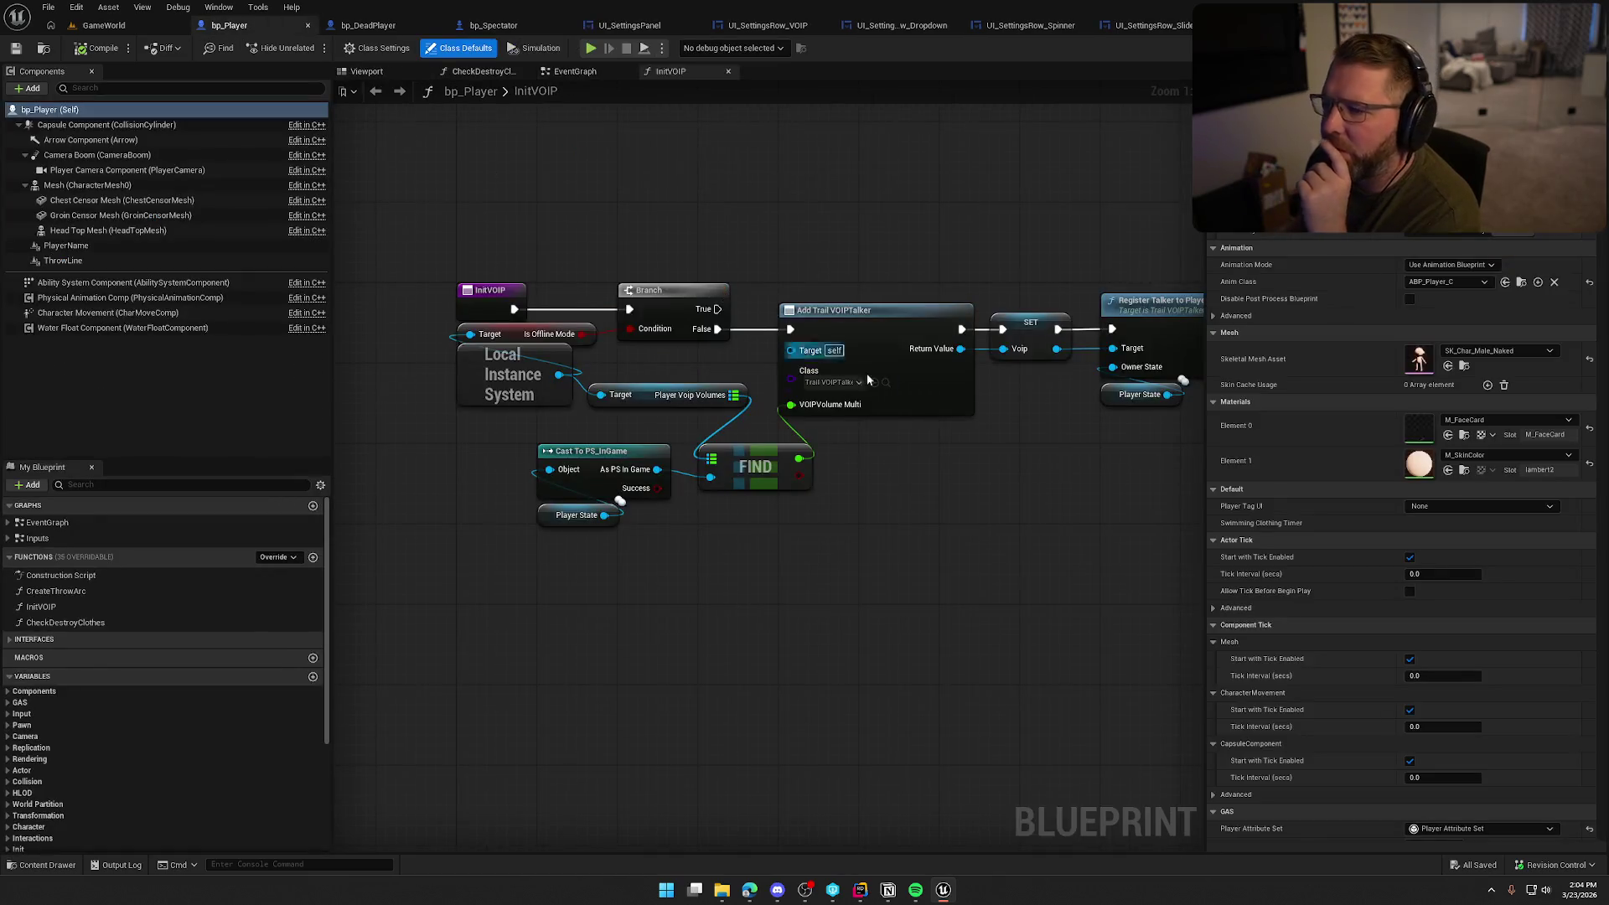
{"action": "mouse_move", "coordinate": [1002, 491]}
{"action": "left_mouse_down"}
{"action": "mouse_move", "coordinate": [736, 486]}
{"action": "mouse_move", "coordinate": [361, 437]}
{"action": "left_mouse_up"}
{"action": "left_click_drag", "start_coordinate": [729, 467], "coordinate": [612, 459]}
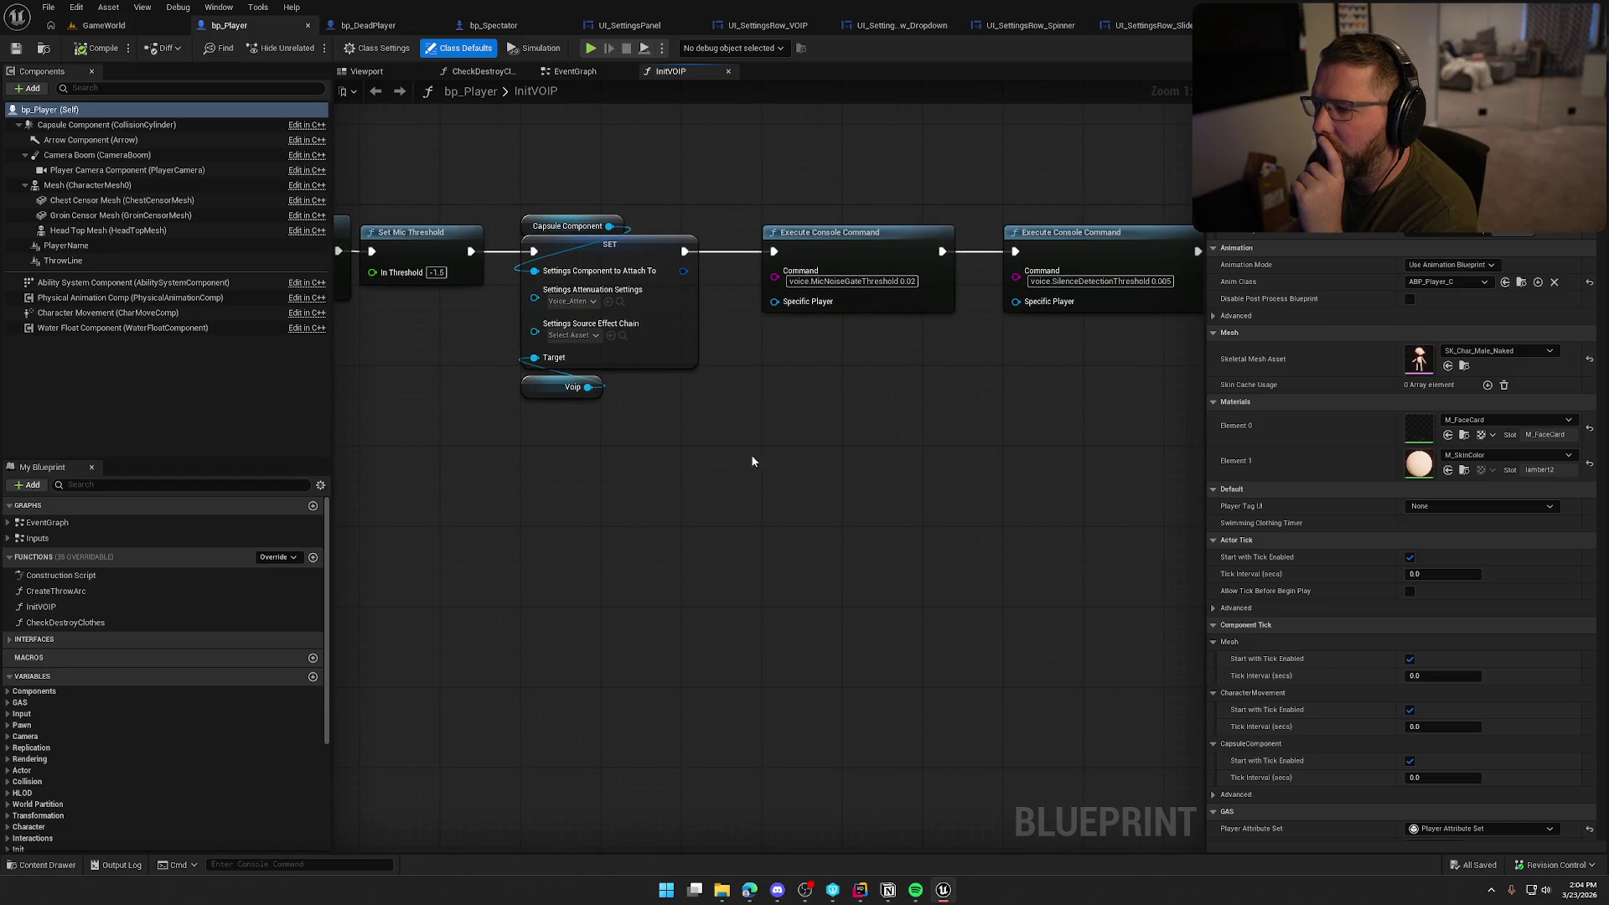
{"action": "left_click_drag", "start_coordinate": [751, 460], "coordinate": [474, 467]}
{"action": "left_click_drag", "start_coordinate": [1015, 378], "coordinate": [877, 193]}
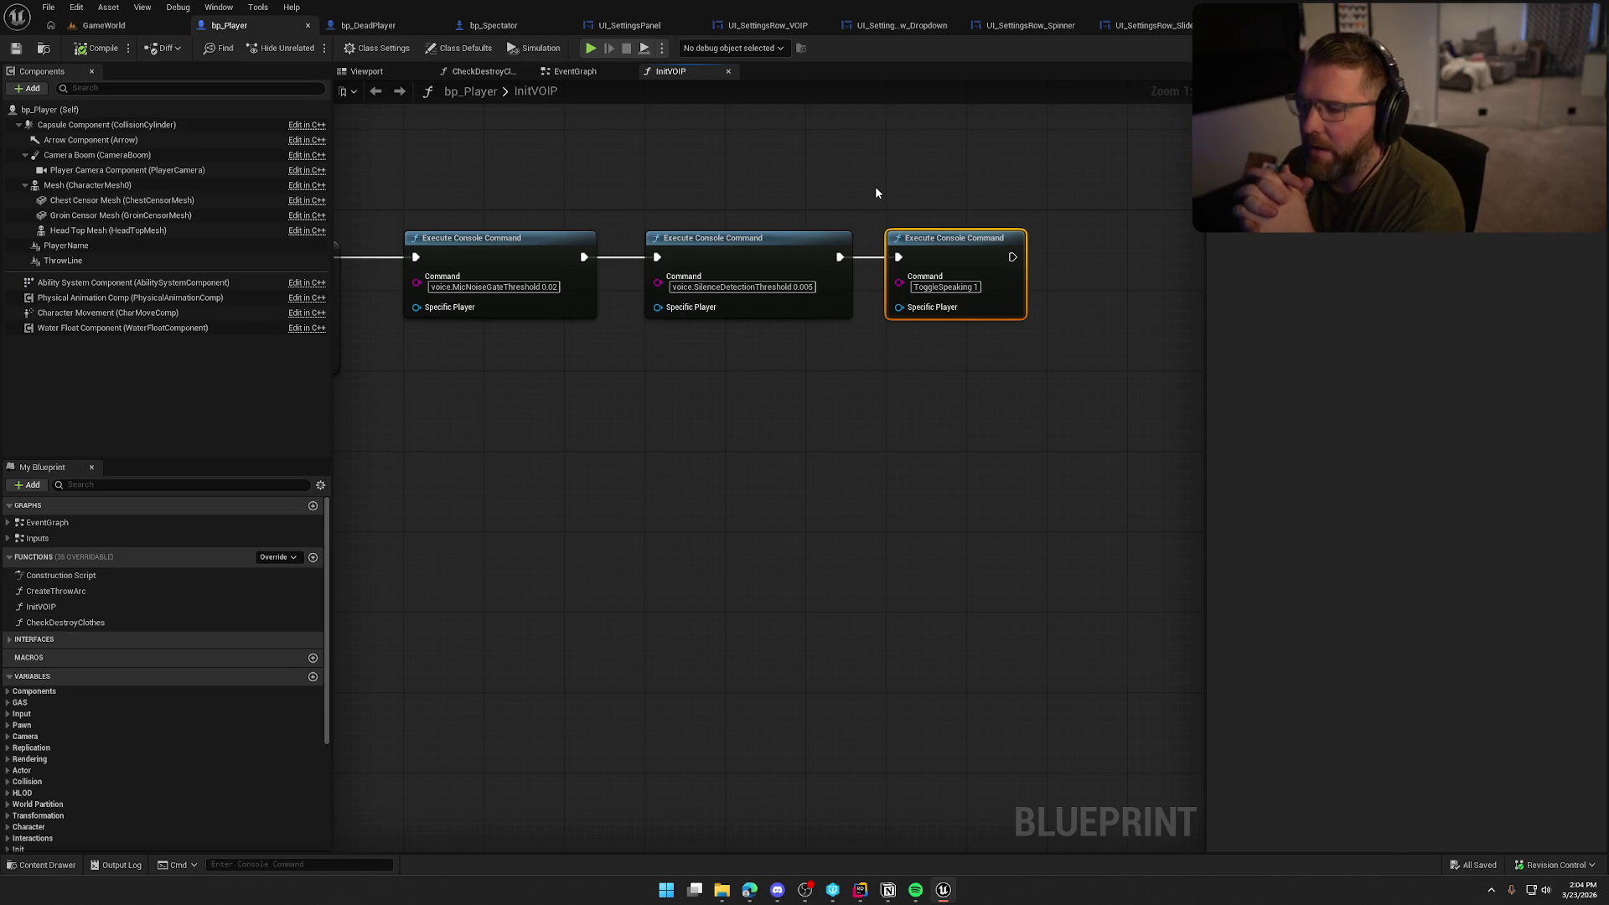
{"action": "key", "text": "Delete"}
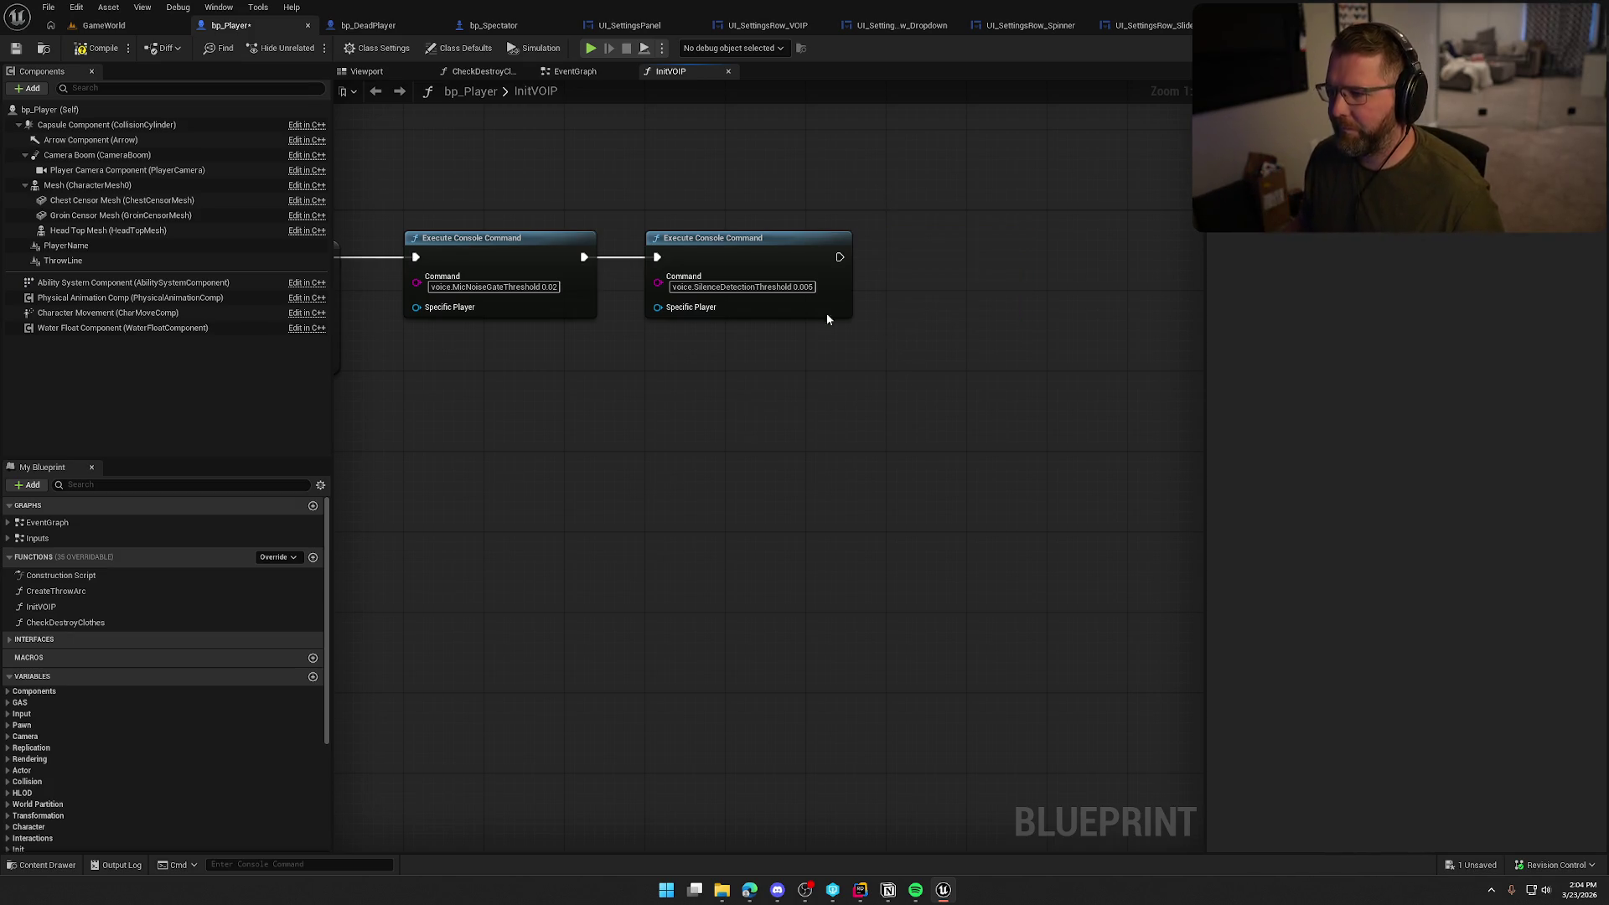
{"action": "left_click", "coordinate": [97, 48]}
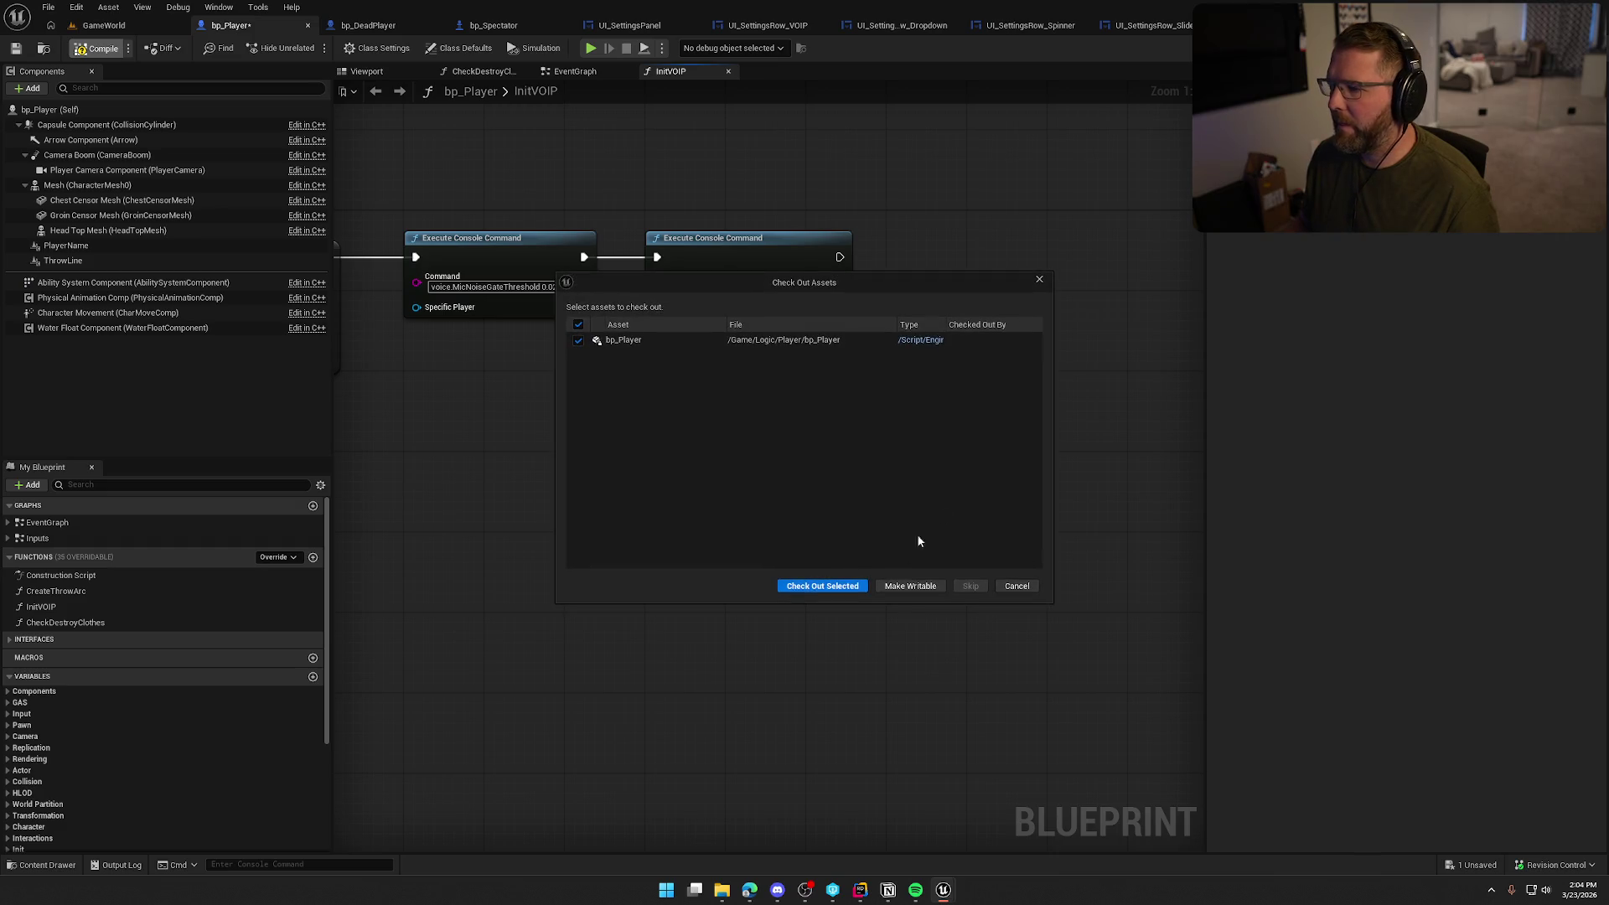
{"action": "left_click", "coordinate": [822, 588]}
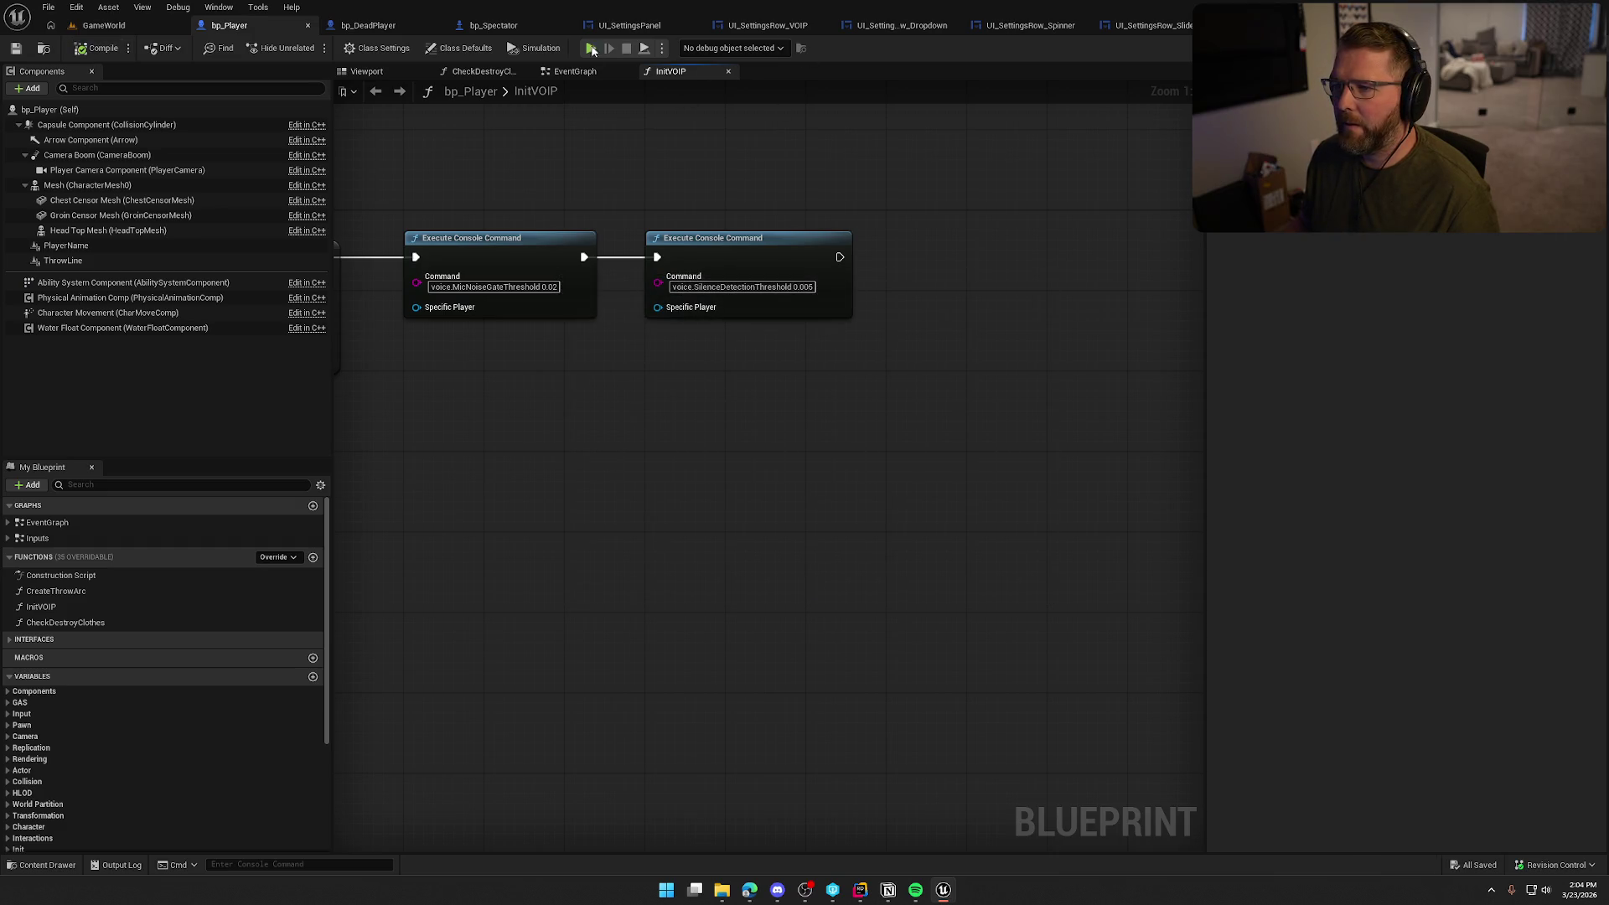
{"action": "left_click", "coordinate": [655, 32]}
{"action": "key", "text": "ctrl+v"}
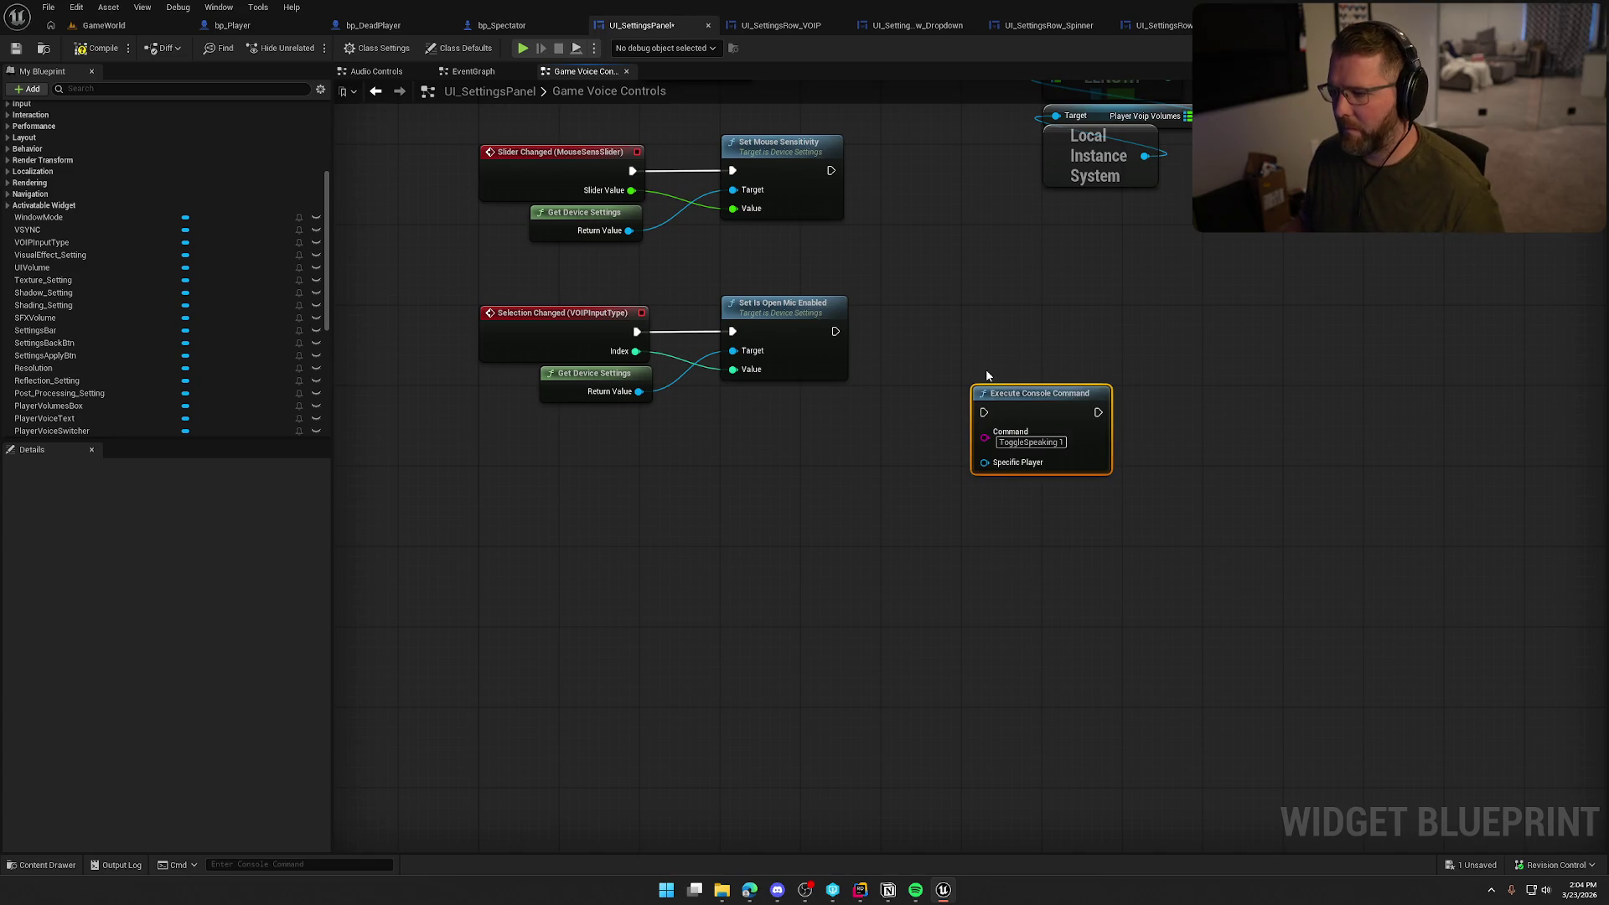
Move the pasted ToggleSpeaking 1 node beside Set Is Open Mic Enabled, then switch to Rider
{"action": "mouse_move", "coordinate": [1031, 412]}
{"action": "left_mouse_down"}
{"action": "mouse_move", "coordinate": [1025, 311]}
{"action": "mouse_move", "coordinate": [942, 429]}
{"action": "left_mouse_up"}
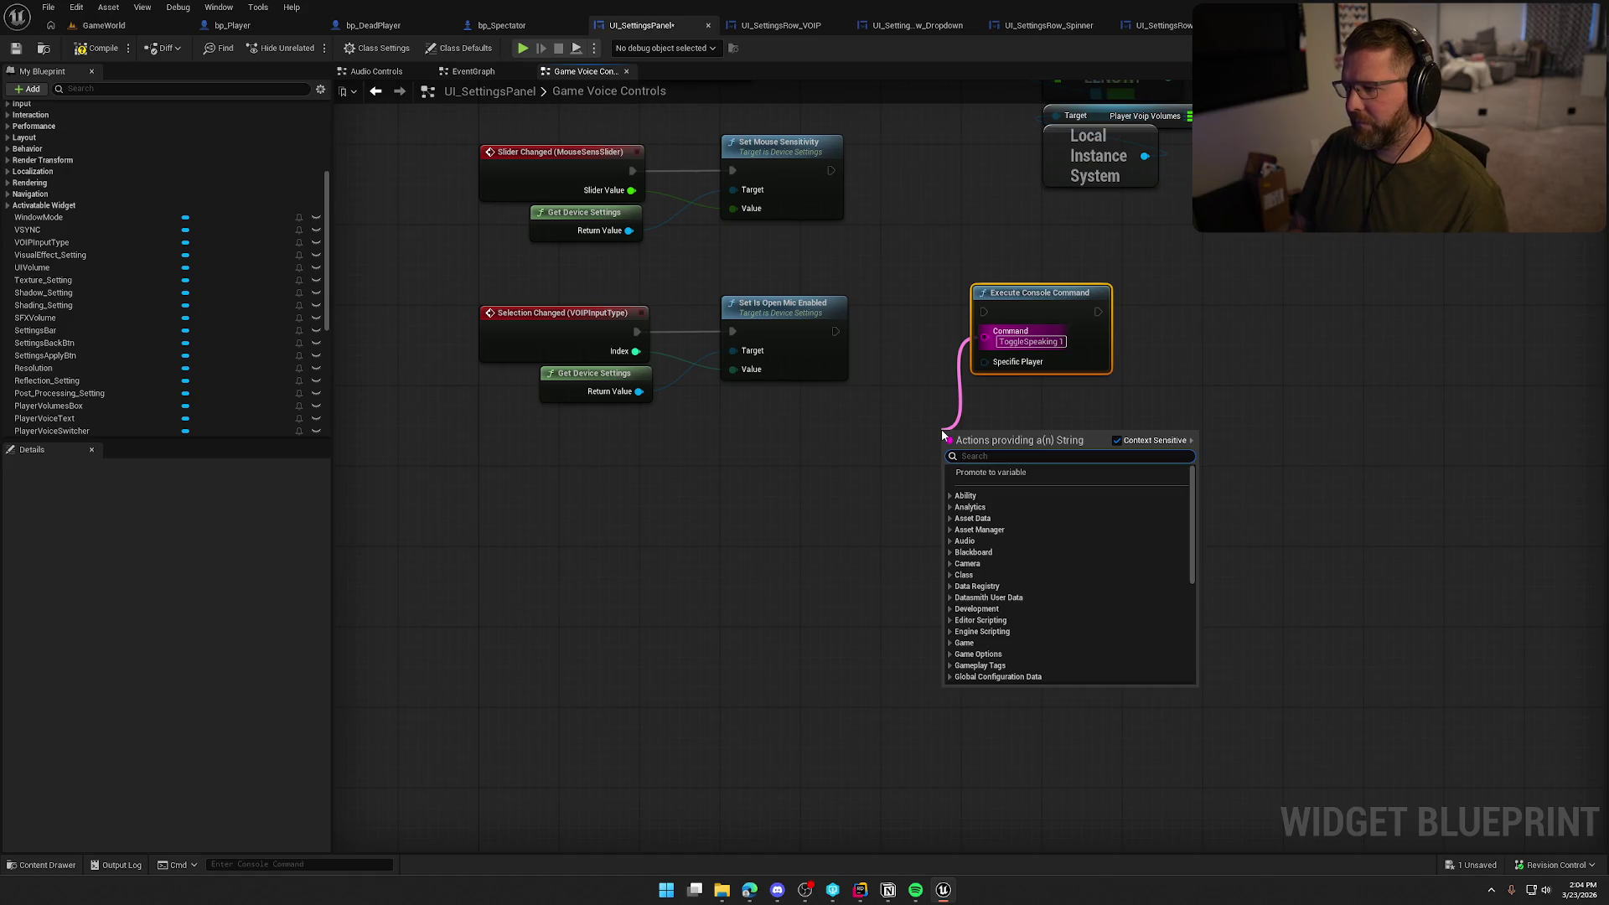
{"action": "left_click", "coordinate": [942, 429]}
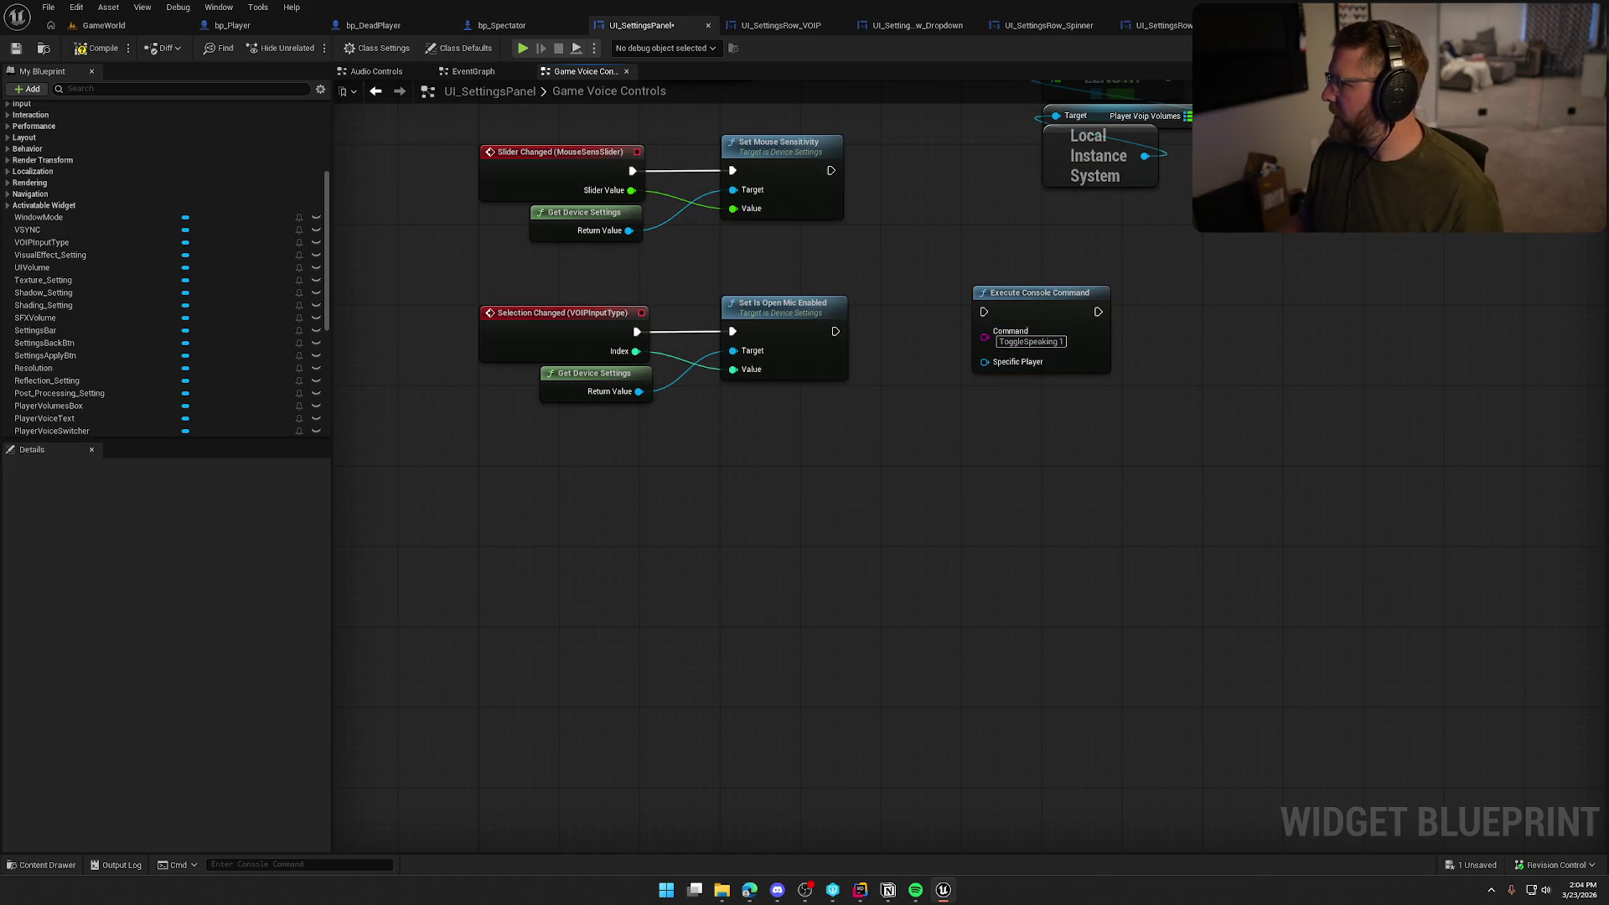
{"action": "key", "text": "alt+Tab"}
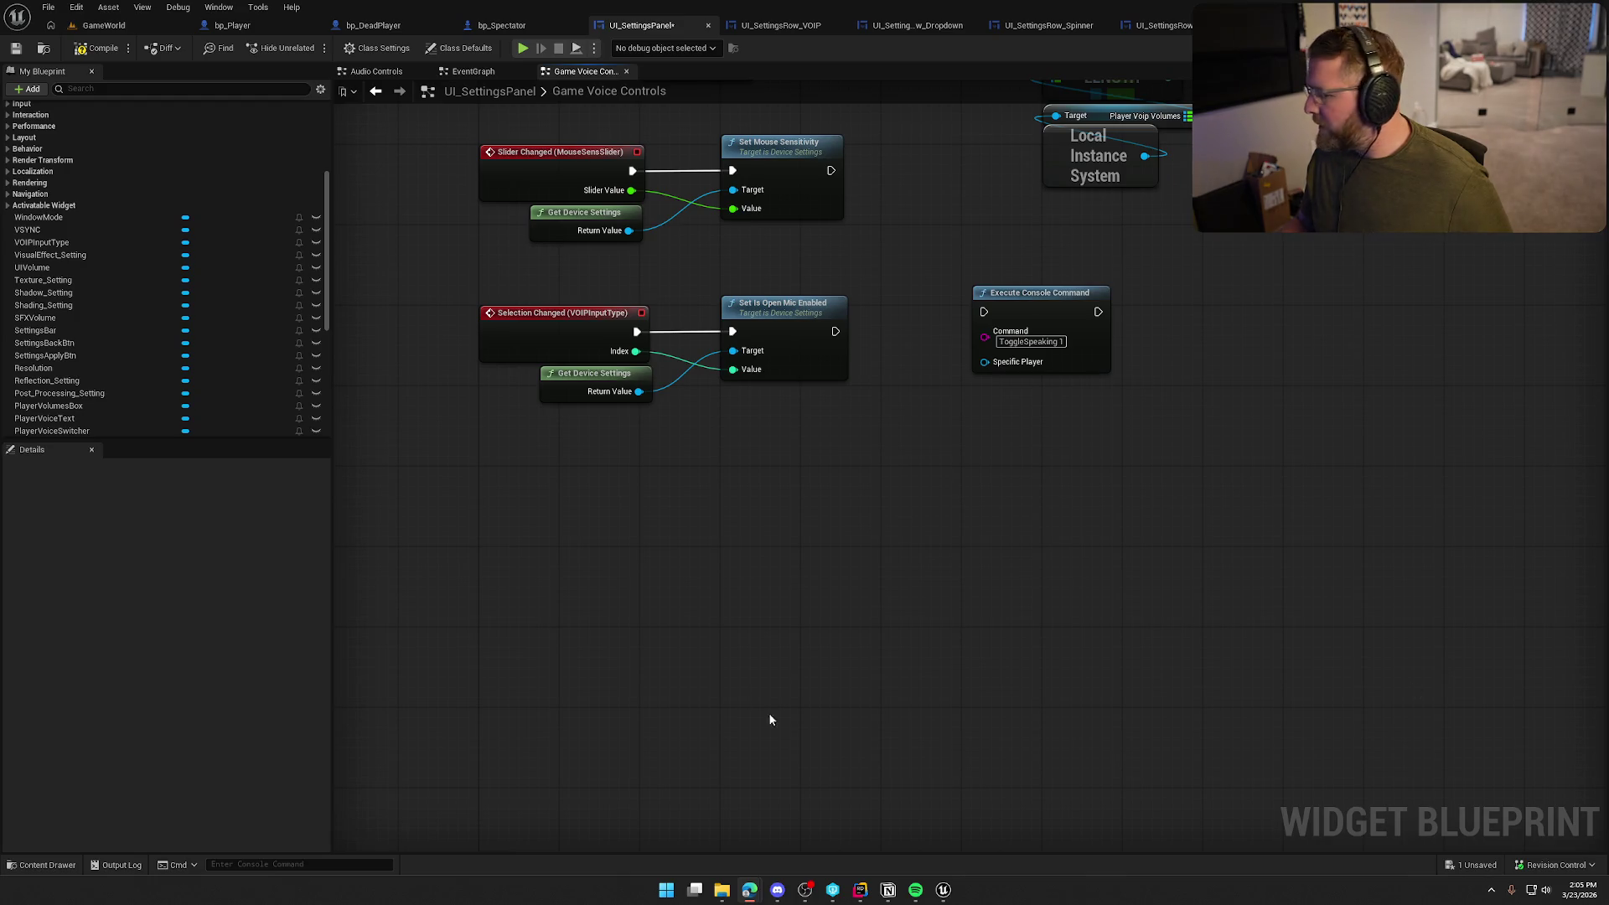
{"action": "left_click", "coordinate": [860, 890]}
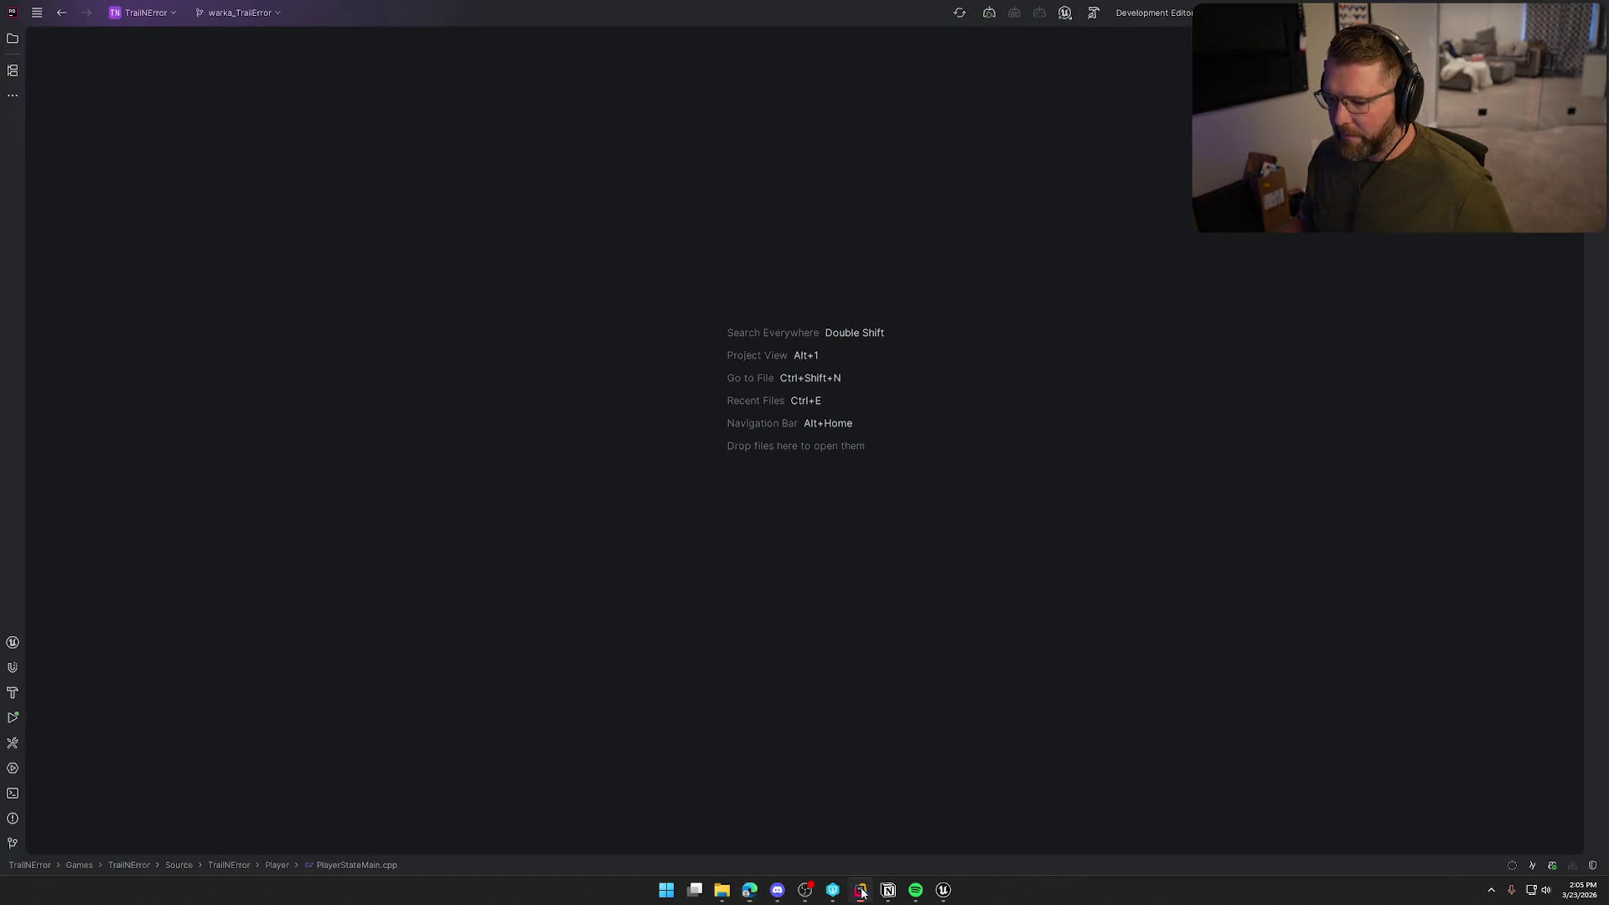
Open Games > Config > DefaultGame.ini and search it for 'gamesession'
{"action": "left_click", "coordinate": [14, 39]}
{"action": "left_click", "coordinate": [50, 92]}
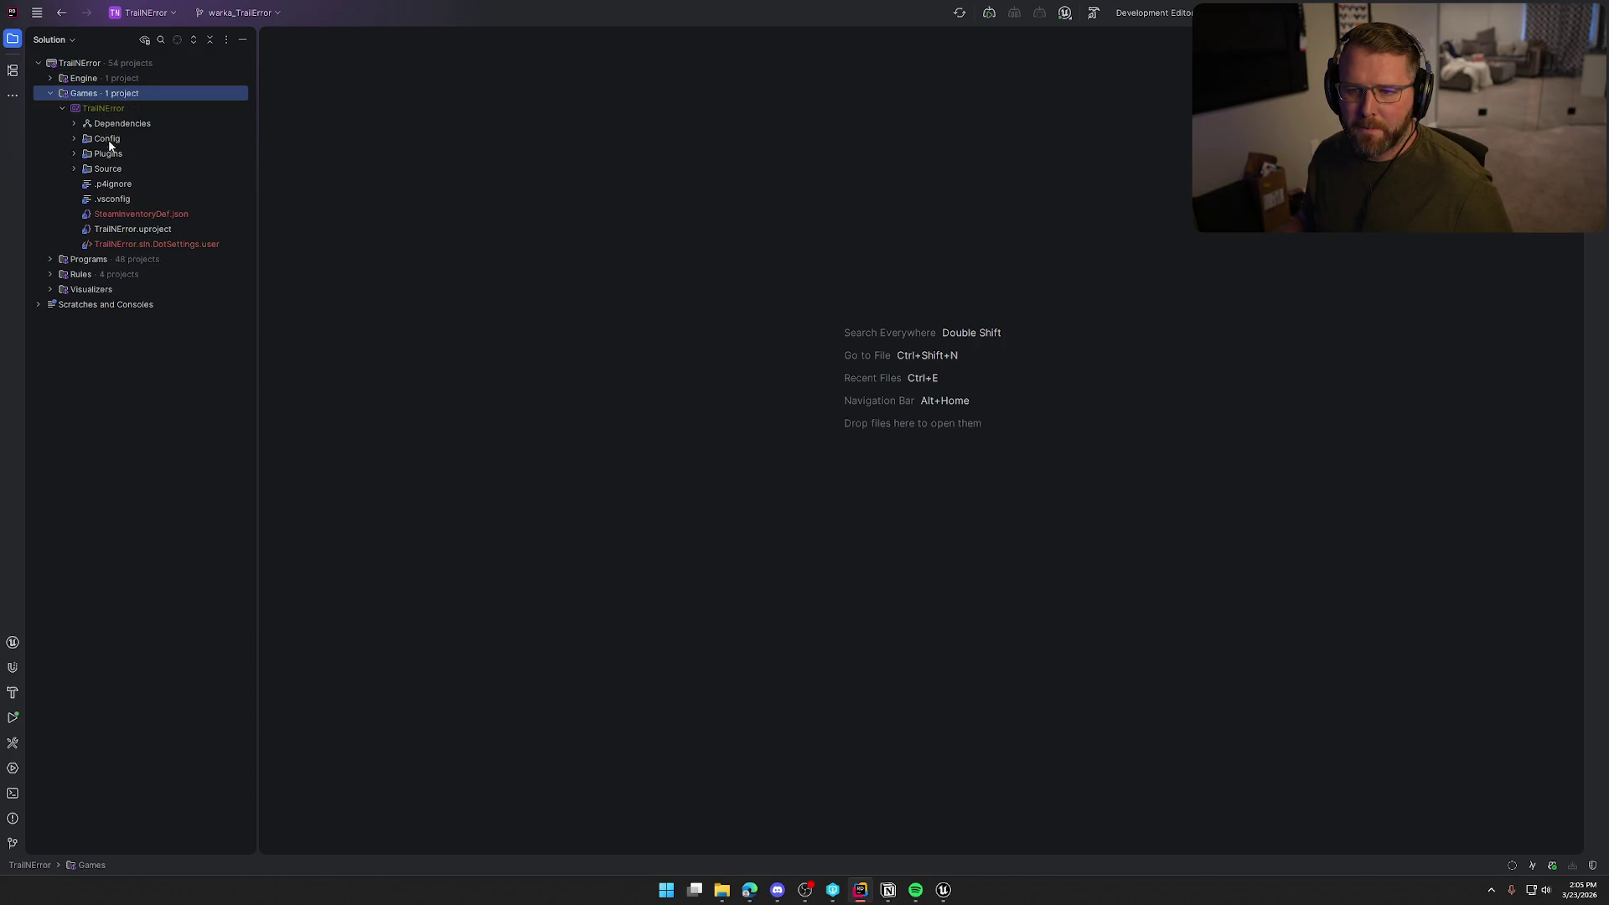
{"action": "left_click", "coordinate": [73, 138]}
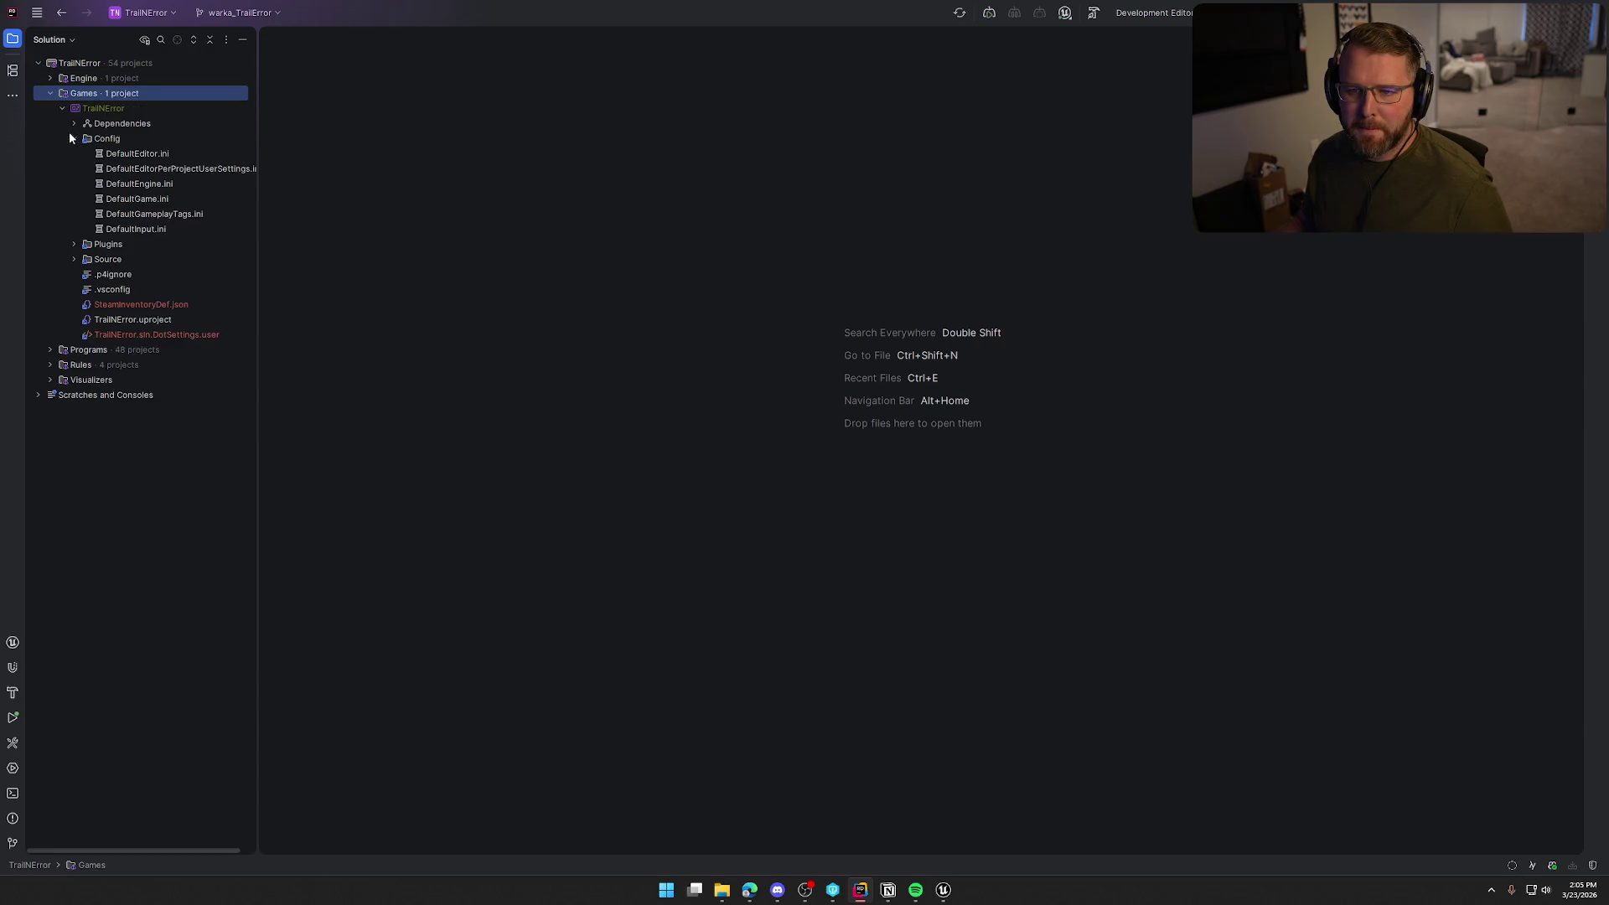
{"action": "double_click", "coordinate": [151, 199]}
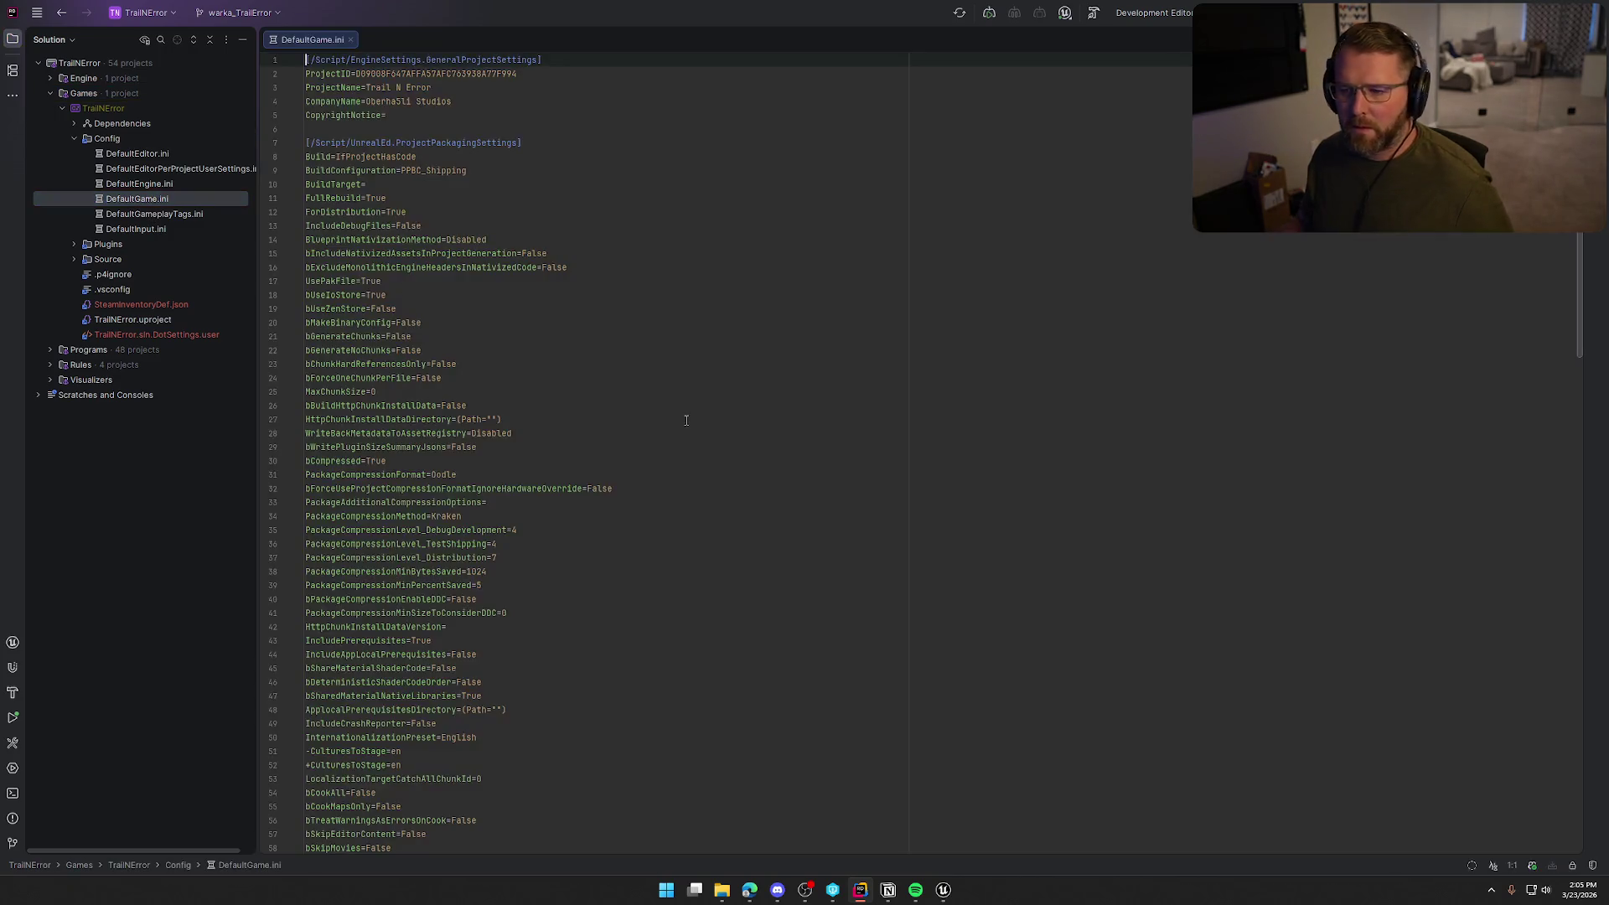
{"action": "left_click", "coordinate": [703, 416]}
{"action": "key", "text": "ctrl+f"}
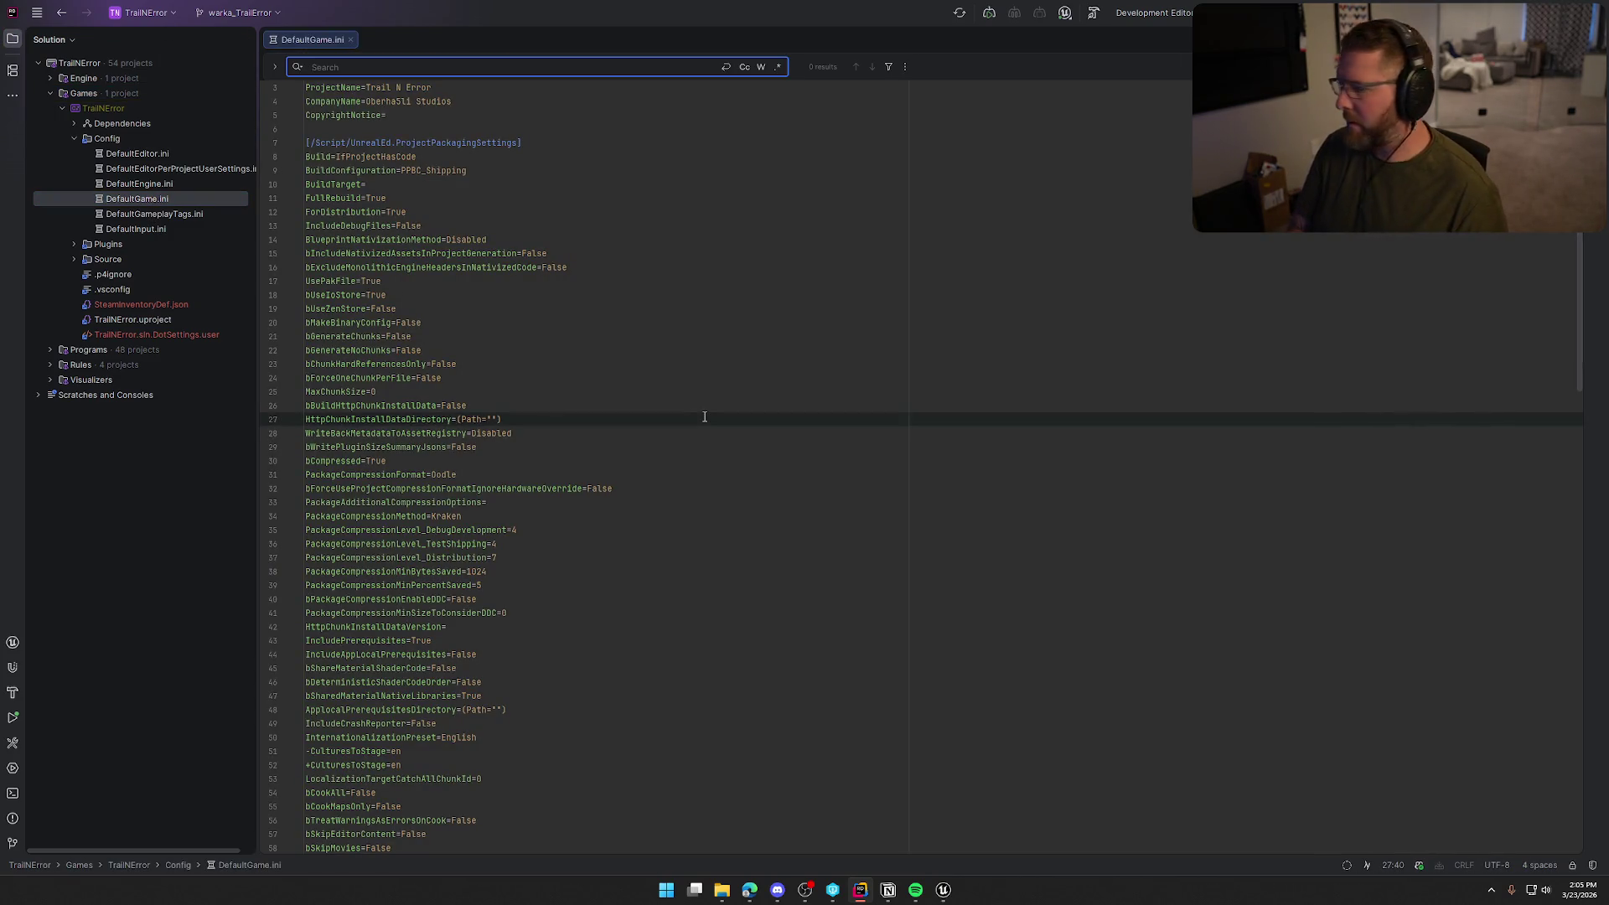
{"action": "type", "text": "gamesession"}
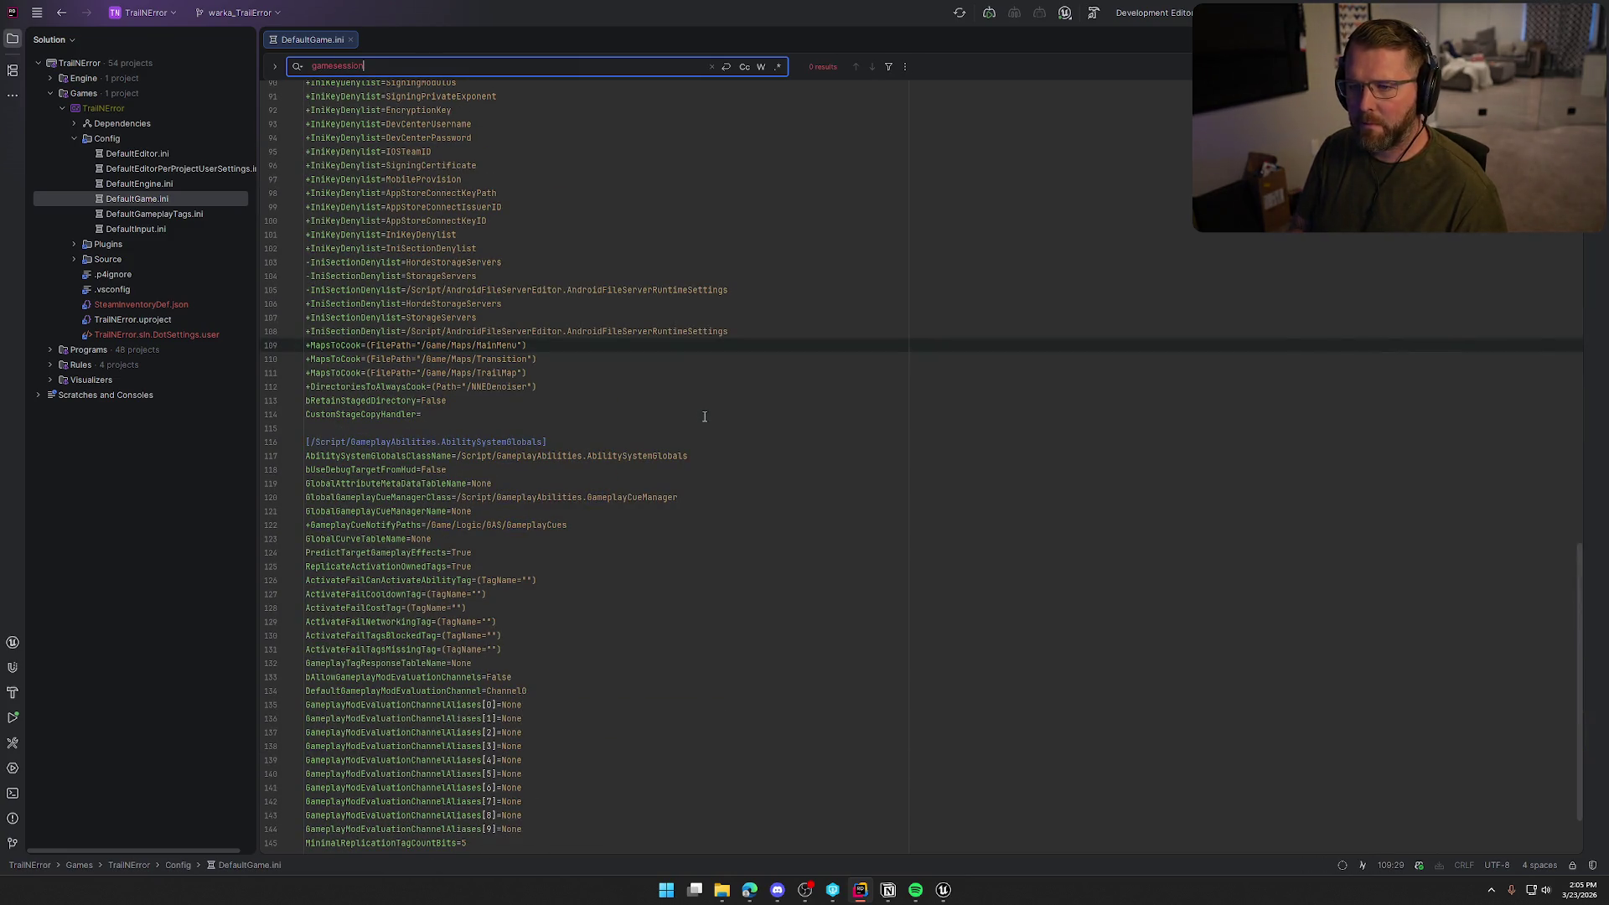
{"action": "key", "text": "Escape"}
Append [/Script/Engine.GameSession] with bRequiresPushToTalk=true to the end of DefaultGame.ini
{"action": "key", "text": "ctrl+End"}
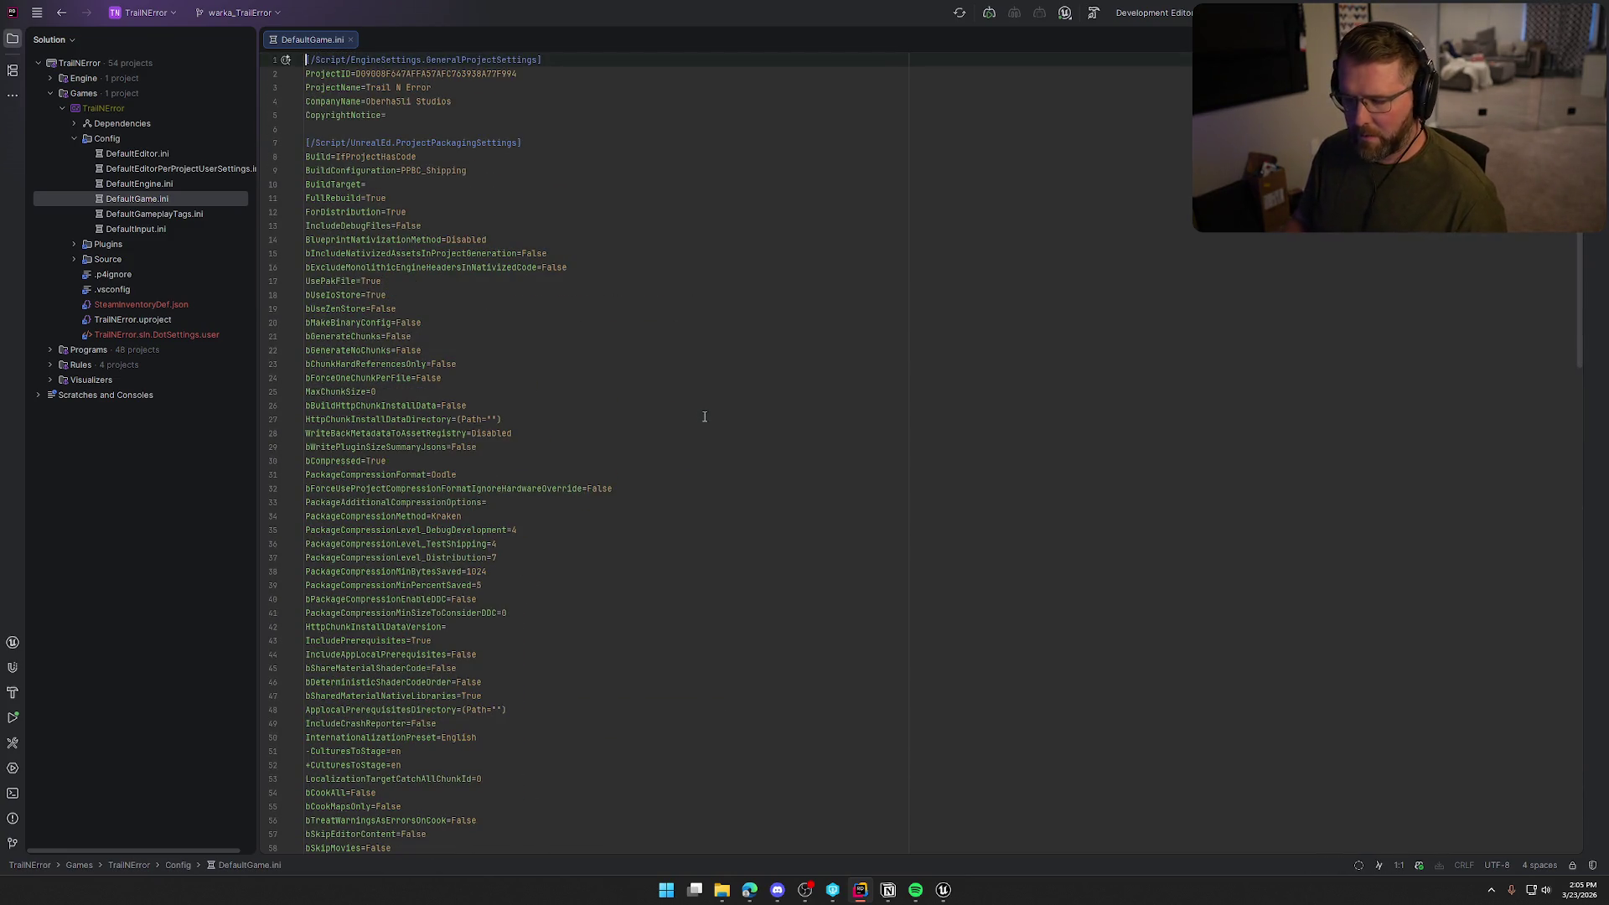
{"action": "type", "text": "[/Script/Engine.GameSession] bRequiresPushToTalk=true"}
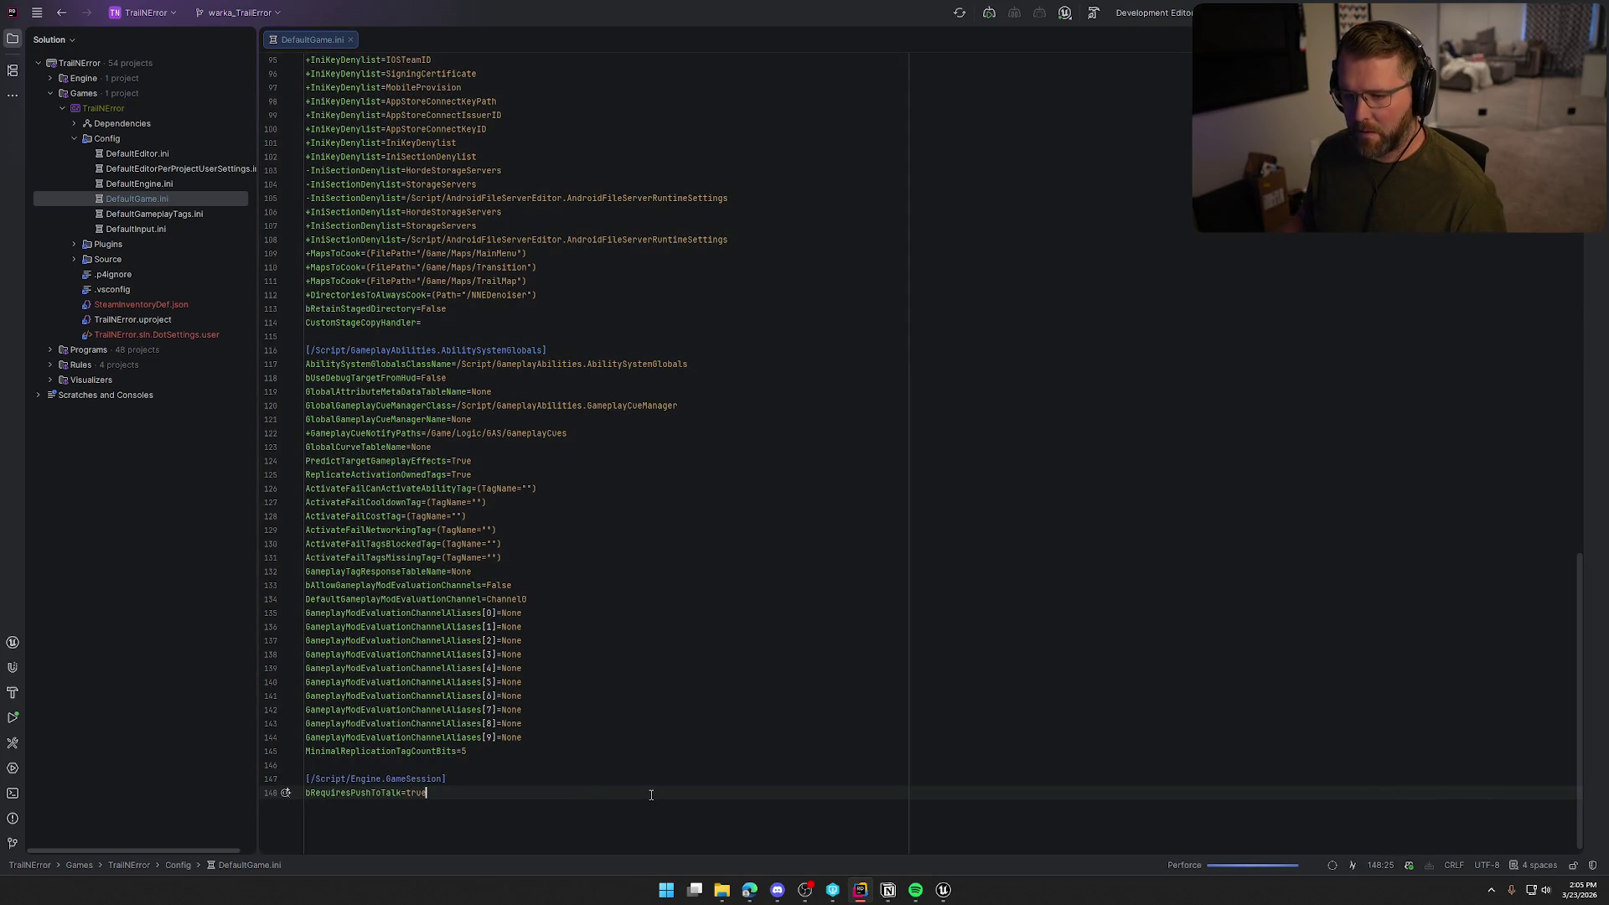
{"action": "left_click", "coordinate": [313, 764], "text": "shift"}
{"action": "key", "text": "BackSpace"}
{"action": "scroll", "coordinate": [618, 781], "scroll_direction": "up", "scroll_amount": 6}
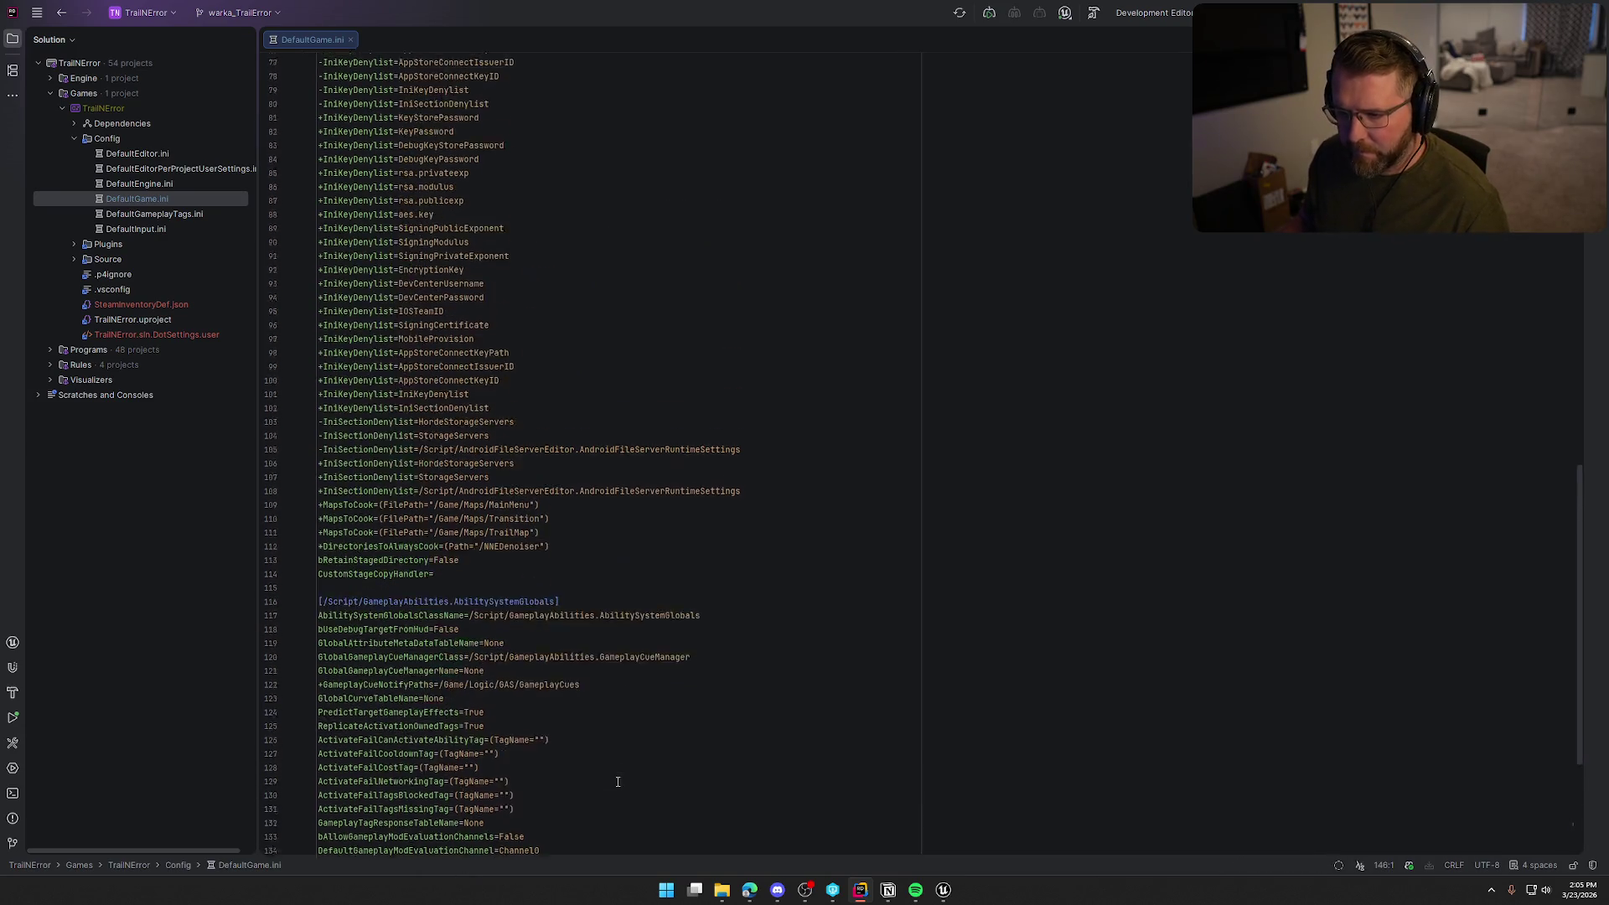
{"action": "scroll", "coordinate": [617, 781], "scroll_direction": "up", "scroll_amount": 15}
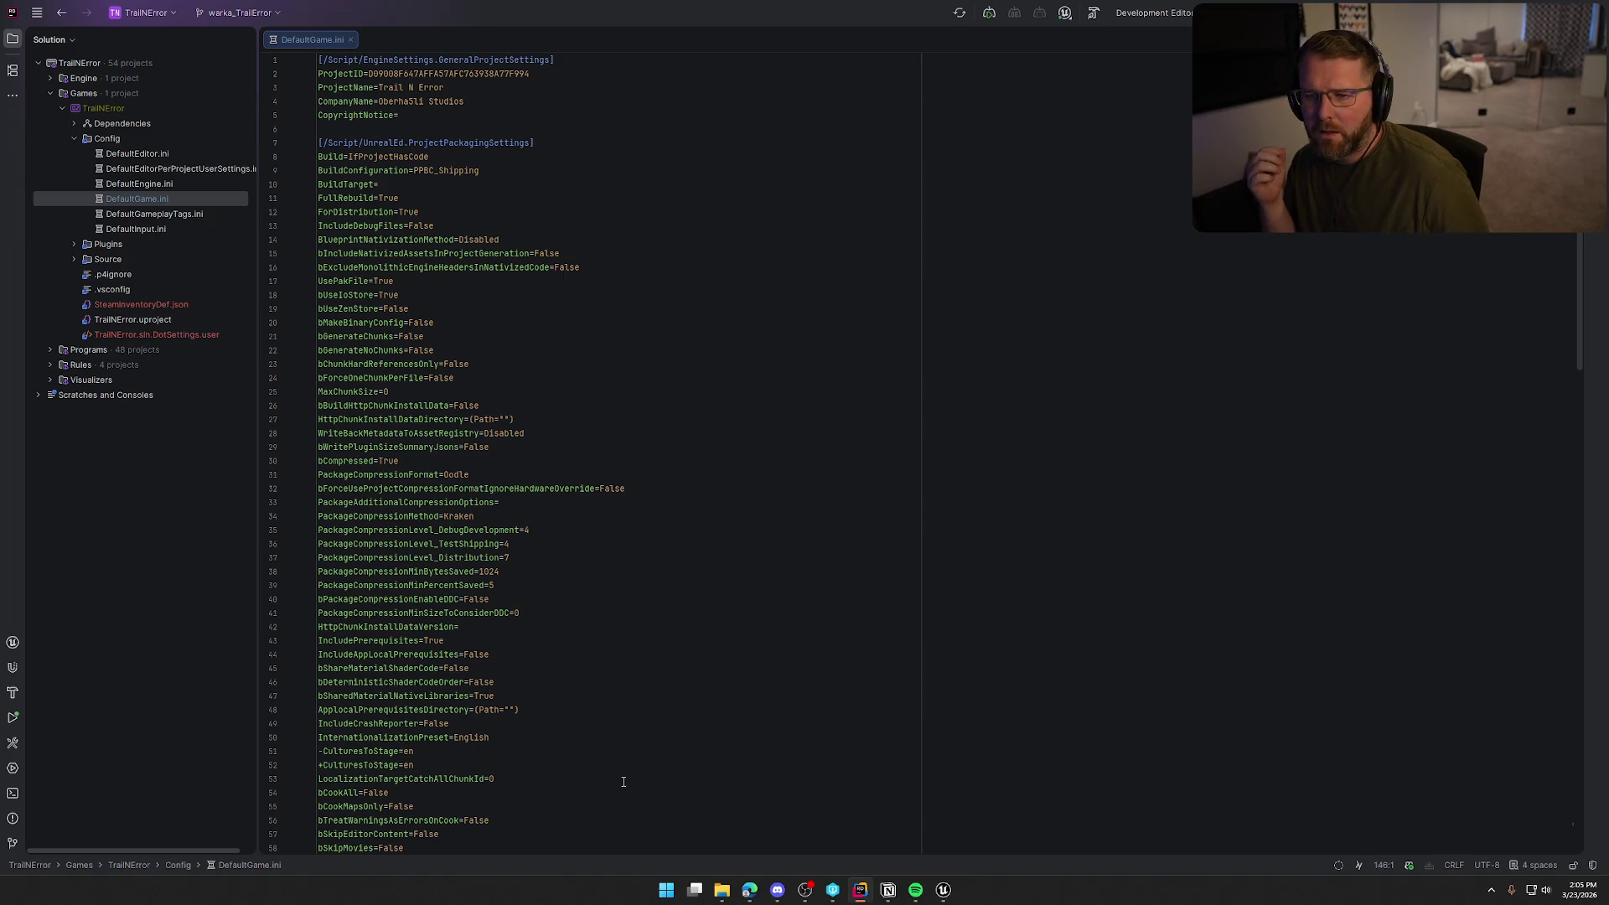
{"action": "scroll", "coordinate": [589, 742], "scroll_direction": "down", "scroll_amount": 12}
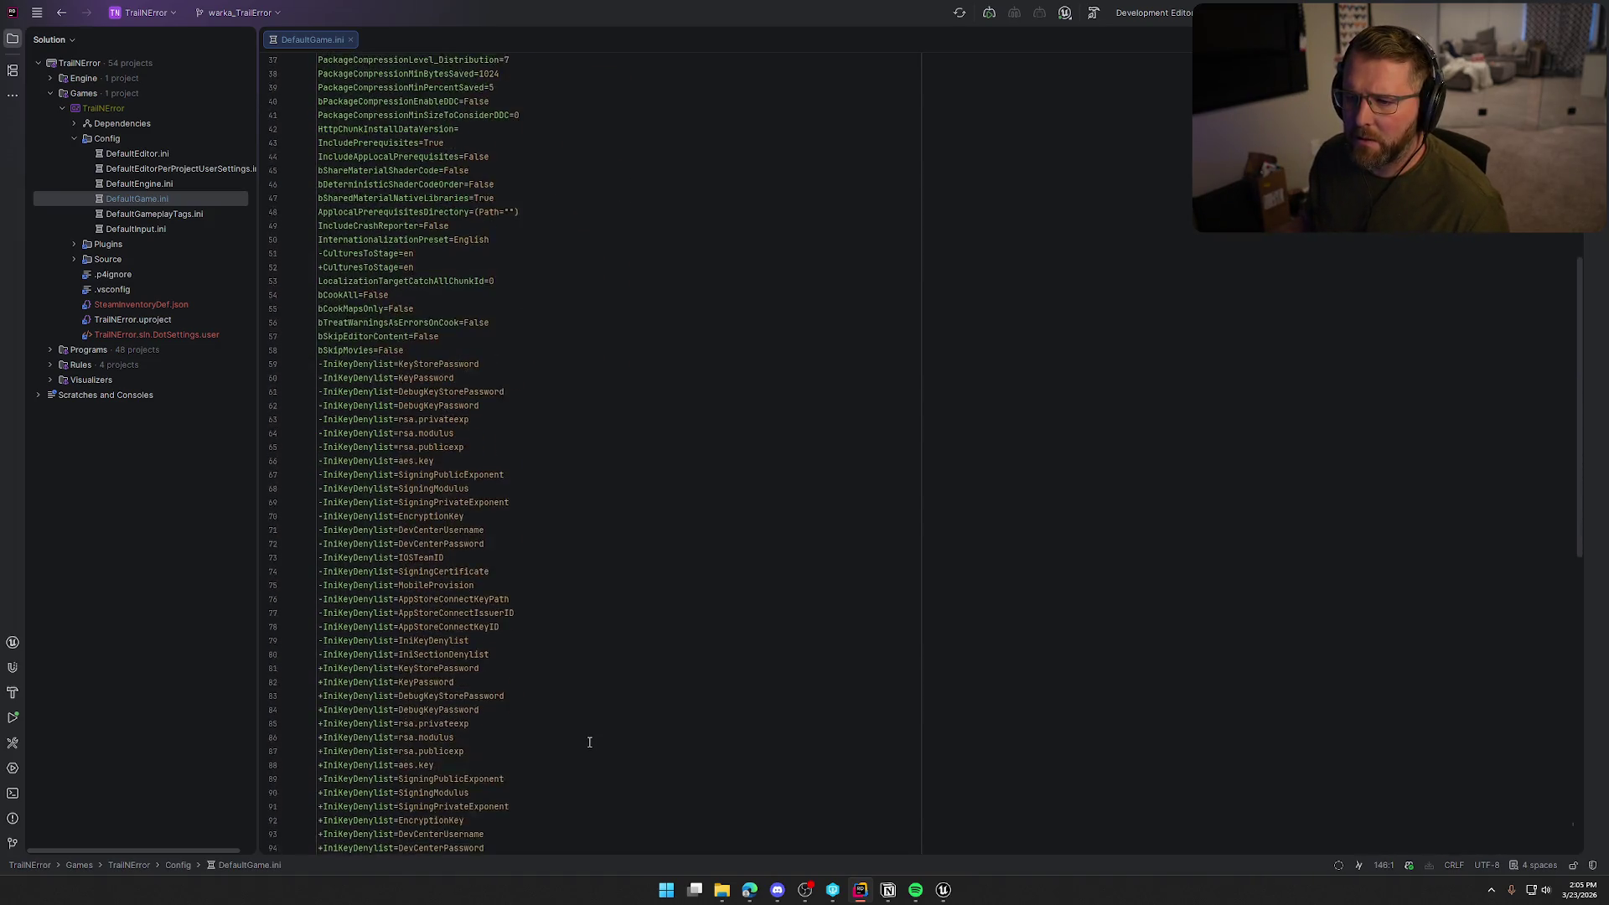
{"action": "scroll", "coordinate": [589, 742], "scroll_direction": "down", "scroll_amount": 19}
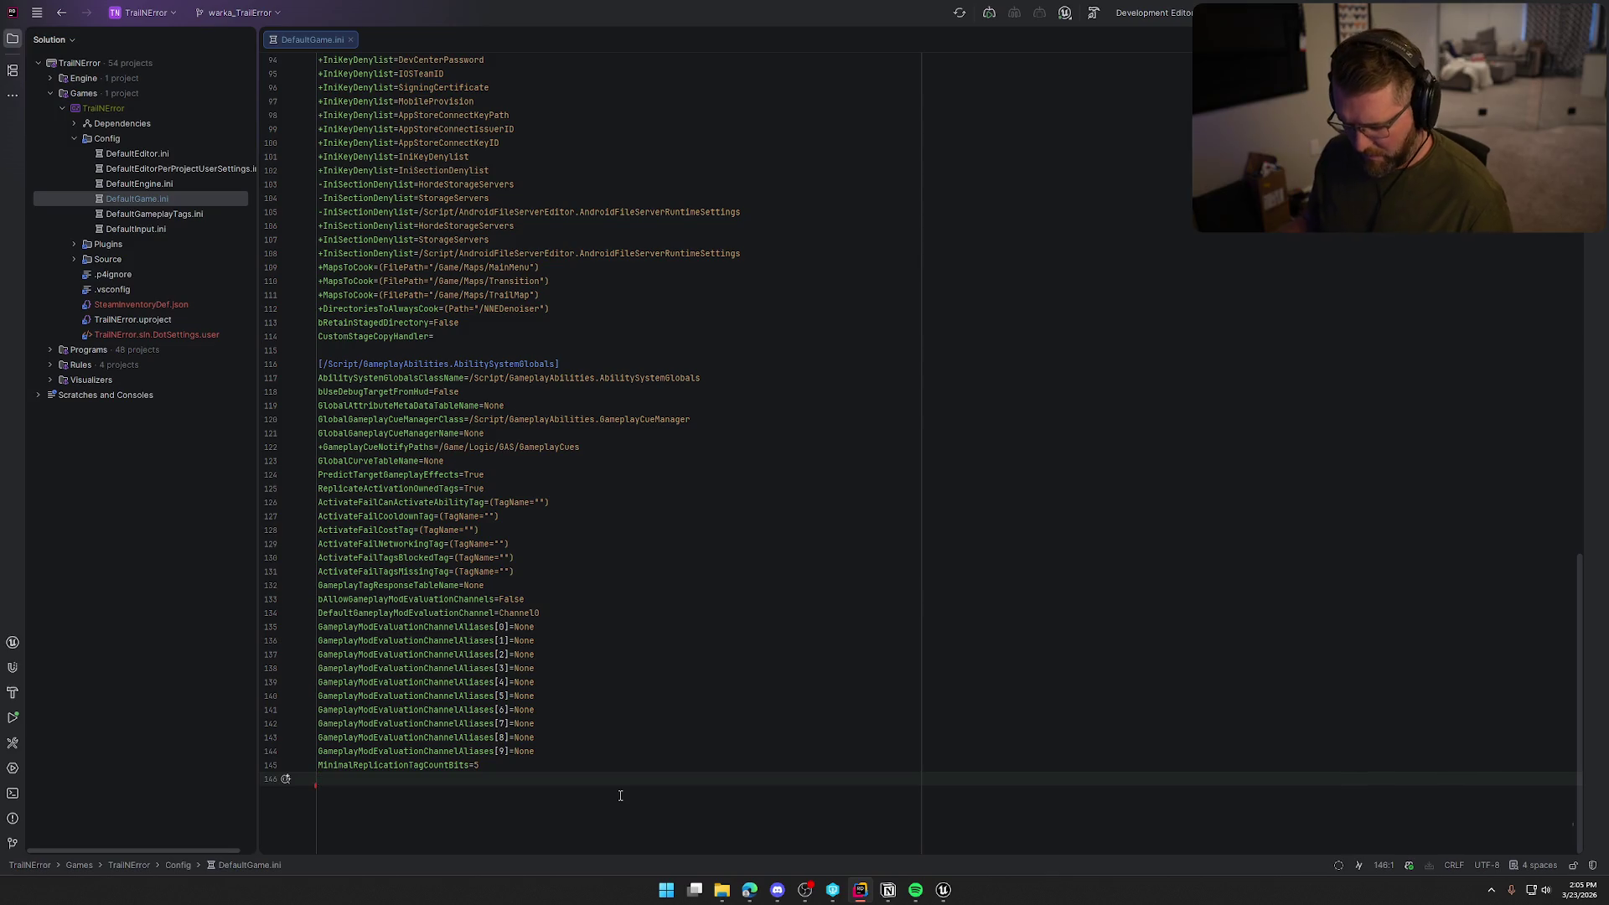
{"action": "type", "text": "[/Script/Engine.GameSession] bRequiresPushToTalk=true"}
{"action": "key", "text": "Escape"}
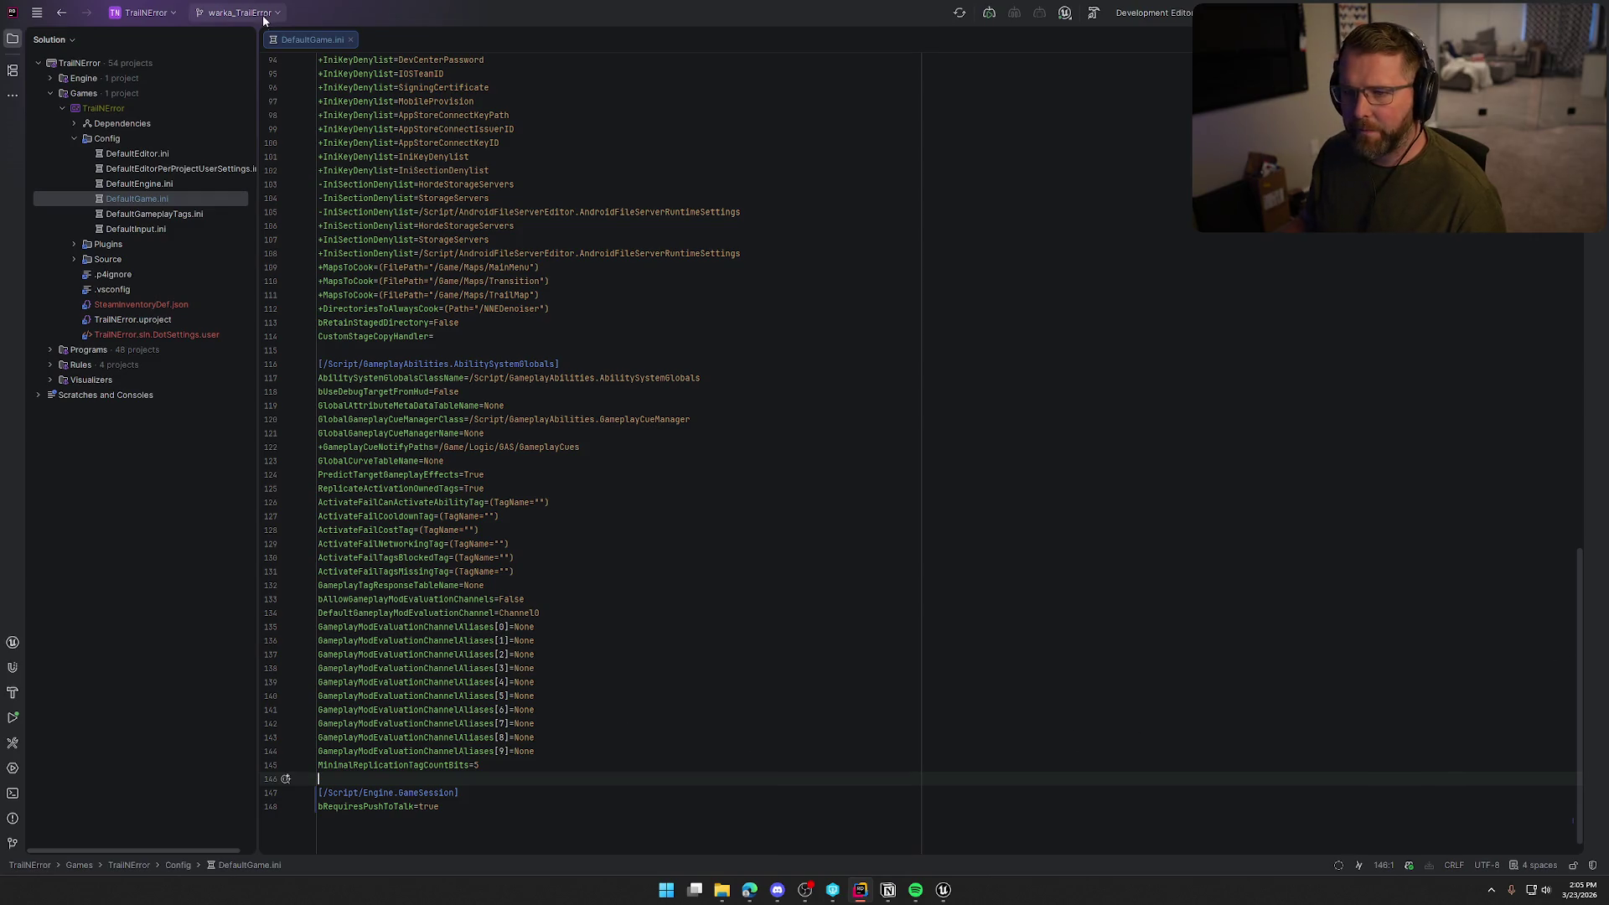
Close DefaultGame.ini and return to the Unreal Editor
{"action": "middle_click", "coordinate": [281, 42]}
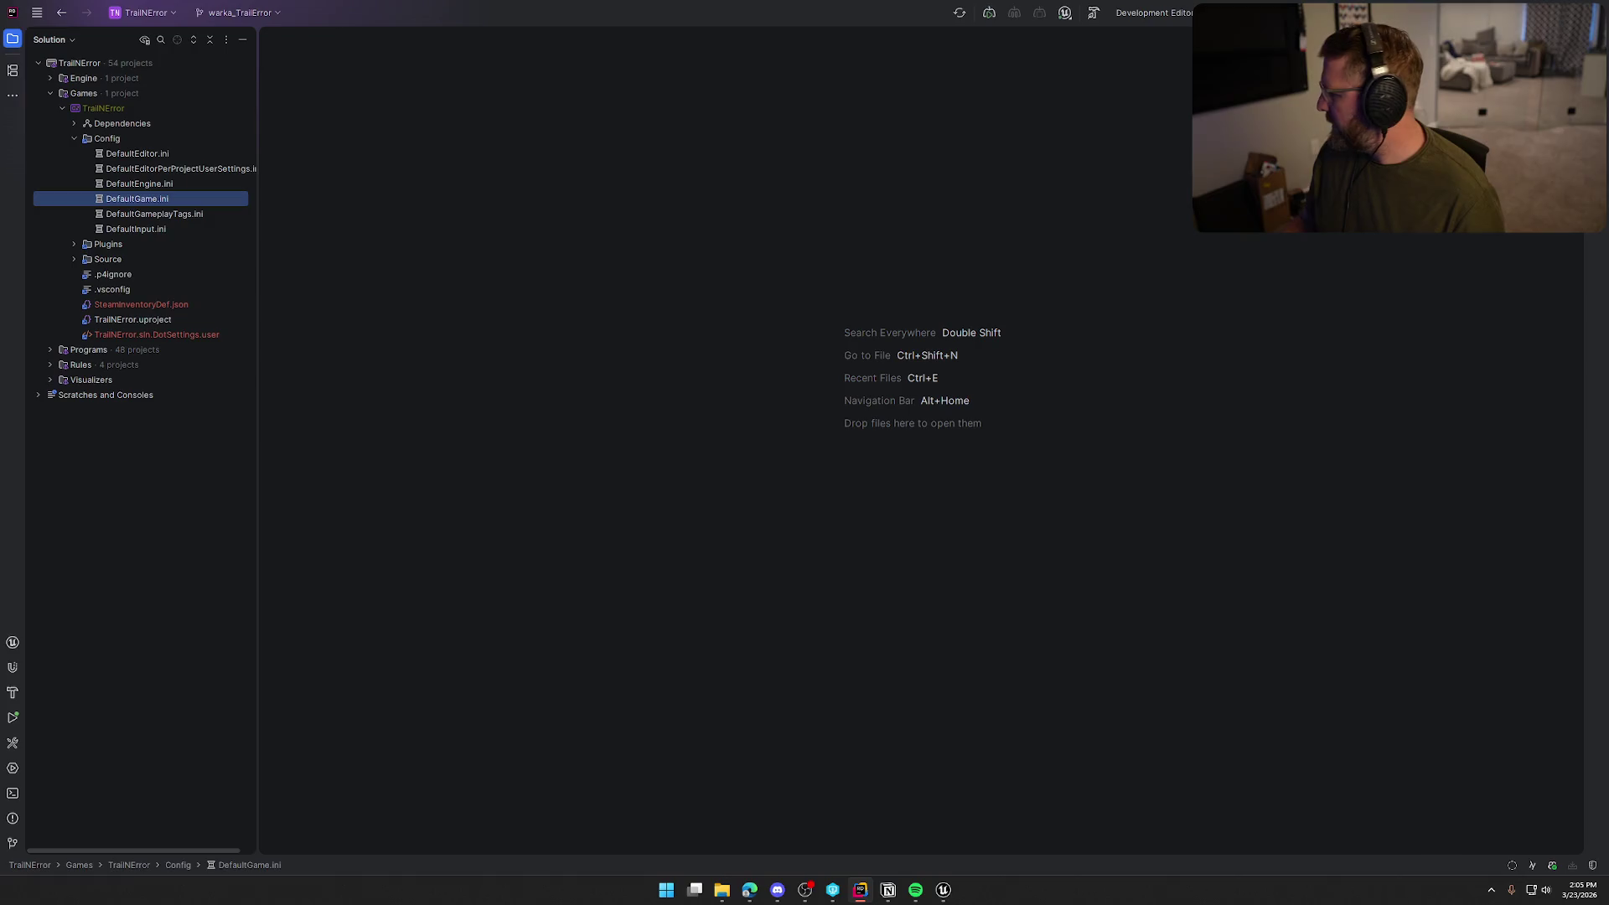
{"action": "key", "text": "alt+Tab"}
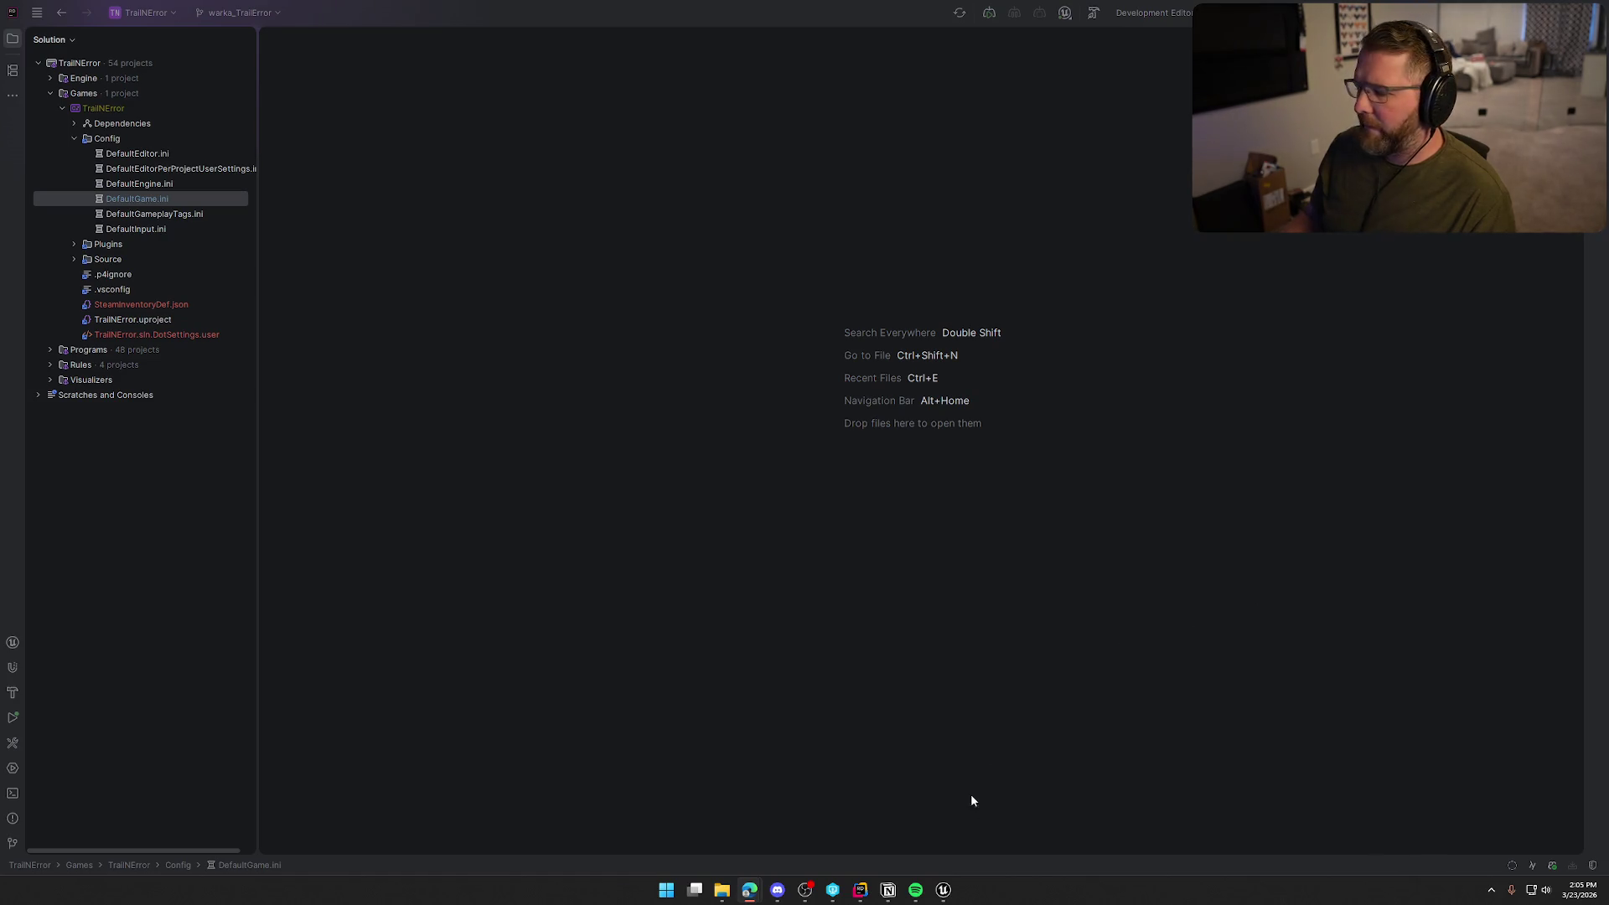
{"action": "left_click", "coordinate": [943, 890]}
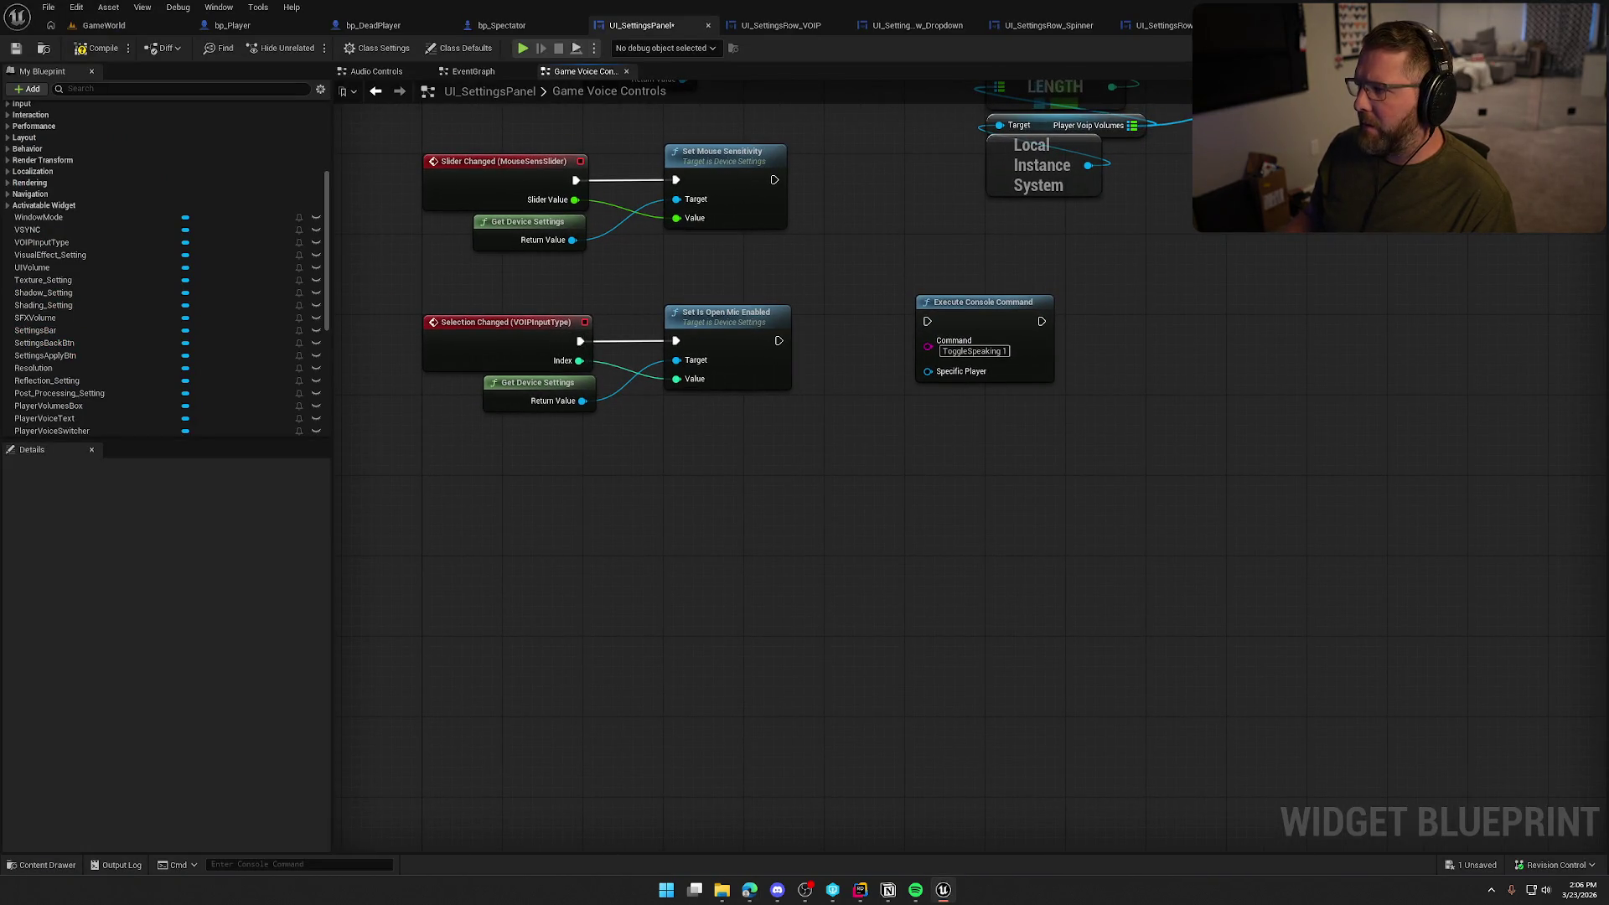
Move the ToggleSpeaking console command node further right in the event graph
{"action": "left_click", "coordinate": [1534, 48]}
{"action": "scroll", "coordinate": [1282, 419], "scroll_direction": "down", "scroll_amount": 2}
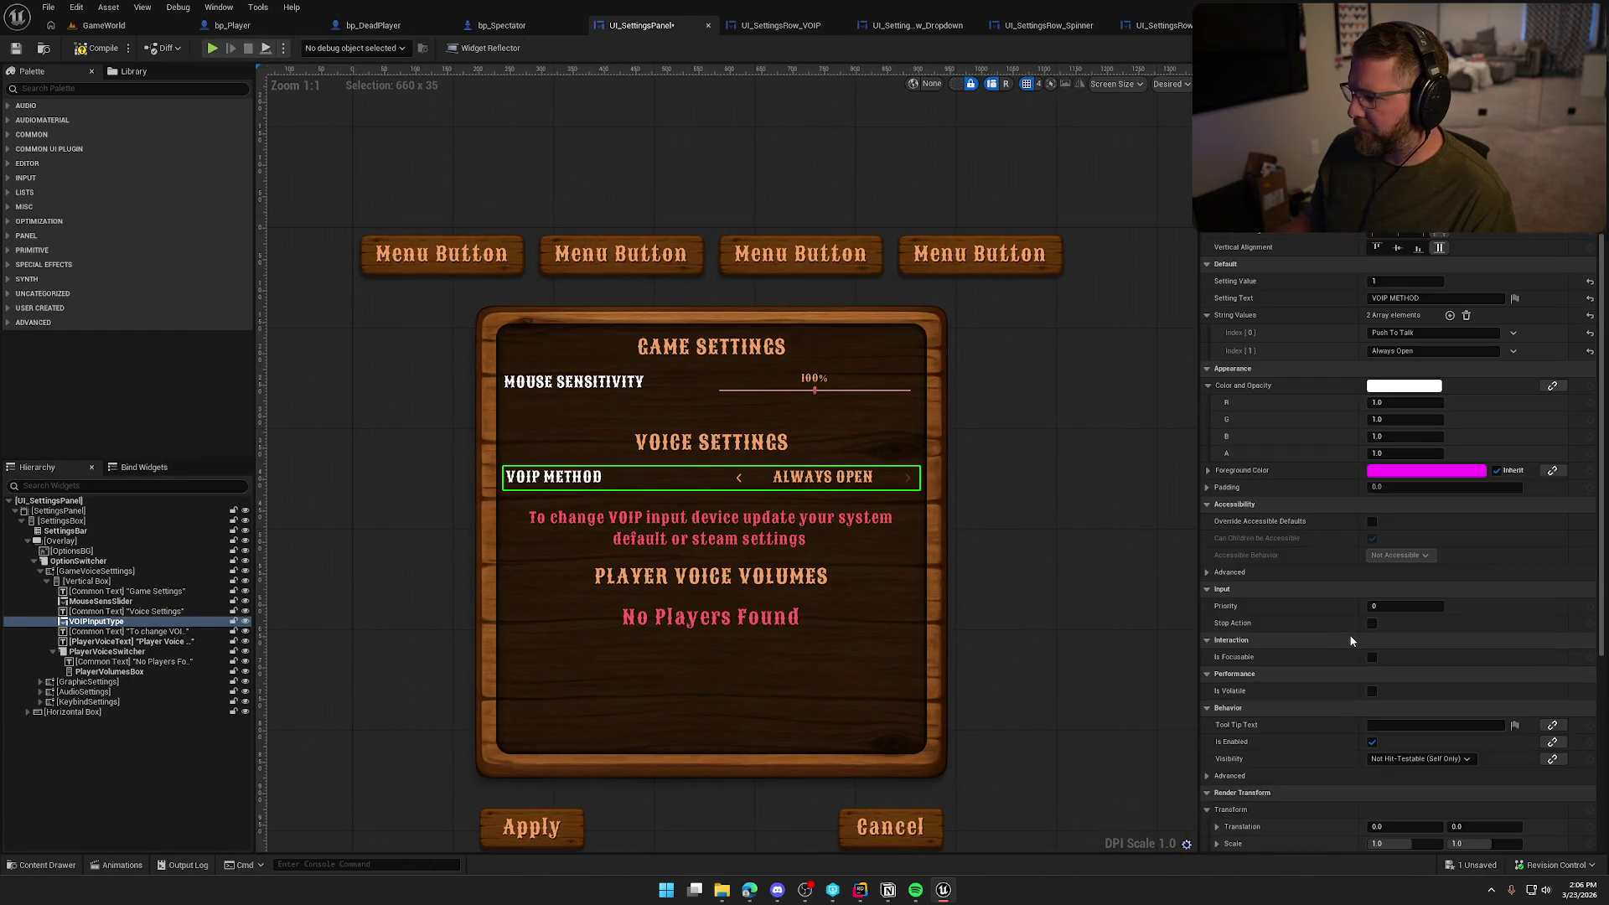
{"action": "scroll", "coordinate": [1282, 419], "scroll_direction": "up", "scroll_amount": 2}
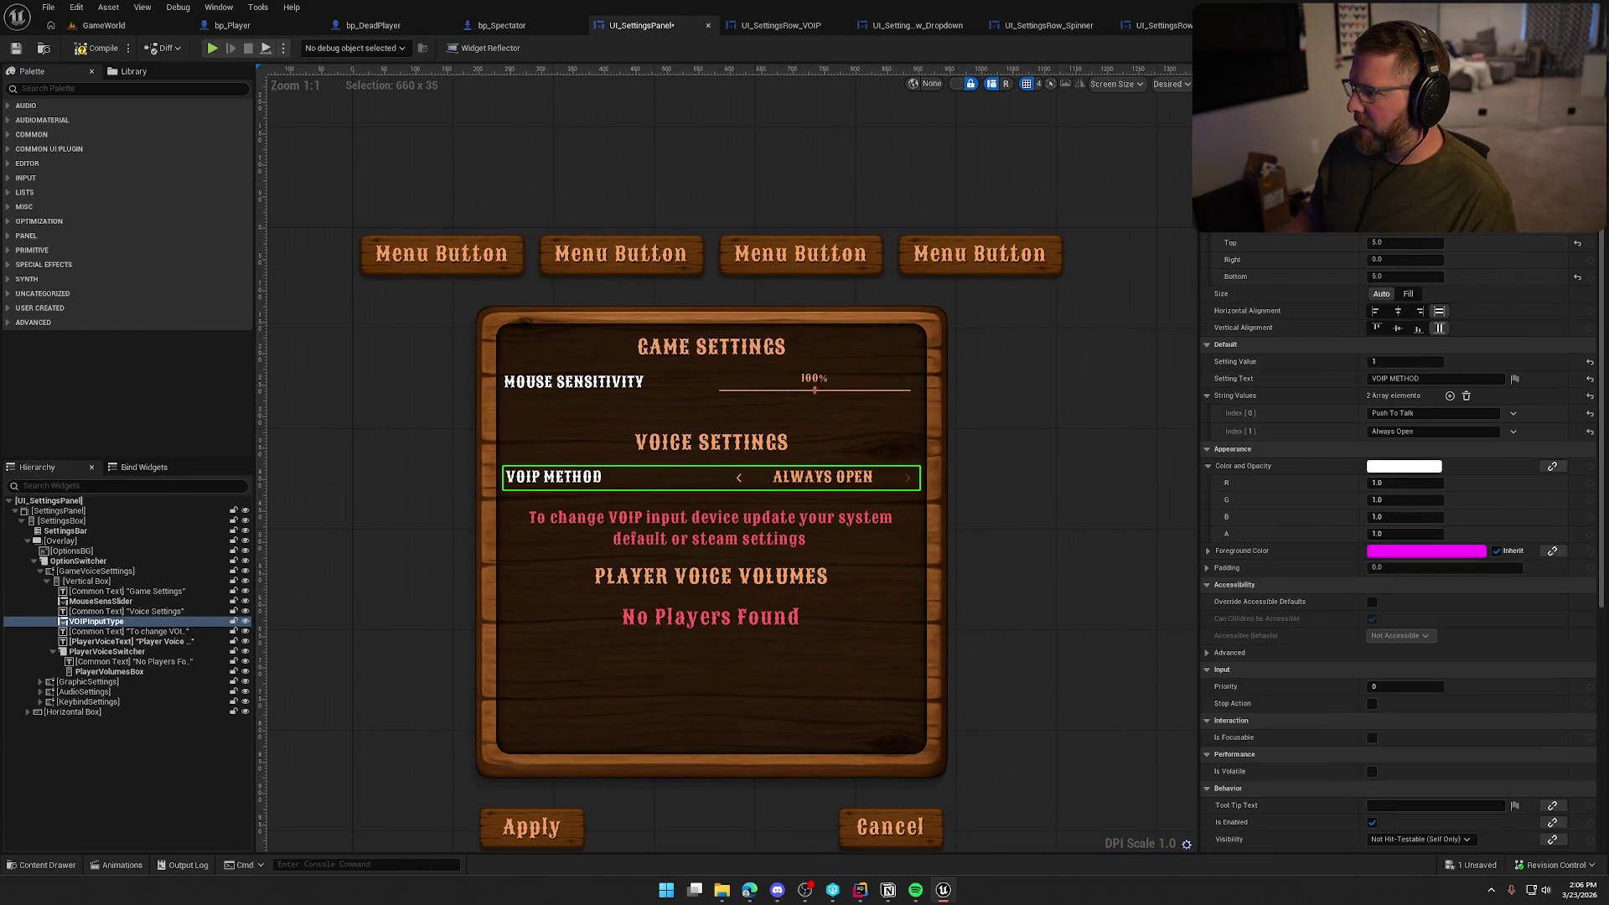
{"action": "left_click", "coordinate": [1580, 48]}
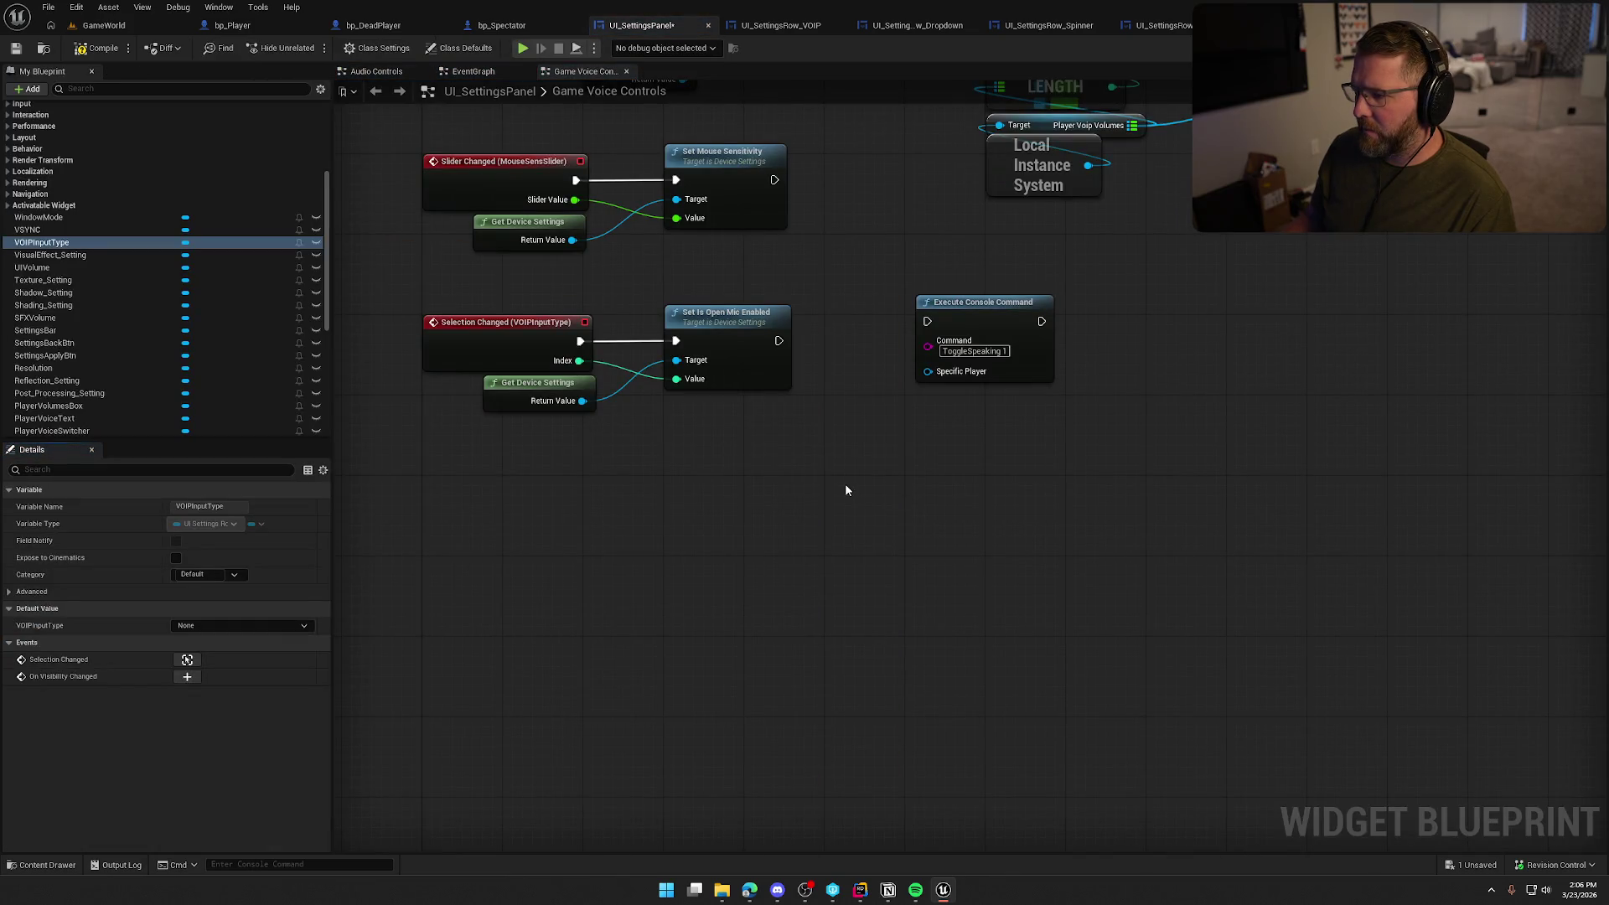
{"action": "left_click_drag", "start_coordinate": [846, 491], "coordinate": [781, 466]}
{"action": "left_click_drag", "start_coordinate": [929, 309], "coordinate": [1077, 317]}
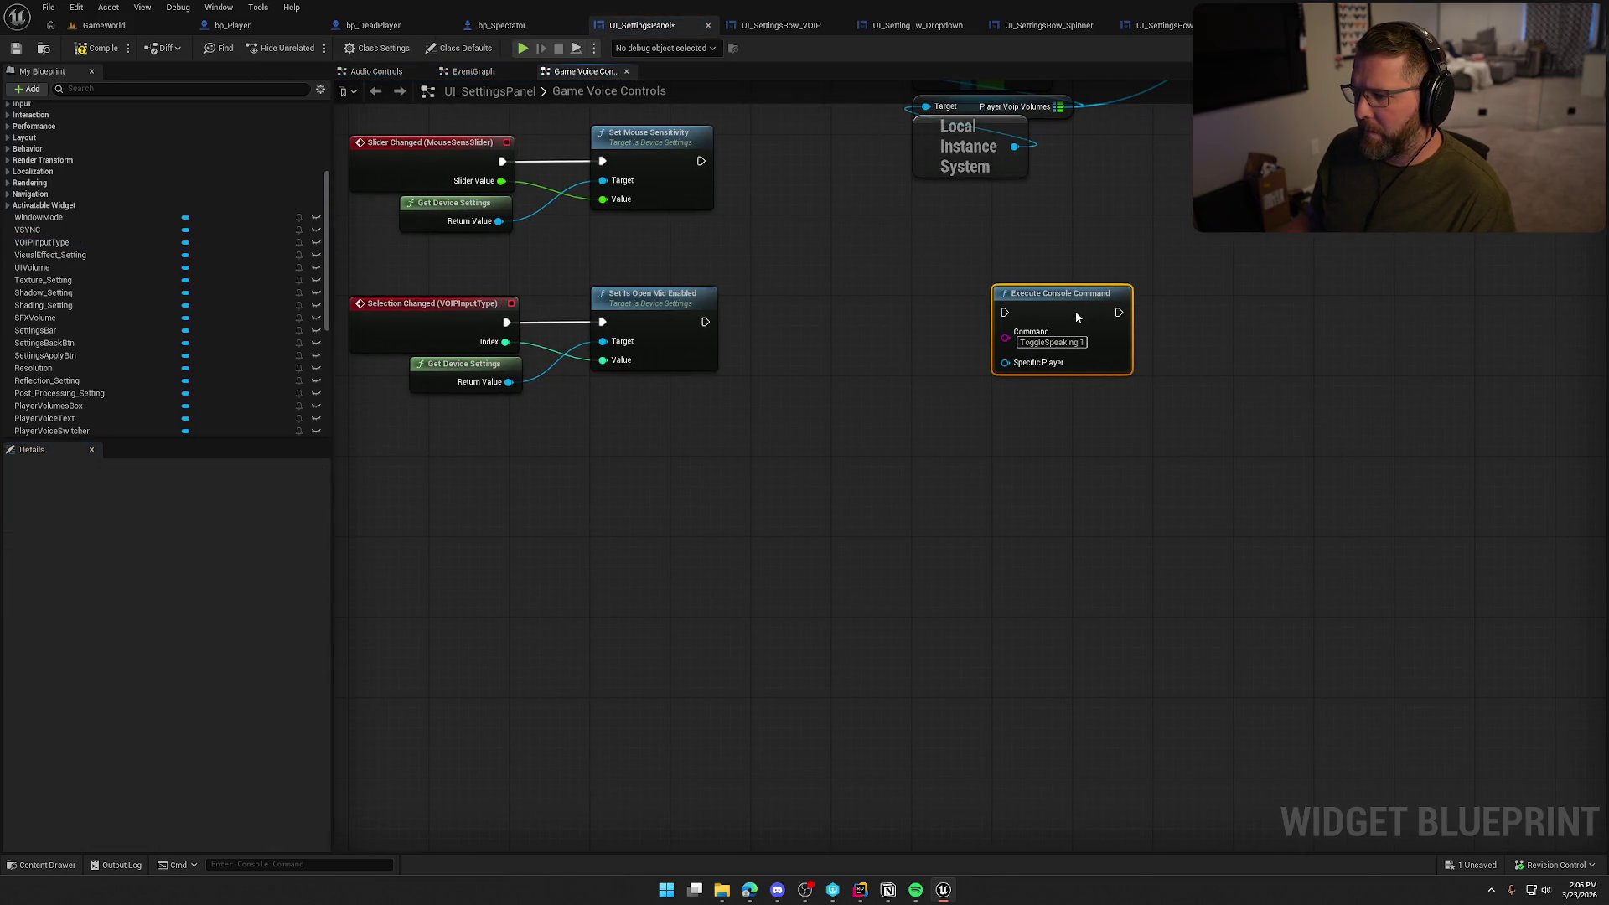
{"action": "left_click", "coordinate": [742, 424]}
Add an Append node feeding the Command input, with A set to 'ToggleSpeaking'
{"action": "mouse_move", "coordinate": [537, 344]}
{"action": "left_mouse_down"}
{"action": "mouse_move", "coordinate": [949, 417]}
{"action": "mouse_move", "coordinate": [872, 436]}
{"action": "mouse_move", "coordinate": [882, 417]}
{"action": "left_mouse_up"}
{"action": "left_click", "coordinate": [881, 403]}
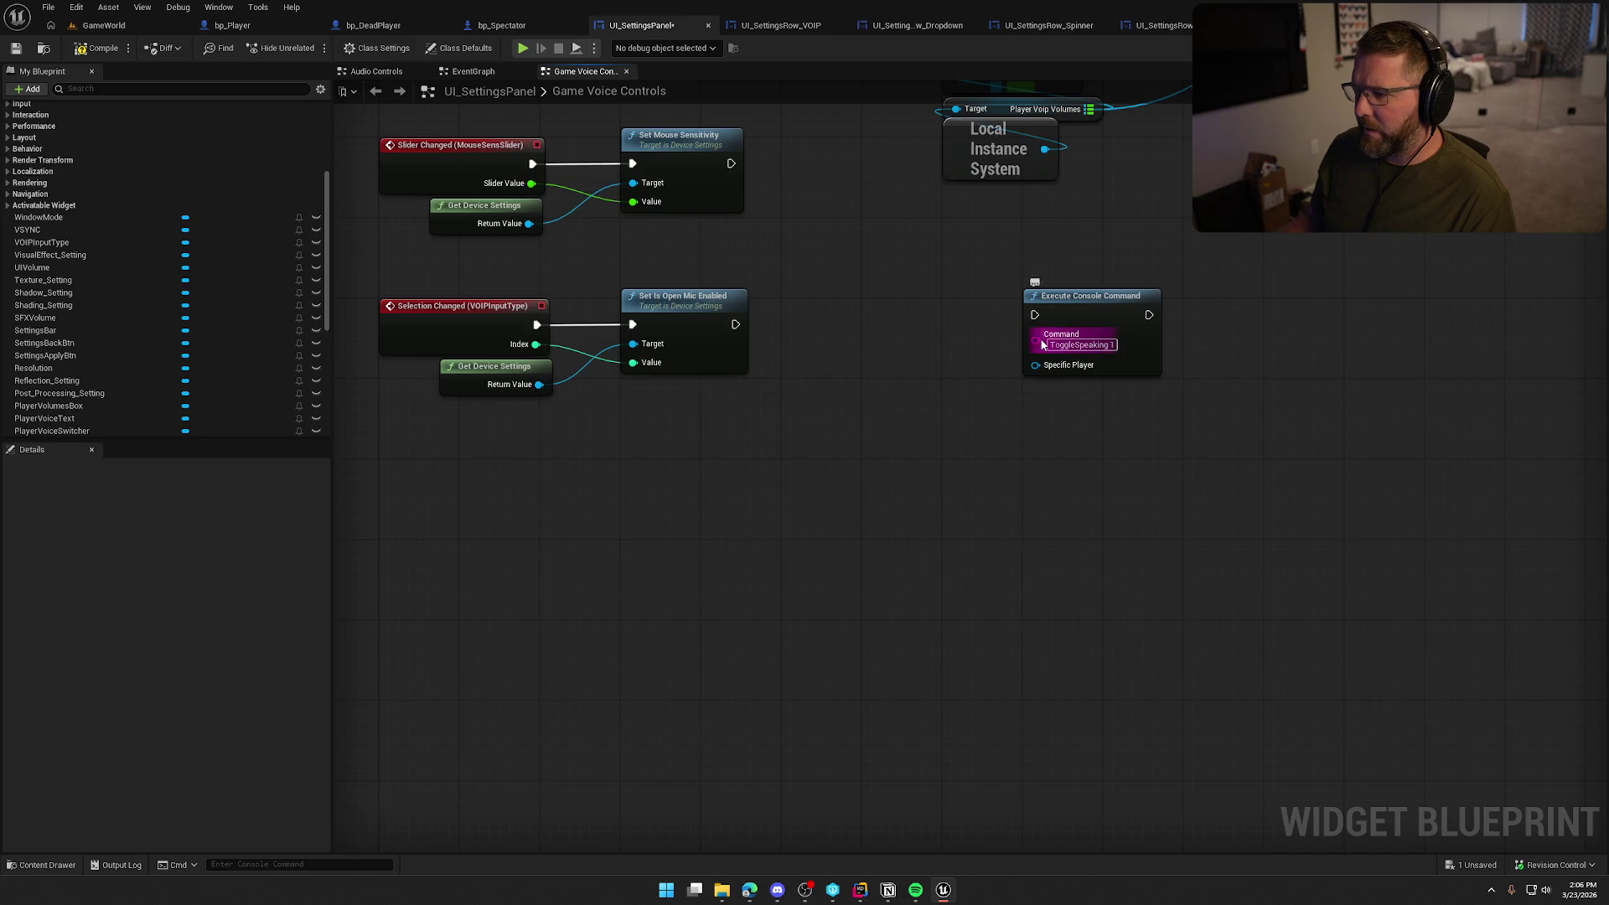
{"action": "left_click_drag", "start_coordinate": [1036, 340], "coordinate": [969, 409]}
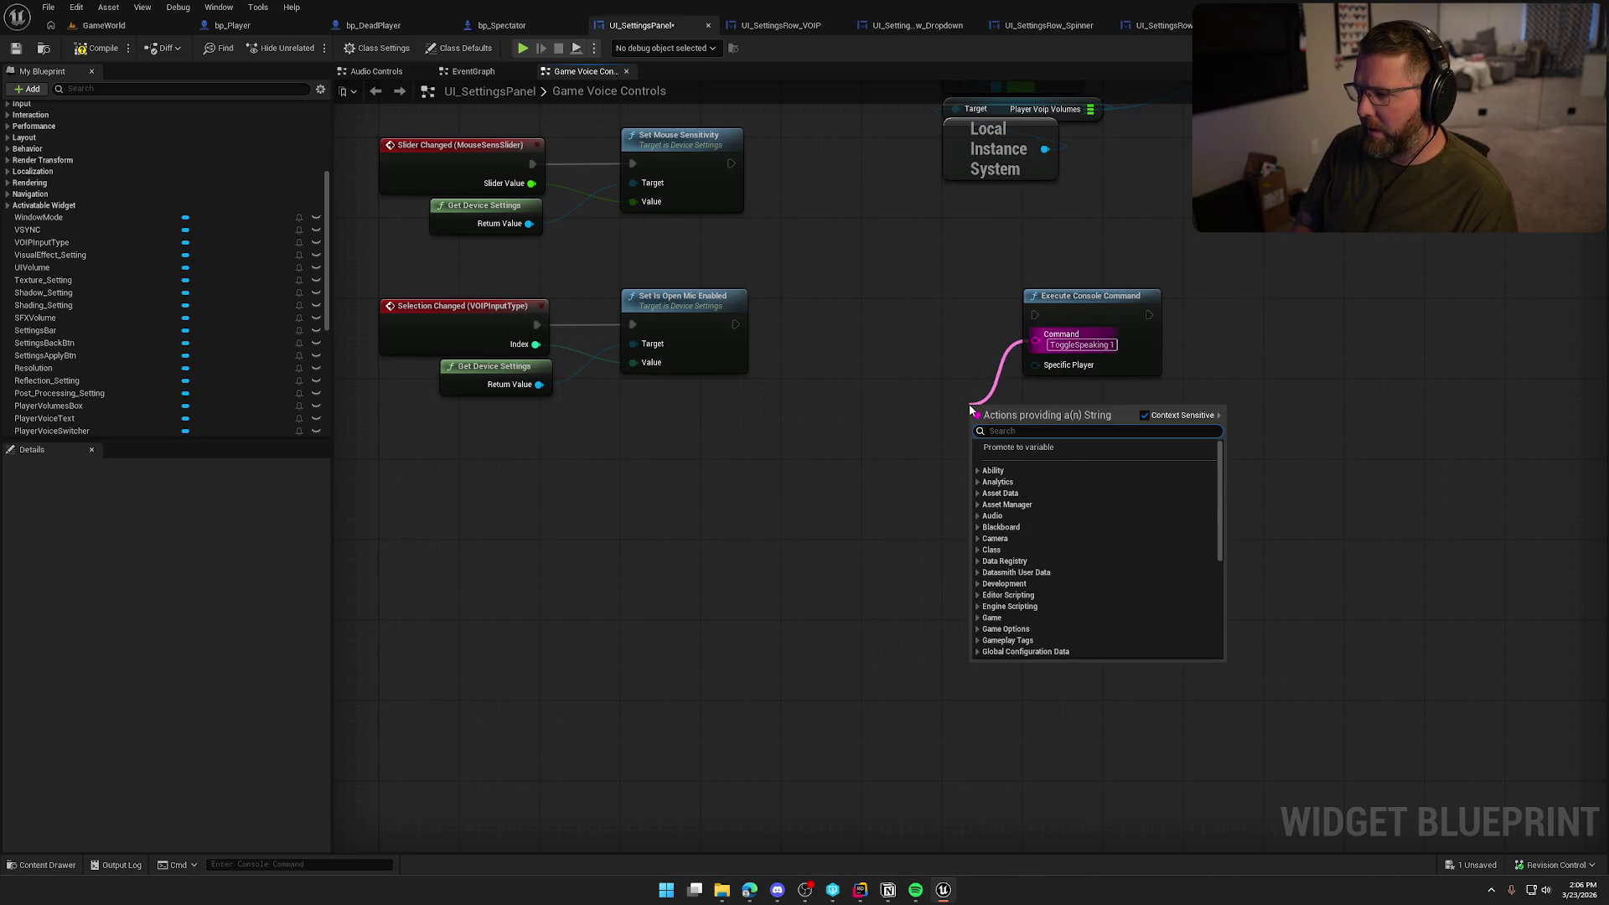
{"action": "type", "text": "appe"}
{"action": "key", "text": "Return"}
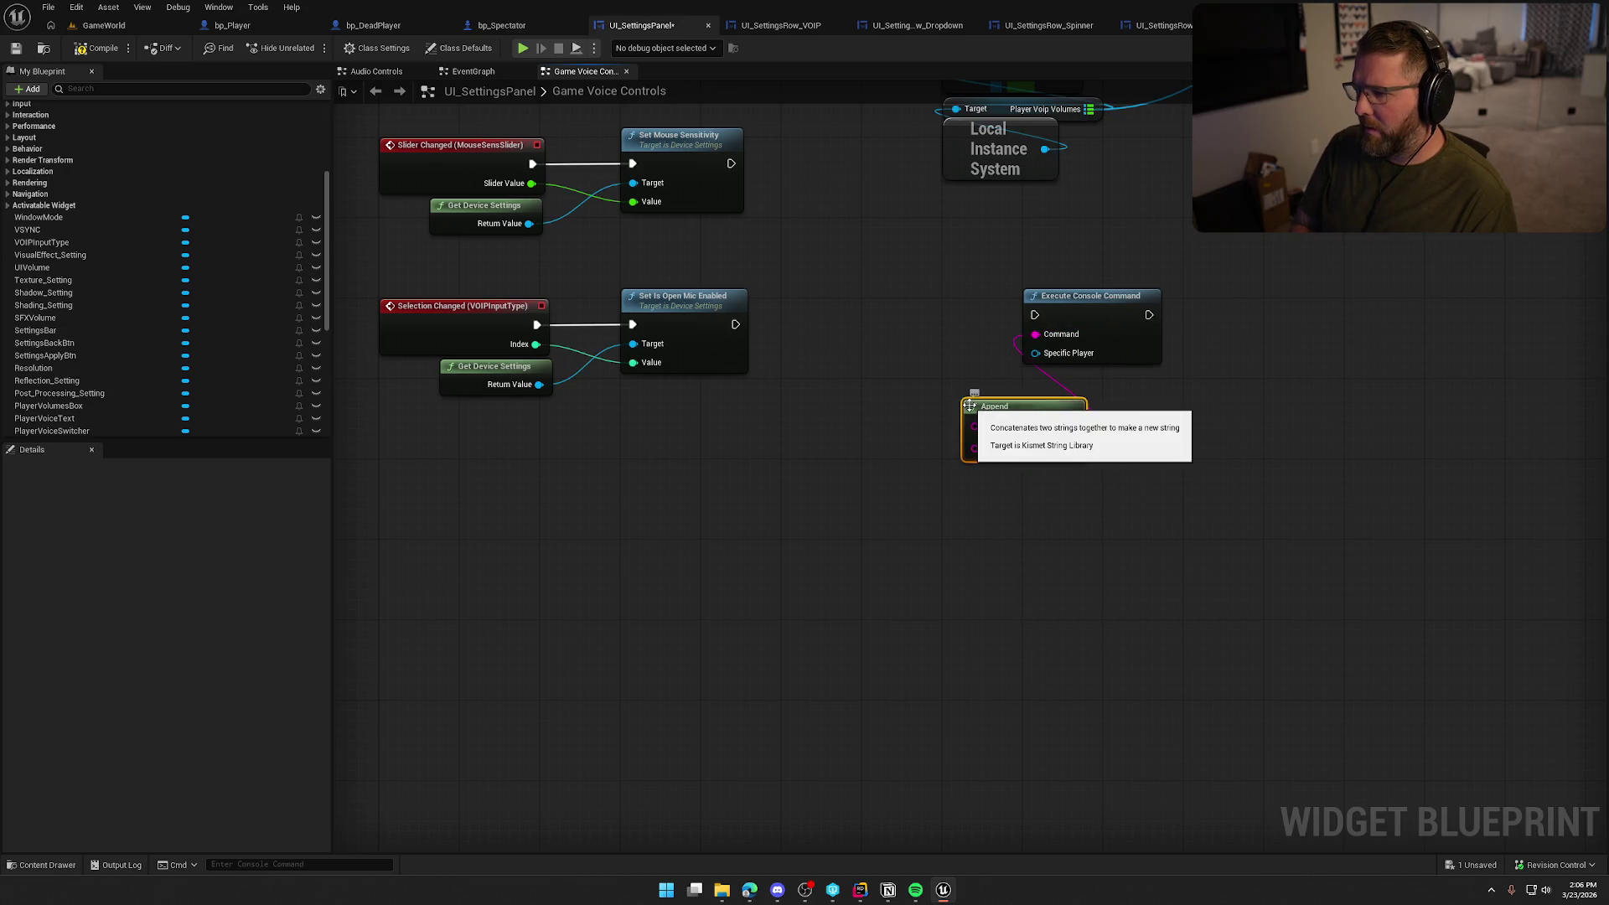
{"action": "type", "text": "To"}
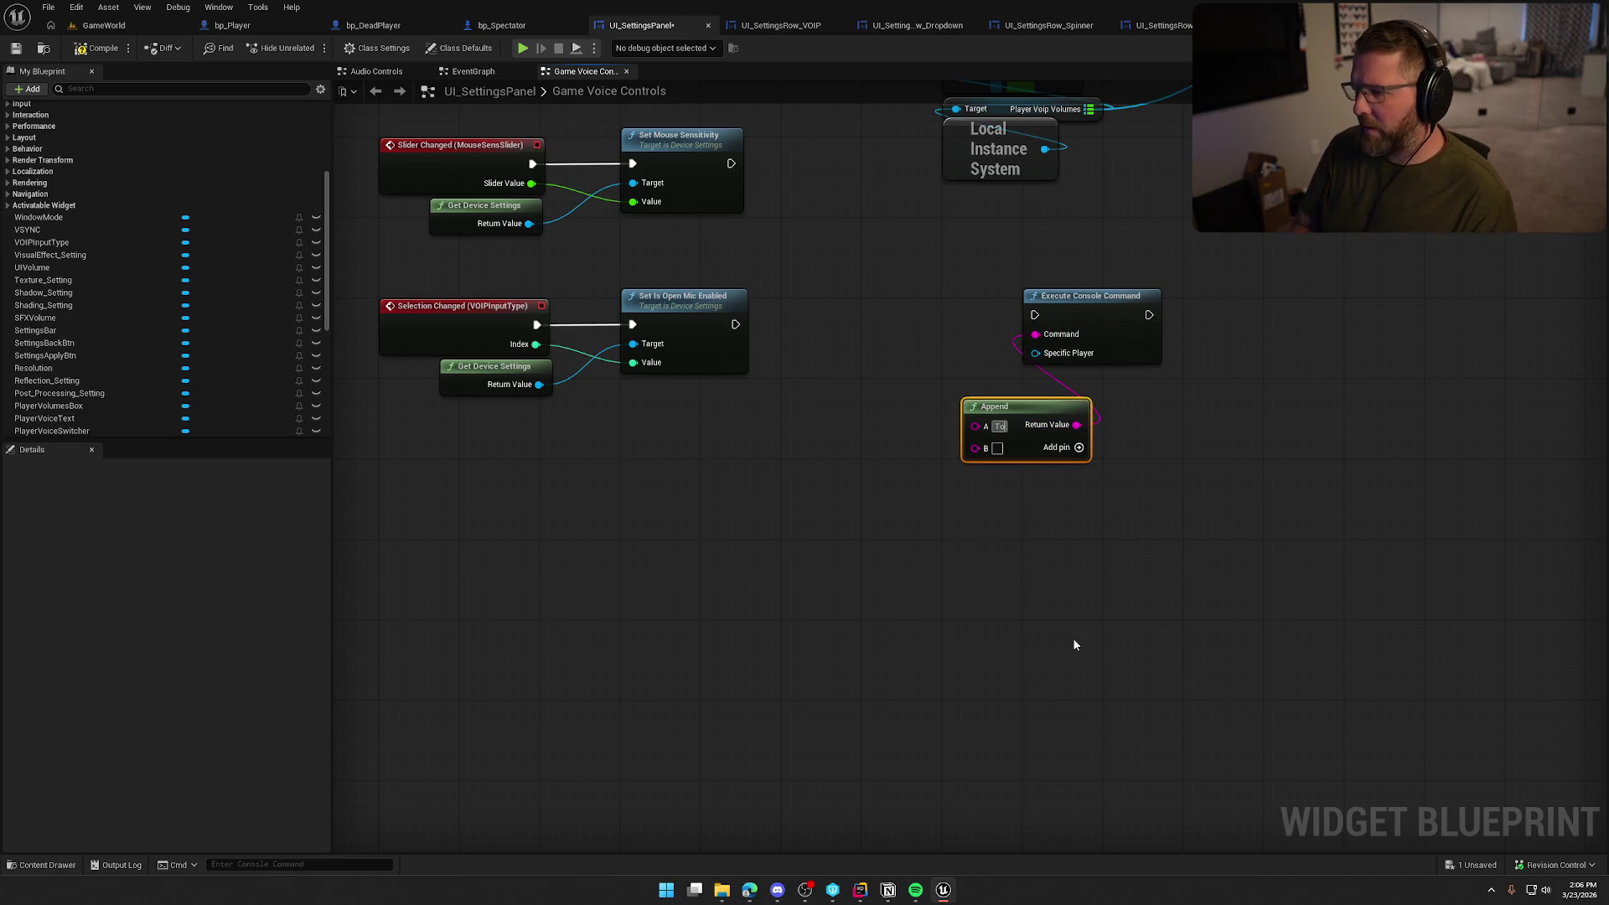
{"action": "type", "text": "ggleSpeaking"}
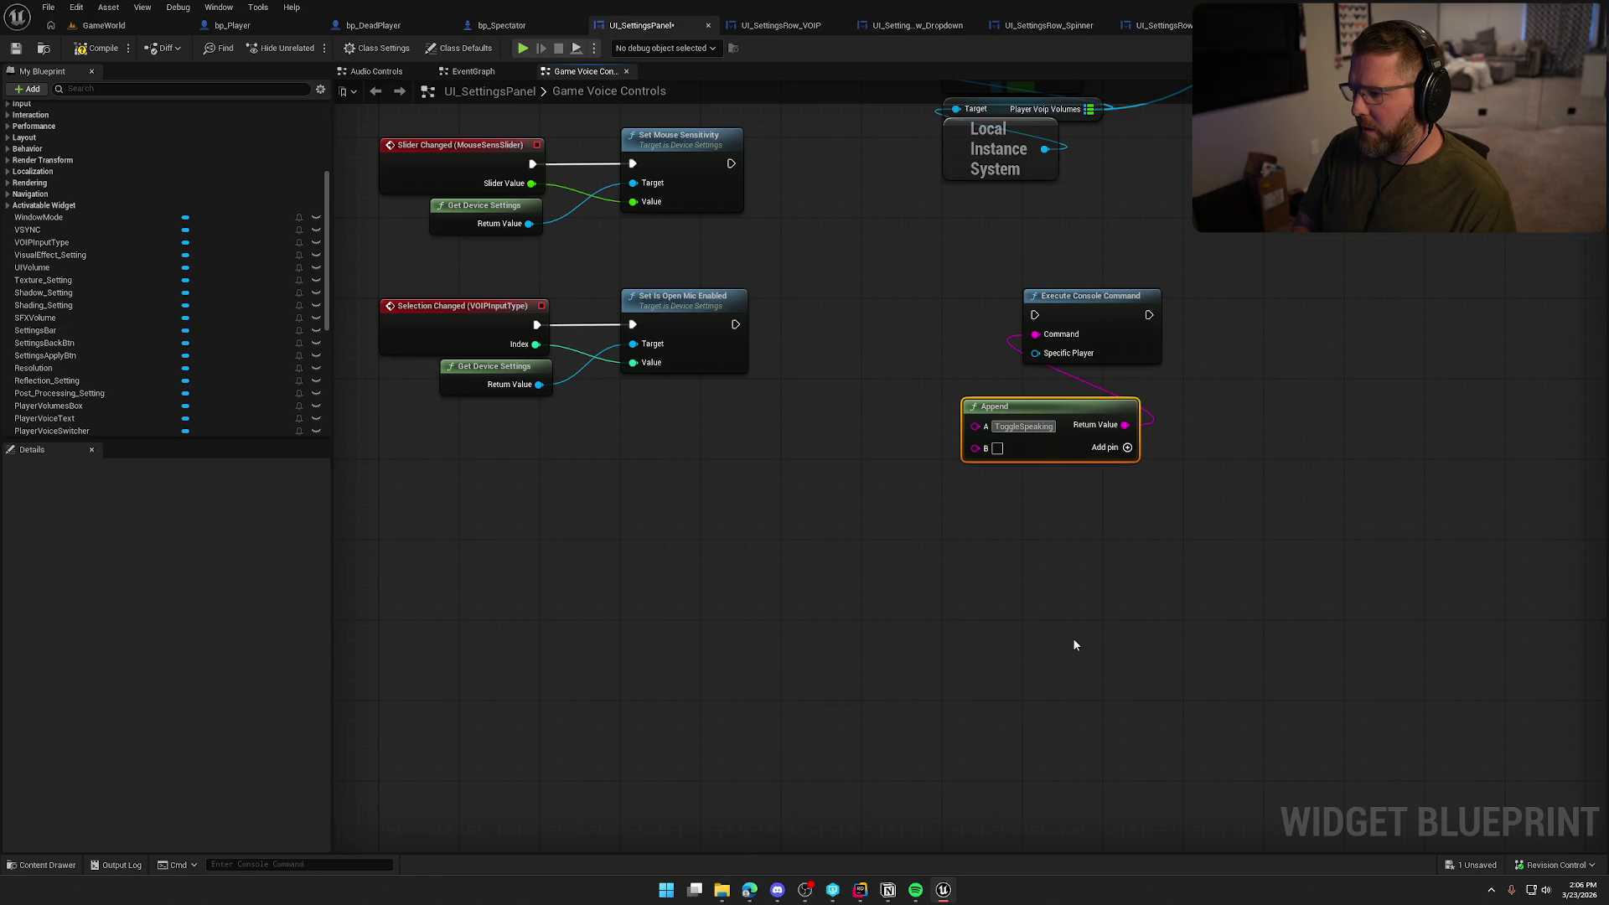
{"action": "right_click", "coordinate": [1074, 643]}
{"action": "left_click", "coordinate": [1073, 639]}
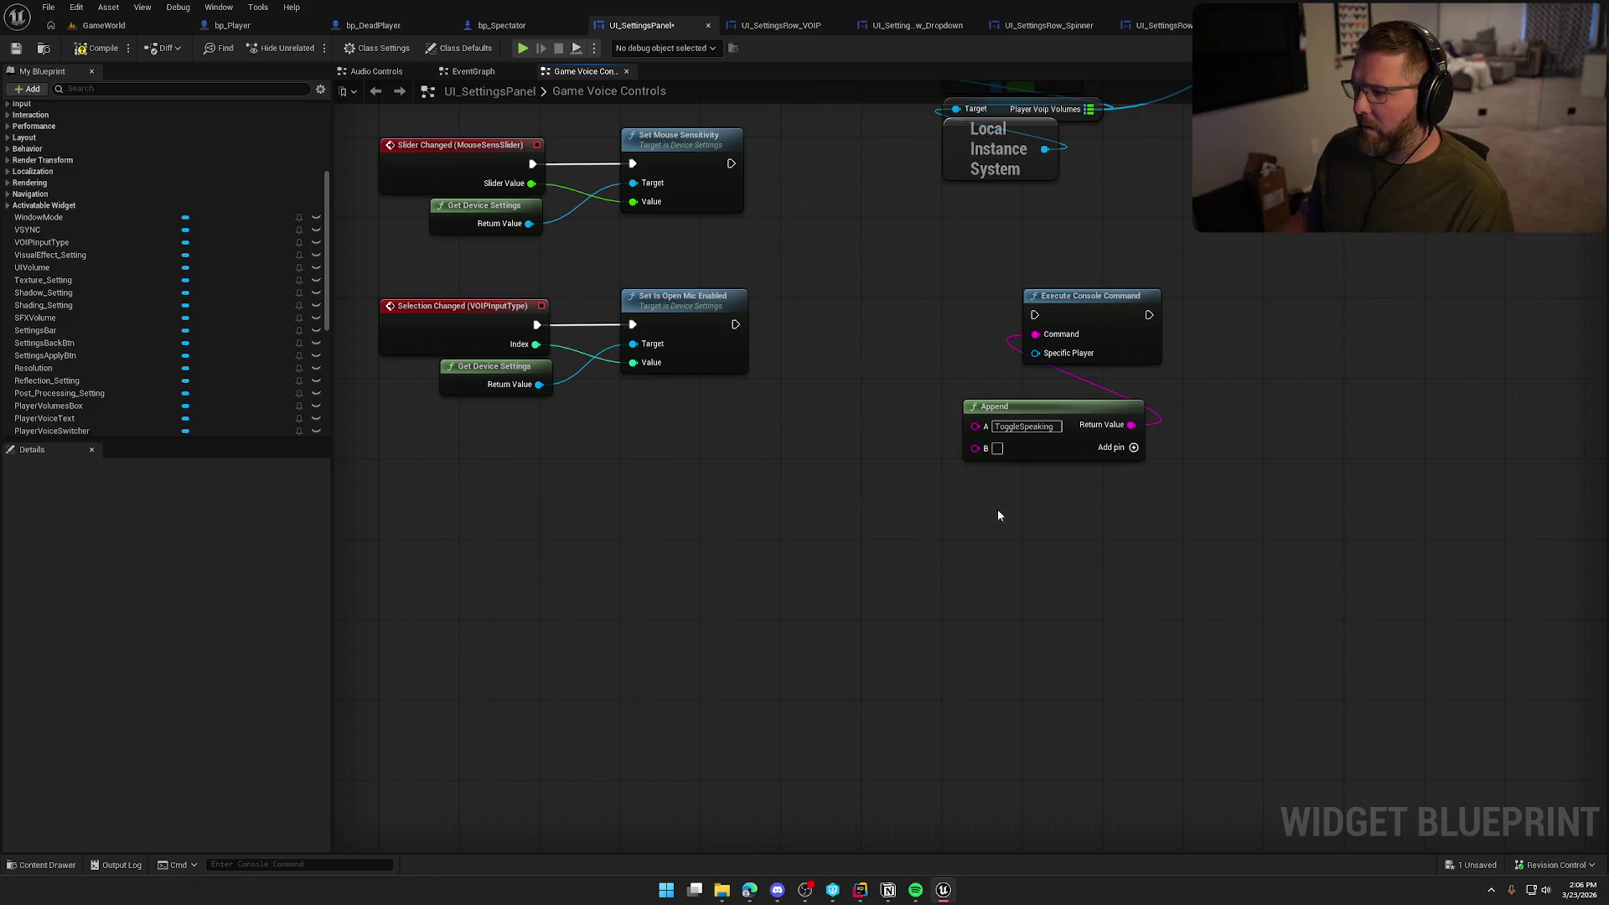
Wire the selection Index into Append's B and chain the command after Set Is Open Mic Enabled
{"action": "left_click_drag", "start_coordinate": [979, 453], "coordinate": [536, 344]}
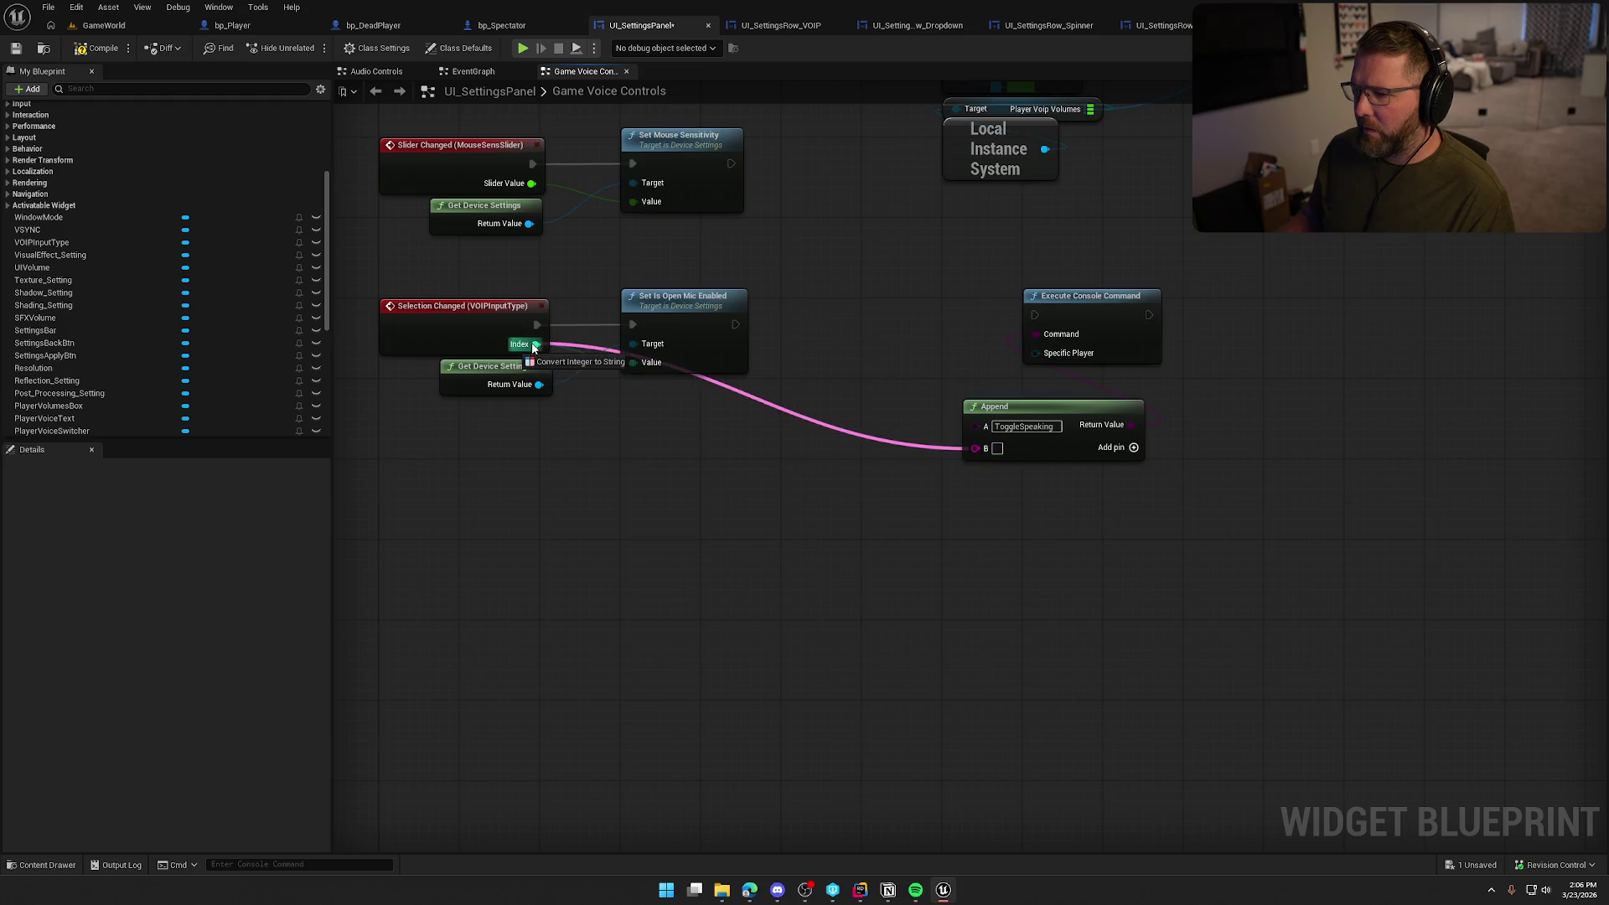
{"action": "mouse_move", "coordinate": [748, 362]}
{"action": "left_mouse_down"}
{"action": "mouse_move", "coordinate": [811, 483]}
{"action": "mouse_move", "coordinate": [706, 450]}
{"action": "left_mouse_up"}
{"action": "mouse_move", "coordinate": [735, 325]}
{"action": "left_mouse_down"}
{"action": "mouse_move", "coordinate": [1034, 316]}
{"action": "mouse_move", "coordinate": [848, 310]}
{"action": "left_mouse_up"}
{"action": "mouse_move", "coordinate": [1042, 421]}
{"action": "left_mouse_down"}
{"action": "mouse_move", "coordinate": [897, 419]}
{"action": "mouse_move", "coordinate": [861, 400]}
{"action": "left_mouse_up"}
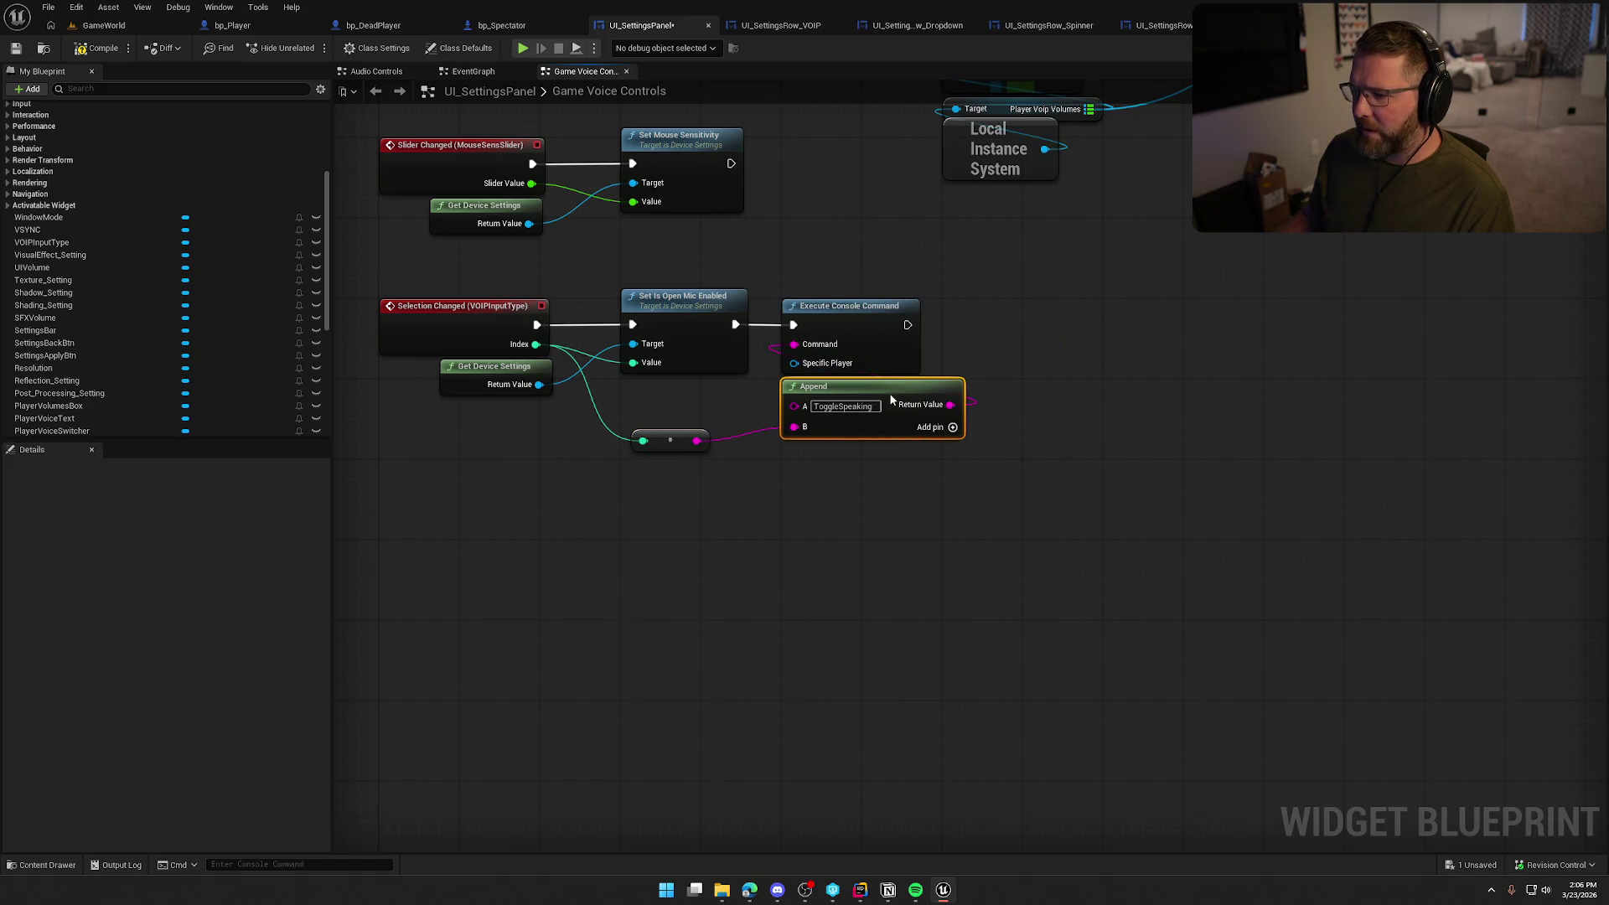
Tuck the conversion node under Append and save UI_SettingsPanel
{"action": "left_click", "coordinate": [681, 466]}
{"action": "left_click_drag", "start_coordinate": [675, 448], "coordinate": [665, 408]}
{"action": "left_click", "coordinate": [714, 558]}
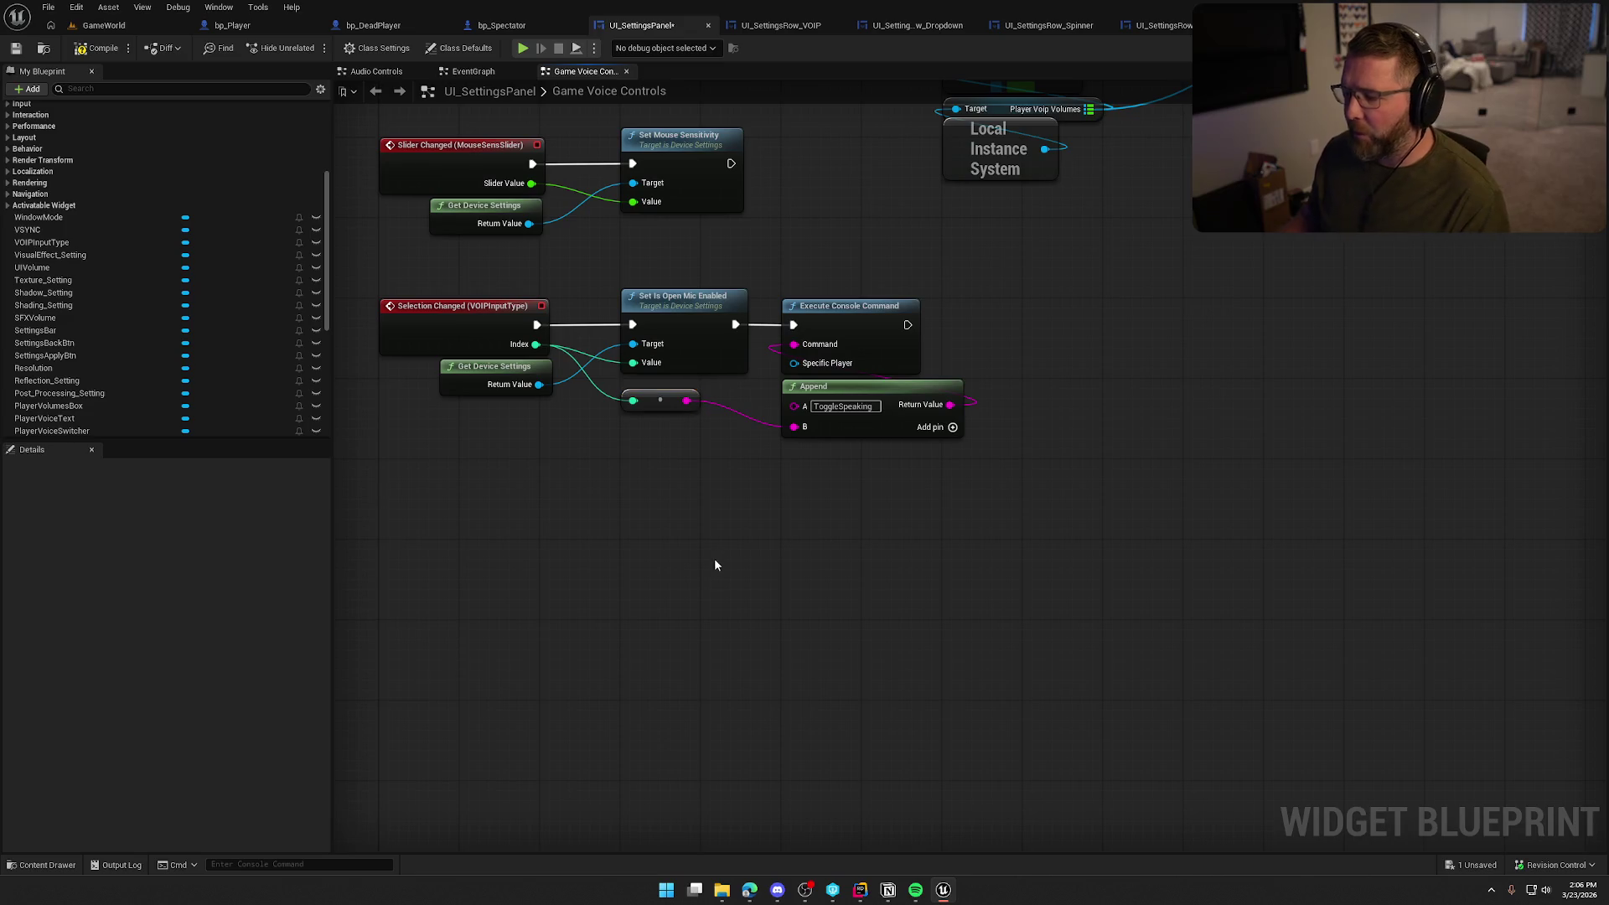
{"action": "left_click_drag", "start_coordinate": [941, 594], "coordinate": [365, 285]}
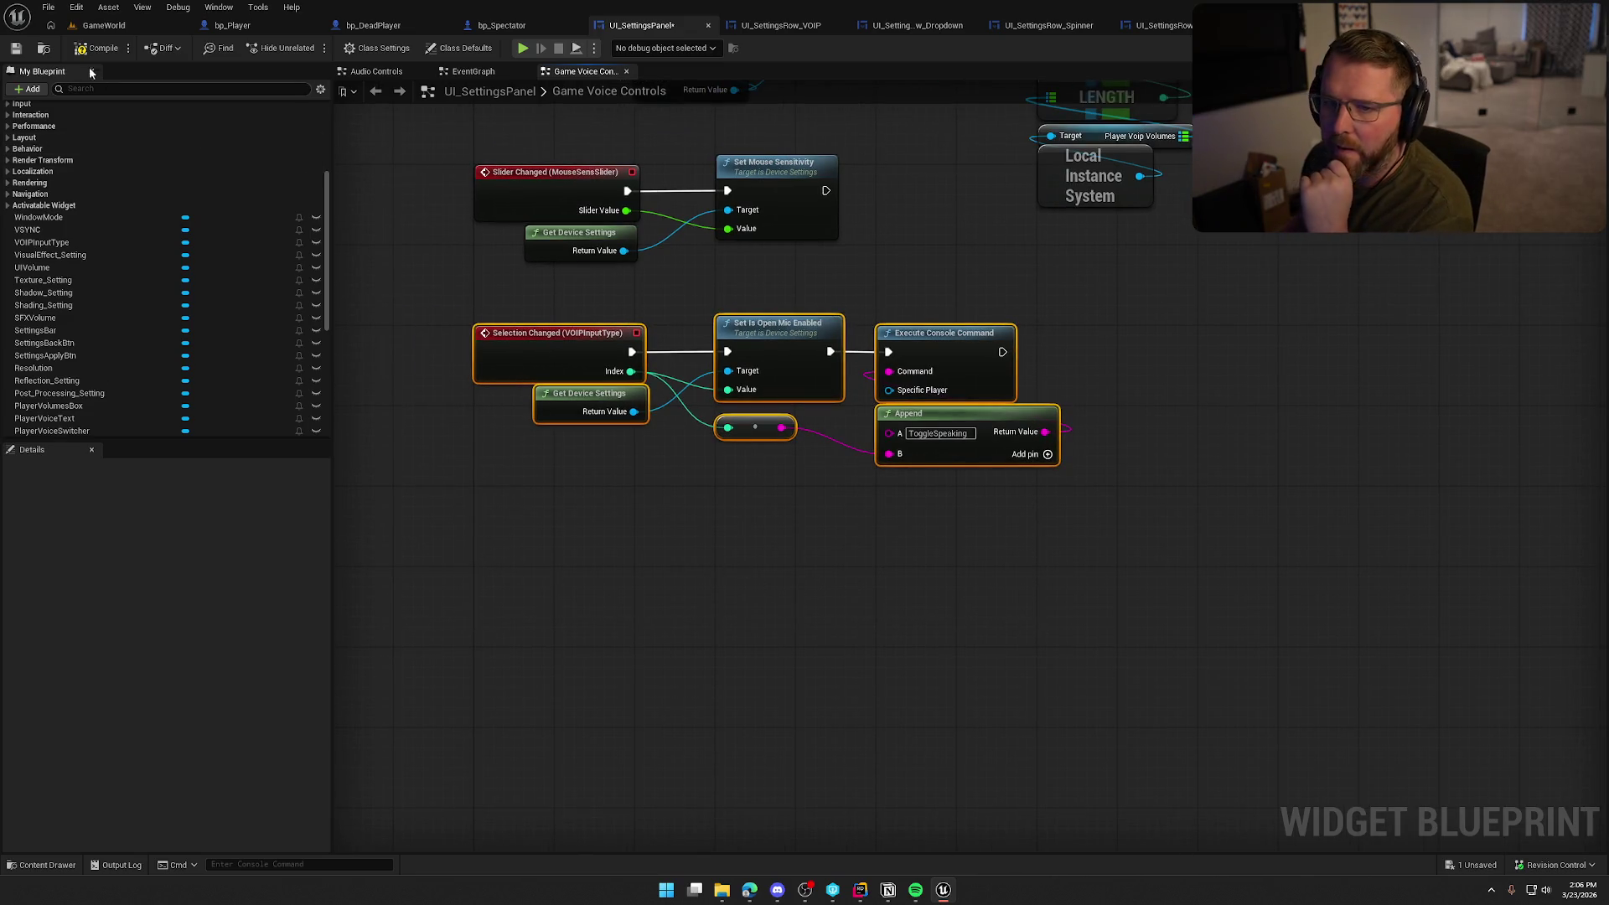
{"action": "left_click_drag", "start_coordinate": [1148, 614], "coordinate": [888, 280]}
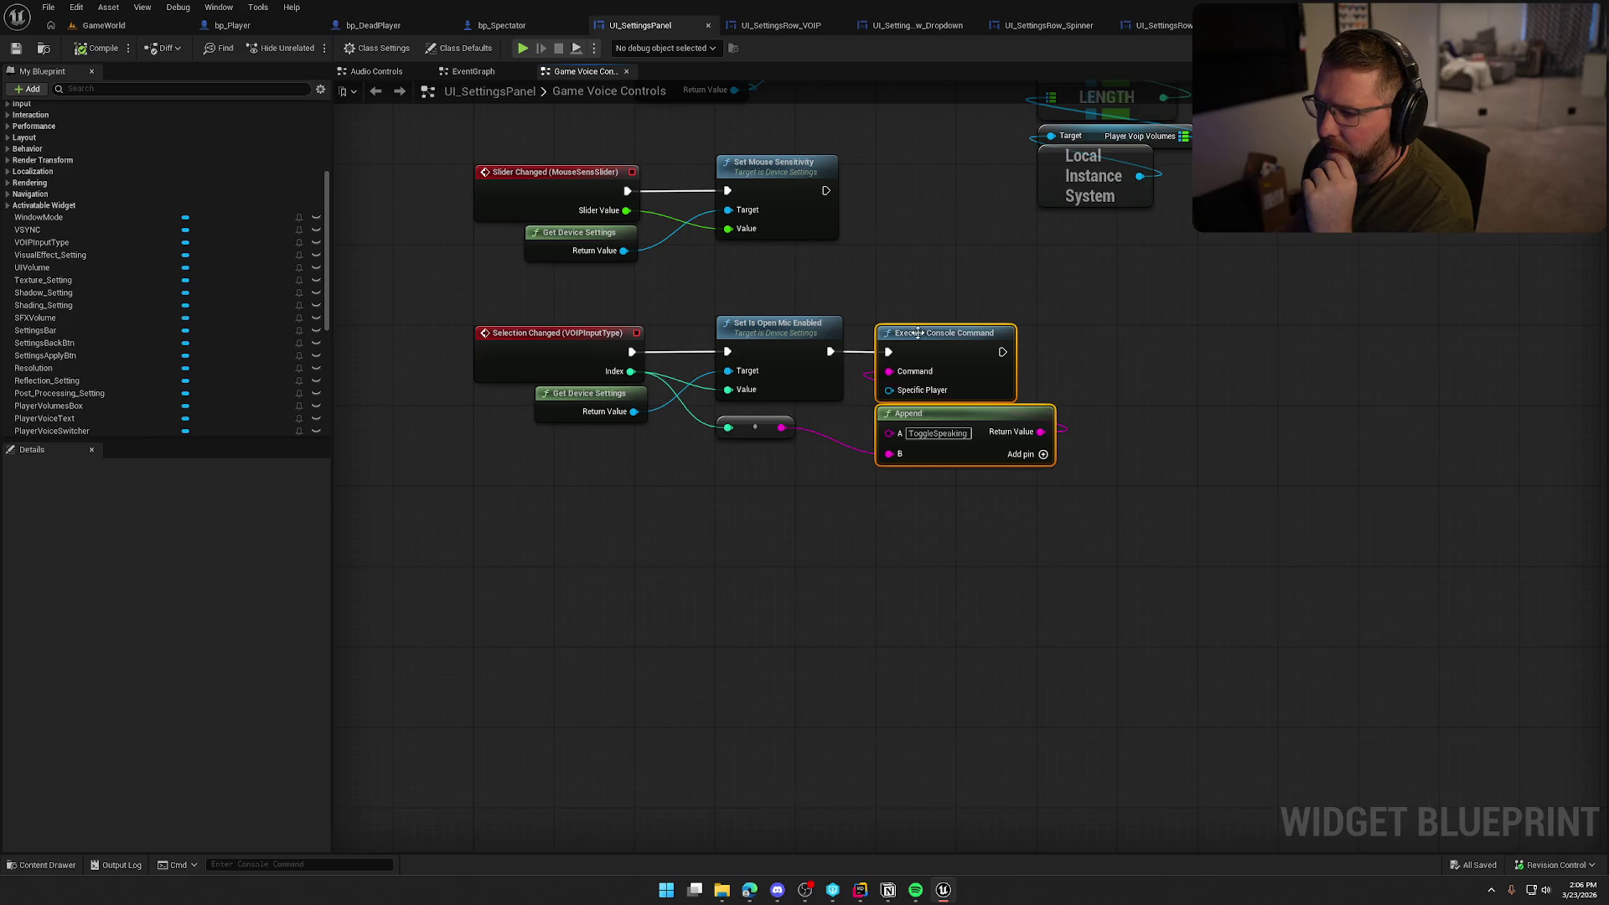
{"action": "left_click", "coordinate": [1195, 493]}
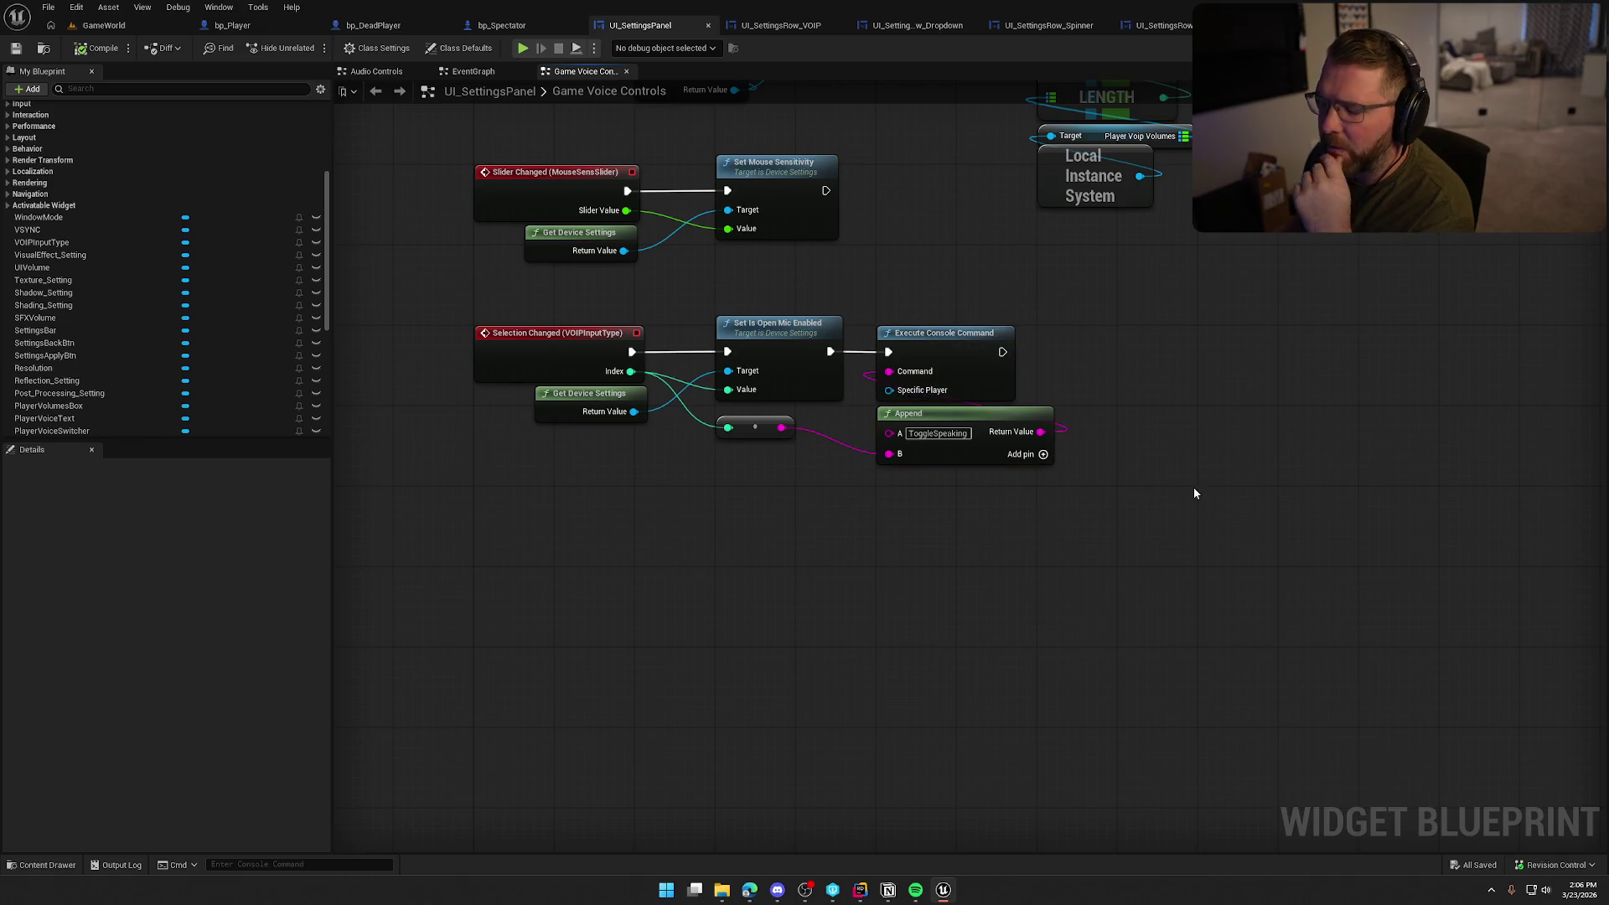
{"action": "left_click_drag", "start_coordinate": [760, 428], "coordinate": [760, 448]}
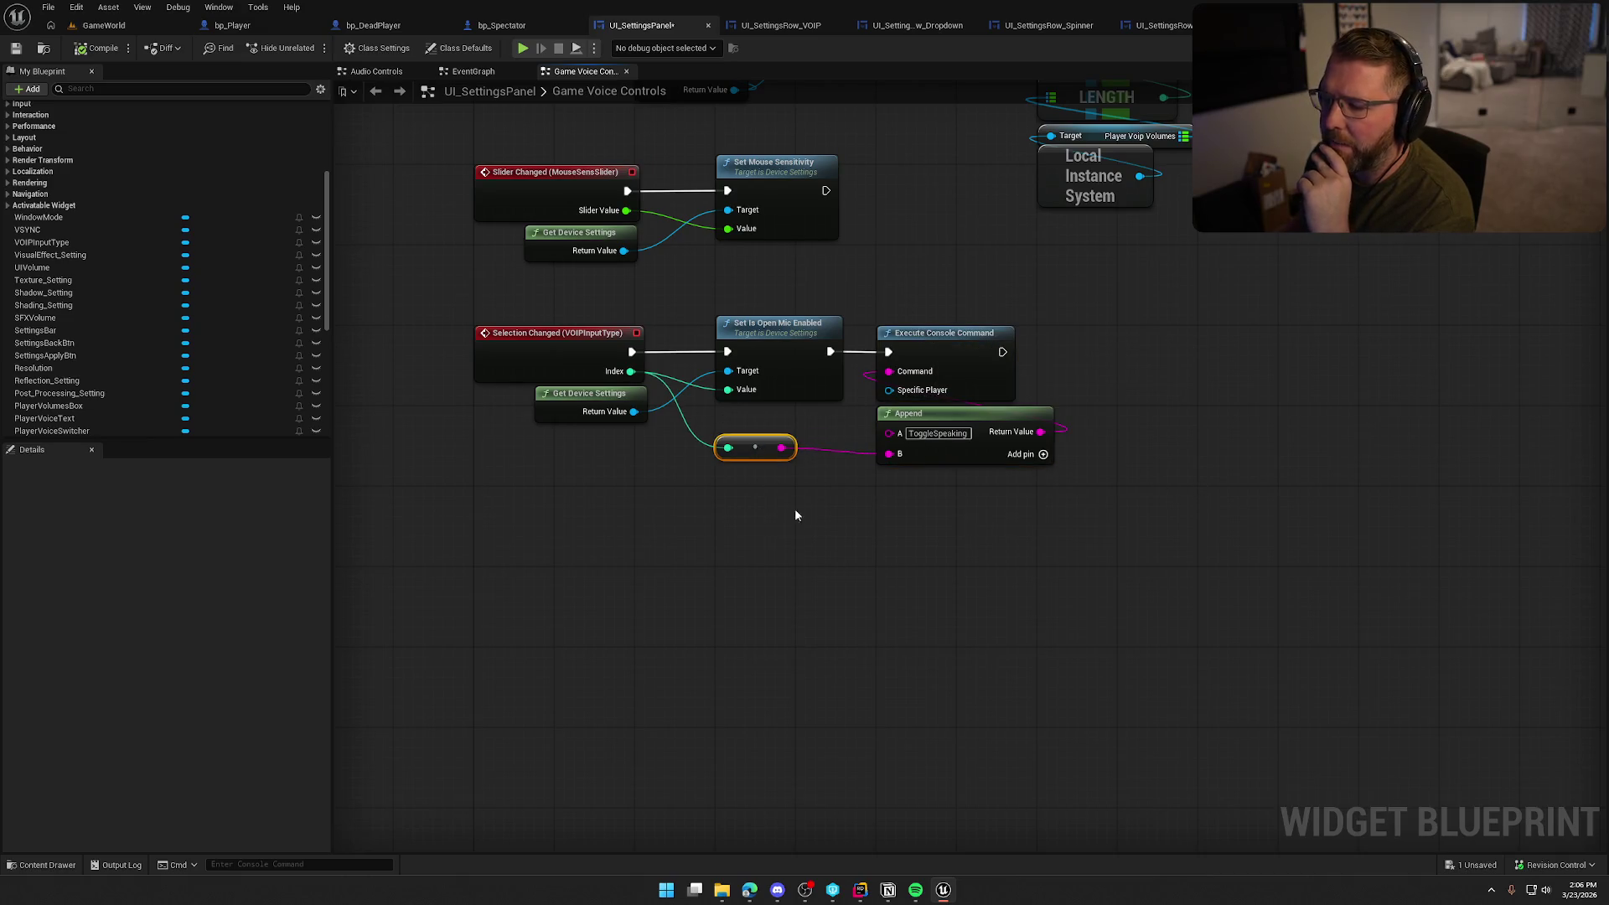
{"action": "left_click", "coordinate": [794, 508]}
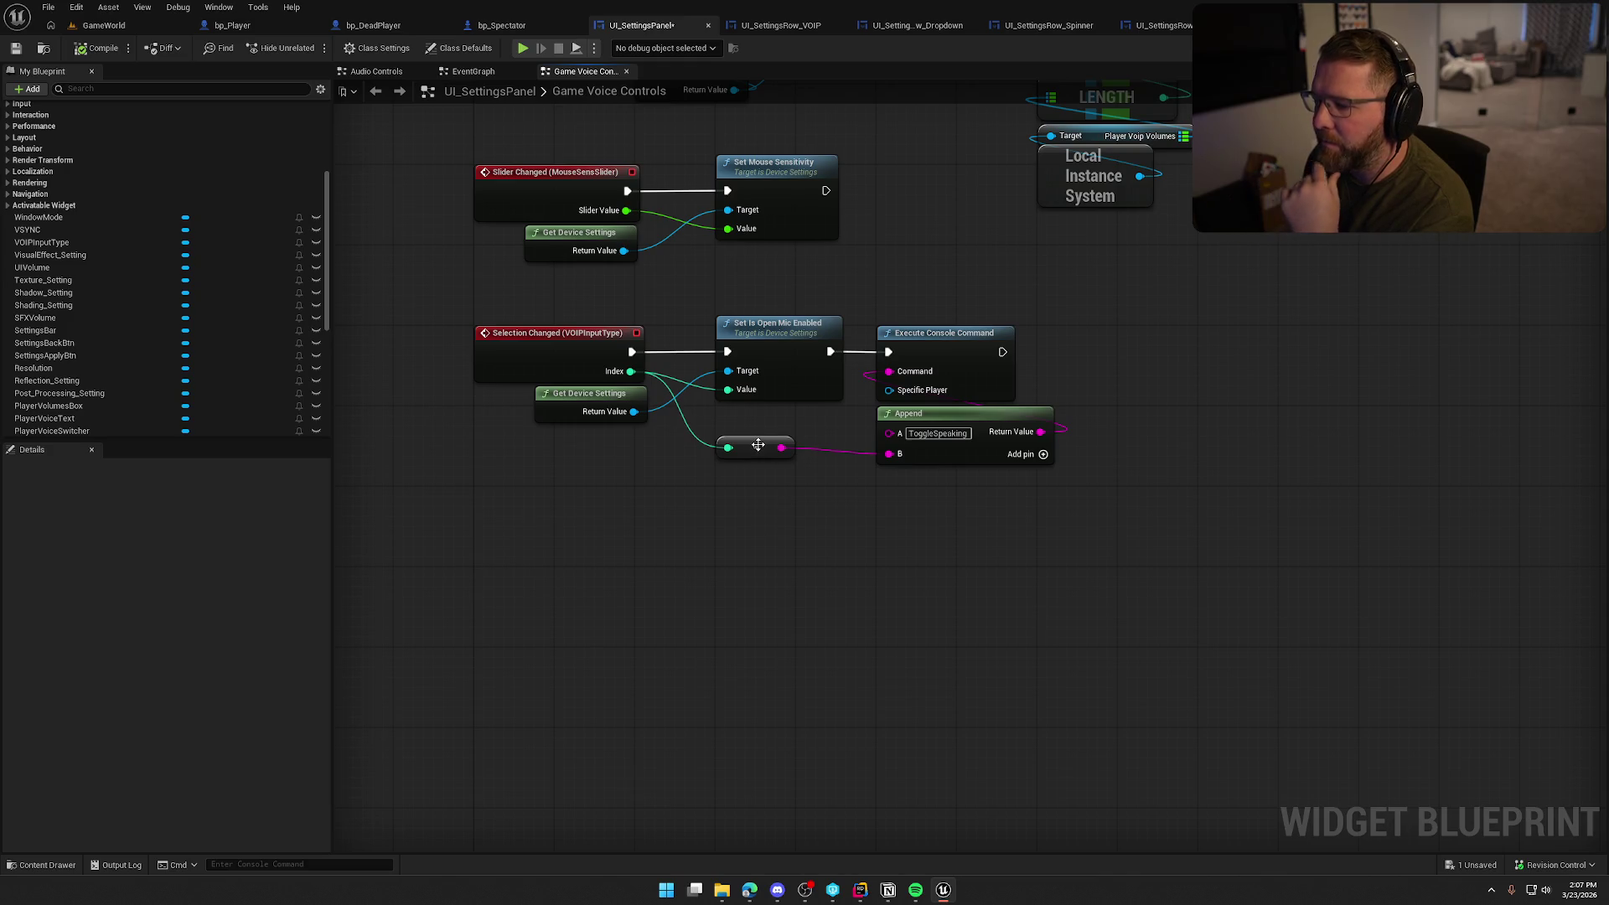
{"action": "mouse_move", "coordinate": [756, 447]}
{"action": "left_mouse_down"}
{"action": "mouse_move", "coordinate": [917, 498]}
{"action": "mouse_move", "coordinate": [915, 478]}
{"action": "left_mouse_up"}
{"action": "left_click", "coordinate": [1024, 582]}
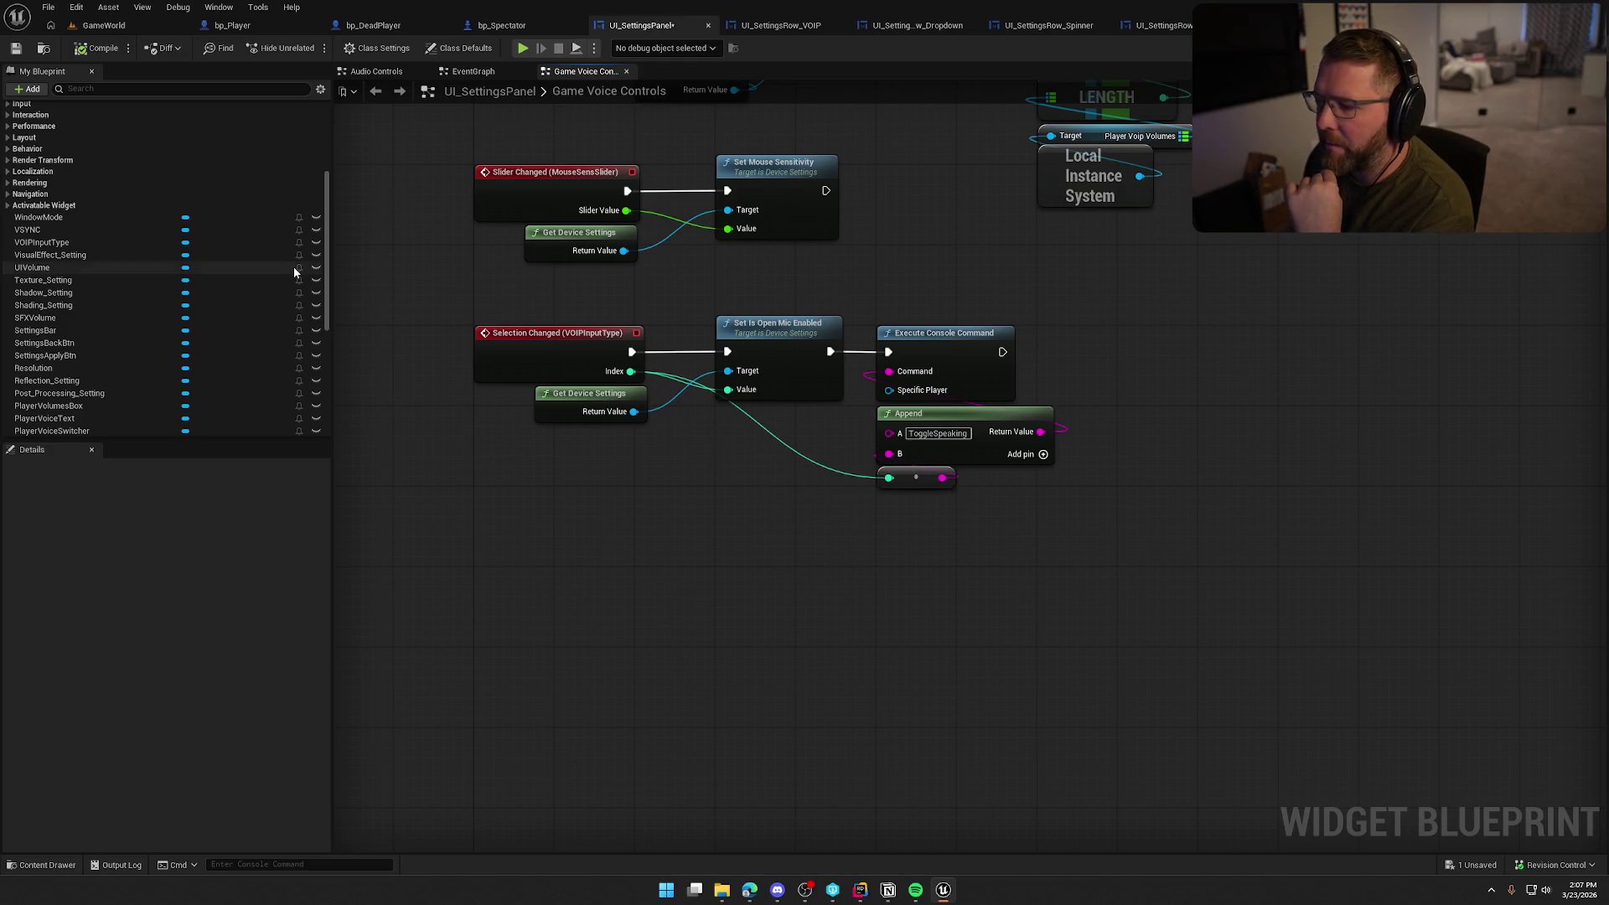
{"action": "key", "text": "ctrl+s"}
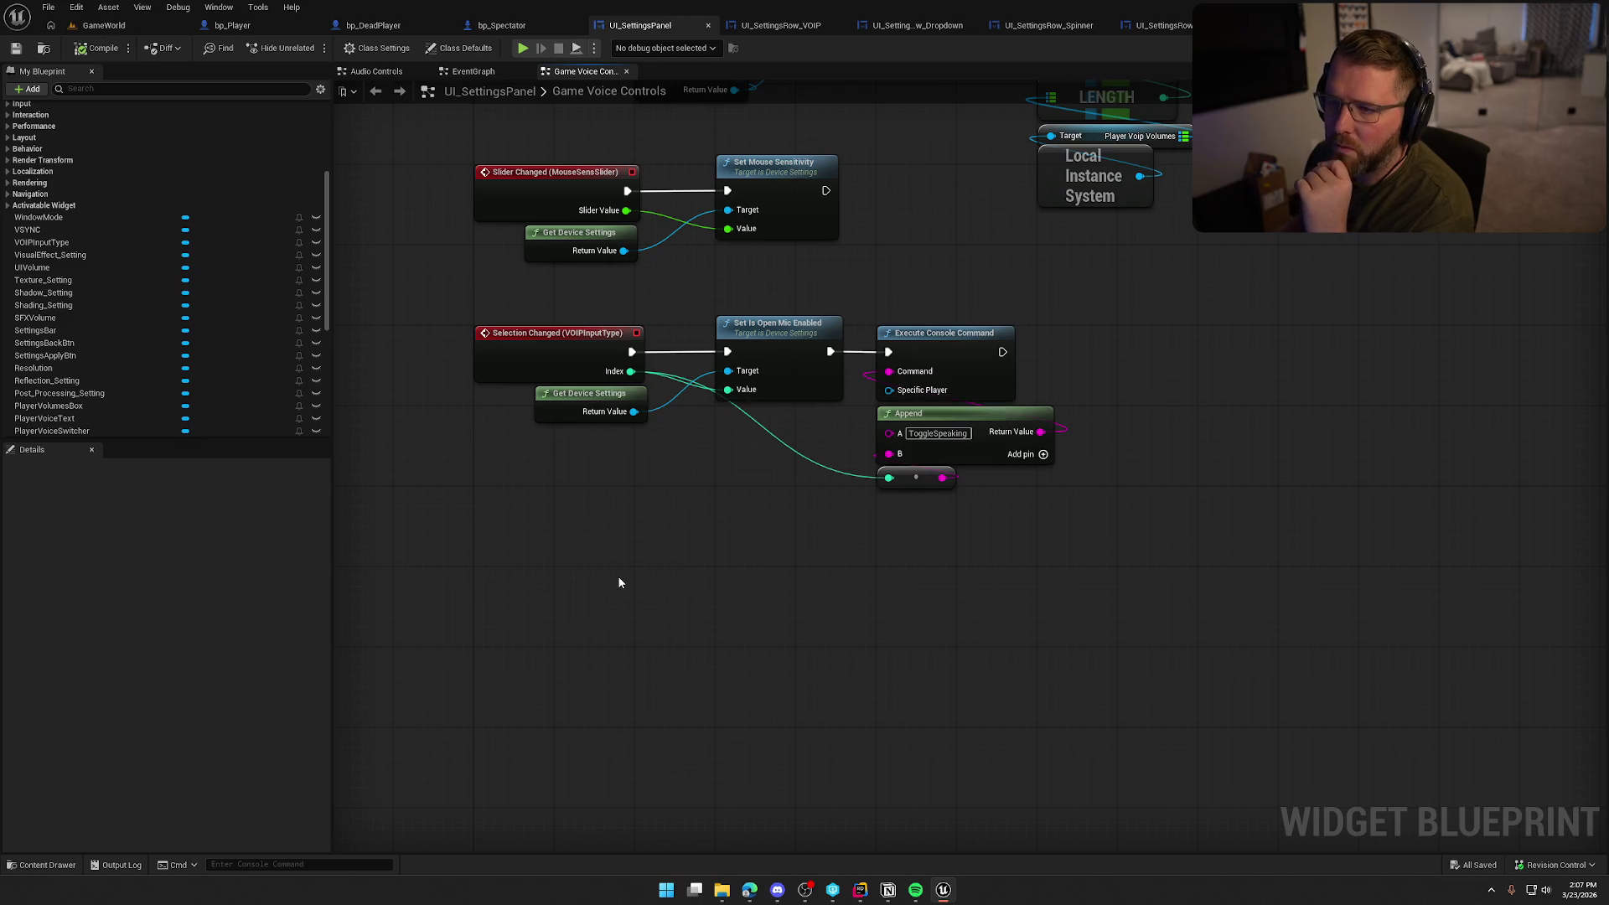
{"action": "left_click", "coordinate": [272, 32]}
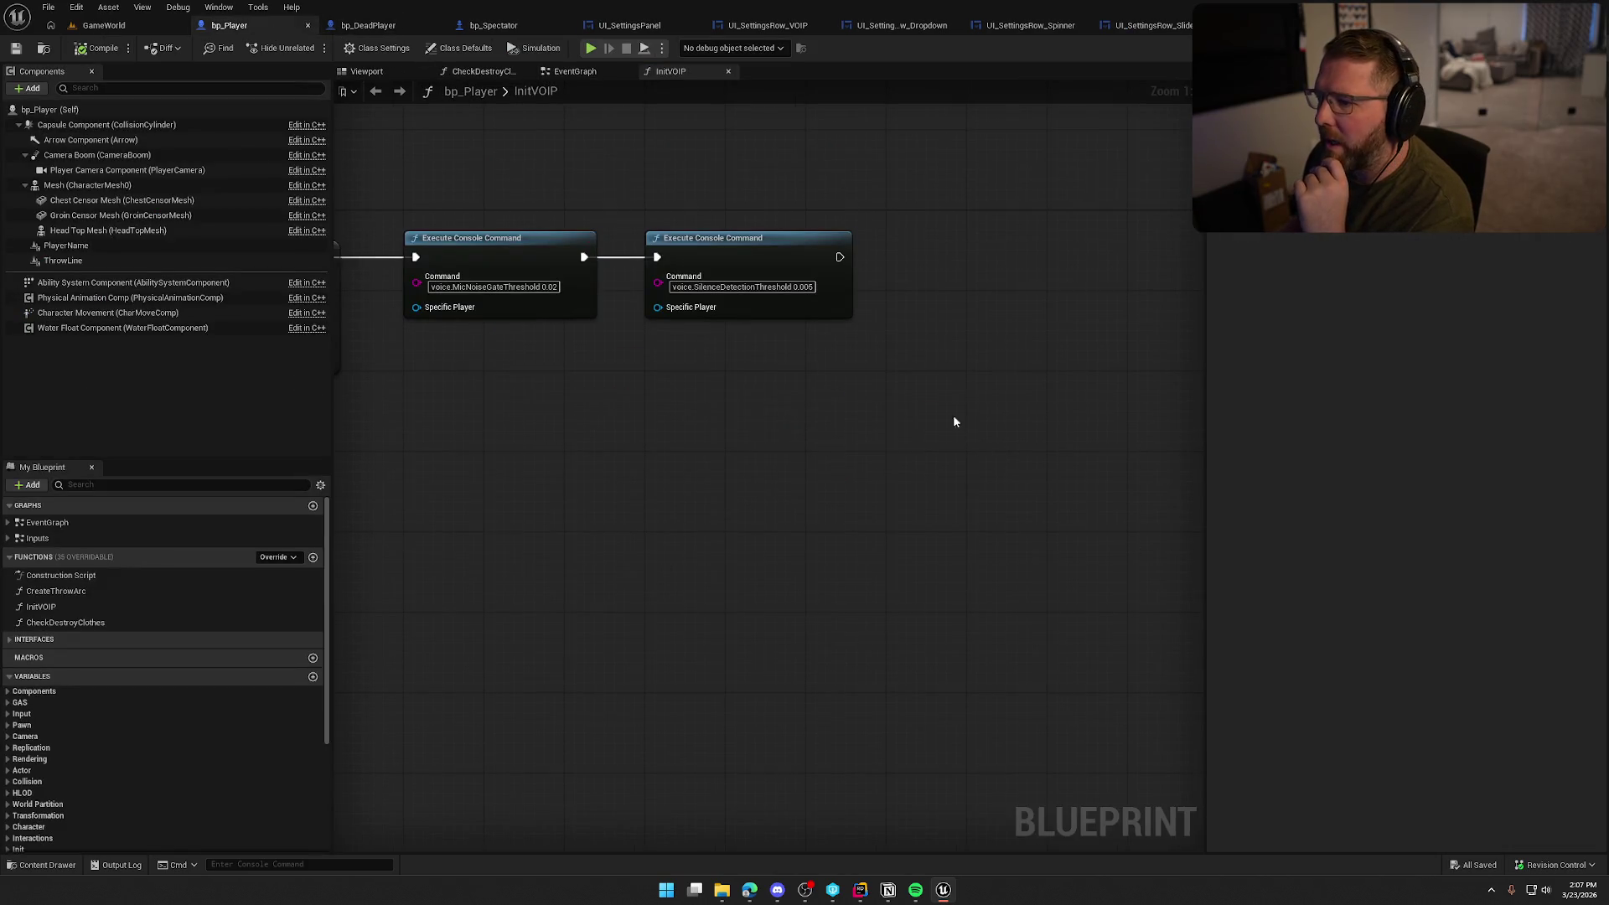
Rearrange the FIND, Cast To PS_InGame and Player Voip Volumes nodes in InitVOIP and save bp_Player
{"action": "mouse_move", "coordinate": [826, 364]}
{"action": "left_mouse_down"}
{"action": "mouse_move", "coordinate": [951, 537]}
{"action": "mouse_move", "coordinate": [1135, 505]}
{"action": "mouse_move", "coordinate": [1465, 518]}
{"action": "left_mouse_up"}
{"action": "mouse_move", "coordinate": [641, 545]}
{"action": "left_mouse_down"}
{"action": "mouse_move", "coordinate": [606, 531]}
{"action": "mouse_move", "coordinate": [578, 394]}
{"action": "mouse_move", "coordinate": [713, 447]}
{"action": "mouse_move", "coordinate": [714, 412]}
{"action": "left_mouse_up"}
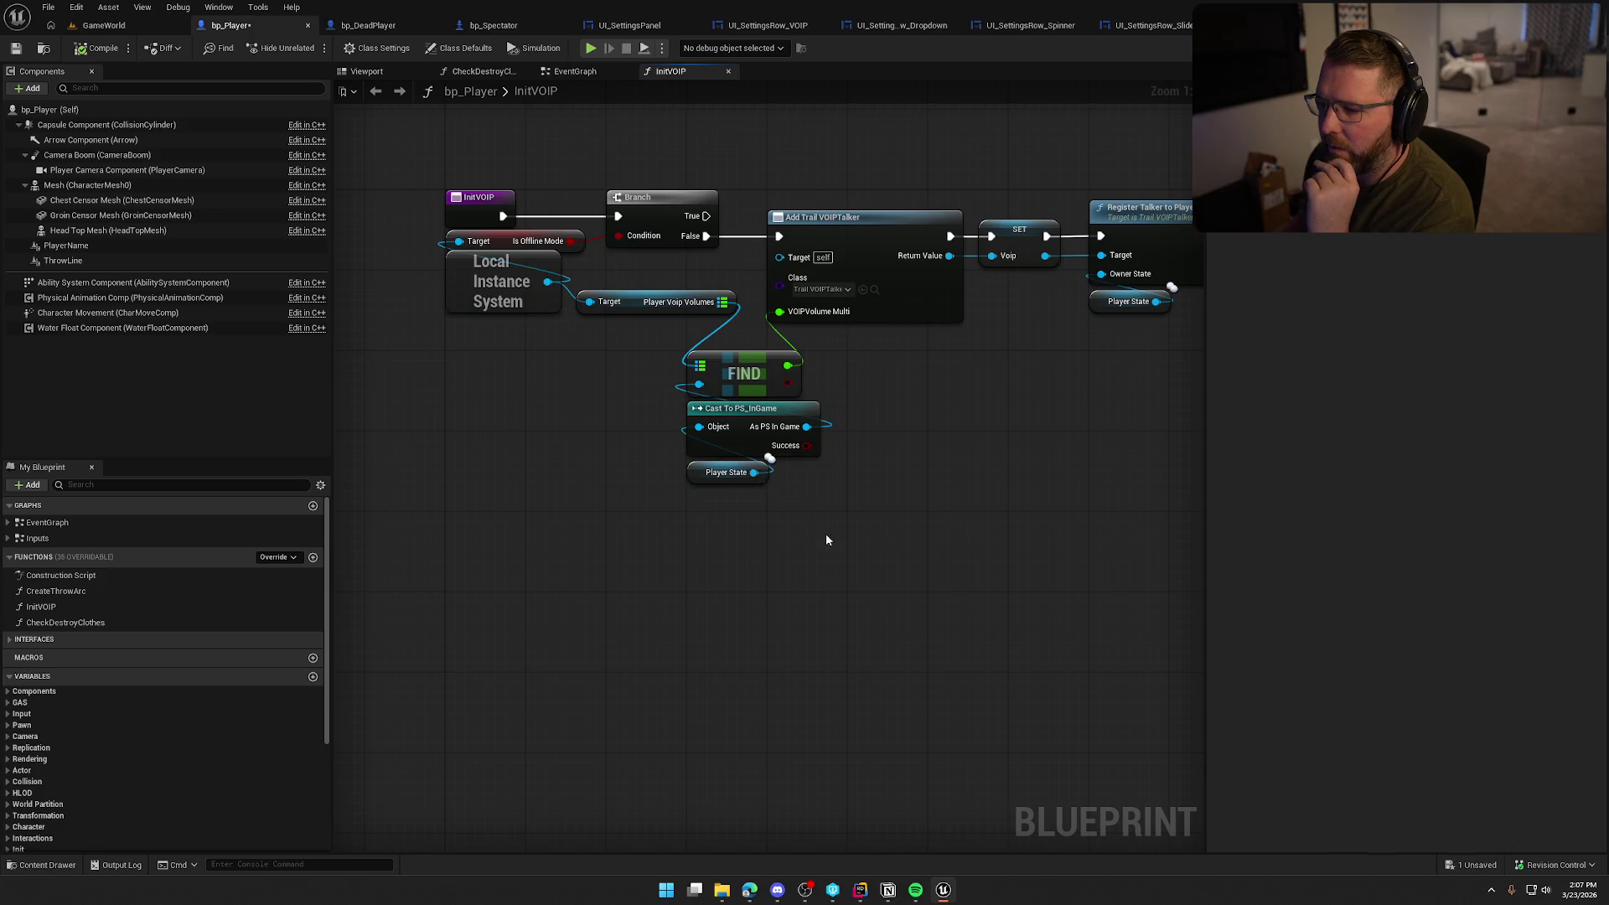
{"action": "mouse_move", "coordinate": [826, 536]}
{"action": "left_mouse_down"}
{"action": "mouse_move", "coordinate": [684, 347]}
{"action": "mouse_move", "coordinate": [824, 353]}
{"action": "left_mouse_up"}
{"action": "left_click", "coordinate": [621, 403]}
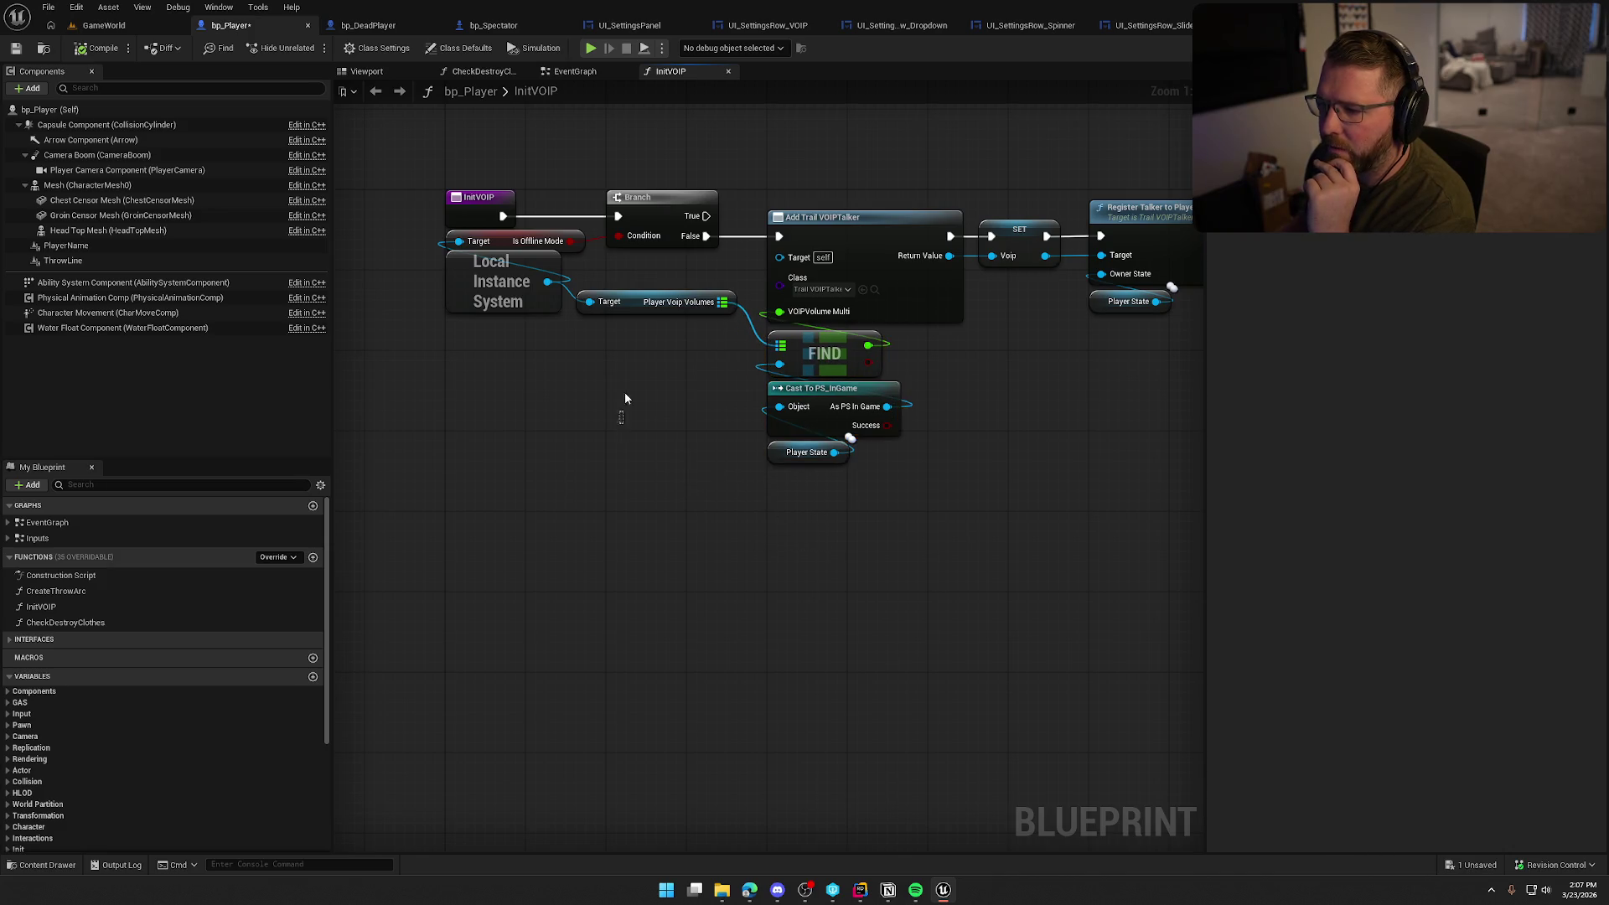
{"action": "left_click_drag", "start_coordinate": [646, 303], "coordinate": [656, 355]}
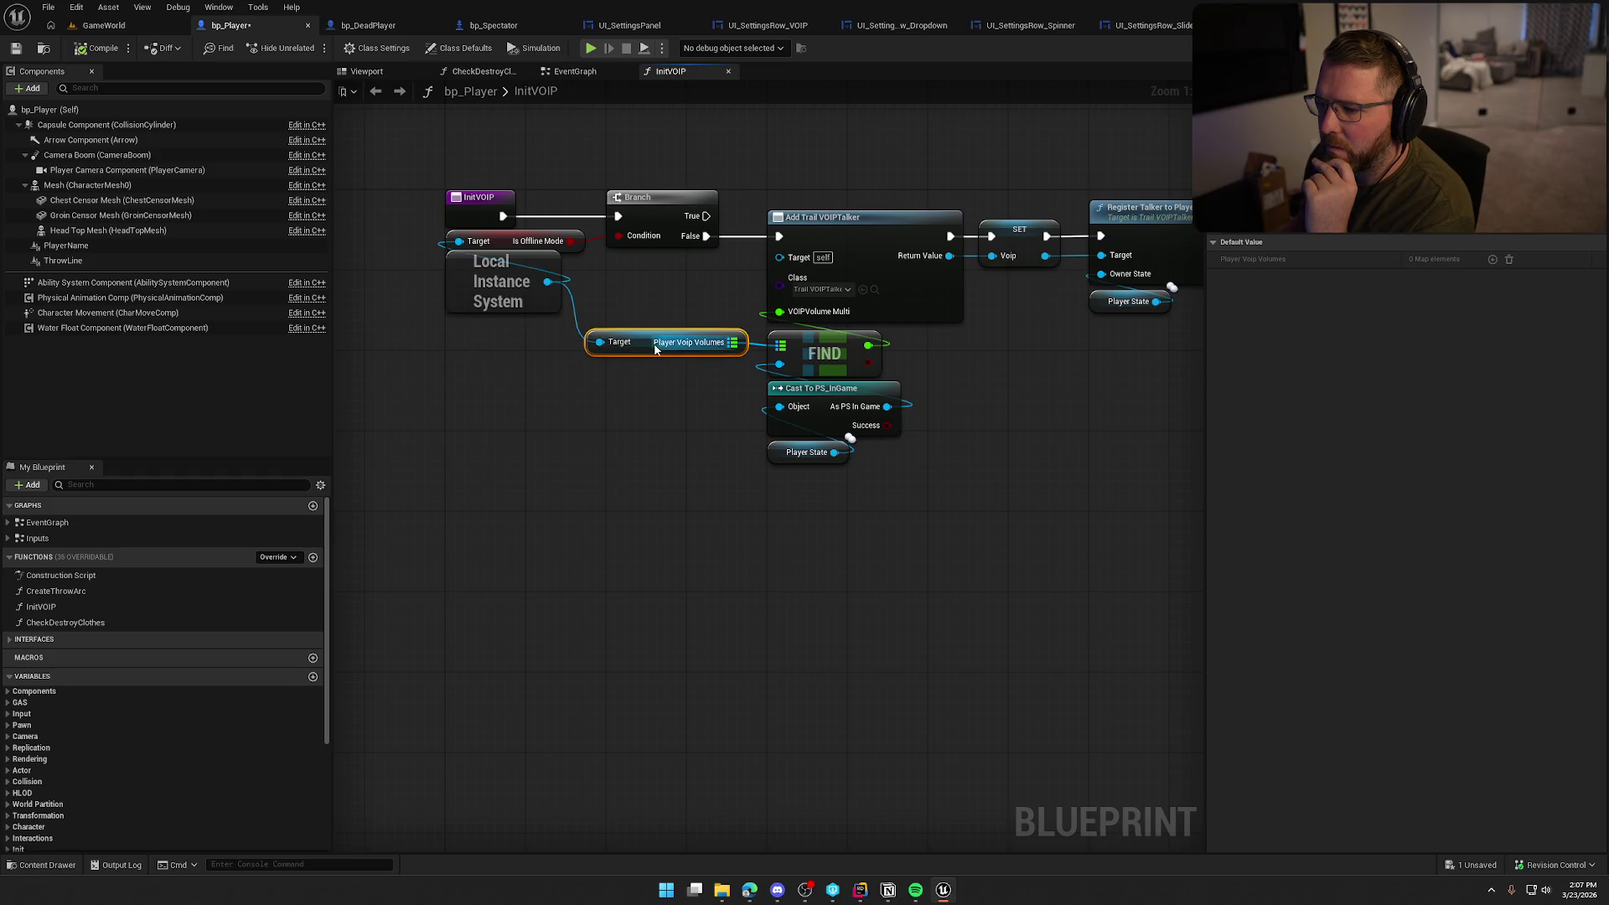
{"action": "mouse_move", "coordinate": [637, 511]}
{"action": "left_mouse_down"}
{"action": "mouse_move", "coordinate": [441, 475]}
{"action": "mouse_move", "coordinate": [607, 521]}
{"action": "mouse_move", "coordinate": [703, 510]}
{"action": "mouse_move", "coordinate": [955, 269]}
{"action": "mouse_move", "coordinate": [822, 525]}
{"action": "mouse_move", "coordinate": [1070, 492]}
{"action": "left_mouse_up"}
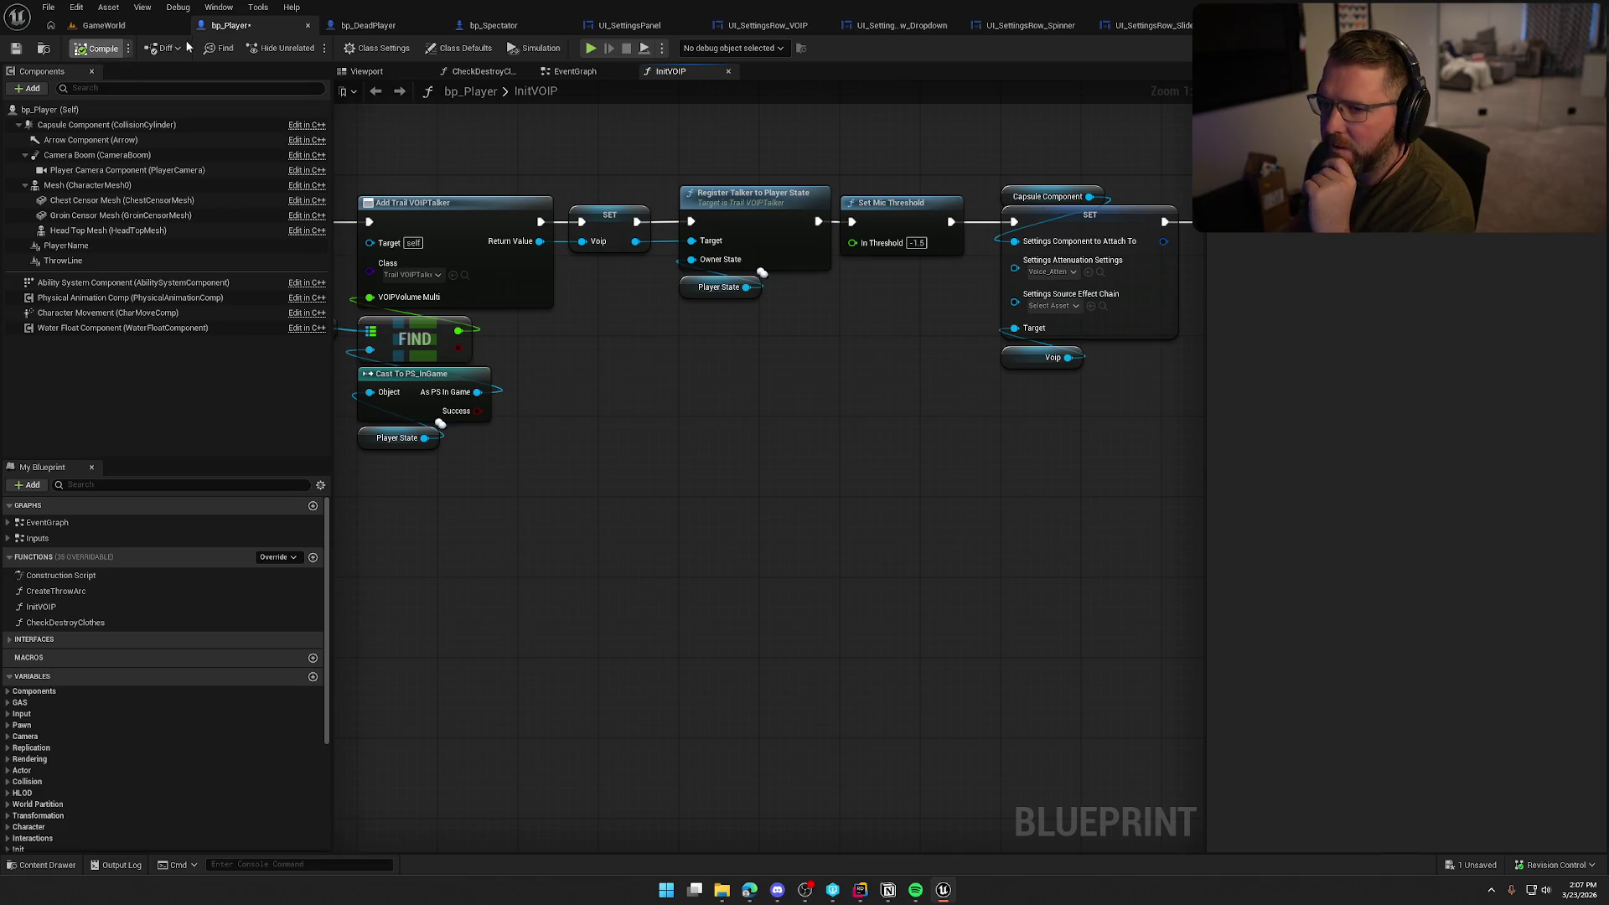
{"action": "key", "text": "ctrl+s"}
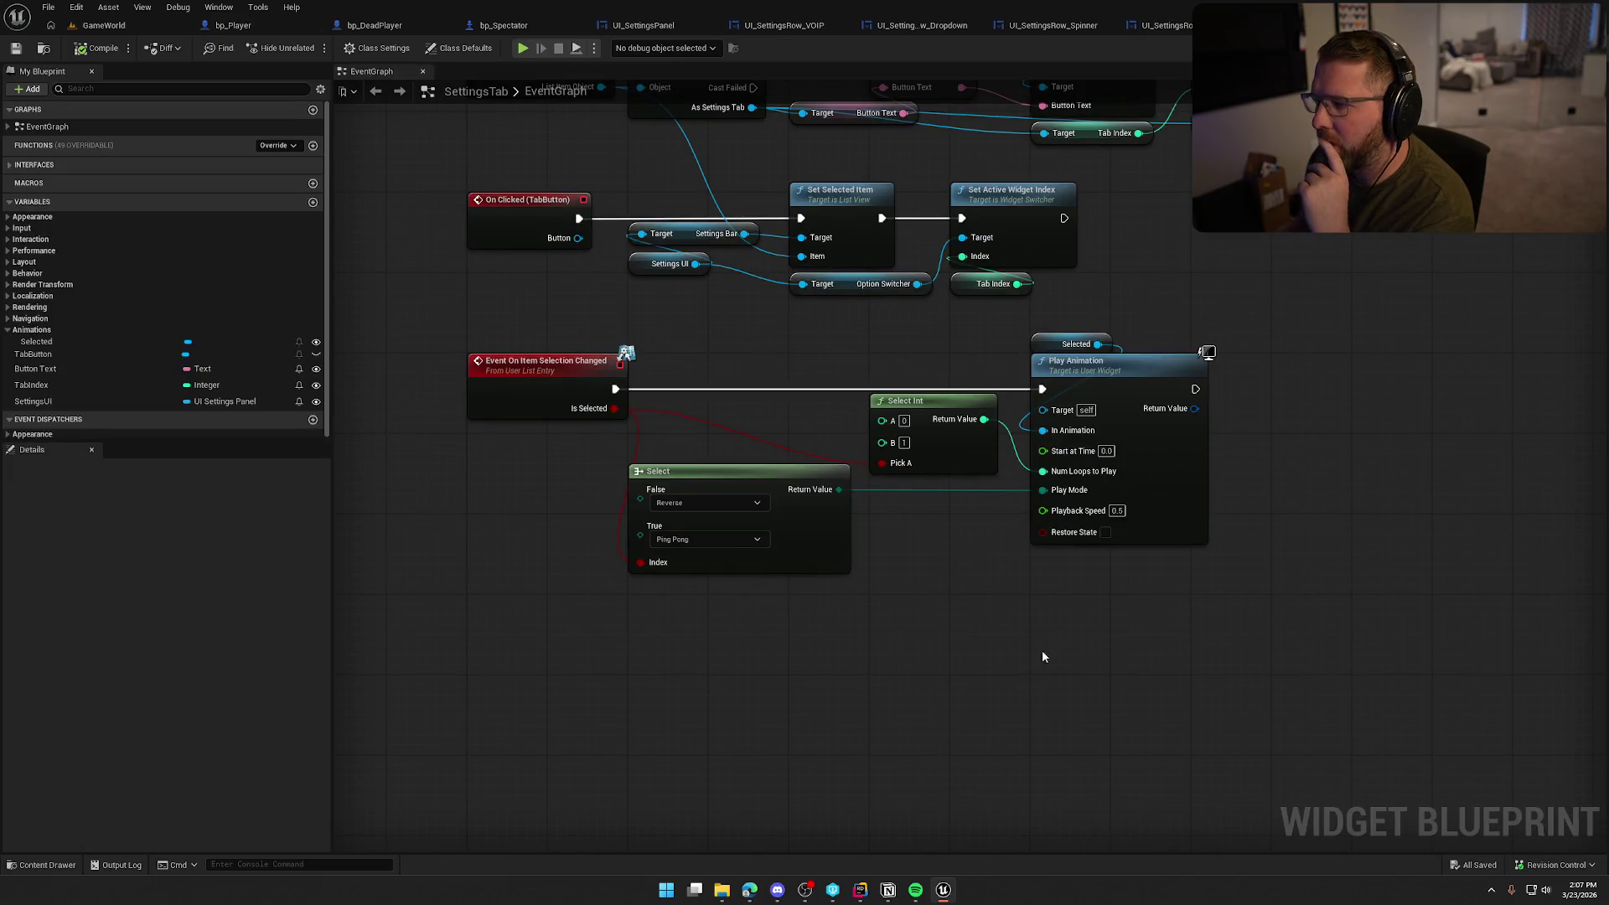
Close the four UI_SettingsRow editors plus bp_Spectator and bp_DeadPlayer
{"action": "middle_click", "coordinate": [788, 25]}
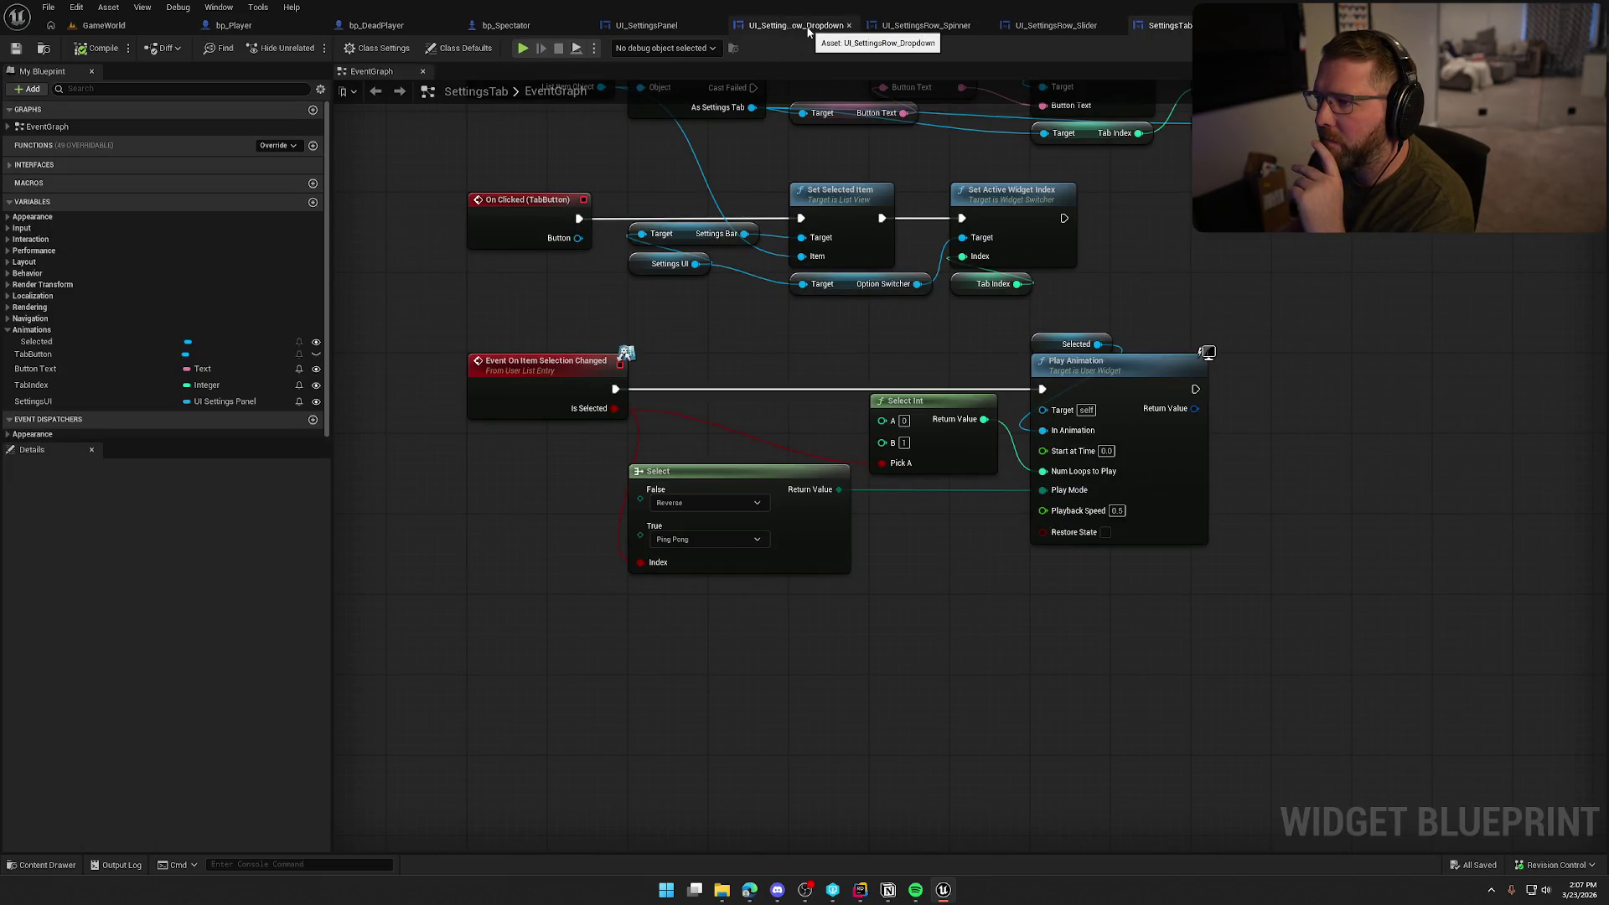
{"action": "middle_click", "coordinate": [790, 25]}
{"action": "middle_click", "coordinate": [789, 26]}
{"action": "middle_click", "coordinate": [789, 25]}
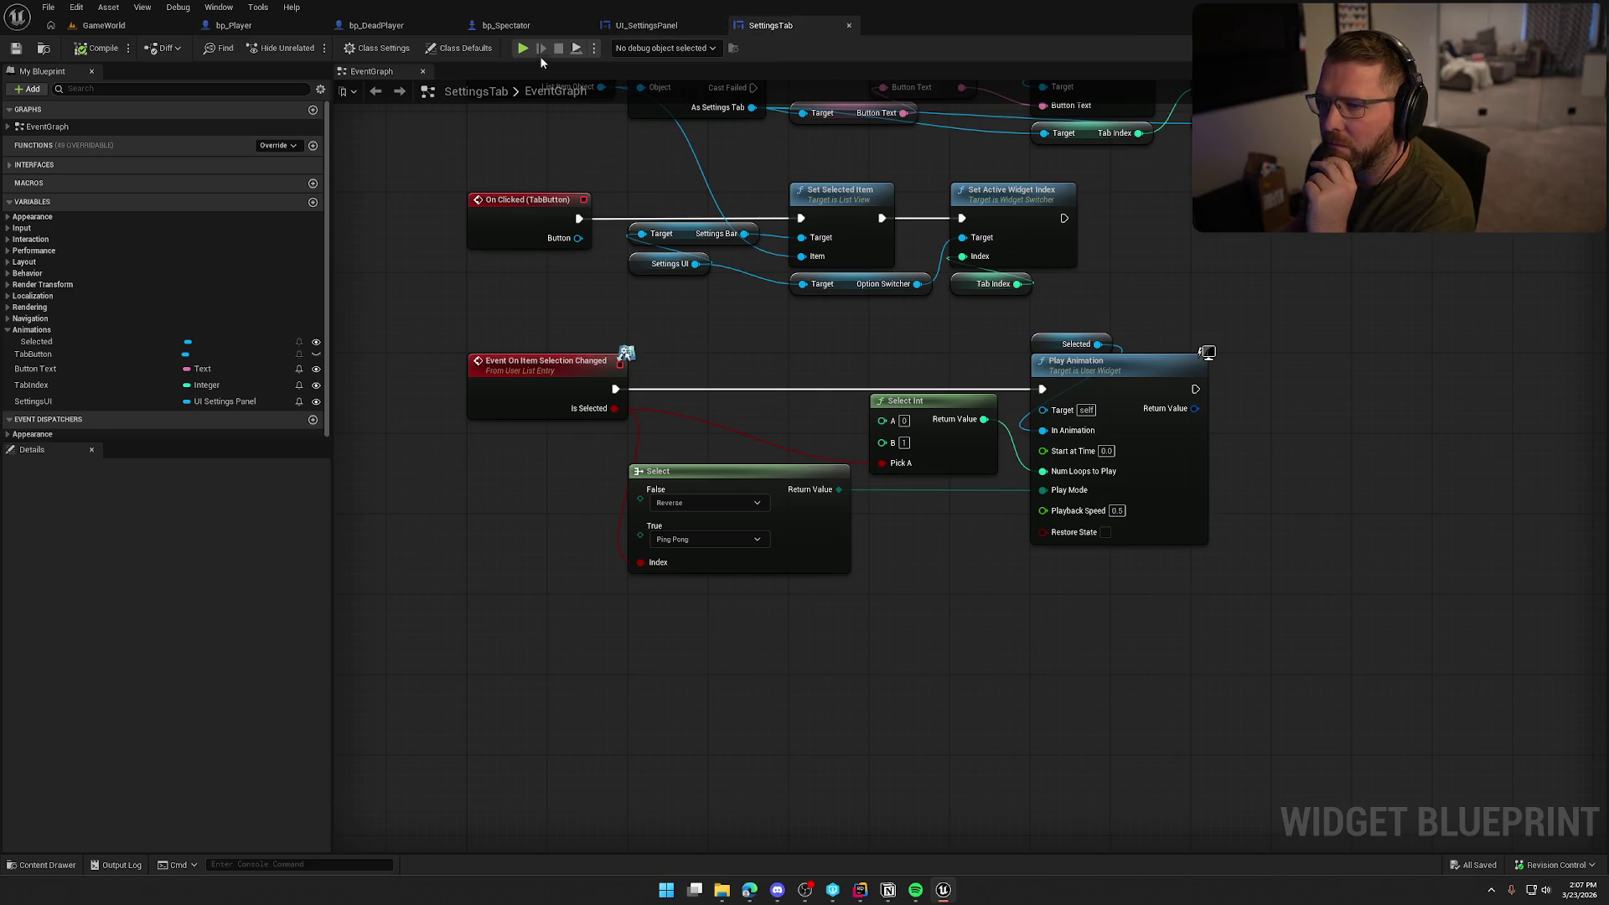
{"action": "middle_click", "coordinate": [506, 25]}
{"action": "middle_click", "coordinate": [376, 25]}
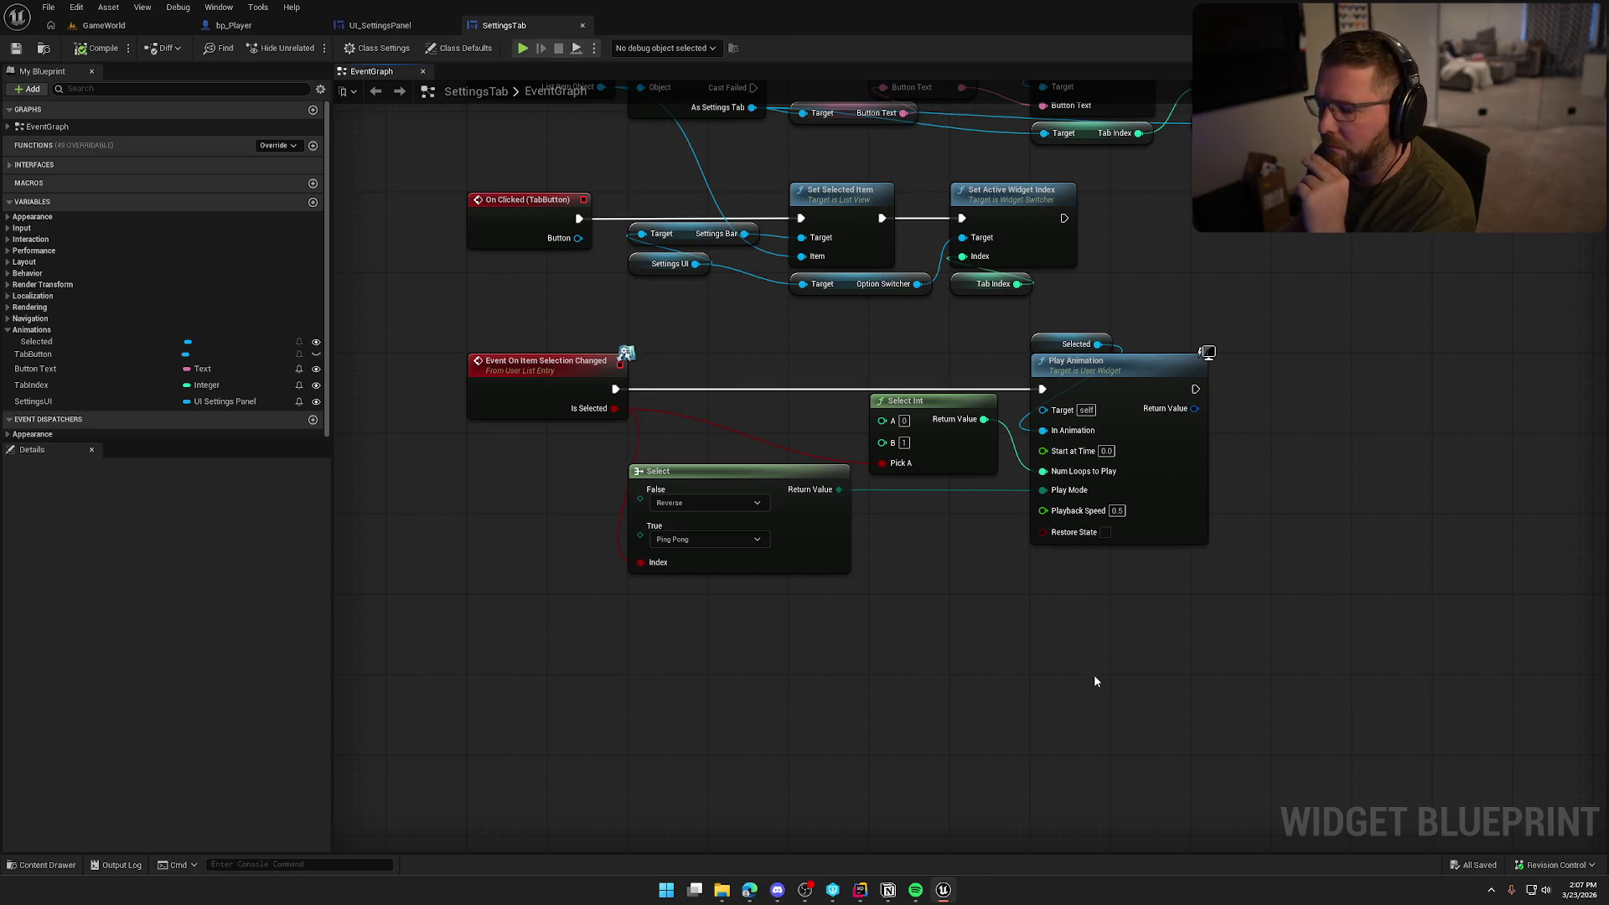
{"action": "left_click_drag", "start_coordinate": [1093, 674], "coordinate": [1027, 663]}
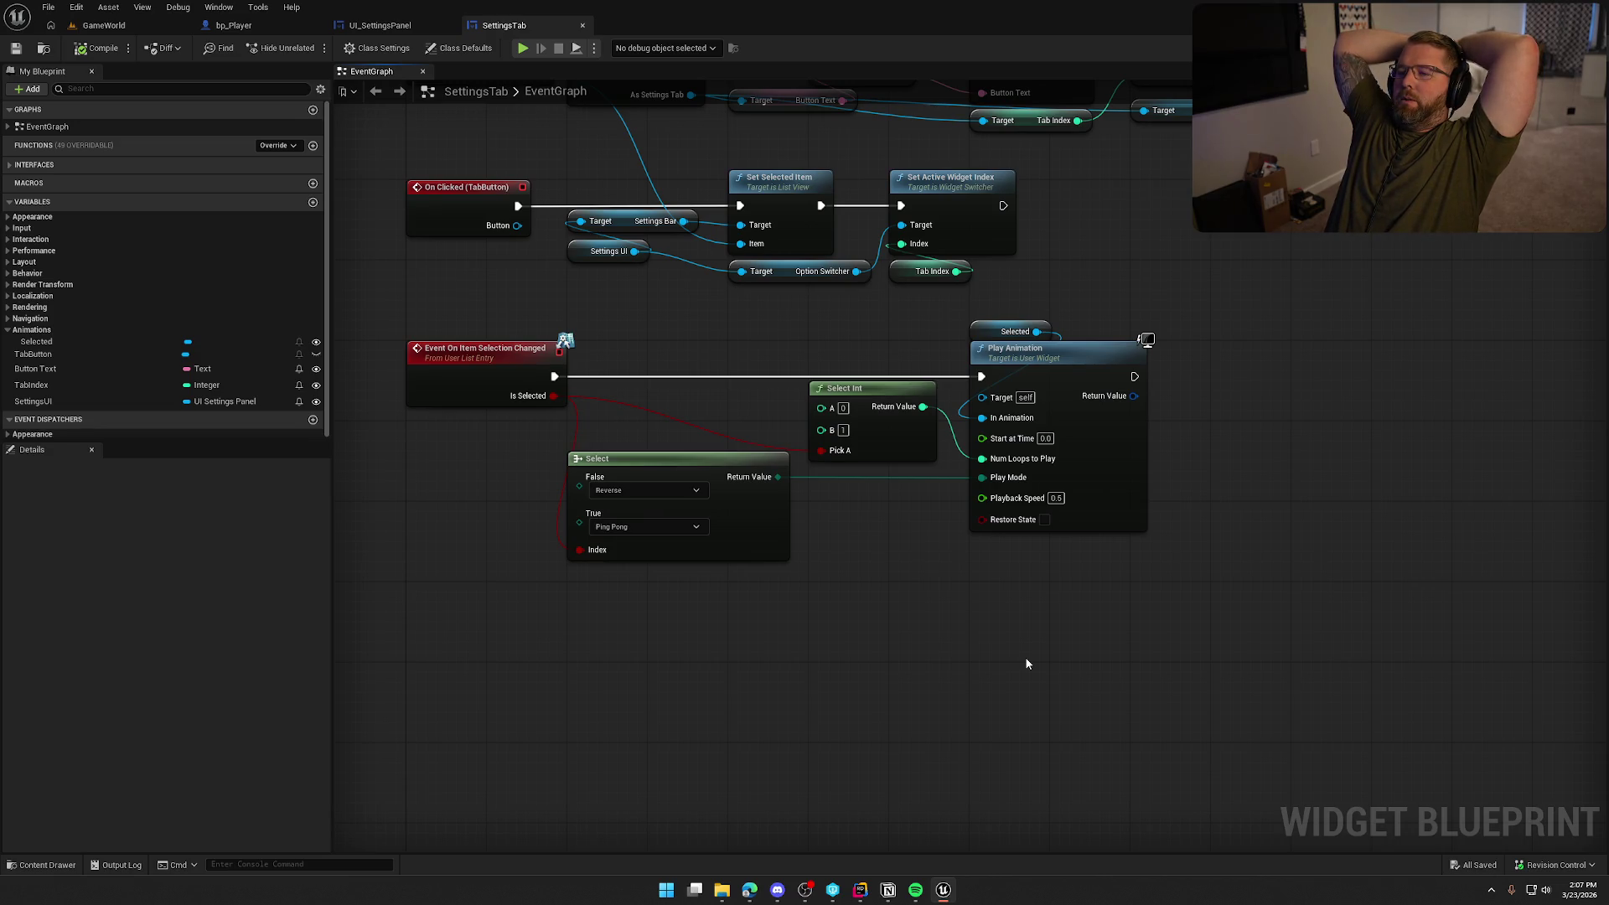
Return to UI_SettingsPanel and browse the Logic folder in the Content Drawer
{"action": "left_click", "coordinate": [393, 25]}
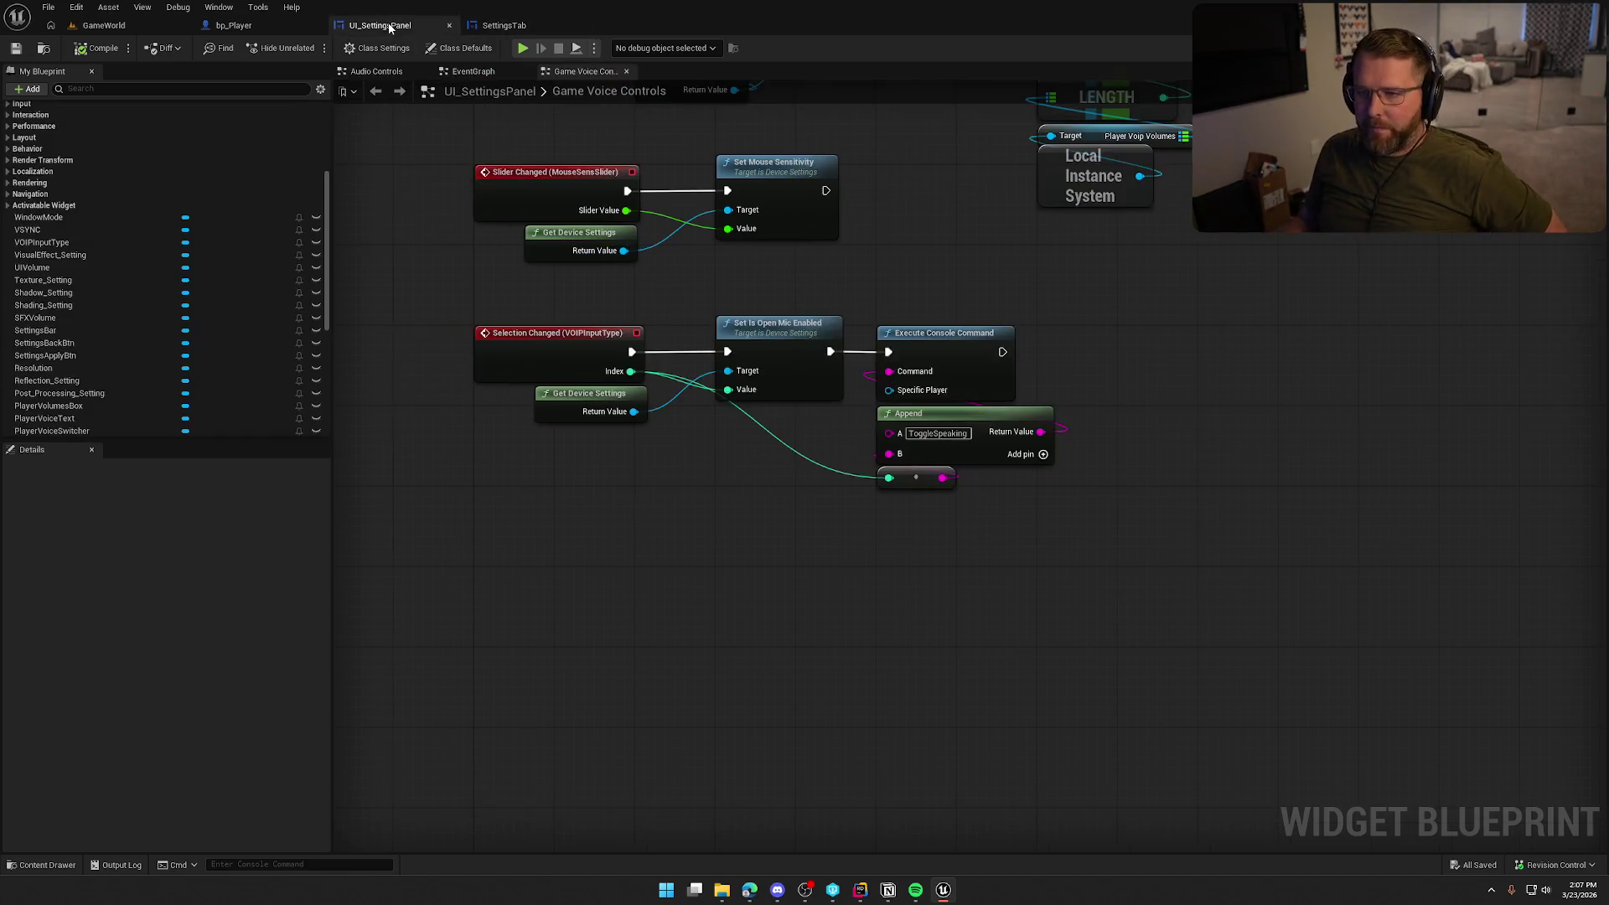
{"action": "left_click_drag", "start_coordinate": [557, 330], "coordinate": [1070, 575]}
{"action": "left_click", "coordinate": [652, 549]}
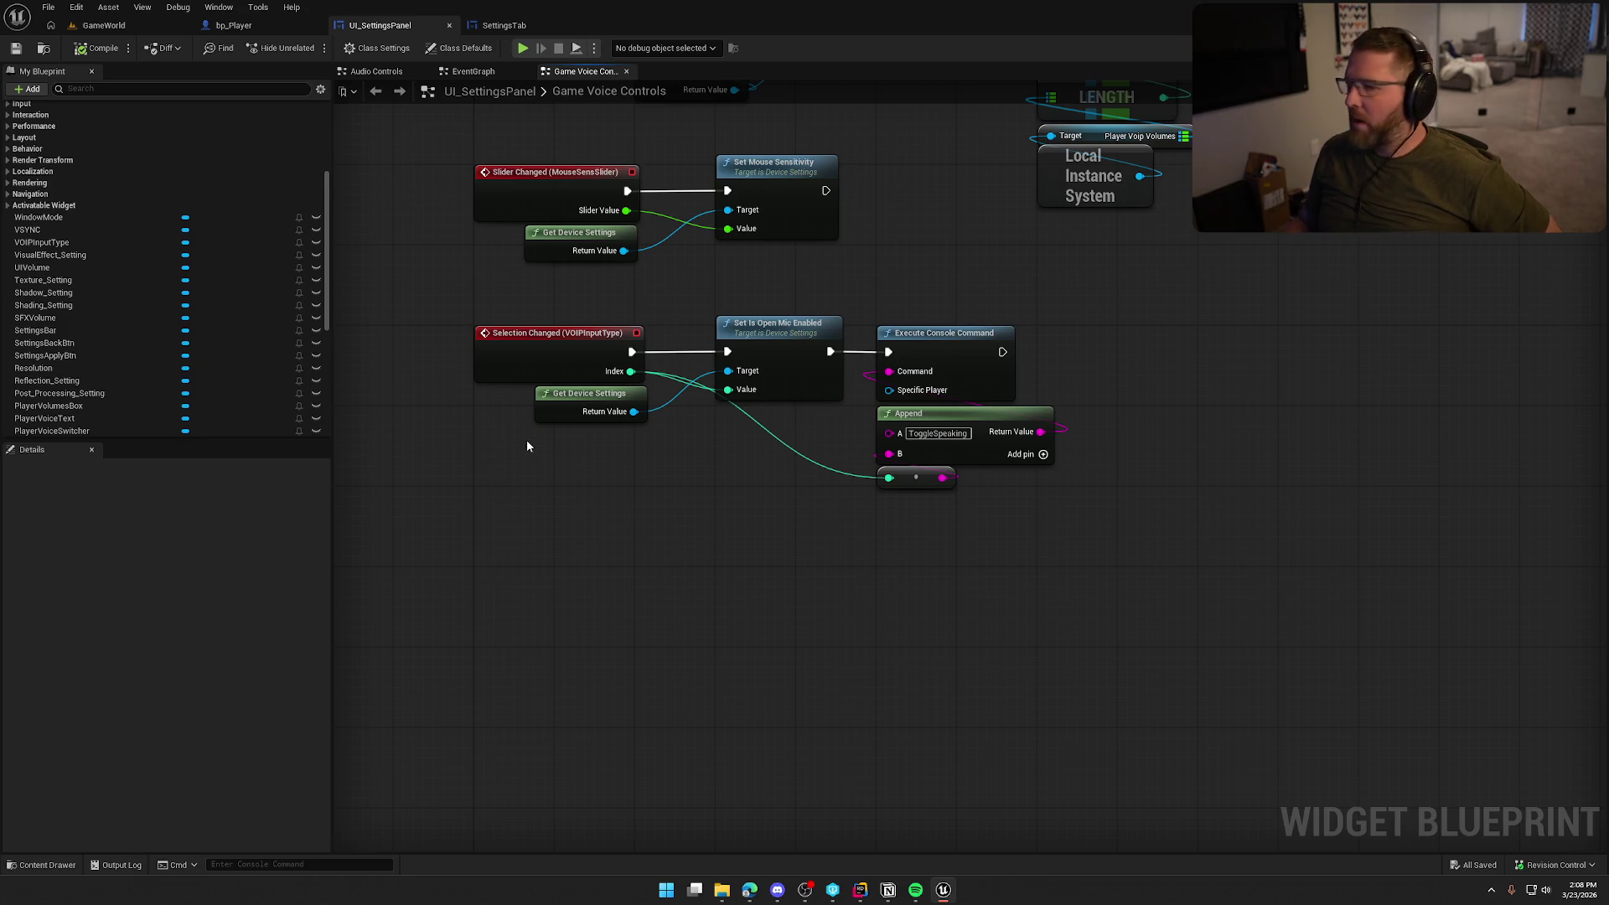
{"action": "left_click", "coordinate": [38, 865]}
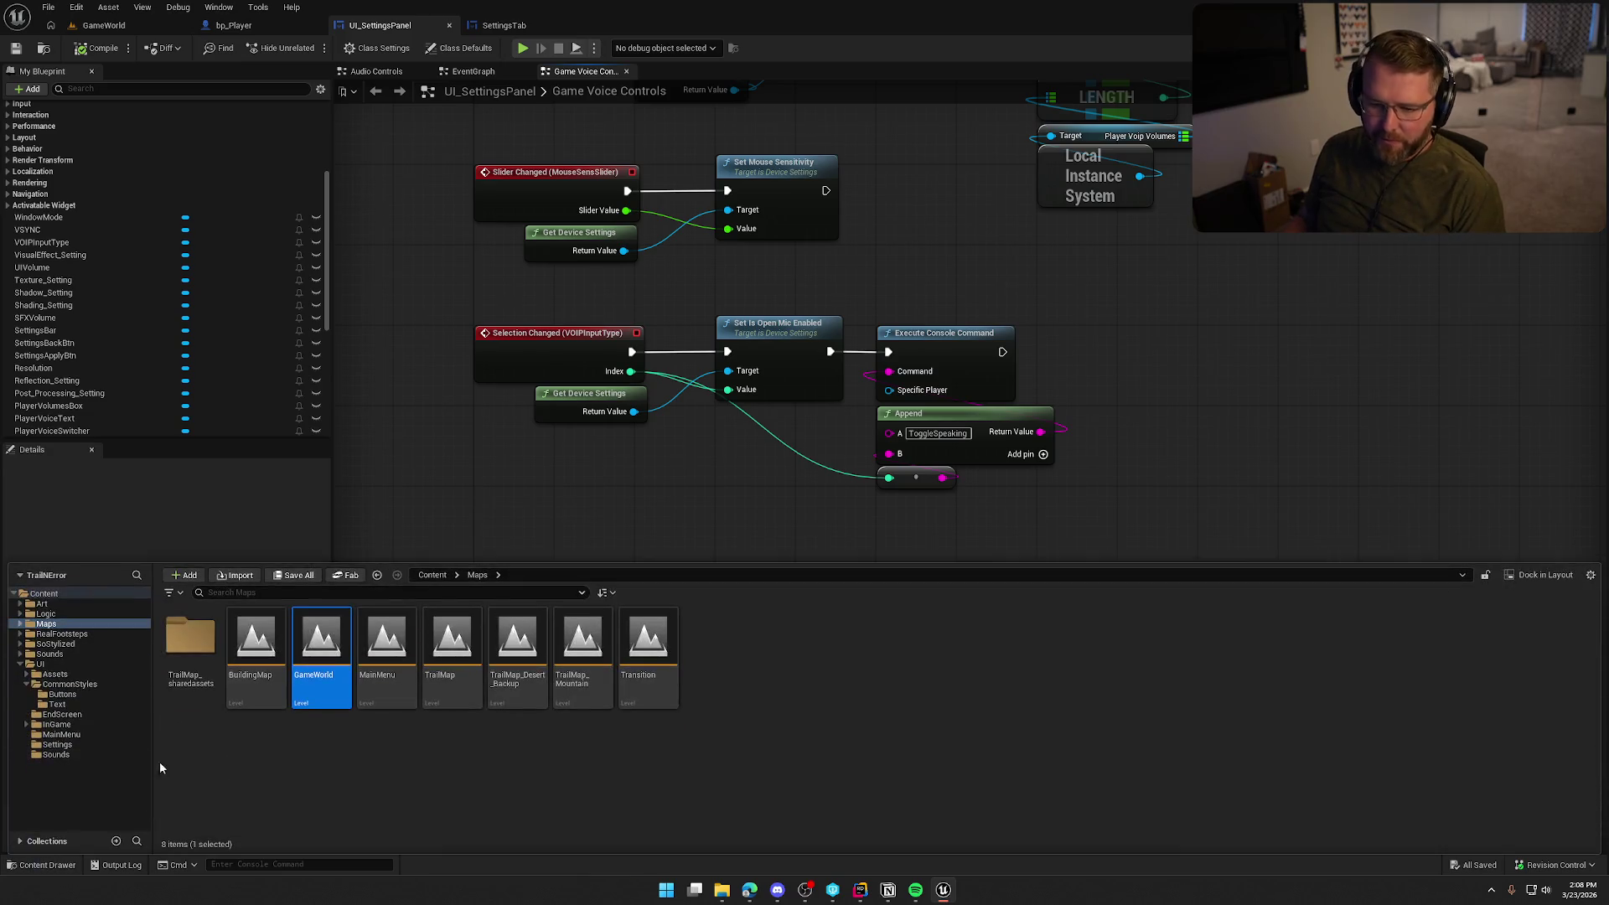
{"action": "left_click", "coordinate": [20, 664]}
{"action": "left_click", "coordinate": [46, 614]}
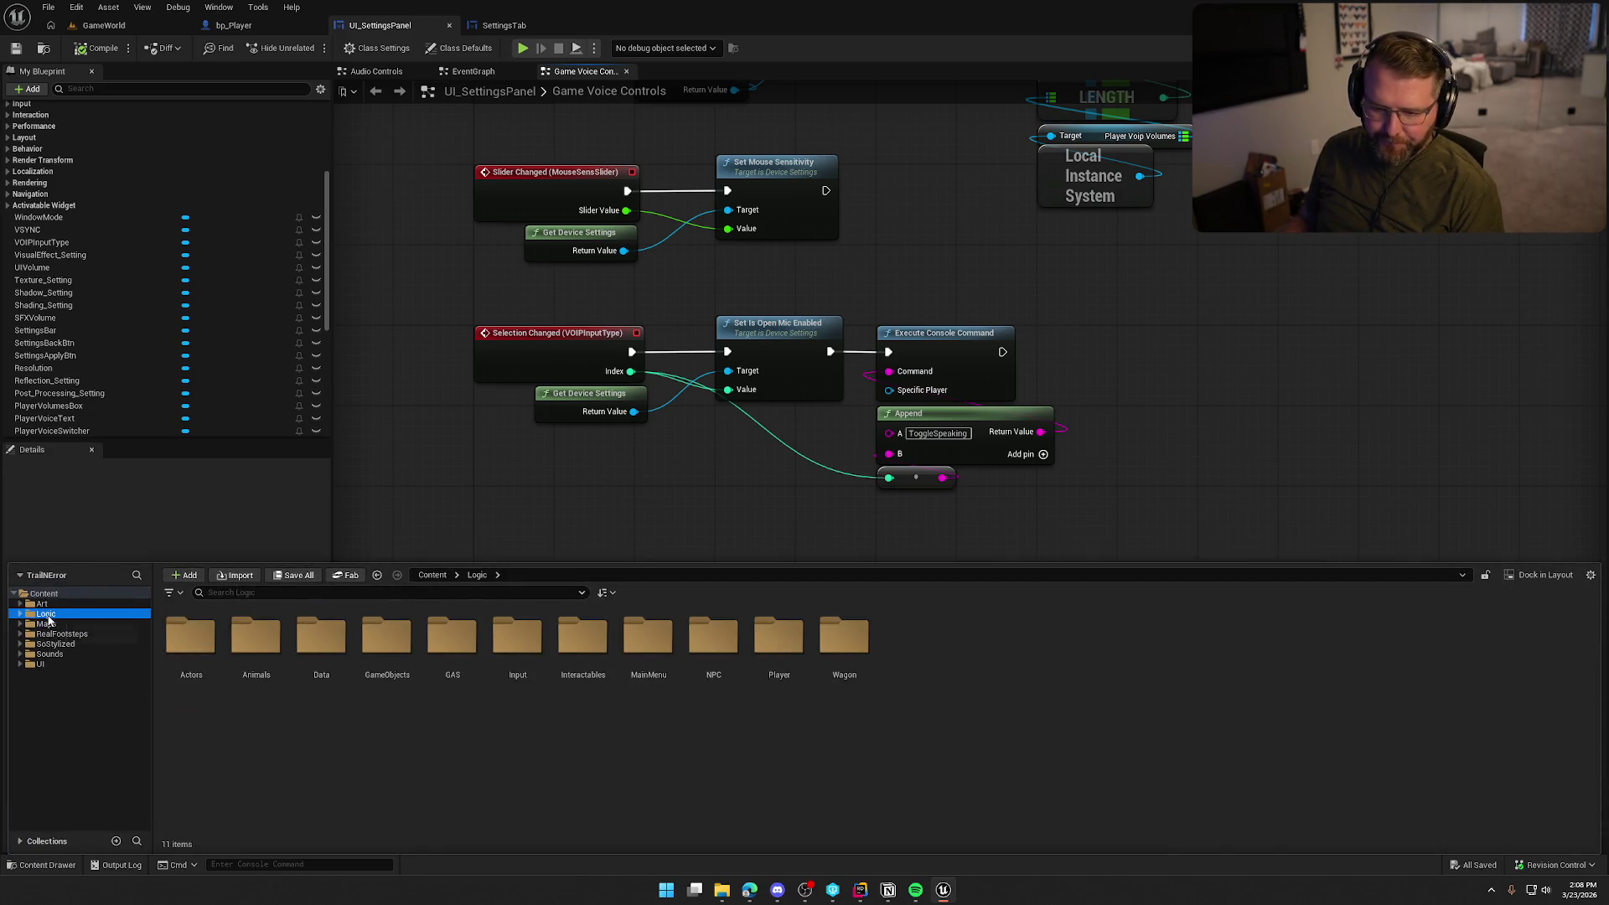
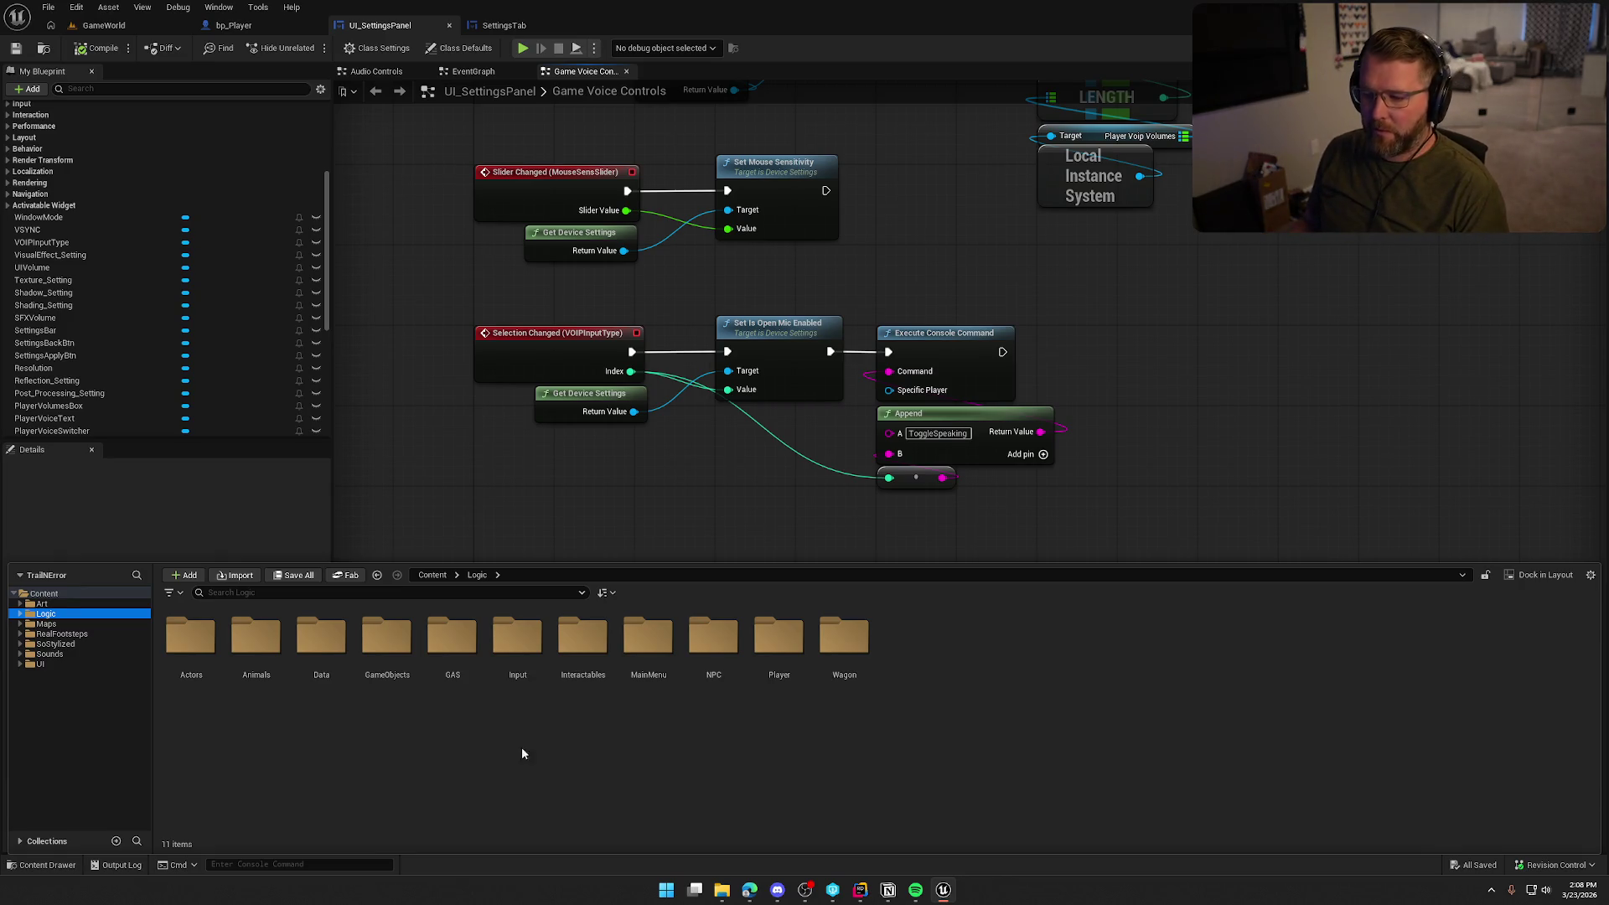
Create an Input Action named IA_PushToTalk in Logic > Input > Actions, save it, and open it
{"action": "double_click", "coordinate": [518, 637]}
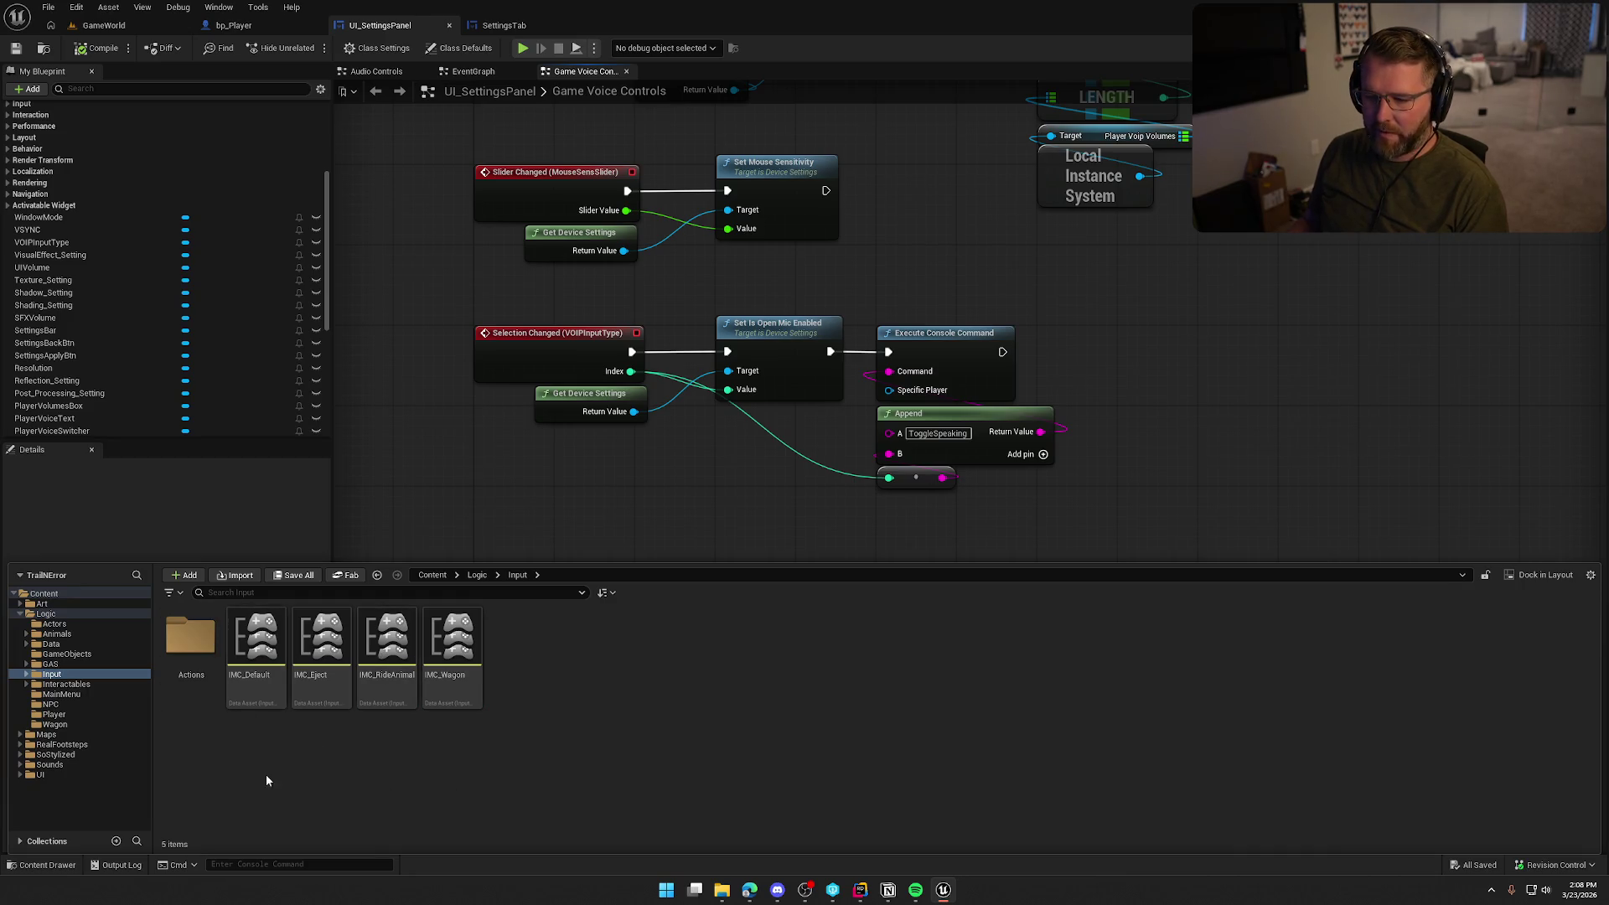
{"action": "double_click", "coordinate": [191, 637]}
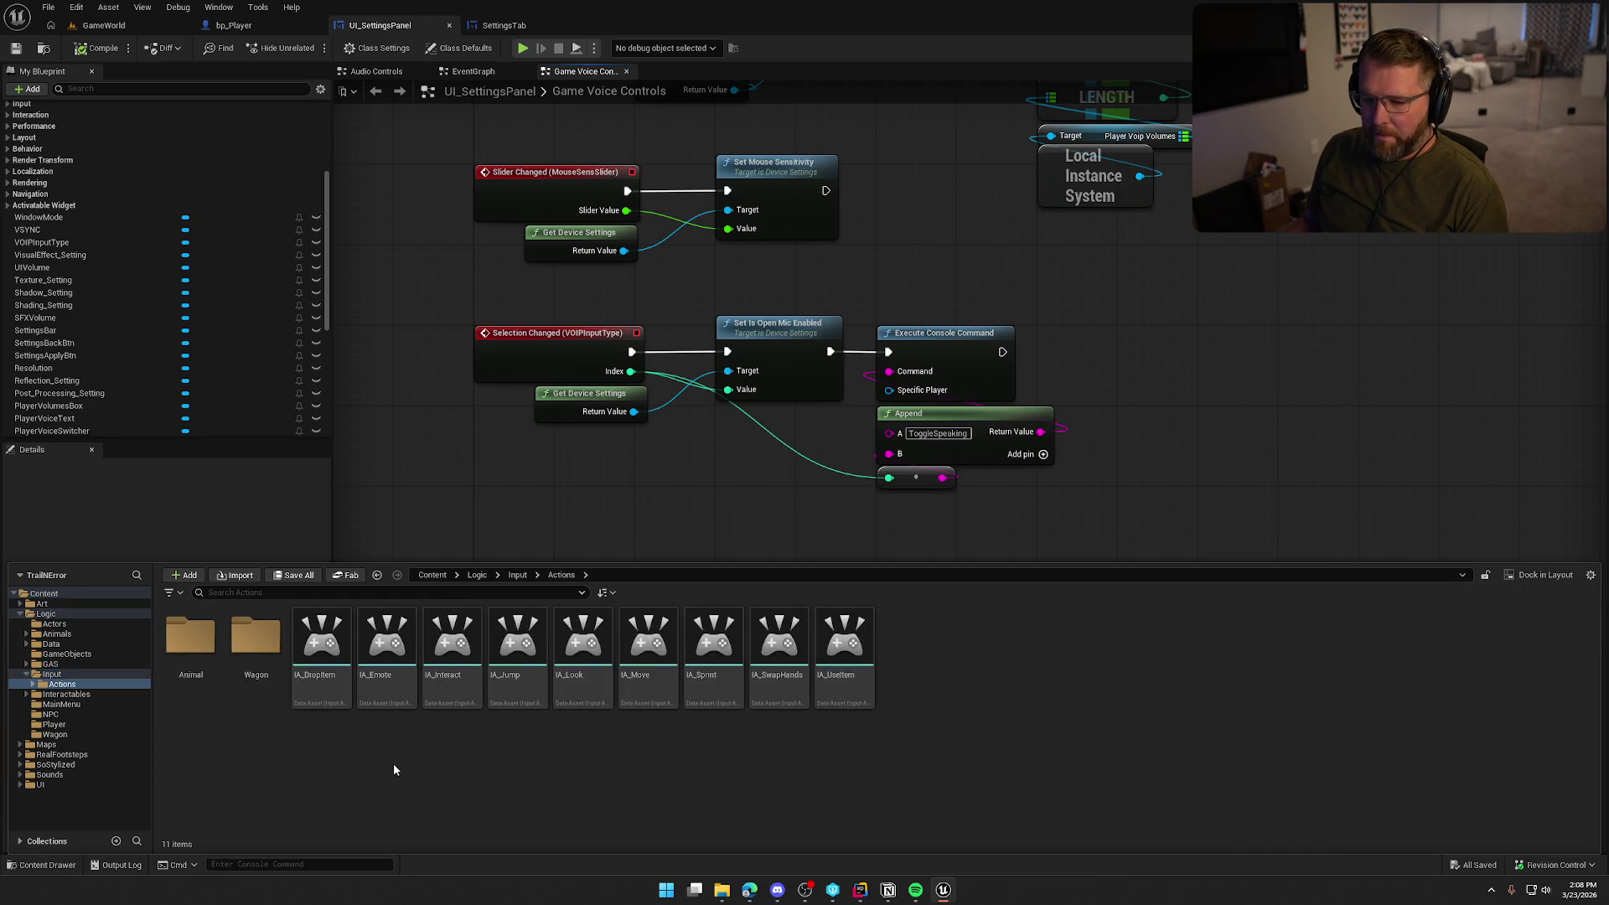
{"action": "right_click", "coordinate": [923, 688]}
{"action": "type", "text": "i"}
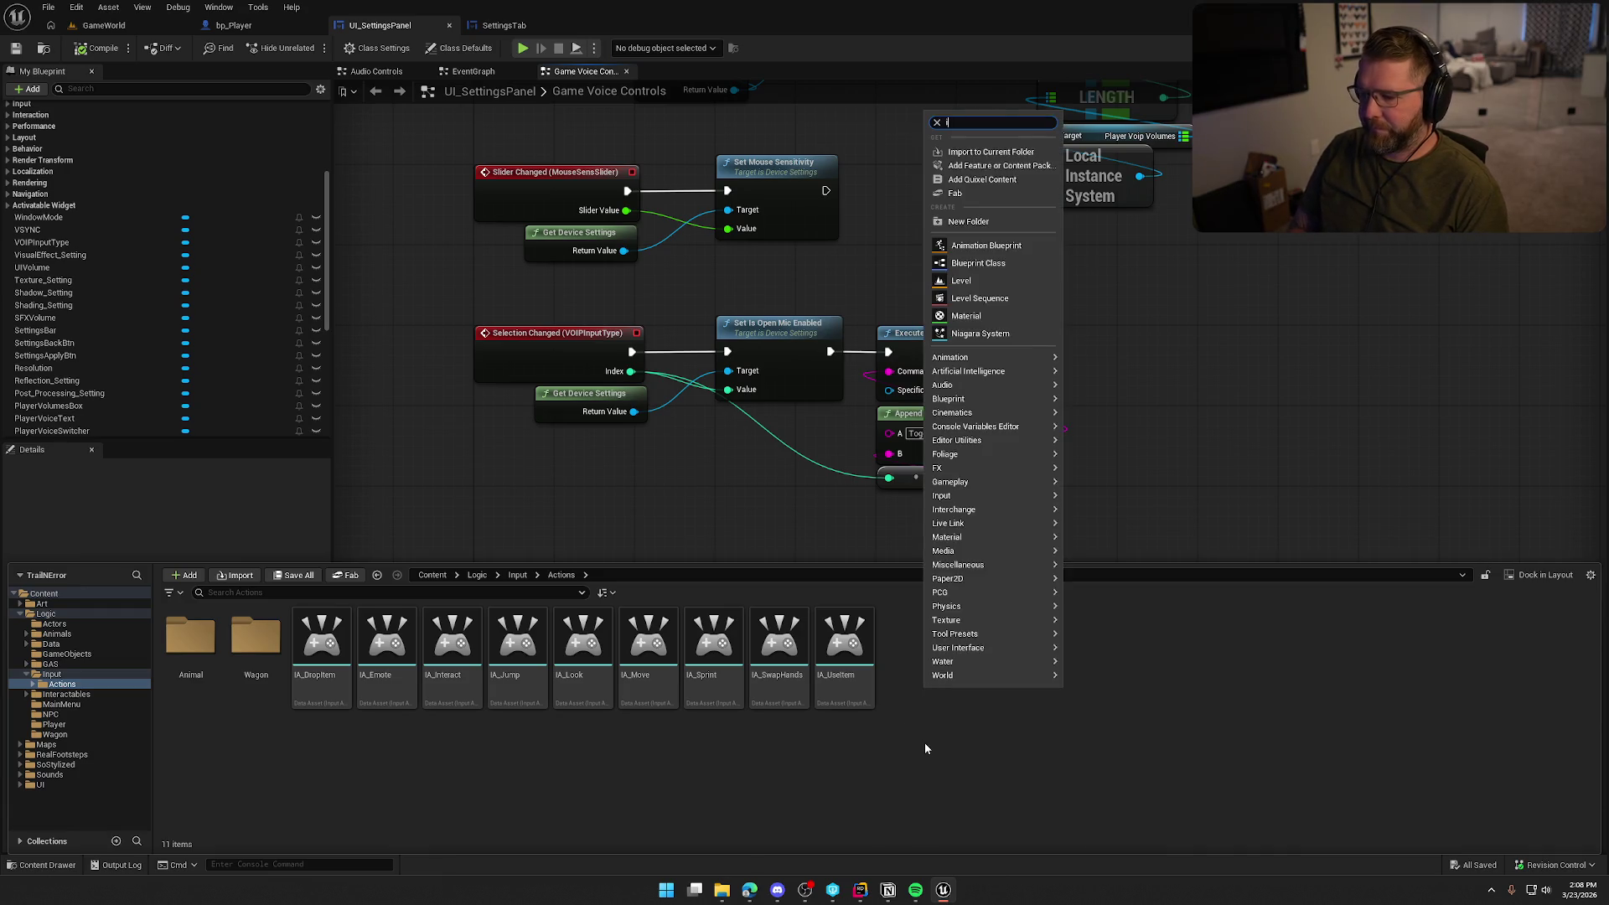
{"action": "type", "text": "u"}
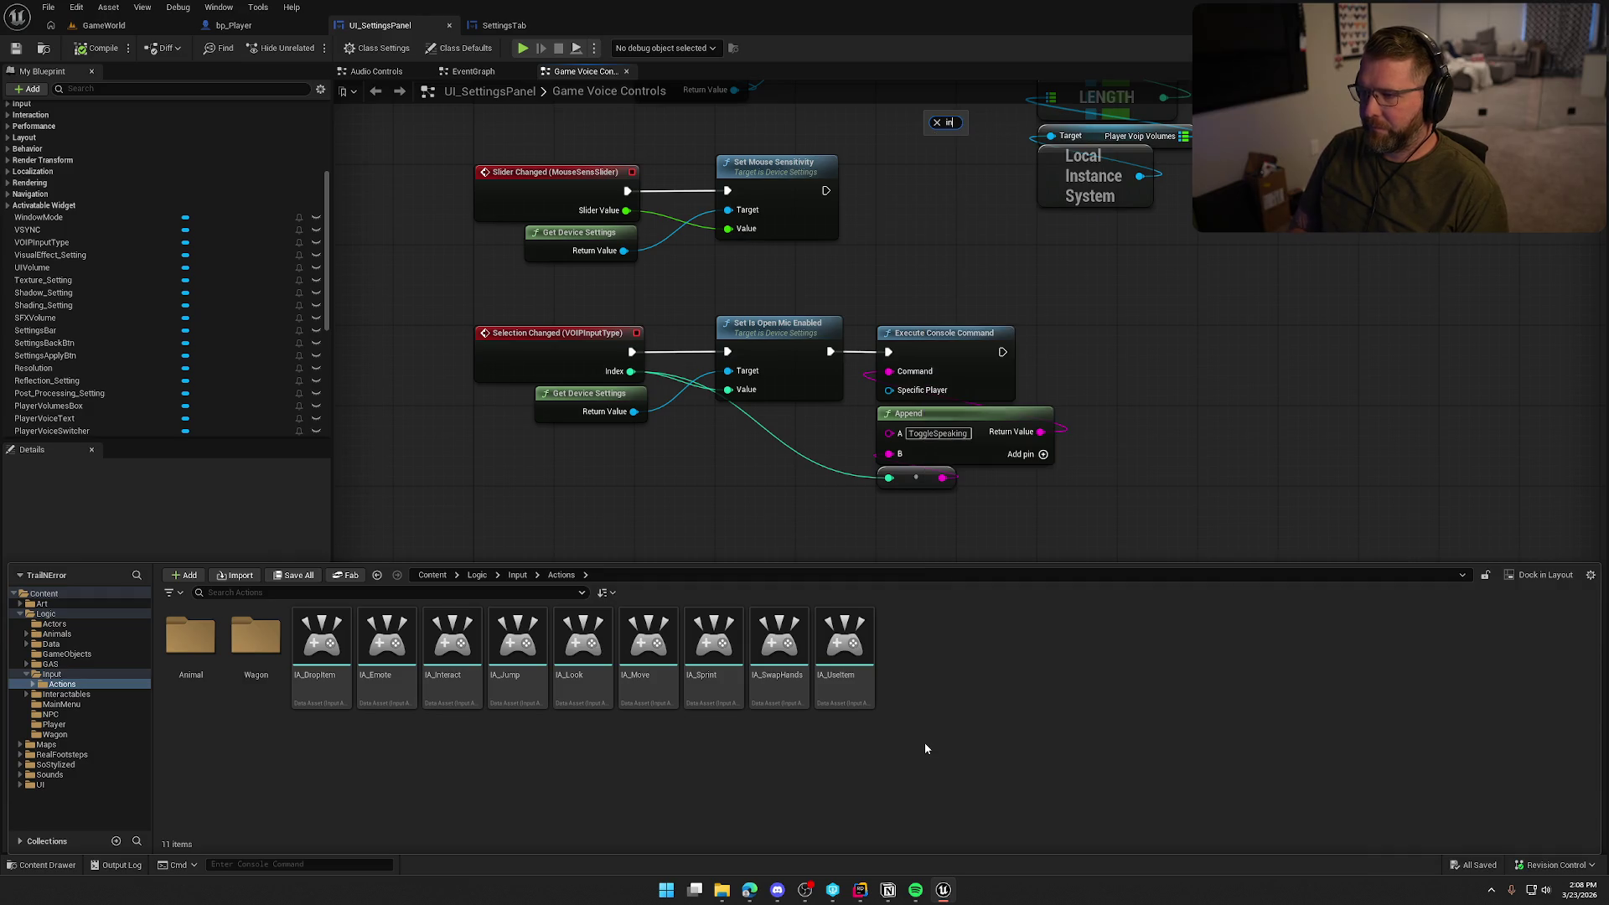
{"action": "type", "text": "put"}
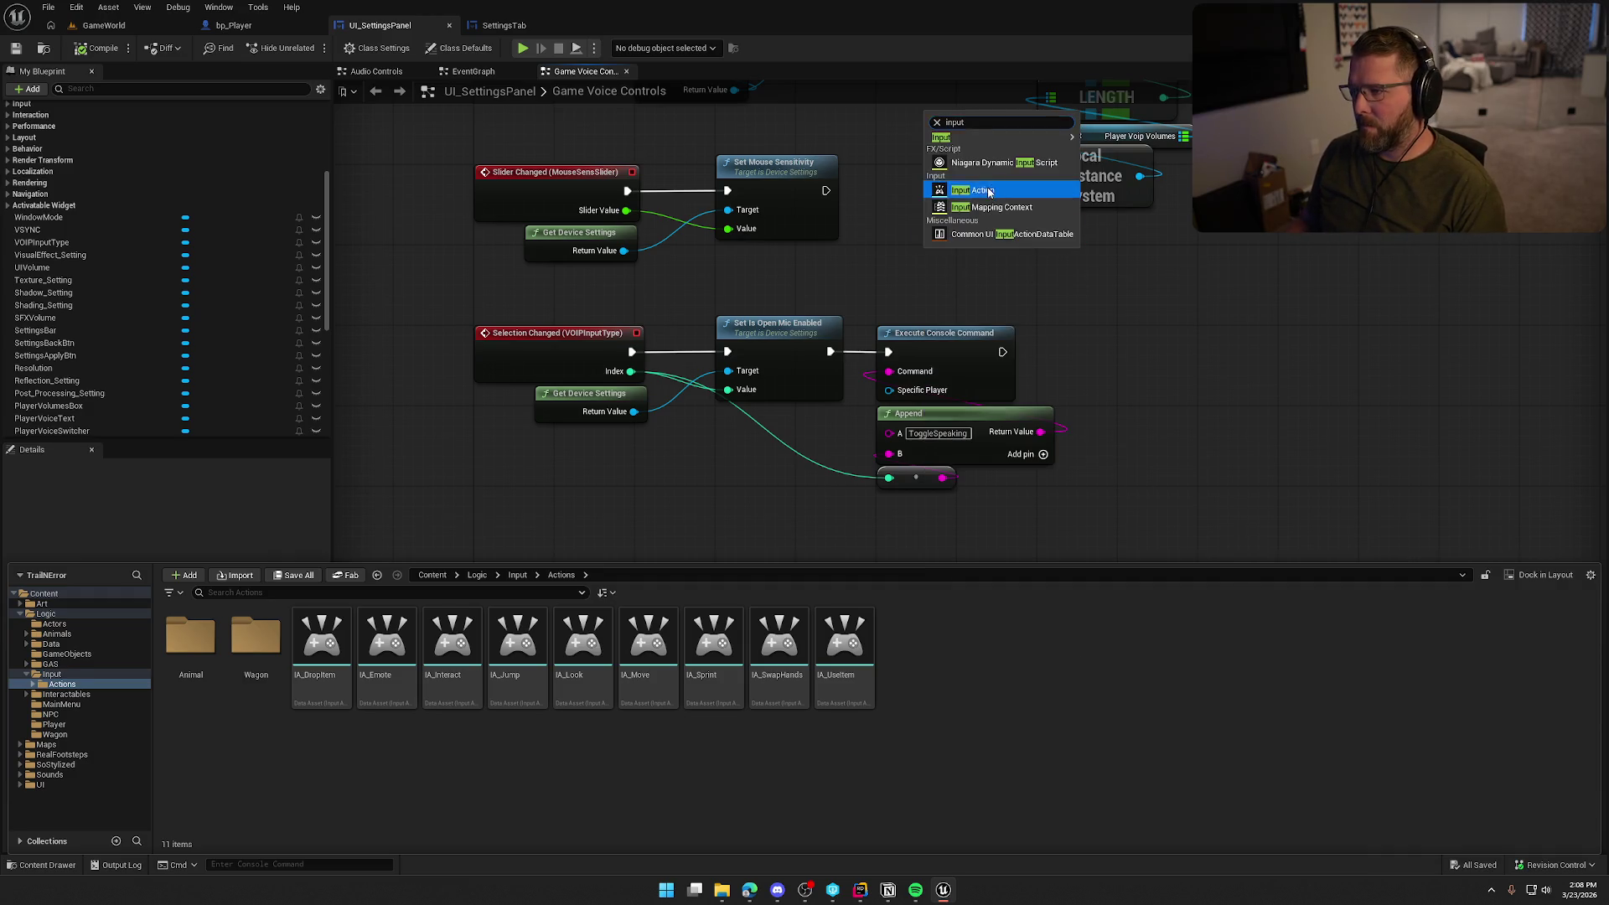
{"action": "left_click", "coordinate": [980, 191]}
{"action": "type", "text": "IA_PushT"}
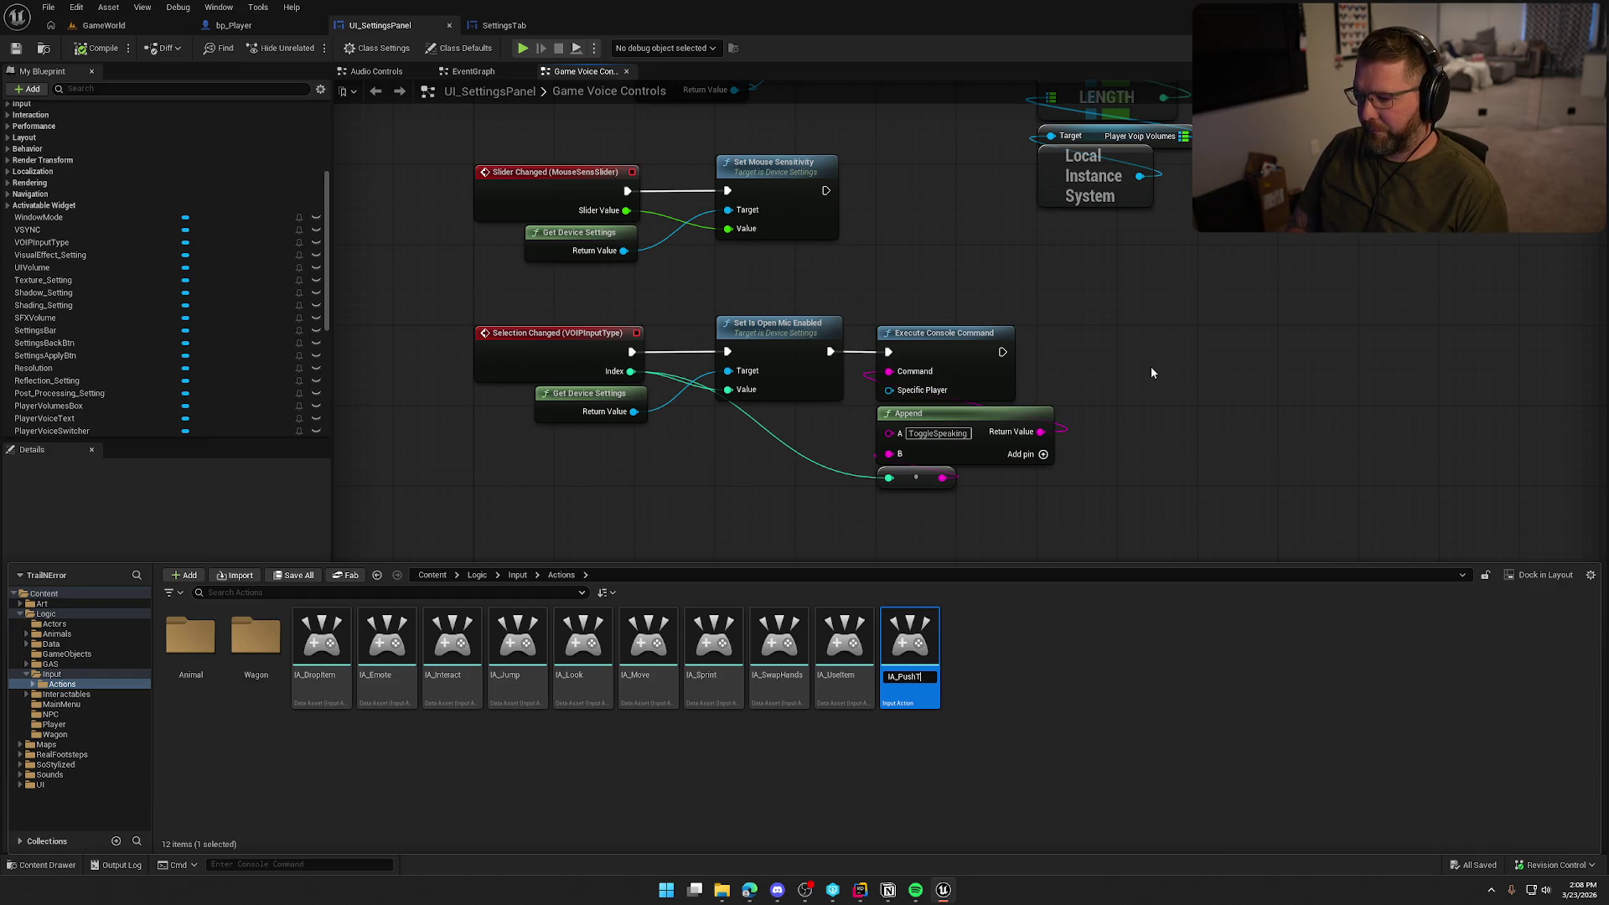
{"action": "type", "text": "oTalk"}
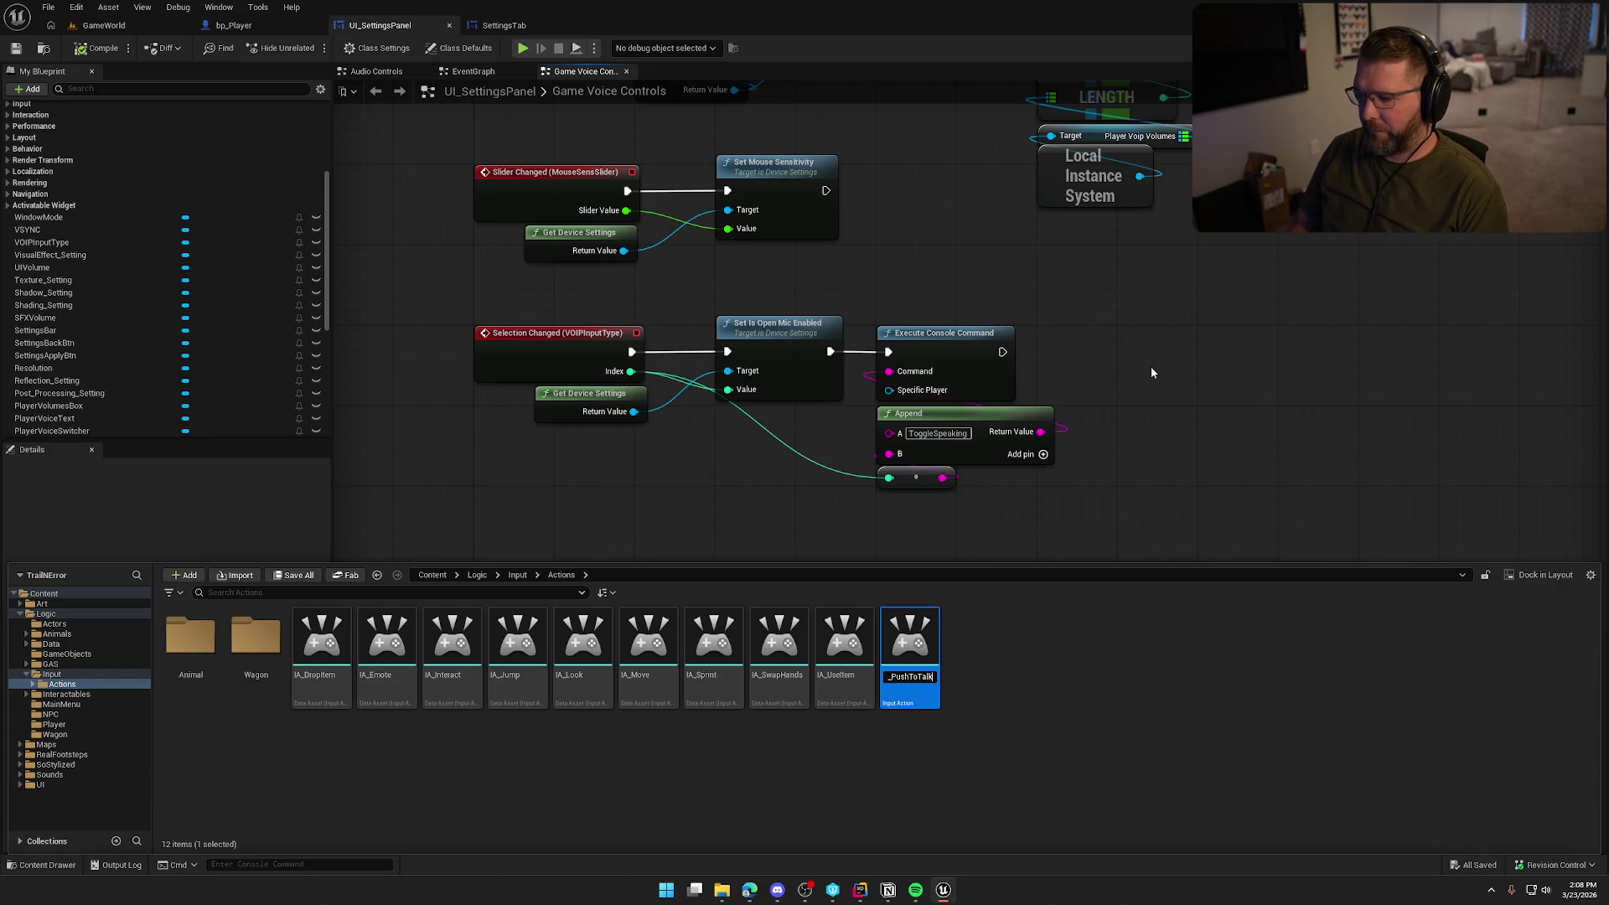
{"action": "key", "text": "Return"}
{"action": "key", "text": "ctrl+s"}
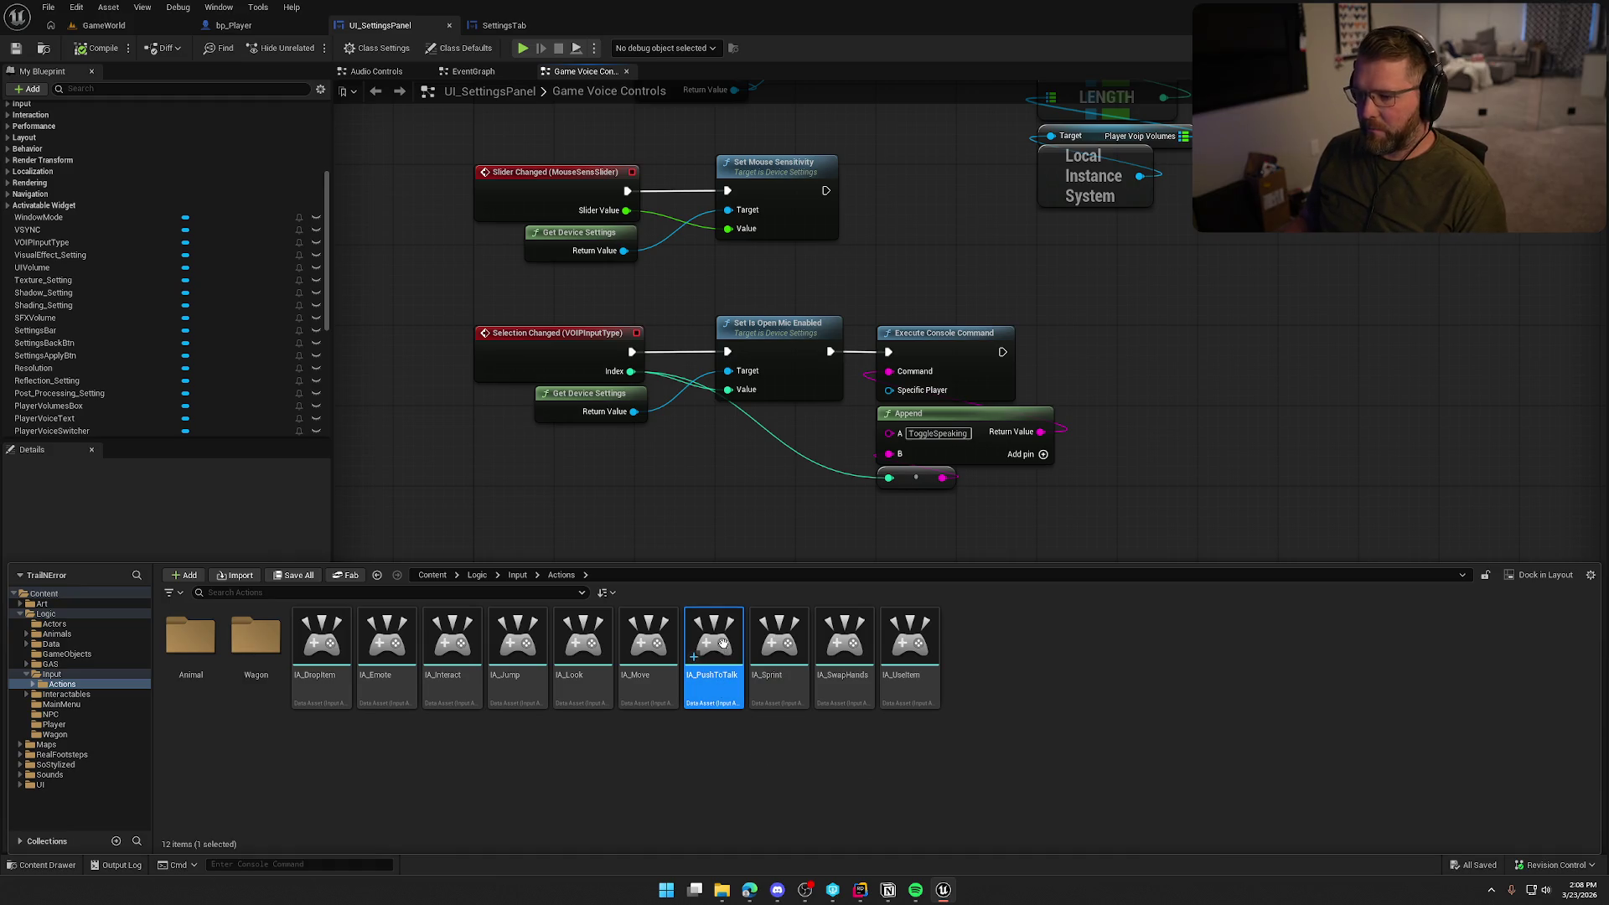
{"action": "double_click", "coordinate": [726, 649]}
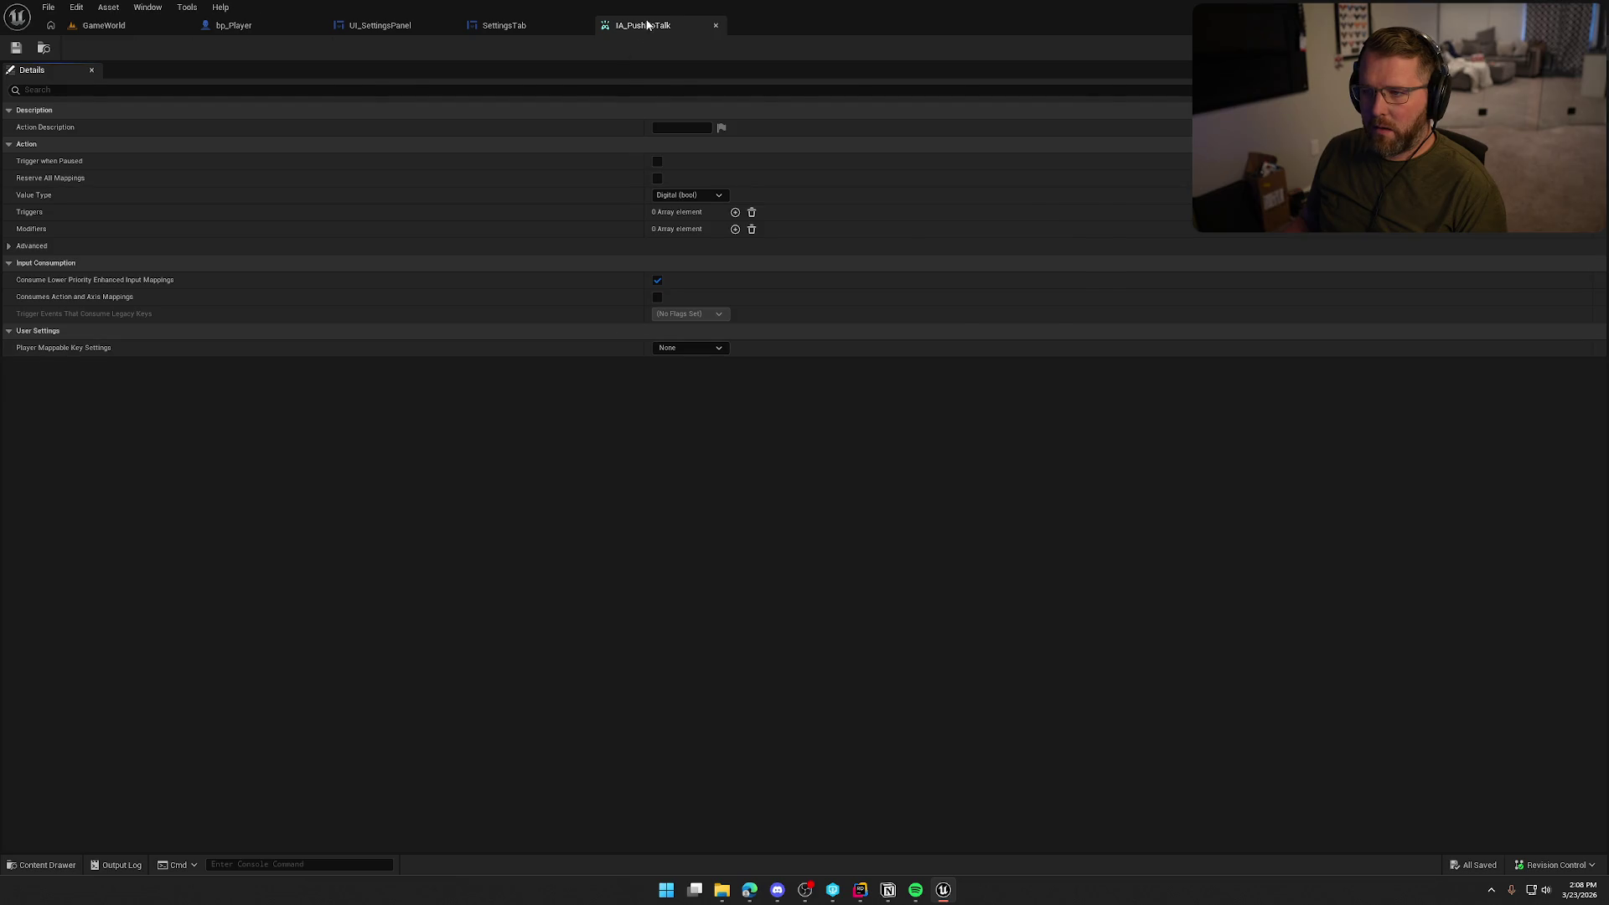
Close the IA_PushToTalk editor and open IMC_Default with its existing mapping details collapsed
{"action": "left_click", "coordinate": [715, 26]}
{"action": "key", "text": "ctrl+space"}
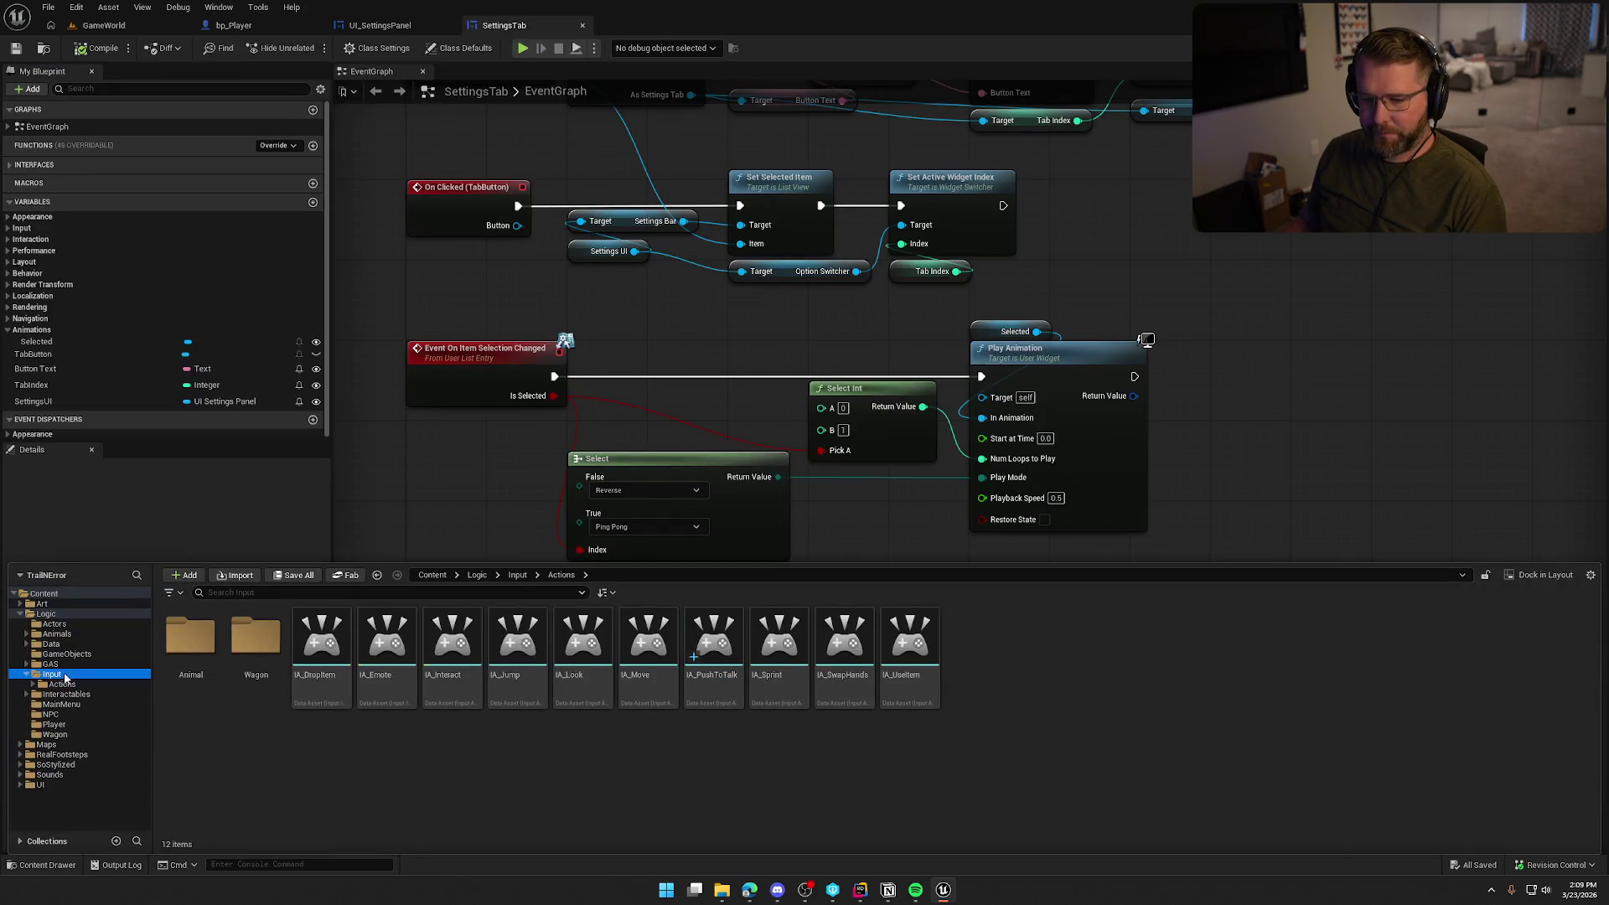
{"action": "left_click", "coordinate": [52, 674]}
{"action": "left_click", "coordinate": [255, 641]}
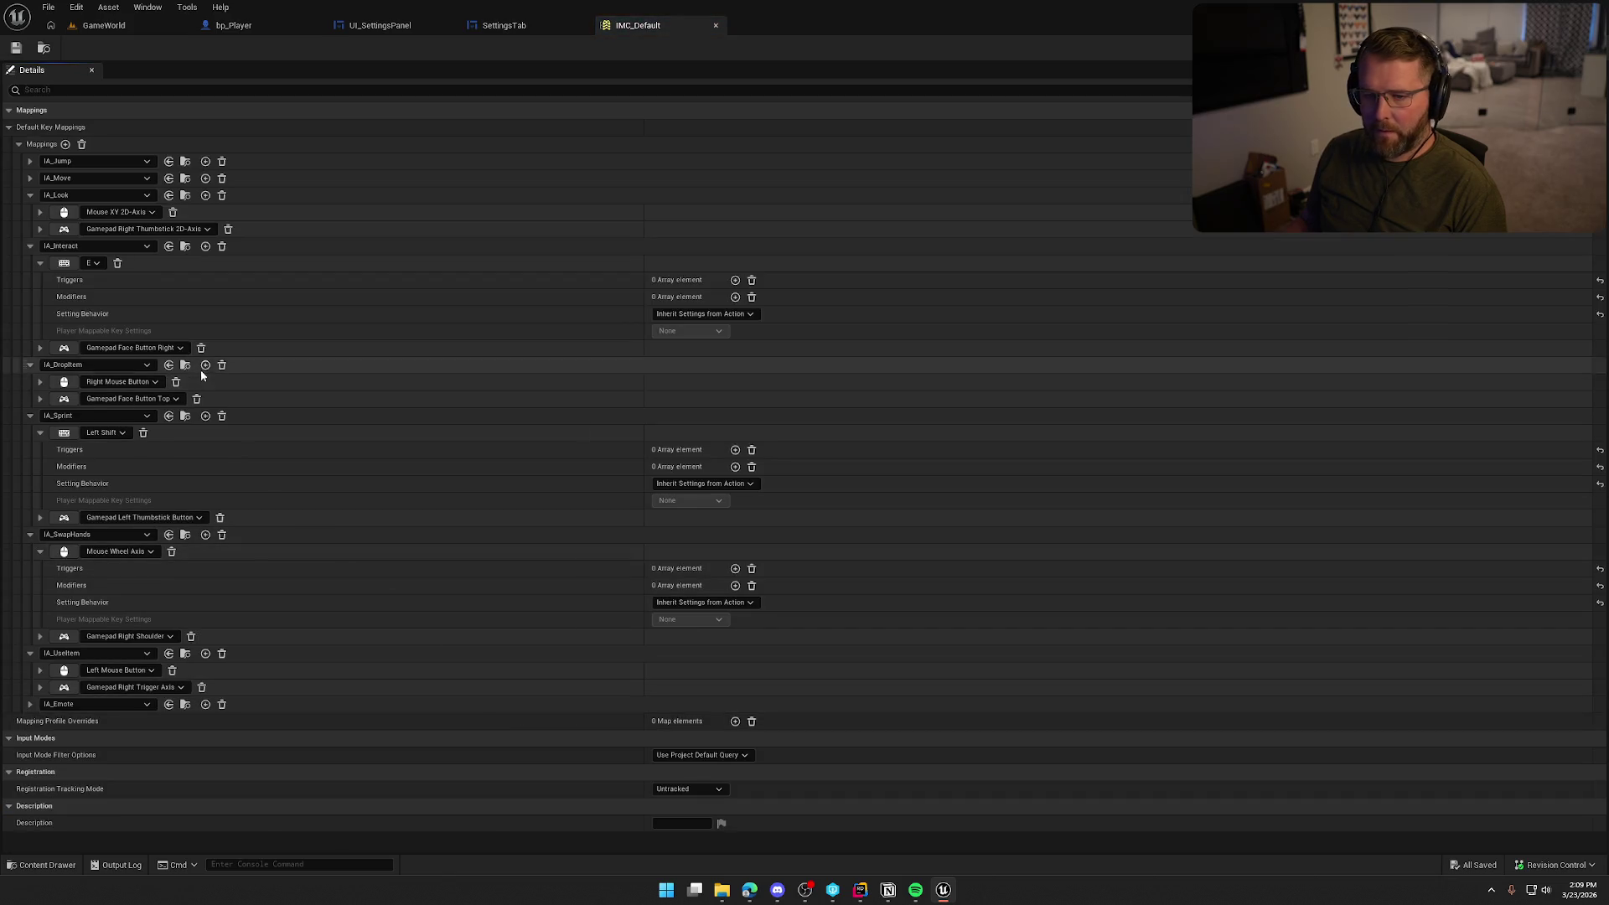
{"action": "left_click", "coordinate": [29, 211]}
{"action": "left_click", "coordinate": [29, 211]}
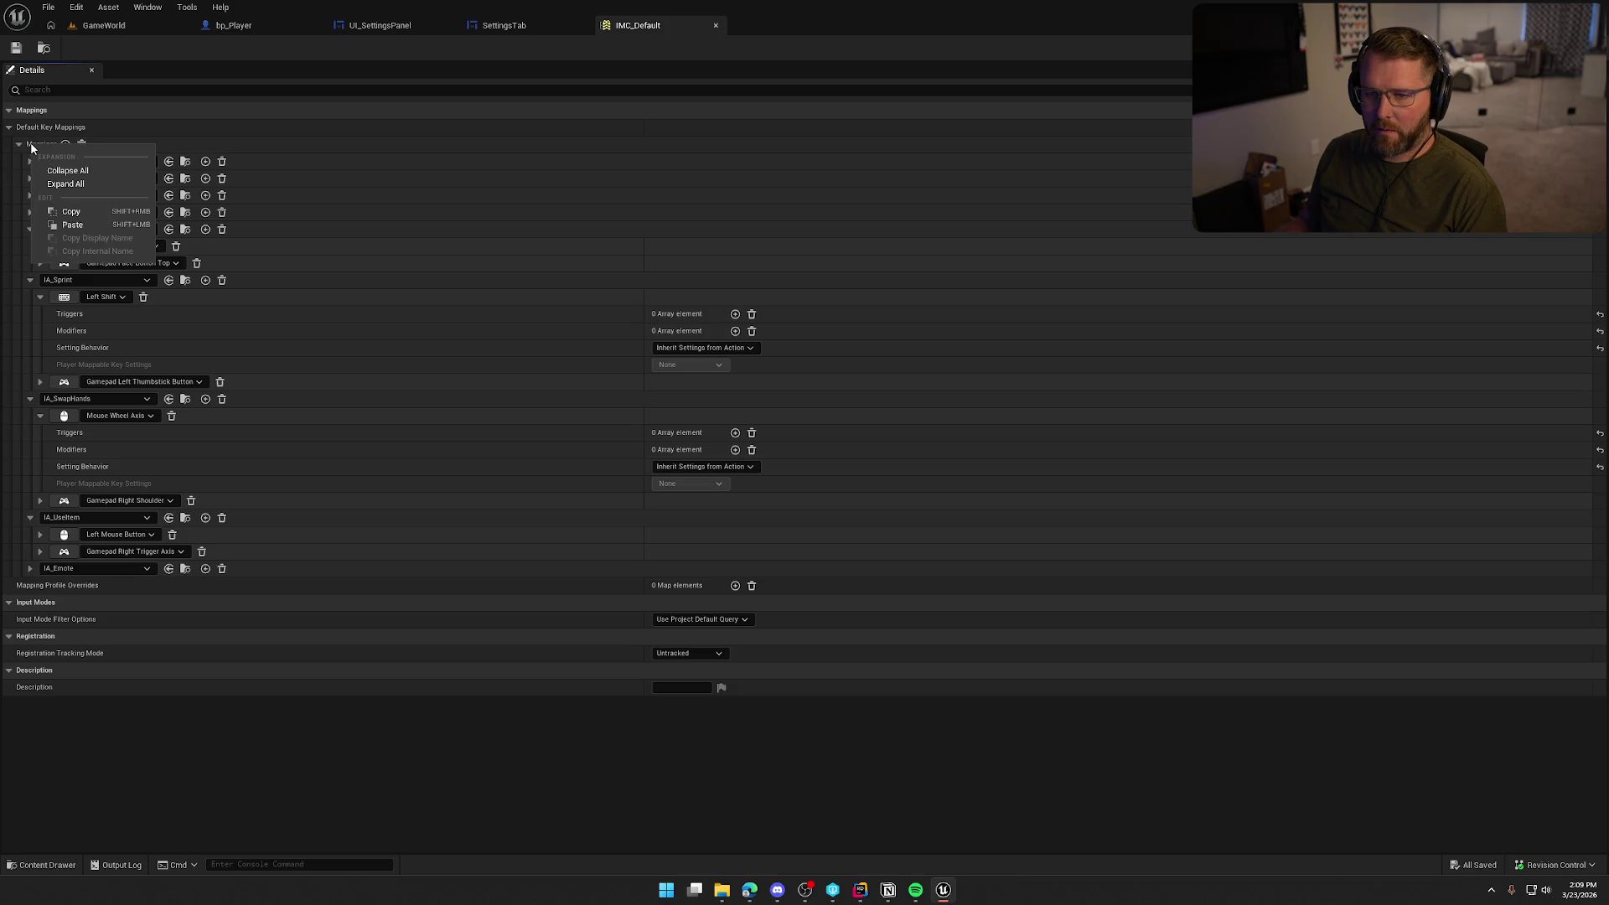
{"action": "left_click", "coordinate": [19, 147]}
{"action": "left_click", "coordinate": [19, 147]}
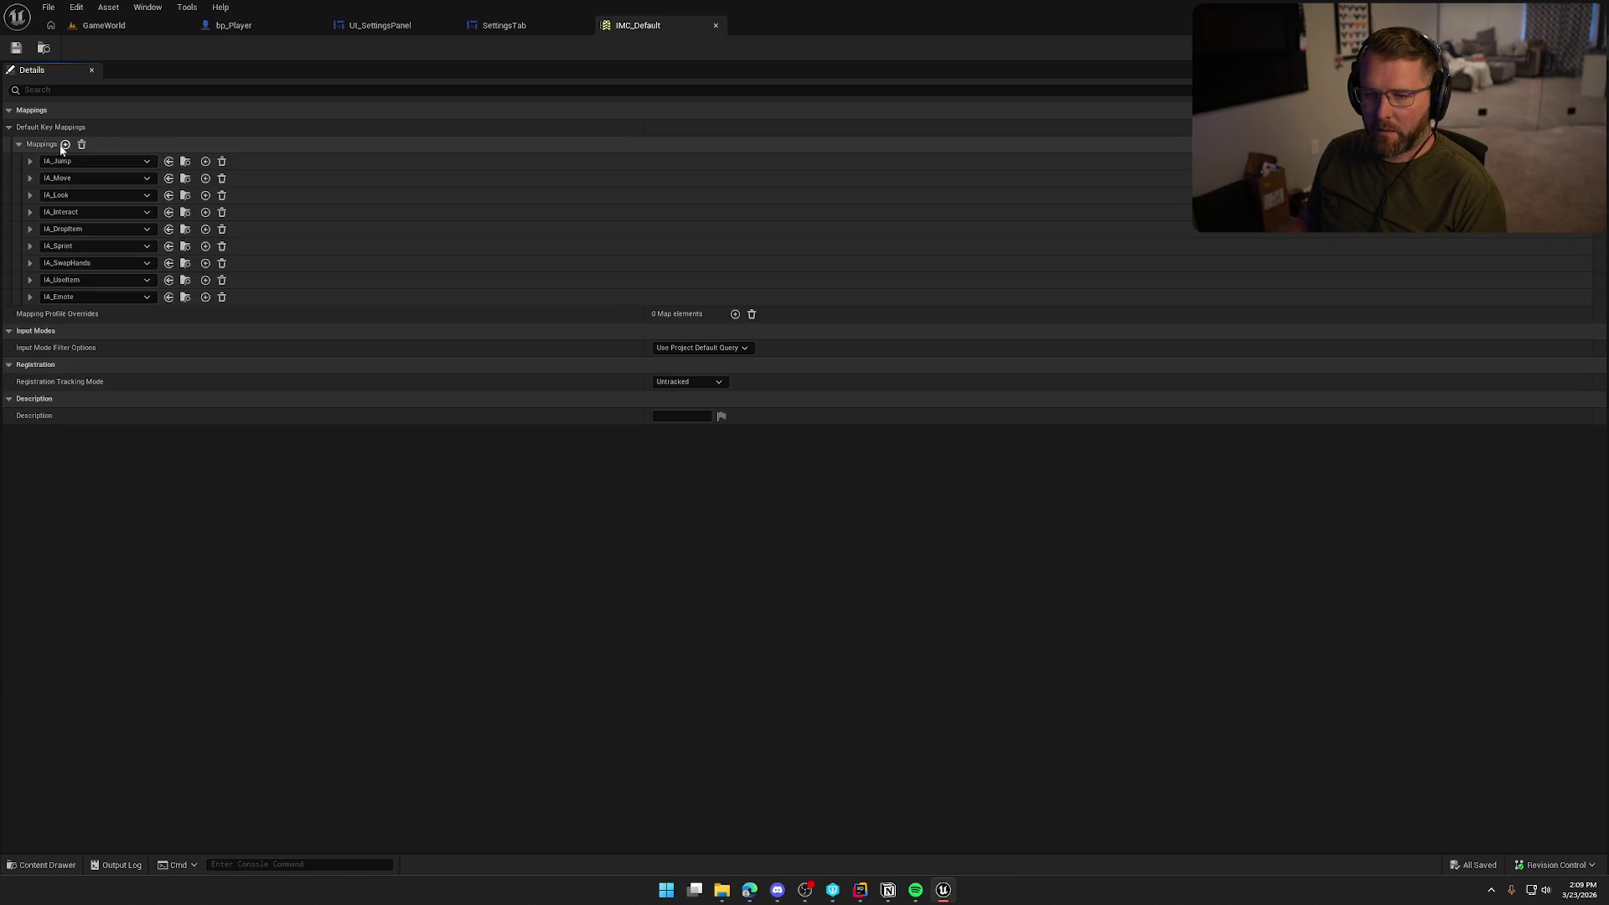
Add an IMC_Default mapping for IA_PushToTalk bound to the T key and save it
{"action": "left_click", "coordinate": [65, 144]}
{"action": "right_click", "coordinate": [37, 157]}
{"action": "left_click", "coordinate": [65, 172]}
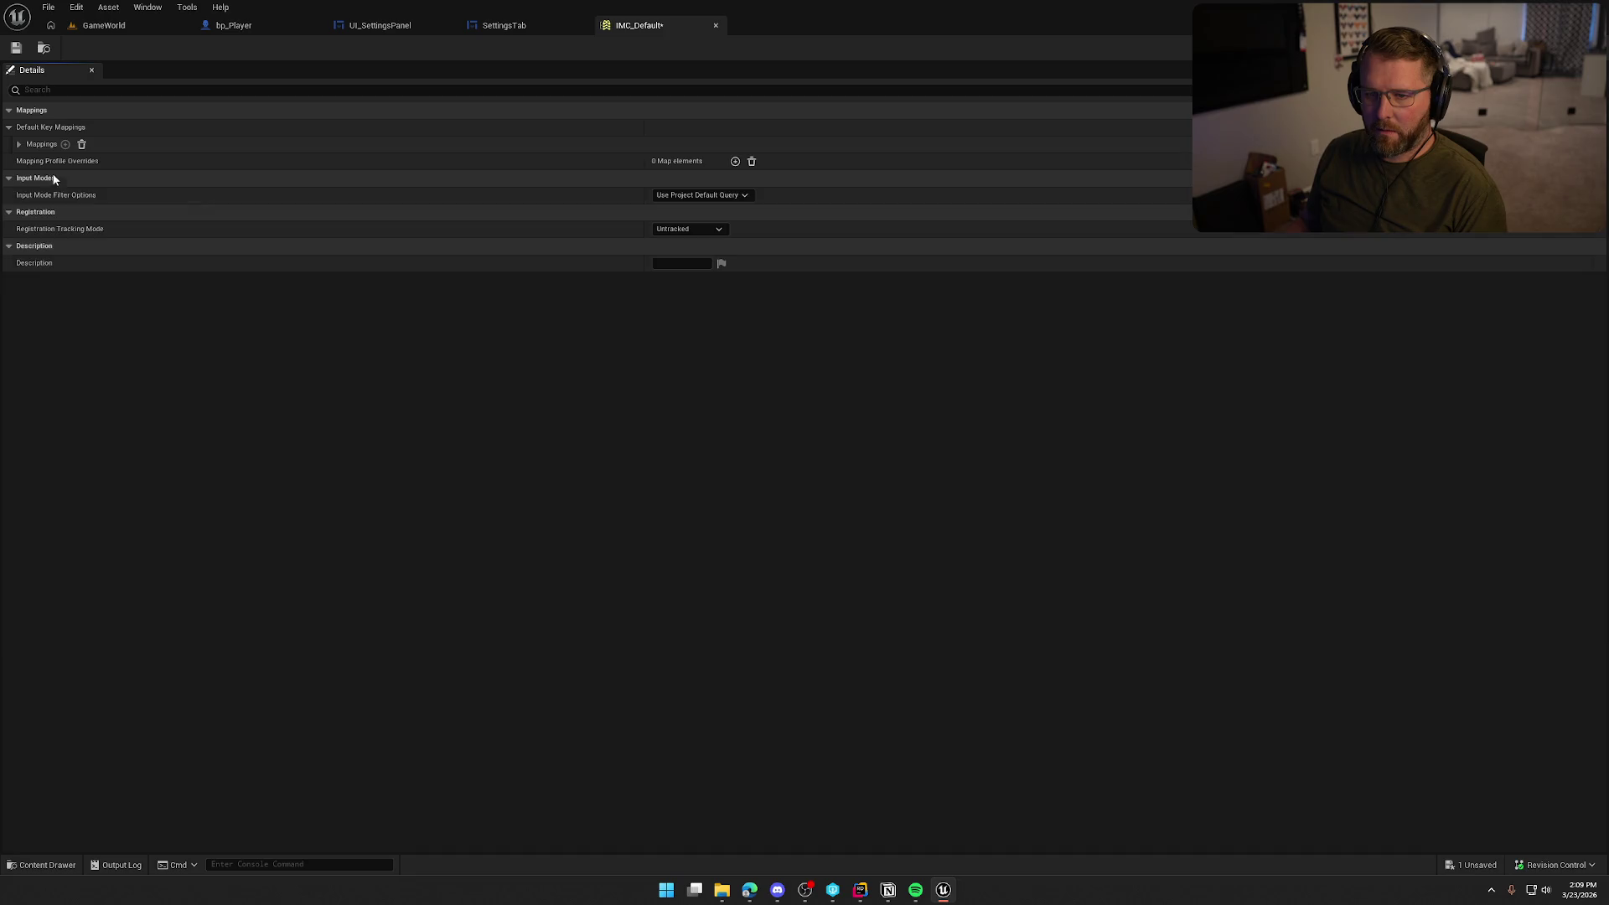
{"action": "left_click", "coordinate": [19, 144]}
{"action": "left_click", "coordinate": [59, 314]}
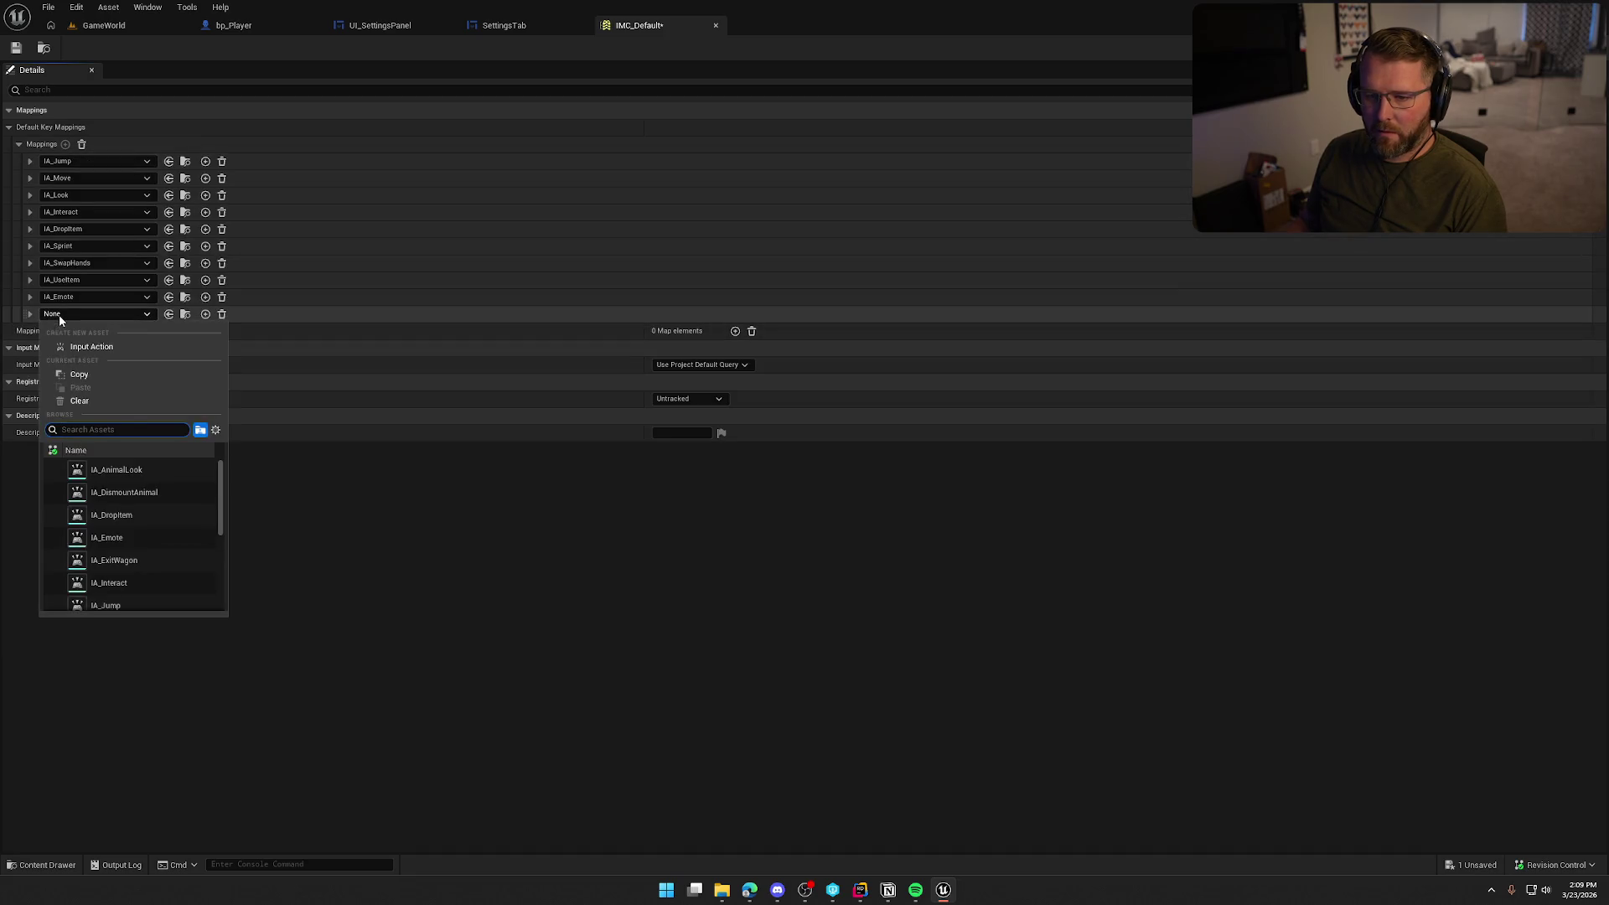
{"action": "left_click", "coordinate": [109, 596]}
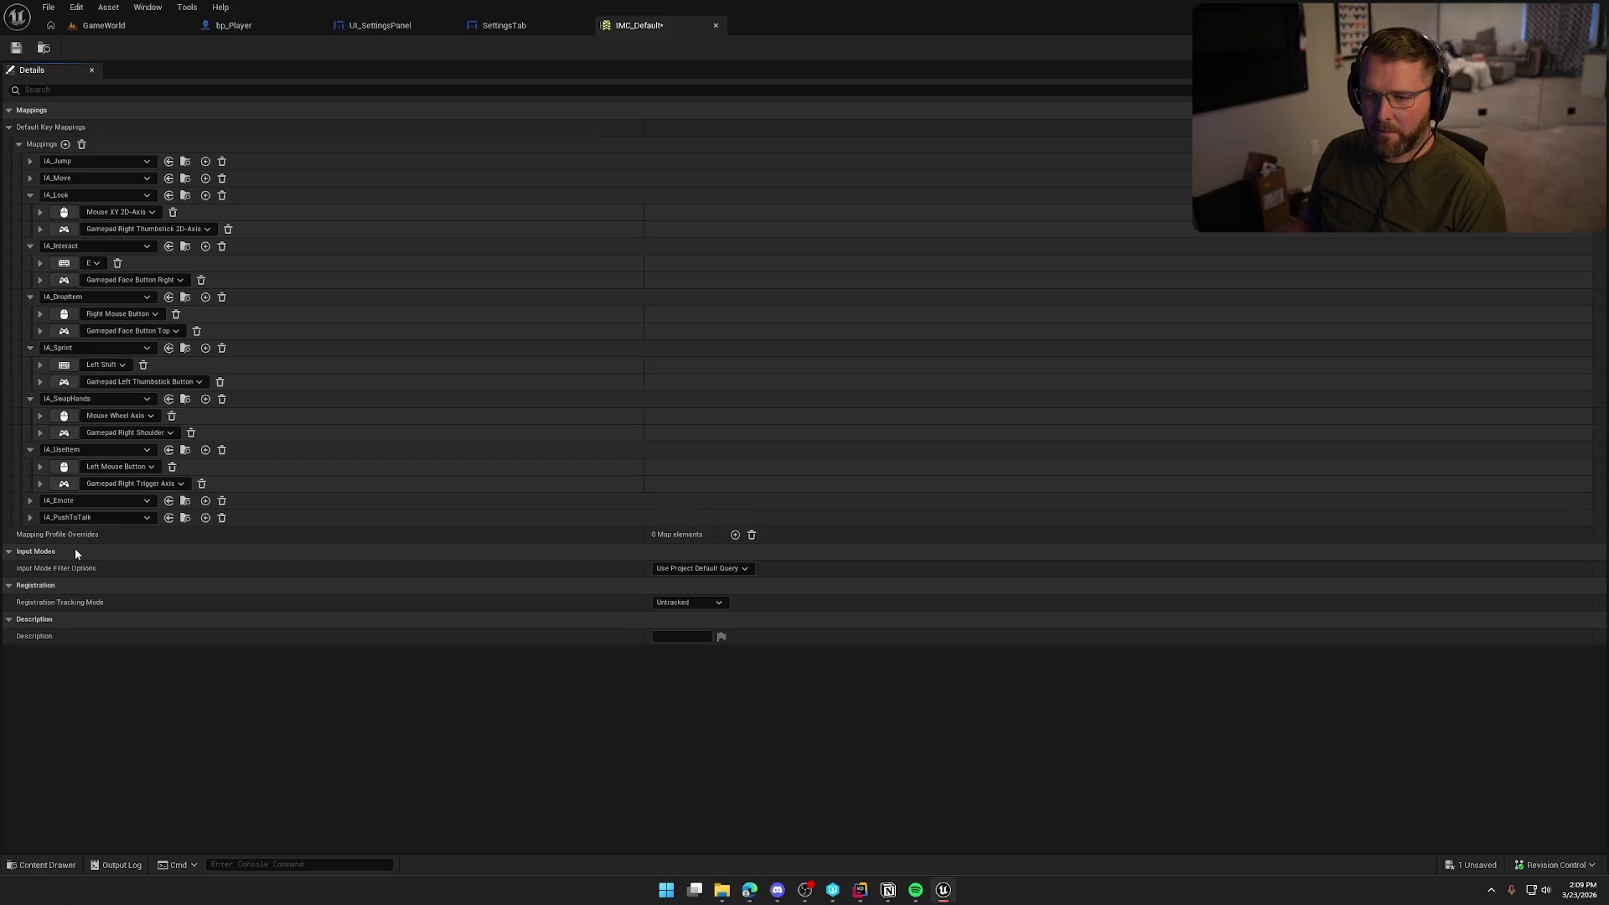
{"action": "left_click", "coordinate": [30, 517]}
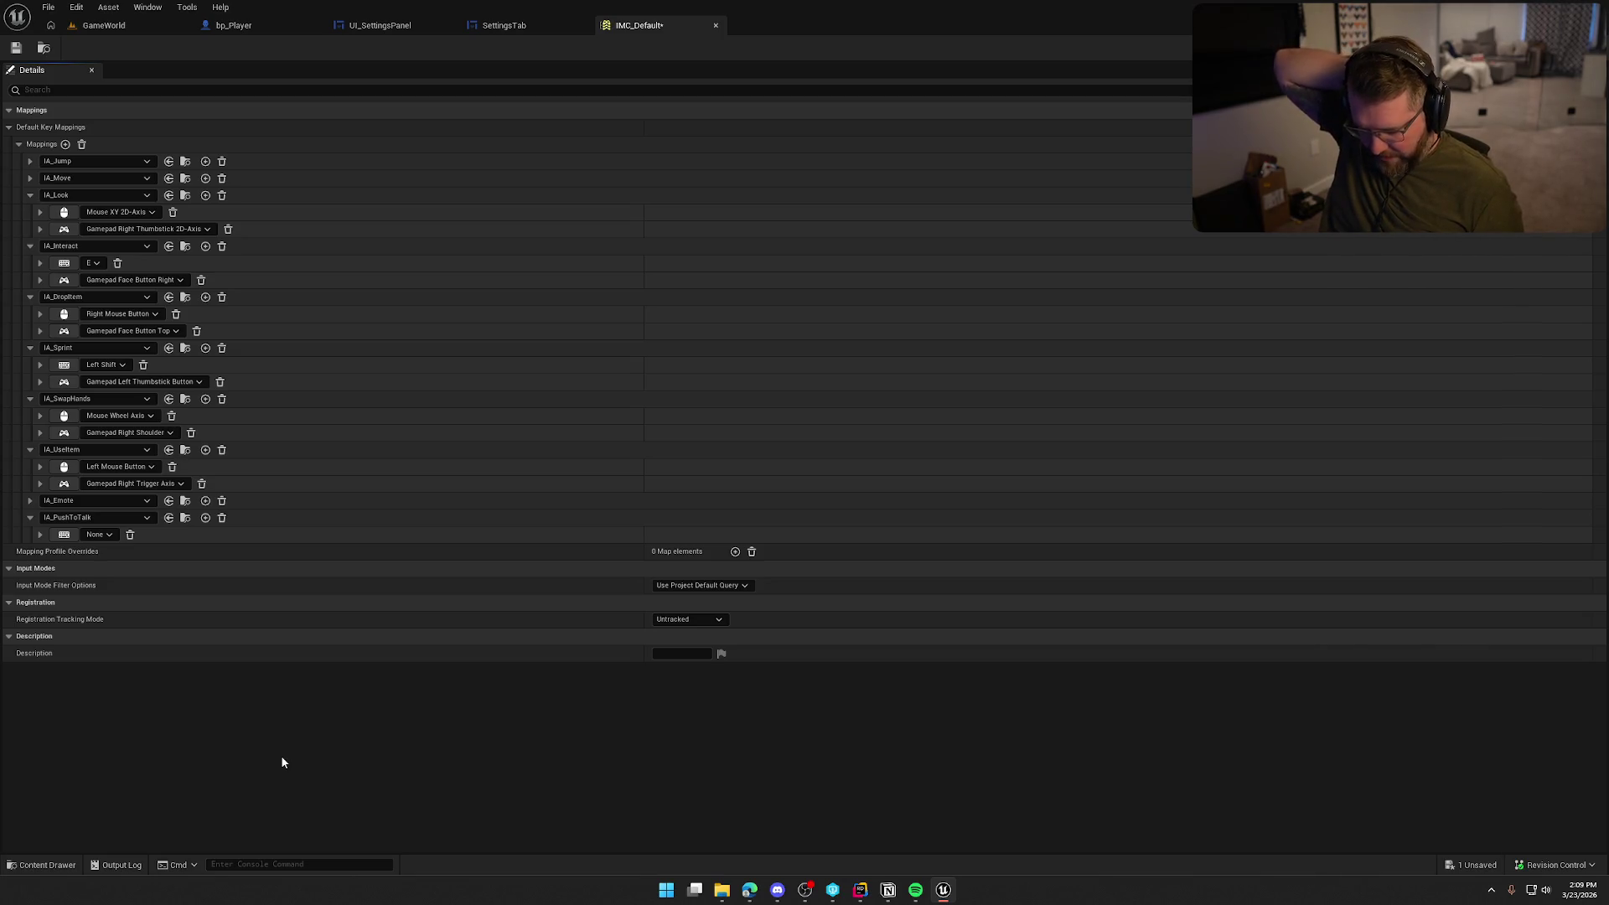
{"action": "left_click", "coordinate": [66, 537]}
{"action": "key", "text": "t"}
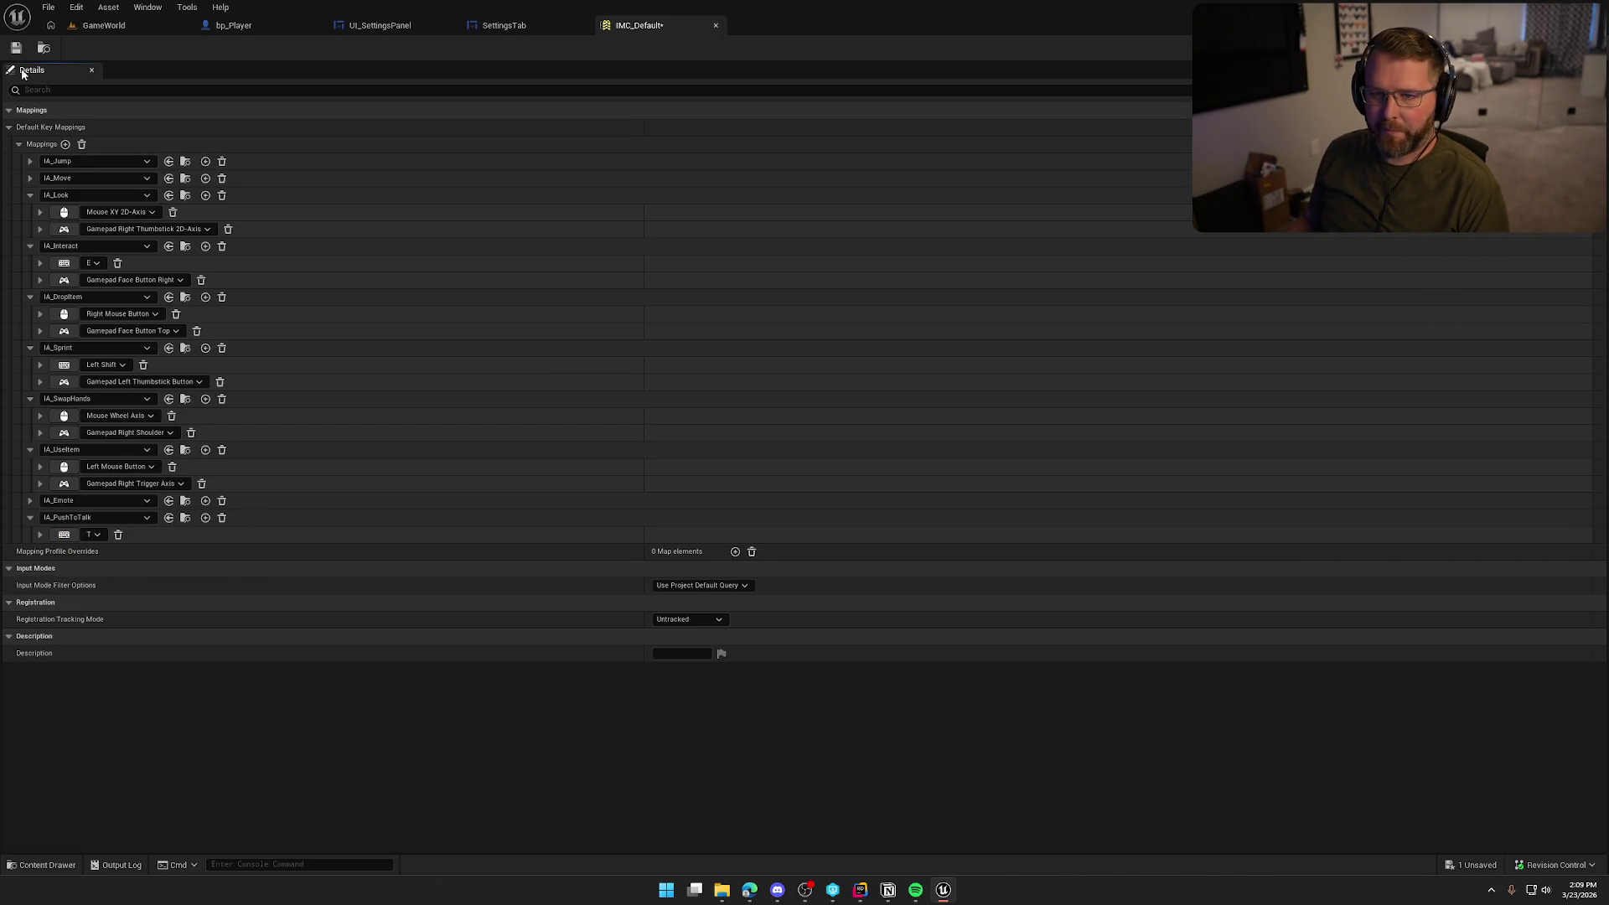
{"action": "key", "text": "ctrl+shift+s"}
{"action": "left_click", "coordinate": [823, 587]}
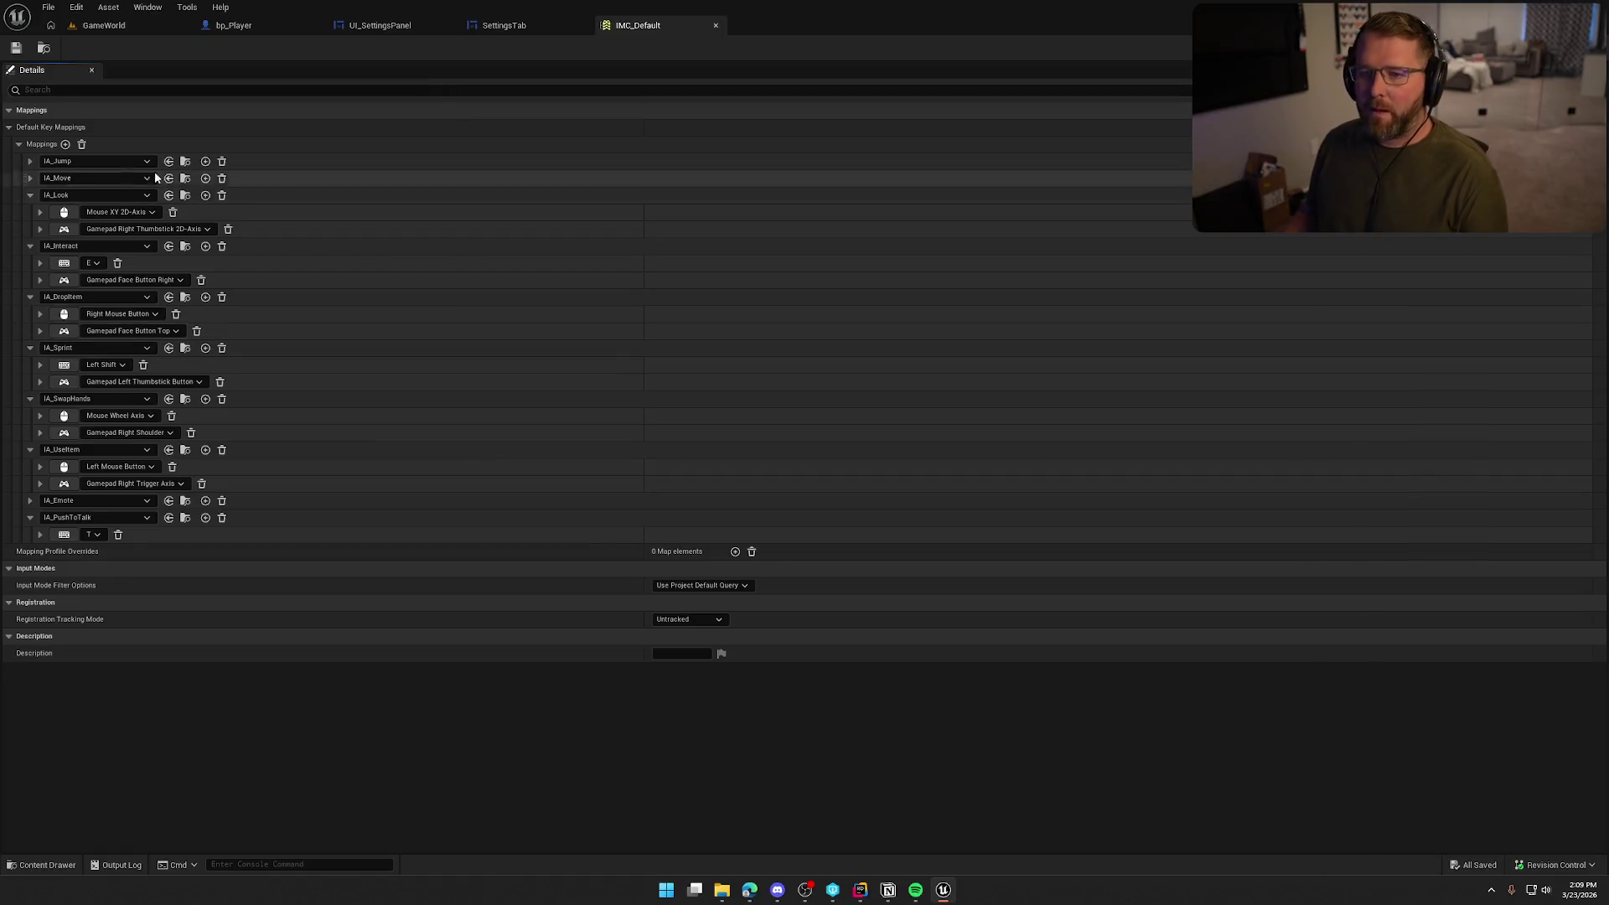
{"action": "key", "text": "ctrl+space"}
Open IMC_Eject and add a new mapping for IA_PushToTalk bound to the T key
{"action": "double_click", "coordinate": [321, 662]}
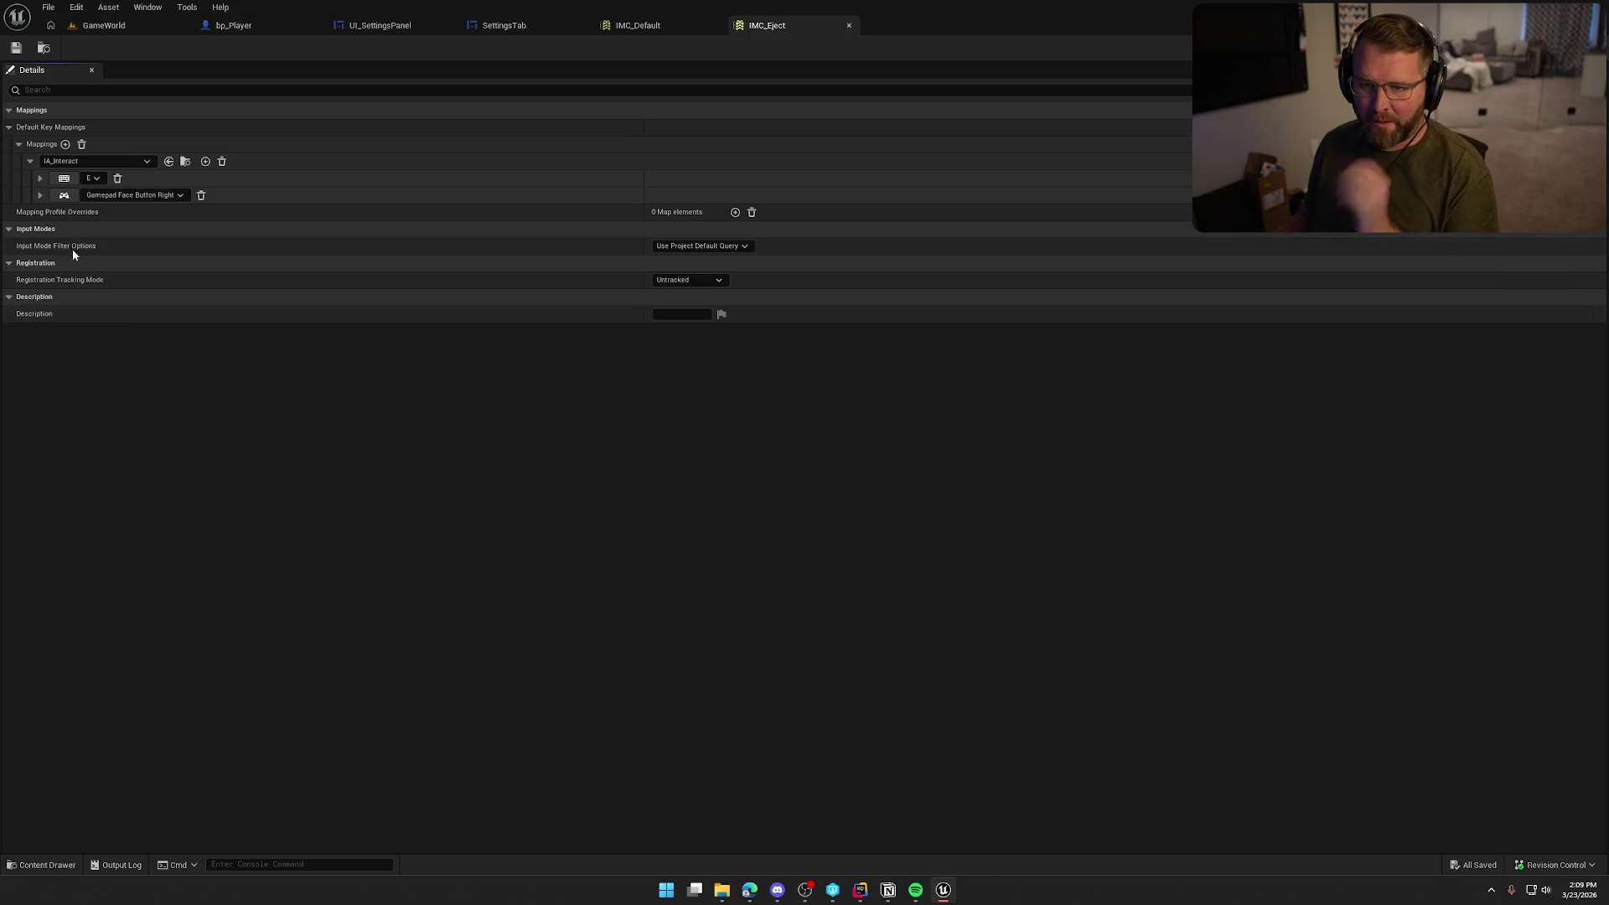
{"action": "left_click", "coordinate": [30, 162]}
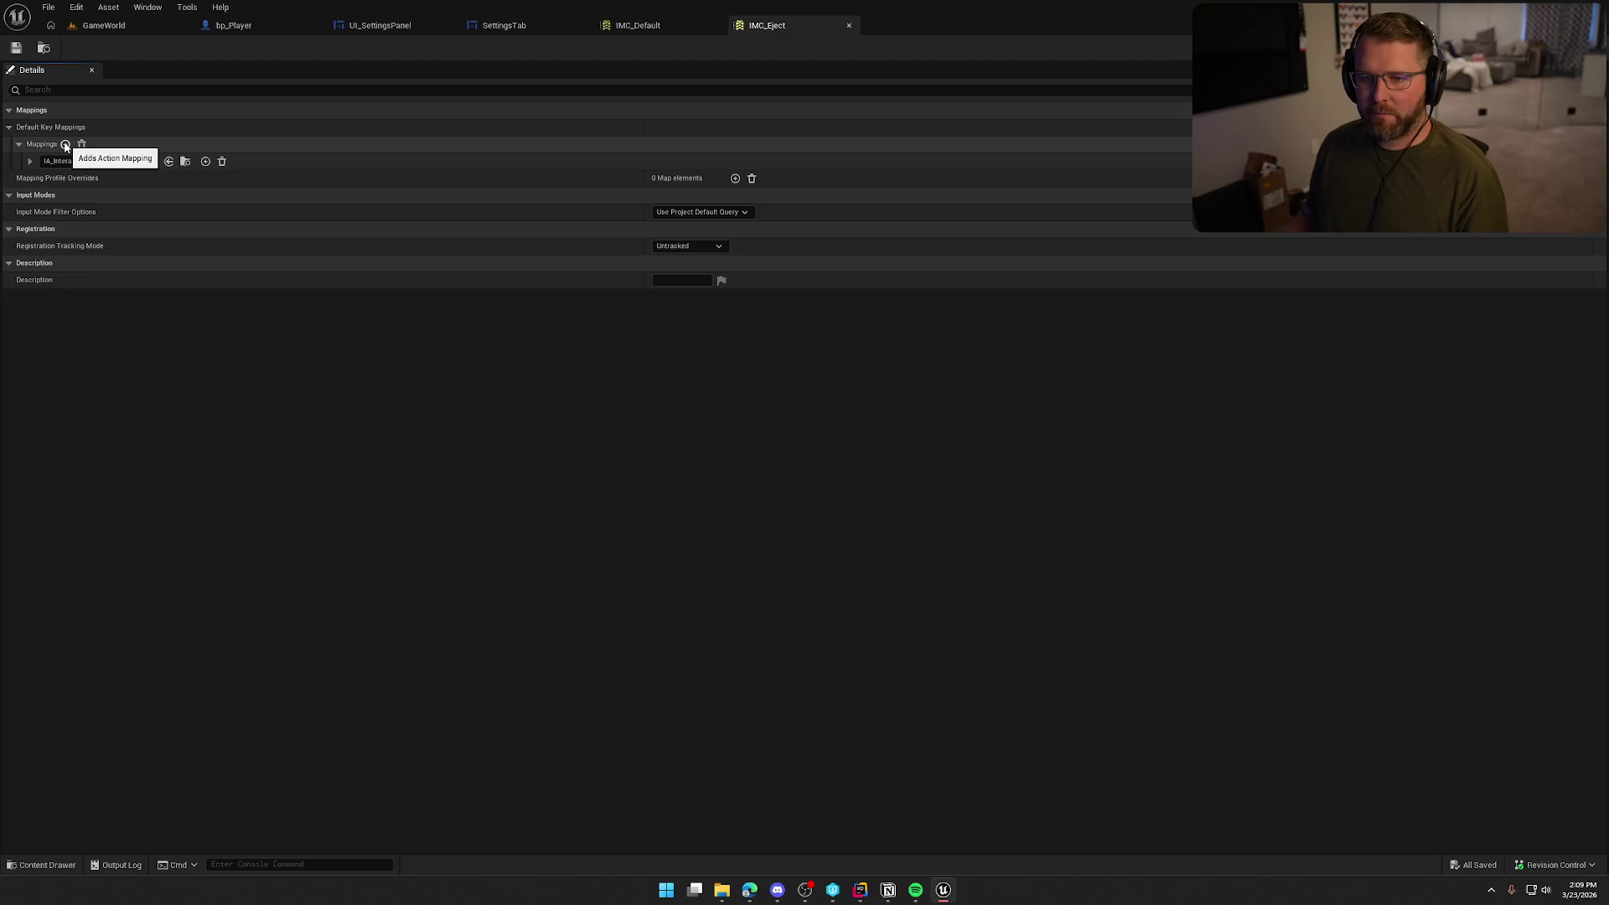
{"action": "left_click", "coordinate": [66, 145]}
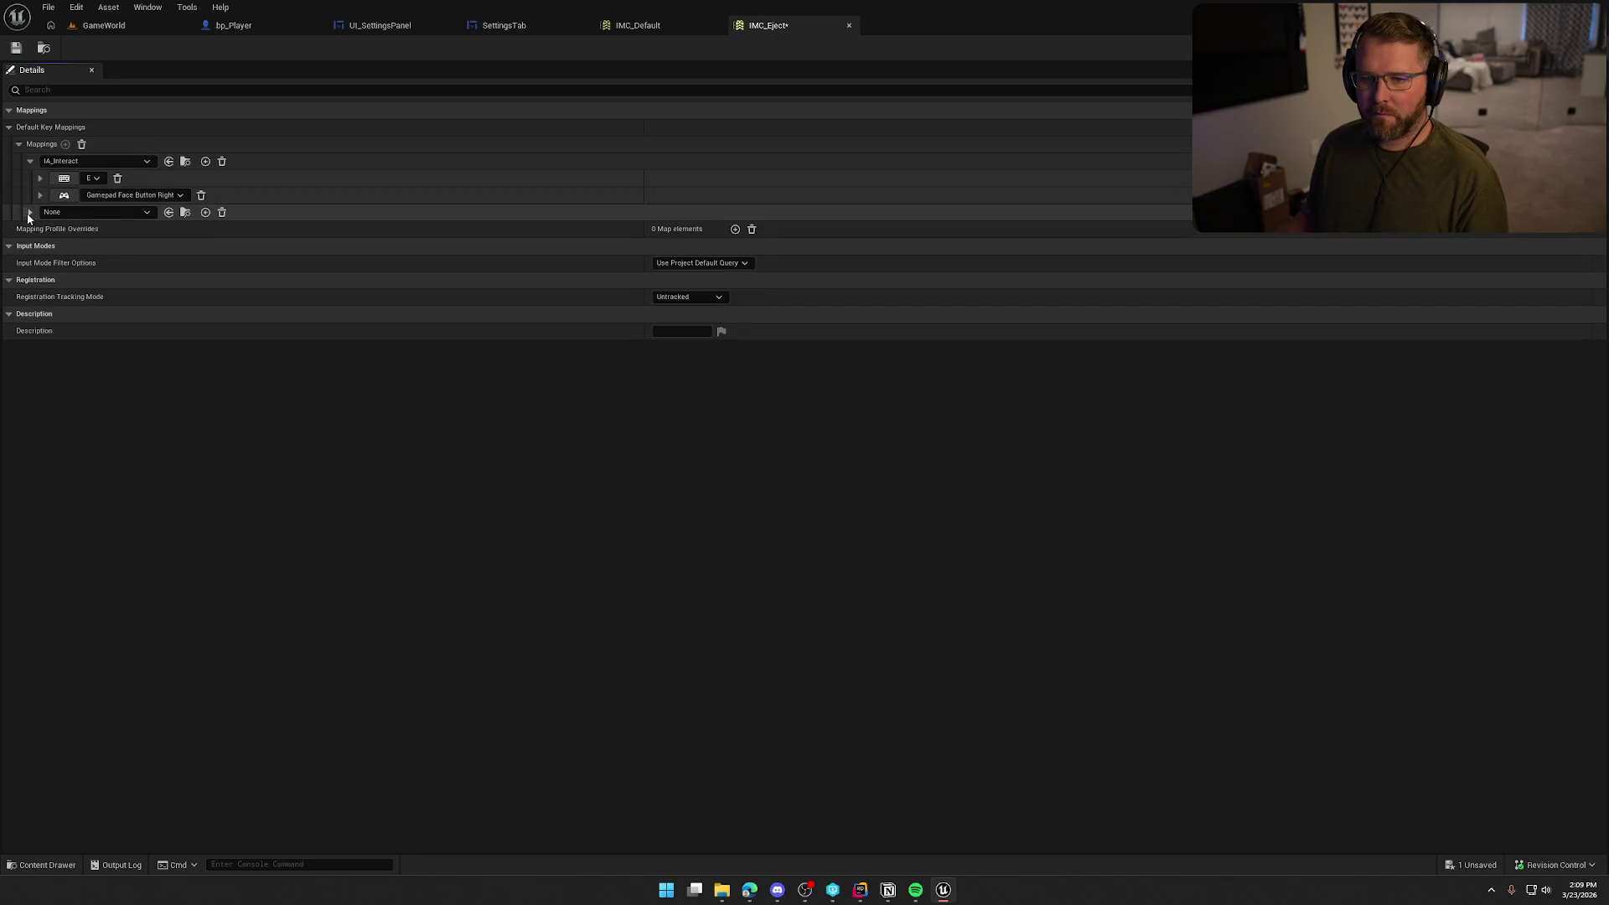
{"action": "left_click", "coordinate": [29, 212]}
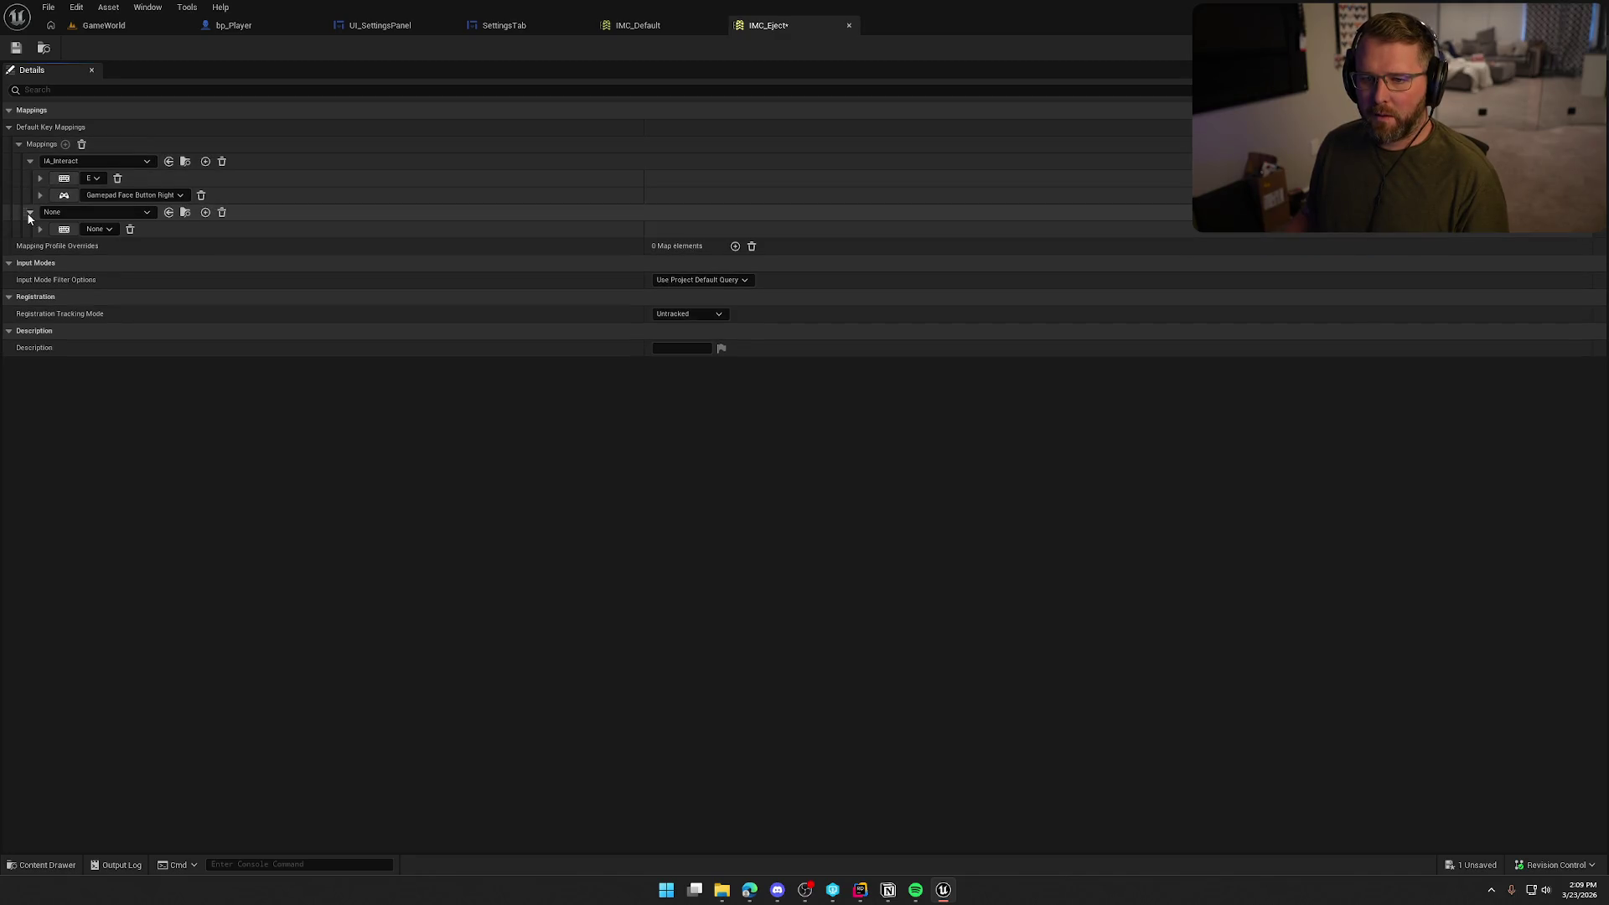
{"action": "right_click", "coordinate": [254, 212]}
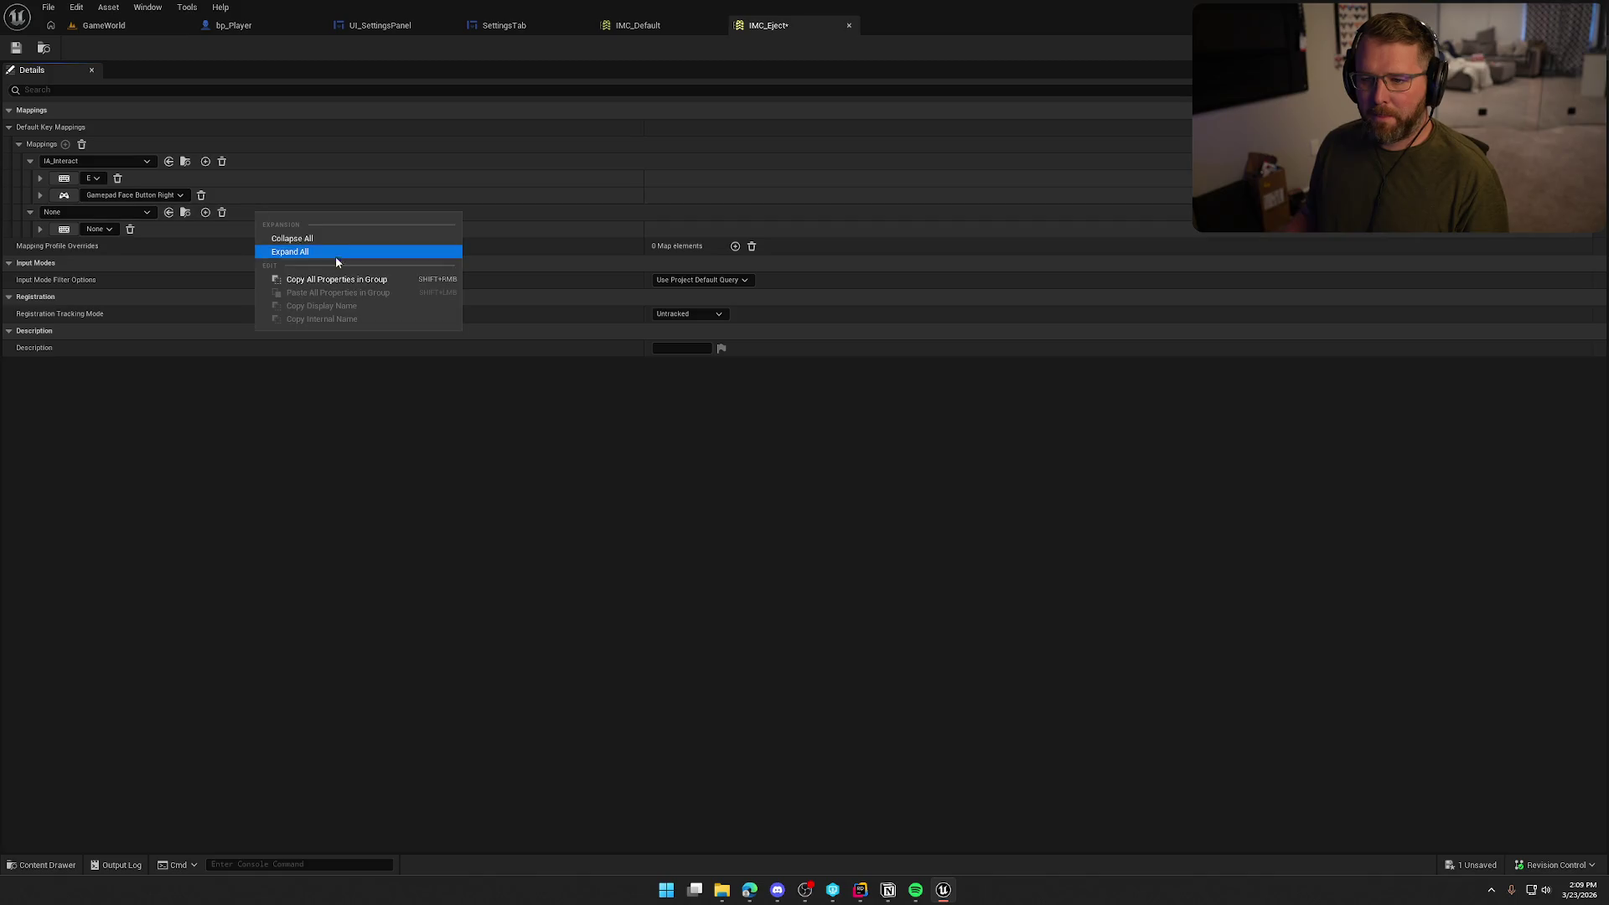
{"action": "left_click", "coordinate": [166, 236]}
{"action": "left_click", "coordinate": [137, 212]}
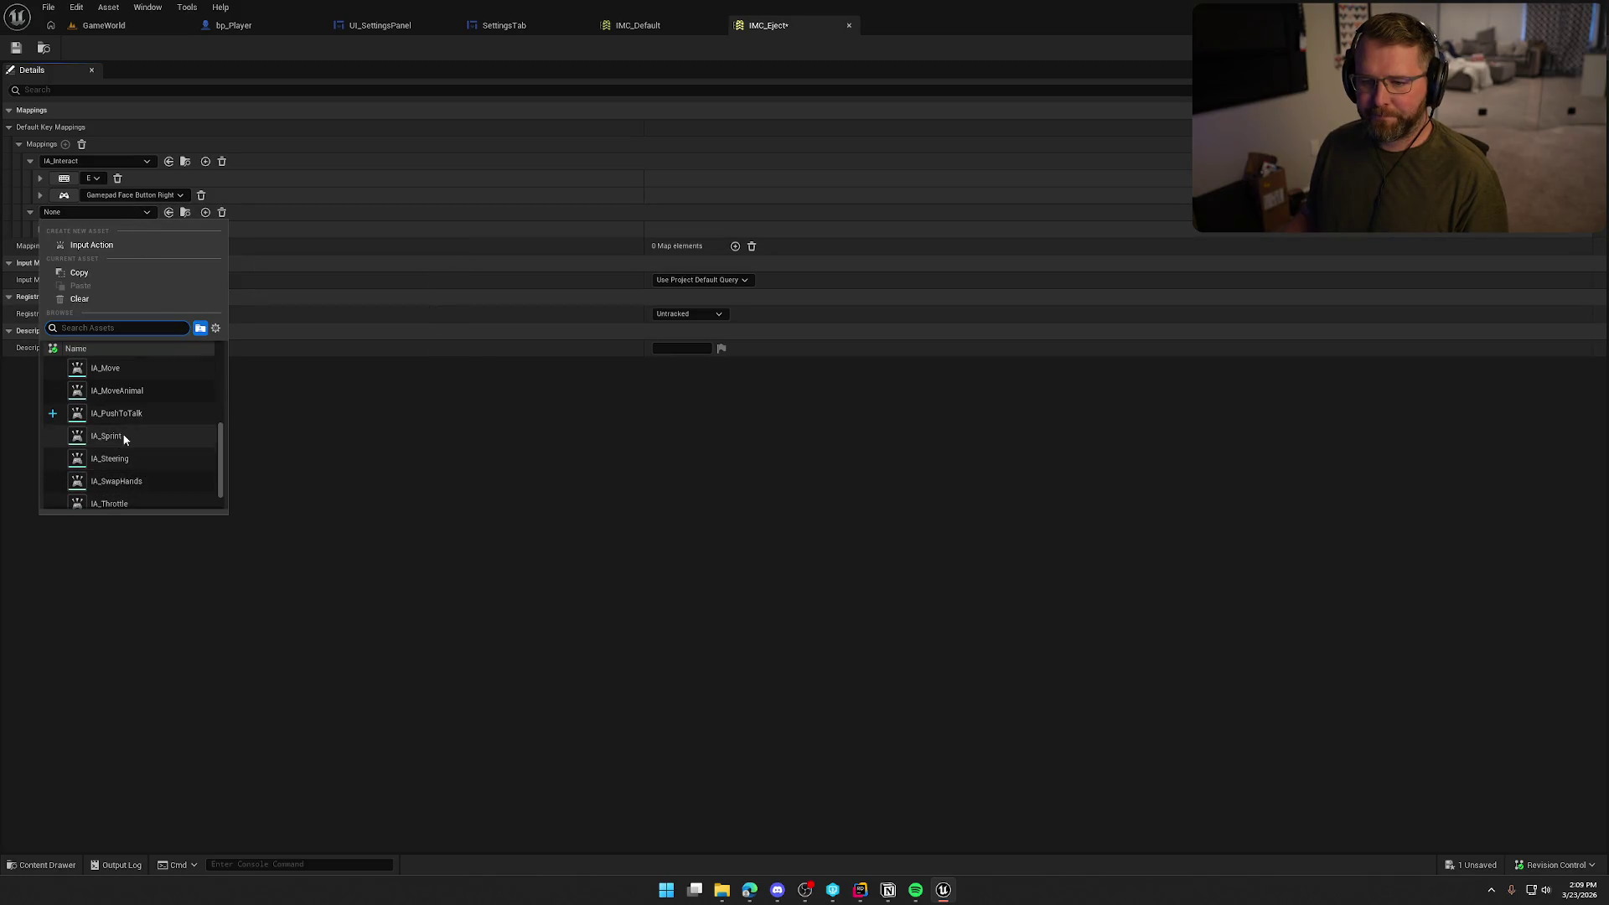
{"action": "left_click", "coordinate": [119, 414]}
{"action": "left_click", "coordinate": [30, 212]}
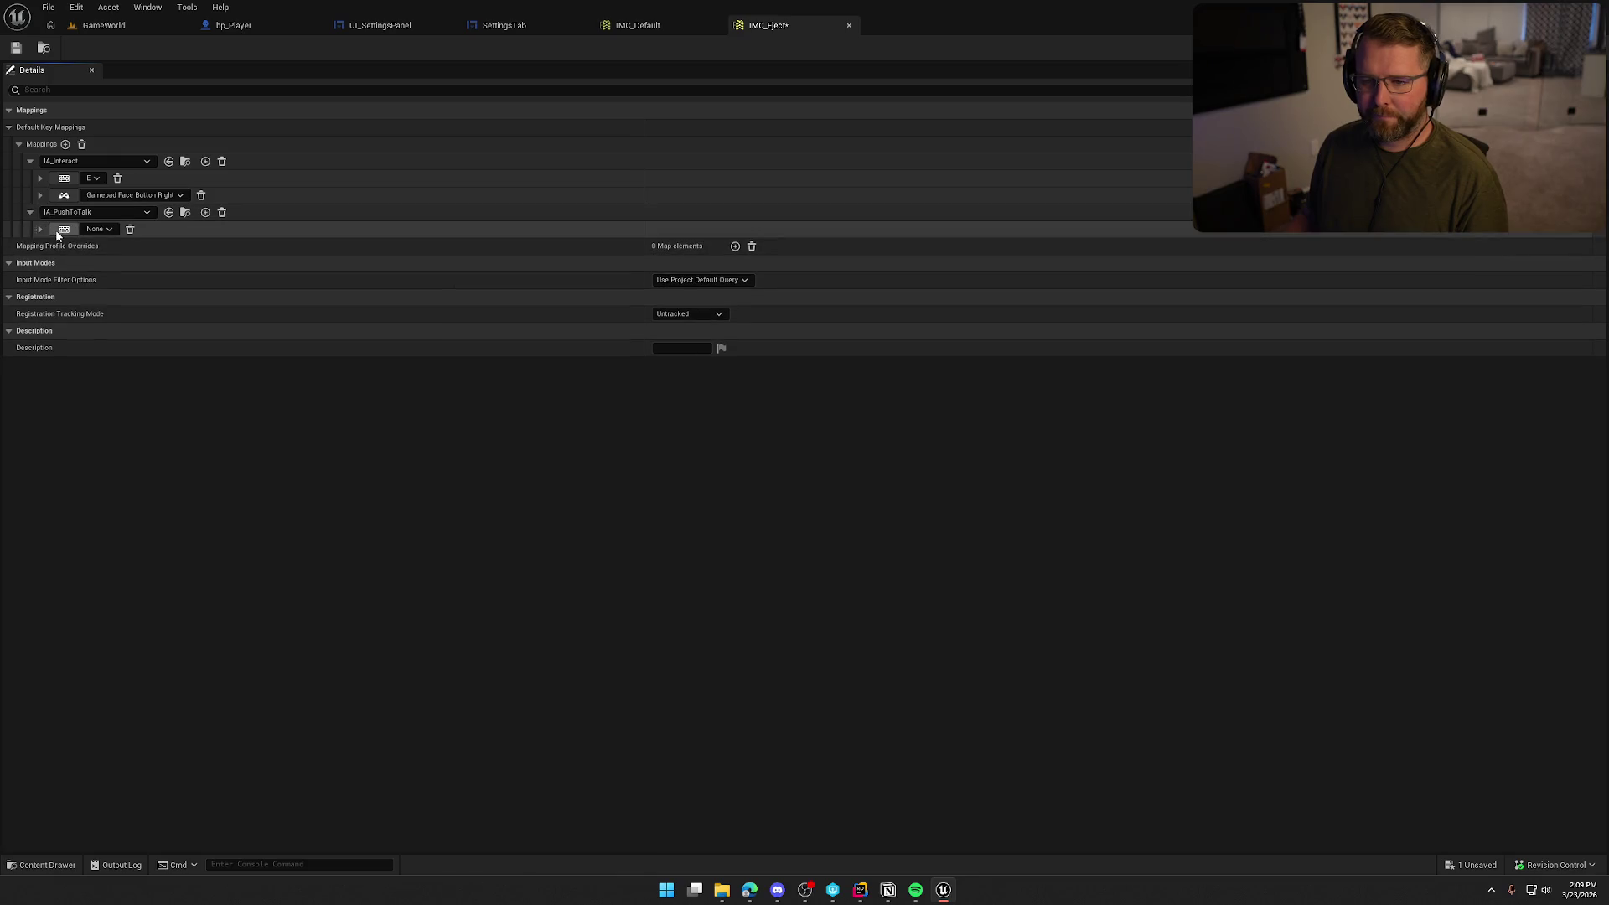
{"action": "left_click", "coordinate": [57, 229]}
{"action": "key", "text": "t"}
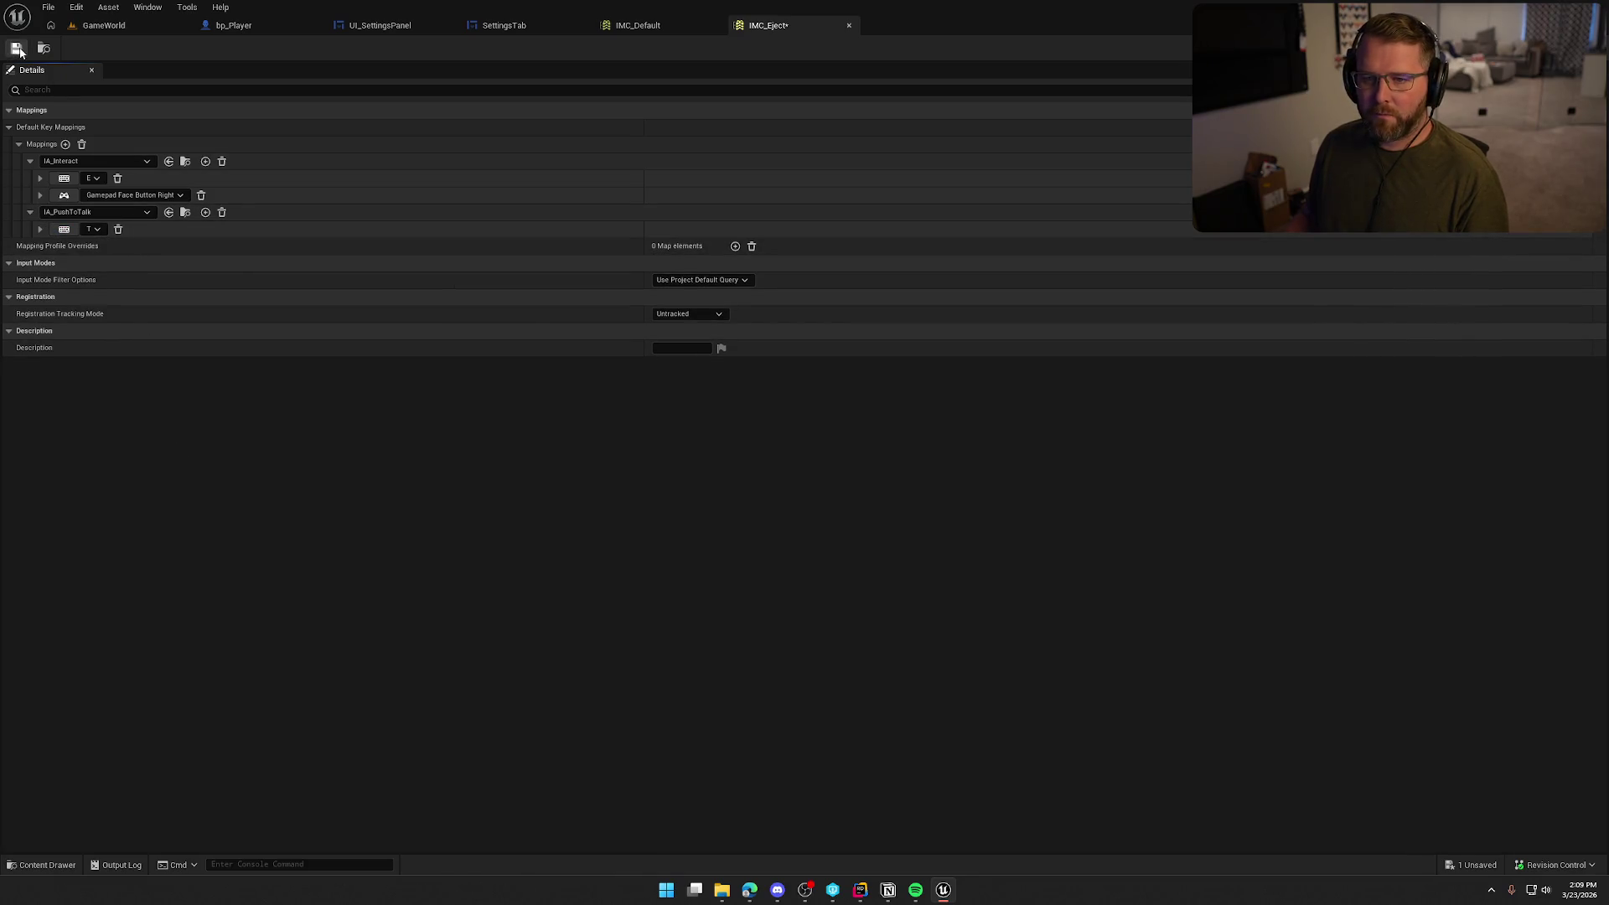
Save IMC_Eject, checking it out, then open IMC_RideAnimal from the Content Drawer
{"action": "left_click", "coordinate": [17, 50]}
{"action": "left_click", "coordinate": [822, 582]}
{"action": "left_click", "coordinate": [822, 584]}
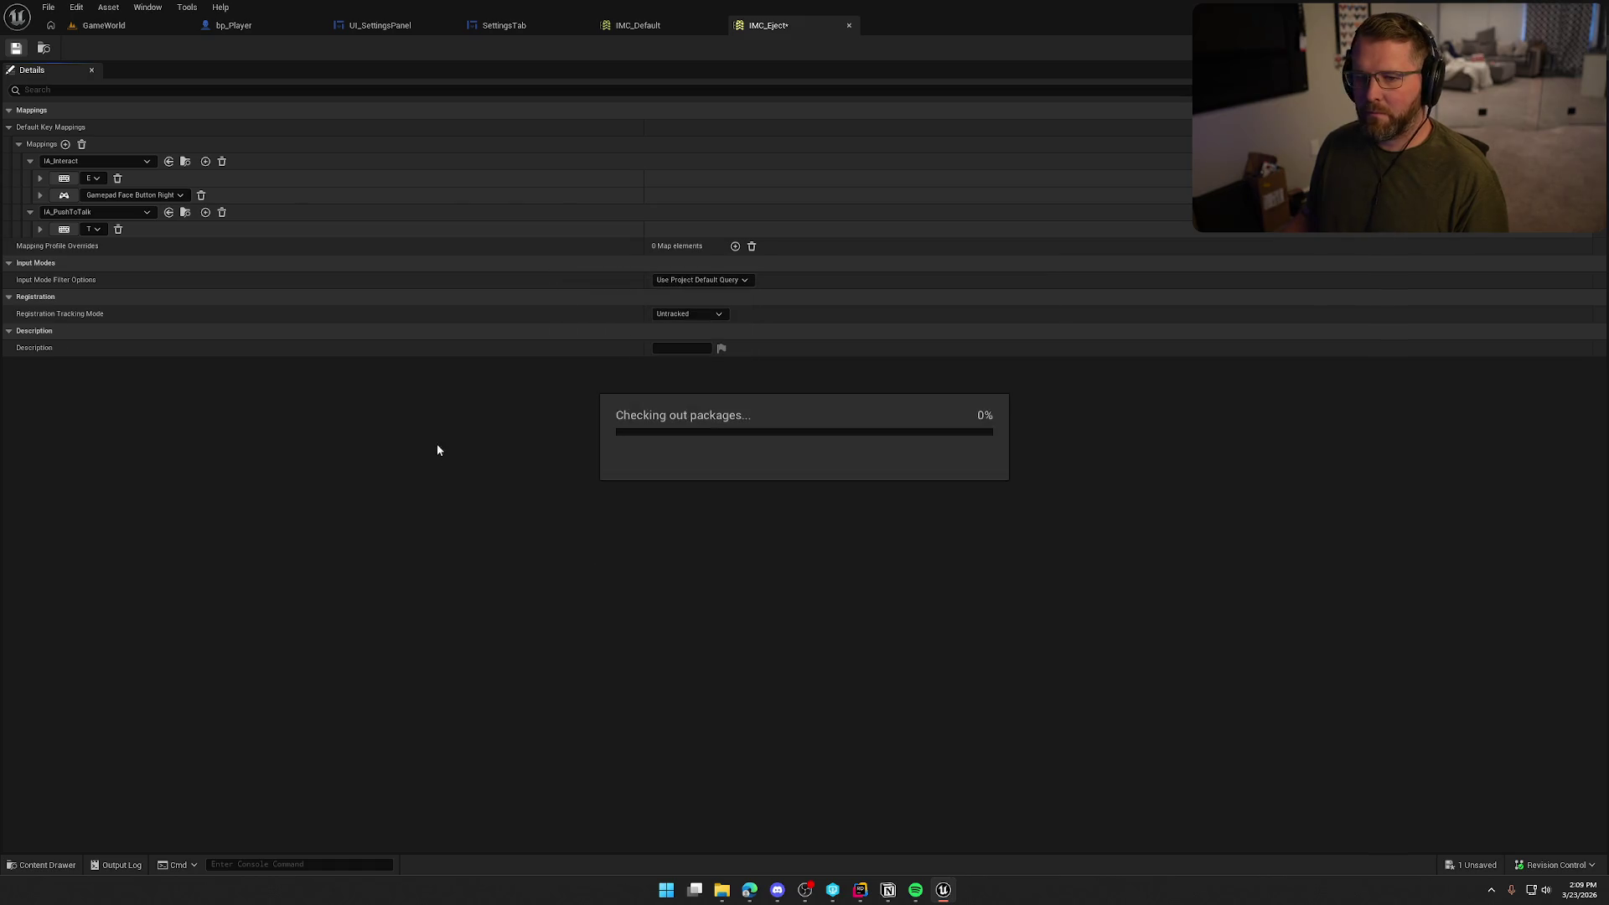
{"action": "key", "text": "ctrl+space"}
{"action": "key", "text": "Right"}
{"action": "key", "text": "Return"}
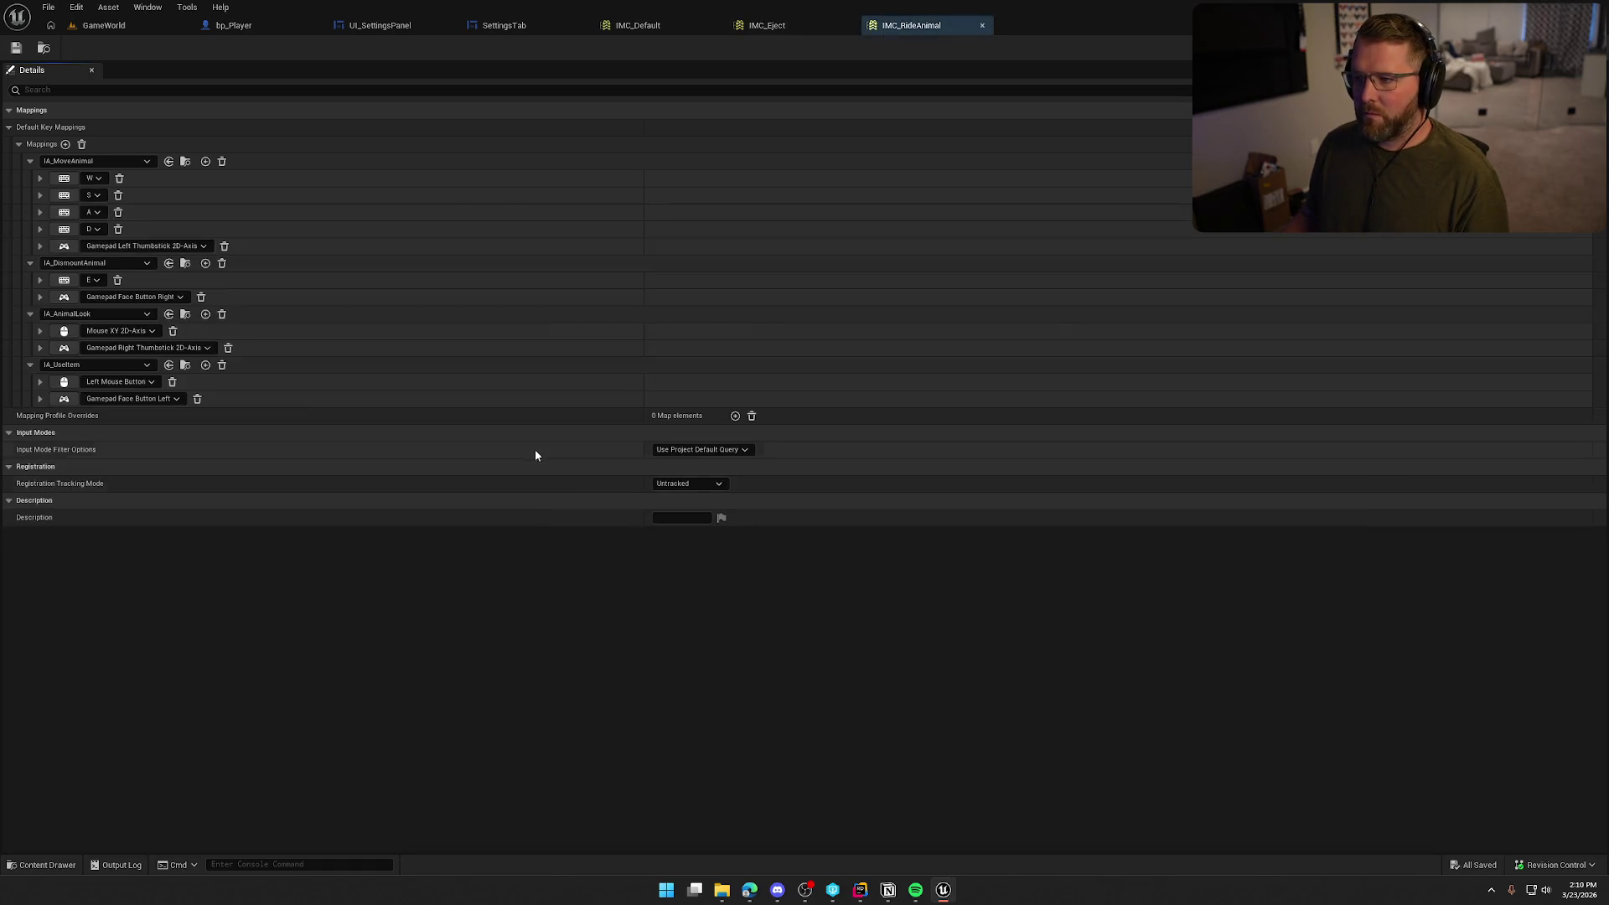
In IMC_RideAnimal, add an IA_PushToTalk mapping on the T key and save with check-out
{"action": "left_click", "coordinate": [30, 161]}
{"action": "left_click", "coordinate": [30, 177]}
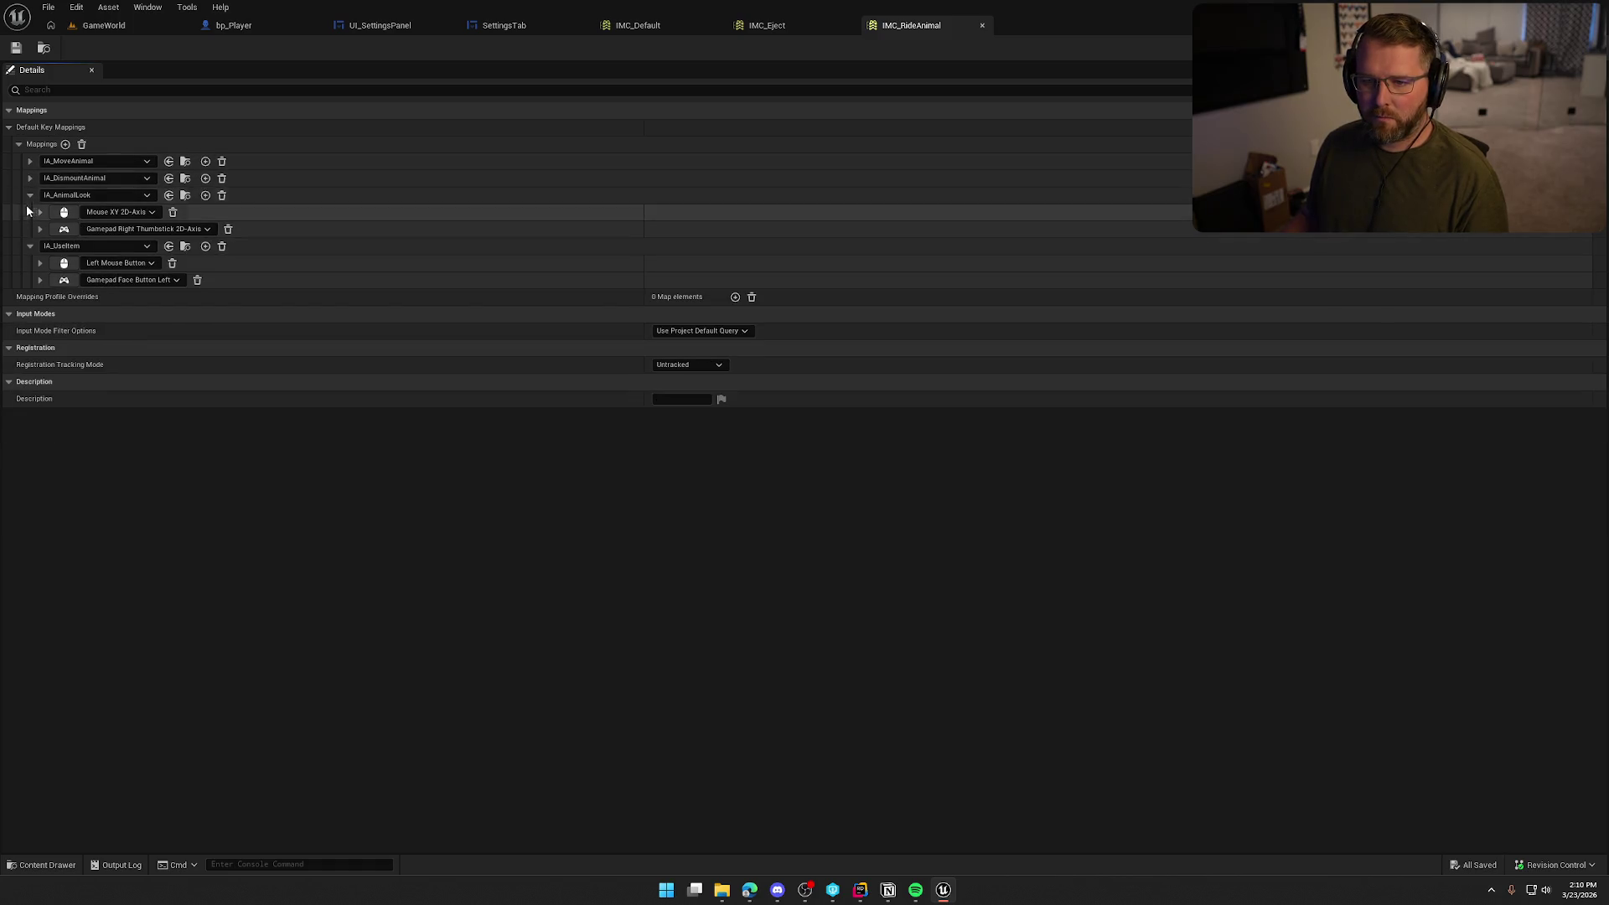
{"action": "left_click", "coordinate": [66, 144]}
{"action": "left_click", "coordinate": [74, 416]}
{"action": "scroll", "coordinate": [139, 628], "scroll_direction": "down", "scroll_amount": 3}
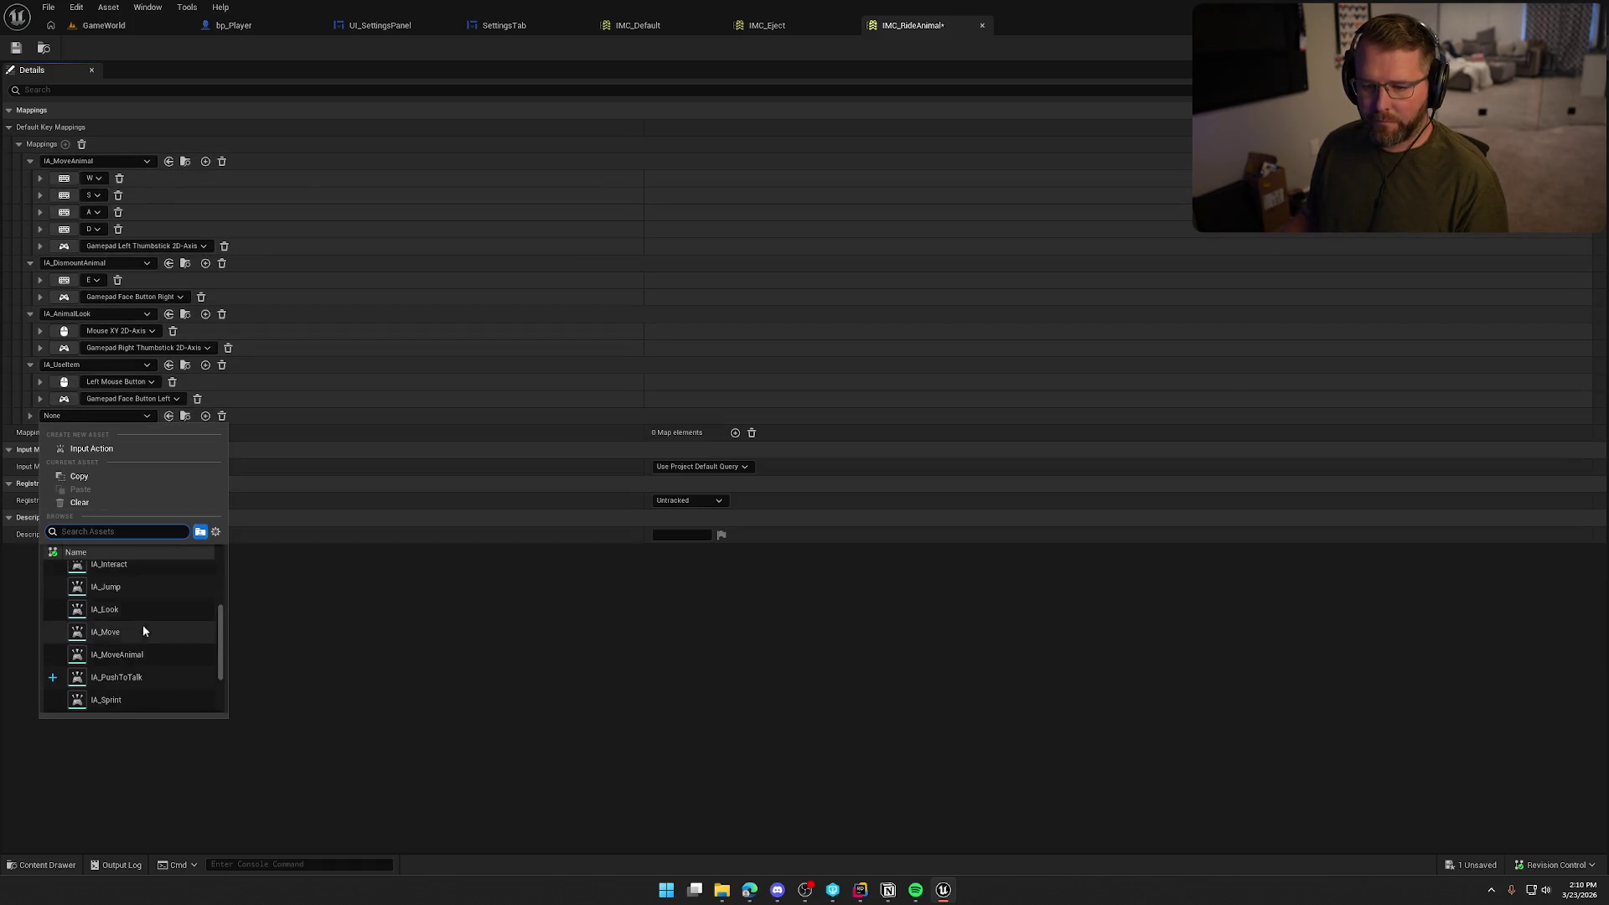
{"action": "left_click", "coordinate": [147, 667]}
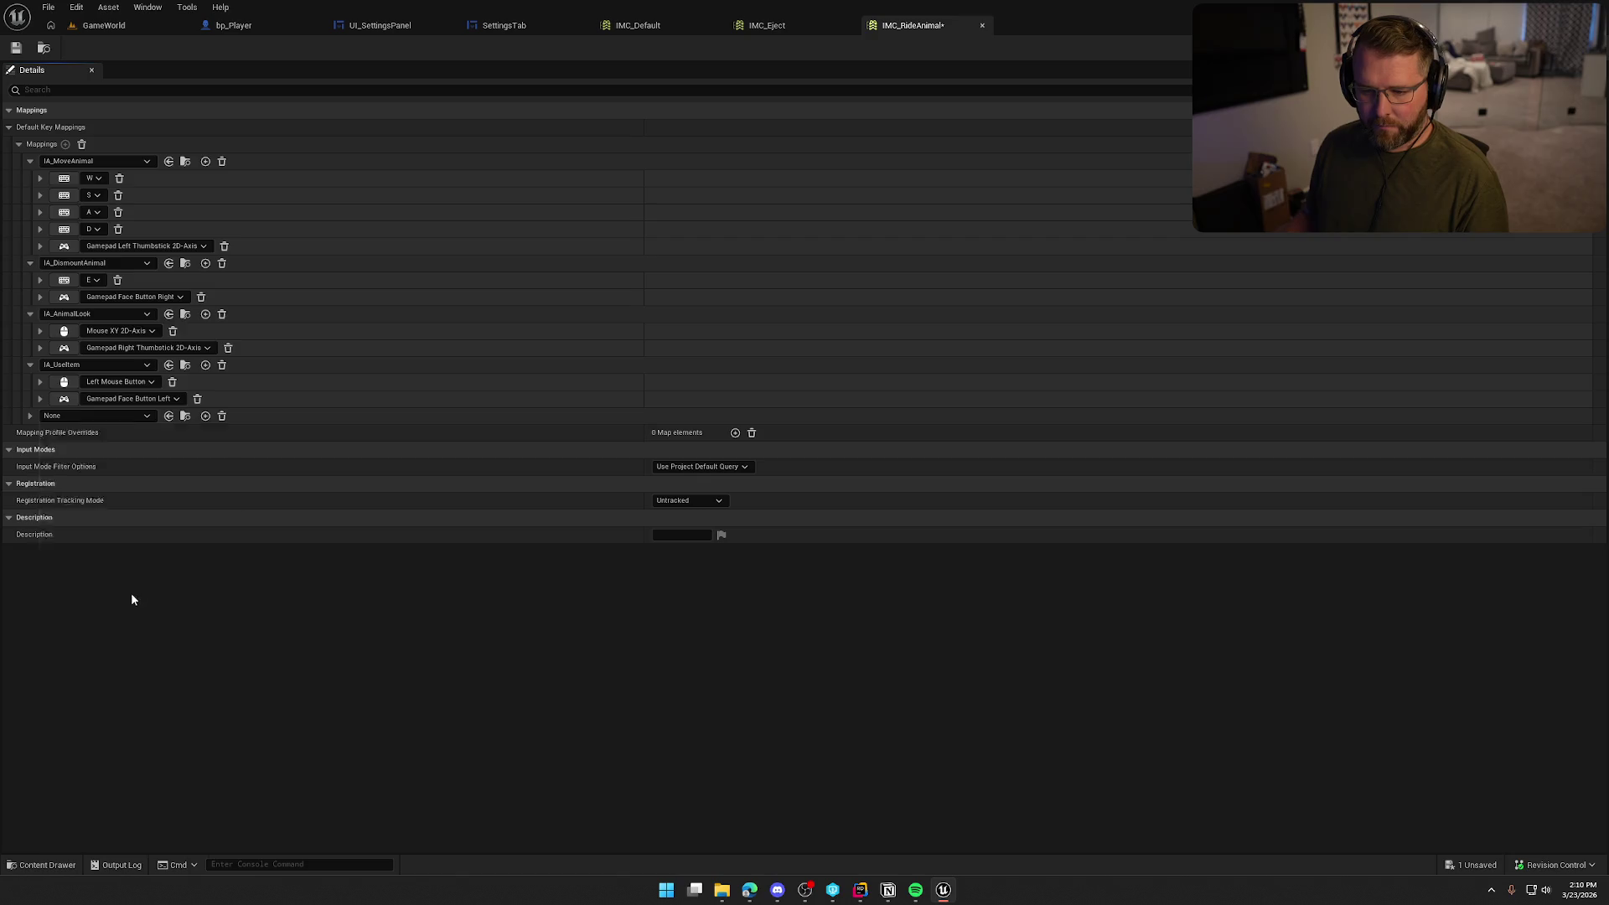
{"action": "left_click", "coordinate": [30, 415]}
{"action": "key", "text": "t"}
{"action": "left_click", "coordinate": [16, 48]}
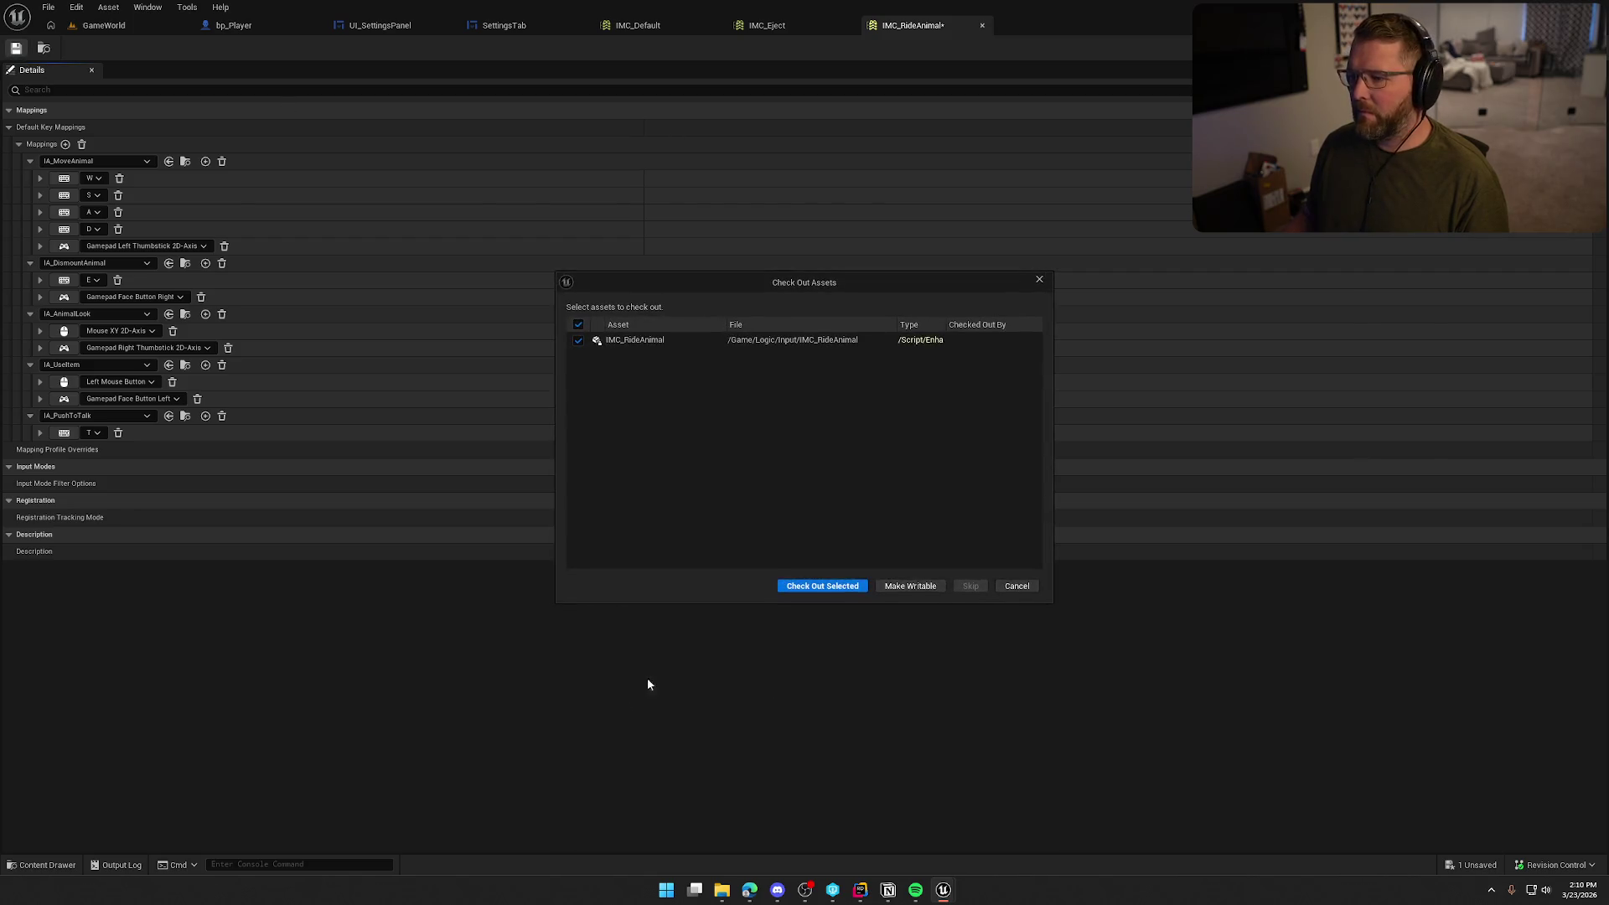
{"action": "left_click", "coordinate": [818, 585]}
Open IMC_Wagon, map IA_PushToTalk to the T key, and save with check-out
{"action": "key", "text": "ctrl+space"}
{"action": "double_click", "coordinate": [462, 644]}
{"action": "left_click", "coordinate": [65, 144]}
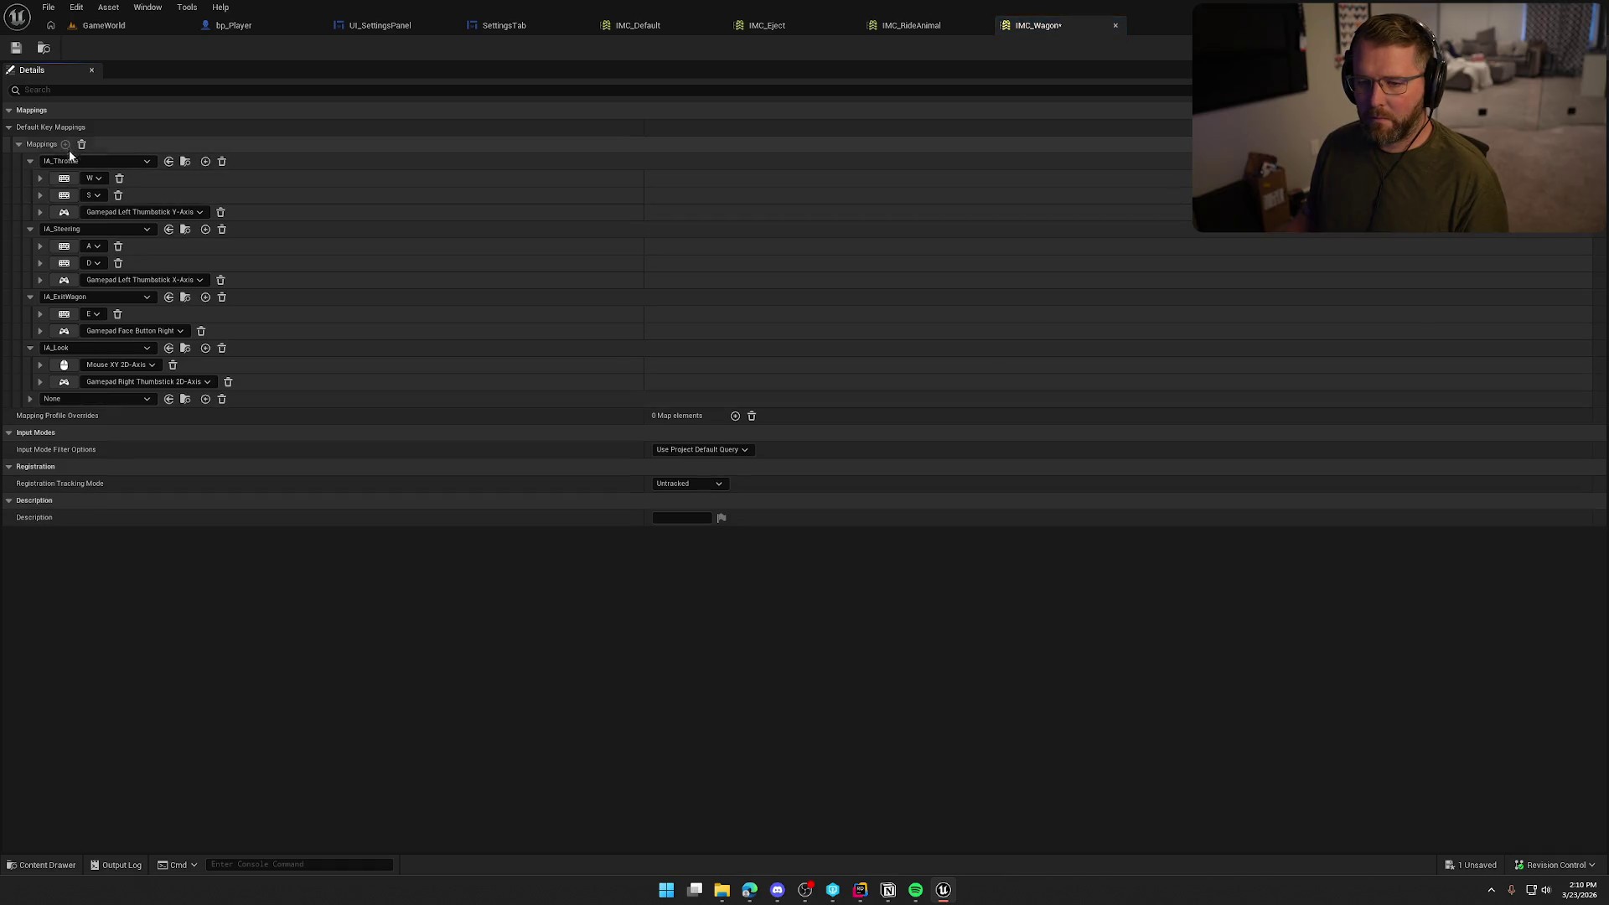
{"action": "left_click", "coordinate": [97, 398]}
{"action": "scroll", "coordinate": [124, 586], "scroll_direction": "down", "scroll_amount": 5}
{"action": "left_click", "coordinate": [125, 667]}
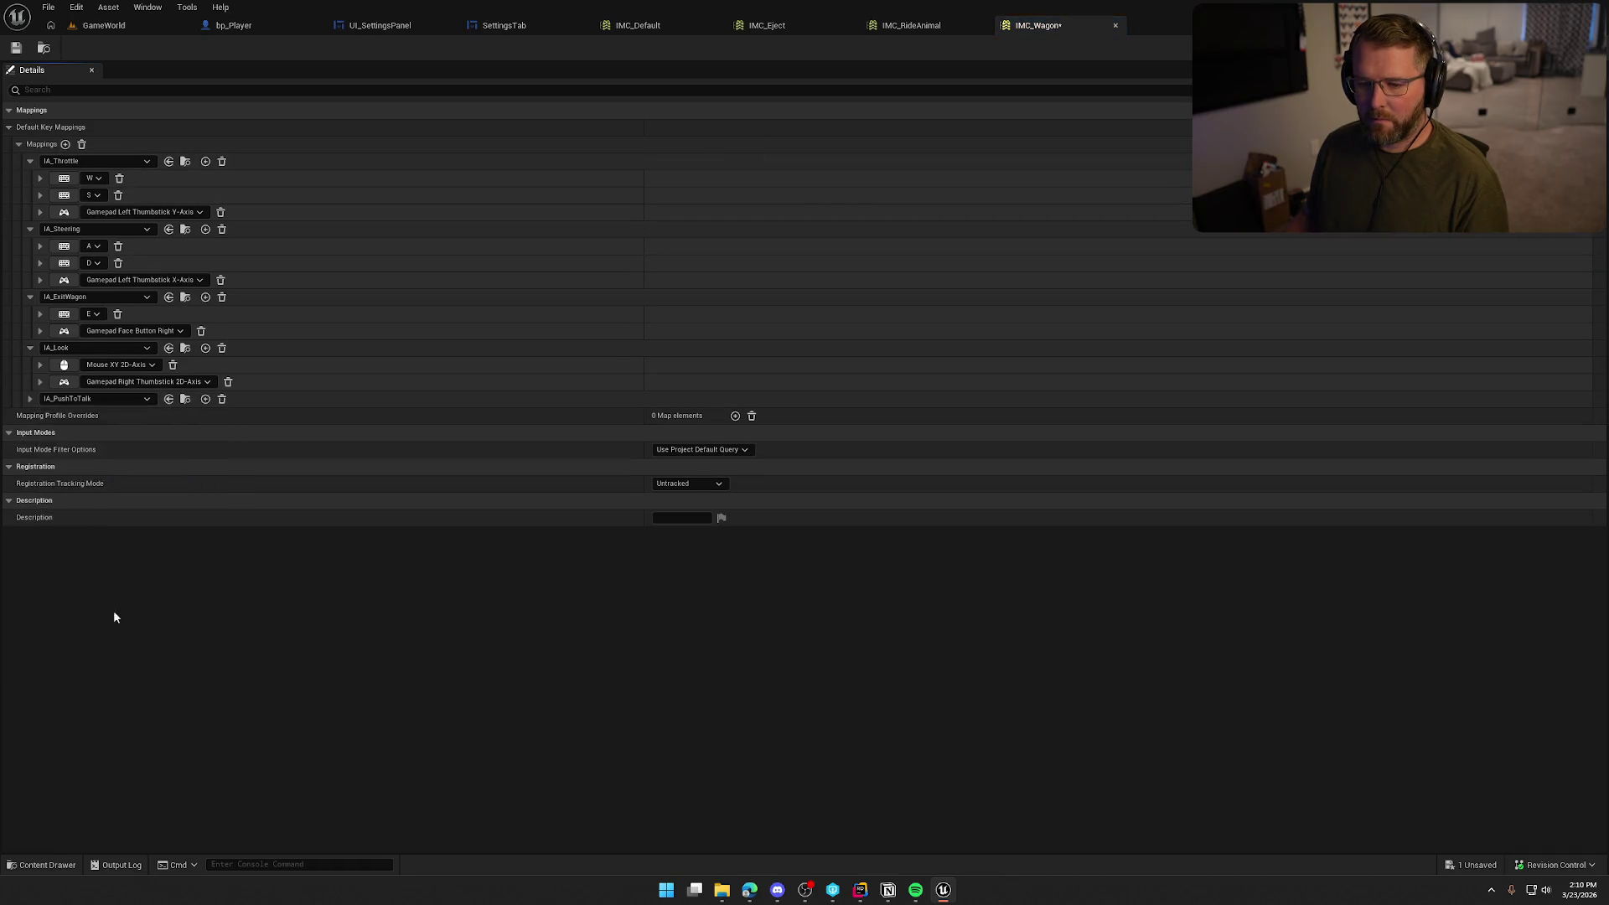
{"action": "left_click", "coordinate": [65, 416]}
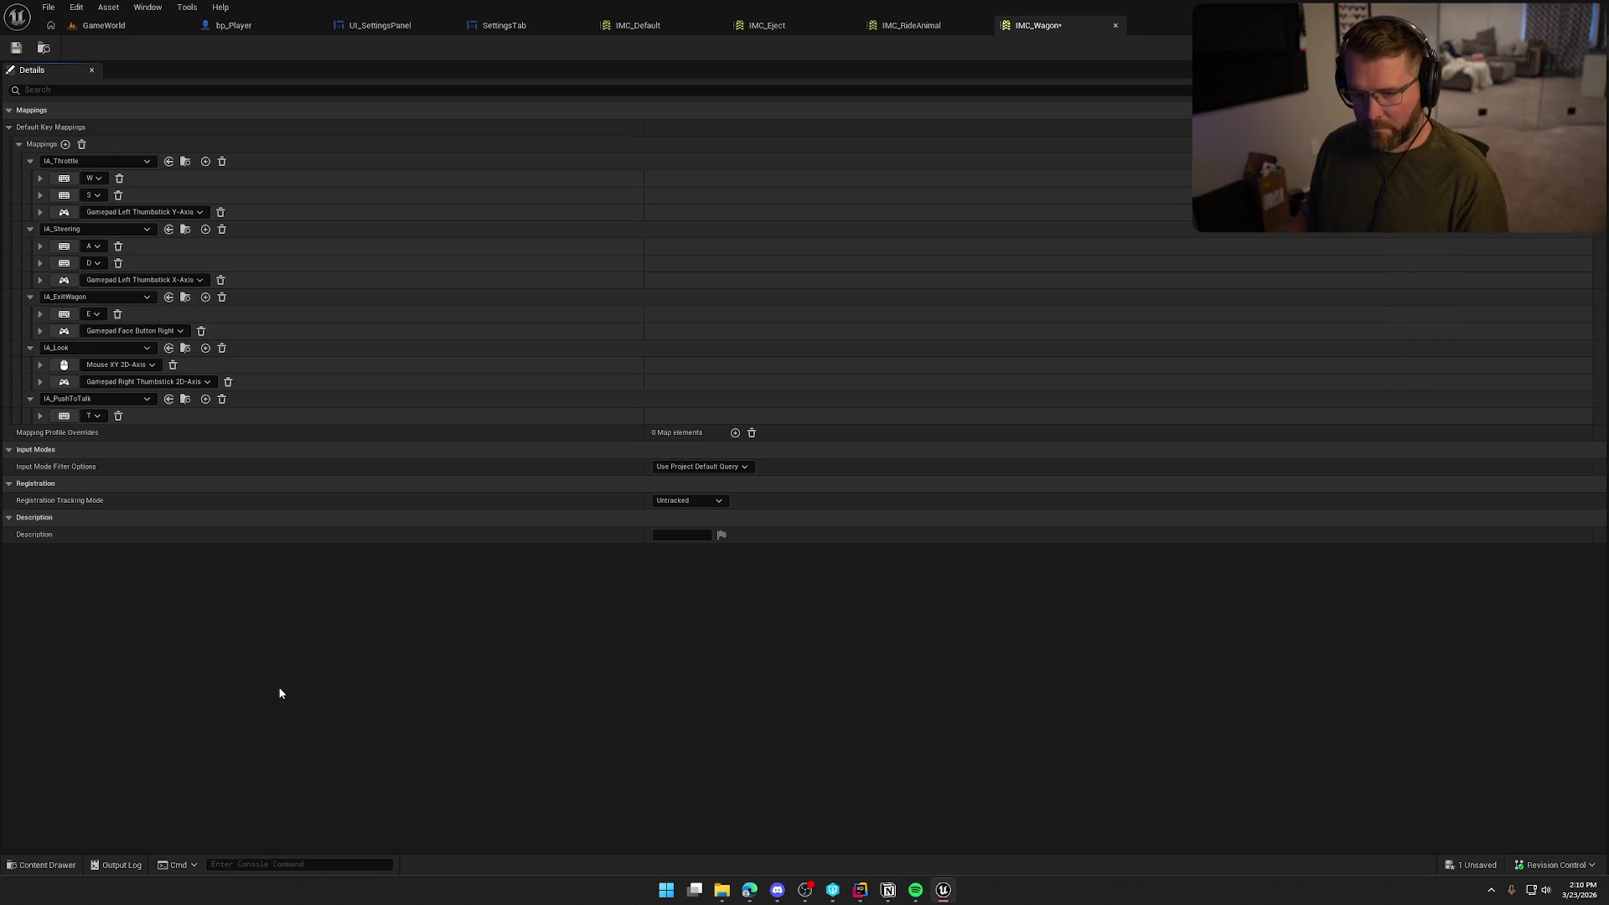
{"action": "left_click", "coordinate": [16, 48]}
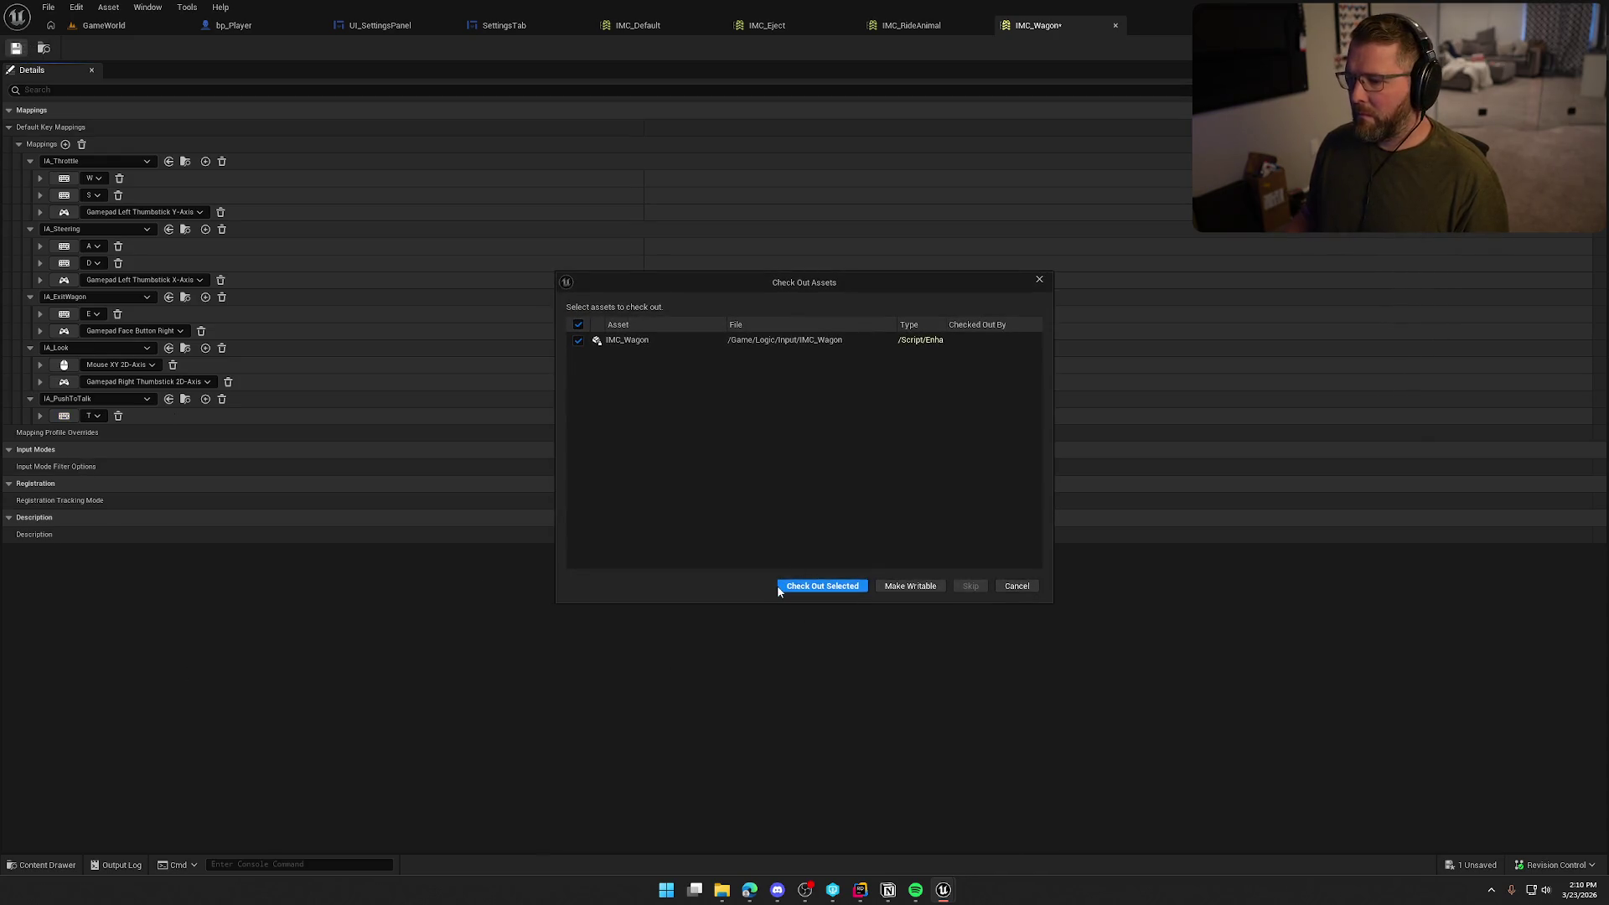
{"action": "left_click", "coordinate": [779, 586]}
{"action": "left_click", "coordinate": [103, 25]}
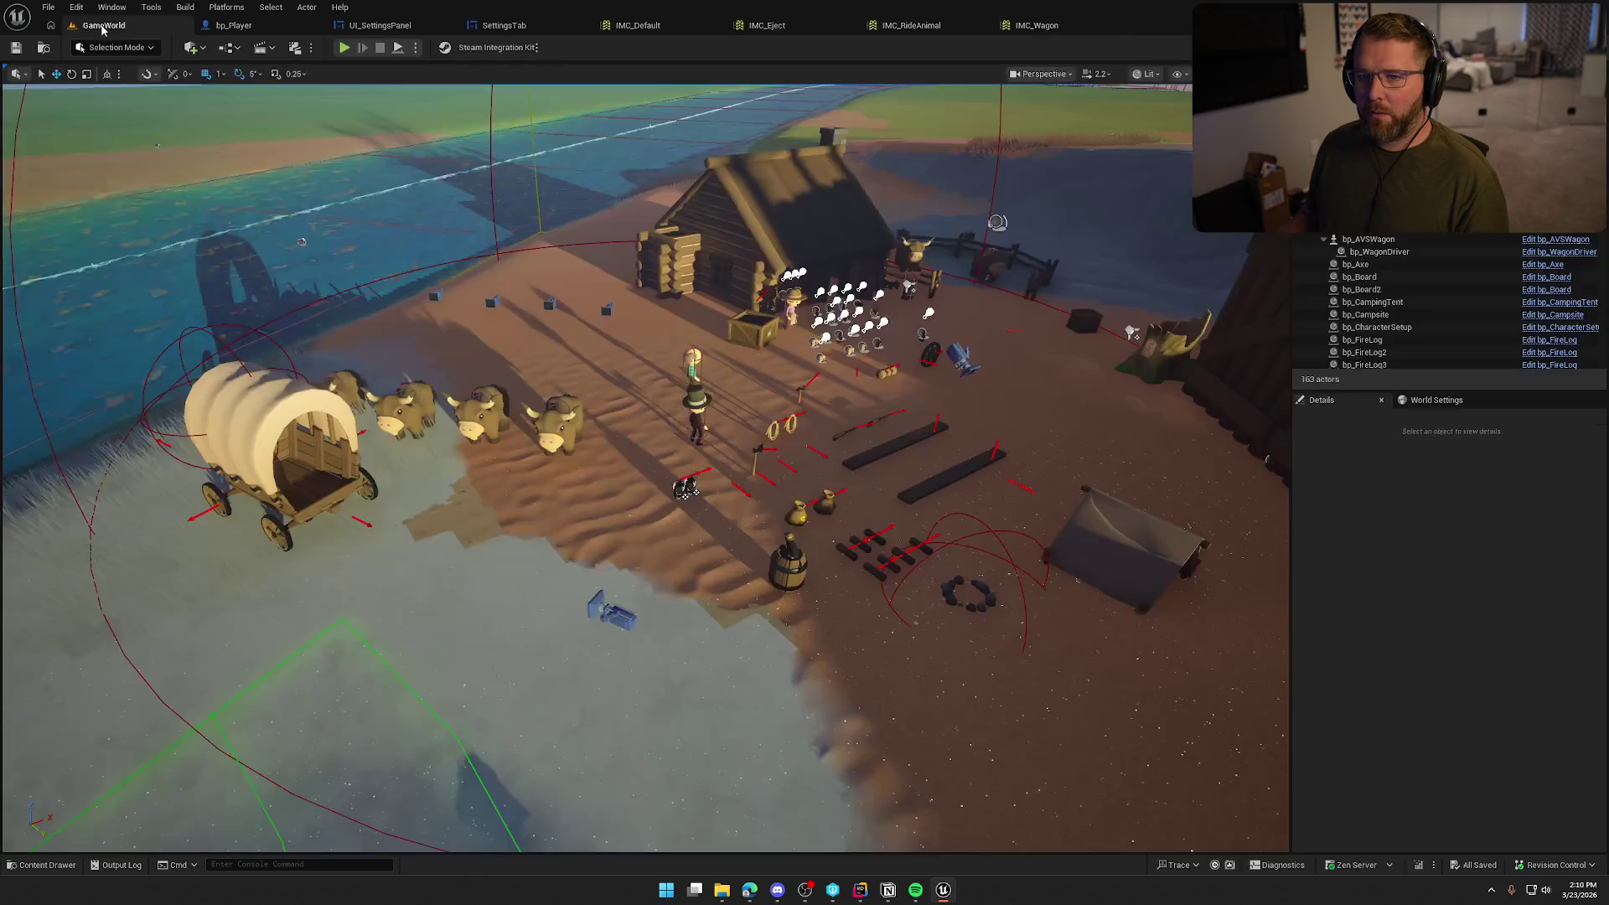
Place an IA_PushToTalk event node in PC_InGame's Inputs graph with all its pins shown
{"action": "key", "text": "ctrl+space"}
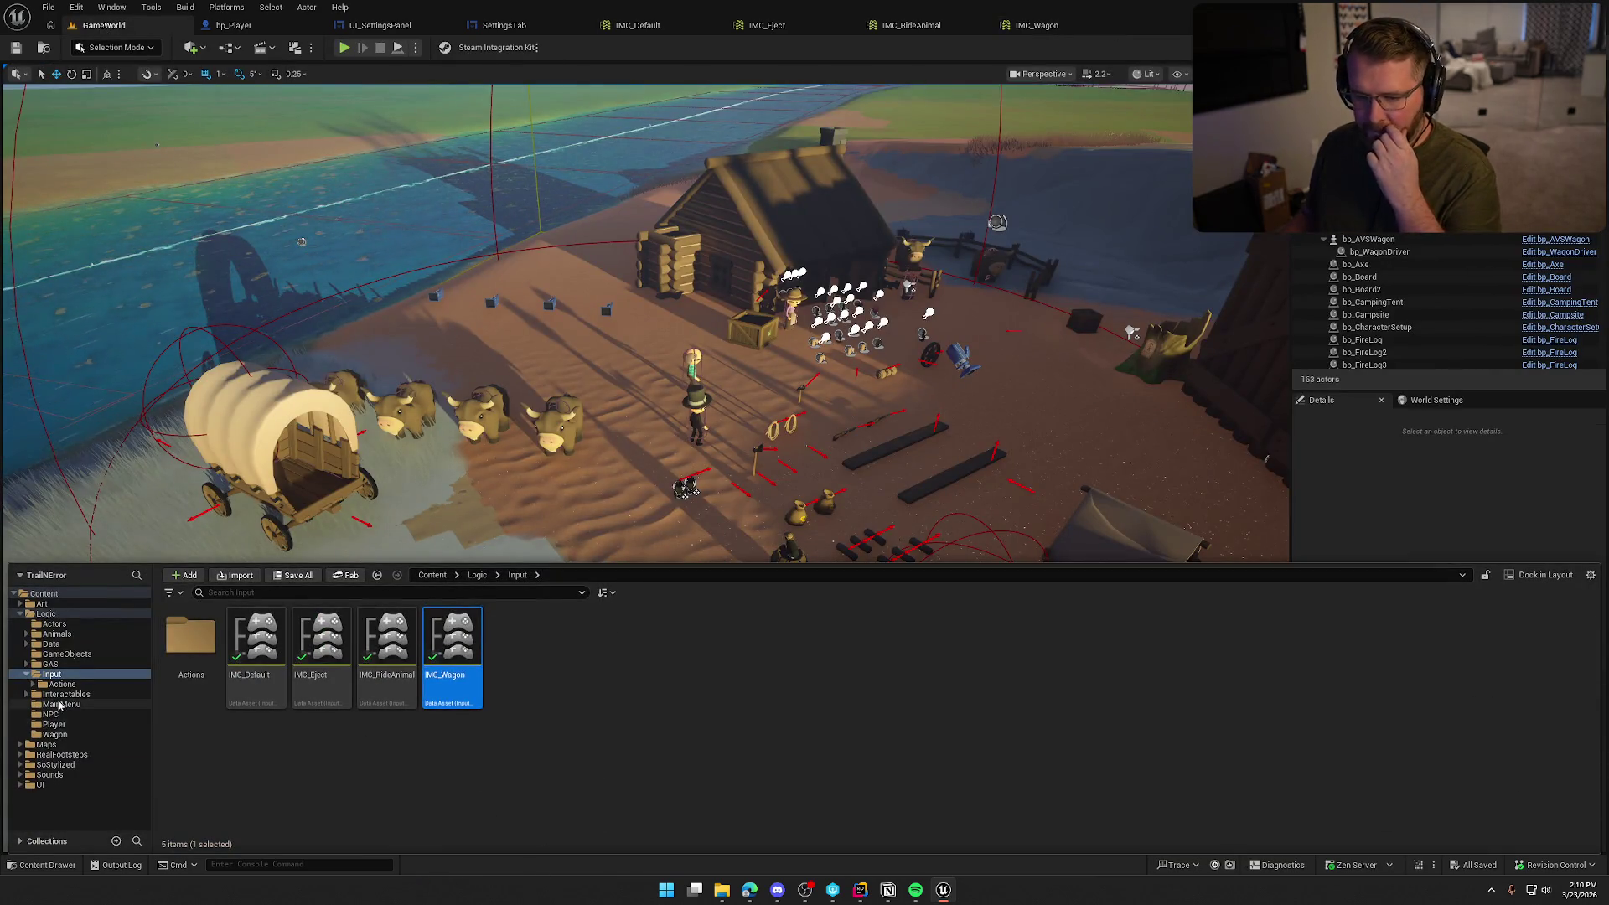
{"action": "left_click", "coordinate": [55, 724]}
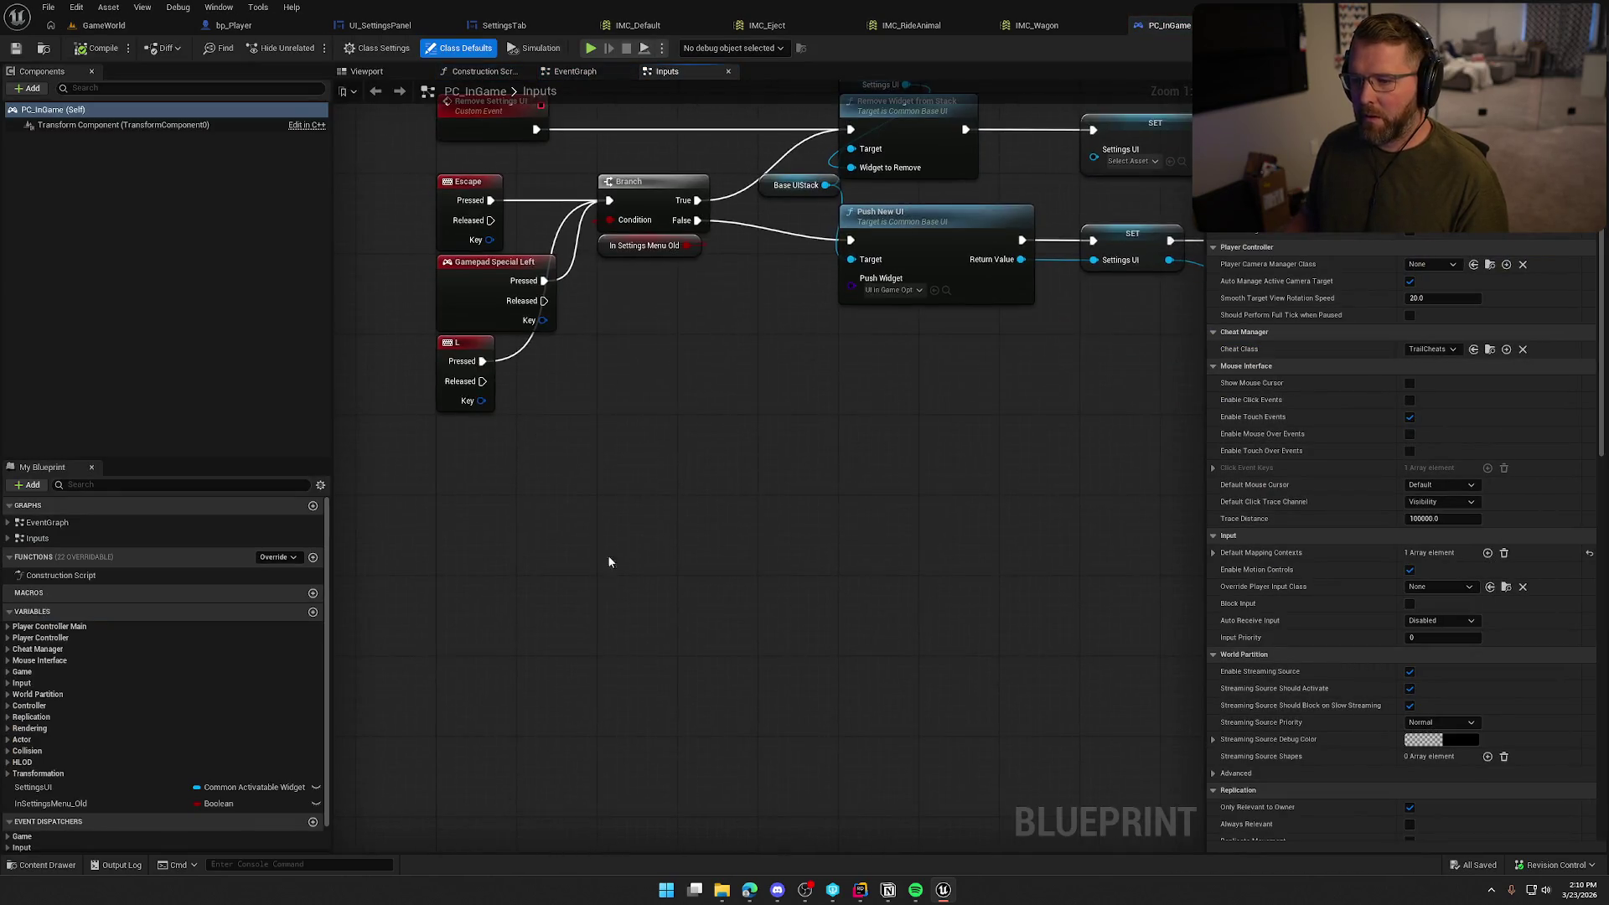
{"action": "right_click", "coordinate": [531, 442]}
{"action": "type", "text": "pushtotalk"}
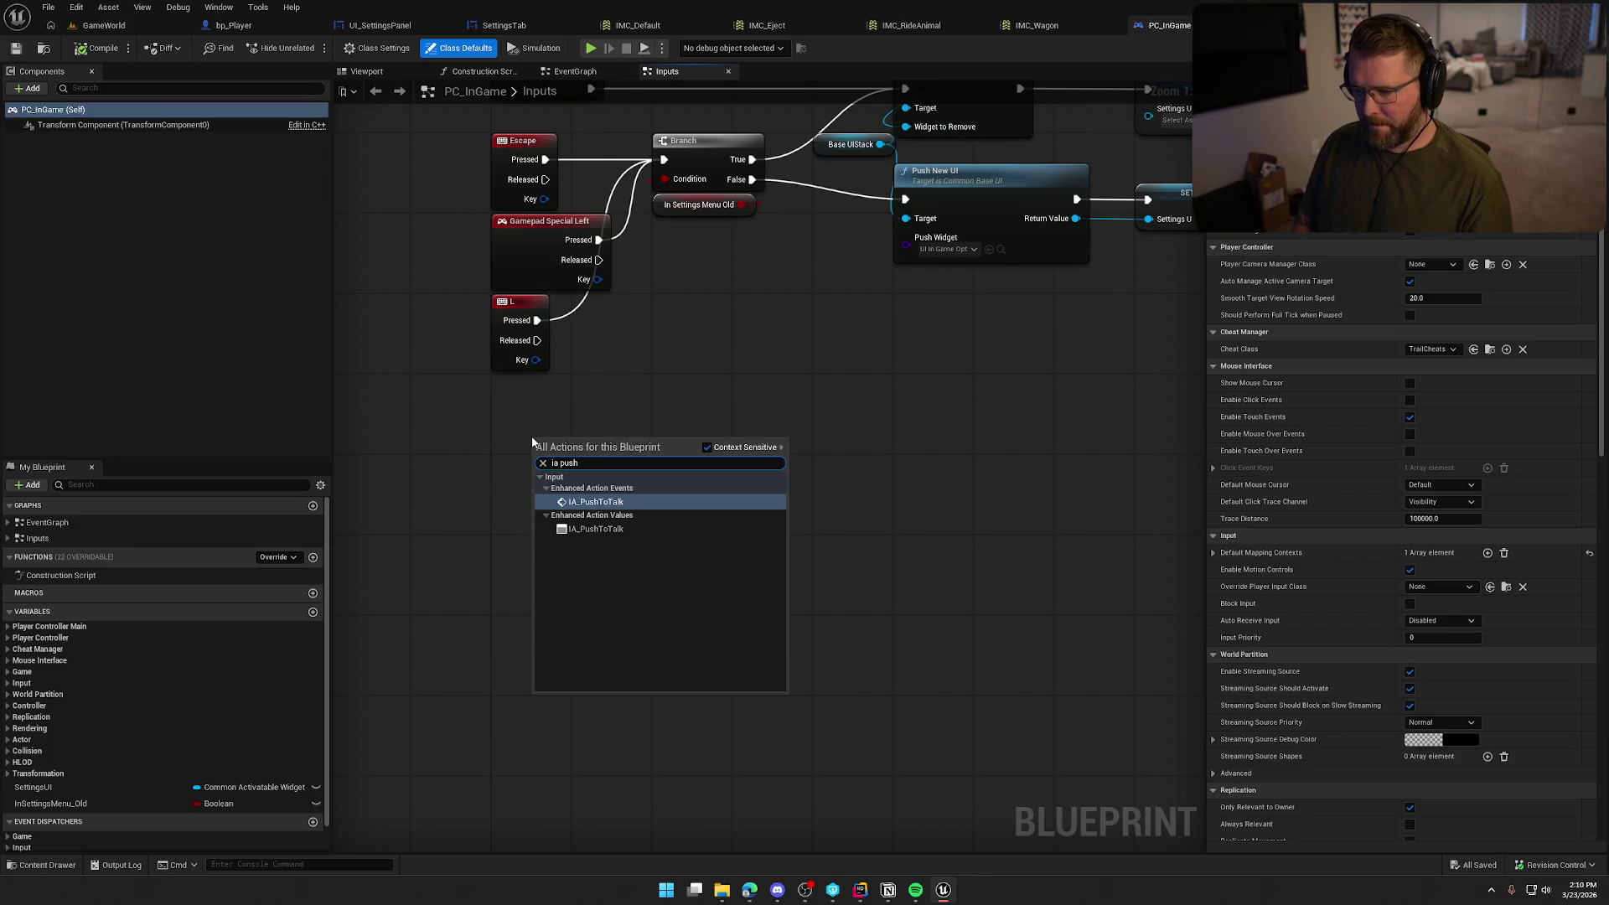
{"action": "key", "text": "Return"}
{"action": "mouse_move", "coordinate": [615, 566]}
{"action": "left_mouse_down"}
{"action": "mouse_move", "coordinate": [554, 508]}
{"action": "mouse_move", "coordinate": [493, 486]}
{"action": "left_mouse_up"}
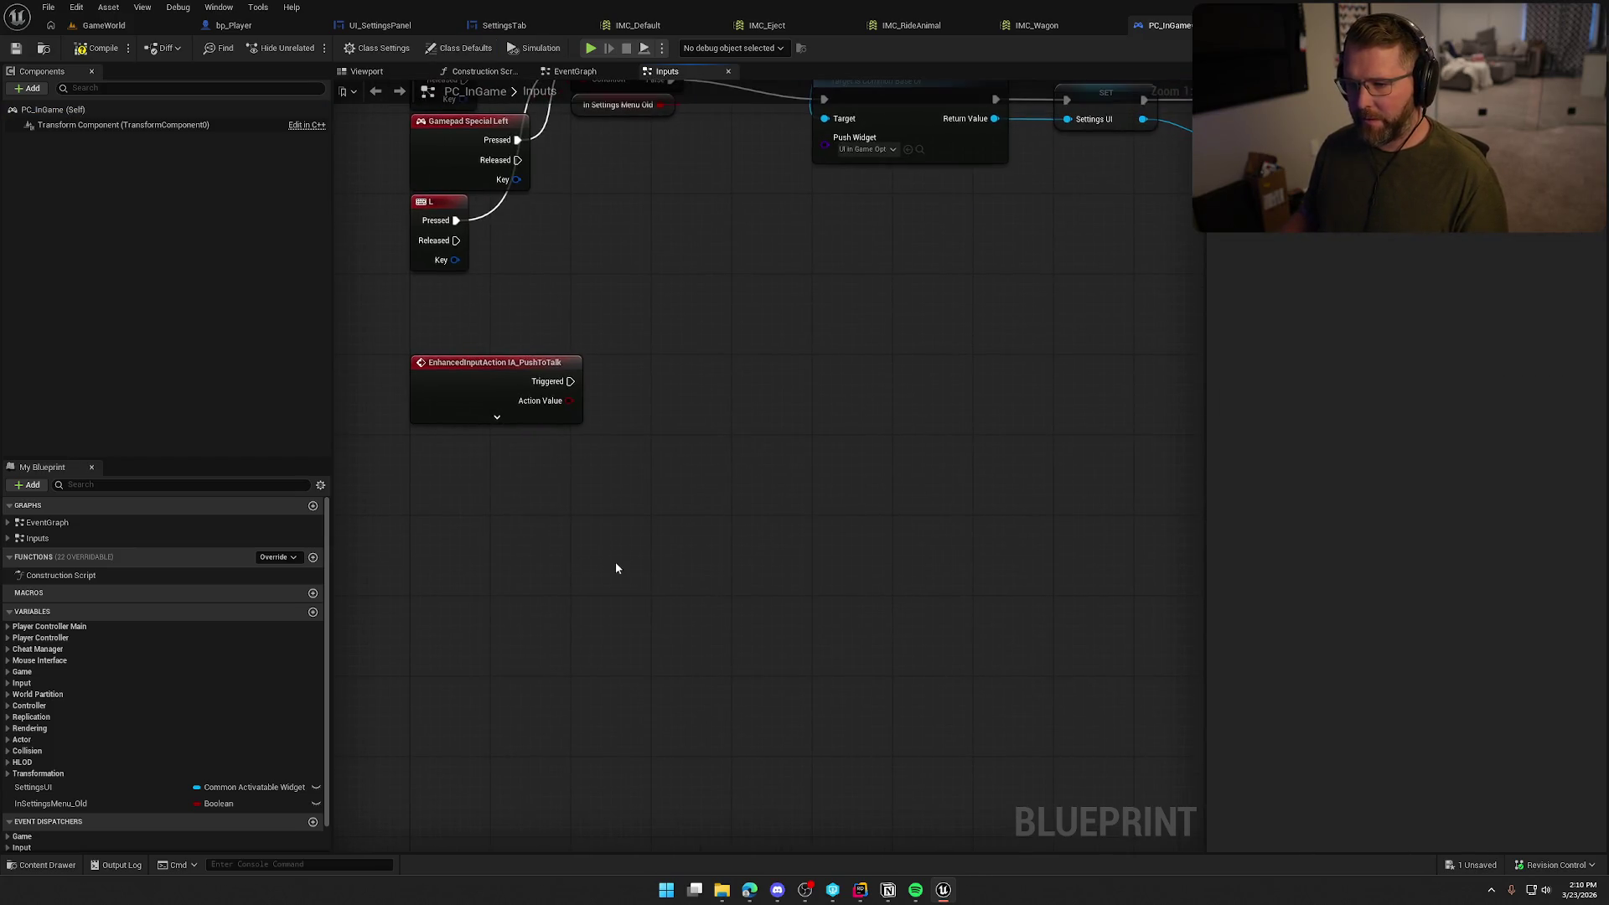
{"action": "left_click", "coordinate": [496, 416]}
{"action": "left_click_drag", "start_coordinate": [665, 535], "coordinate": [640, 518]}
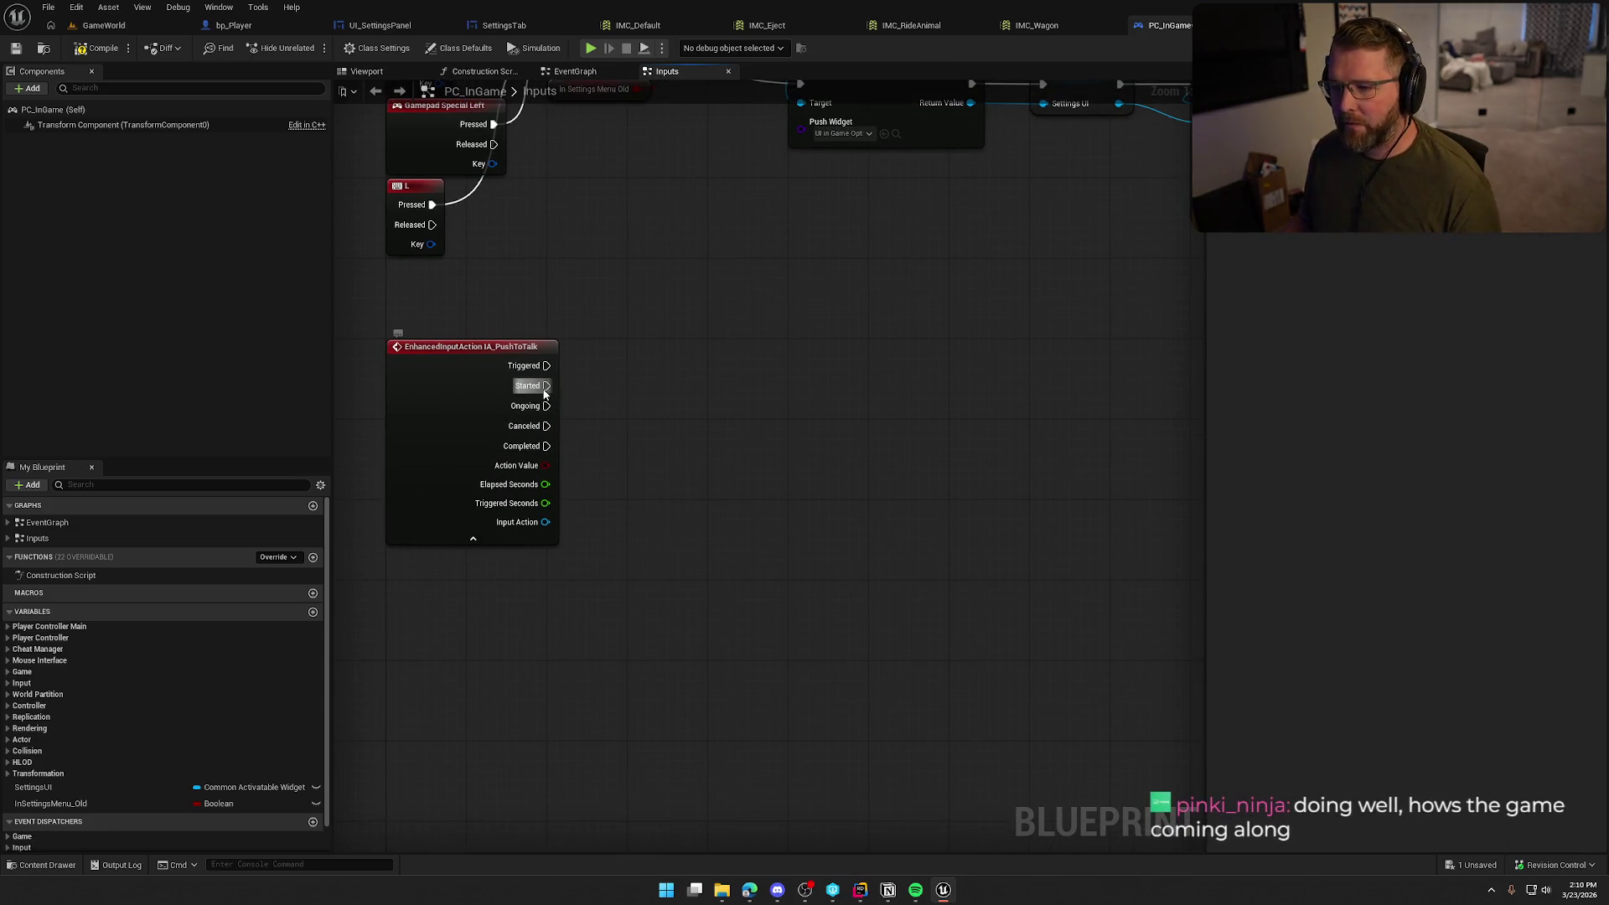
Connect an Execute Console Command node running 'ToggleSpeaking 1' to the Started pin
{"action": "left_click_drag", "start_coordinate": [546, 385], "coordinate": [715, 350]}
{"action": "type", "text": "execu"}
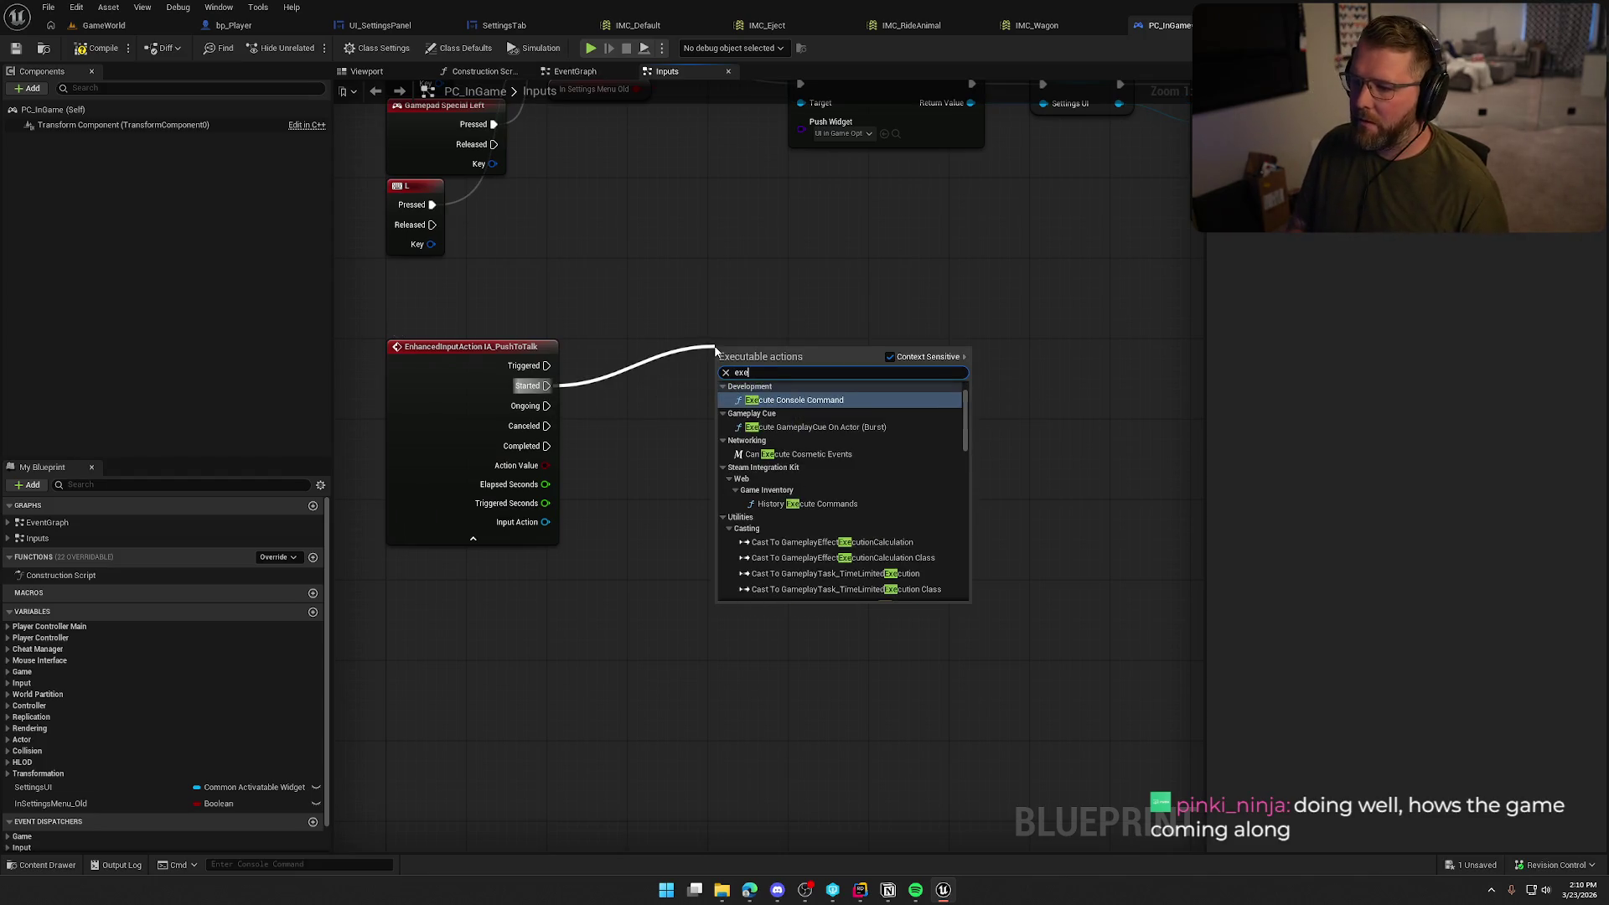
{"action": "key", "text": "Return"}
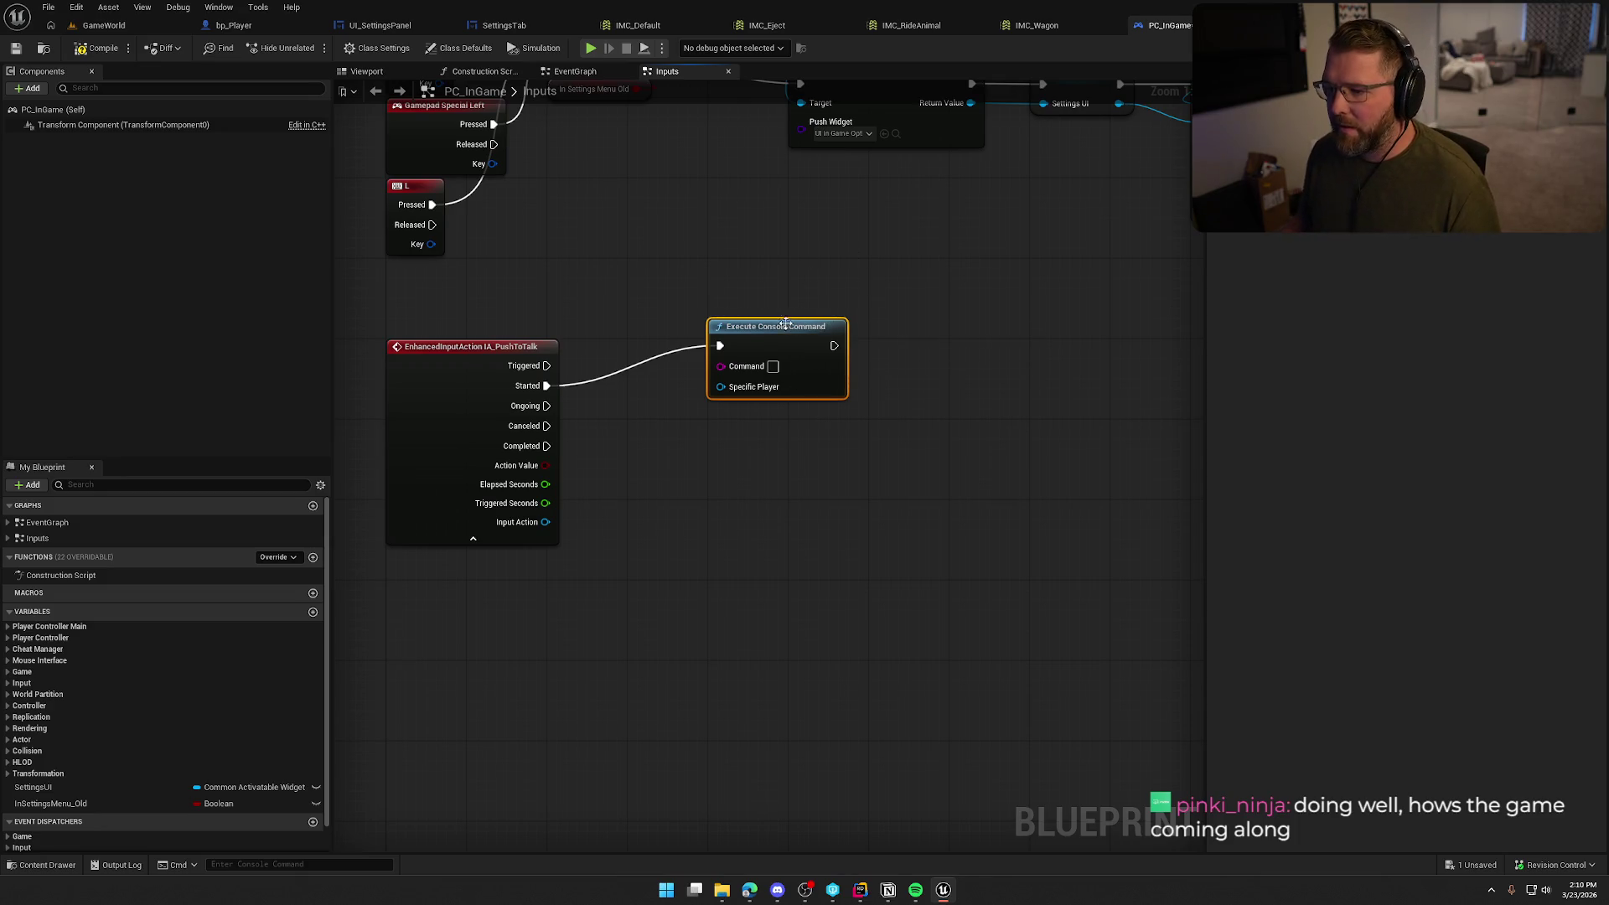
{"action": "left_click_drag", "start_coordinate": [785, 321], "coordinate": [785, 342]}
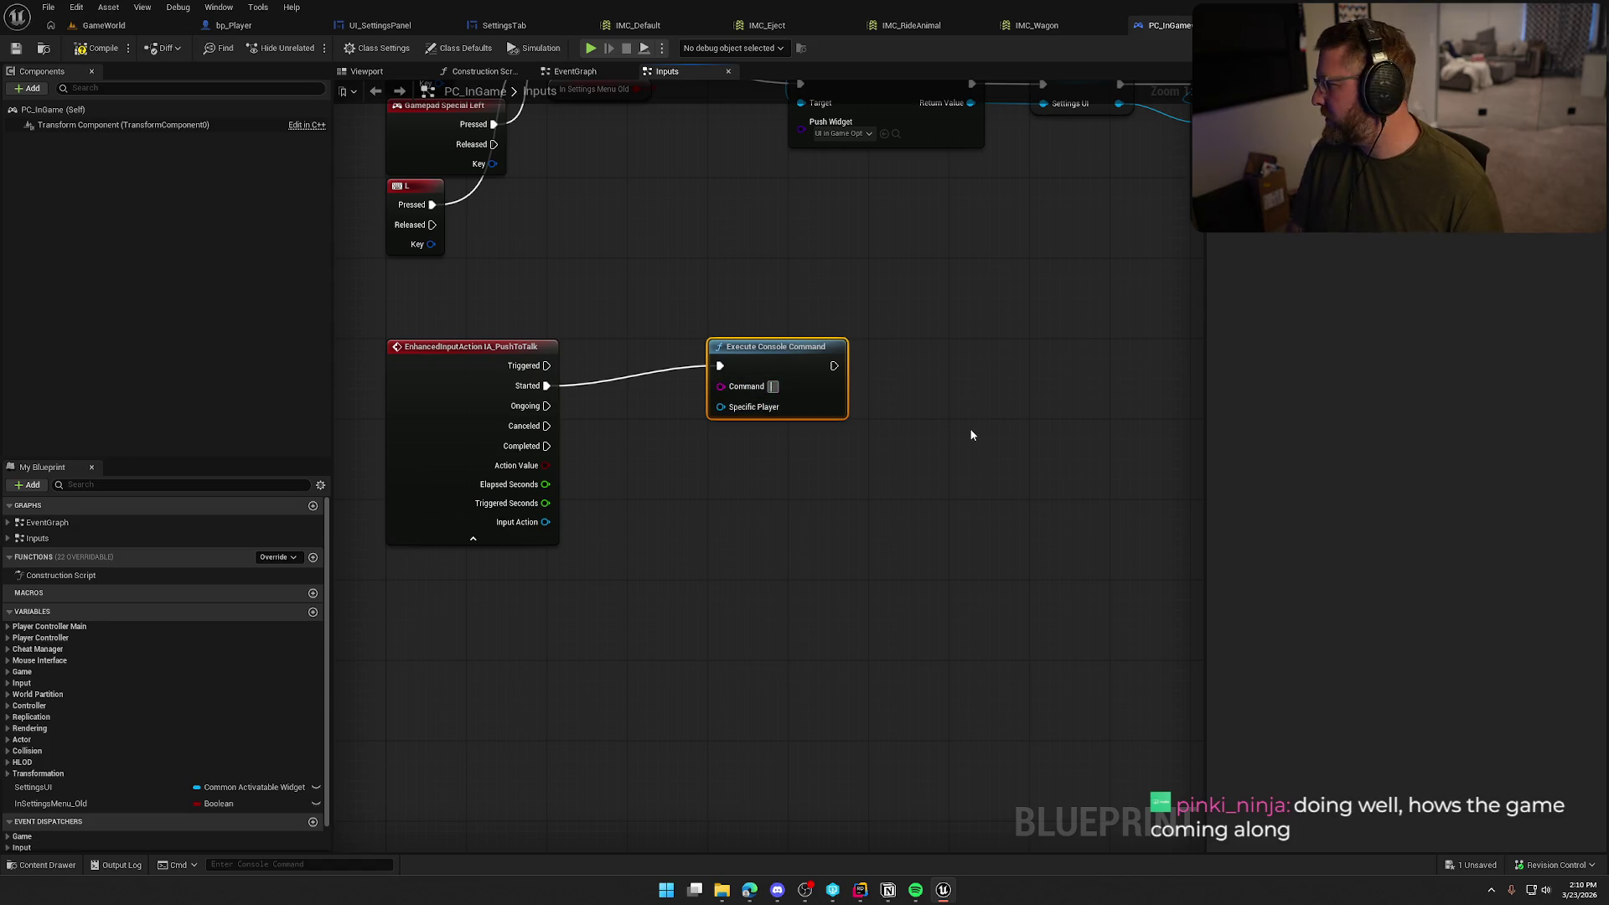
{"action": "type", "text": "ToggleSp"}
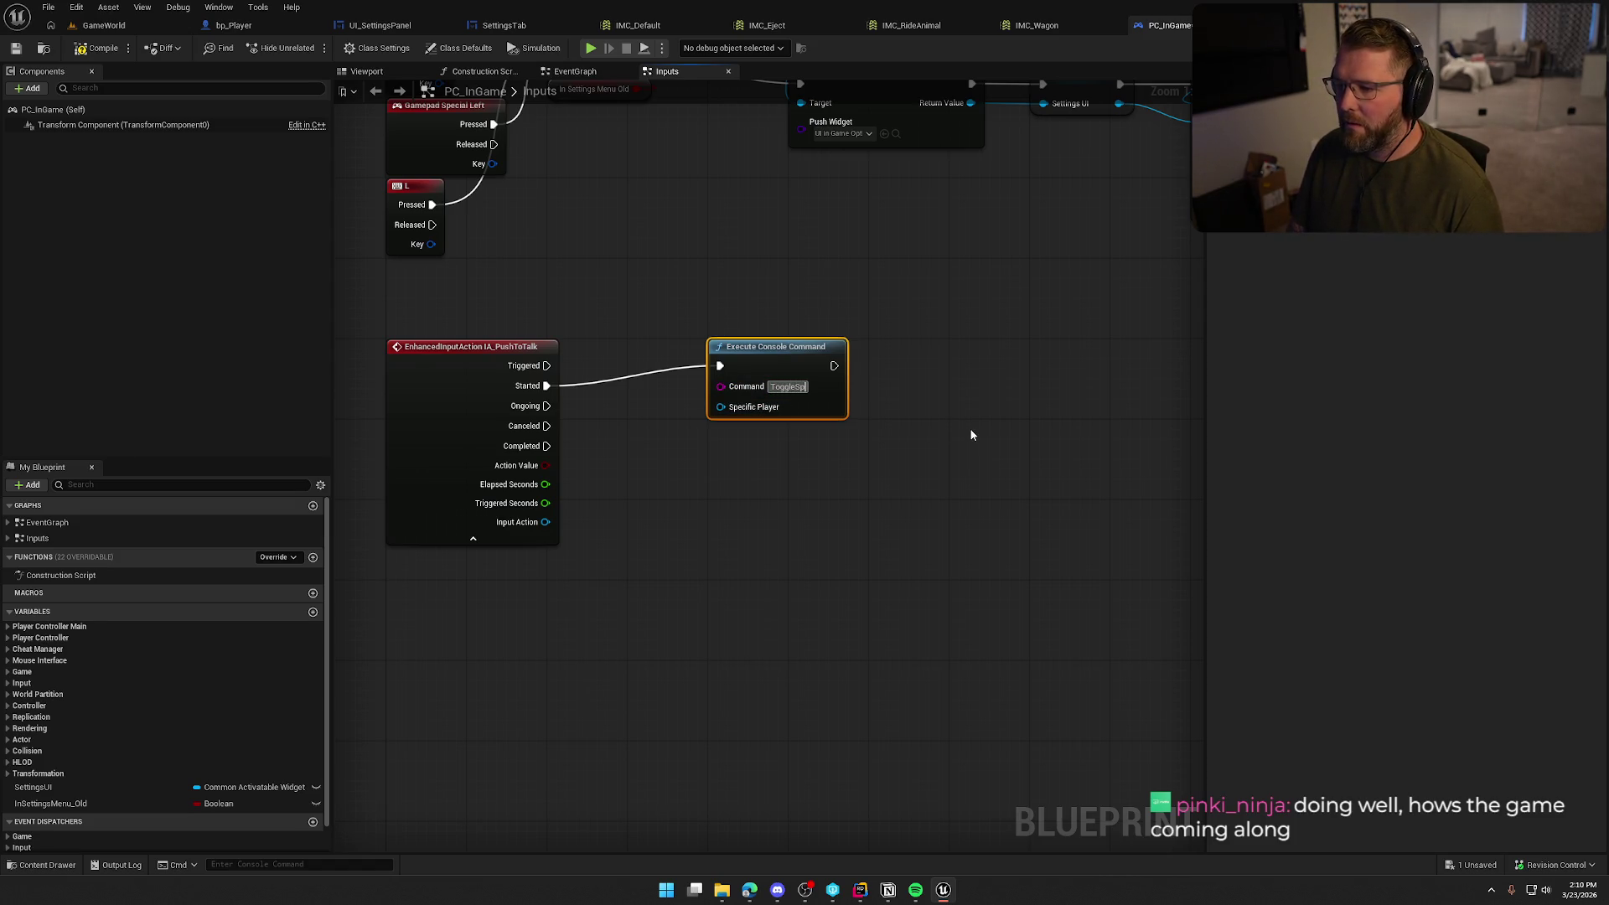
{"action": "type", "text": "eakikng"}
{"action": "key", "text": "Return"}
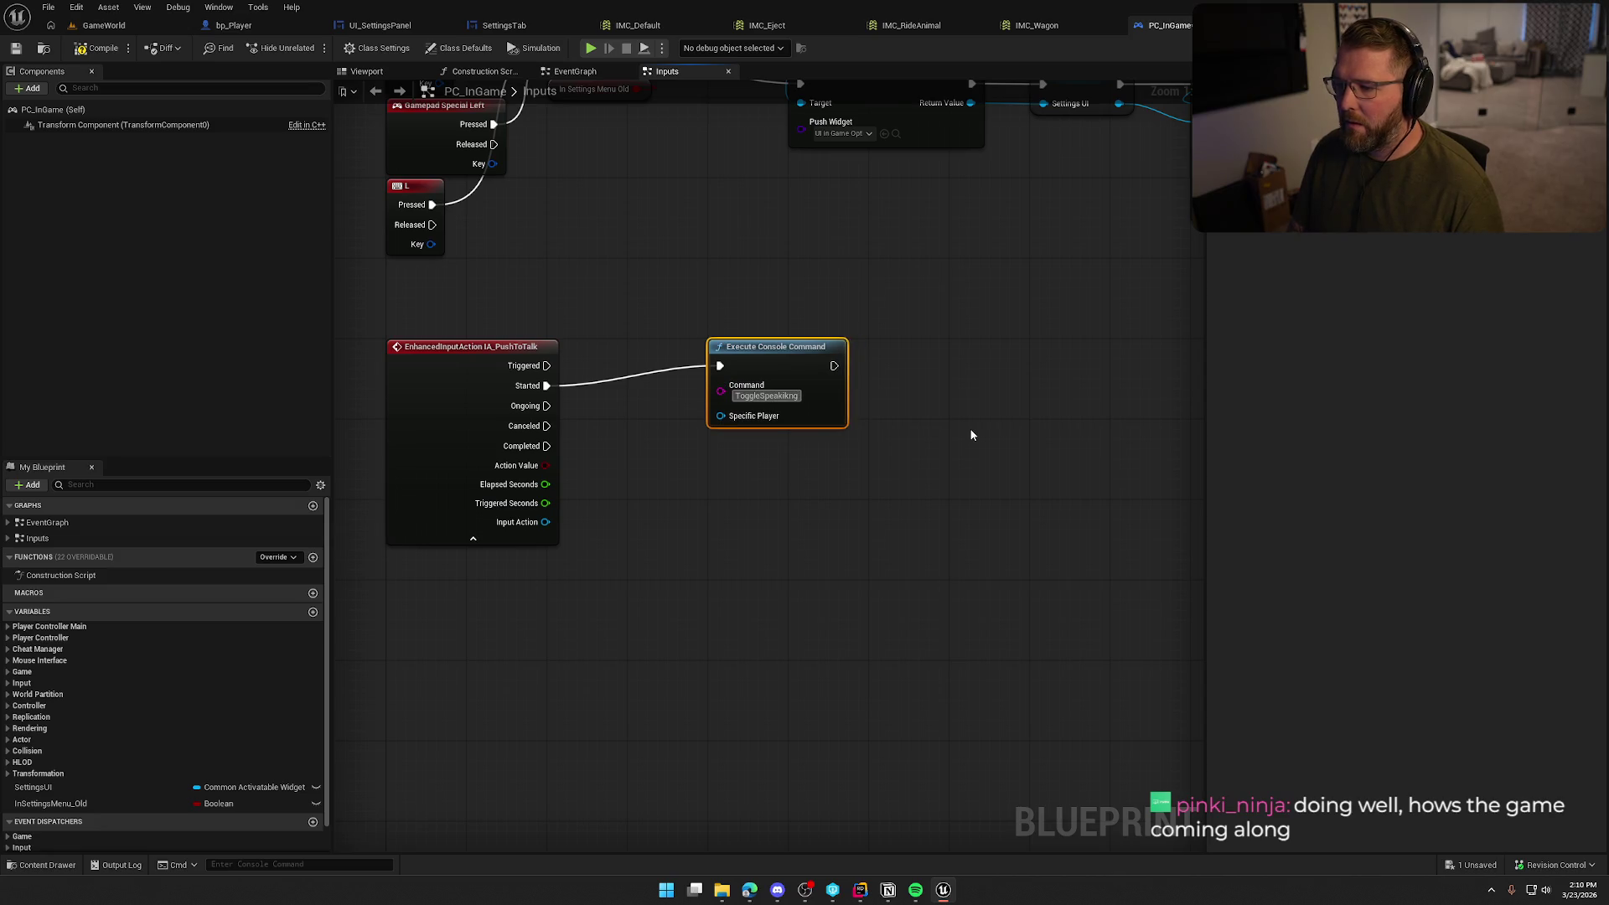
{"action": "type", "text": "g 1"}
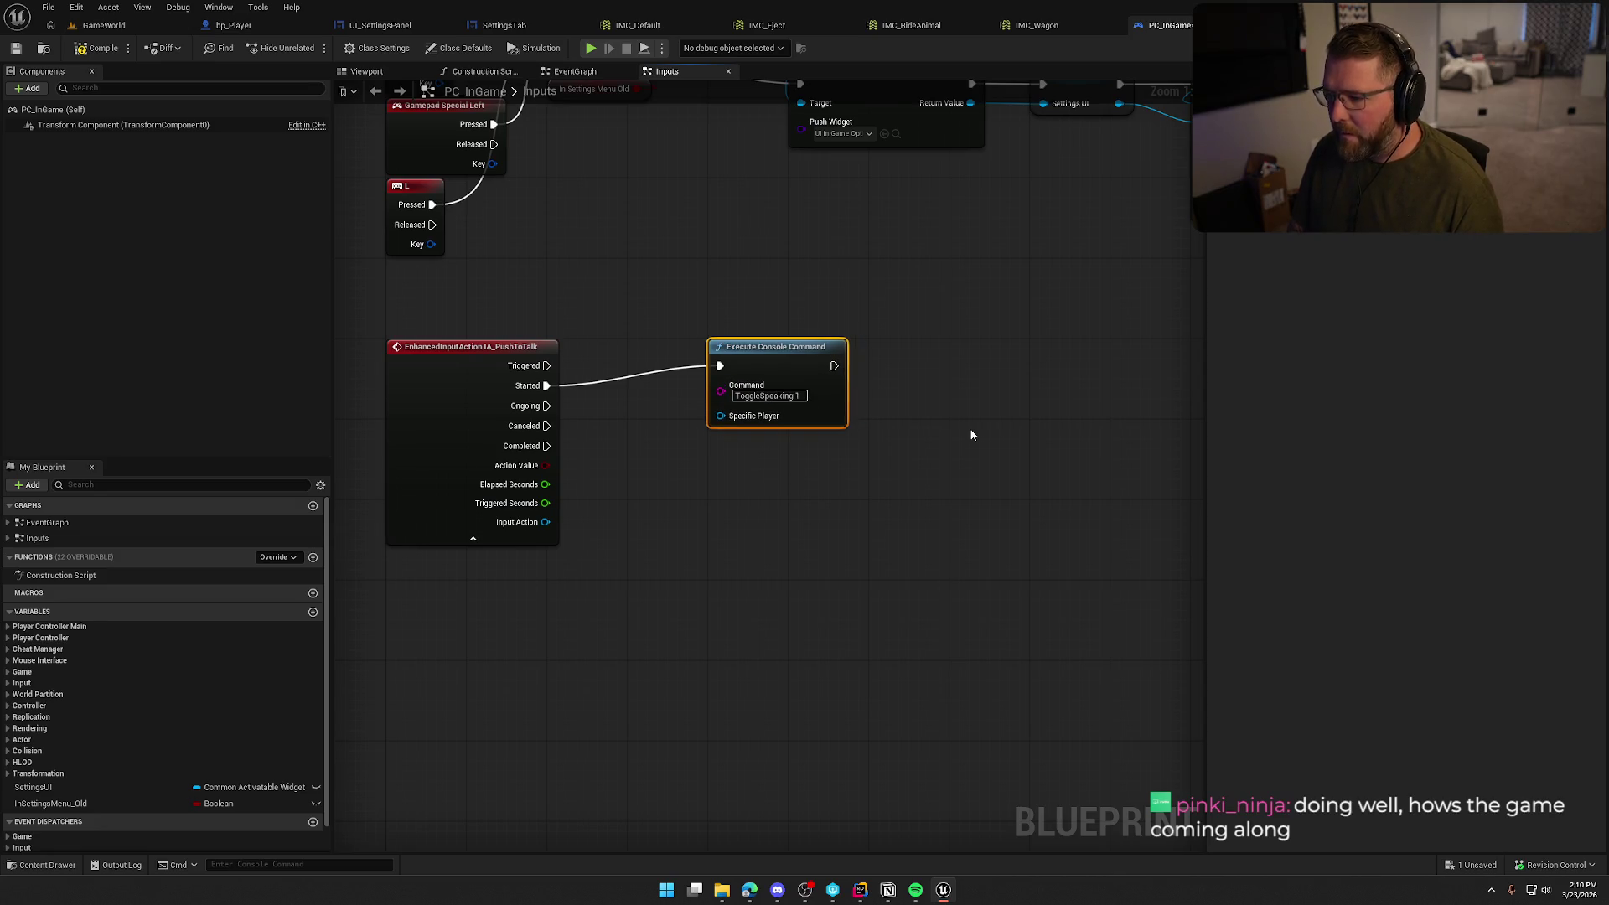
{"action": "left_click", "coordinate": [927, 448]}
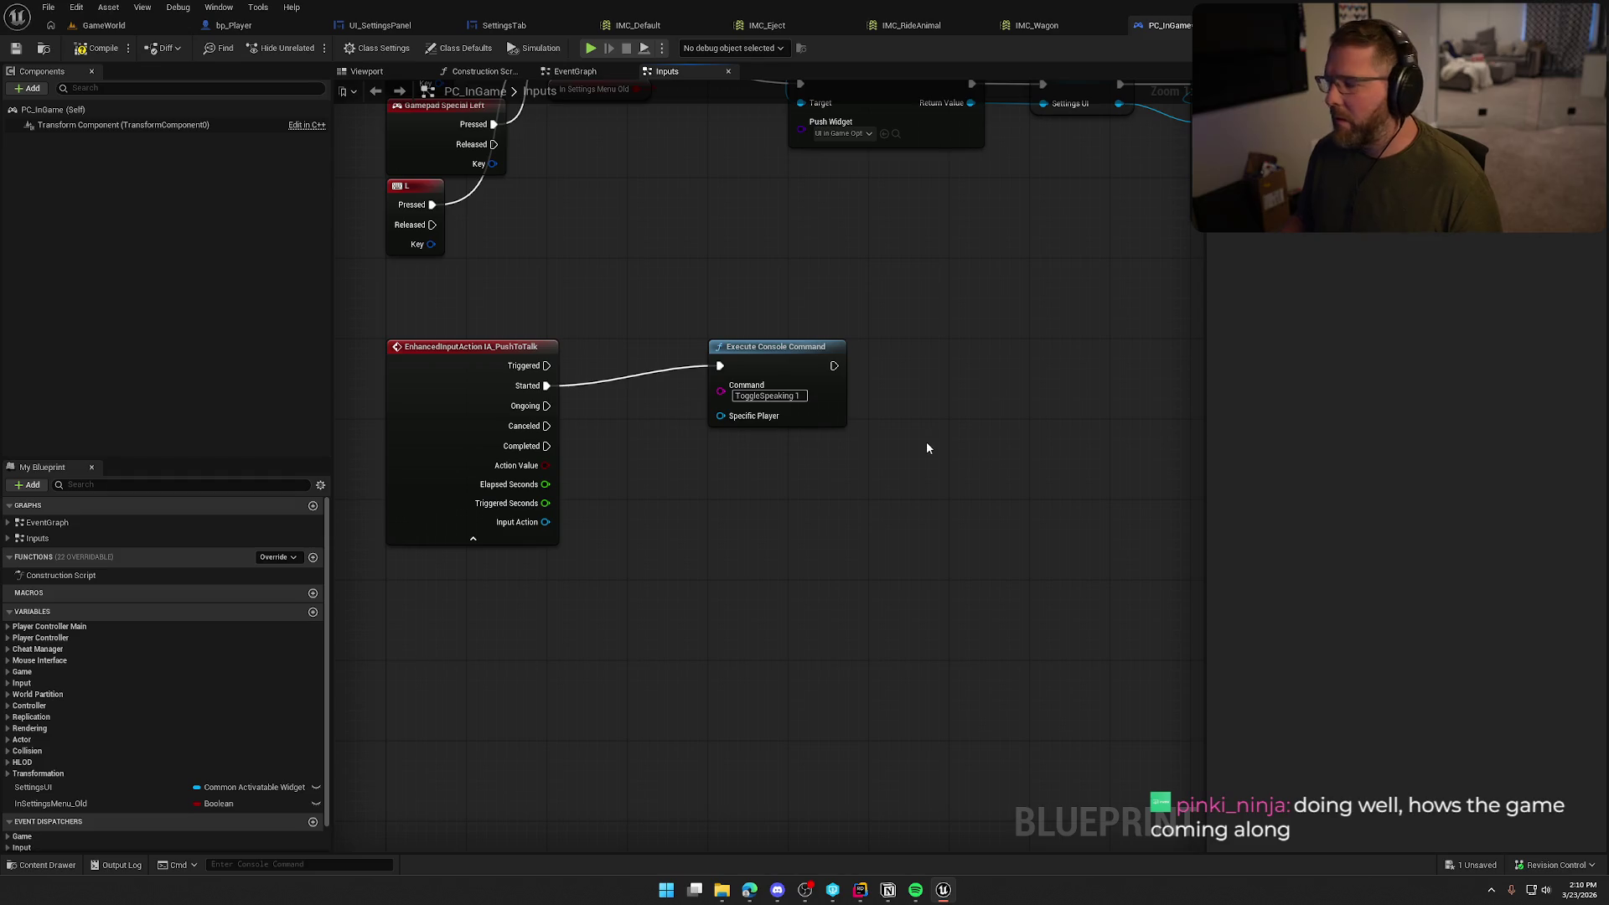
Duplicate the command as 'ToggleSpeaking 0' on the Completed pin and arrange both nodes
{"action": "left_click", "coordinate": [726, 419]}
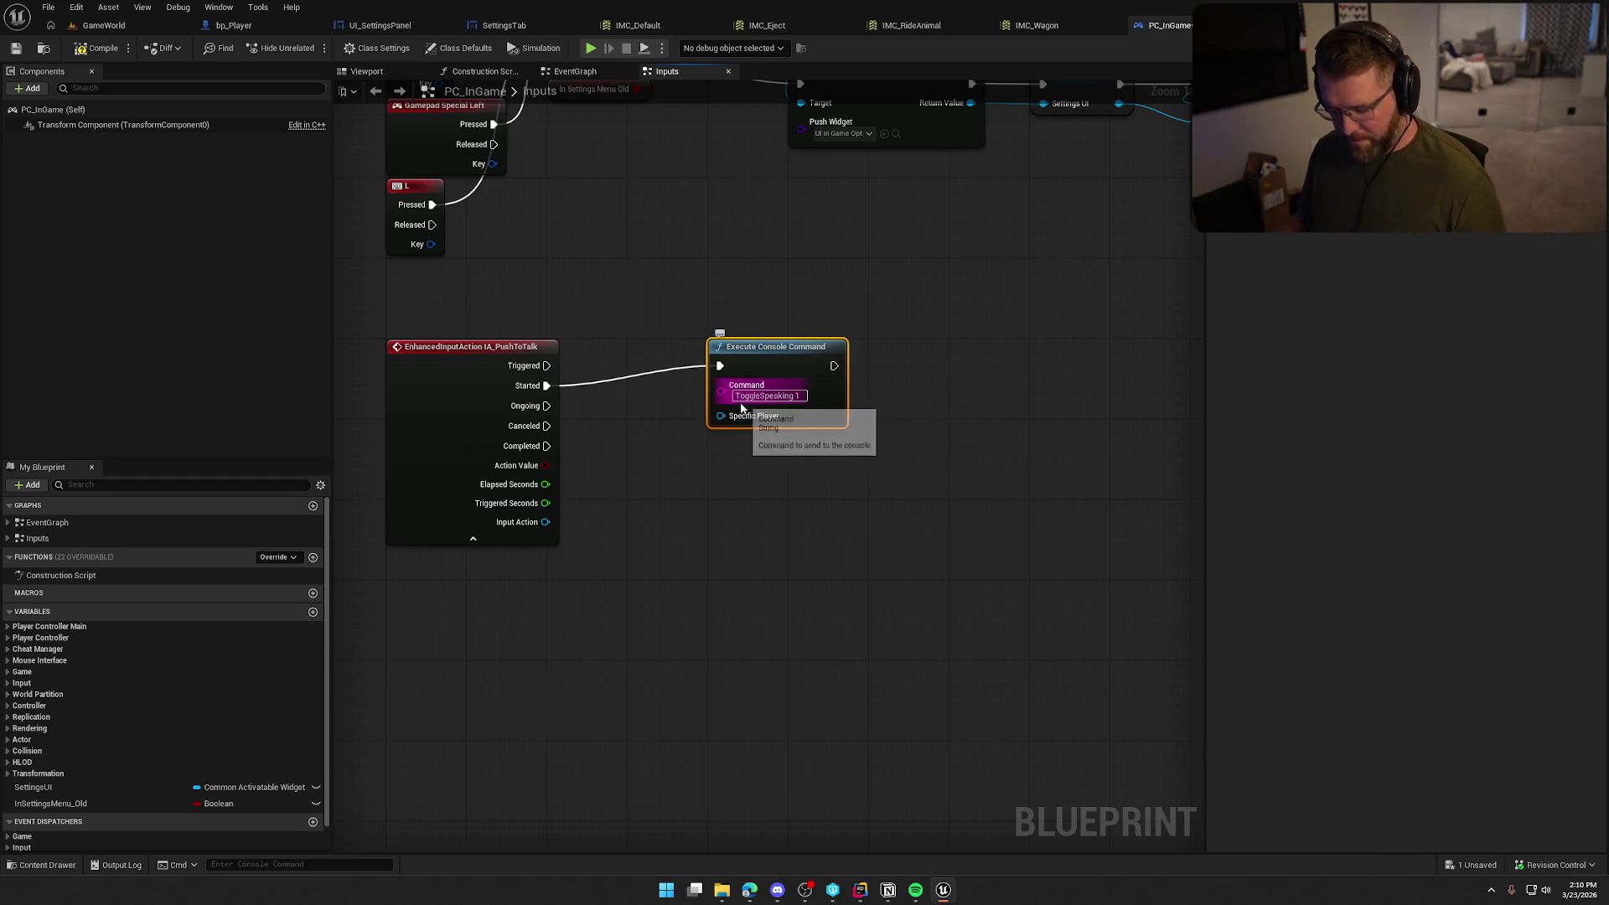
{"action": "key", "text": "ctrl+c"}
{"action": "key", "text": "ctrl+v"}
{"action": "mouse_move", "coordinate": [740, 486]}
{"action": "left_mouse_down"}
{"action": "mouse_move", "coordinate": [550, 425]}
{"action": "mouse_move", "coordinate": [550, 445]}
{"action": "left_mouse_up"}
{"action": "left_click_drag", "start_coordinate": [804, 487], "coordinate": [784, 457]}
{"action": "key", "text": "BackSpace"}
{"action": "type", "text": "0"}
{"action": "left_click_drag", "start_coordinate": [803, 464], "coordinate": [803, 541]}
{"action": "left_click", "coordinate": [853, 431]}
{"action": "left_click_drag", "start_coordinate": [967, 631], "coordinate": [703, 255]}
{"action": "left_click_drag", "start_coordinate": [787, 365], "coordinate": [788, 343]}
{"action": "left_click", "coordinate": [913, 343]}
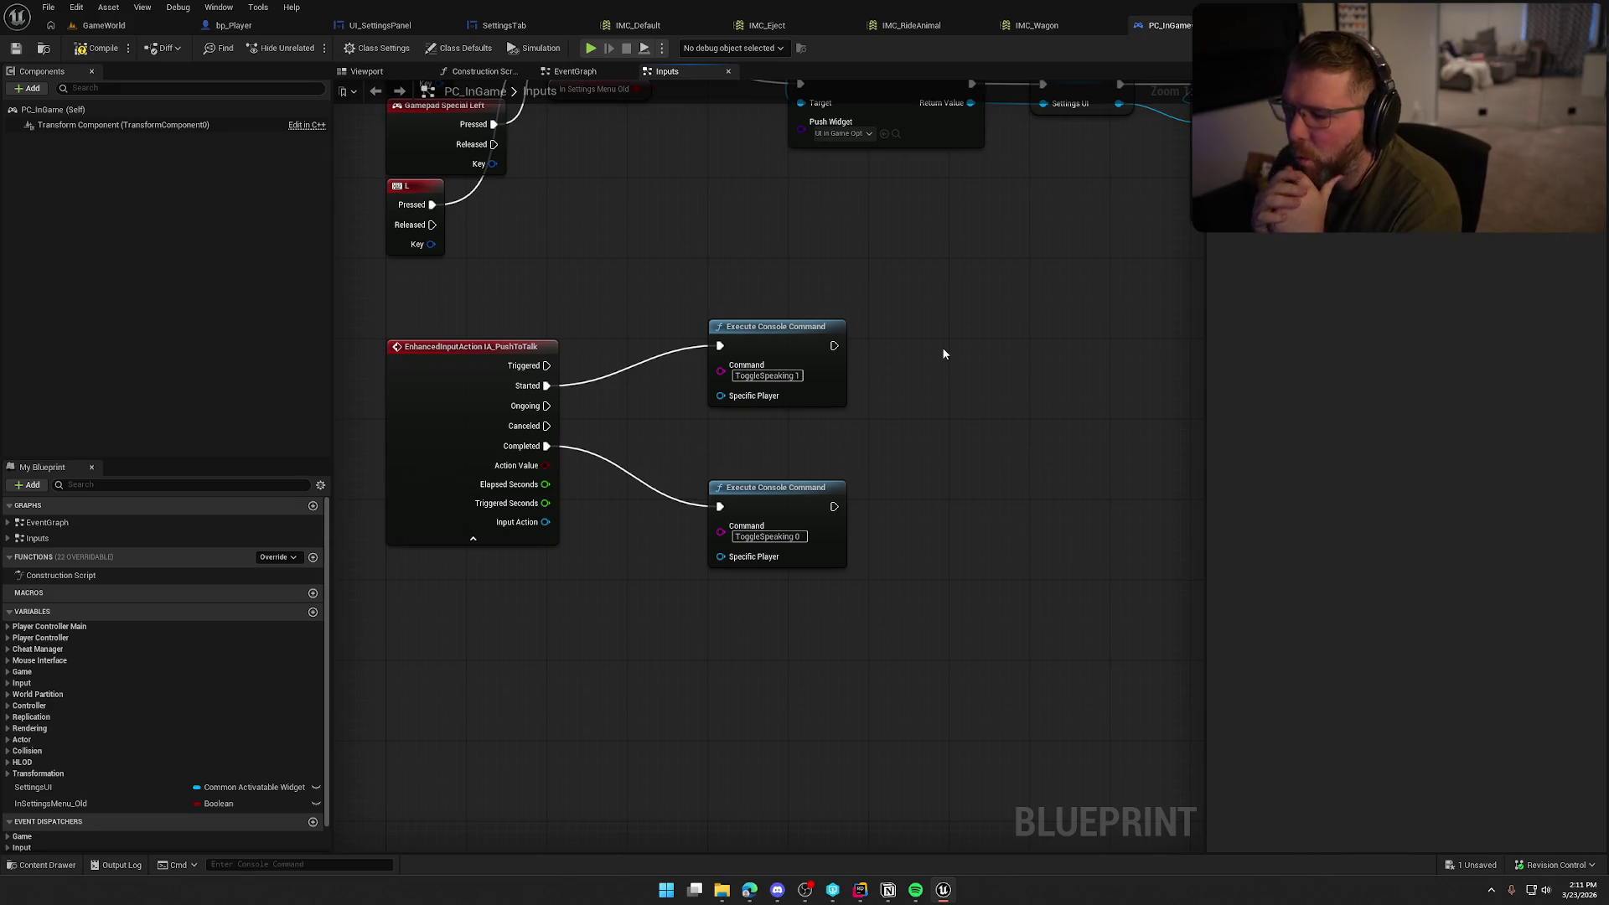
{"action": "mouse_move", "coordinate": [882, 560]}
{"action": "left_mouse_down"}
{"action": "mouse_move", "coordinate": [791, 349]}
{"action": "mouse_move", "coordinate": [1030, 332]}
{"action": "left_mouse_up"}
Add Get Device Settings feeding Get Is Open Mic Enabled, placed beside the Completed pin
{"action": "left_click", "coordinate": [668, 435]}
{"action": "right_click", "coordinate": [627, 501]}
{"action": "type", "text": "get device settings"}
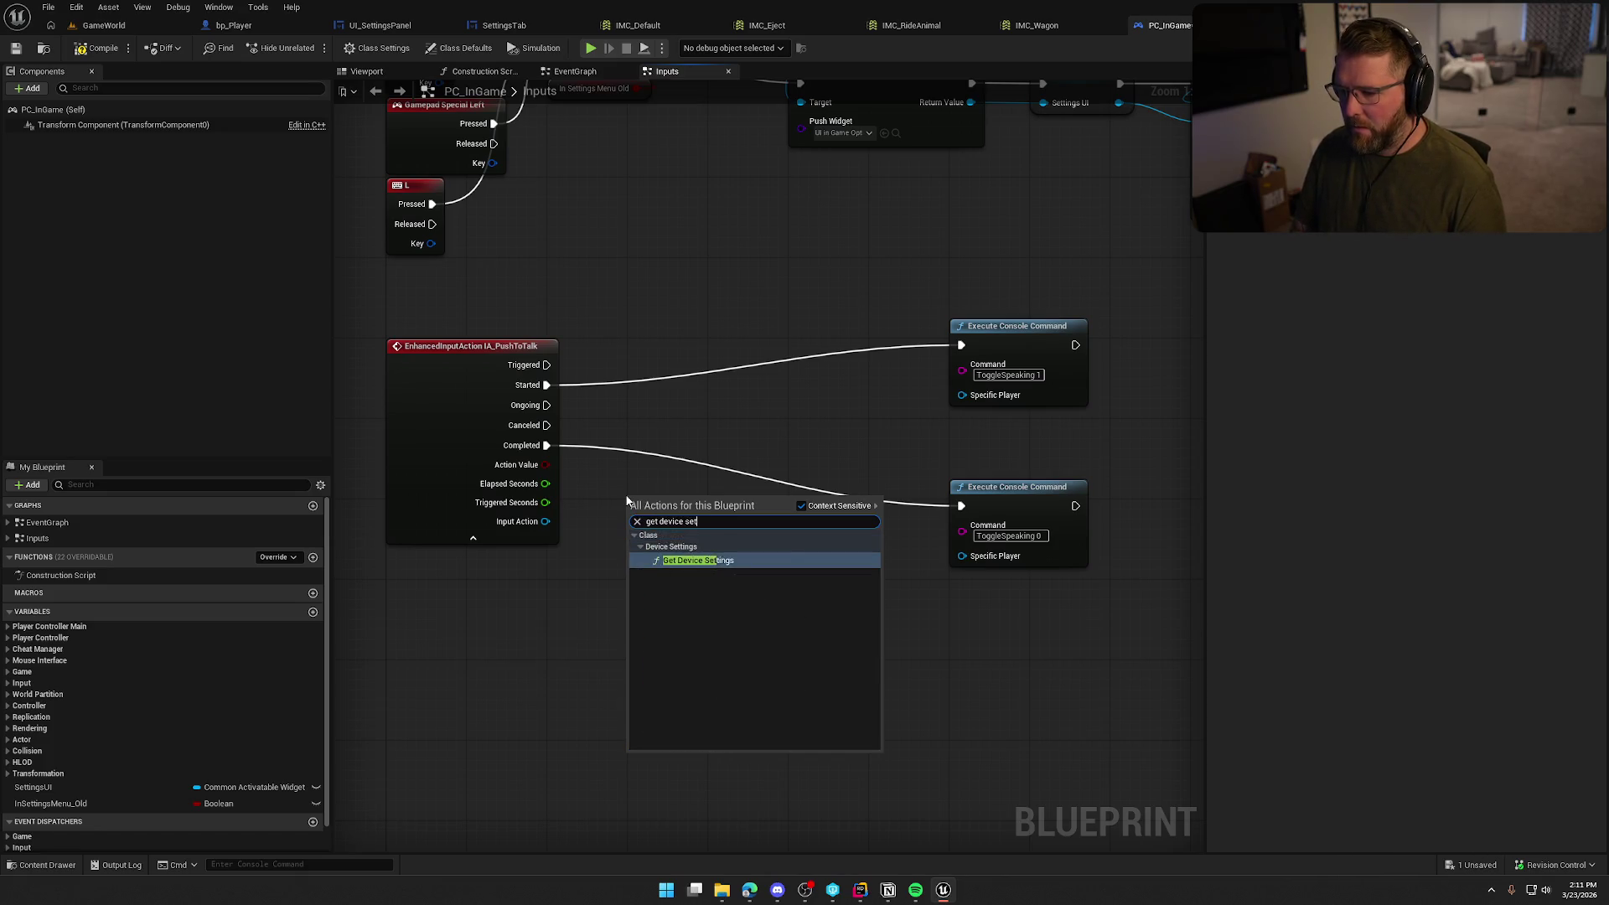
{"action": "left_click", "coordinate": [698, 553]}
{"action": "left_click_drag", "start_coordinate": [717, 514], "coordinate": [754, 557]}
{"action": "type", "text": "get "}
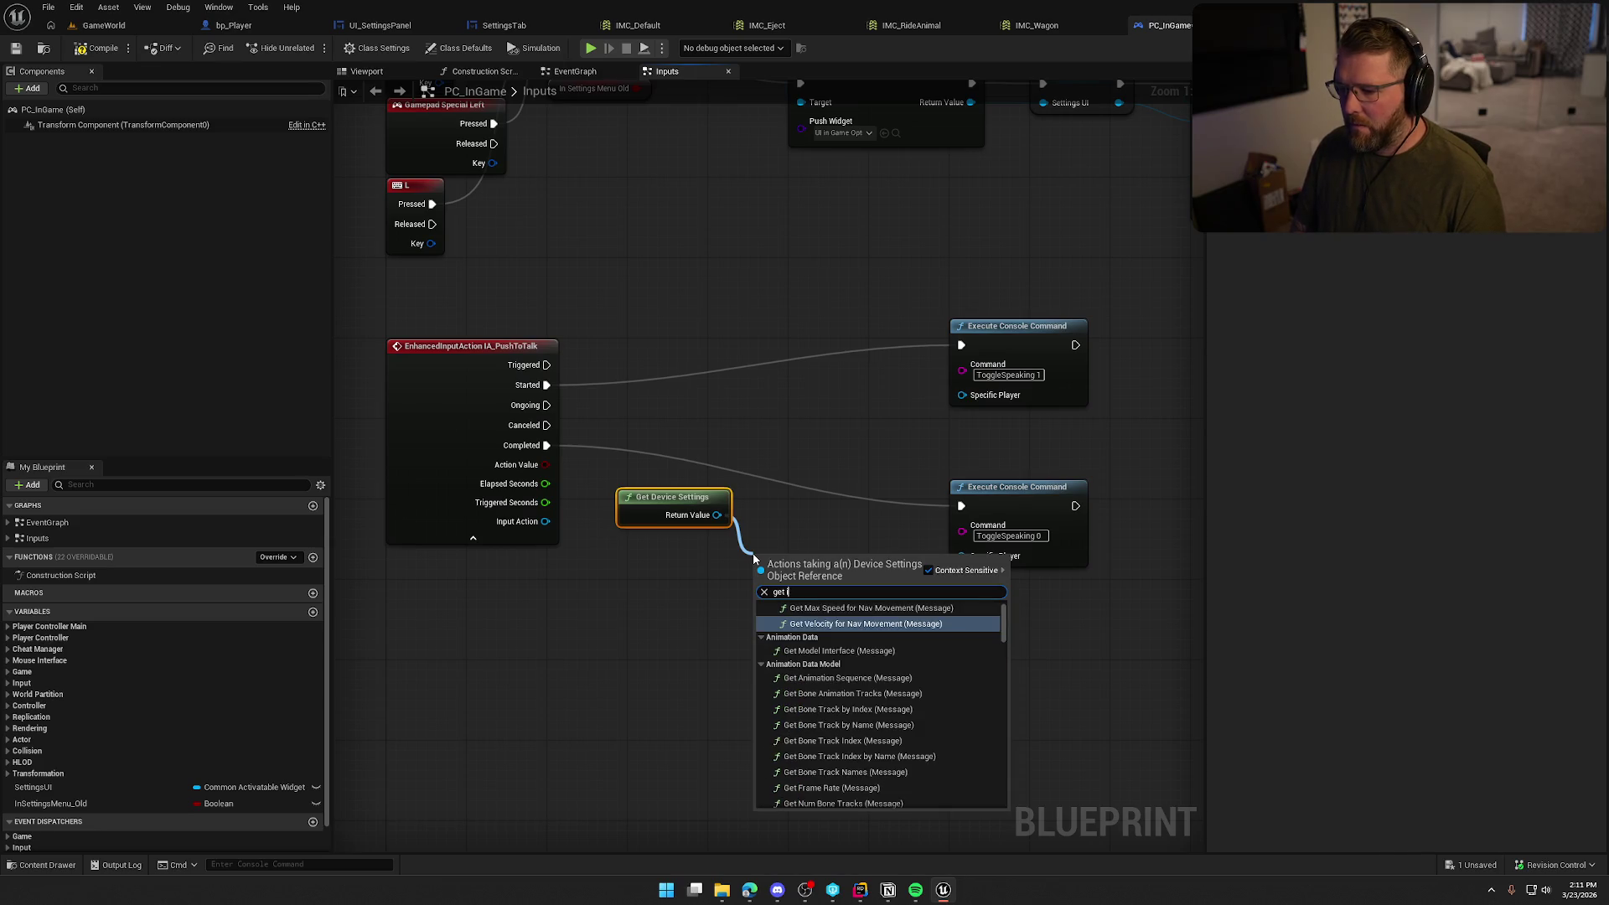
{"action": "type", "text": "s open mic"}
{"action": "key", "text": "Return"}
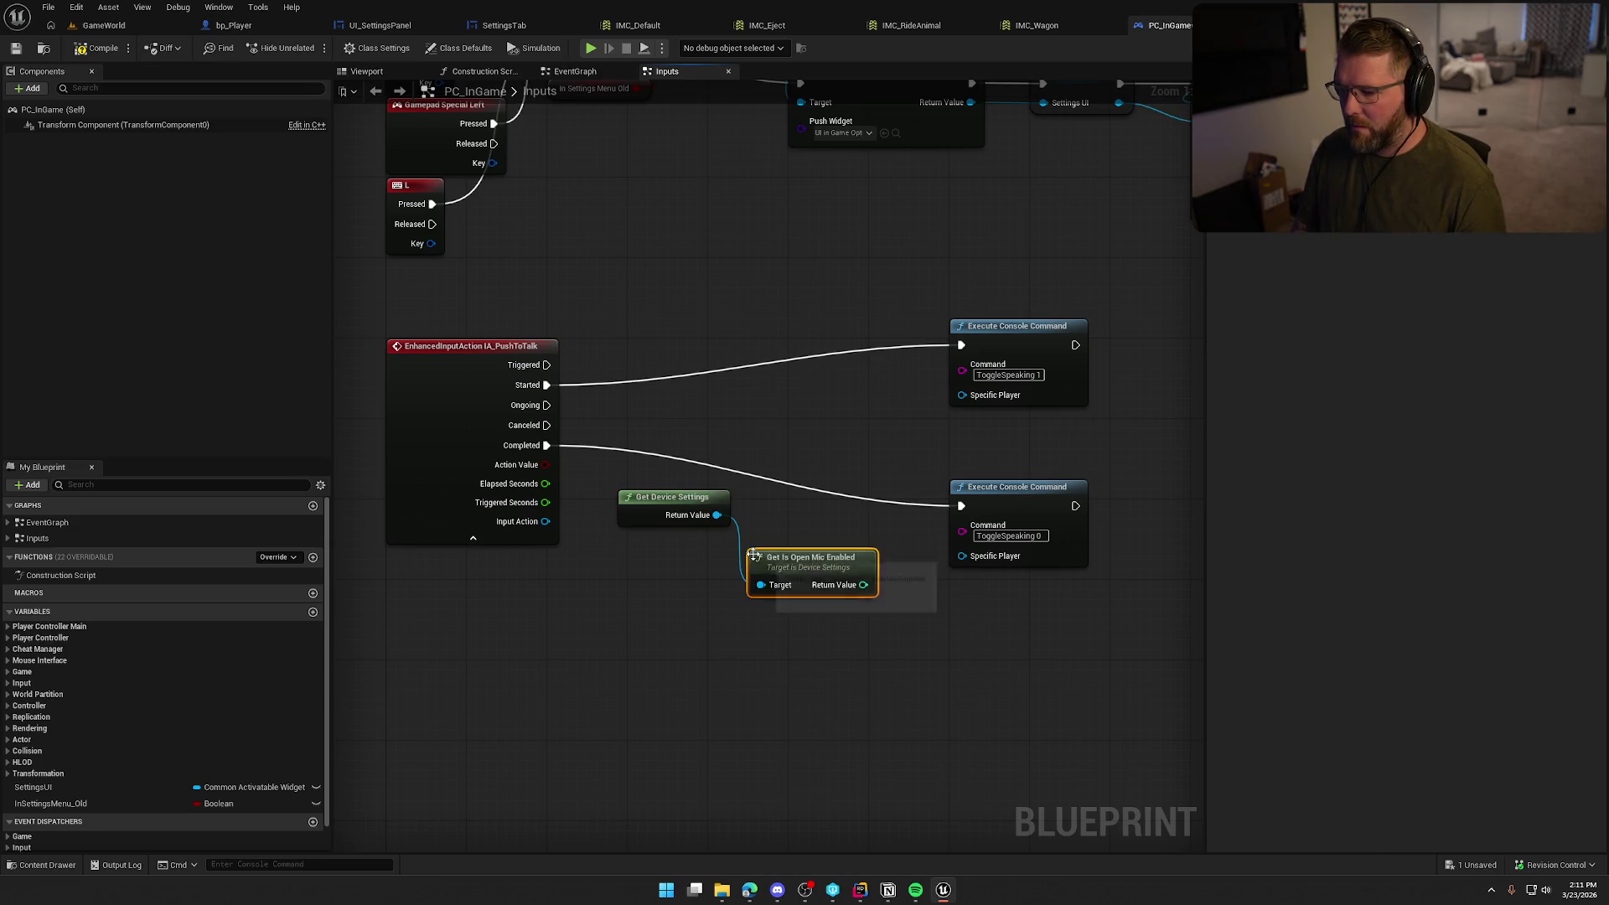
{"action": "mouse_move", "coordinate": [693, 520]}
{"action": "left_mouse_down"}
{"action": "mouse_move", "coordinate": [805, 676]}
{"action": "mouse_move", "coordinate": [824, 630]}
{"action": "left_mouse_up"}
{"action": "left_click", "coordinate": [800, 550], "text": "shift"}
{"action": "mouse_move", "coordinate": [800, 550]}
{"action": "left_mouse_down"}
{"action": "mouse_move", "coordinate": [680, 443]}
{"action": "mouse_move", "coordinate": [680, 419]}
{"action": "left_mouse_up"}
{"action": "left_click", "coordinate": [838, 580]}
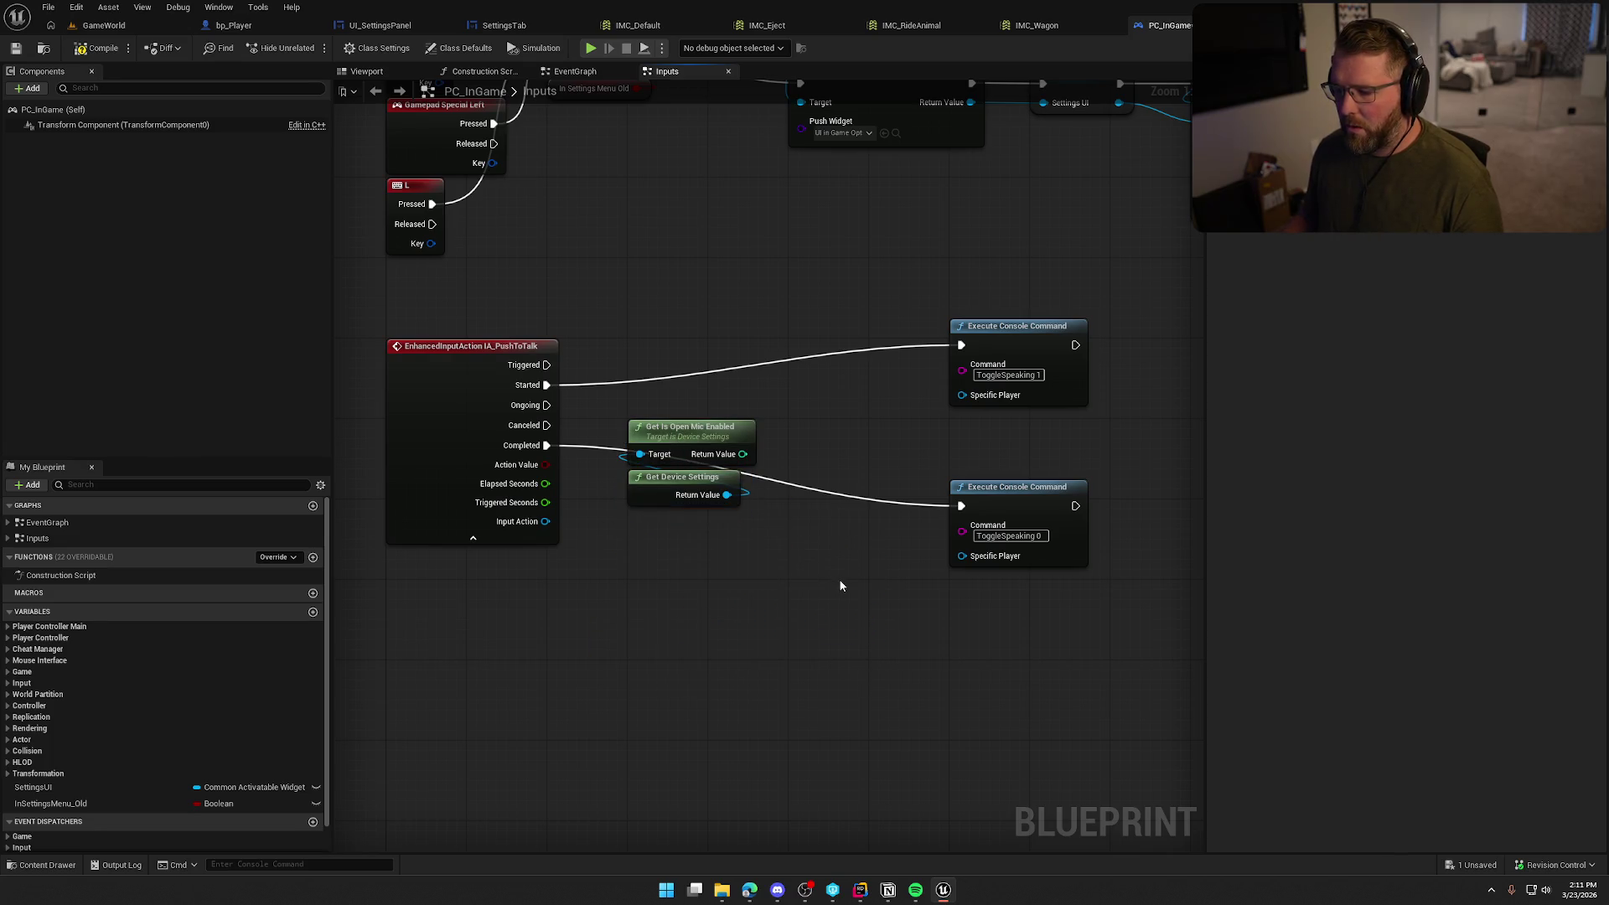
Review the SettingsTab and UI_SettingsPanel voice settings, then return to PC_InGame's Inputs graph
{"action": "left_click", "coordinate": [524, 25]}
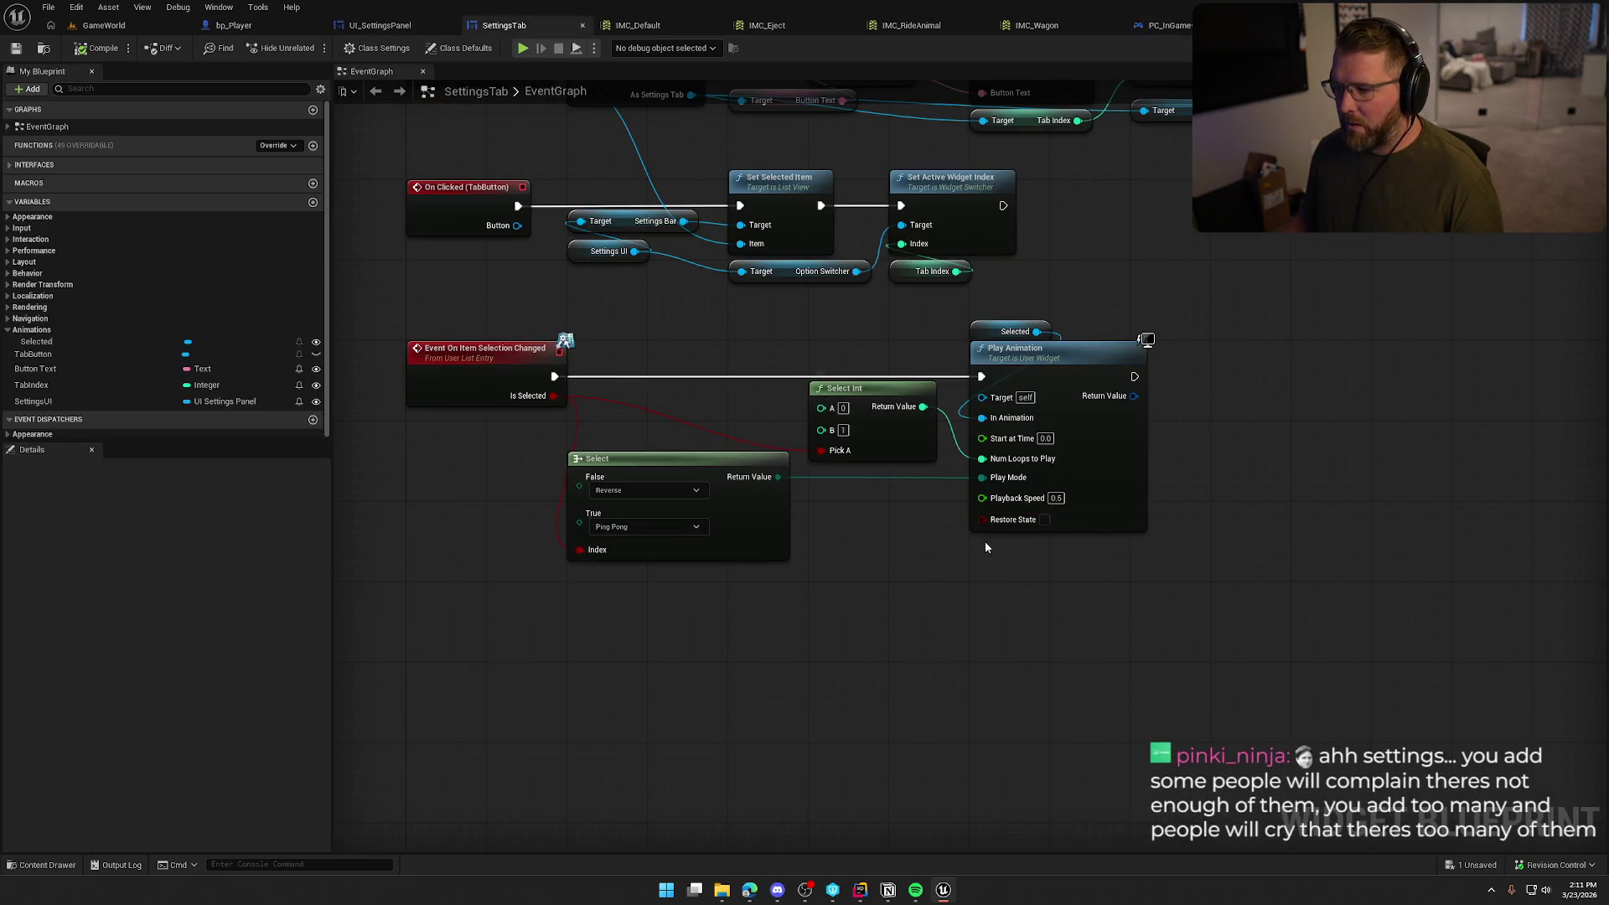
{"action": "left_click", "coordinate": [380, 25]}
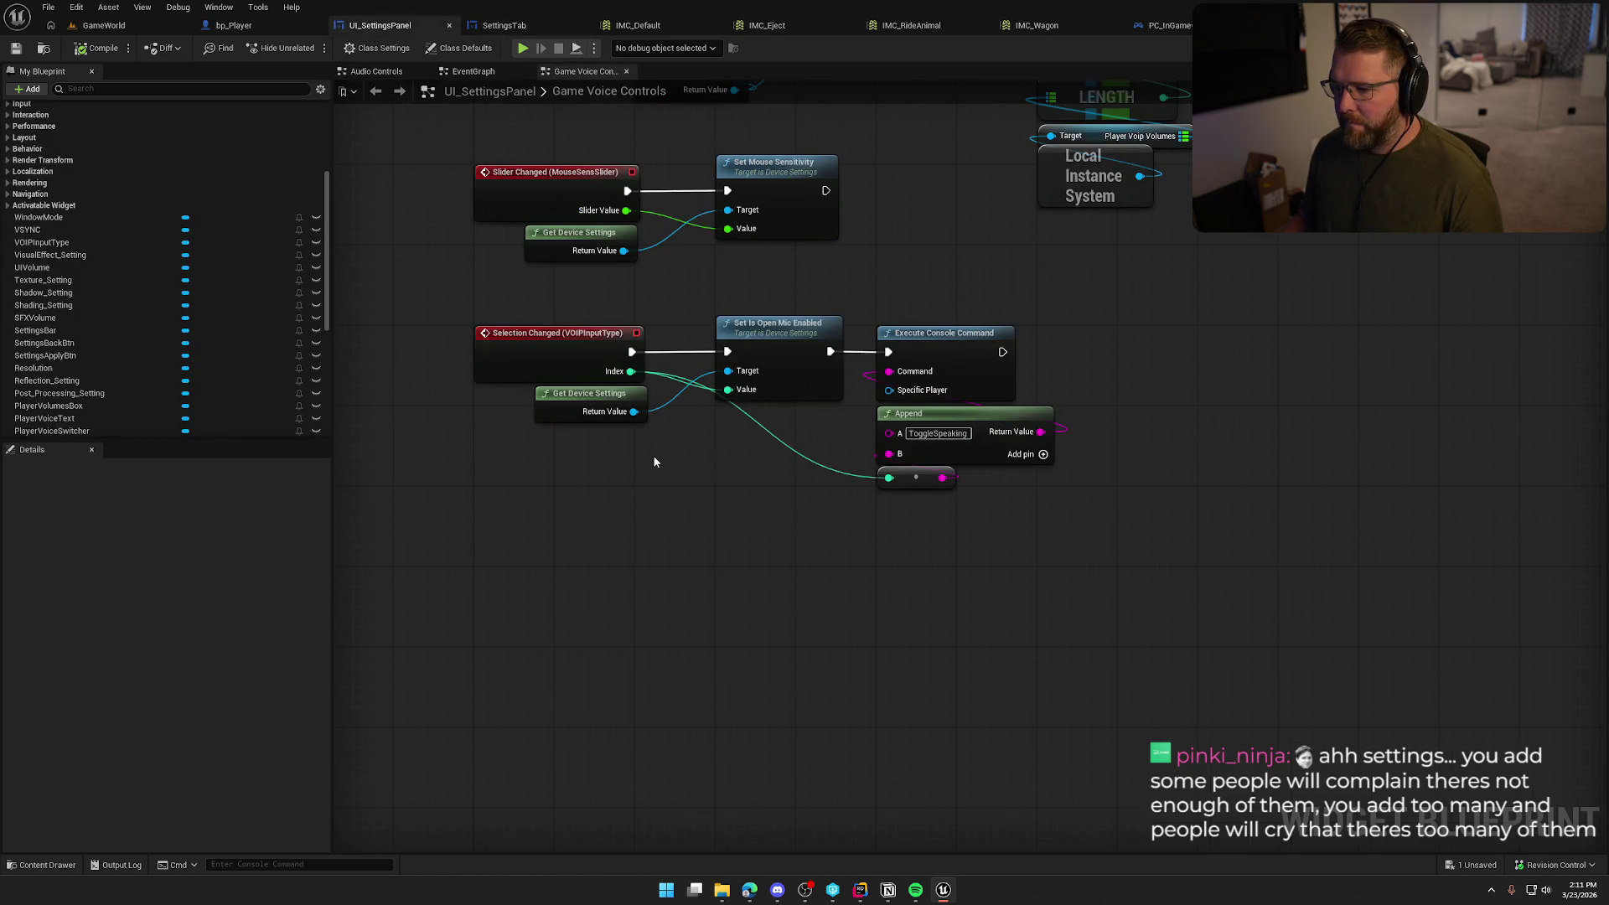
{"action": "left_click", "coordinate": [1550, 48]}
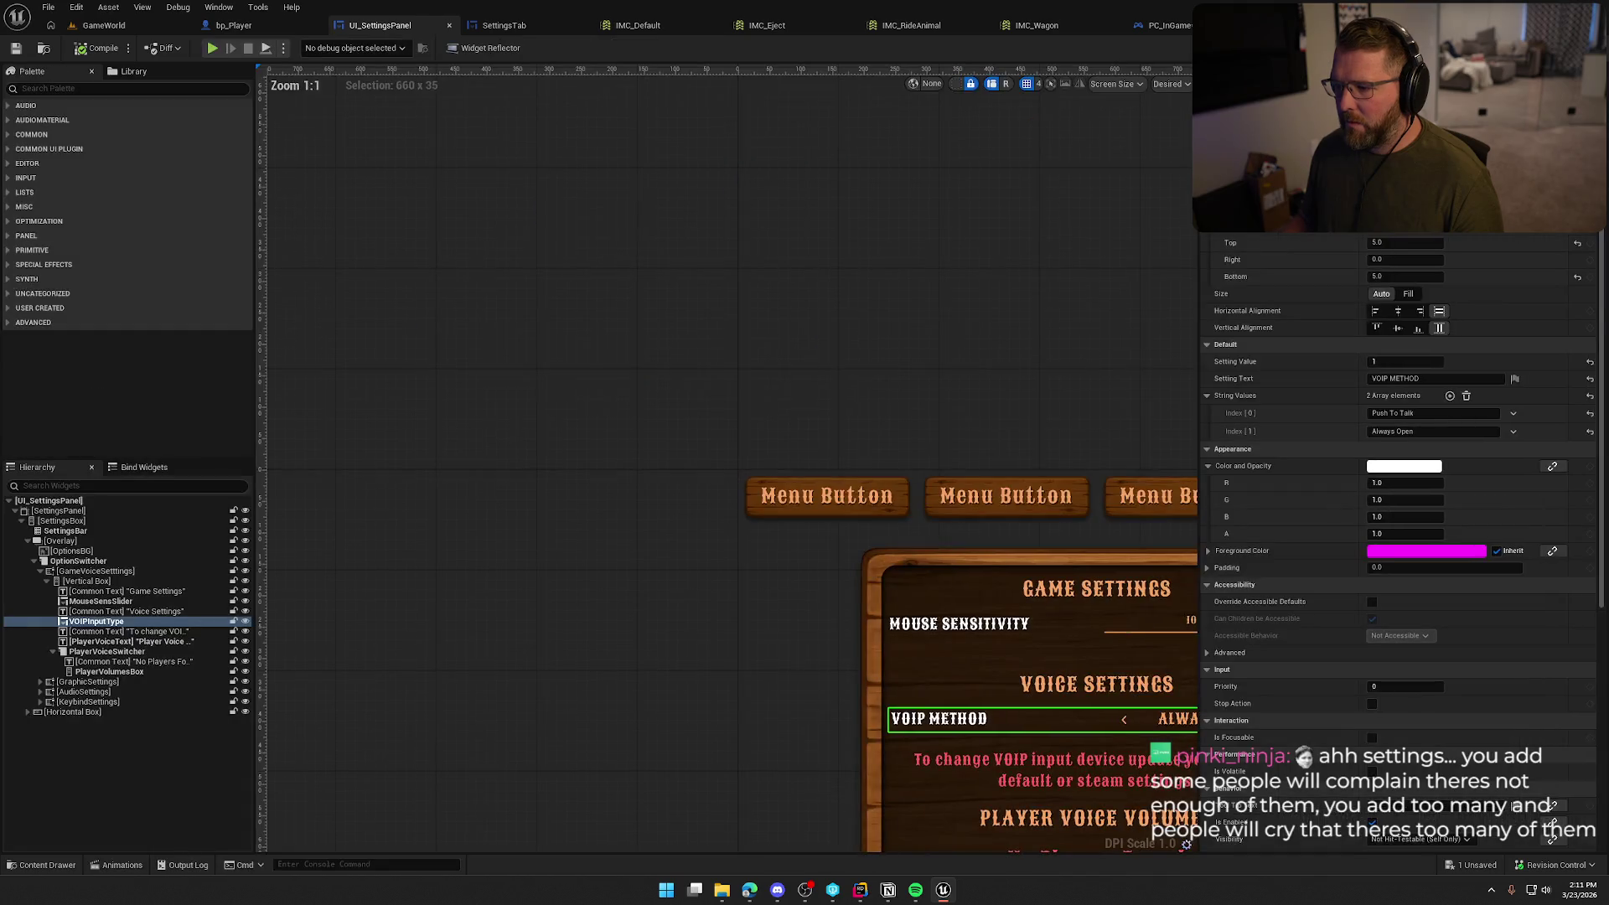
{"action": "left_click_drag", "start_coordinate": [1019, 359], "coordinate": [675, 193]}
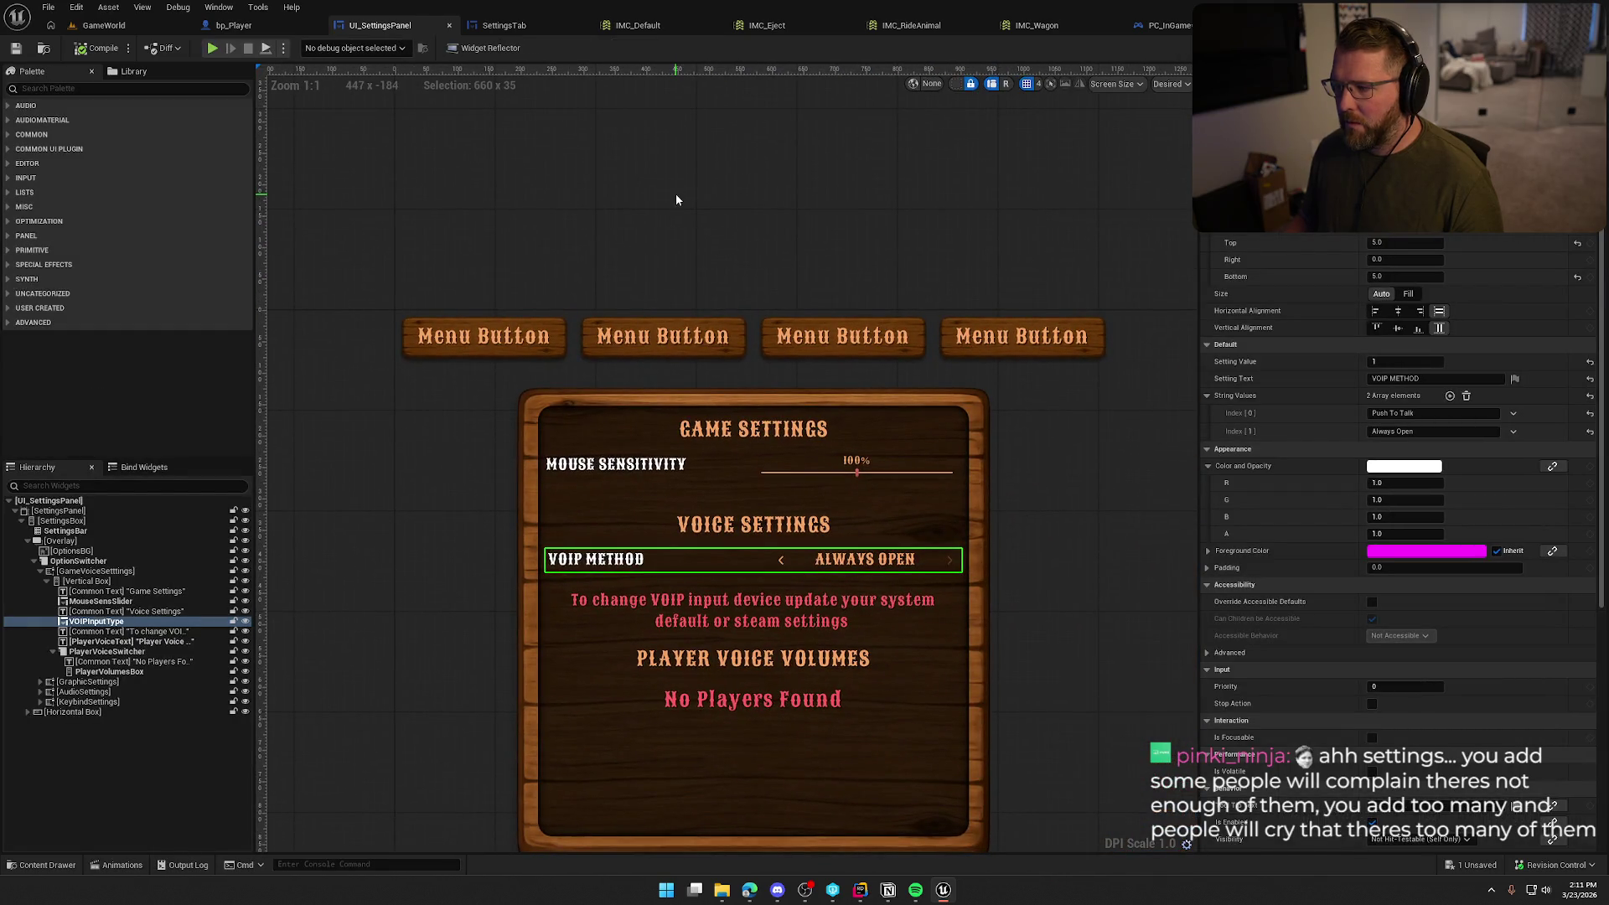
{"action": "left_click", "coordinate": [1169, 25]}
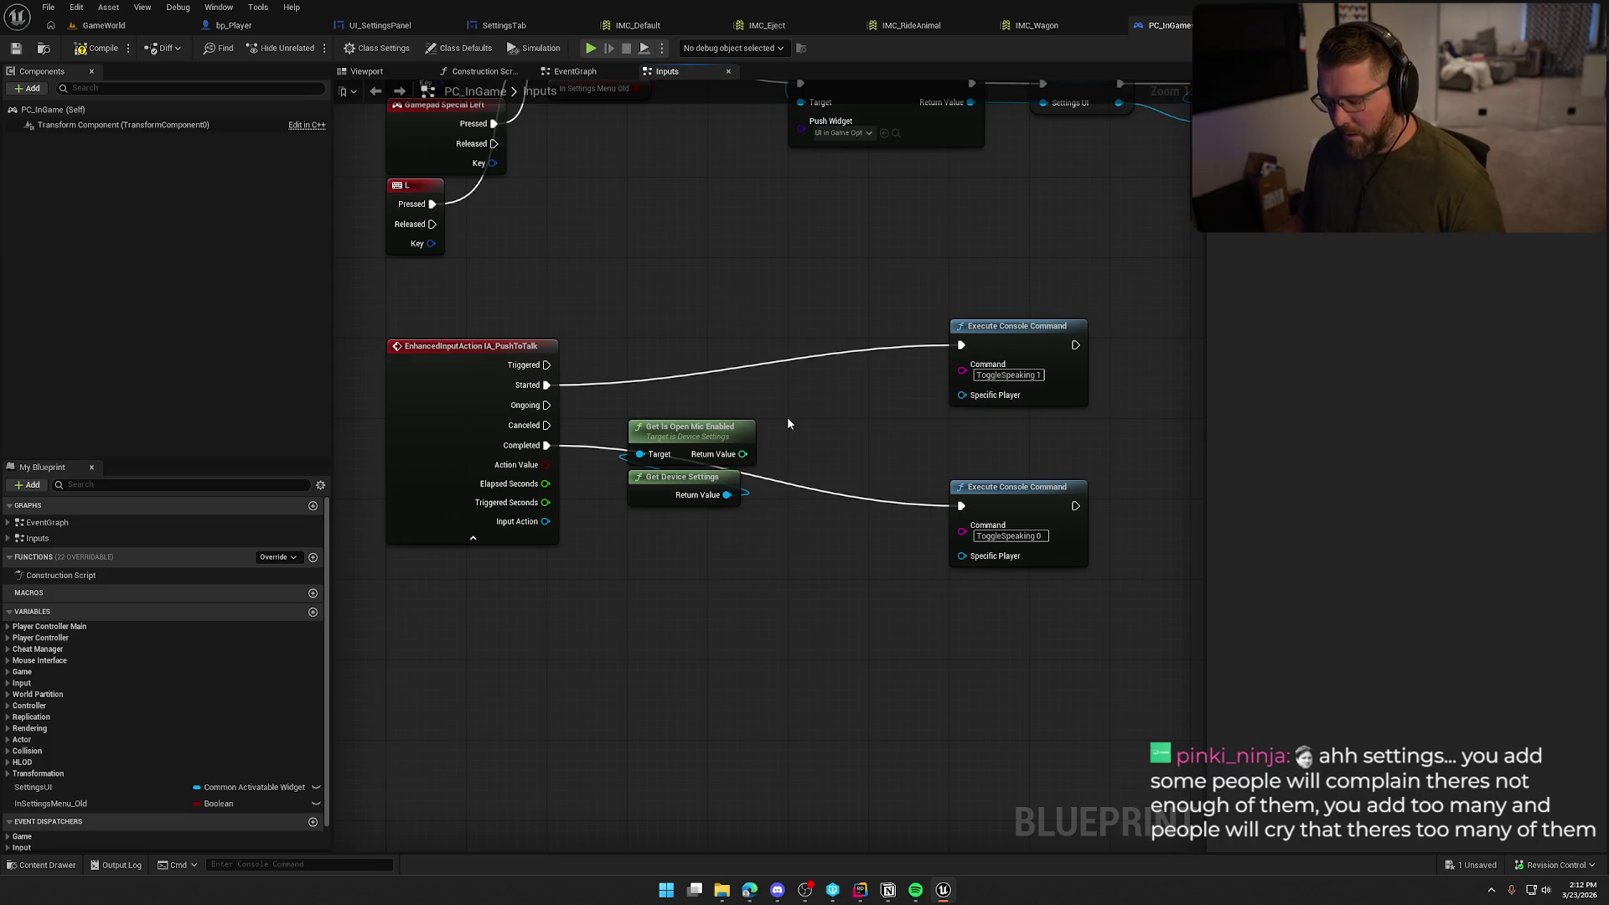
Route Started through a Branch whose condition is an == comparison on Is Open Mic Enabled
{"action": "left_click", "coordinate": [779, 352]}
{"action": "left_click_drag", "start_coordinate": [790, 377], "coordinate": [546, 385]}
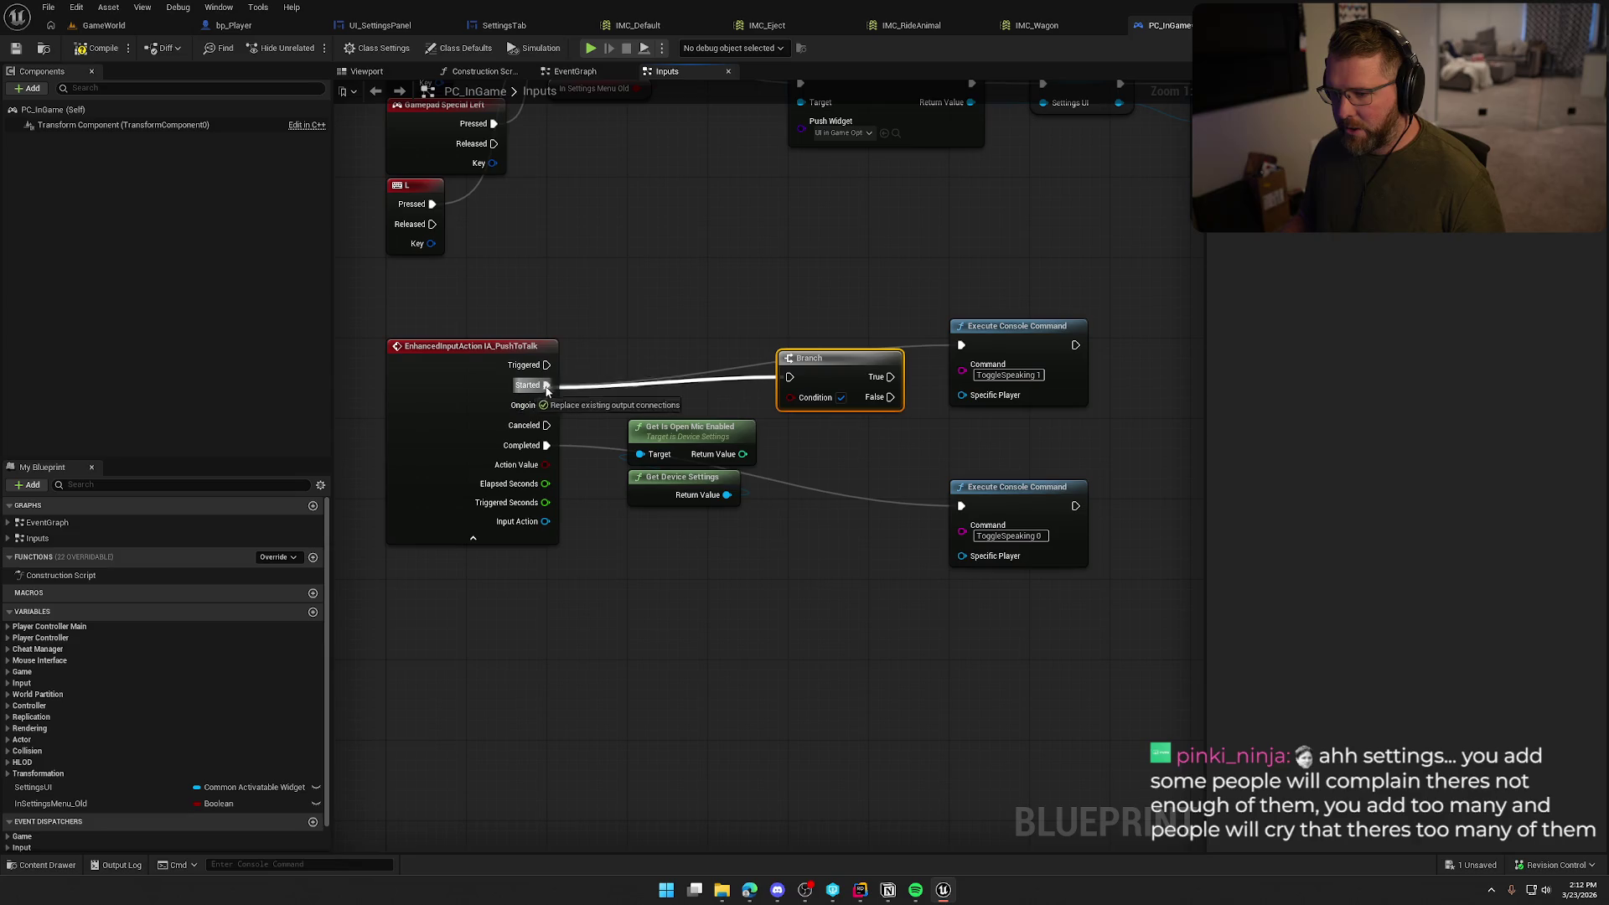
{"action": "left_click_drag", "start_coordinate": [836, 359], "coordinate": [847, 357]}
{"action": "left_click_drag", "start_coordinate": [742, 455], "coordinate": [796, 463]}
{"action": "type", "text": "=="}
{"action": "key", "text": "Return"}
{"action": "mouse_move", "coordinate": [867, 455]}
{"action": "left_mouse_down"}
{"action": "mouse_move", "coordinate": [801, 394]}
{"action": "mouse_move", "coordinate": [837, 442]}
{"action": "left_mouse_up"}
Copy the Branch for Completed, wiring the branches' True outputs to ToggleSpeaking 1 and 0
{"action": "left_click", "coordinate": [856, 370]}
{"action": "key", "text": "ctrl+c"}
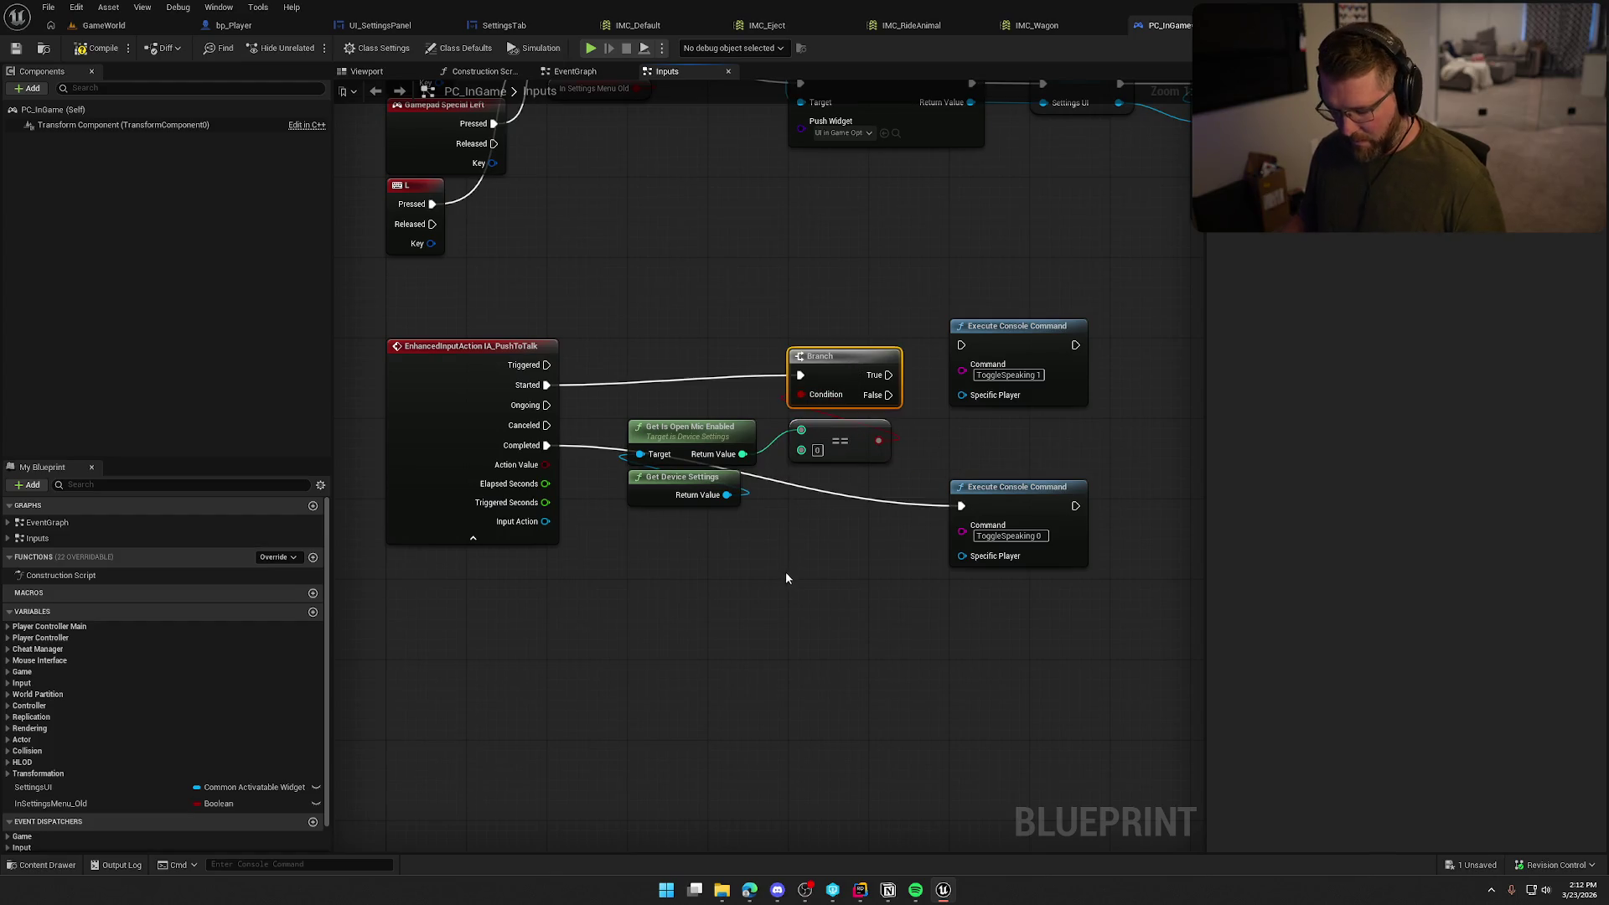
{"action": "key", "text": "ctrl+v"}
{"action": "mouse_move", "coordinate": [802, 541]}
{"action": "left_mouse_down"}
{"action": "mouse_move", "coordinate": [538, 450]}
{"action": "mouse_move", "coordinate": [821, 482]}
{"action": "mouse_move", "coordinate": [797, 517]}
{"action": "left_mouse_up"}
{"action": "left_click_drag", "start_coordinate": [888, 496], "coordinate": [961, 506]}
{"action": "mouse_move", "coordinate": [889, 375]}
{"action": "left_mouse_down"}
{"action": "mouse_move", "coordinate": [961, 345]}
{"action": "mouse_move", "coordinate": [992, 358]}
{"action": "mouse_move", "coordinate": [991, 378]}
{"action": "left_mouse_up"}
{"action": "key", "text": "Escape"}
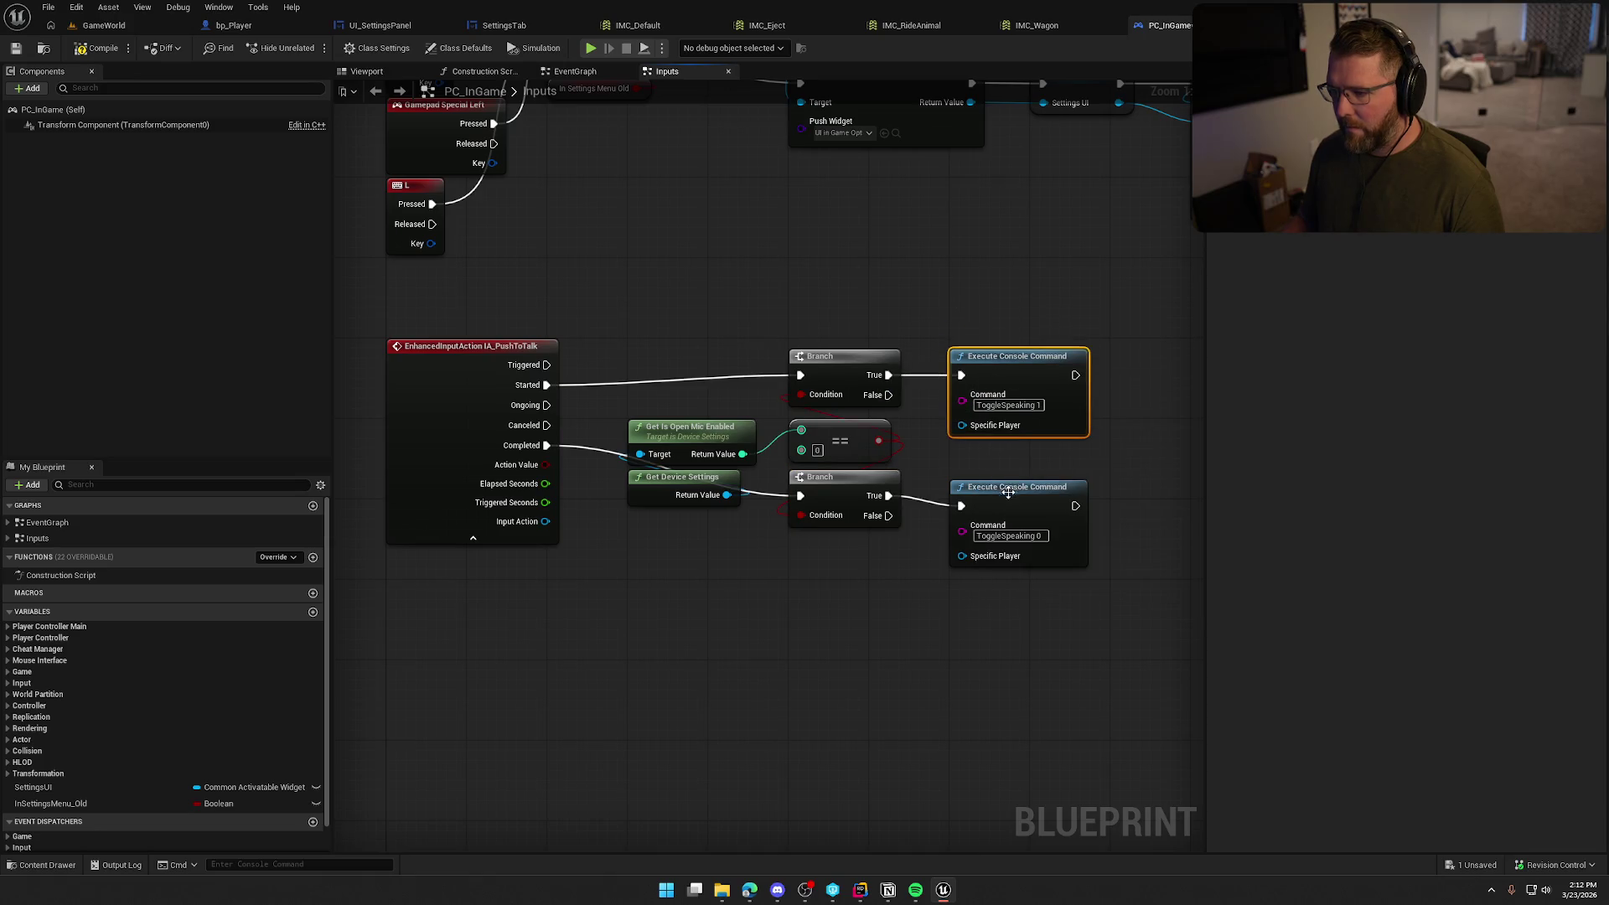
Tidy the getter, branch and command nodes into a neat layout and compile PC_InGame
{"action": "left_click_drag", "start_coordinate": [1008, 491], "coordinate": [1008, 480]}
{"action": "left_click", "coordinate": [1030, 670]}
{"action": "mouse_move", "coordinate": [661, 497]}
{"action": "left_mouse_down"}
{"action": "mouse_move", "coordinate": [651, 415]}
{"action": "mouse_move", "coordinate": [711, 465]}
{"action": "mouse_move", "coordinate": [532, 564]}
{"action": "mouse_move", "coordinate": [453, 529]}
{"action": "mouse_move", "coordinate": [470, 525]}
{"action": "left_mouse_up"}
{"action": "left_click", "coordinate": [473, 538]}
{"action": "left_click_drag", "start_coordinate": [709, 313], "coordinate": [1153, 646]}
{"action": "left_click_drag", "start_coordinate": [834, 369], "coordinate": [676, 354]}
{"action": "left_click", "coordinate": [776, 264]}
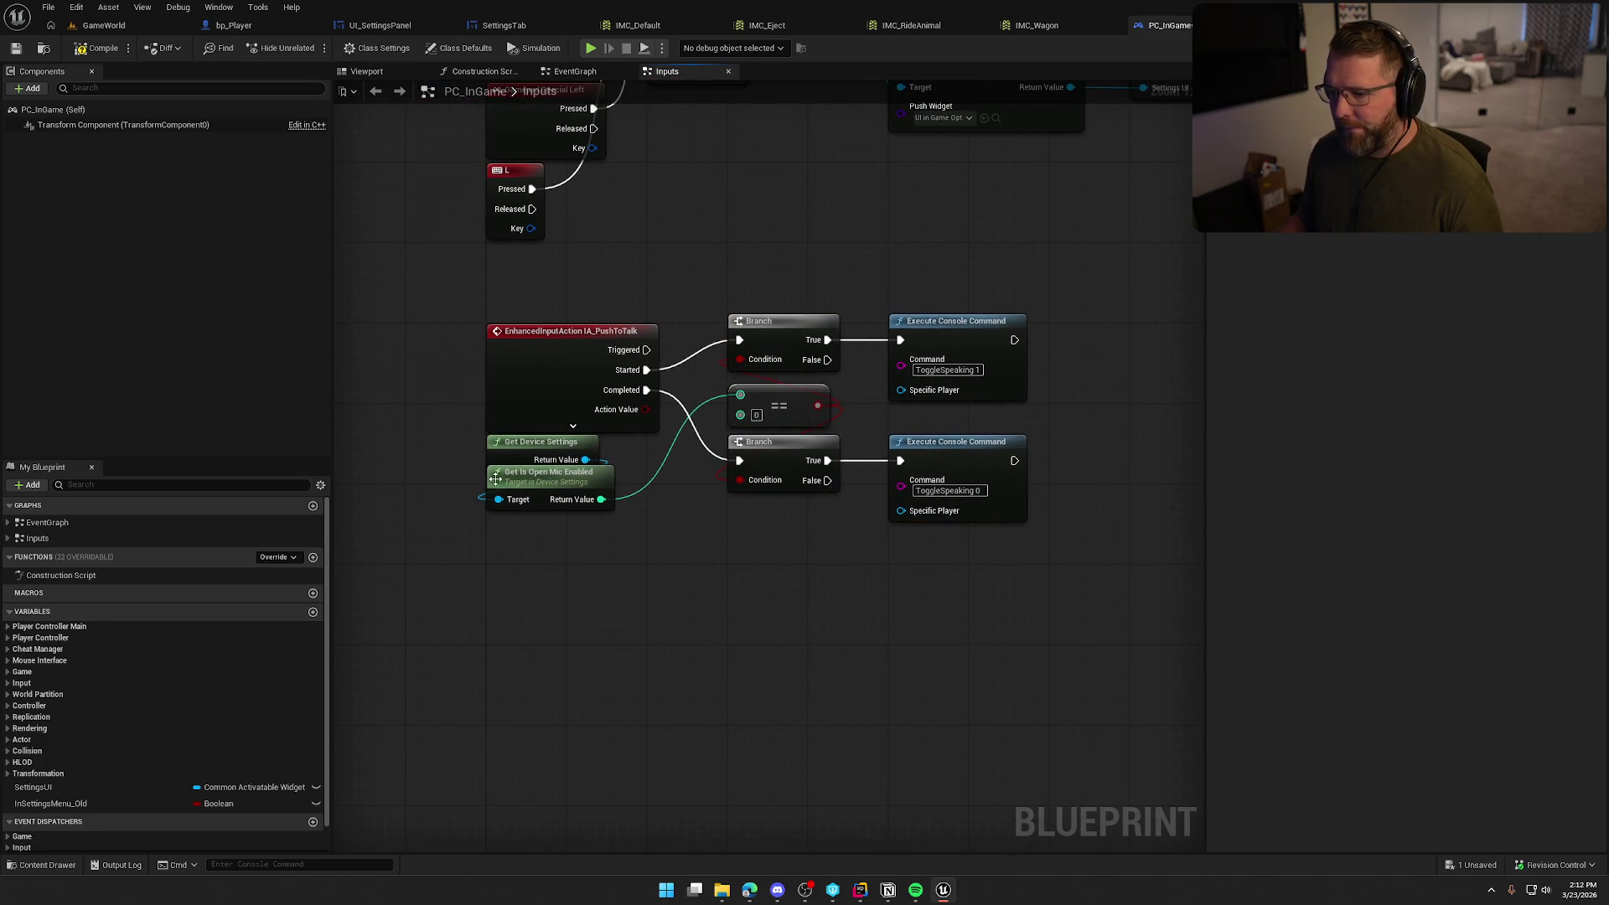
{"action": "left_click_drag", "start_coordinate": [503, 441], "coordinate": [504, 543]}
{"action": "left_click", "coordinate": [537, 487], "text": "shift"}
{"action": "left_click_drag", "start_coordinate": [537, 488], "coordinate": [570, 456]}
{"action": "left_click", "coordinate": [712, 600]}
{"action": "left_click_drag", "start_coordinate": [711, 600], "coordinate": [635, 640]}
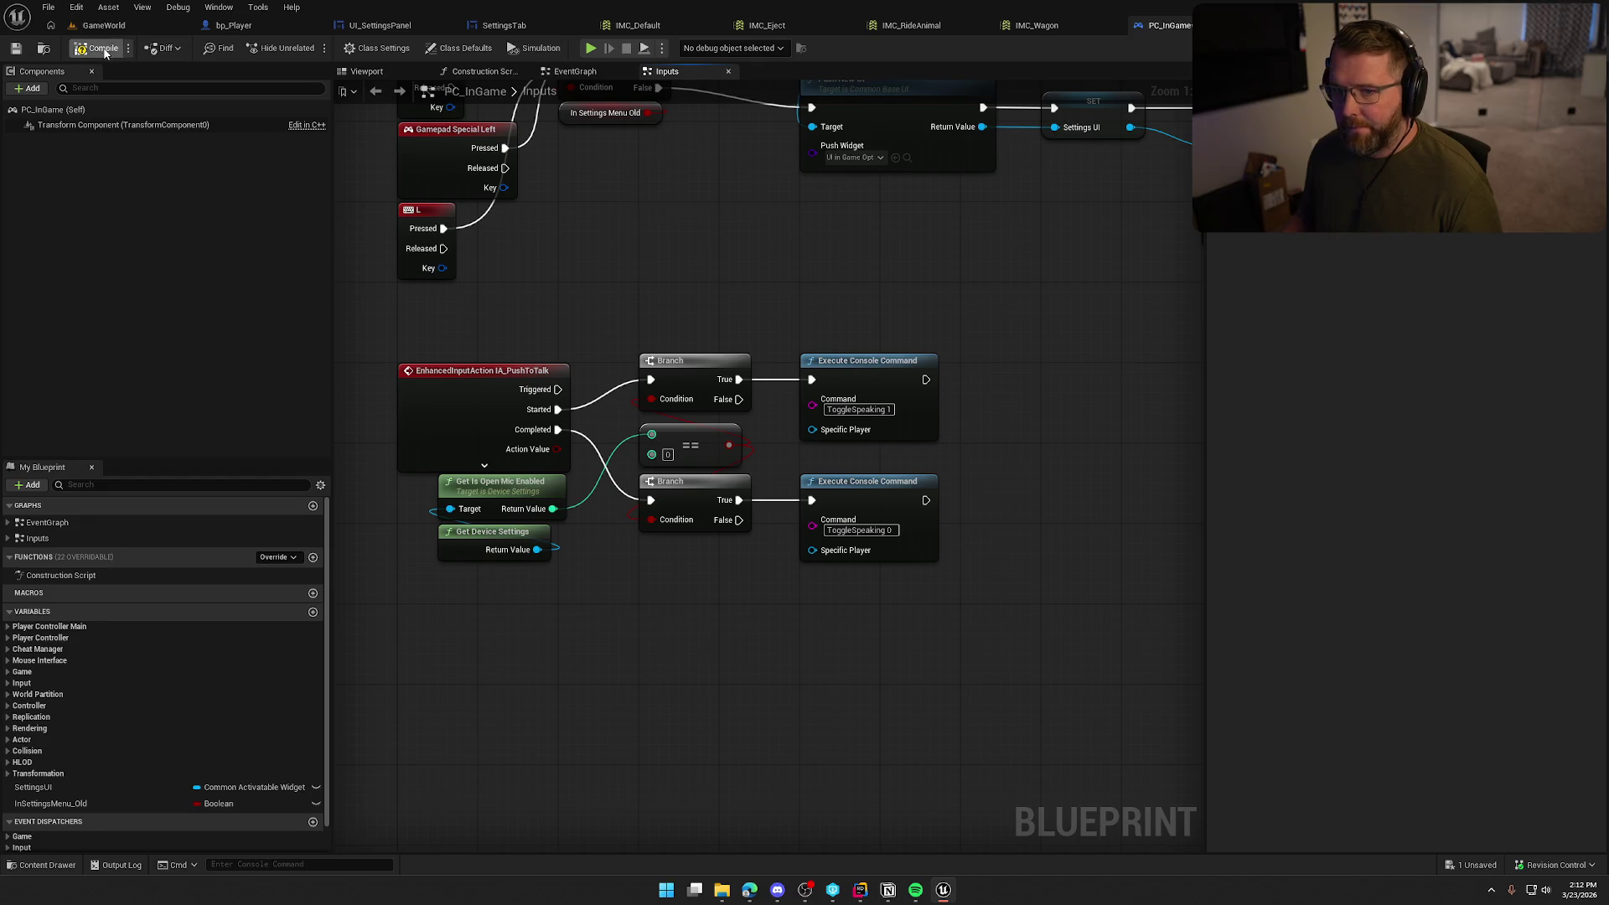
{"action": "key", "text": "ctrl+s"}
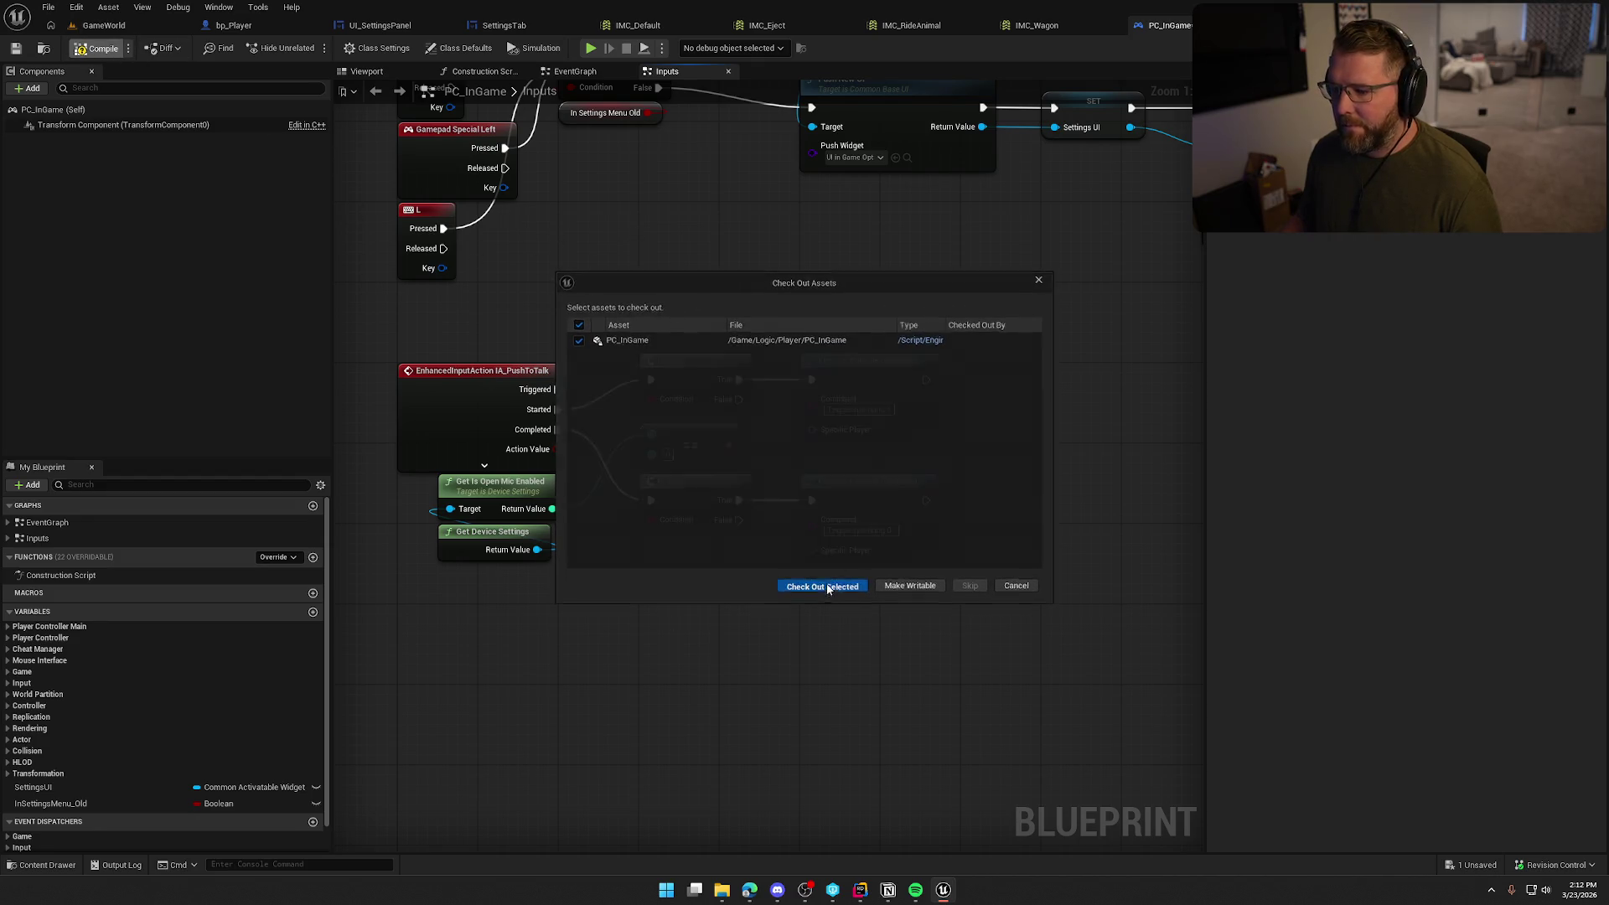
Confirm checking out PC_InGame and return to the GameWorld level view
{"action": "key", "text": "Return"}
{"action": "left_click", "coordinate": [130, 27]}
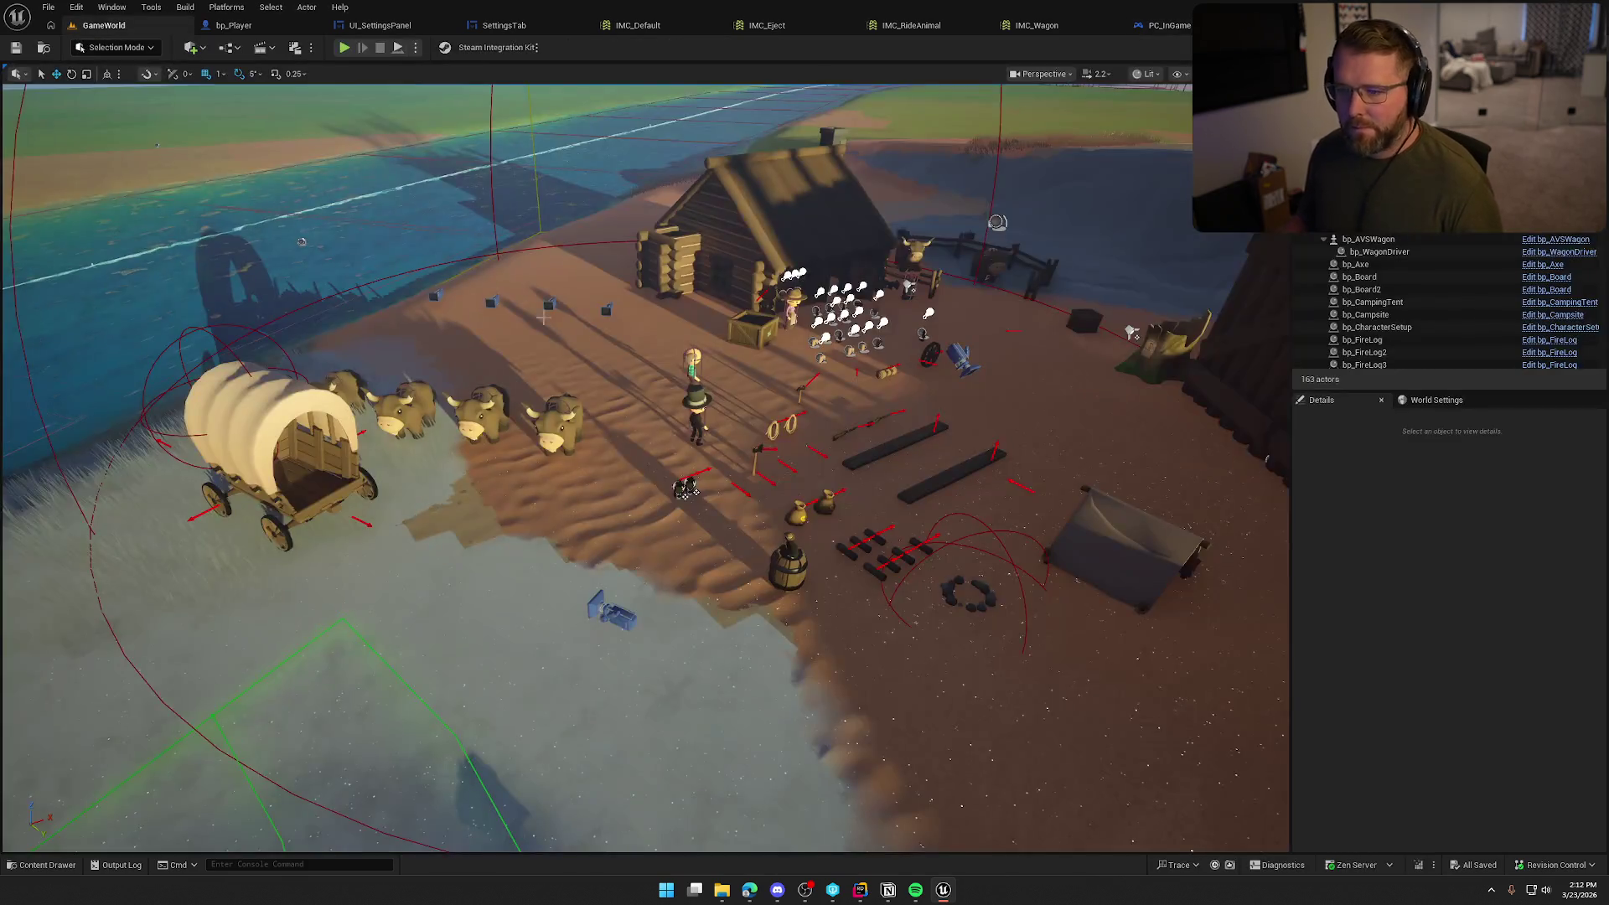
{"action": "scroll", "coordinate": [745, 425], "scroll_direction": "up", "scroll_amount": 3}
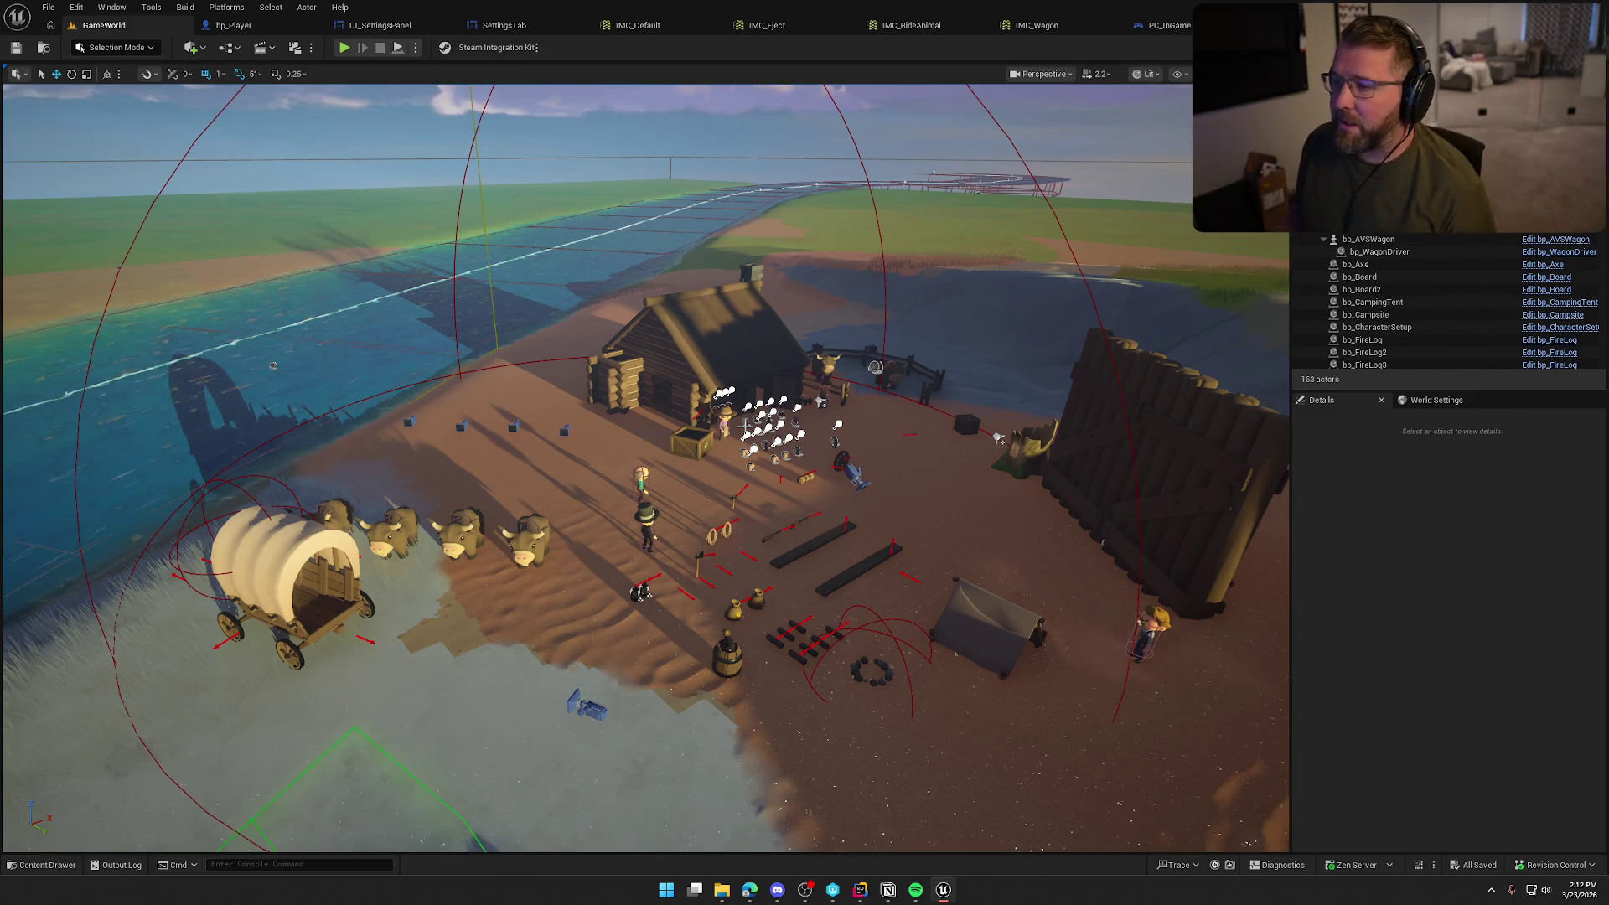
Close the IMC_Default, IMC_Eject, IMC_RideAnimal and IMC_Wagon tabs, leaving the SettingsTab graph showing
{"action": "middle_click", "coordinate": [666, 28]}
{"action": "middle_click", "coordinate": [665, 29]}
{"action": "middle_click", "coordinate": [666, 29]}
{"action": "middle_click", "coordinate": [666, 29]}
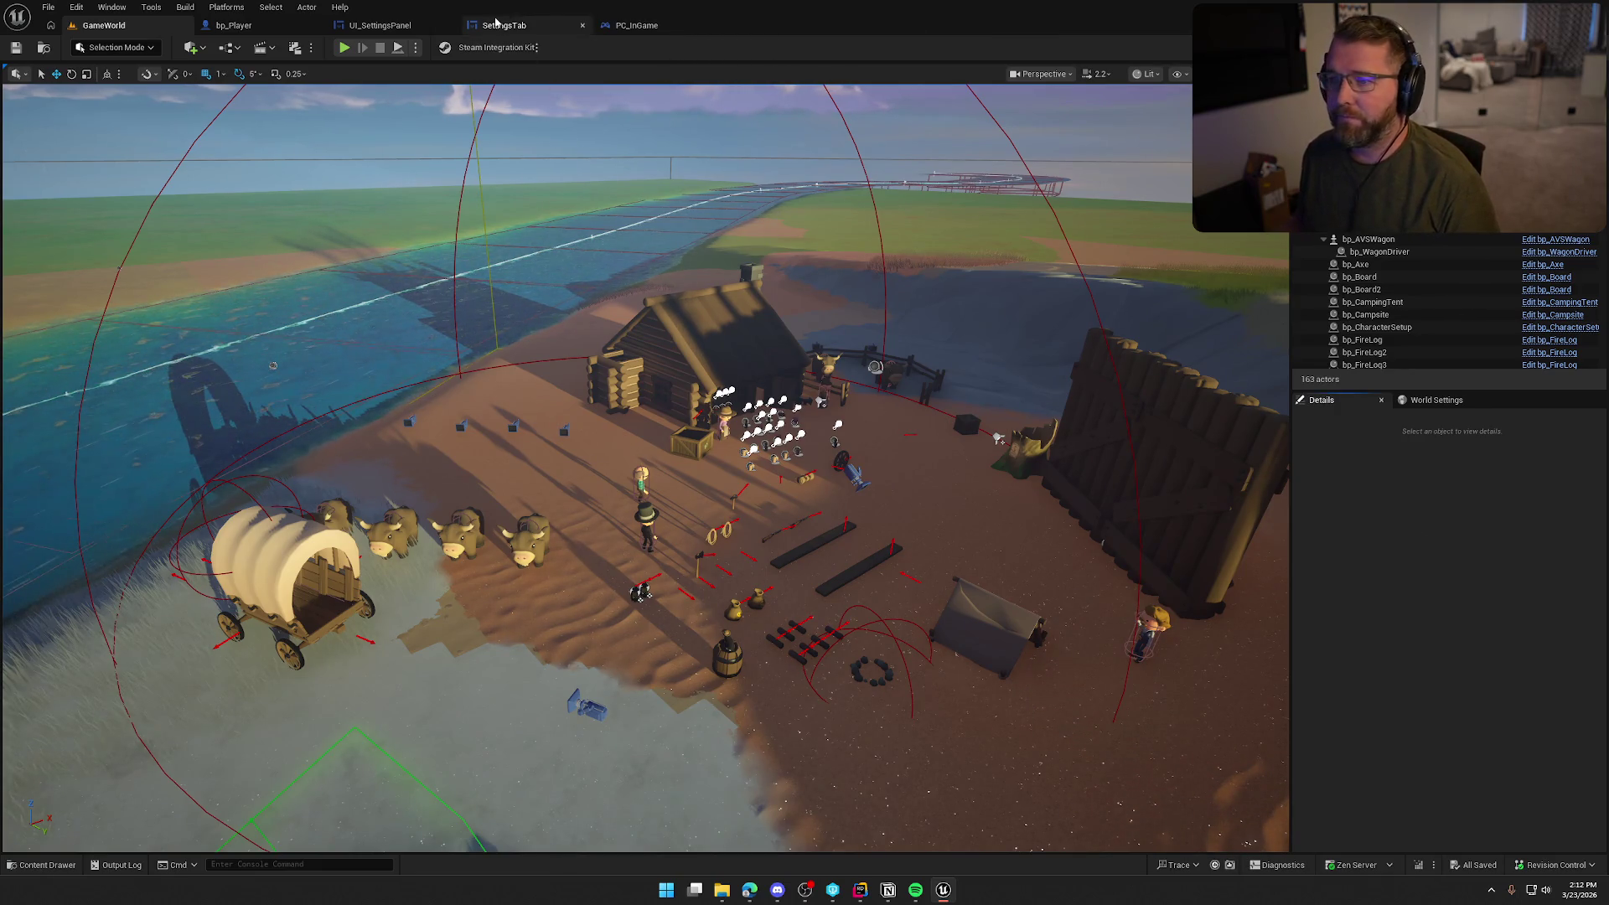
{"action": "left_click", "coordinate": [504, 25]}
{"action": "left_click_drag", "start_coordinate": [684, 343], "coordinate": [736, 338]}
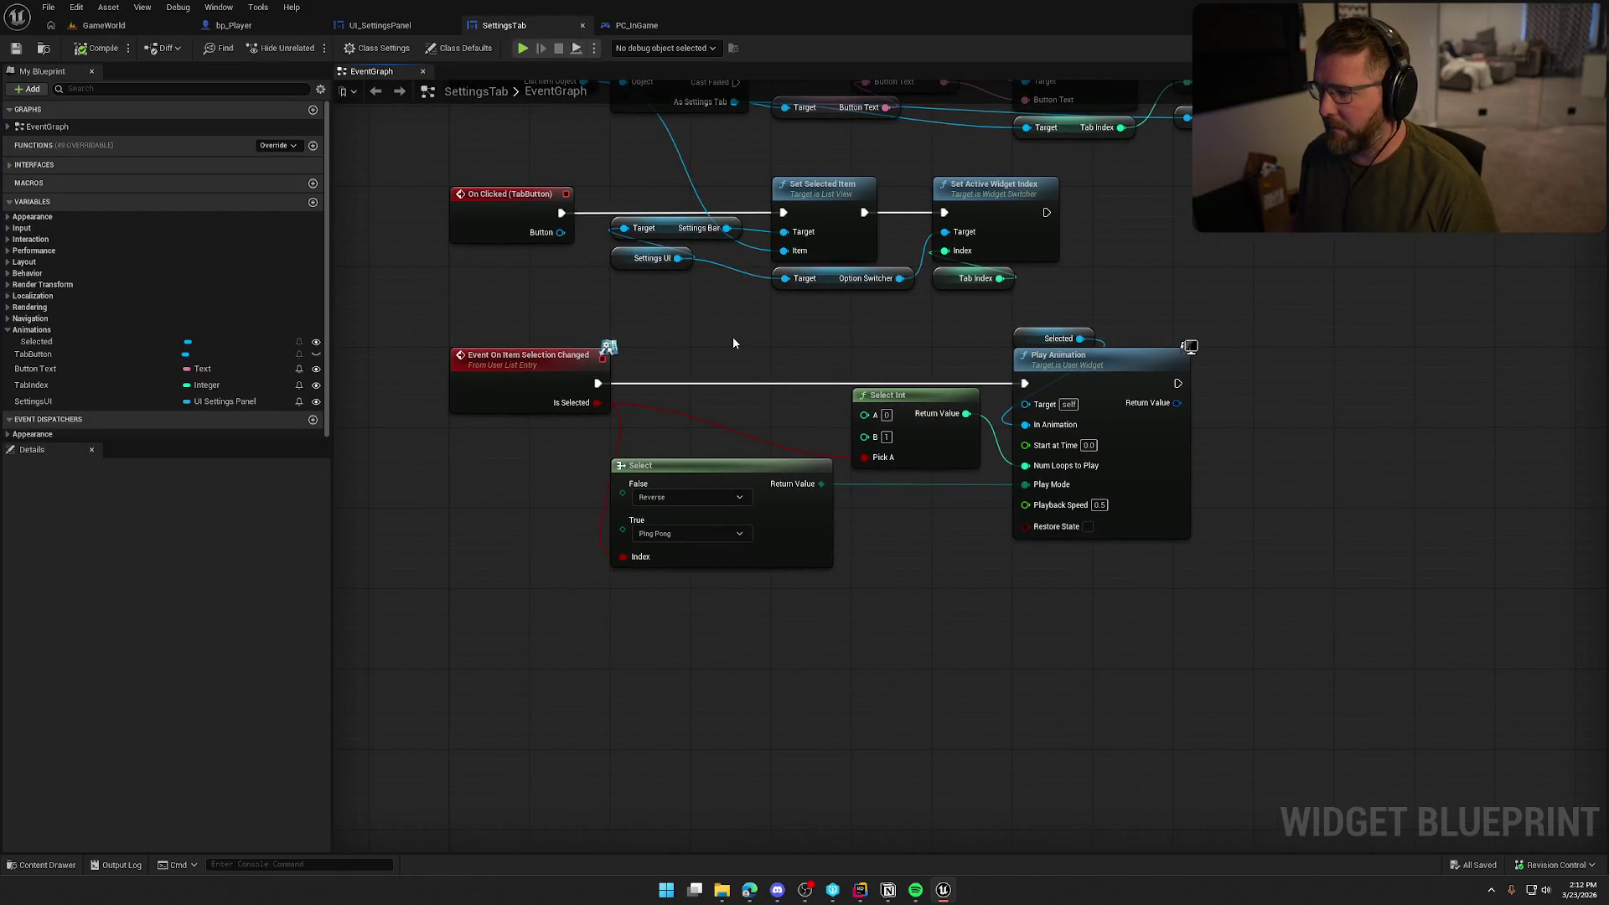
Look over UI_SettingsPanel's Game Voice Controls graph, then switch it to the Designer layout
{"action": "left_click", "coordinate": [380, 25]}
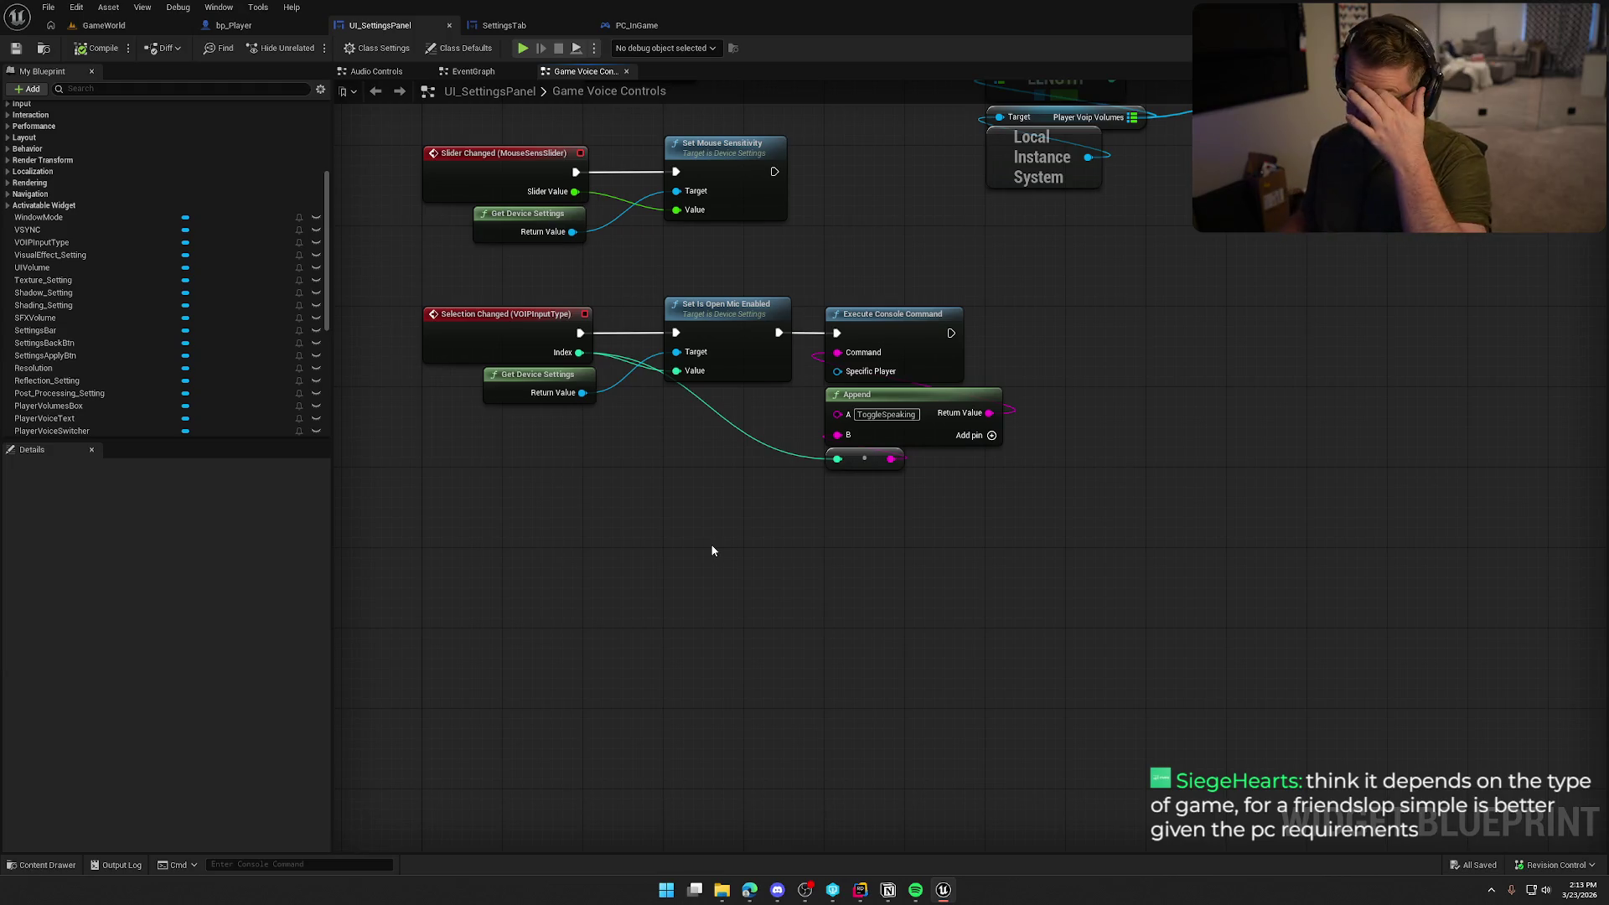
{"action": "mouse_move", "coordinate": [788, 535]}
{"action": "left_mouse_down"}
{"action": "mouse_move", "coordinate": [838, 549]}
{"action": "mouse_move", "coordinate": [823, 621]}
{"action": "left_mouse_up"}
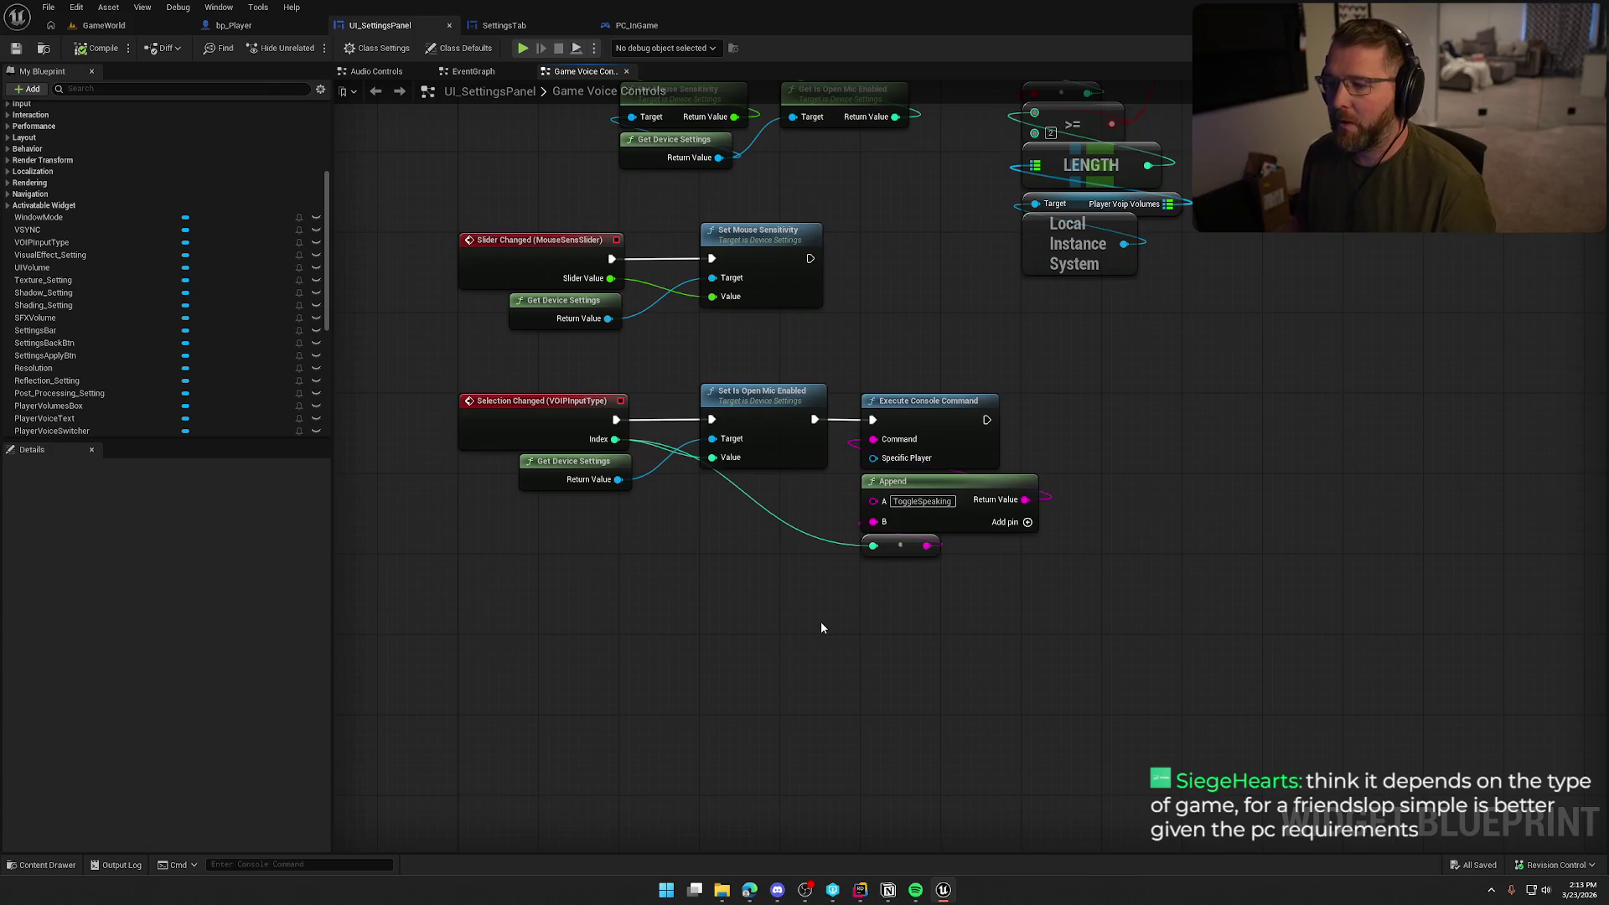
{"action": "left_click", "coordinate": [1516, 48]}
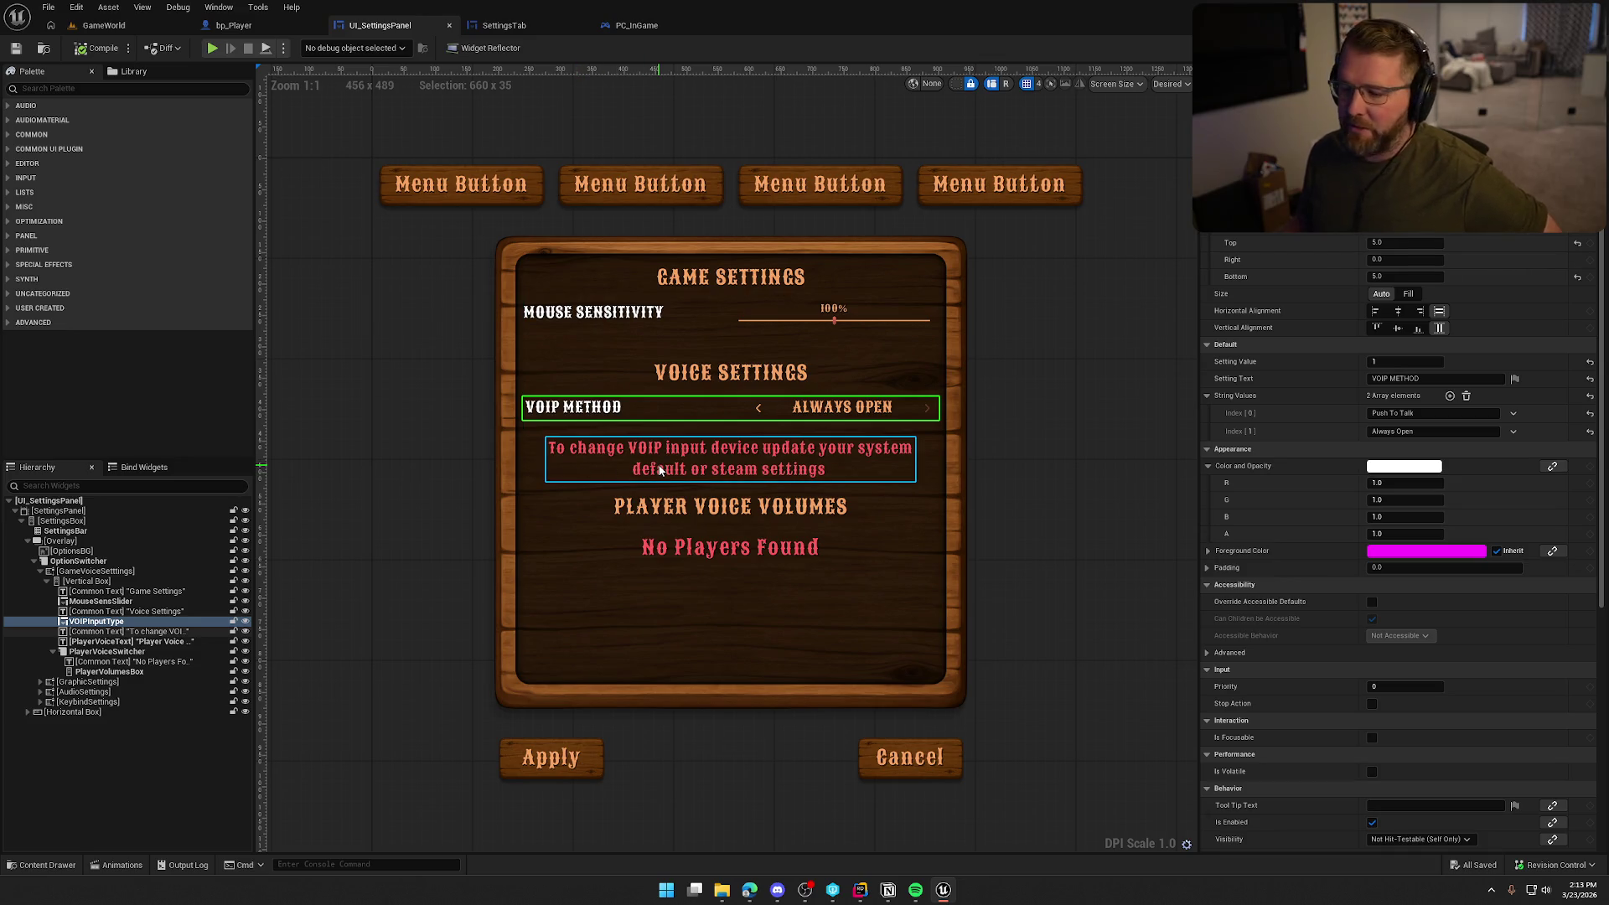
Make the VOIP hint text fill the full panel width
{"action": "left_click", "coordinate": [682, 454]}
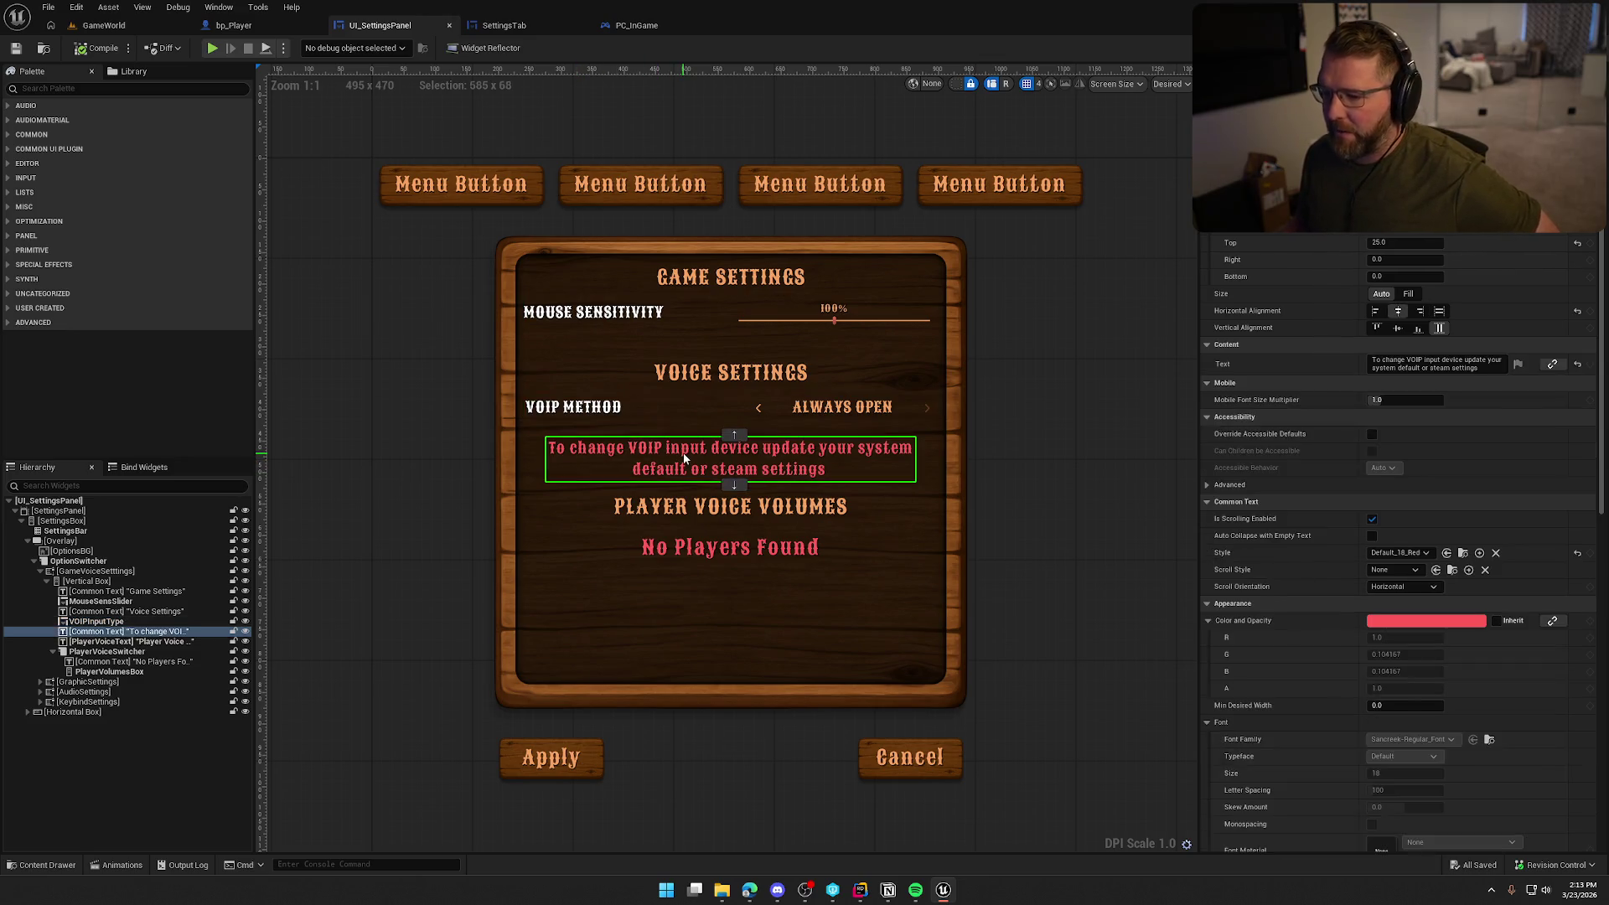
{"action": "left_click", "coordinate": [1439, 311]}
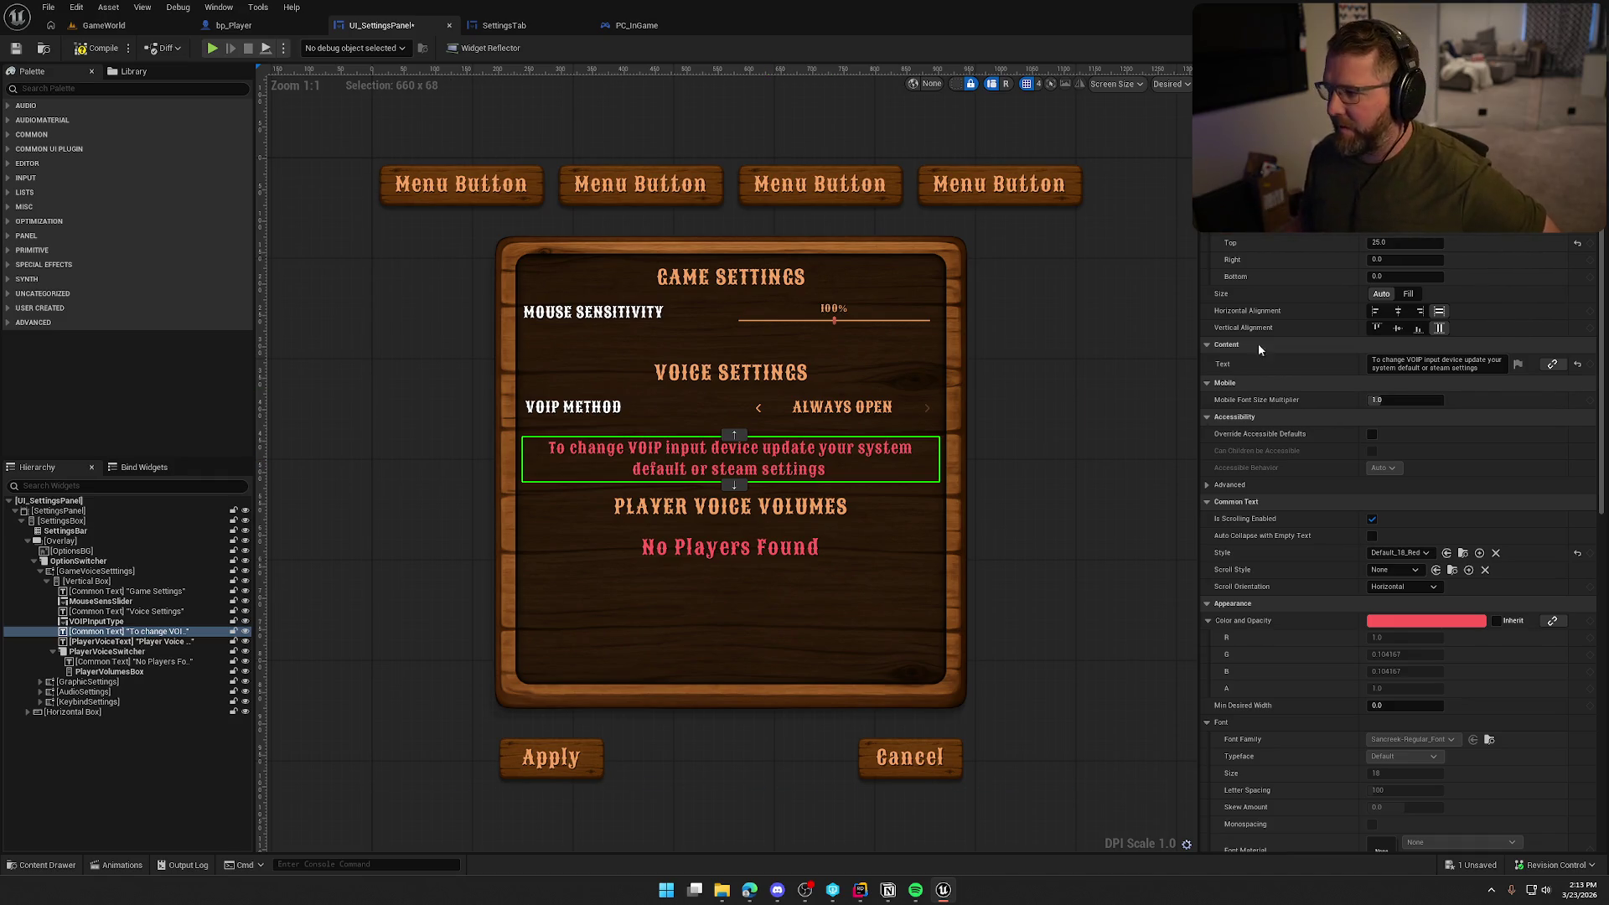
{"action": "left_click", "coordinate": [1391, 314]}
{"action": "left_click", "coordinate": [1440, 313]}
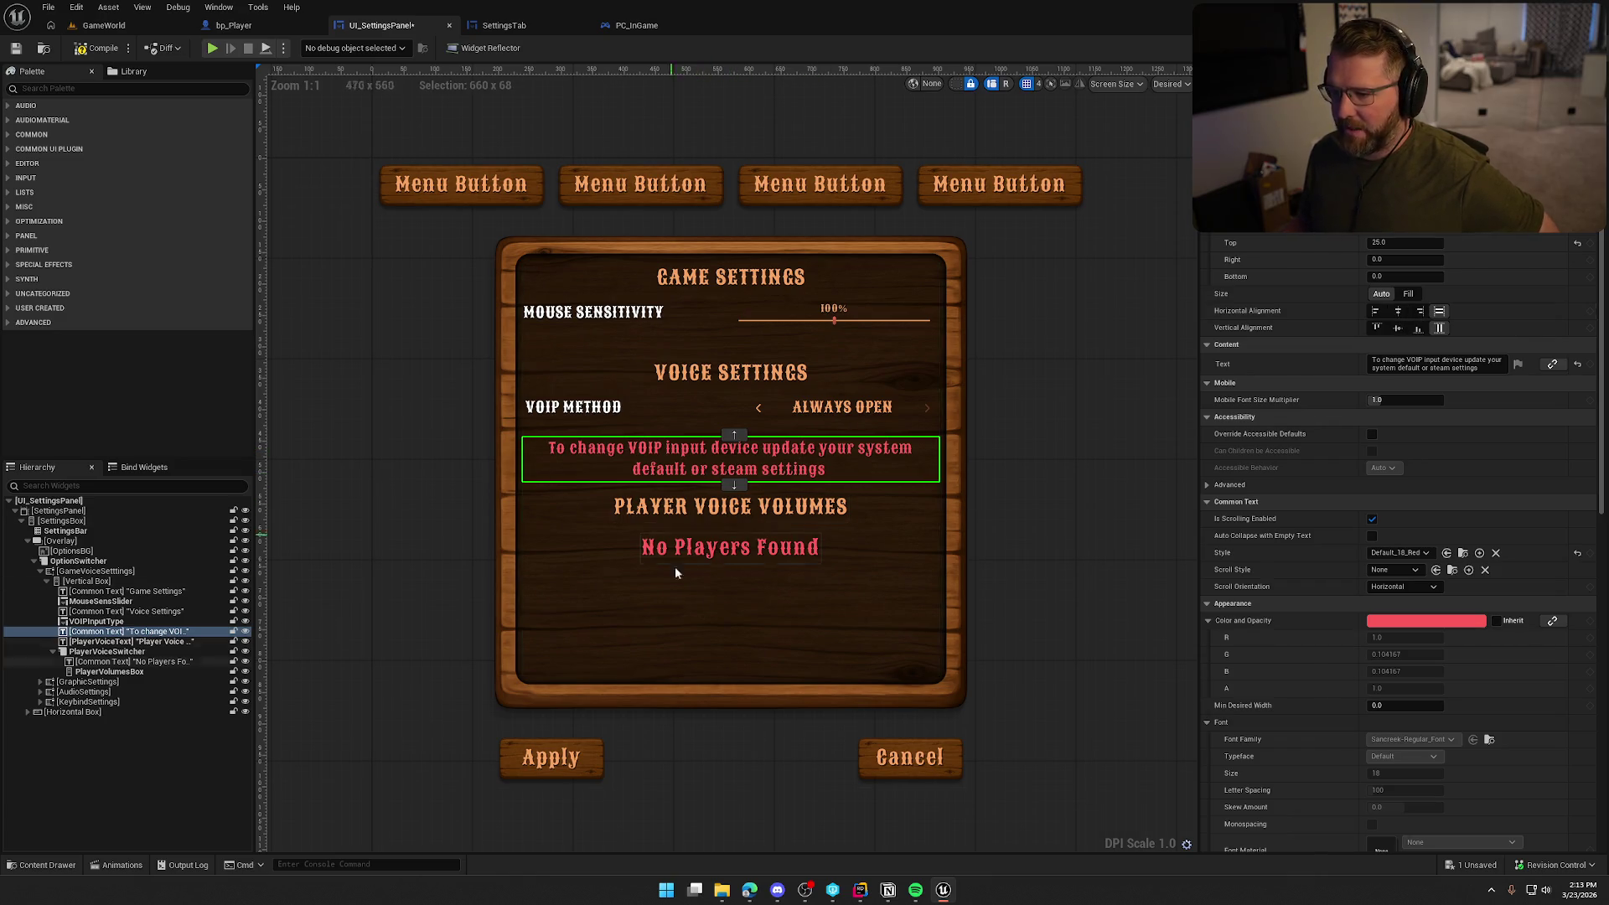
Collapse the voice group and step through the Graphics, Audio and Keybinds settings panels
{"action": "left_click", "coordinate": [43, 571]}
{"action": "left_click", "coordinate": [80, 582]}
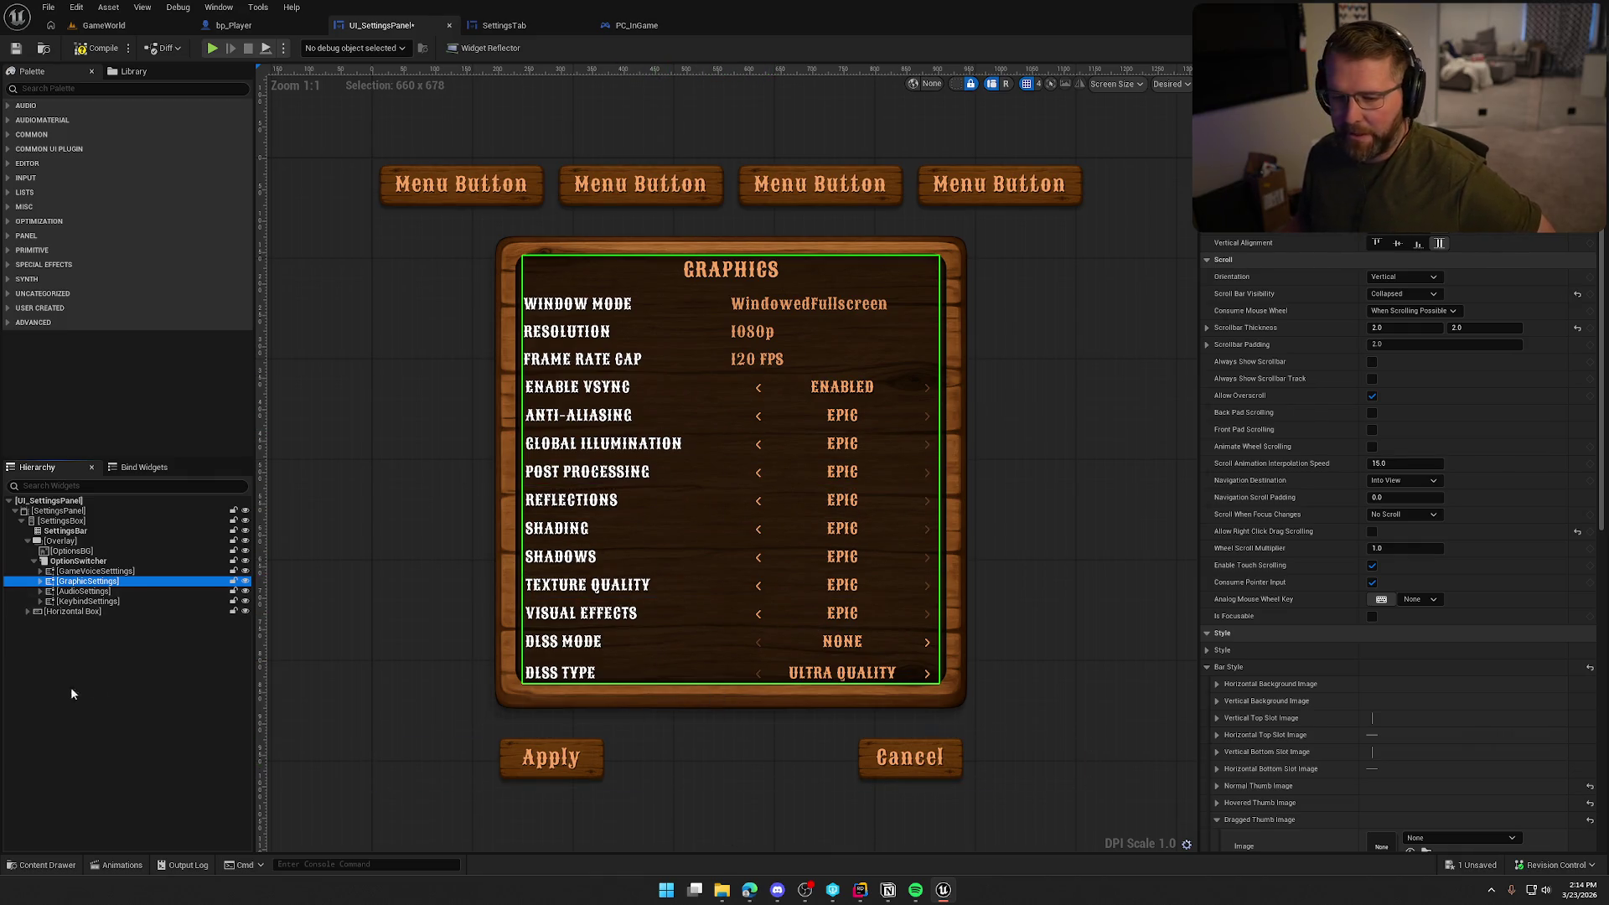
{"action": "left_click", "coordinate": [83, 592]}
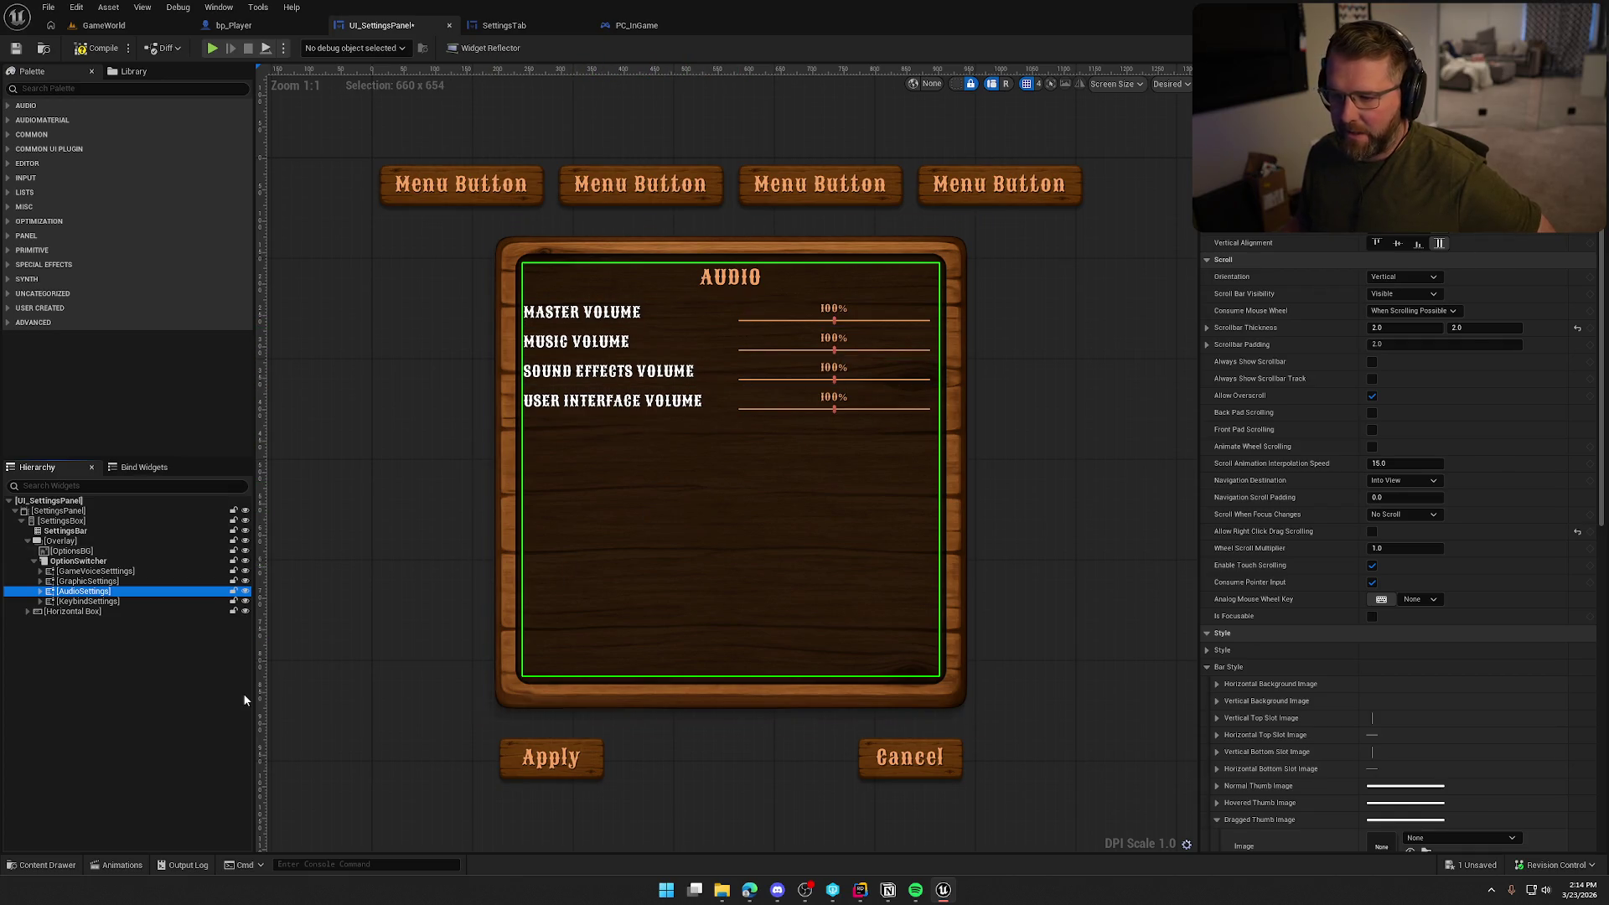
{"action": "left_click", "coordinate": [102, 601]}
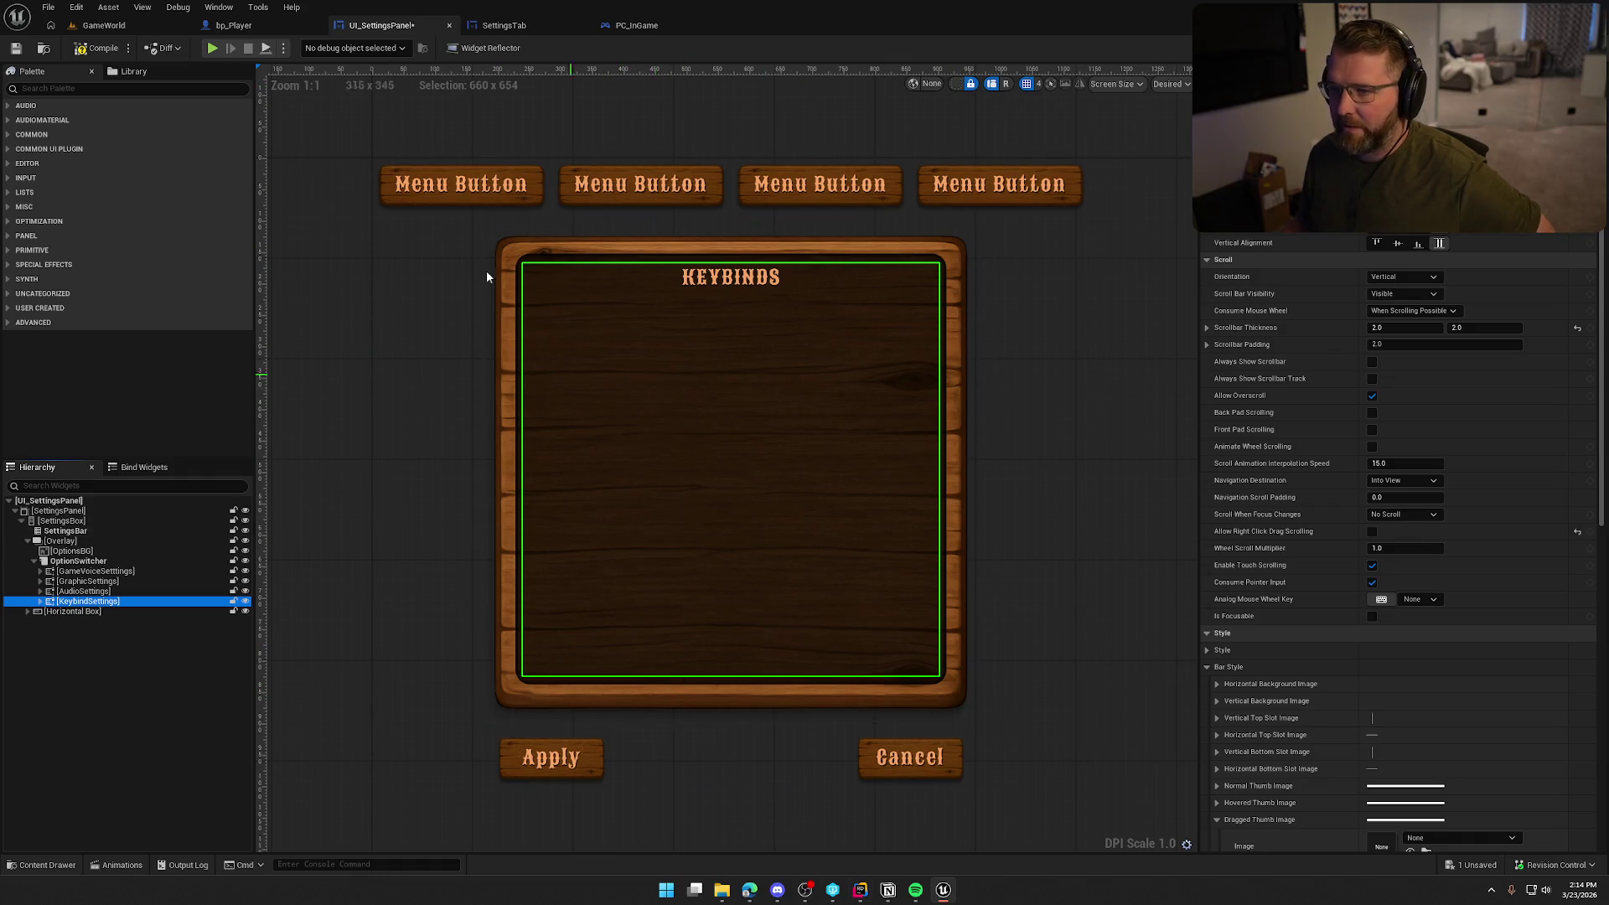
Compile and save UI_SettingsPanel, then clear the canvas selection
{"action": "left_click", "coordinate": [96, 48]}
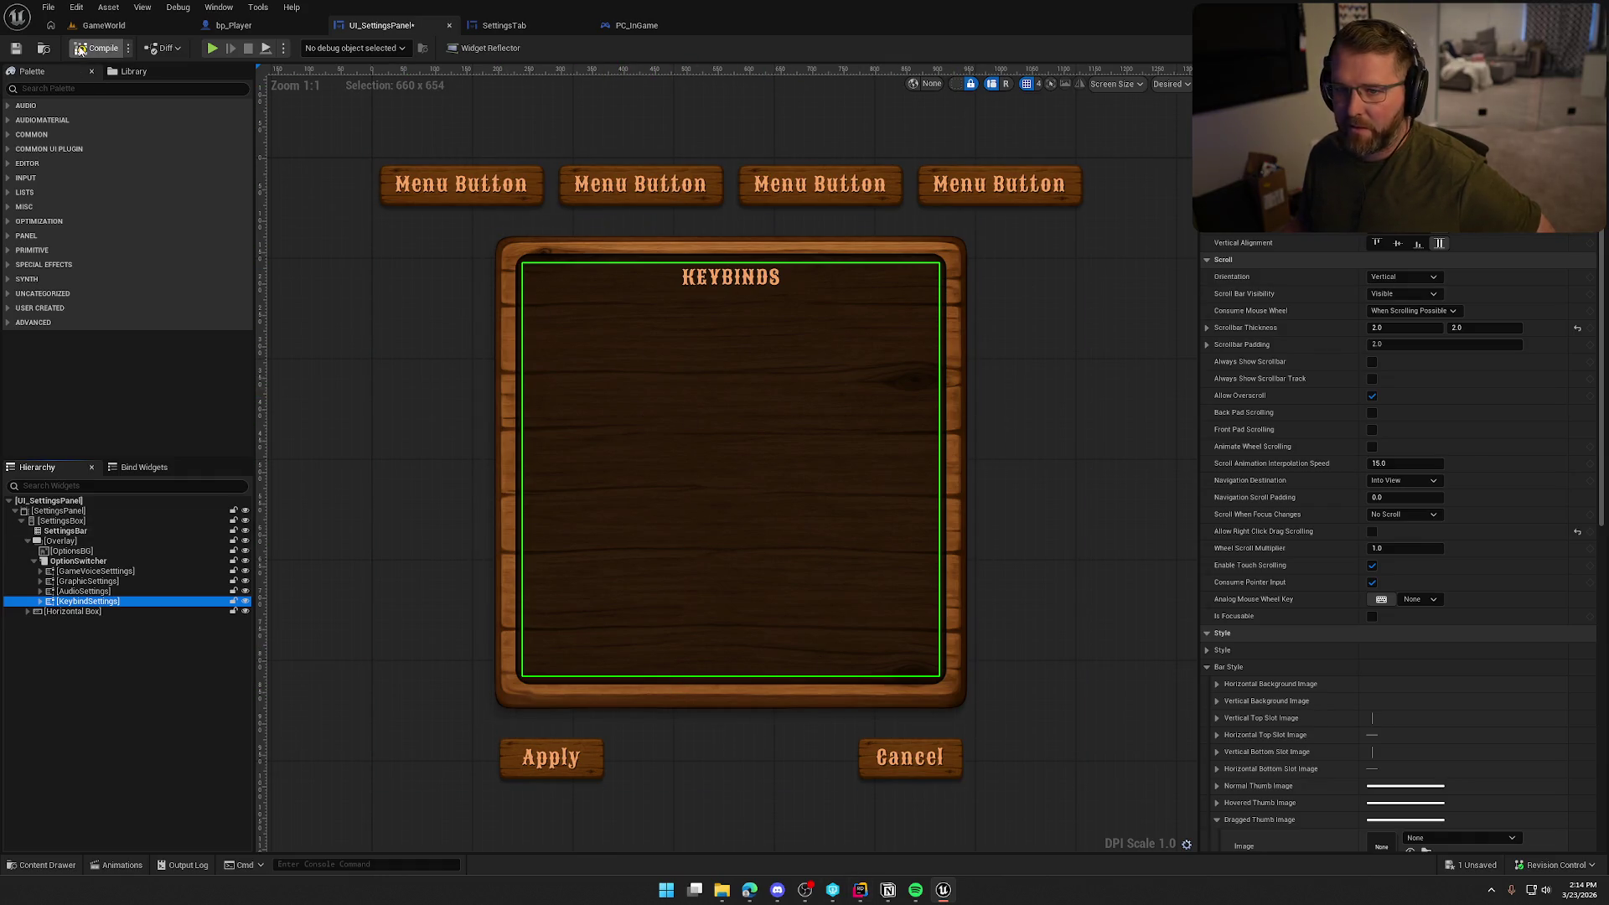
{"action": "left_click", "coordinate": [378, 436]}
{"action": "left_click", "coordinate": [316, 390]}
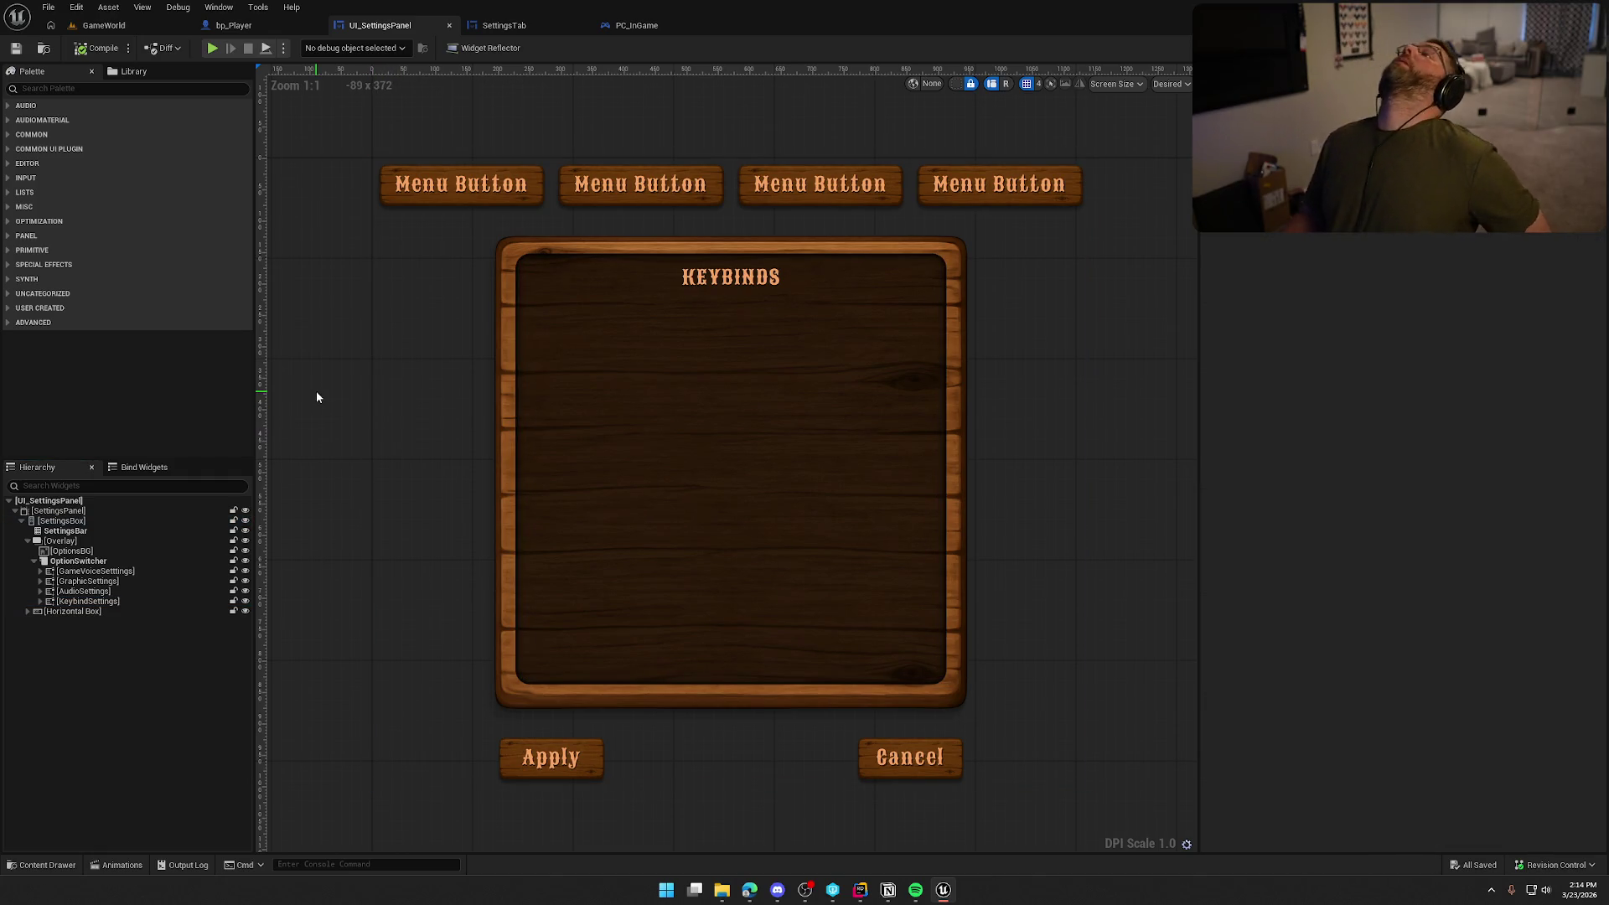
In Notion, check off the push-to-talk task and move the Voip Setup card to Needs Testing
{"action": "left_click", "coordinate": [889, 890]}
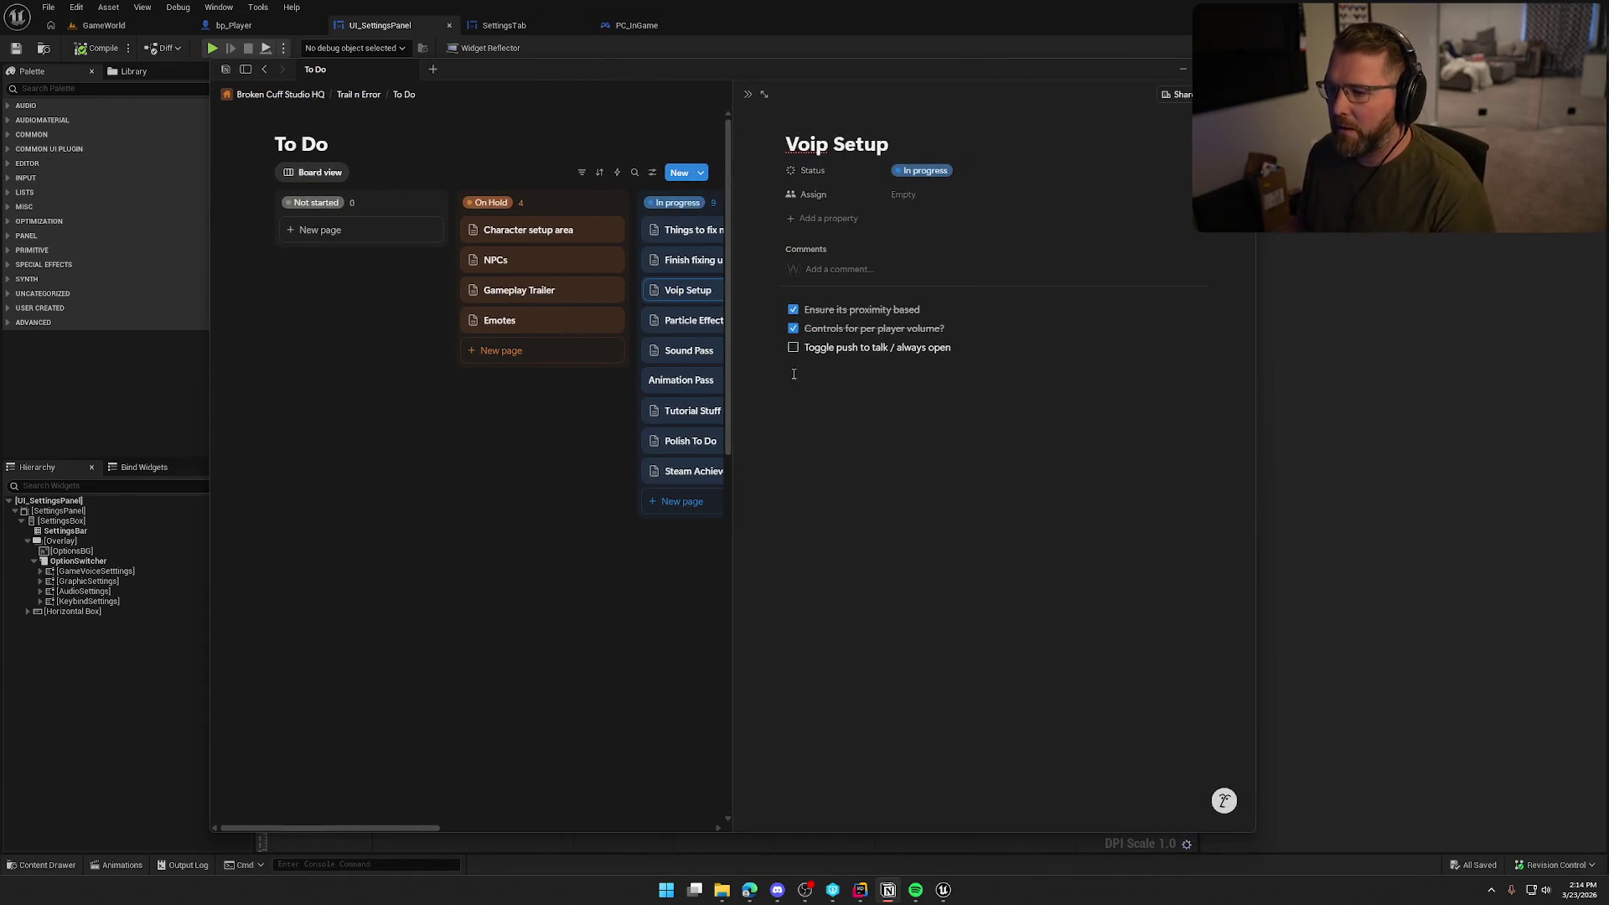
{"action": "left_click", "coordinate": [792, 347]}
{"action": "key", "text": "Escape"}
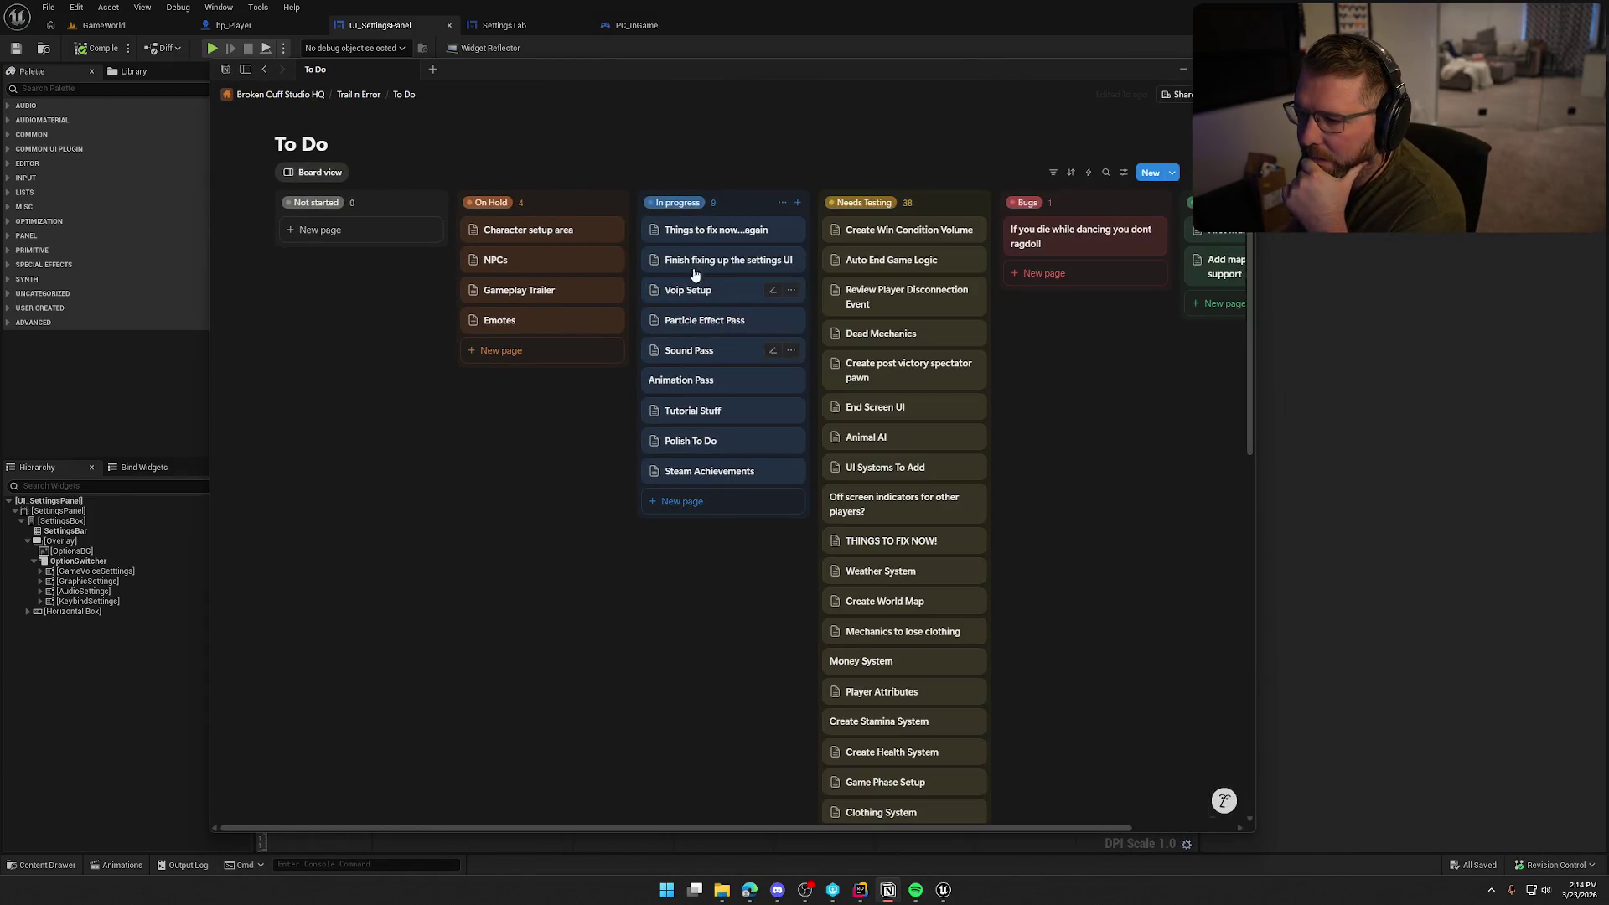
{"action": "left_click_drag", "start_coordinate": [767, 292], "coordinate": [888, 214]}
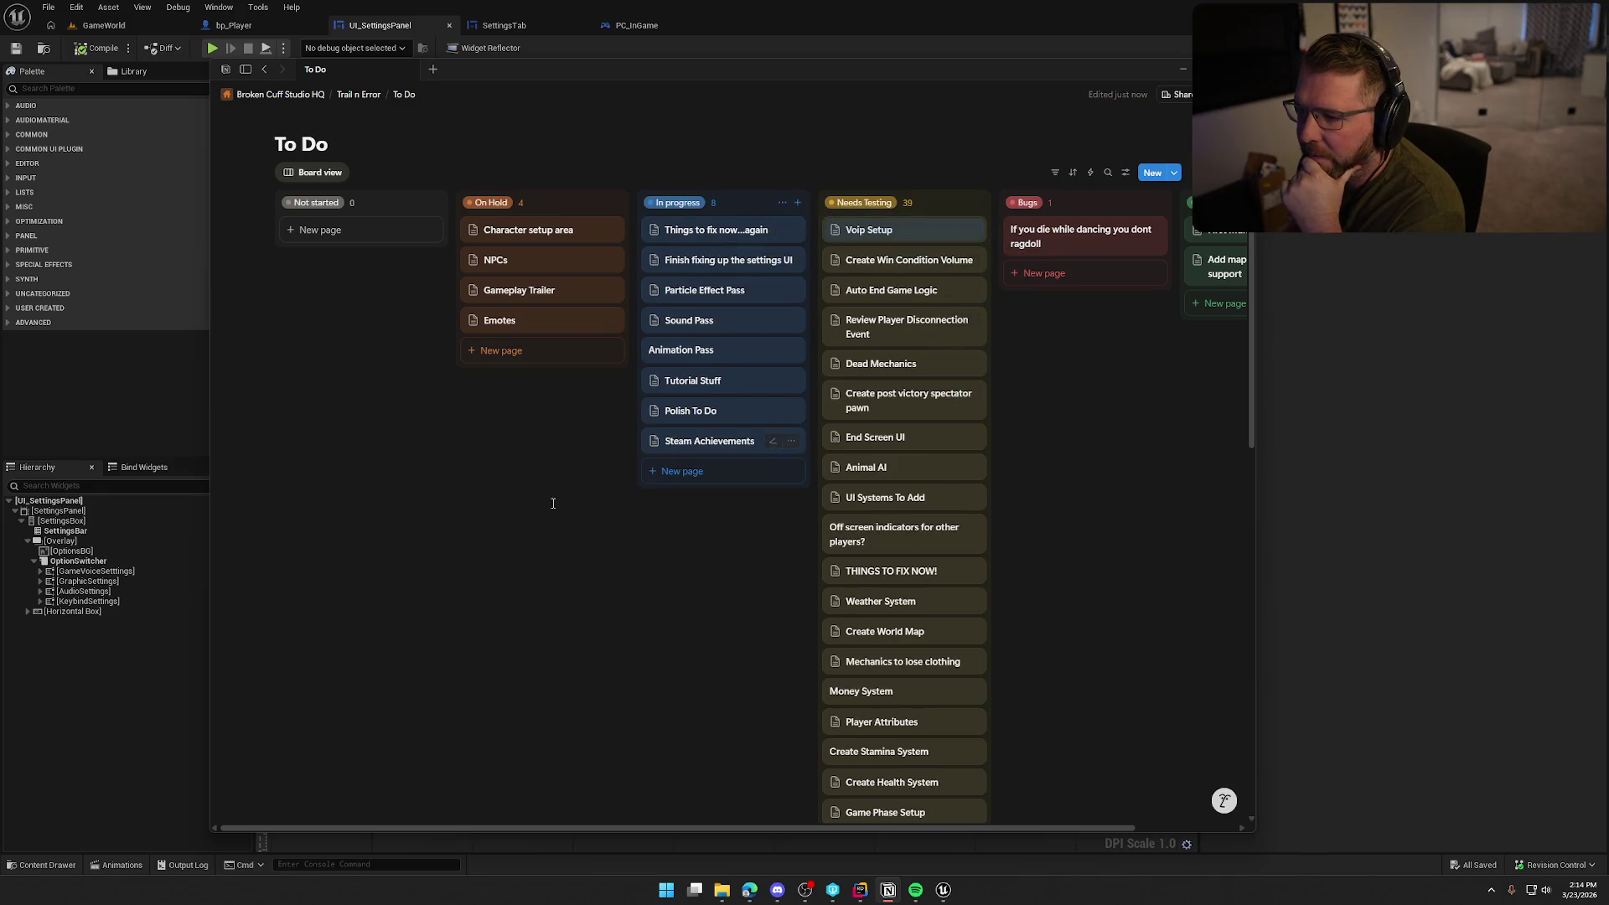
In the settings UI page, check off 'VOIP controls not connected at all' and the Game Settings group
{"action": "left_click", "coordinate": [715, 259]}
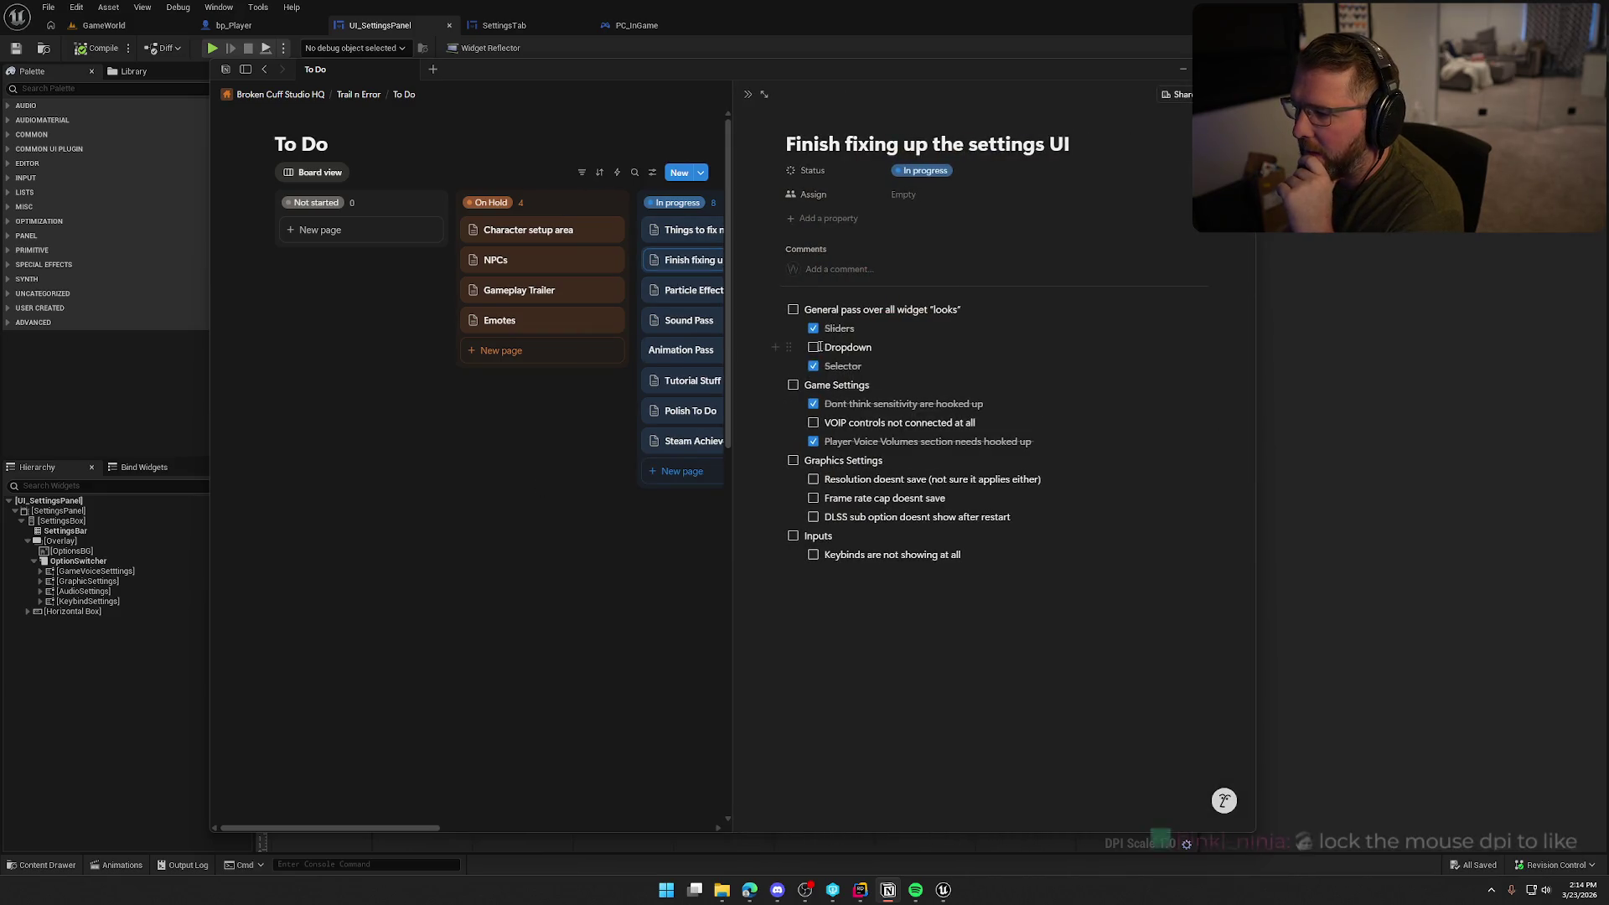
{"action": "left_click", "coordinate": [813, 422]}
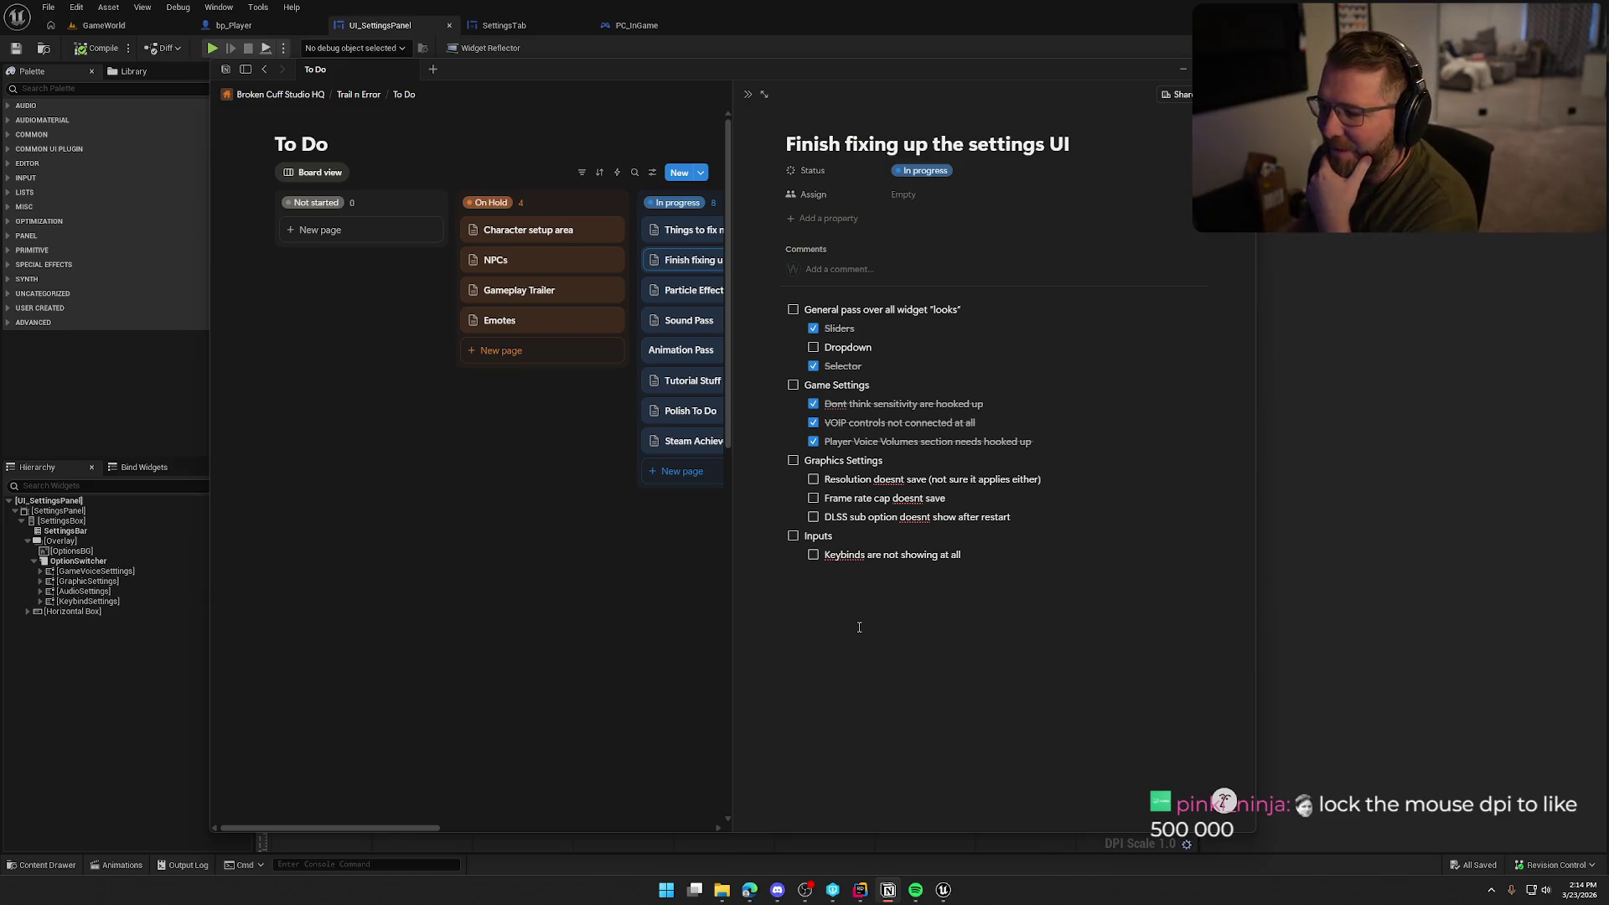
{"action": "left_click", "coordinate": [793, 386]}
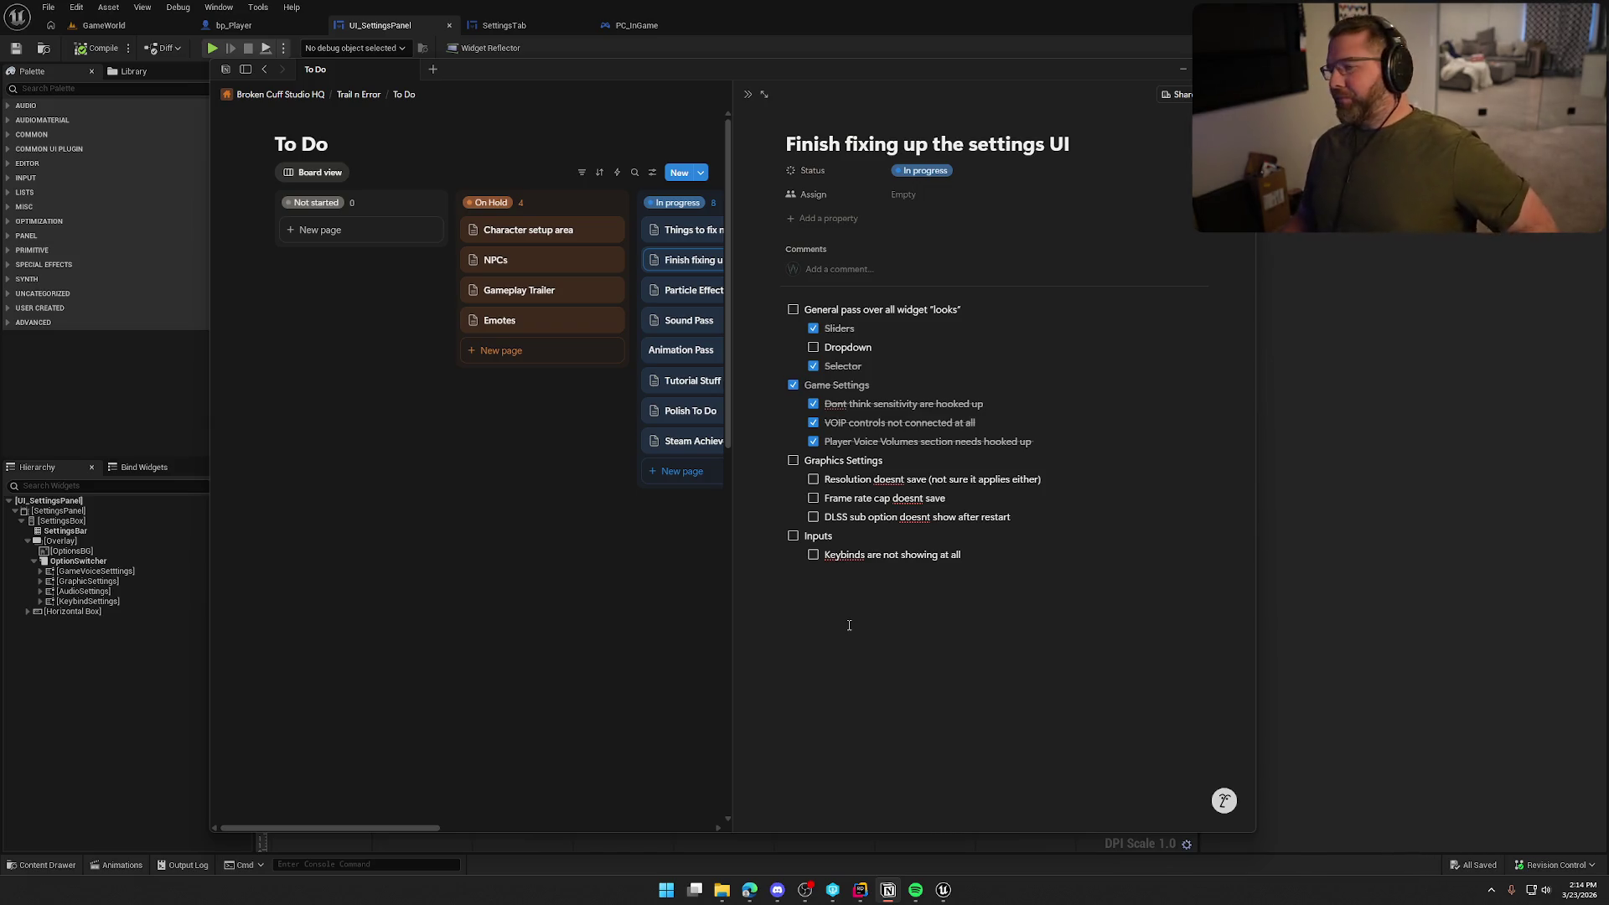
{"action": "left_click", "coordinate": [596, 520]}
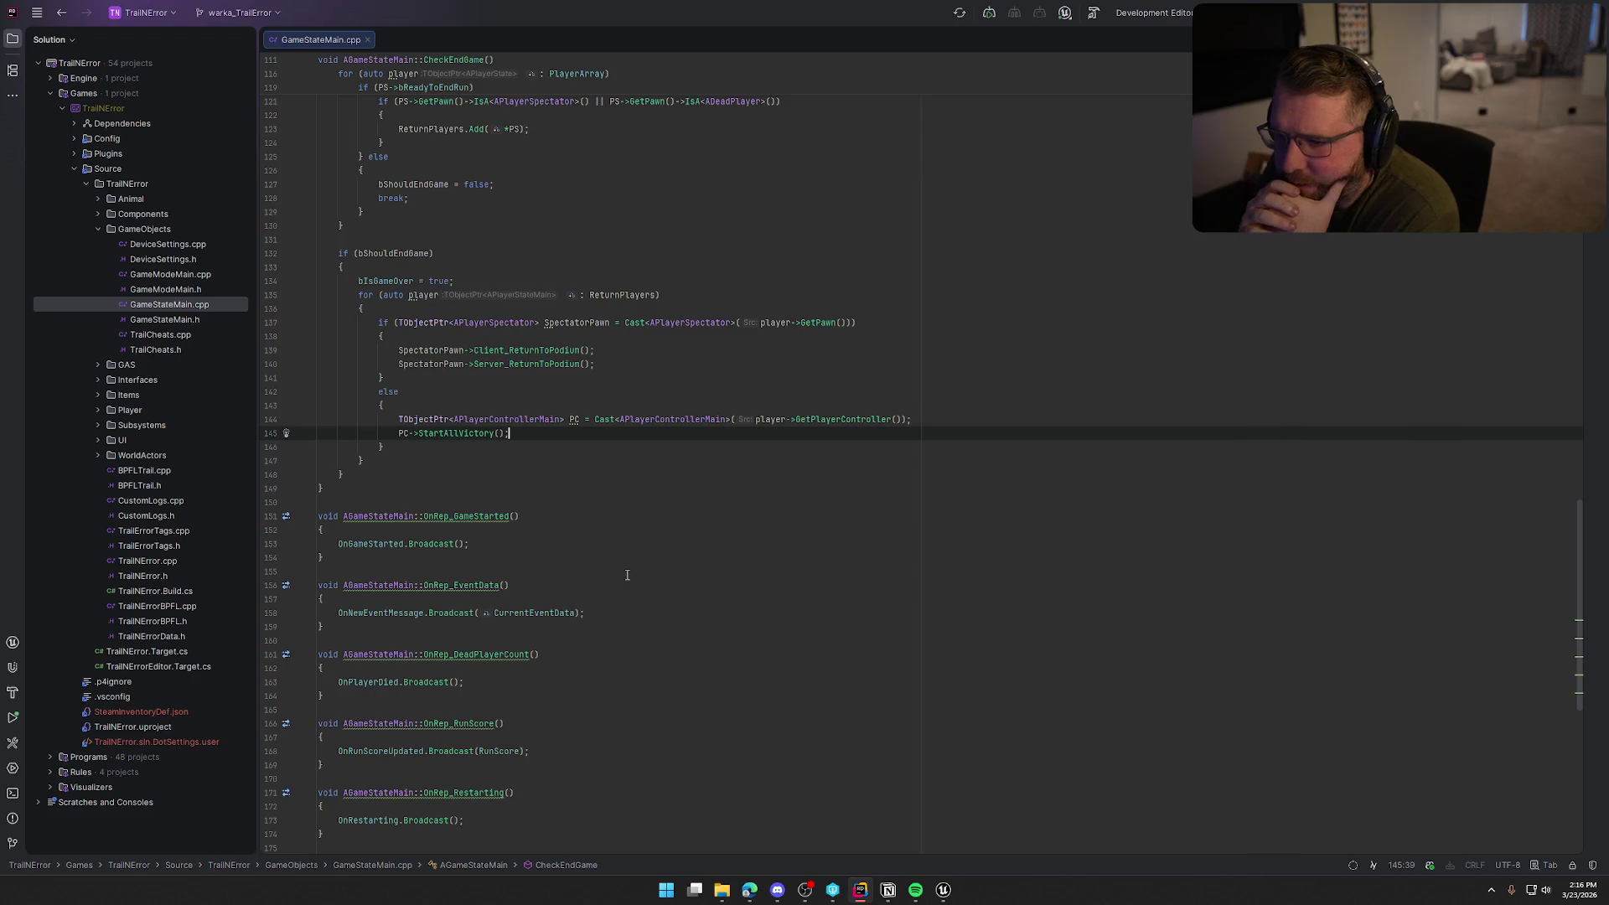
{"action": "scroll", "coordinate": [627, 575], "scroll_direction": "up", "scroll_amount": 3}
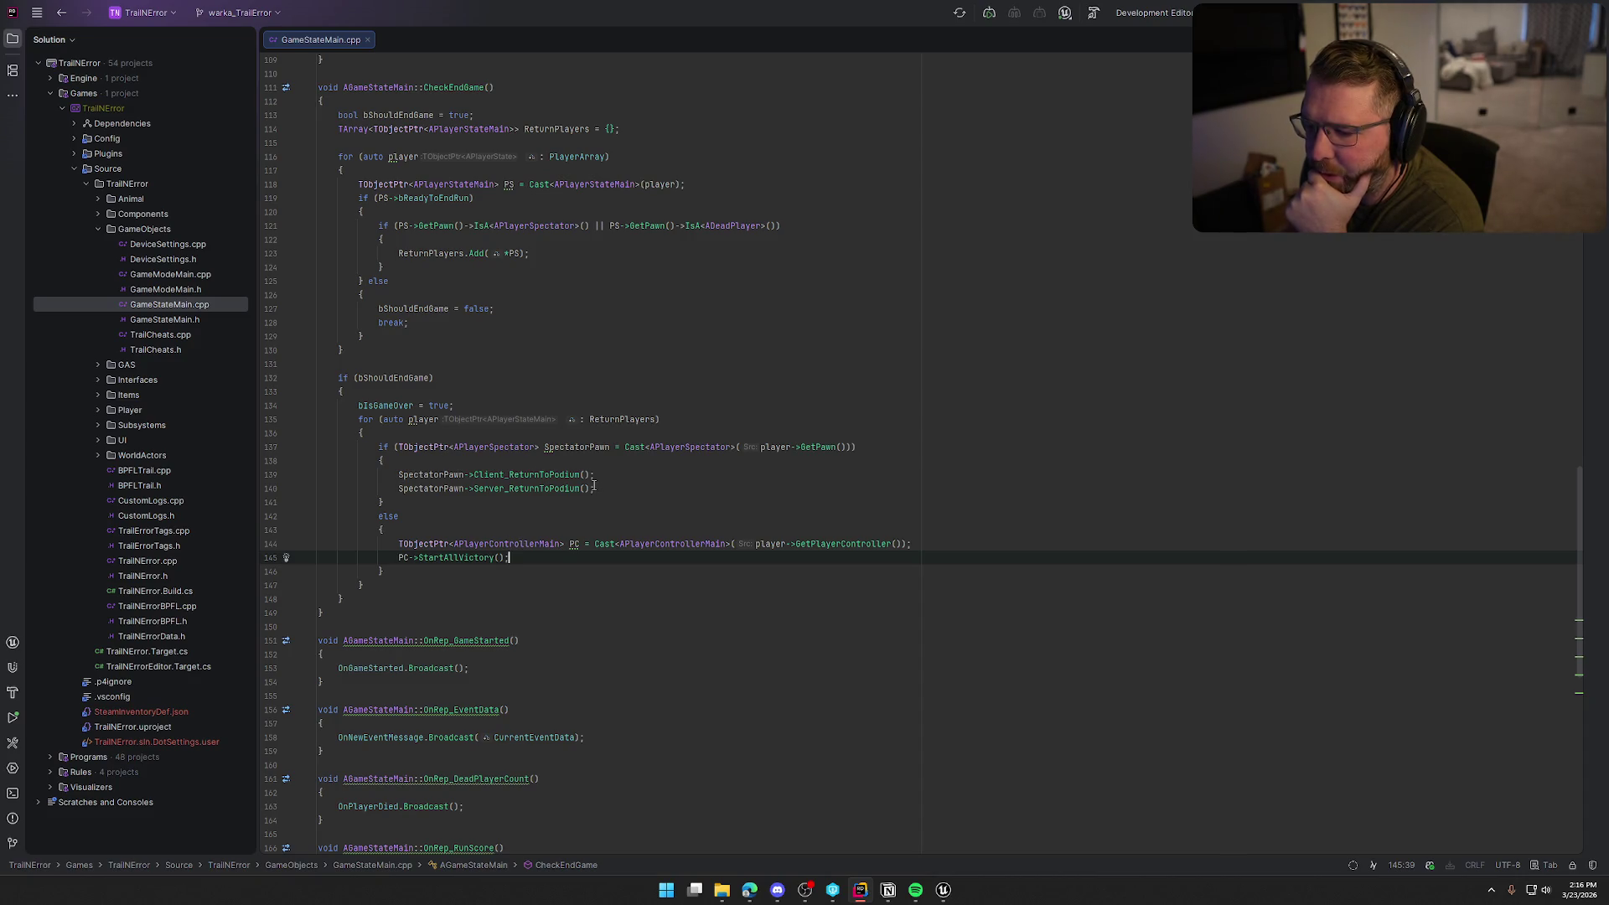
{"action": "scroll", "coordinate": [524, 560], "scroll_direction": "down", "scroll_amount": 1}
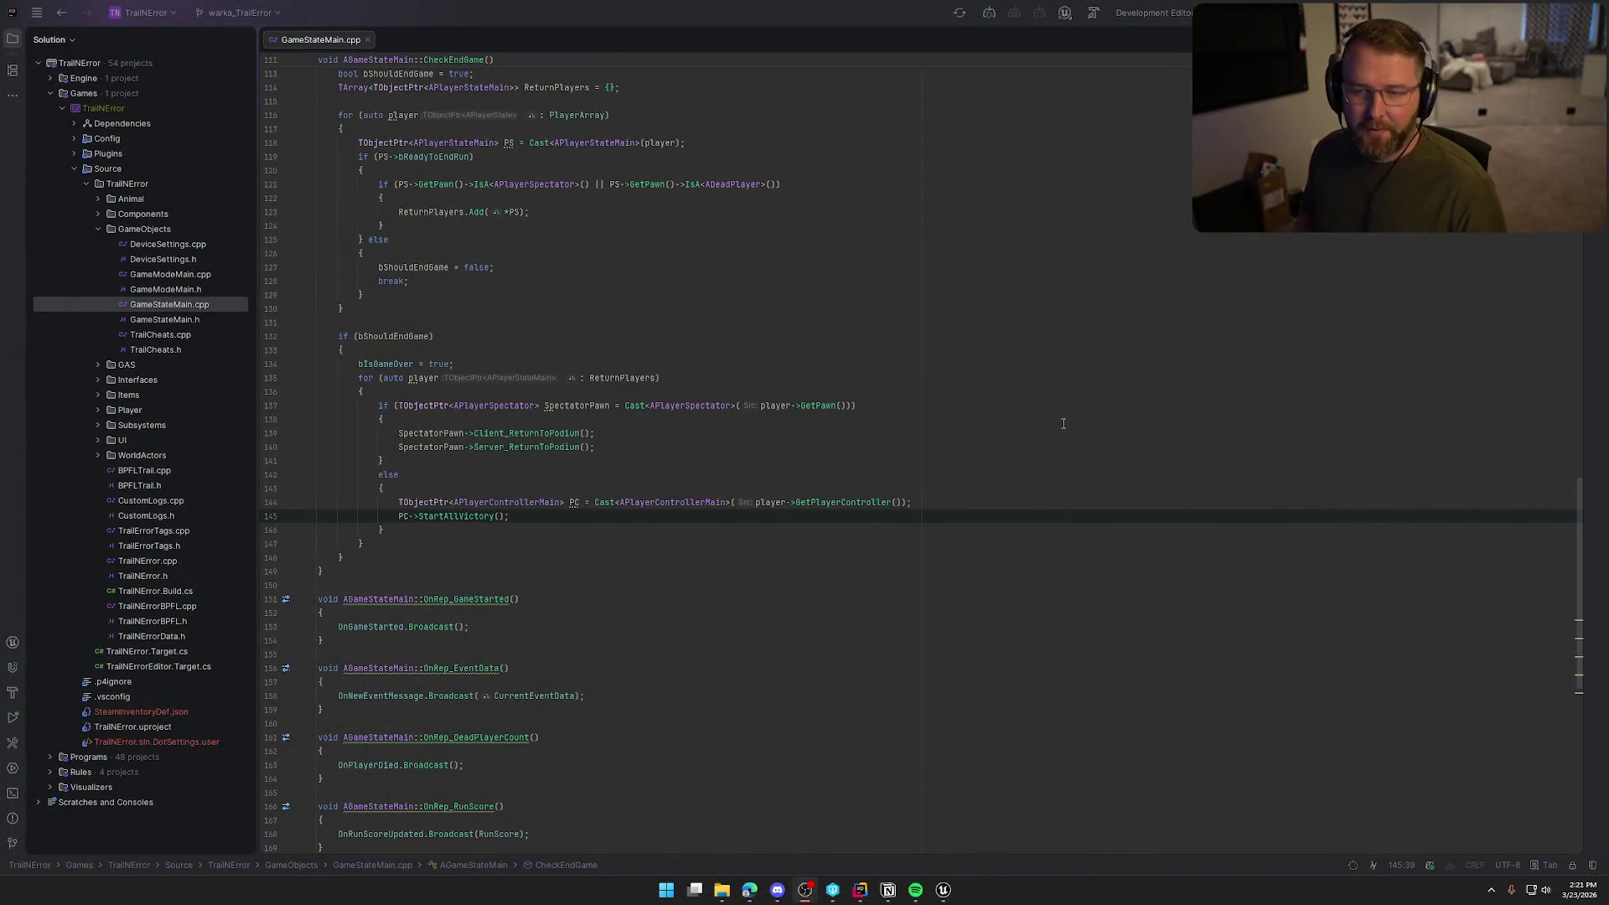
{"action": "left_click", "coordinate": [603, 519]}
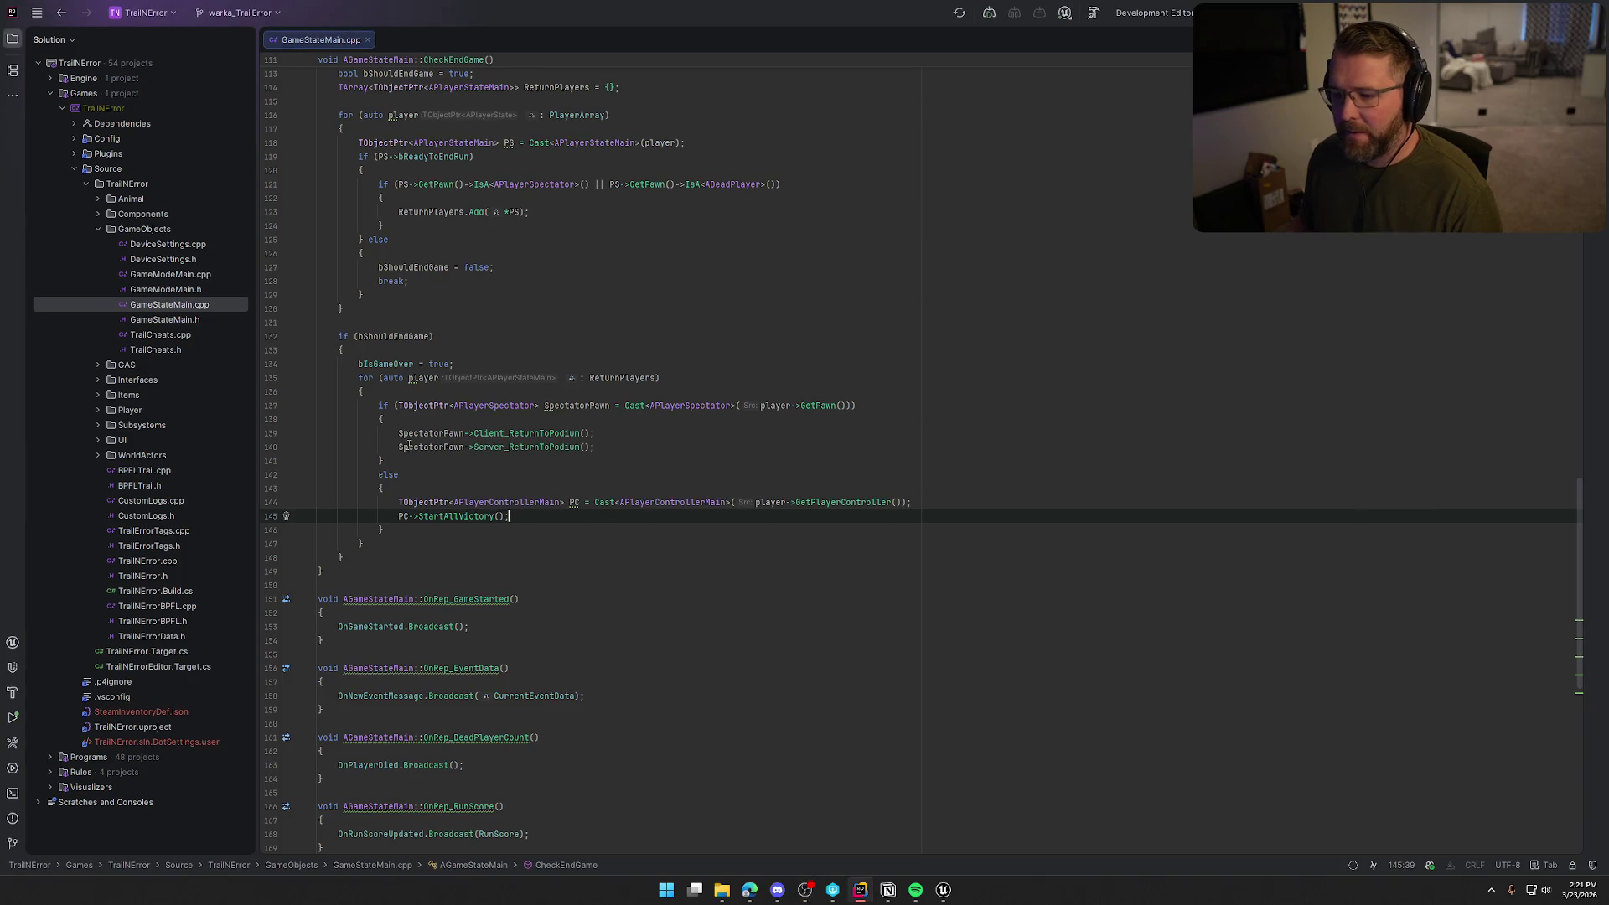
{"action": "left_click", "coordinate": [380, 406]}
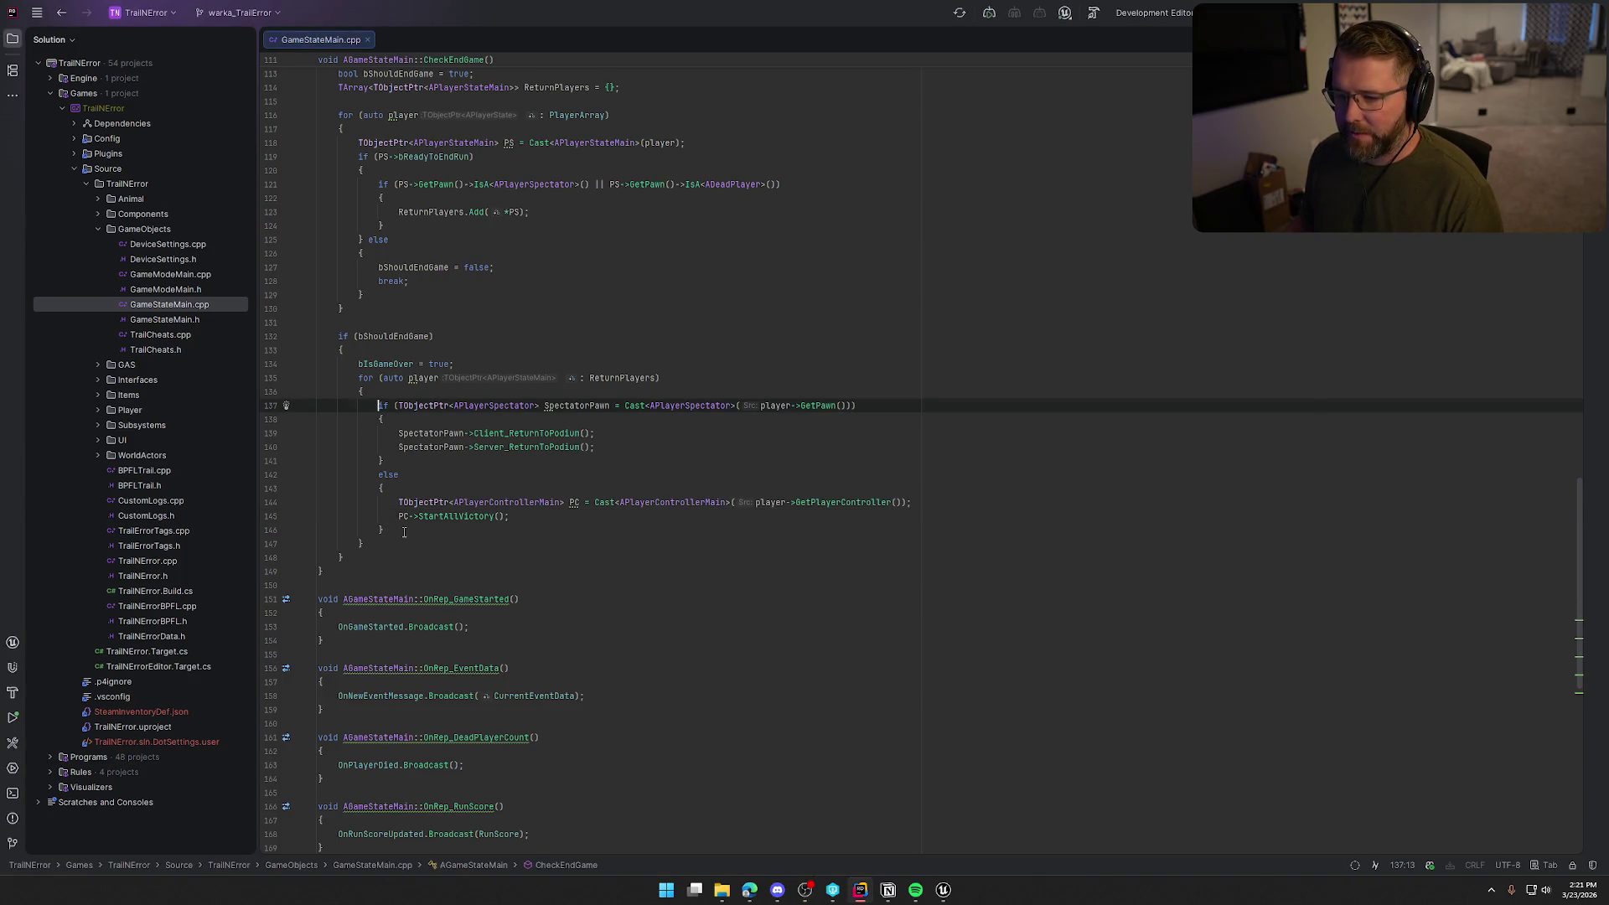
{"action": "left_click", "coordinate": [358, 378]}
{"action": "left_click", "coordinate": [363, 544], "text": "shift"}
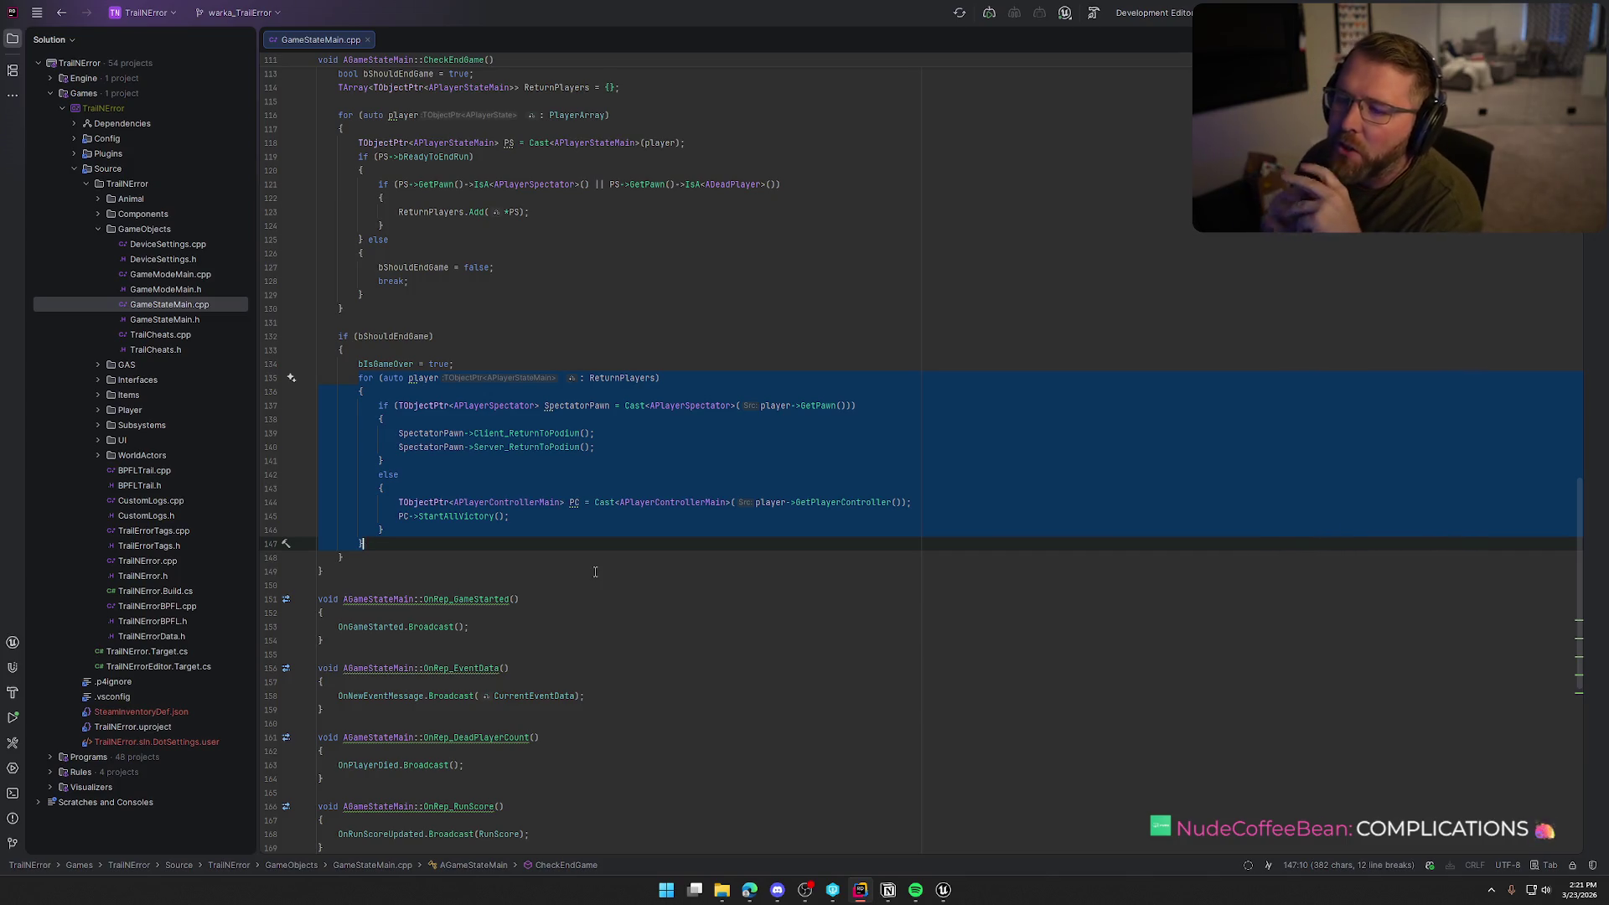
{"action": "left_click", "coordinate": [515, 267]}
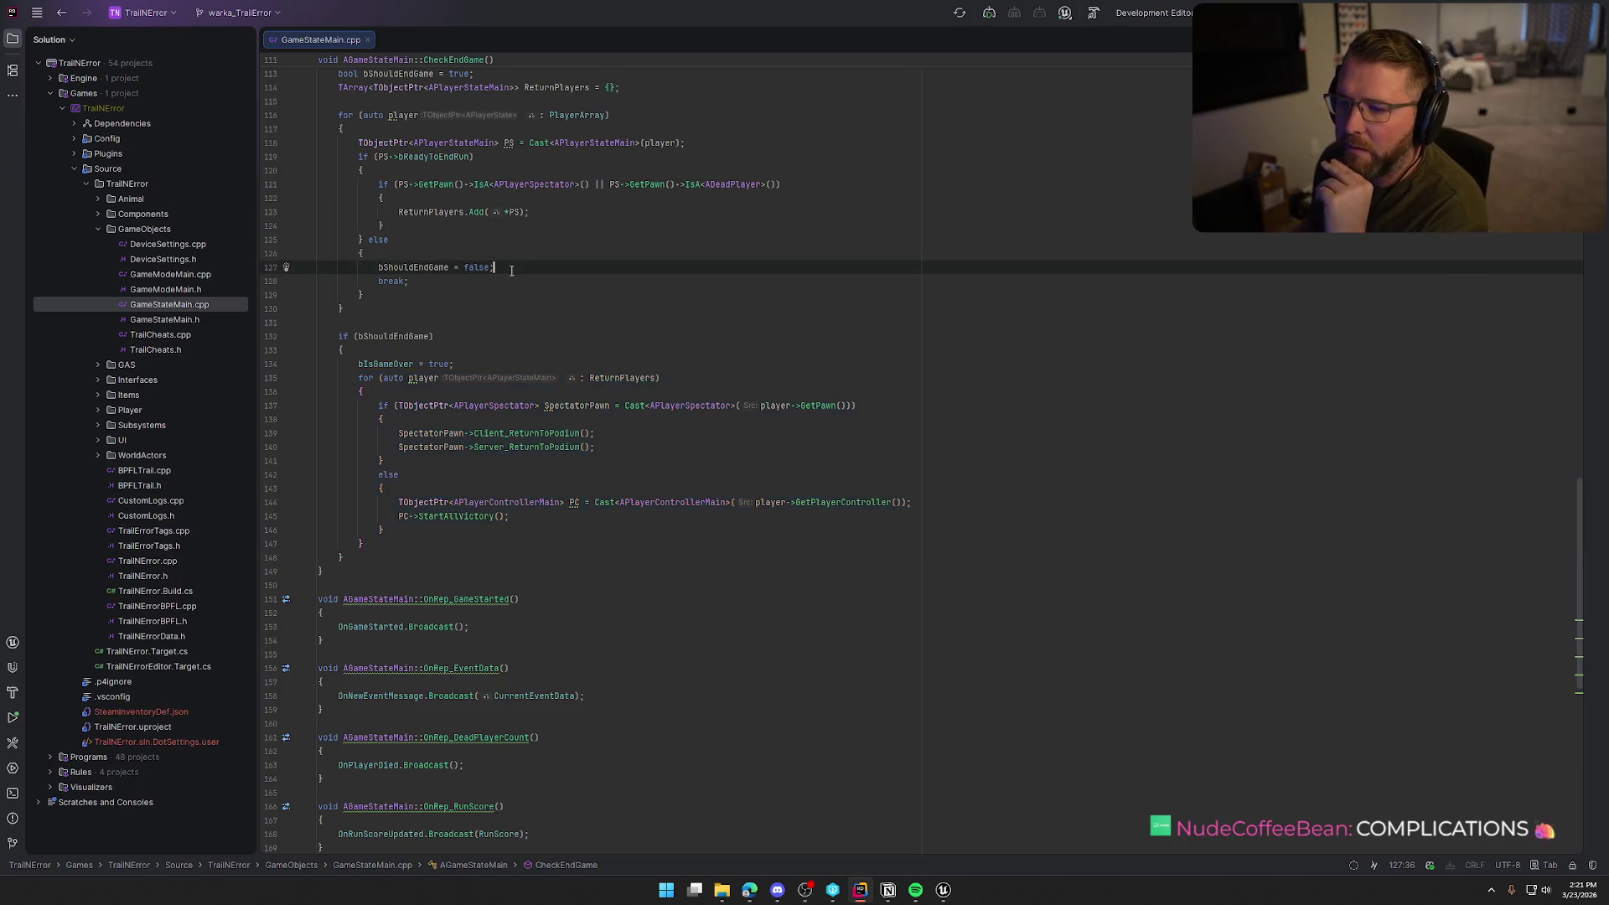
{"action": "scroll", "coordinate": [560, 362], "scroll_direction": "up", "scroll_amount": 3}
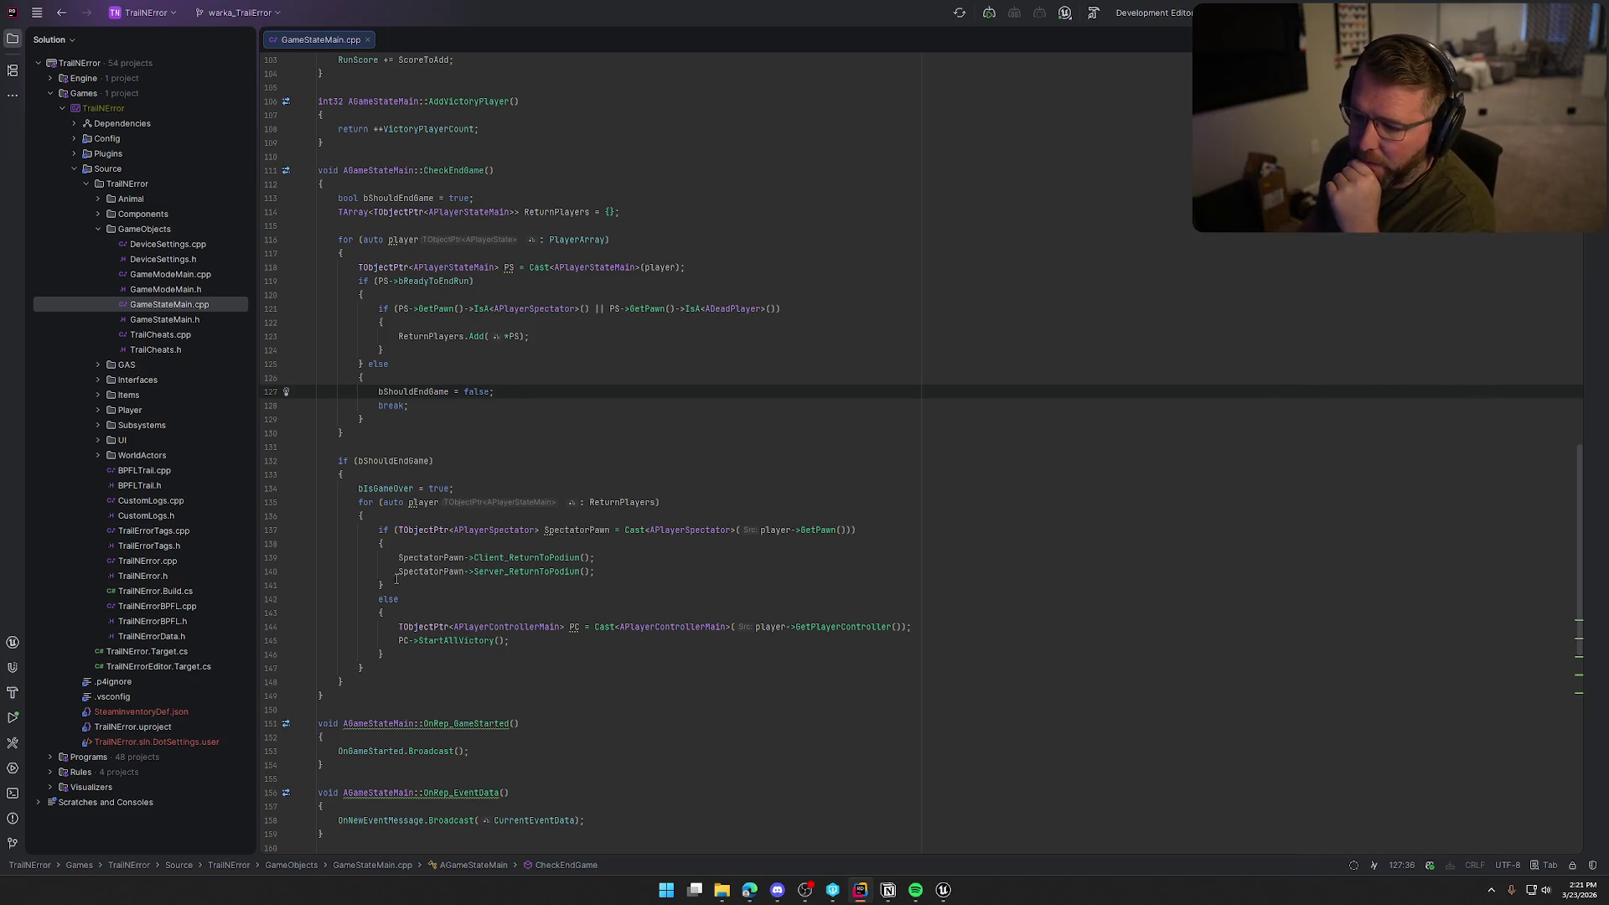
{"action": "left_click", "coordinate": [459, 489]}
{"action": "scroll", "coordinate": [444, 477], "scroll_direction": "down", "scroll_amount": 1}
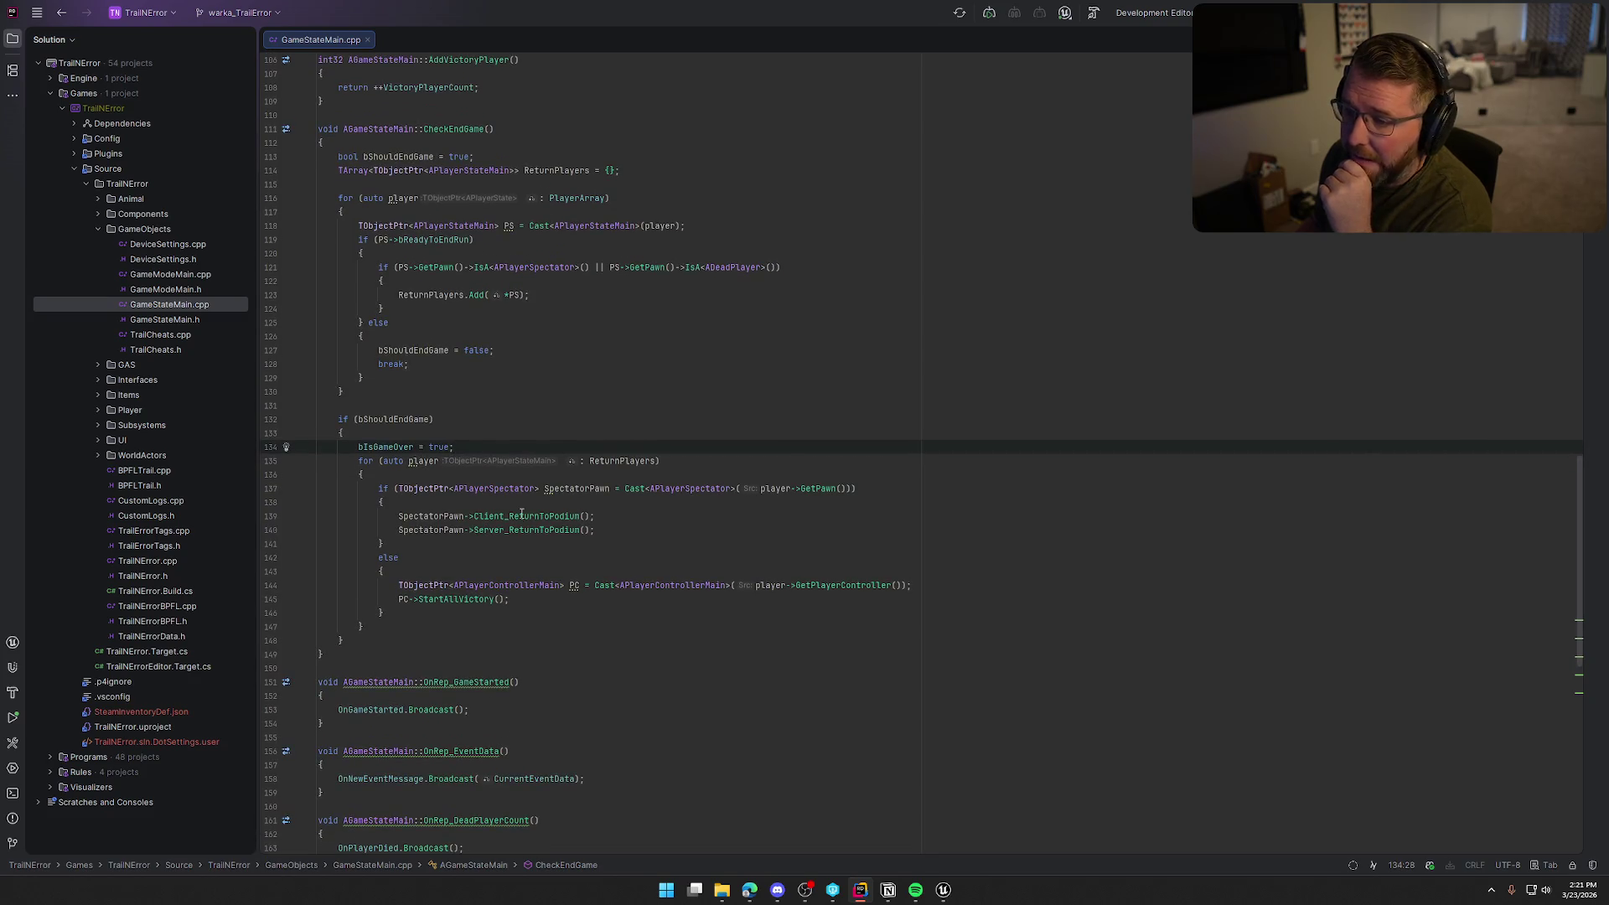
{"action": "mouse_move", "coordinate": [562, 585]}
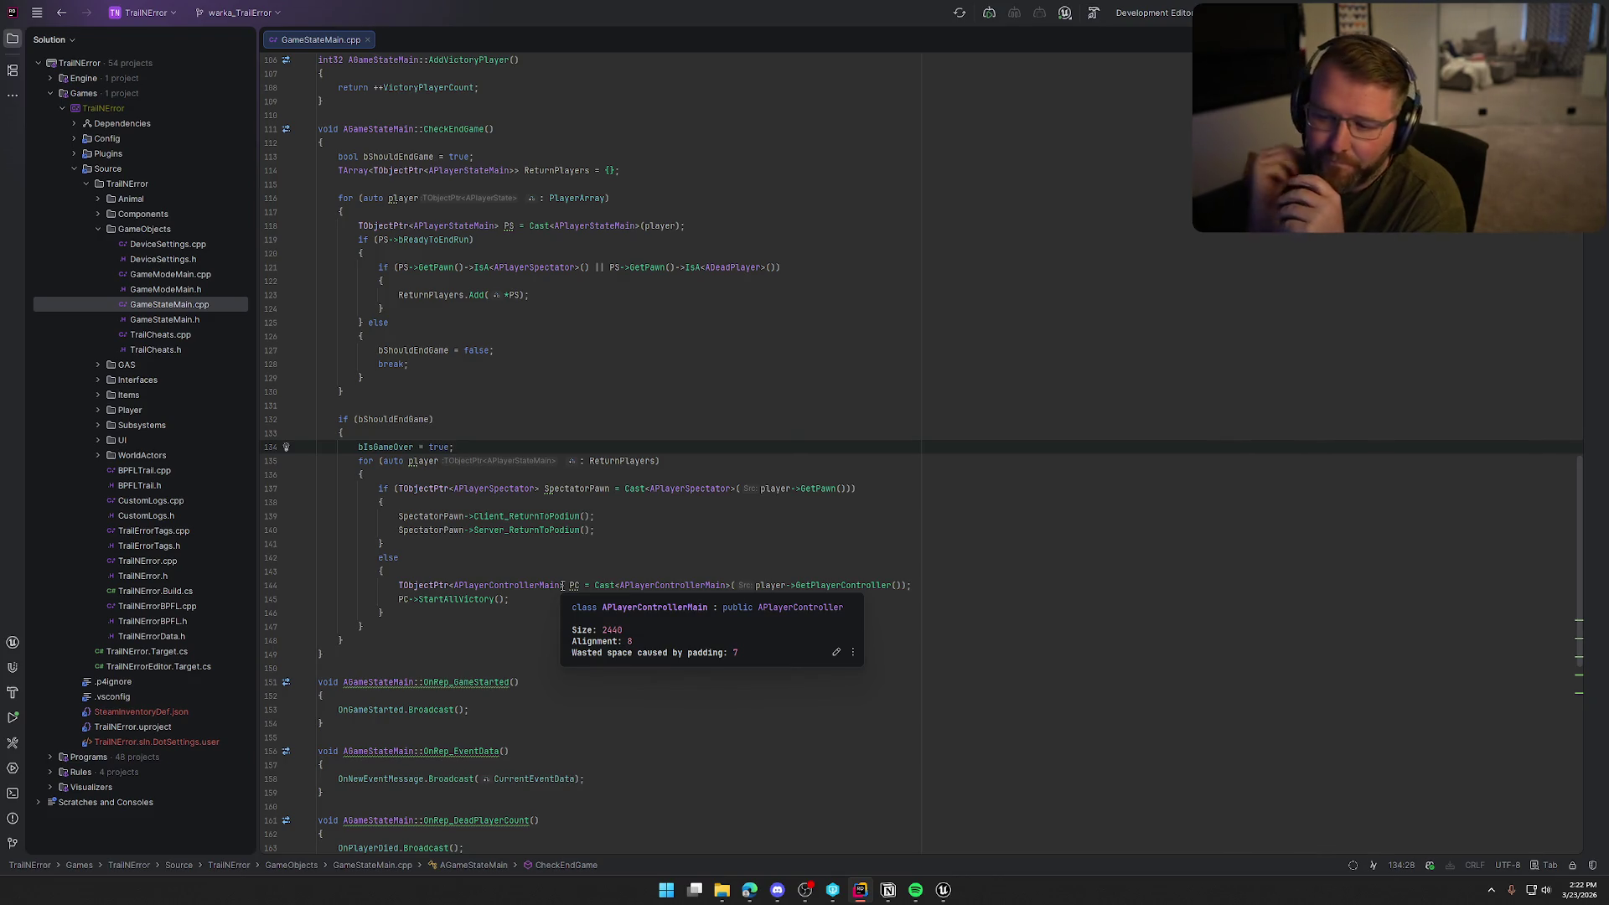
{"action": "left_click", "coordinate": [943, 890]}
Open bp_Player's EventGraph and jump to the CrossedFinishLine event
{"action": "left_click", "coordinate": [260, 25]}
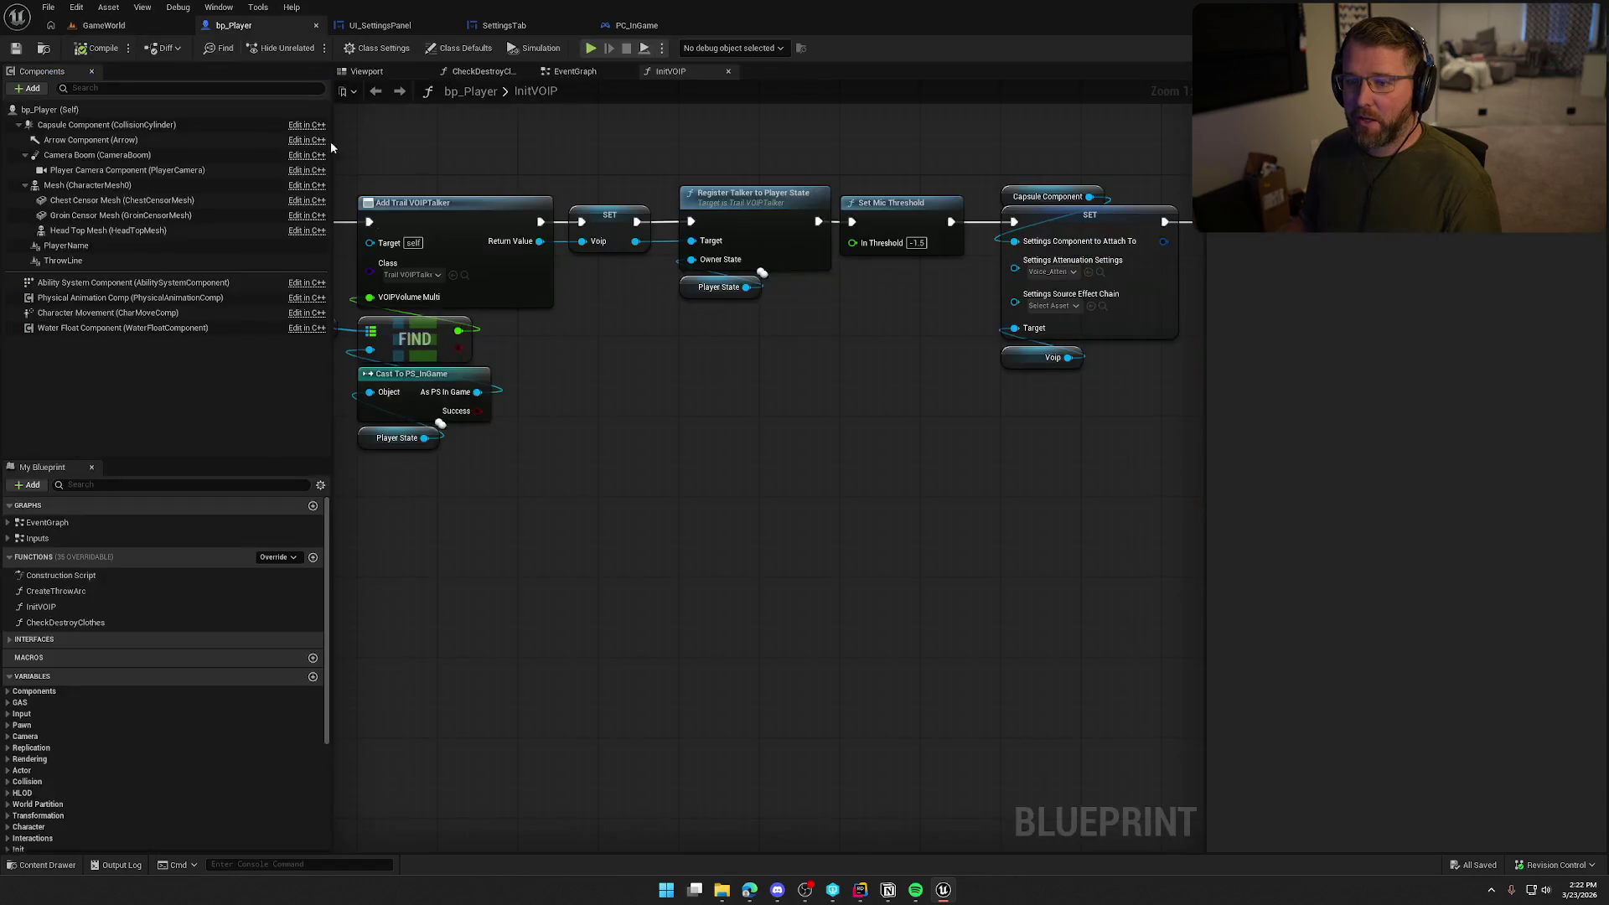
{"action": "left_click", "coordinate": [582, 73]}
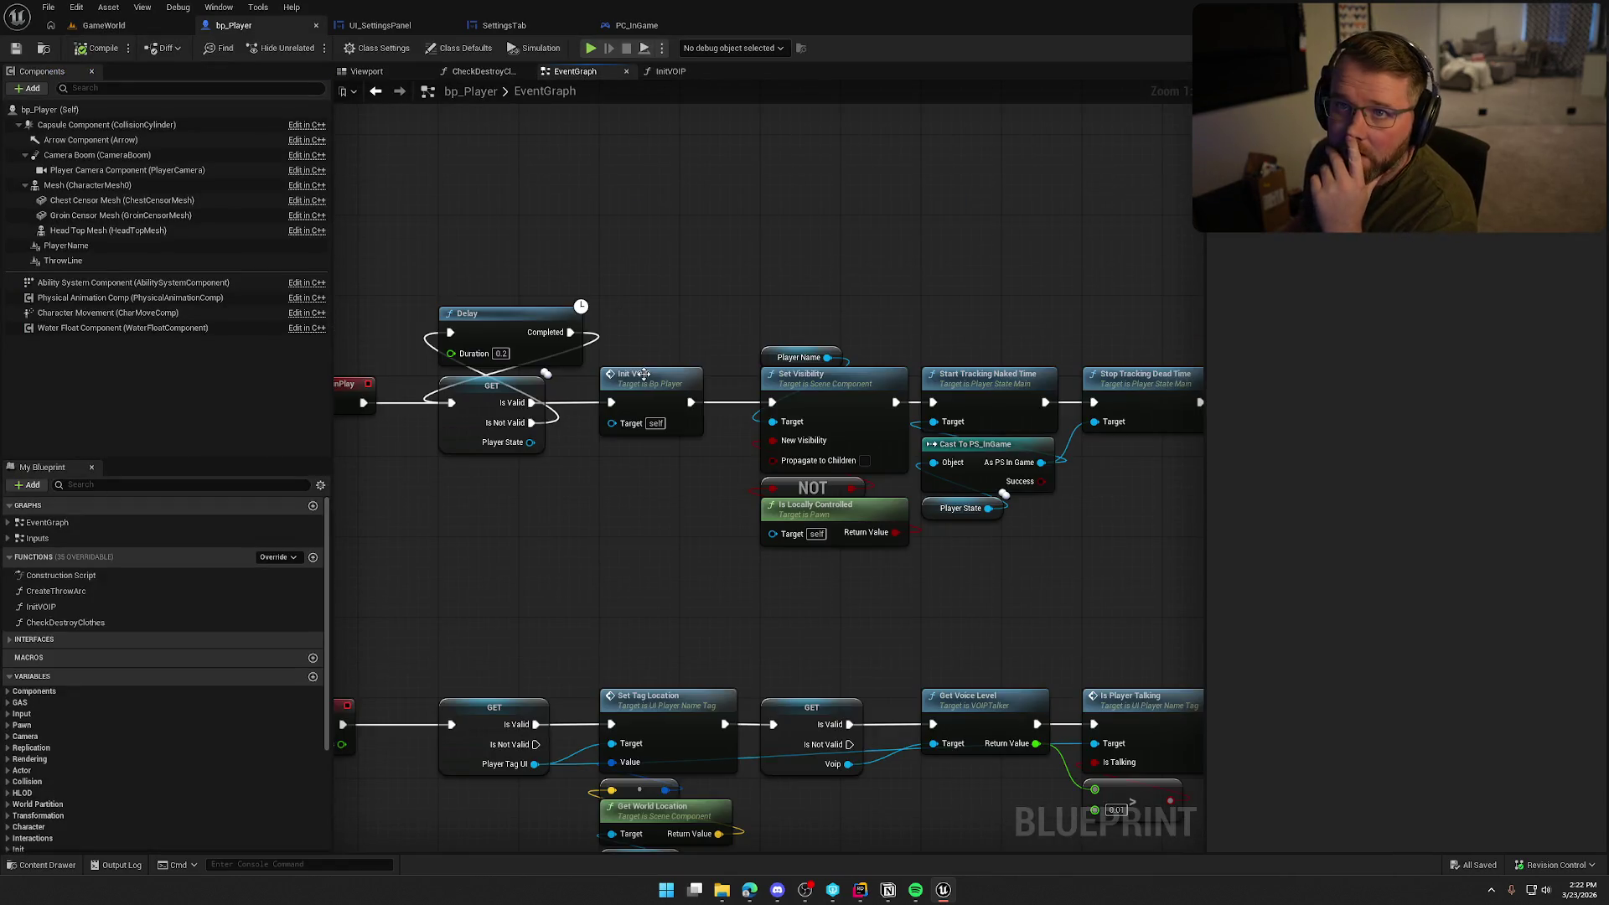
{"action": "scroll", "coordinate": [625, 545], "scroll_direction": "down", "scroll_amount": 5}
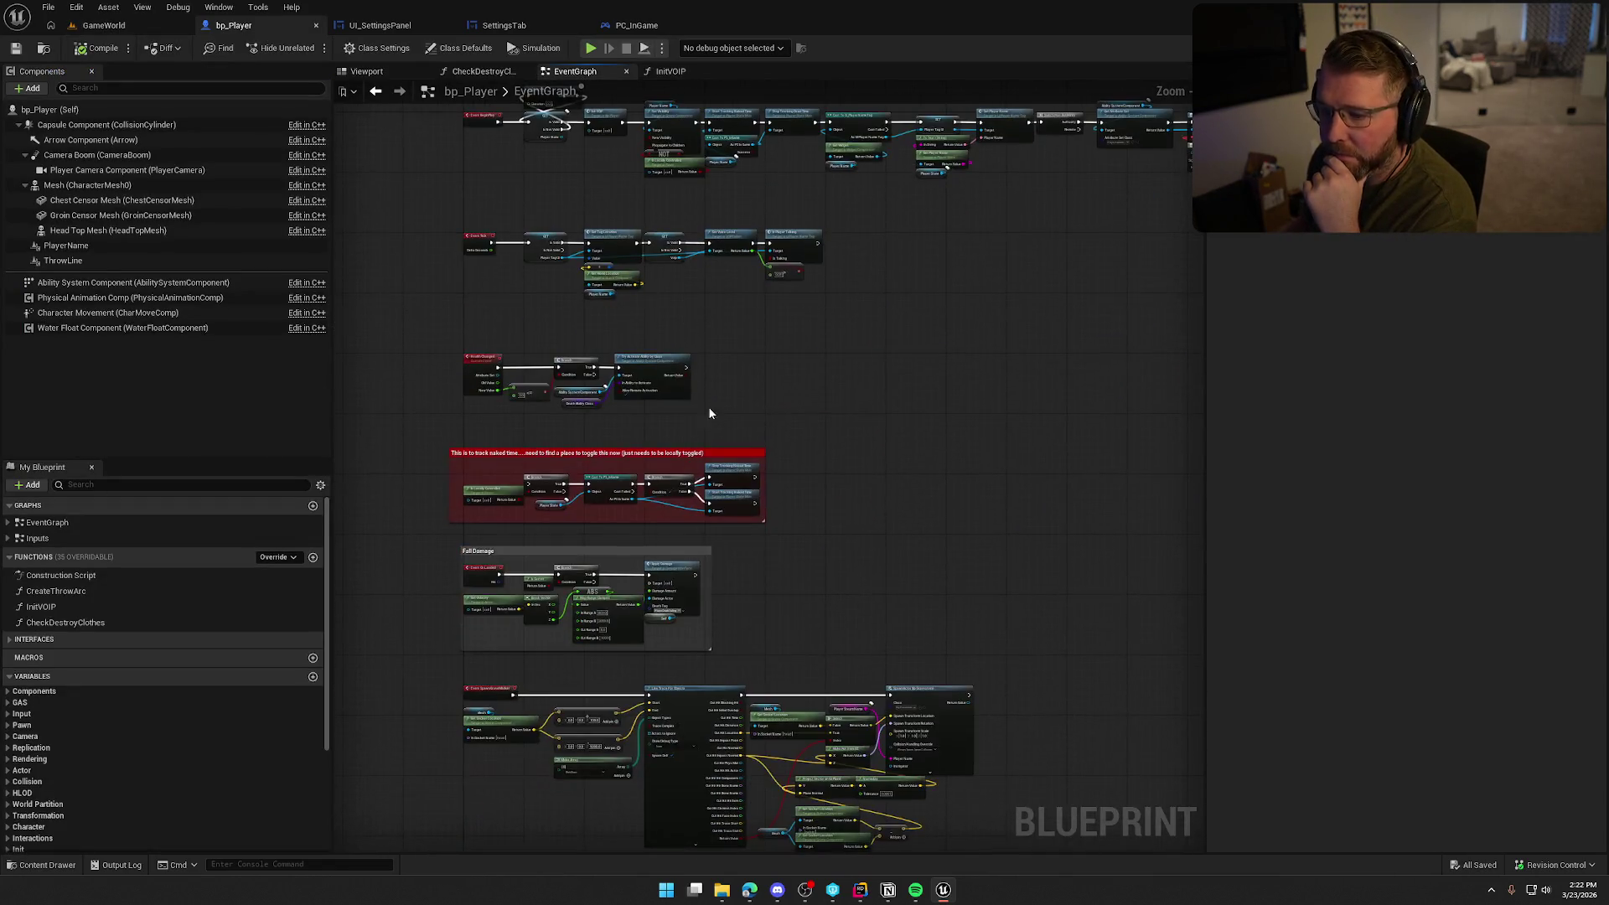
{"action": "scroll", "coordinate": [674, 550], "scroll_direction": "down", "scroll_amount": 5}
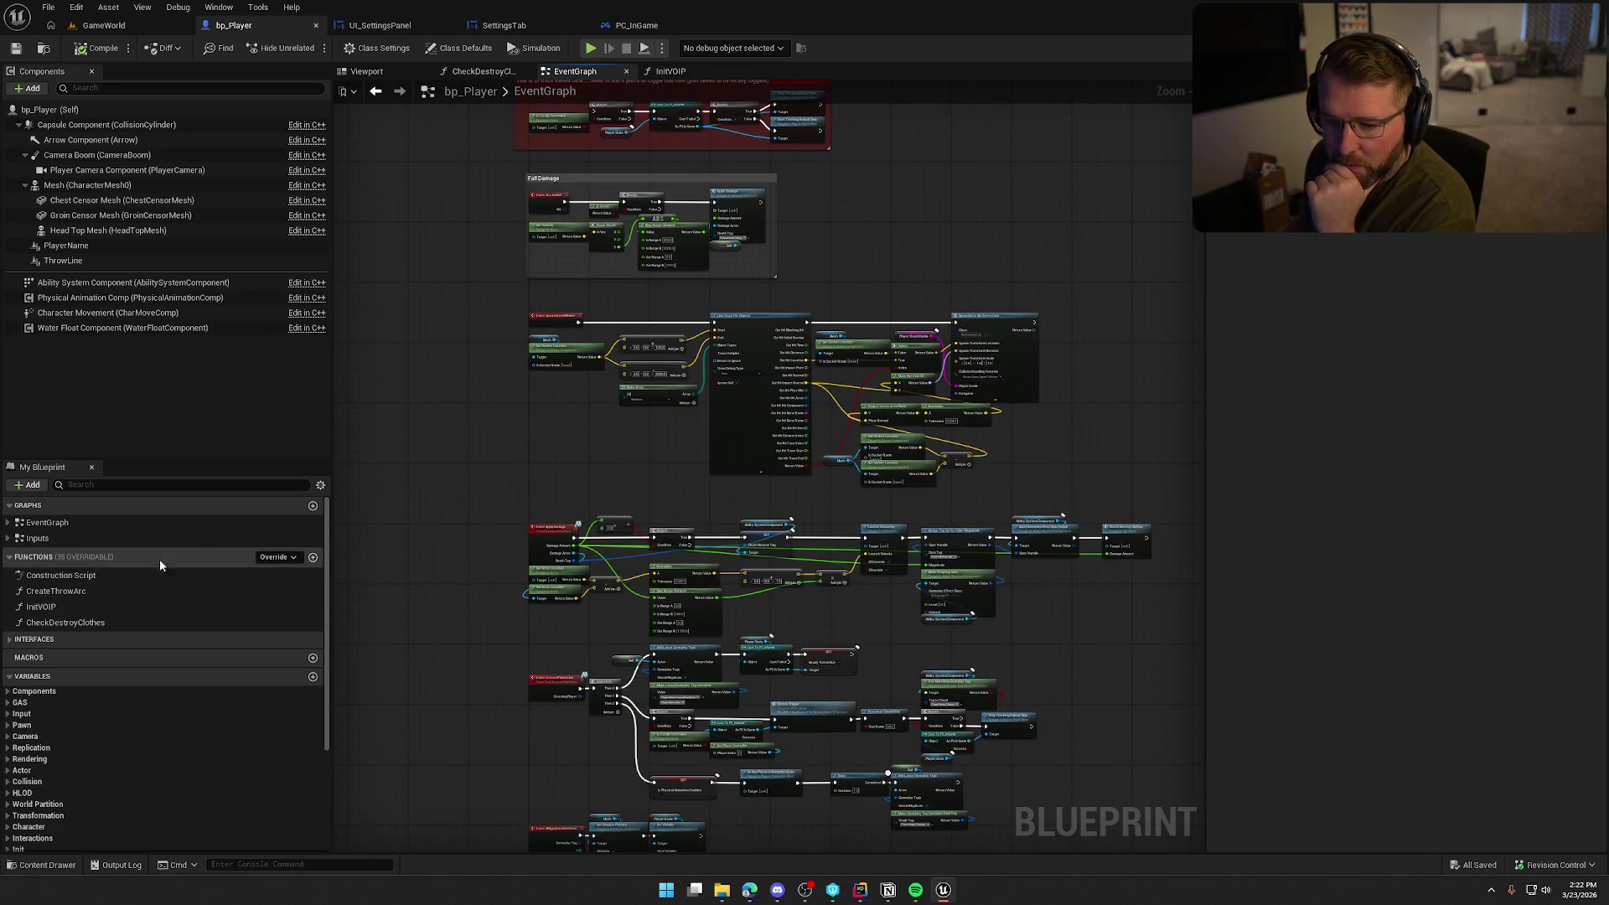
{"action": "left_click", "coordinate": [8, 522]}
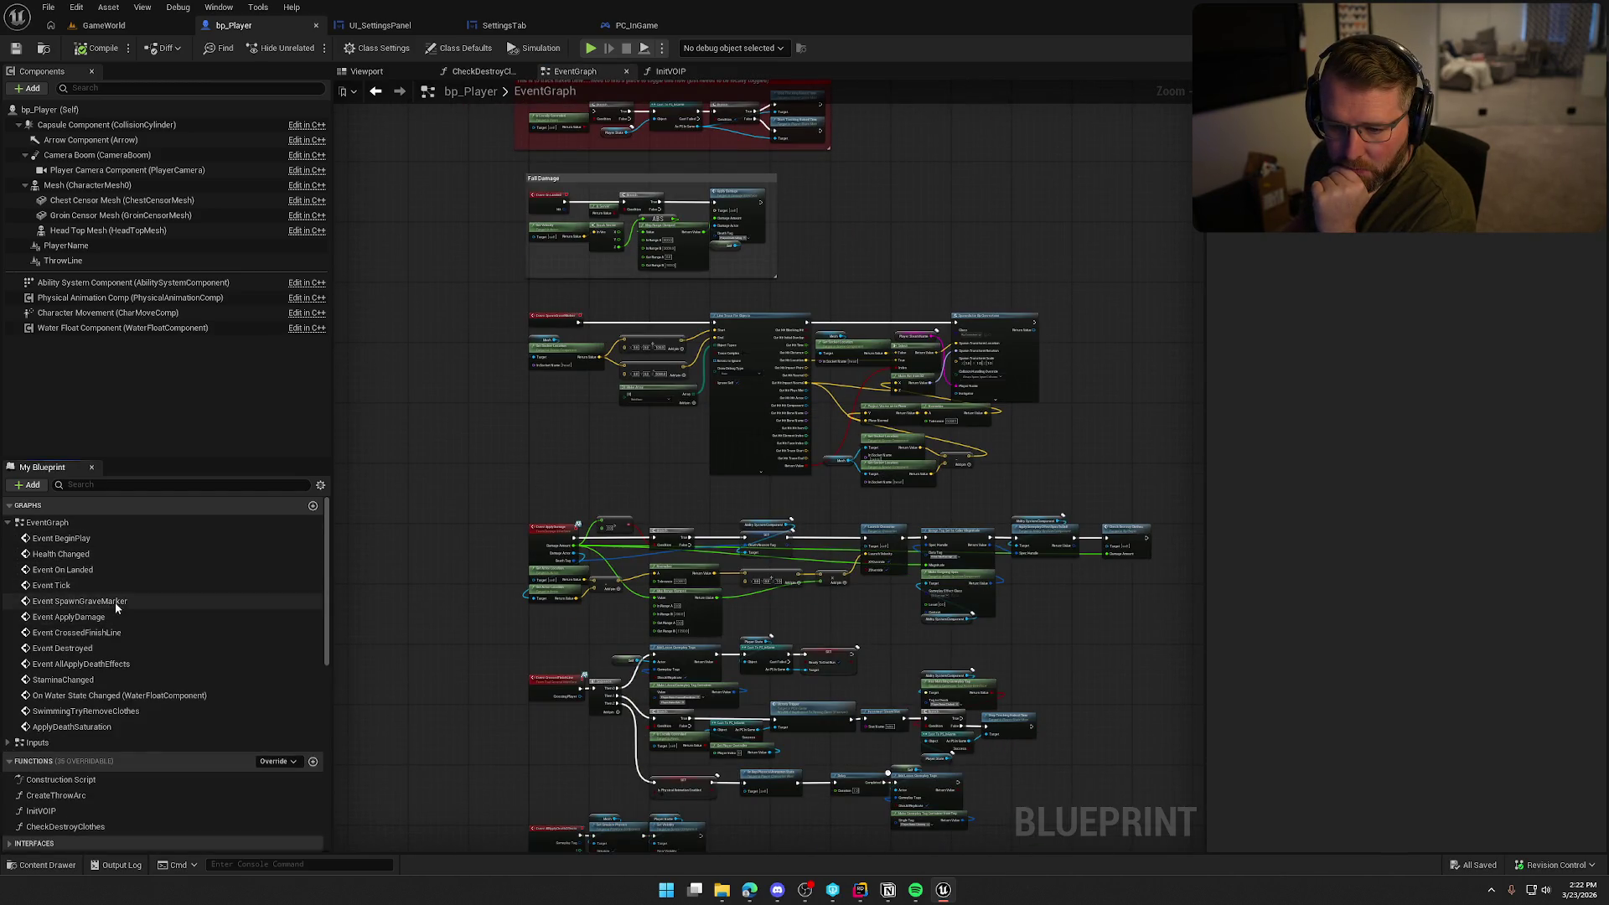
{"action": "double_click", "coordinate": [118, 634]}
Pan along the chain to the Victory Trigger call, select it, and view the nodes after it
{"action": "mouse_move", "coordinate": [723, 568]}
{"action": "left_mouse_down"}
{"action": "mouse_move", "coordinate": [546, 525]}
{"action": "mouse_move", "coordinate": [912, 694]}
{"action": "left_mouse_up"}
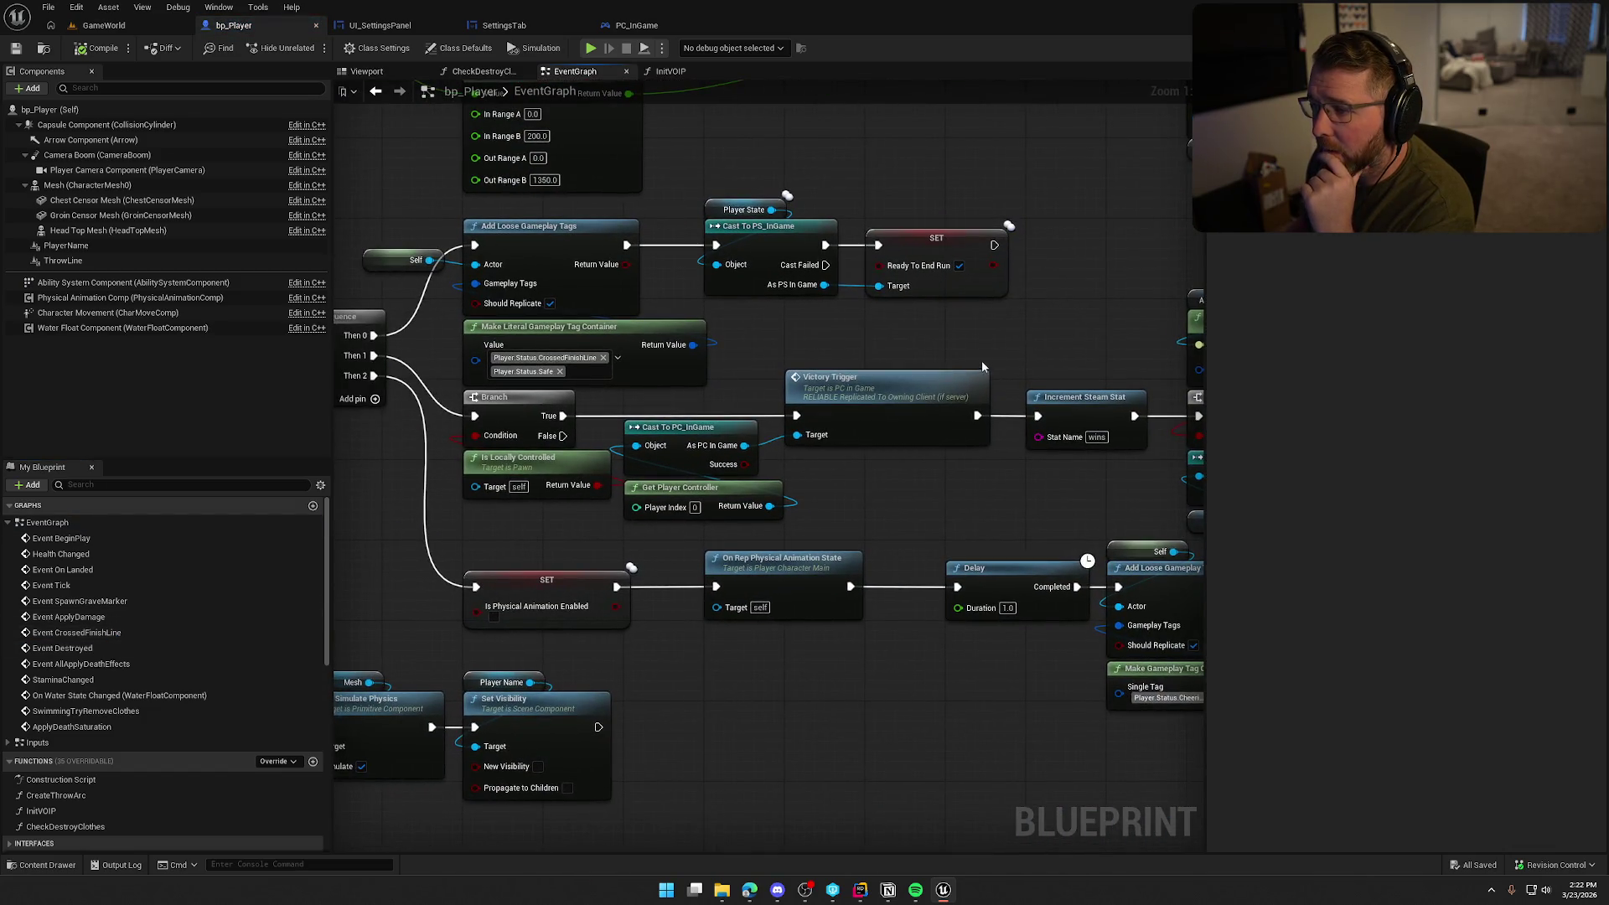
{"action": "mouse_move", "coordinate": [744, 189]}
{"action": "left_mouse_down"}
{"action": "mouse_move", "coordinate": [998, 307]}
{"action": "mouse_move", "coordinate": [1007, 338]}
{"action": "left_mouse_up"}
{"action": "left_click", "coordinate": [948, 339]}
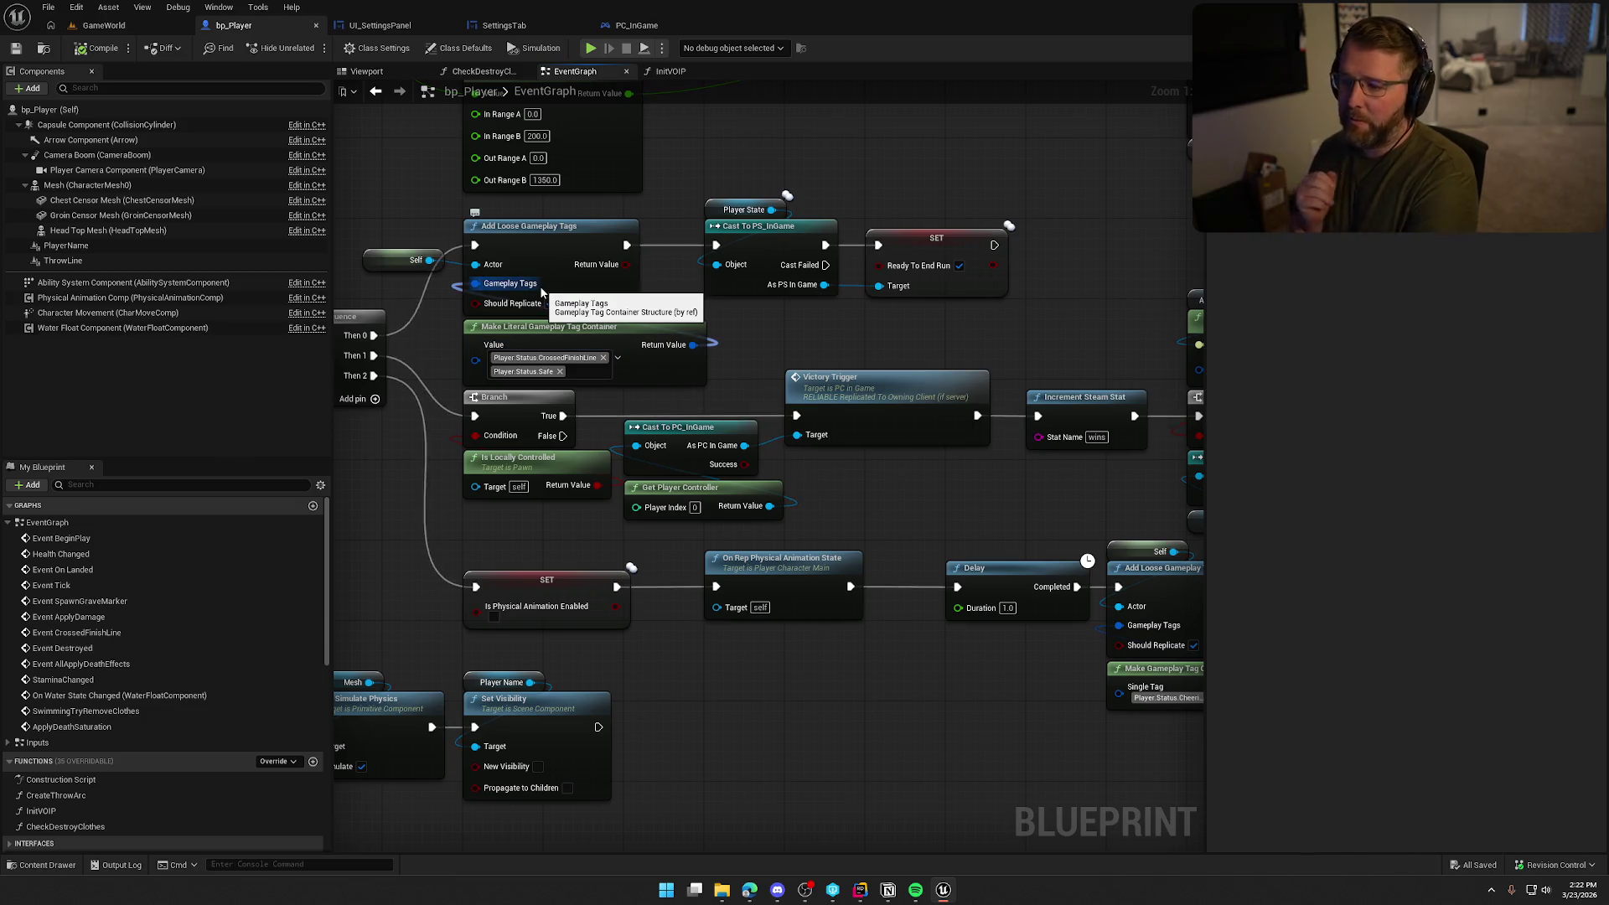
{"action": "left_click_drag", "start_coordinate": [891, 503], "coordinate": [876, 444]}
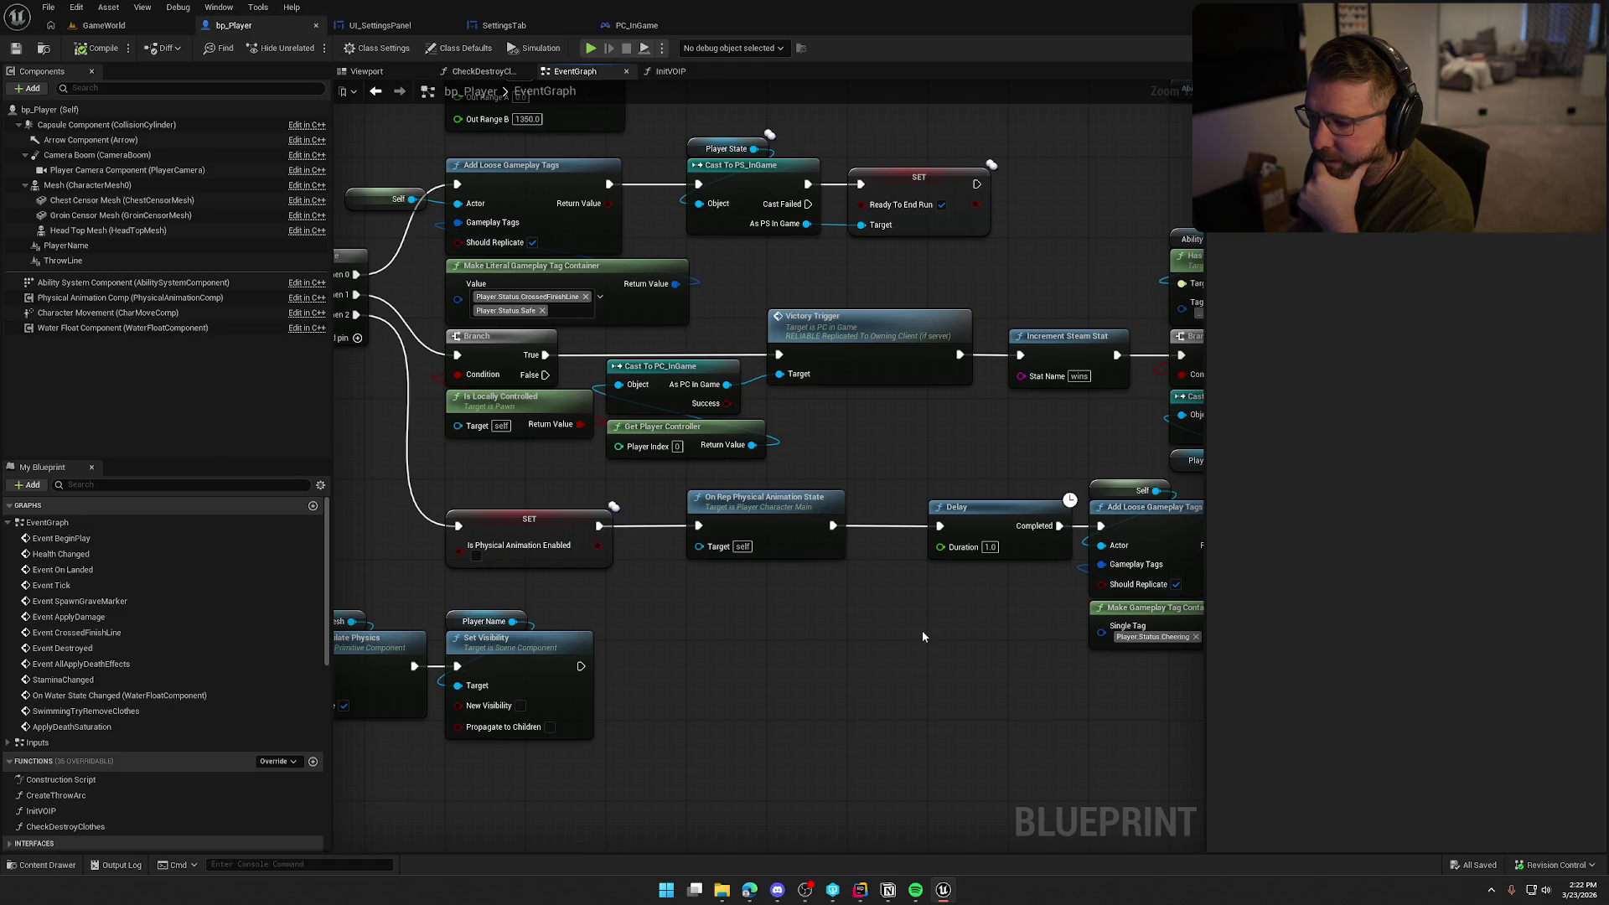
{"action": "left_click_drag", "start_coordinate": [937, 630], "coordinate": [639, 631]}
{"action": "left_click", "coordinate": [546, 336]}
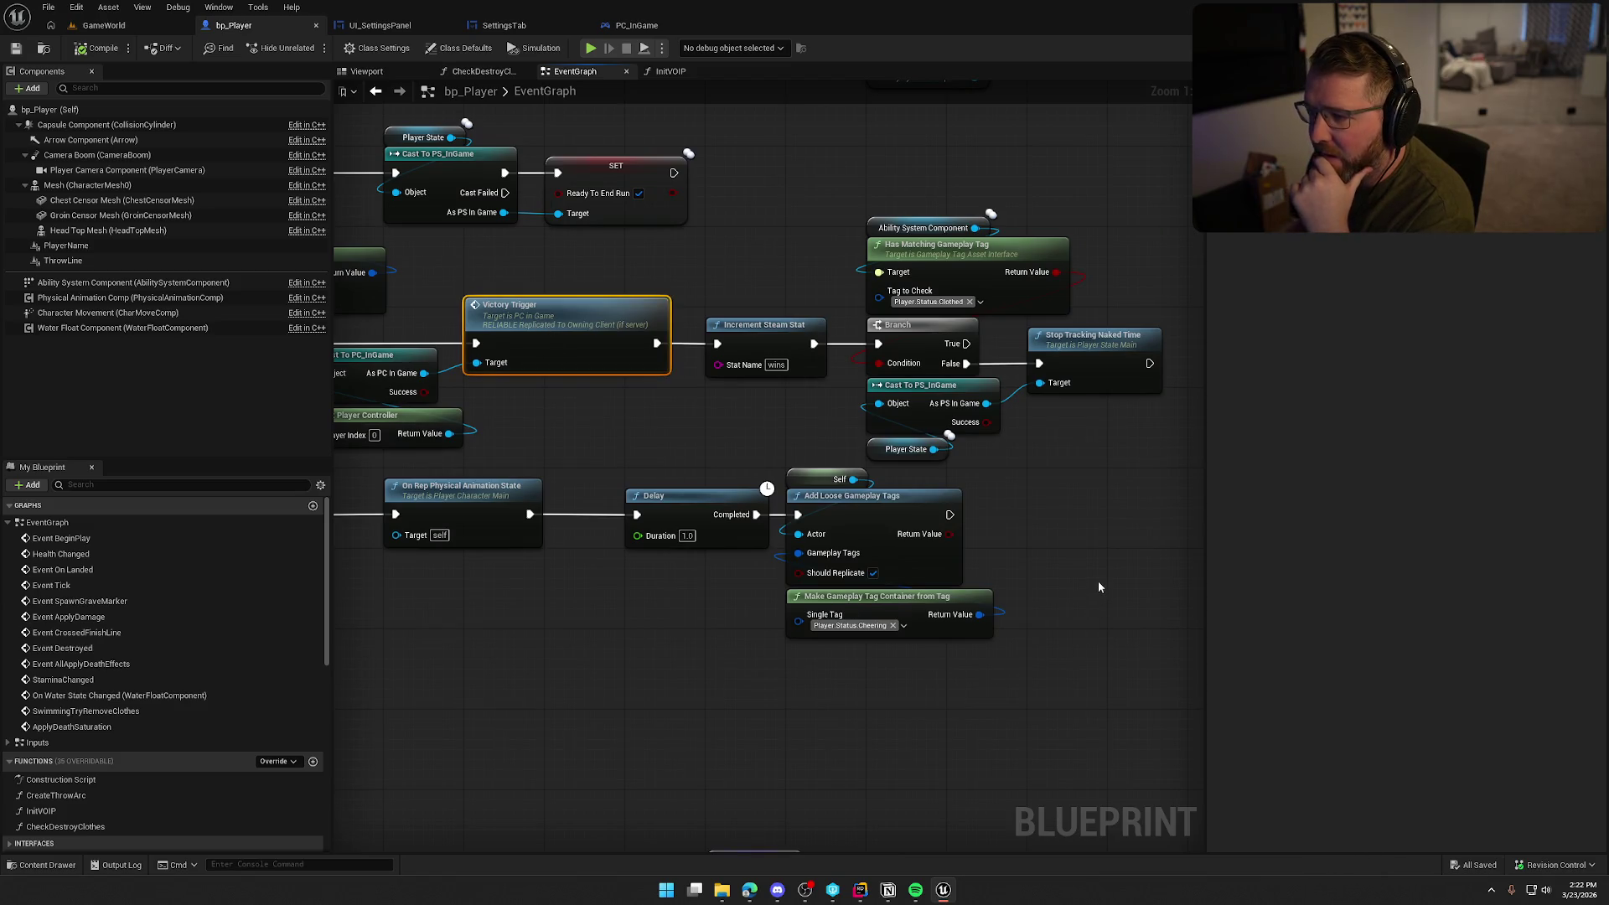
{"action": "mouse_move", "coordinate": [1091, 576]}
{"action": "left_mouse_down"}
{"action": "mouse_move", "coordinate": [1063, 473]}
{"action": "mouse_move", "coordinate": [1273, 450]}
{"action": "left_mouse_up"}
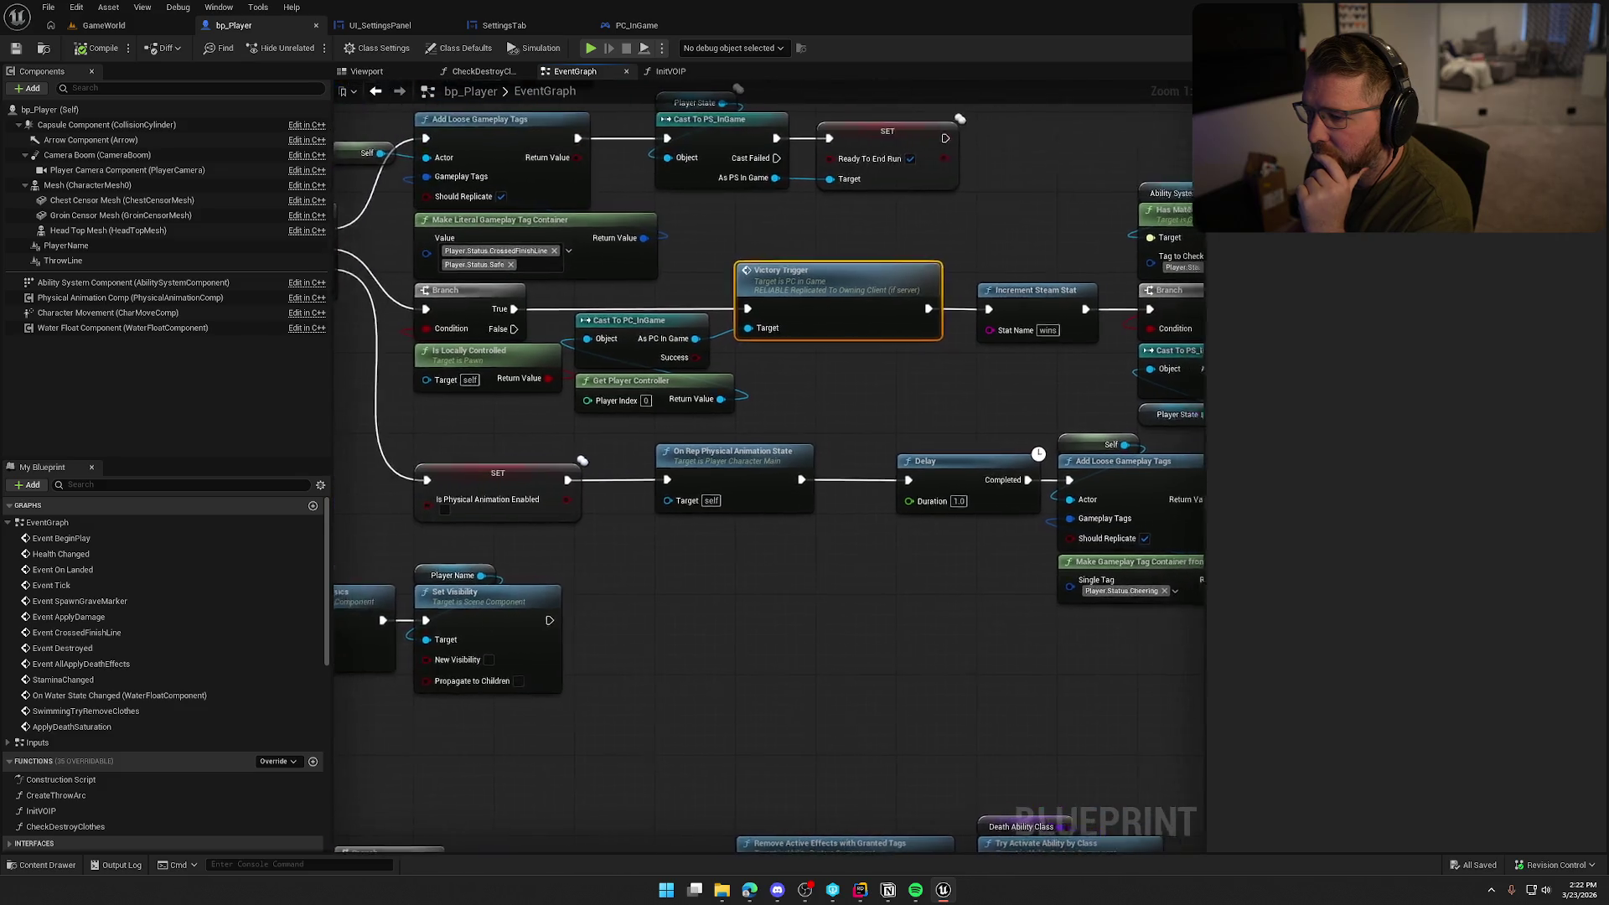
Follow Victory Trigger into PC_InGame and pan to the podium location update event
{"action": "double_click", "coordinate": [729, 323]}
{"action": "left_click_drag", "start_coordinate": [973, 626], "coordinate": [546, 499]}
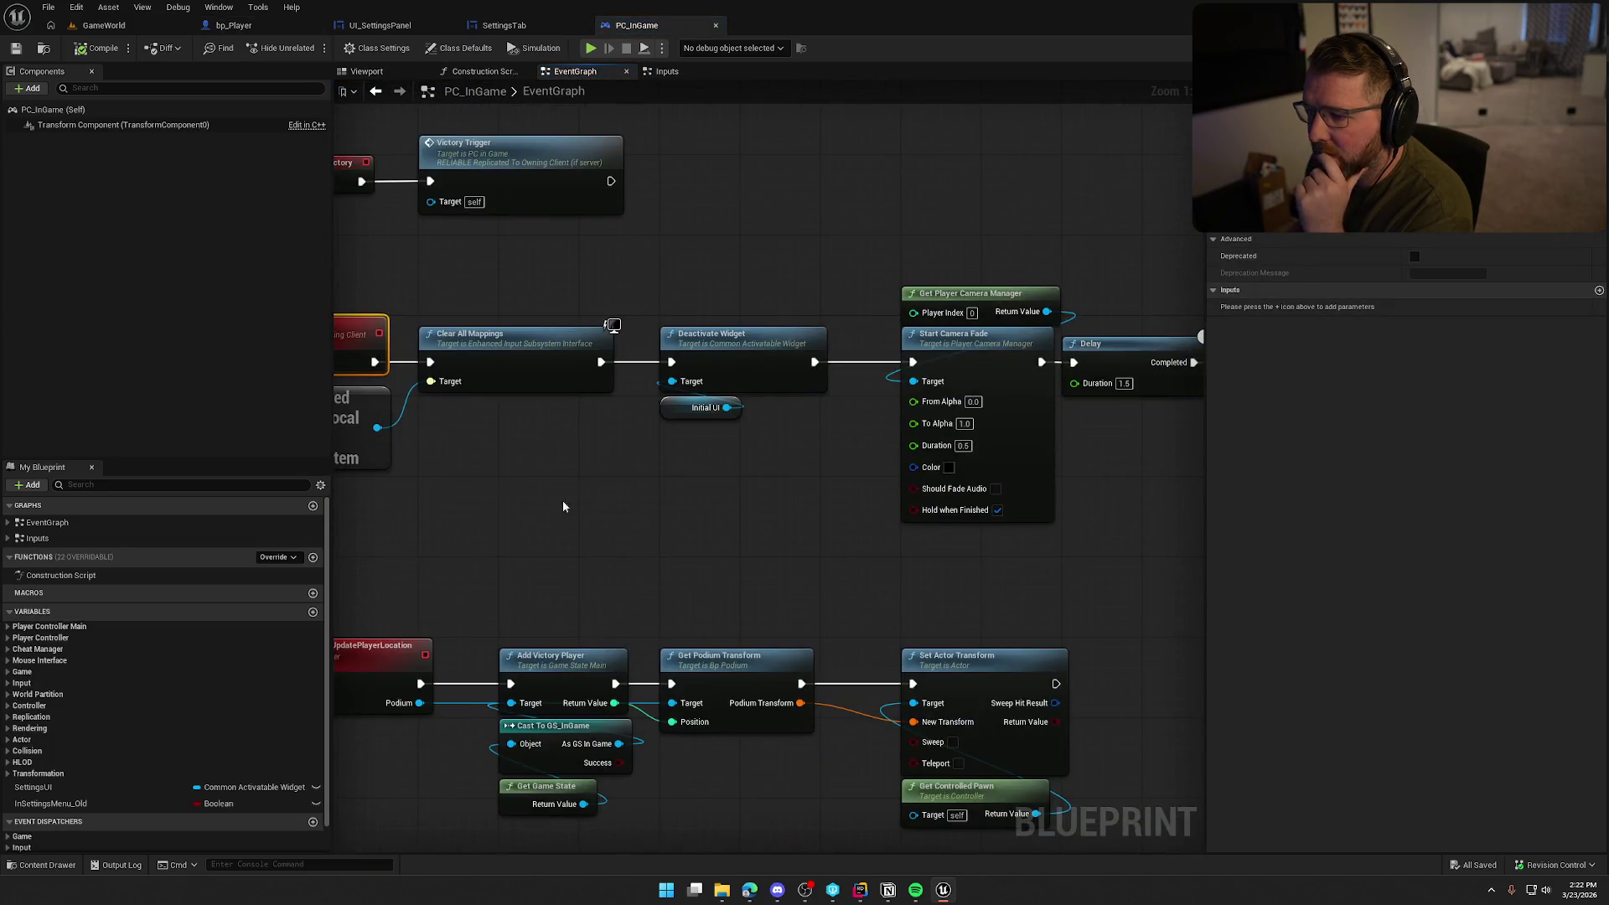
{"action": "left_click_drag", "start_coordinate": [798, 494], "coordinate": [454, 457]}
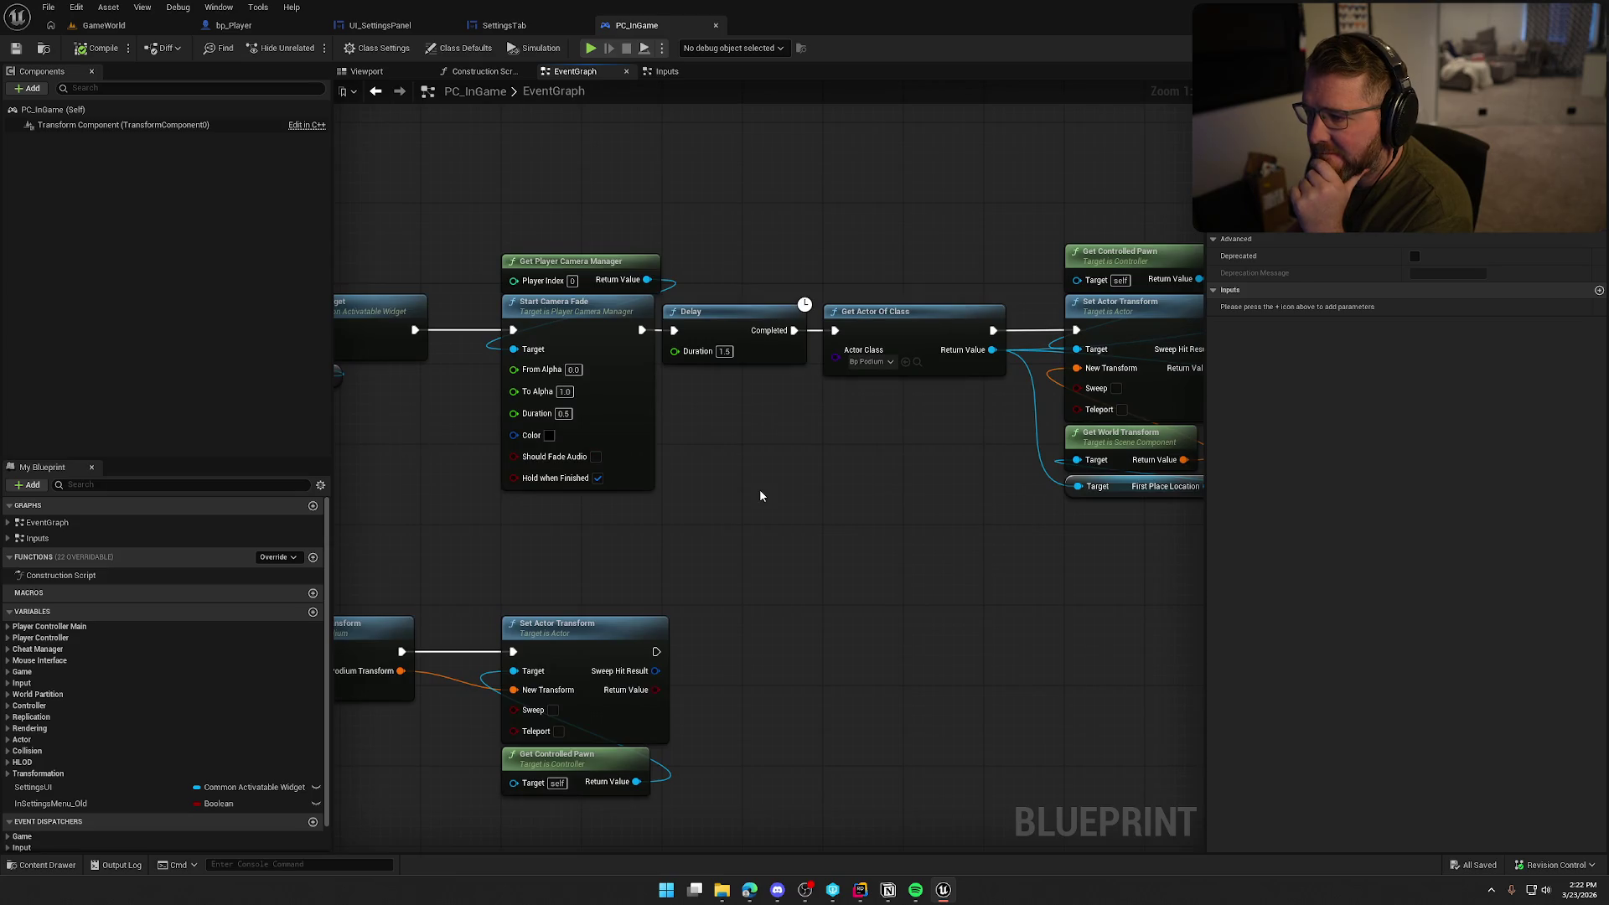
{"action": "left_click_drag", "start_coordinate": [927, 503], "coordinate": [604, 495]}
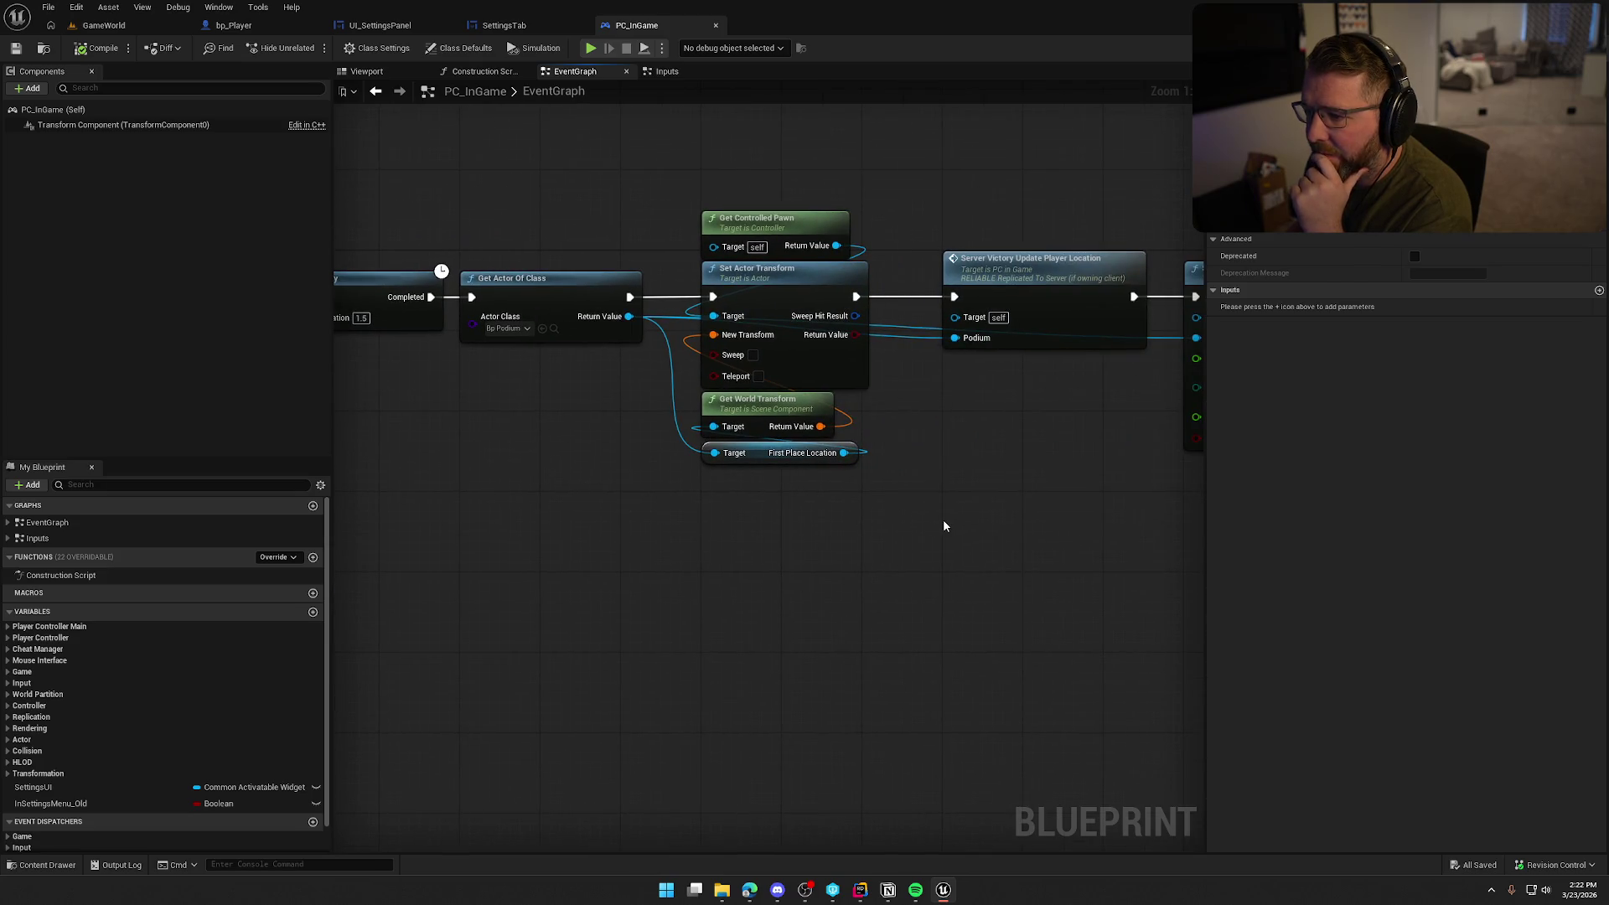
{"action": "mouse_move", "coordinate": [1059, 475]}
{"action": "left_mouse_down"}
{"action": "mouse_move", "coordinate": [710, 484]}
{"action": "mouse_move", "coordinate": [675, 509]}
{"action": "mouse_move", "coordinate": [342, 471]}
{"action": "mouse_move", "coordinate": [823, 520]}
{"action": "mouse_move", "coordinate": [1066, 495]}
{"action": "mouse_move", "coordinate": [1146, 357]}
{"action": "left_mouse_up"}
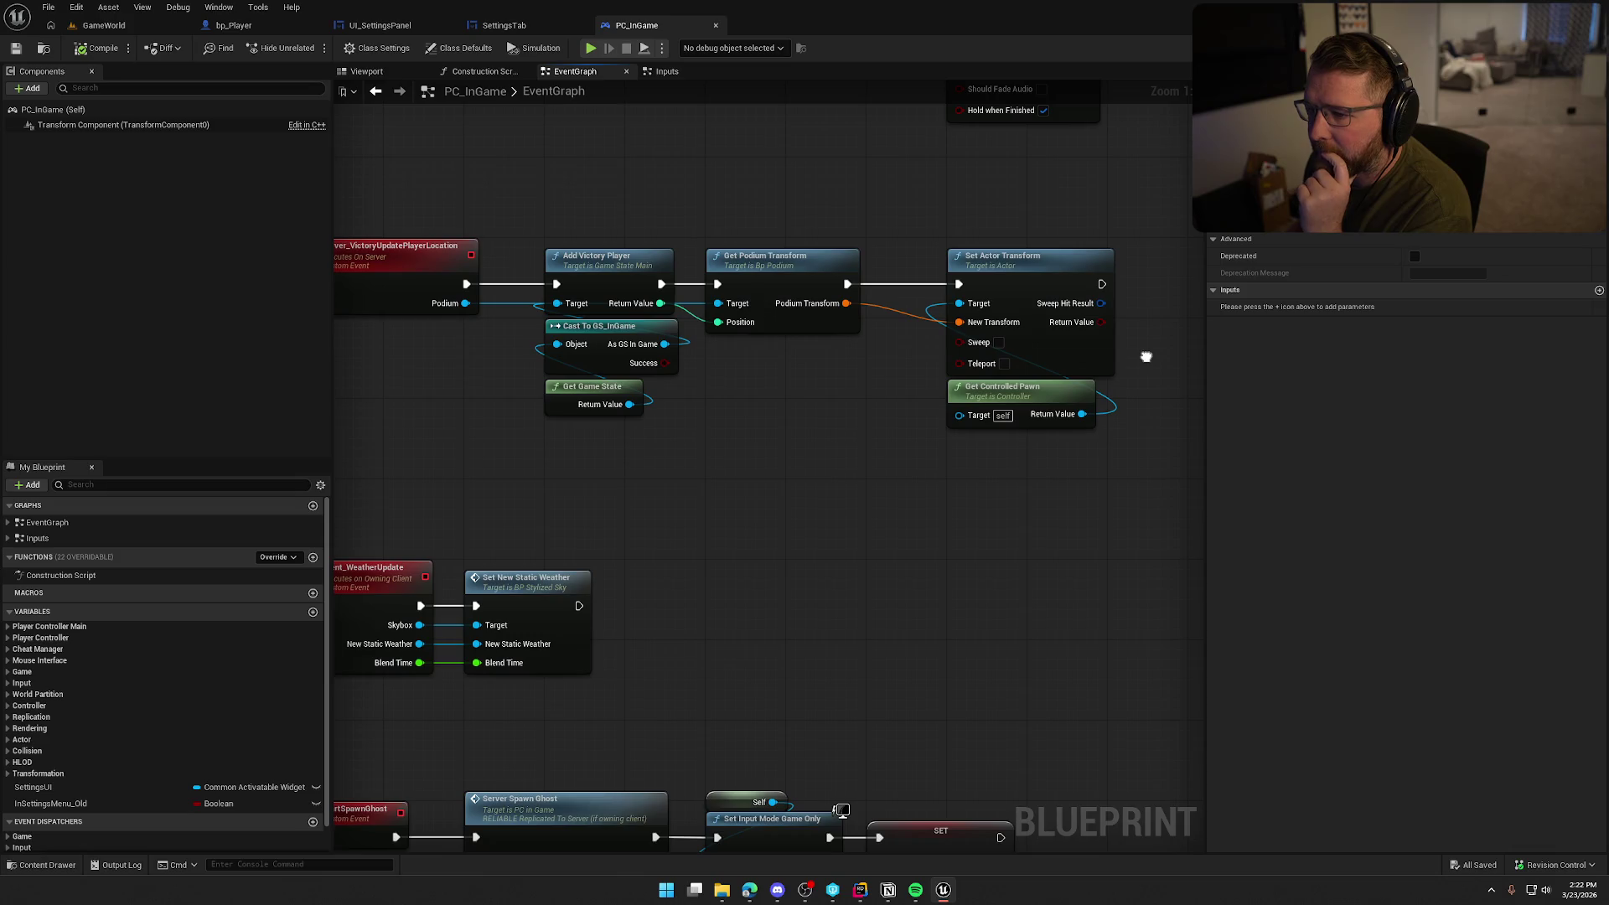
Open Add Victory Player's C++ in Rider, at the ++VictoryPlayerCount line
{"action": "left_click", "coordinate": [613, 299]}
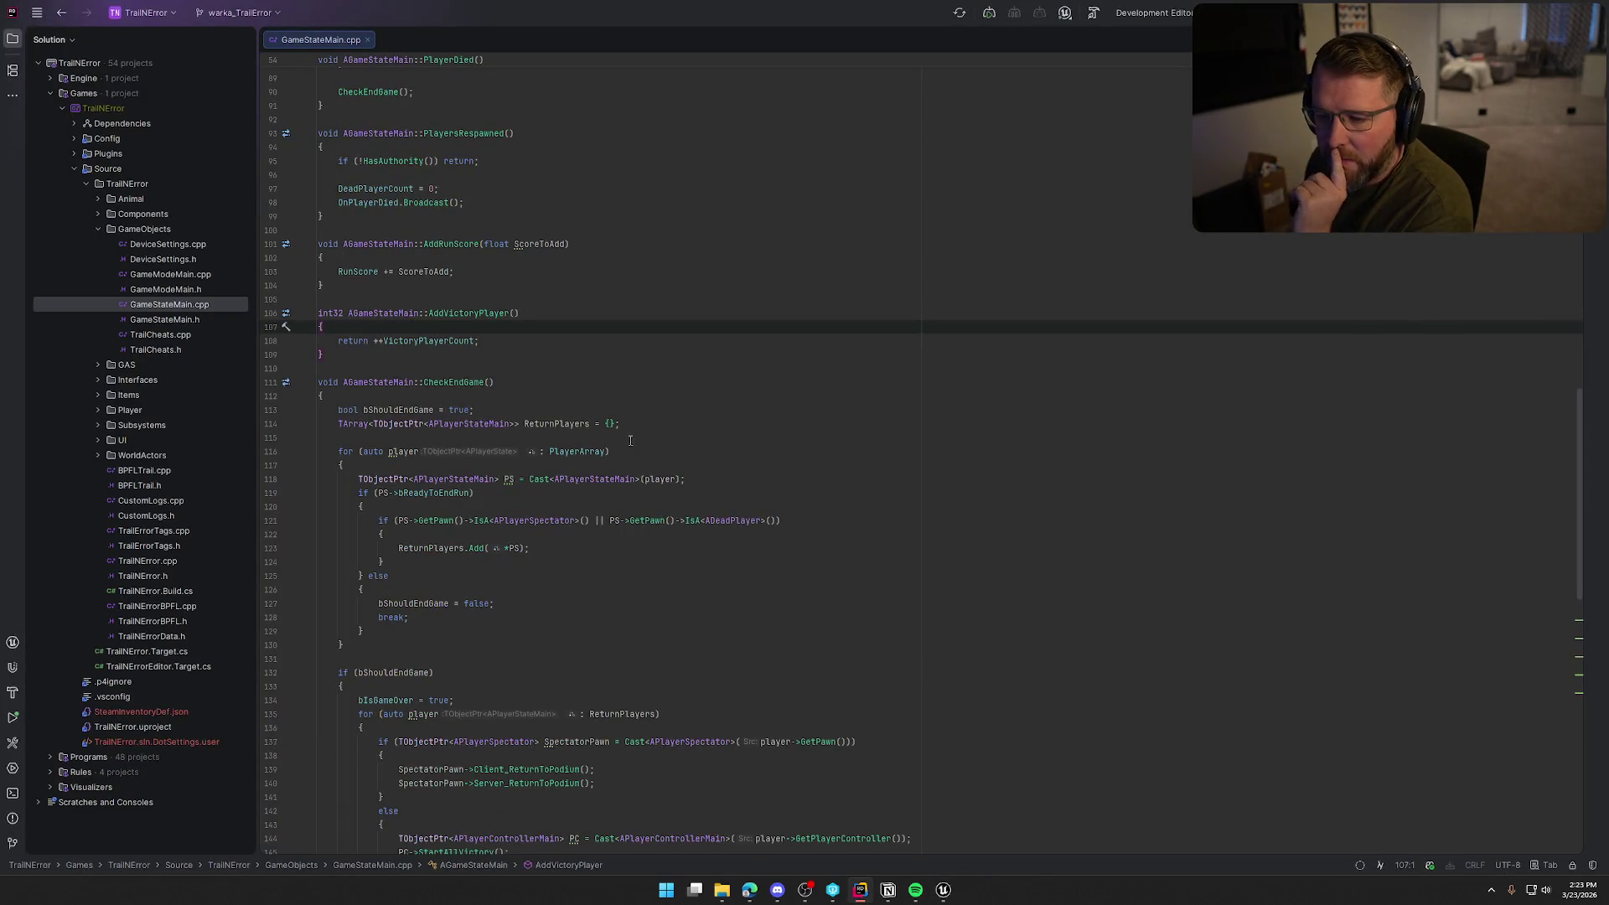
{"action": "scroll", "coordinate": [587, 427], "scroll_direction": "down", "scroll_amount": 1}
{"action": "left_click", "coordinate": [377, 299]}
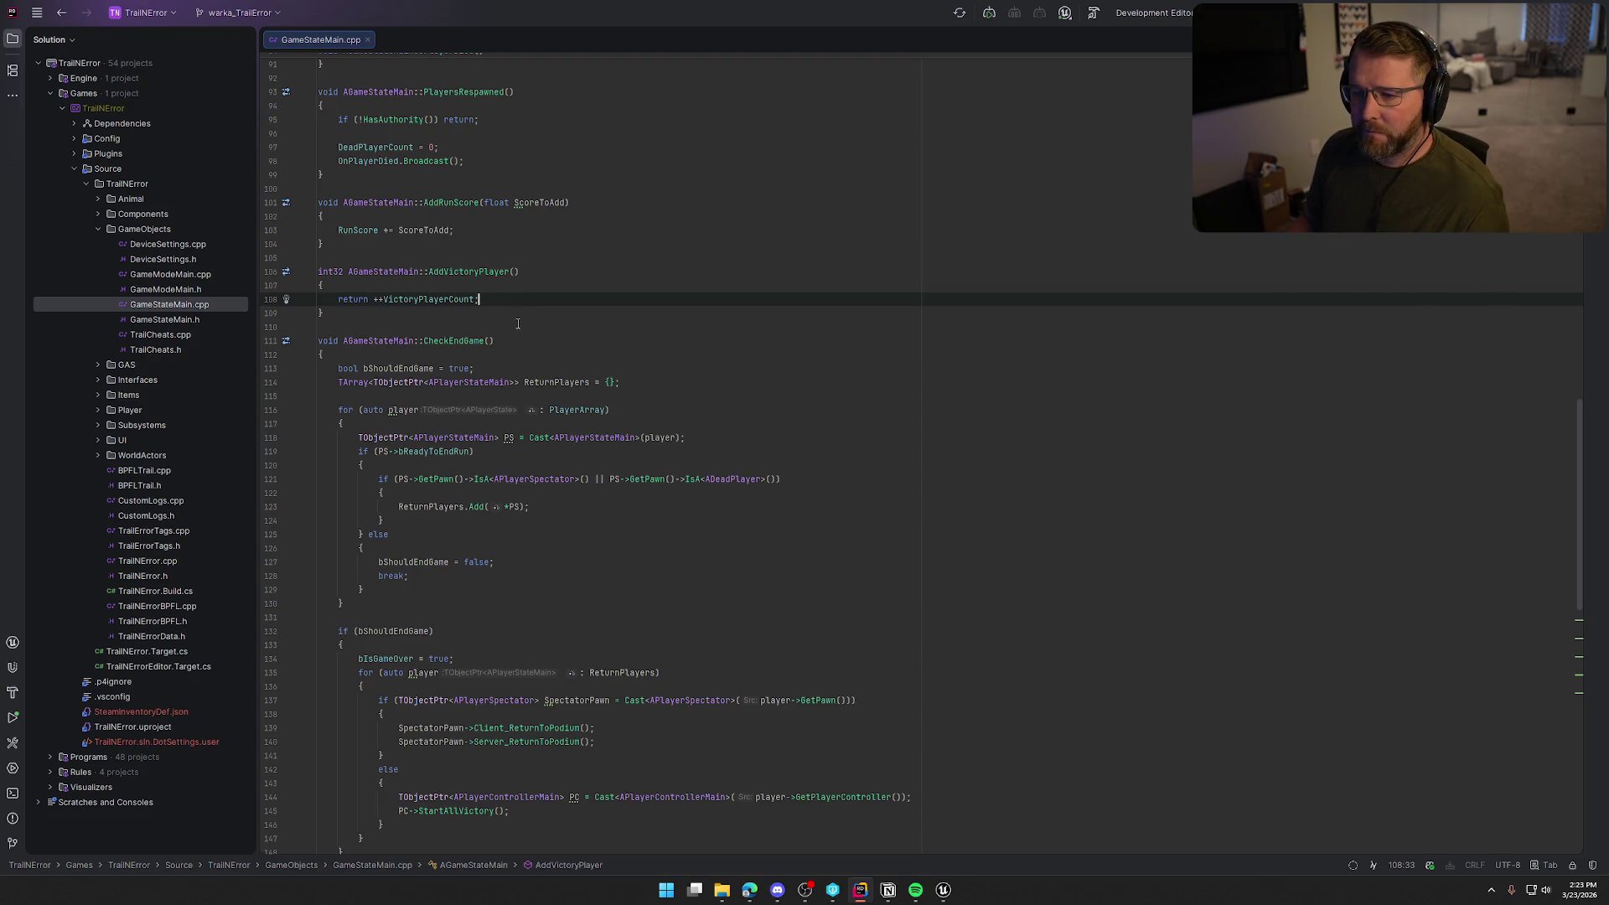
Check VictoryPlayerCount's quick docs, then go to CheckEndGame just after bIsGameOver = true
{"action": "mouse_move", "coordinate": [414, 298]}
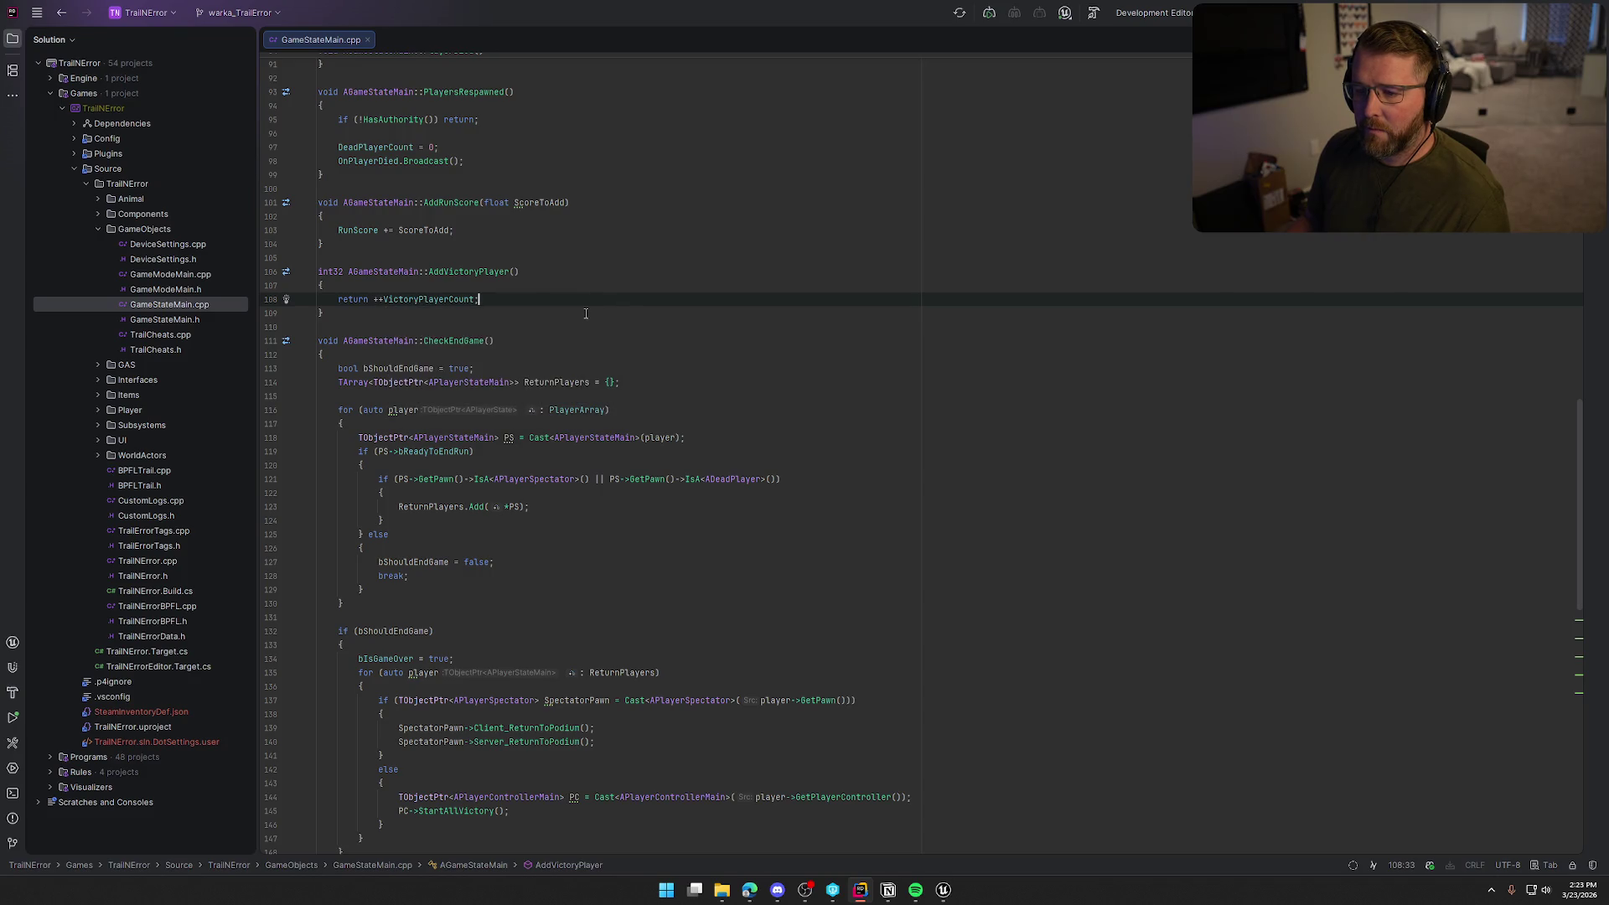
{"action": "scroll", "coordinate": [588, 318], "scroll_direction": "down", "scroll_amount": 6}
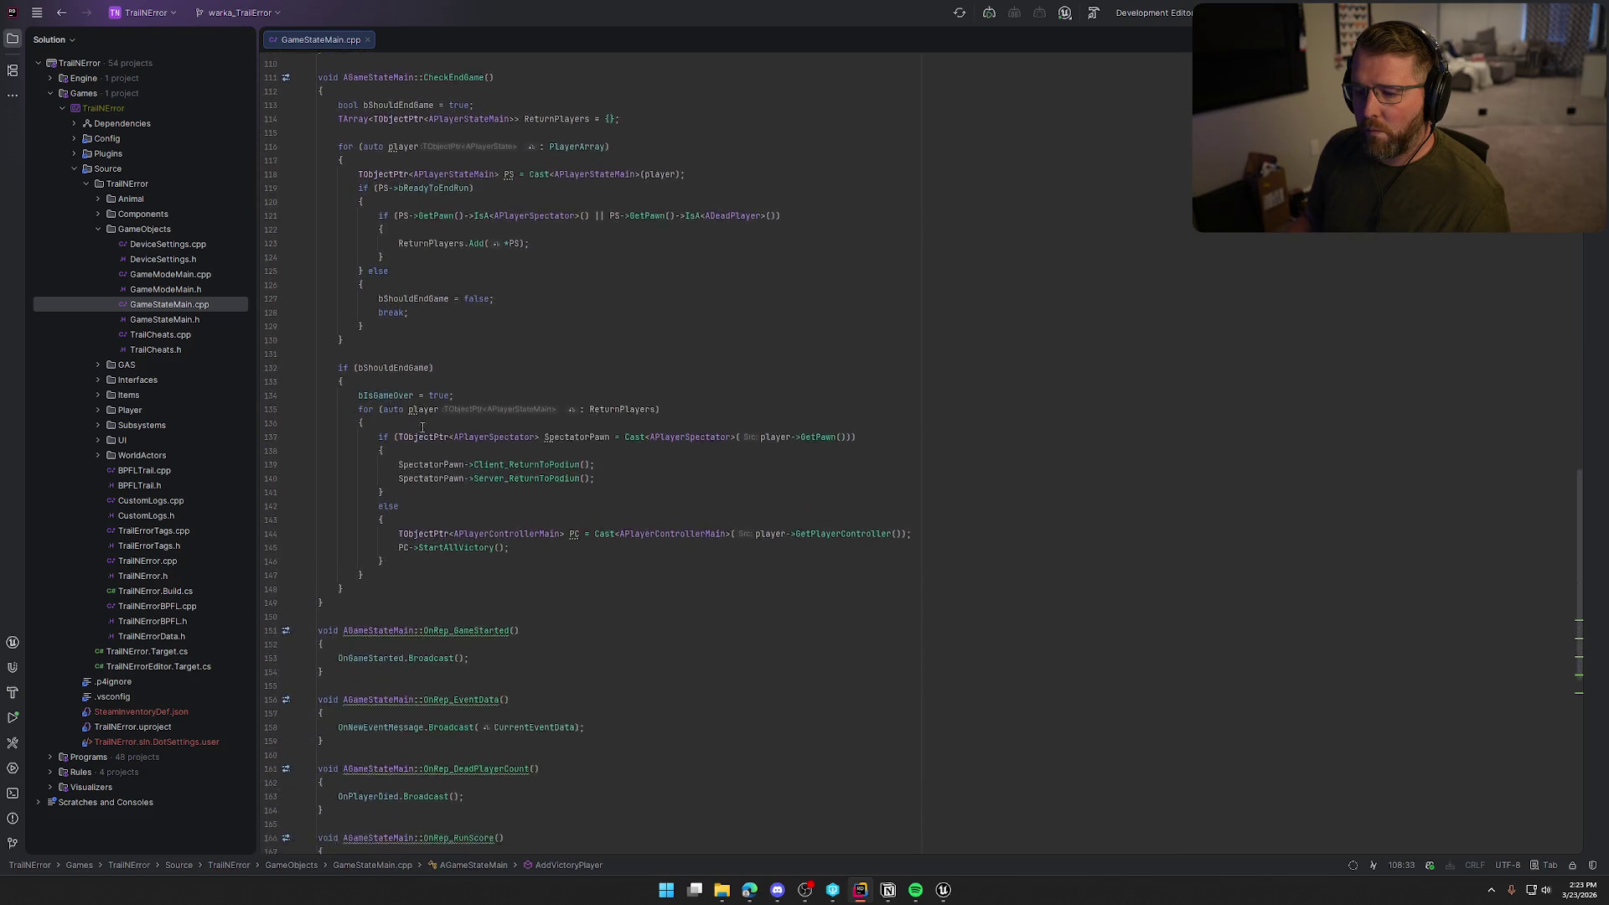
{"action": "left_click", "coordinate": [469, 326]}
Add an empty if (VictoryPlayerCount > 0) { } block below bIsGameOver = true
{"action": "key", "text": "Return"}
{"action": "type", "text": "if (Vi"}
{"action": "key", "text": "Return"}
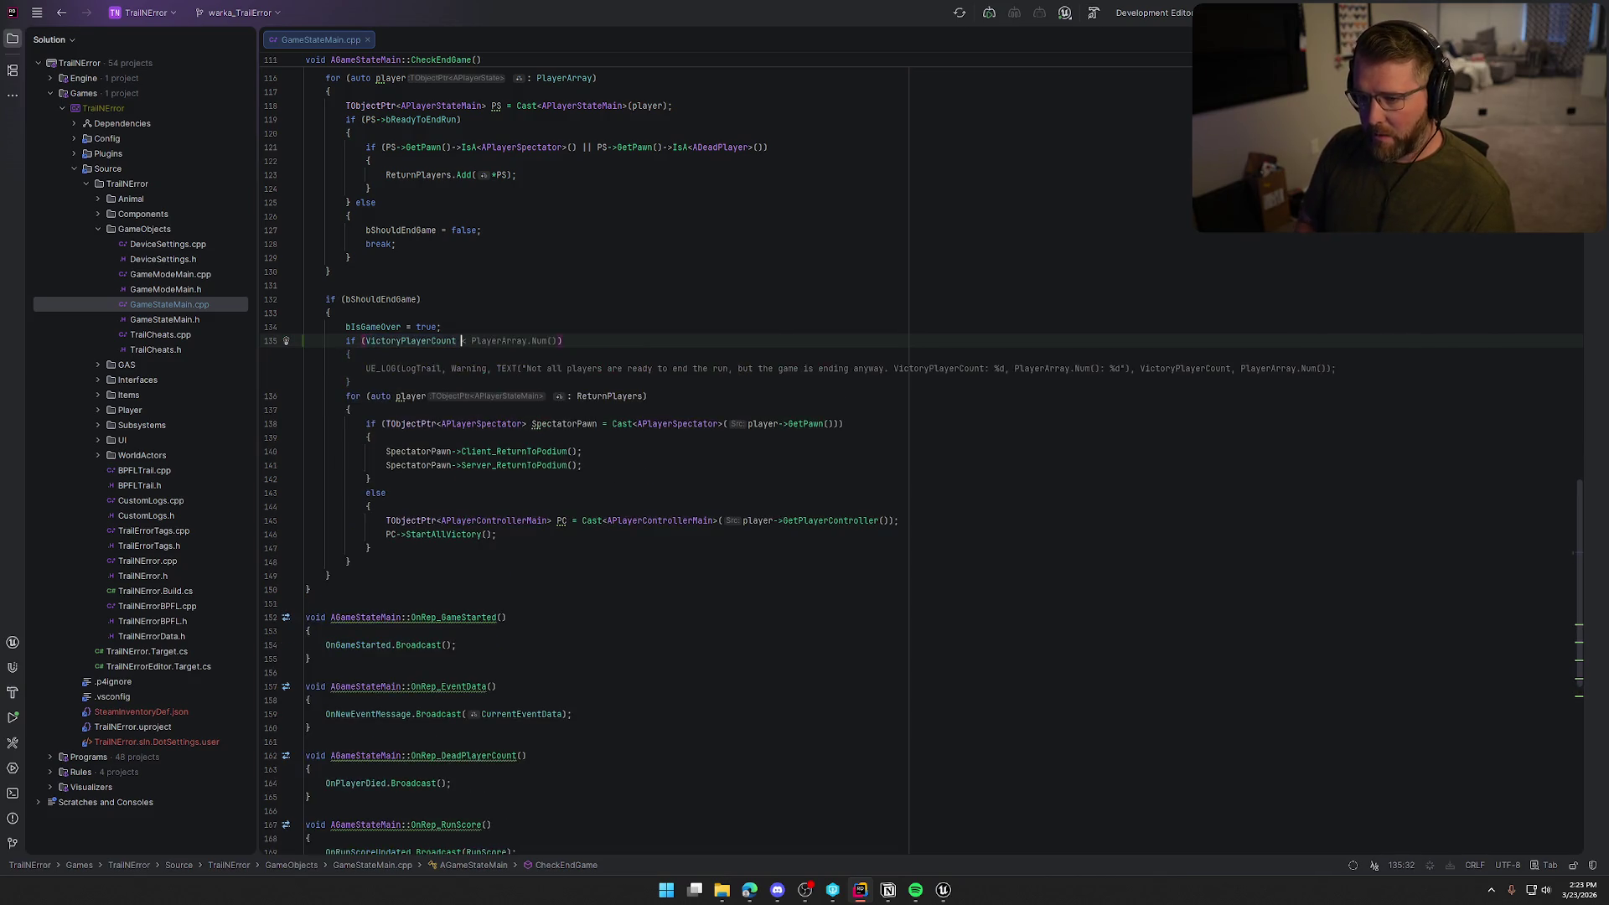
{"action": "type", "text": ">"}
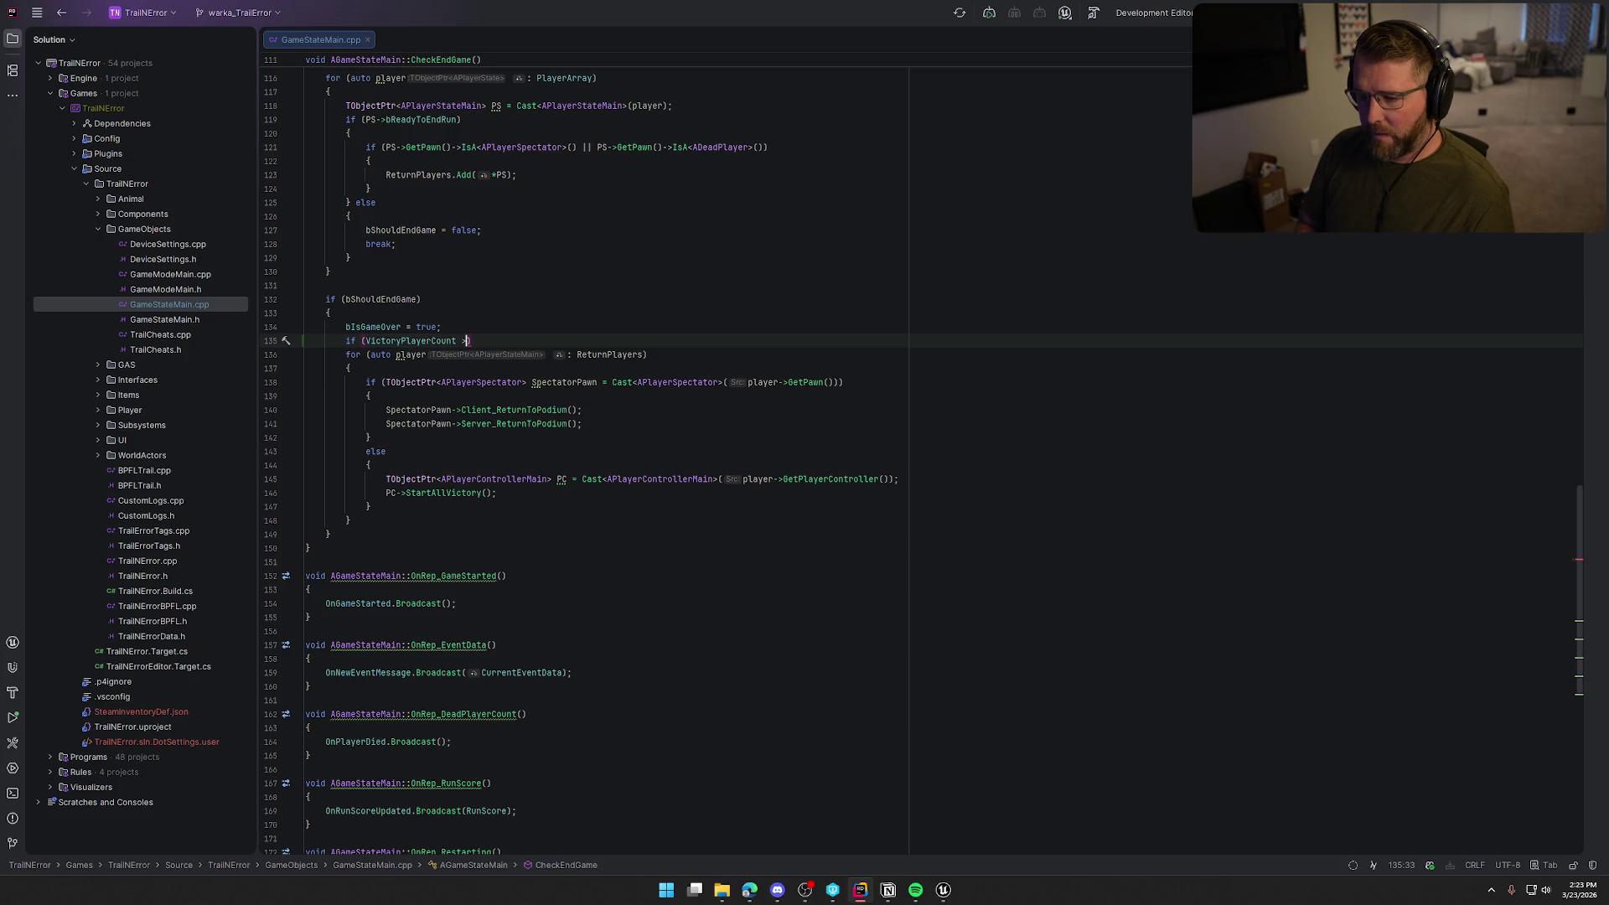
{"action": "type", "text": " 0 "}
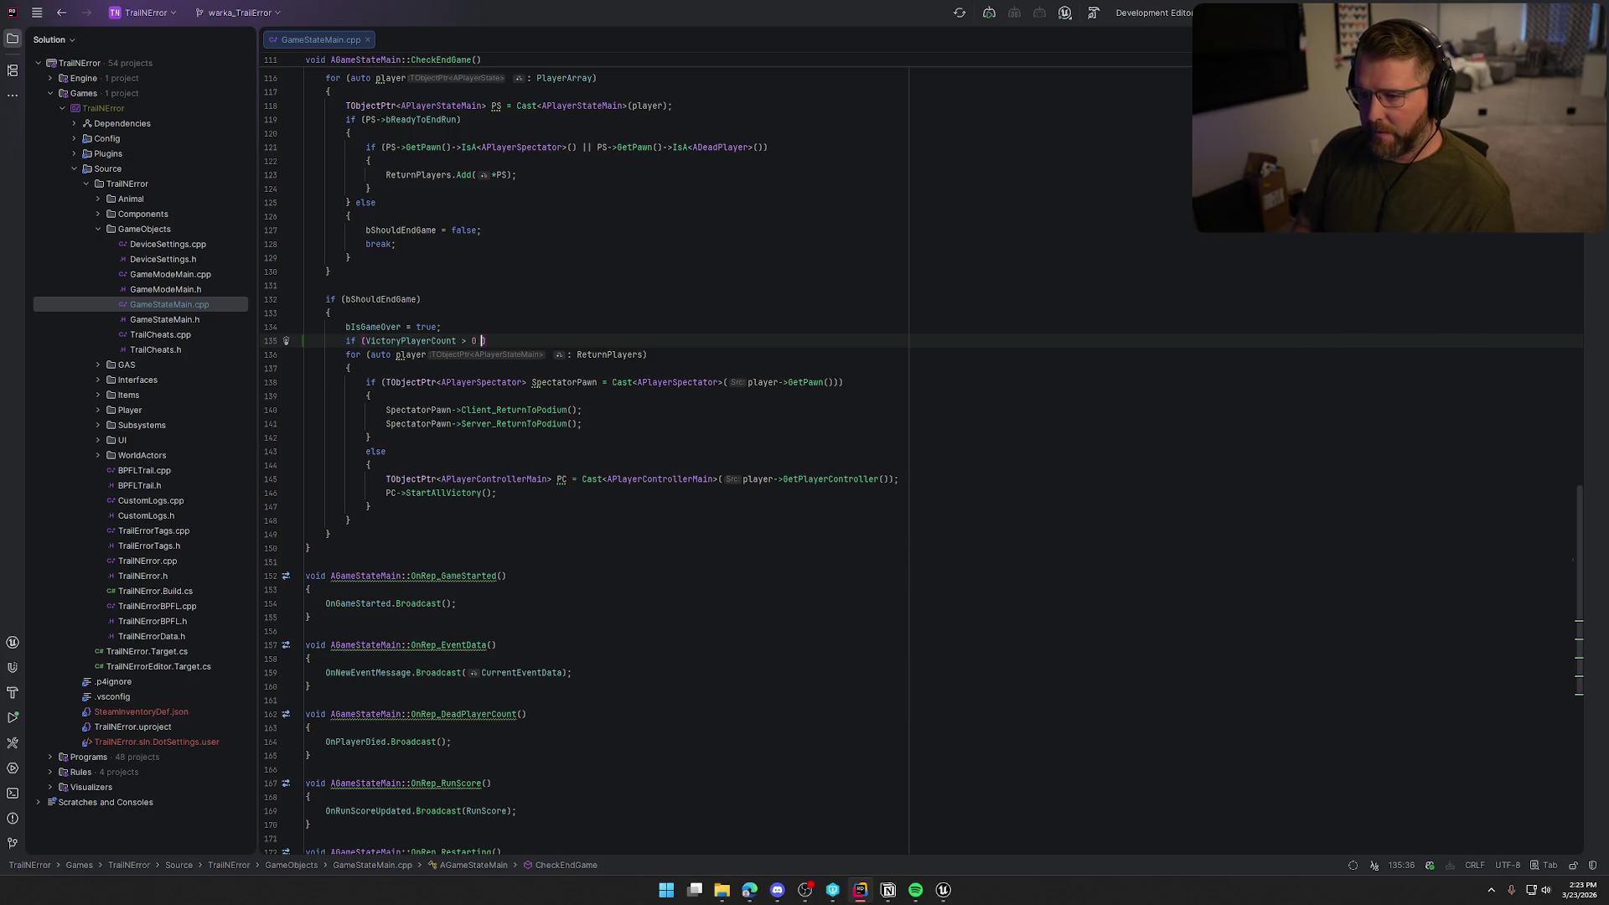
{"action": "type", "text": ")"}
{"action": "key", "text": "Return"}
{"action": "type", "text": "{"}
{"action": "key", "text": "Return"}
{"action": "key", "text": "Down"}
{"action": "key", "text": "Down"}
Move the ReturnPlayers for loop inside the new if block
{"action": "key", "text": "Home"}
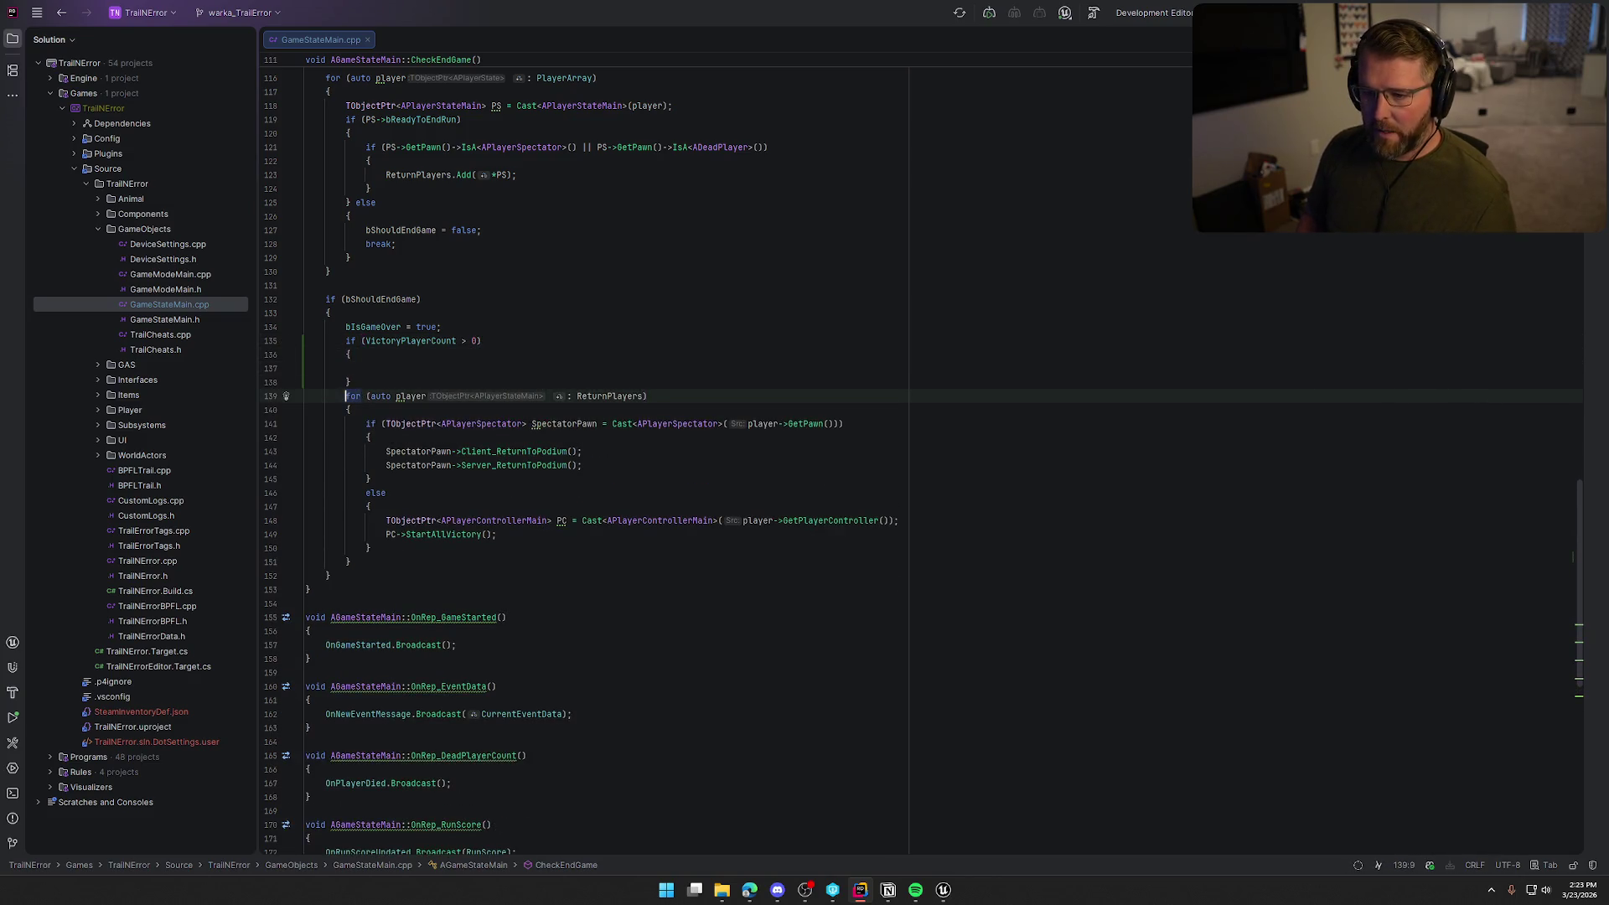
{"action": "key", "text": "shift+Down"}
{"action": "key", "text": "shift+Down"}
{"action": "key", "text": "shift+Down"}
{"action": "key", "text": "ctrl+x"}
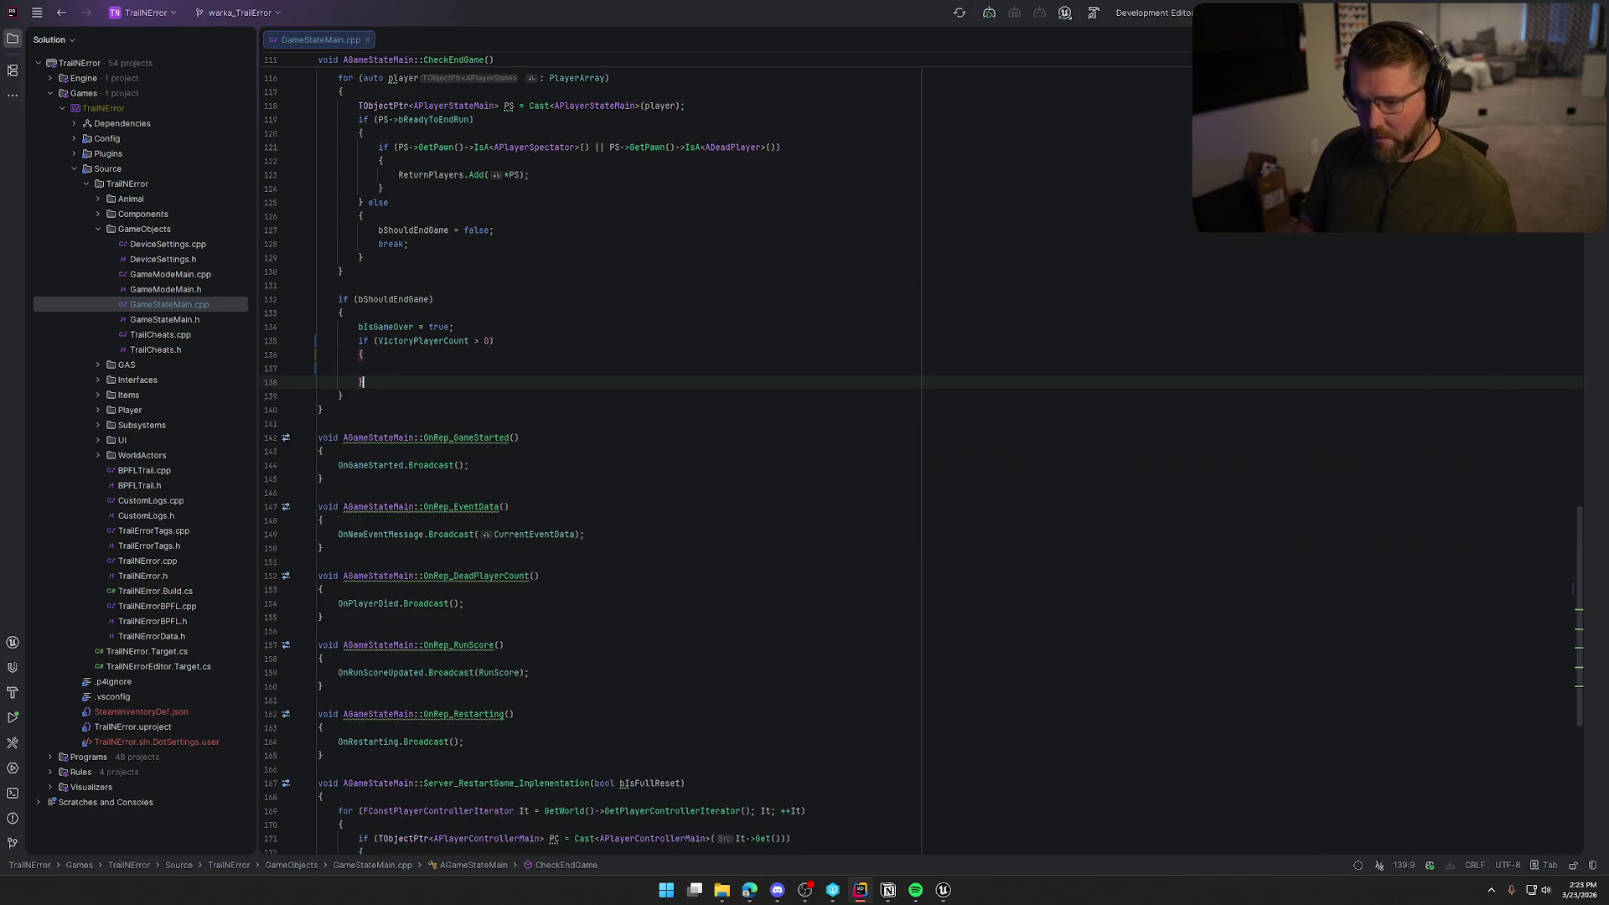
{"action": "key", "text": "Up"}
{"action": "key", "text": "Up"}
{"action": "key", "text": "ctrl+v"}
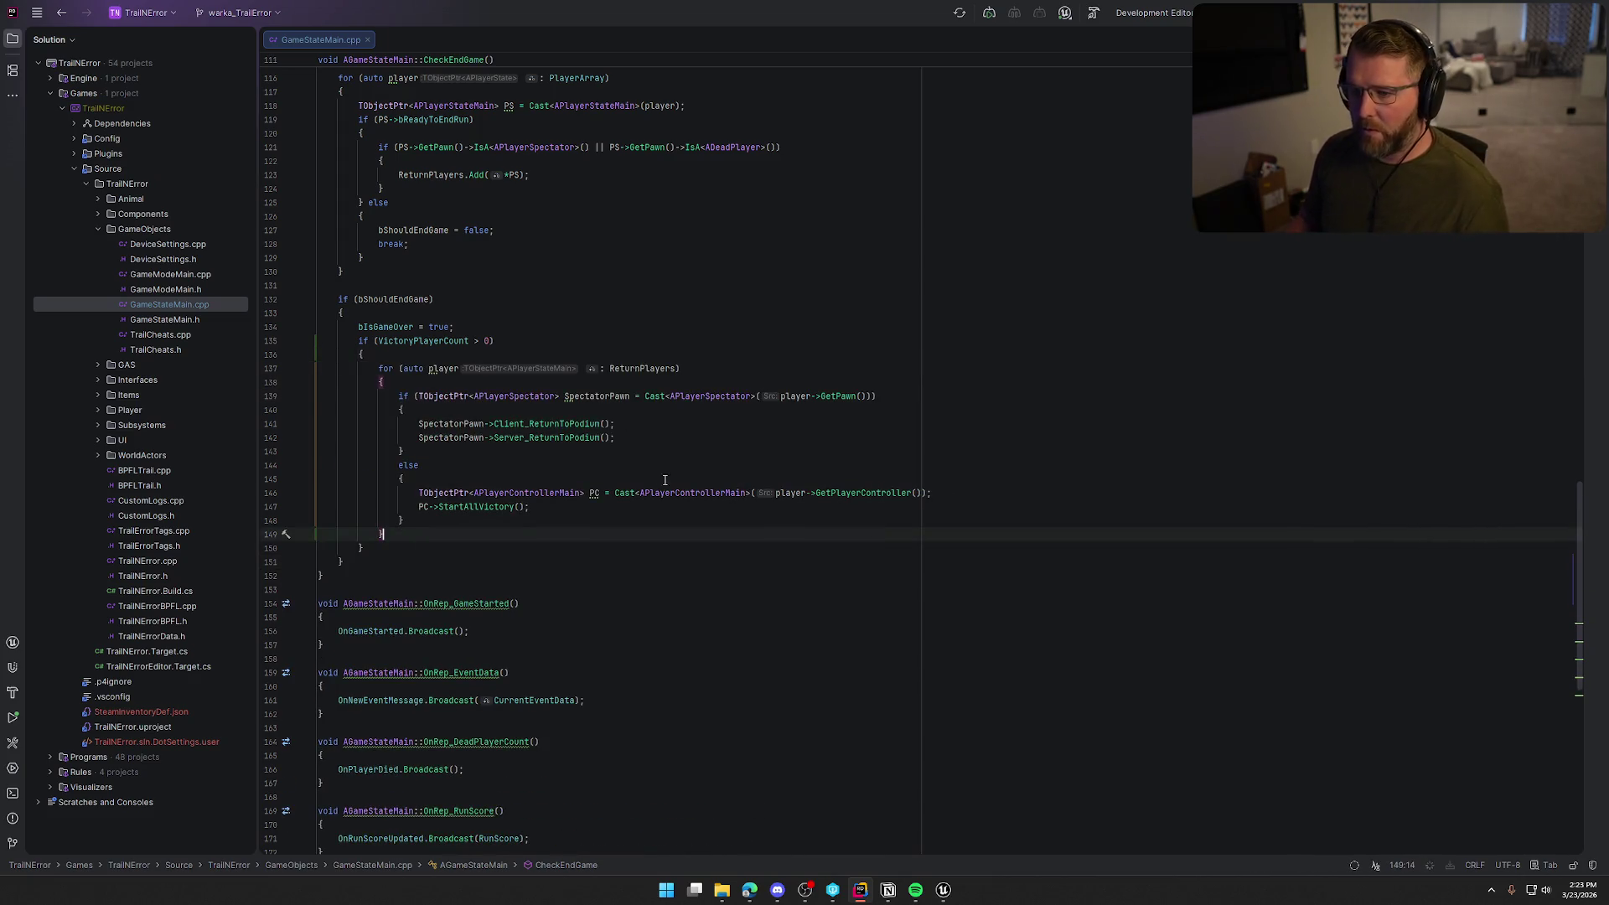
{"action": "left_click", "coordinate": [514, 546]}
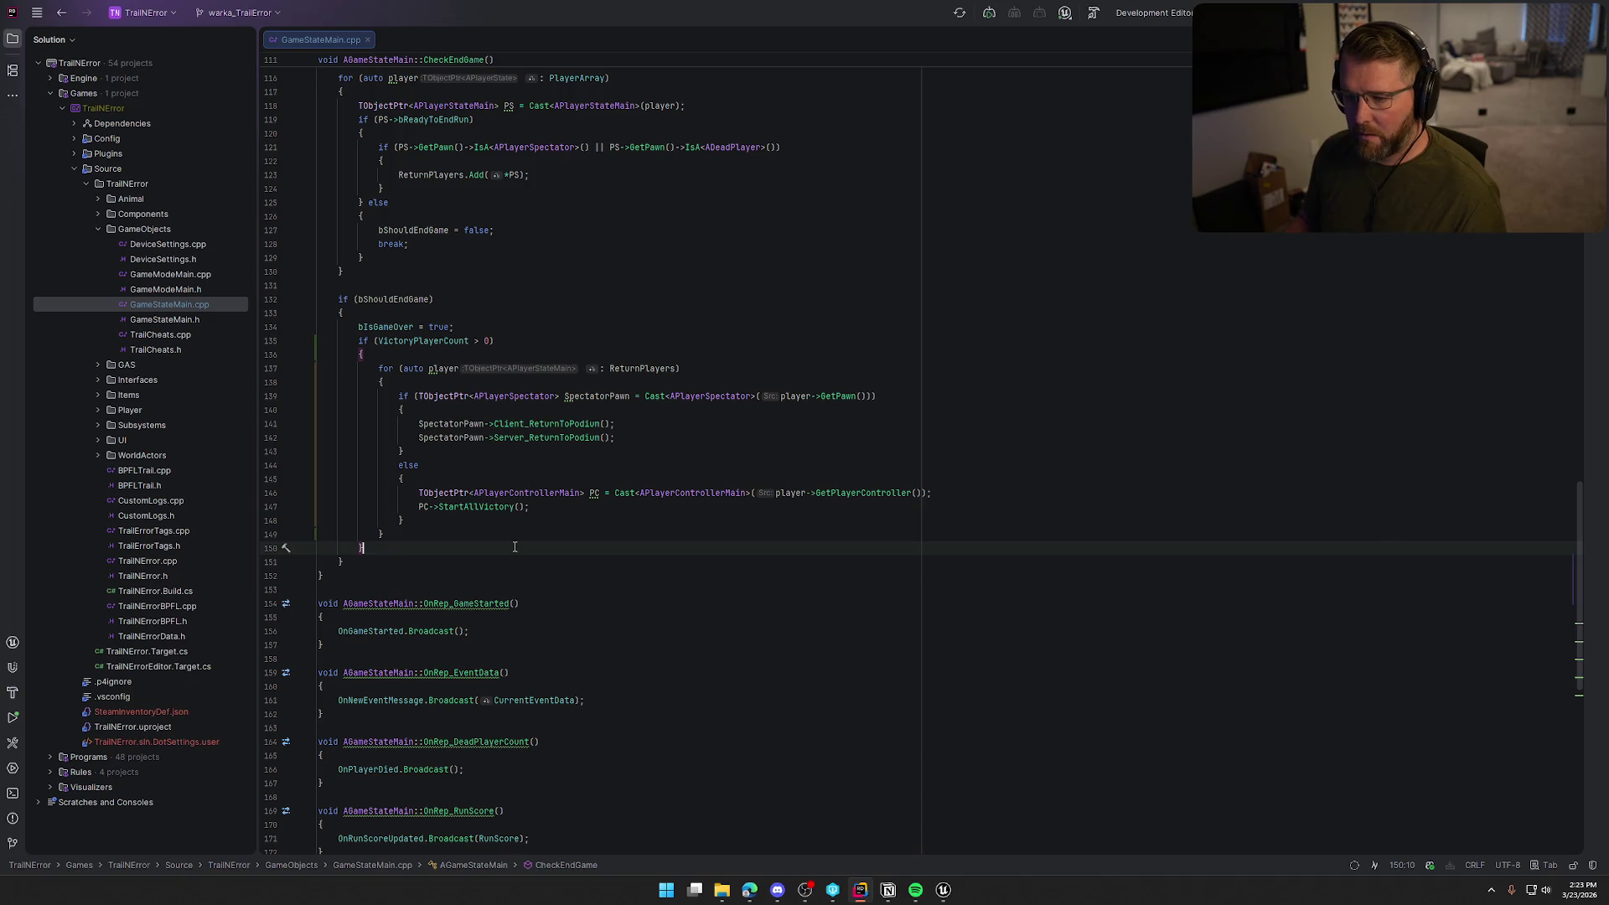
{"action": "left_click", "coordinate": [943, 890]}
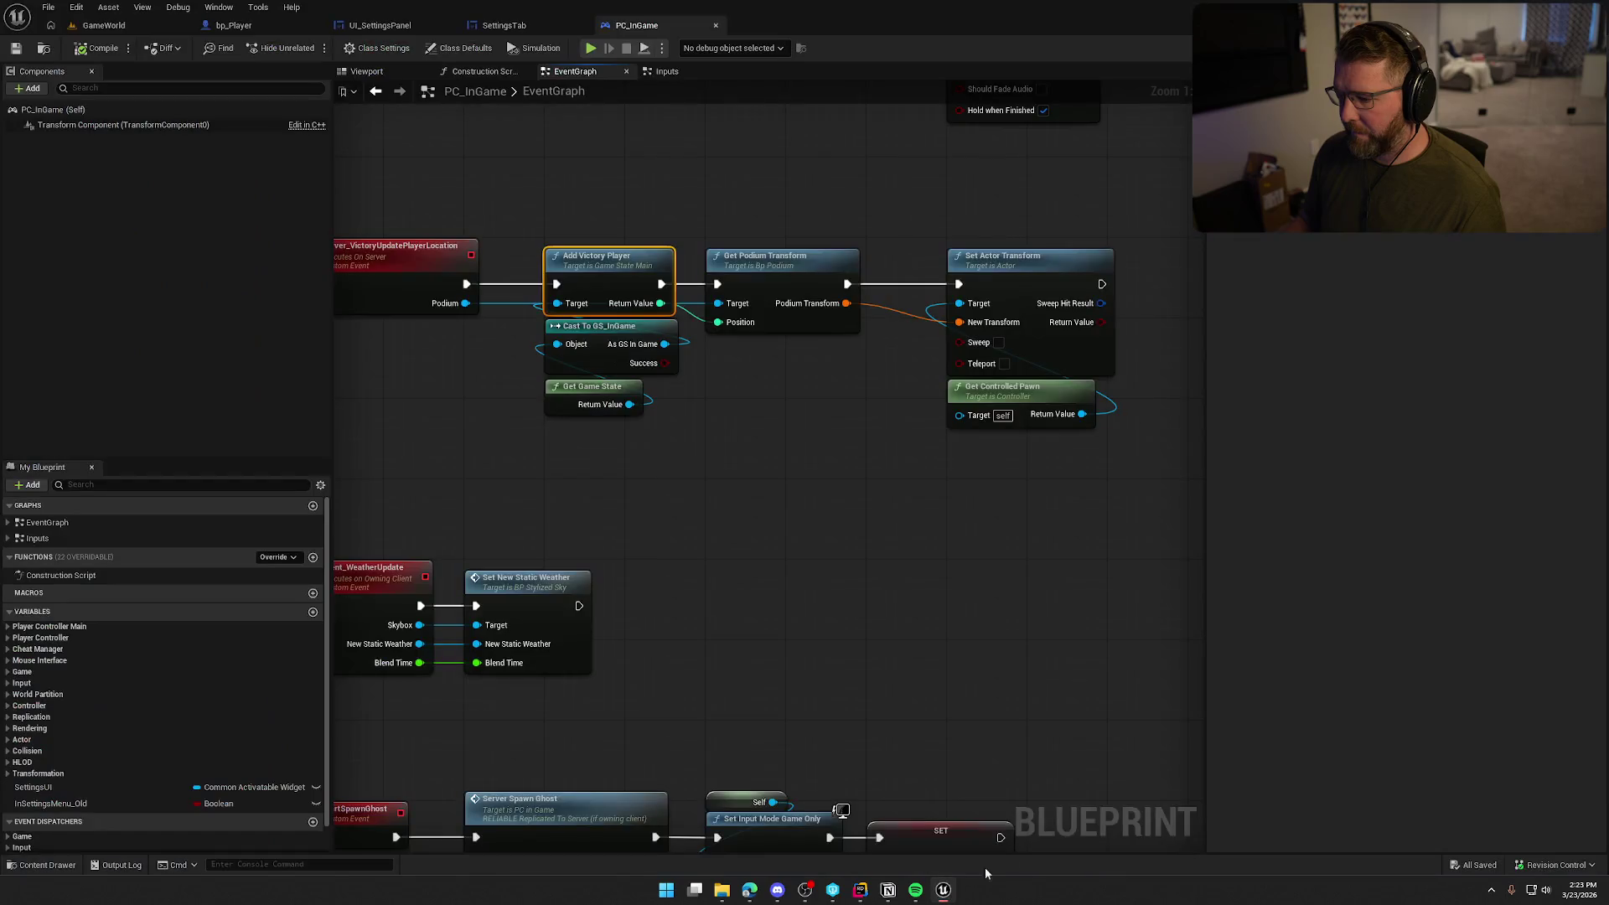
From the GameWorld level, run Live Coding to patch in the VictoryPlayerCount check
{"action": "left_click", "coordinate": [135, 25]}
{"action": "left_click", "coordinate": [1418, 865]}
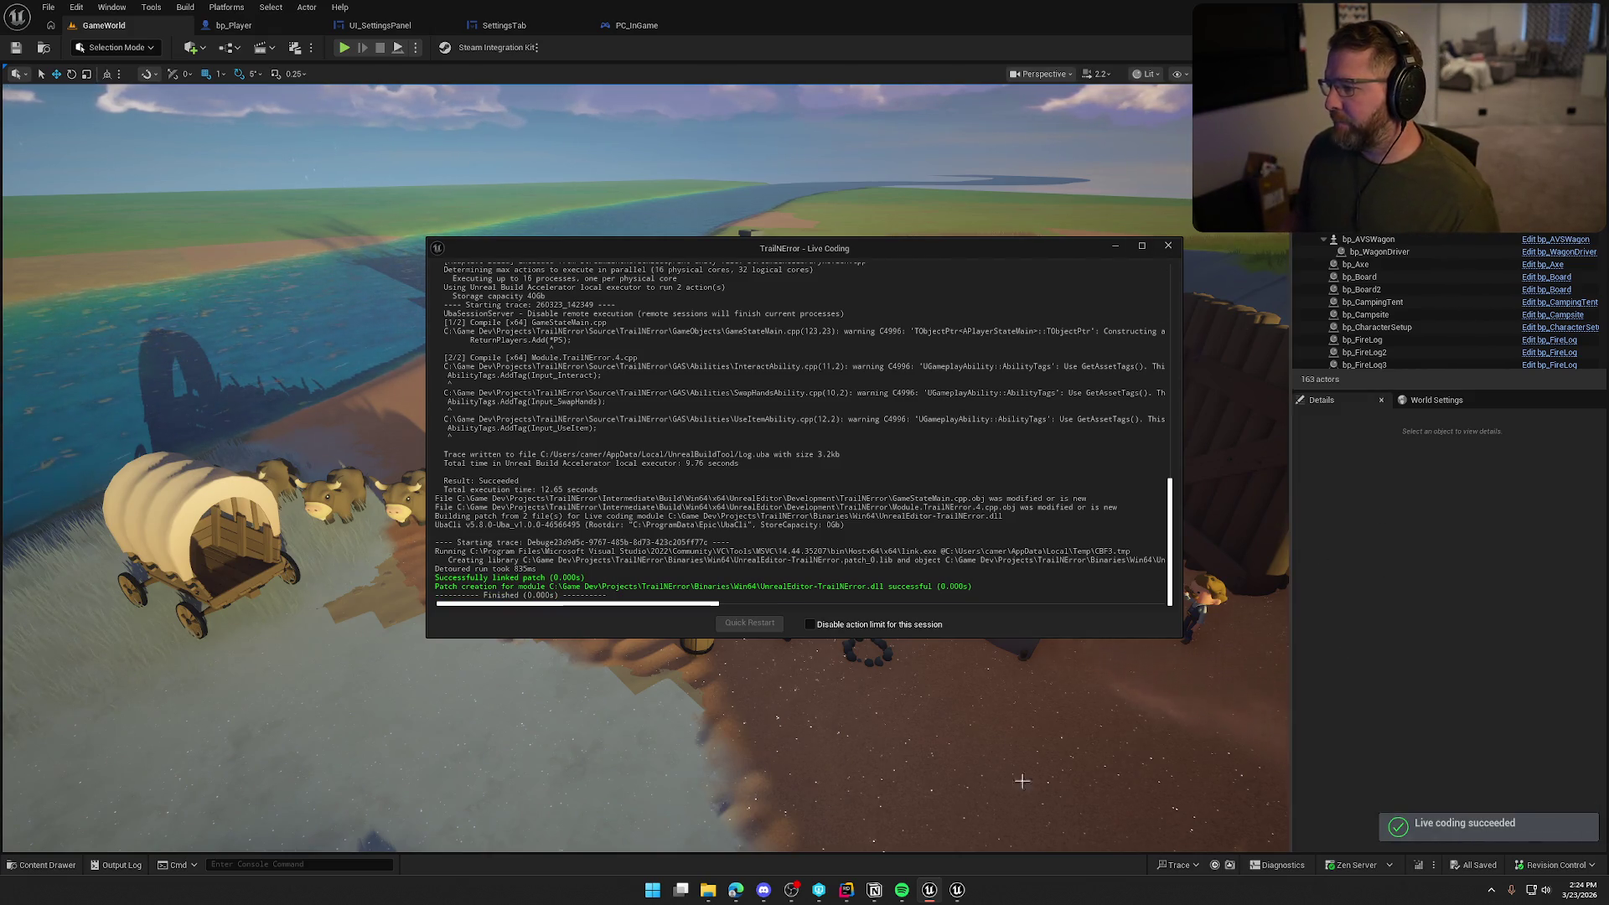
{"action": "left_click_drag", "start_coordinate": [890, 362], "coordinate": [890, 358]}
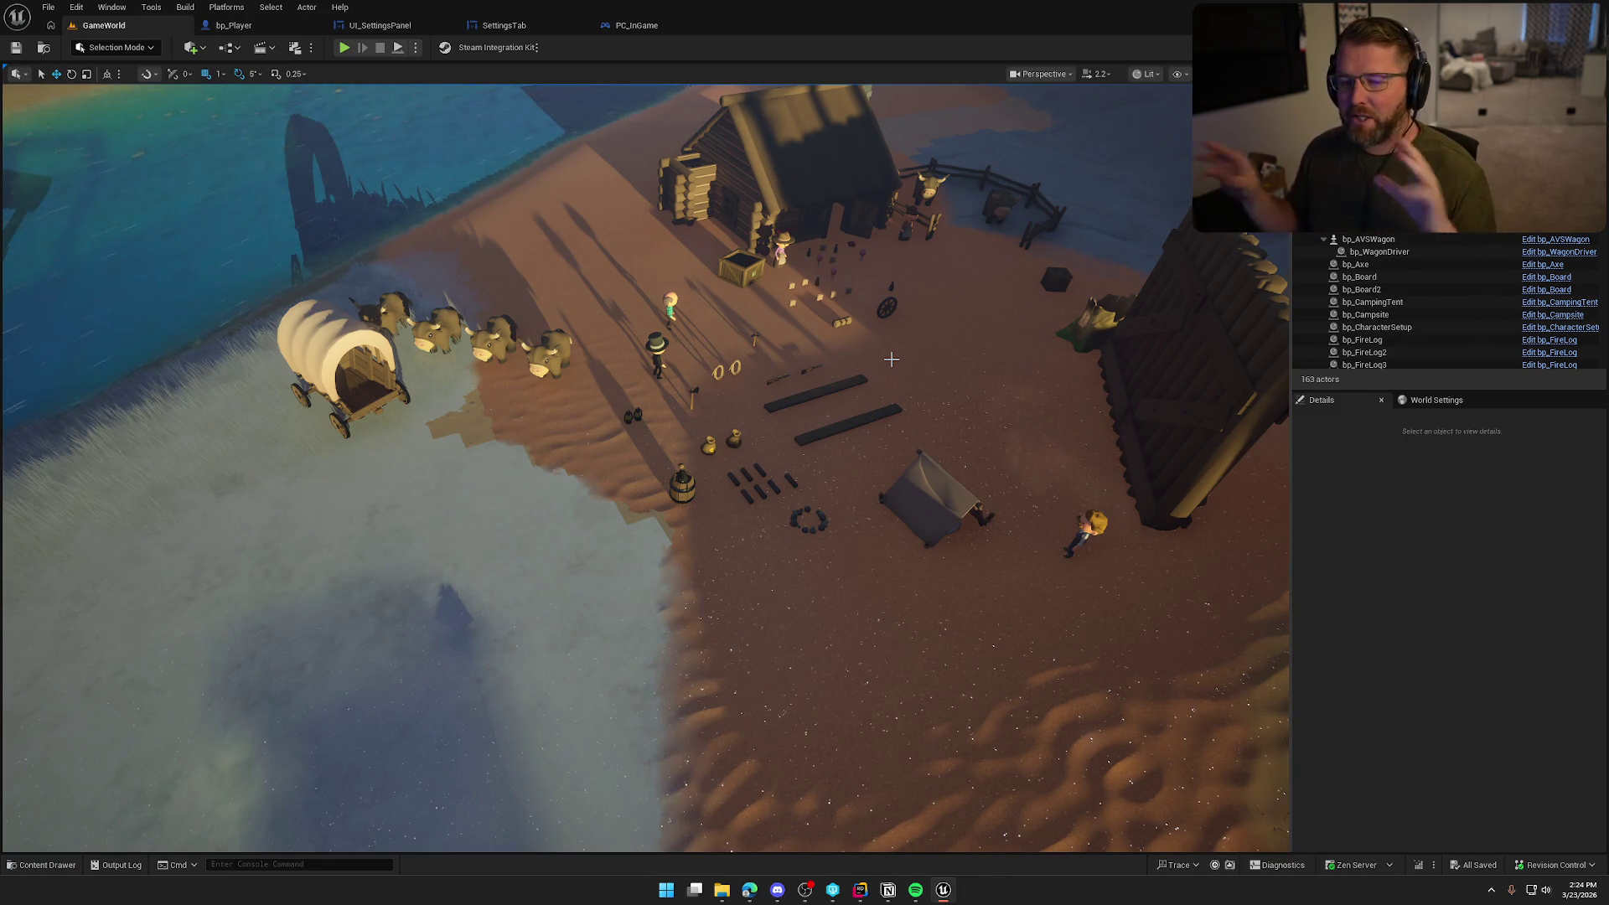
{"action": "scroll", "coordinate": [834, 419], "scroll_direction": "up", "scroll_amount": 5}
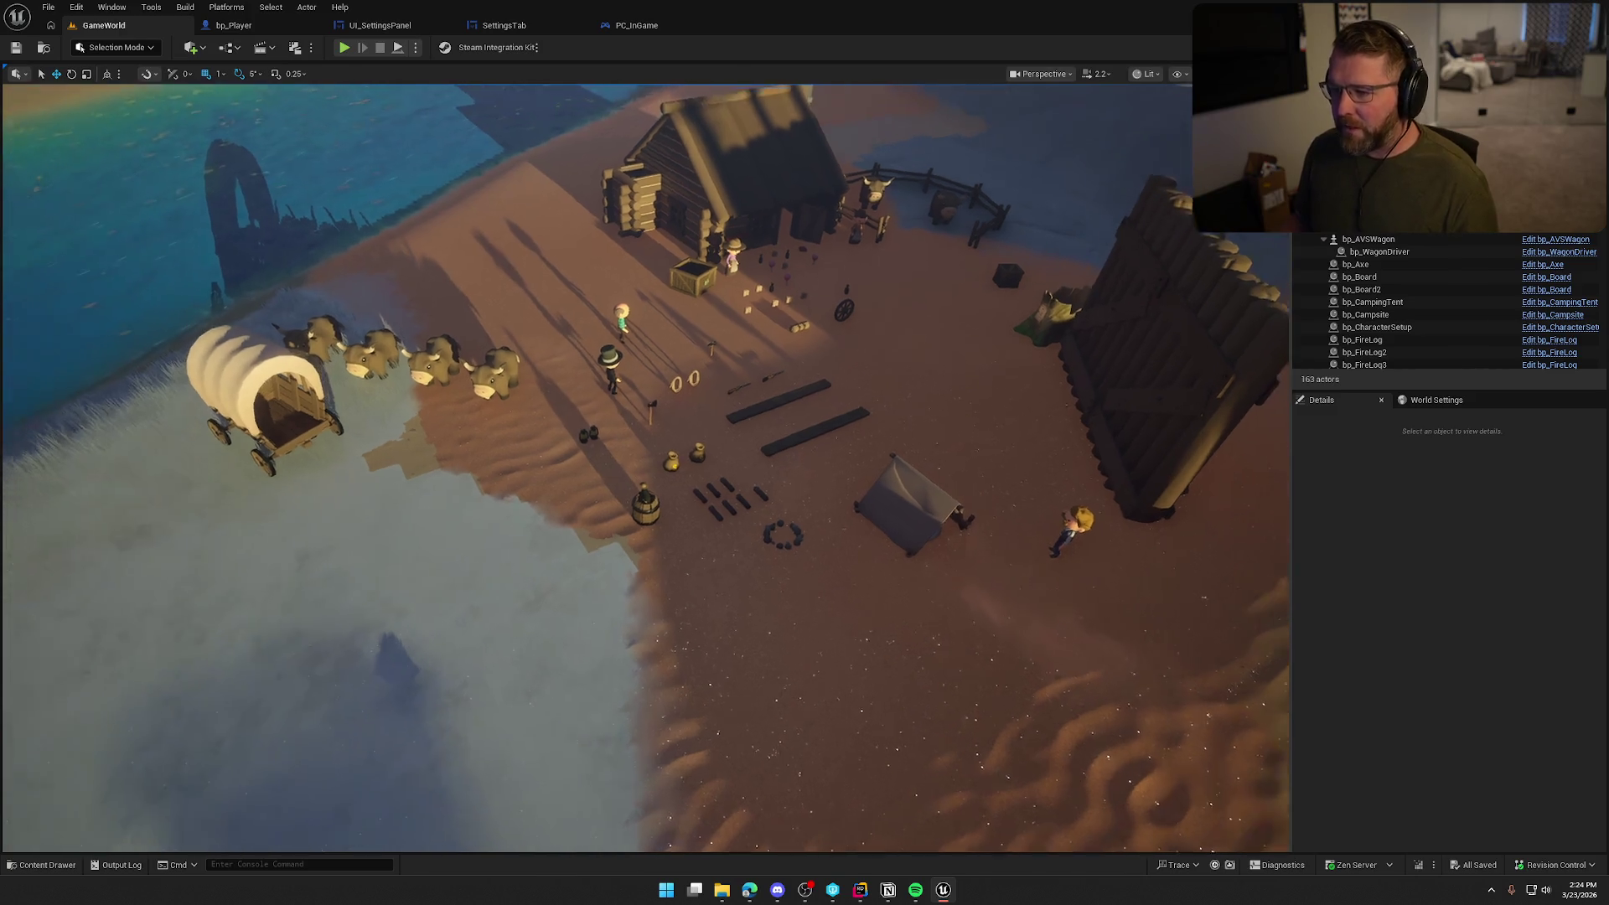
{"action": "scroll", "coordinate": [793, 470], "scroll_direction": "down", "scroll_amount": 3}
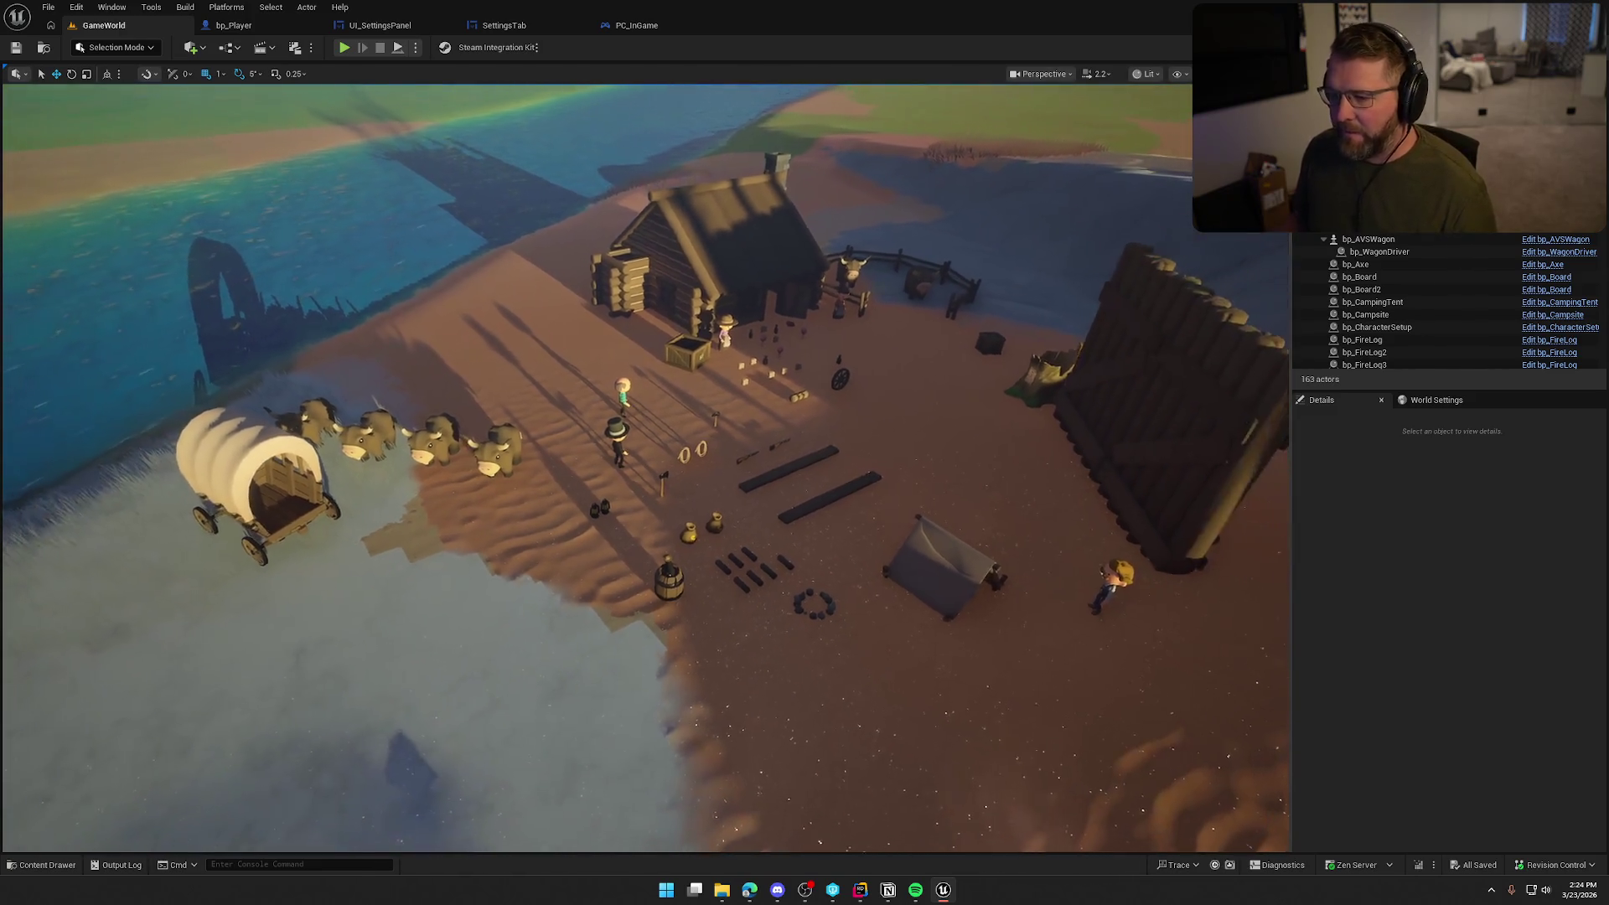